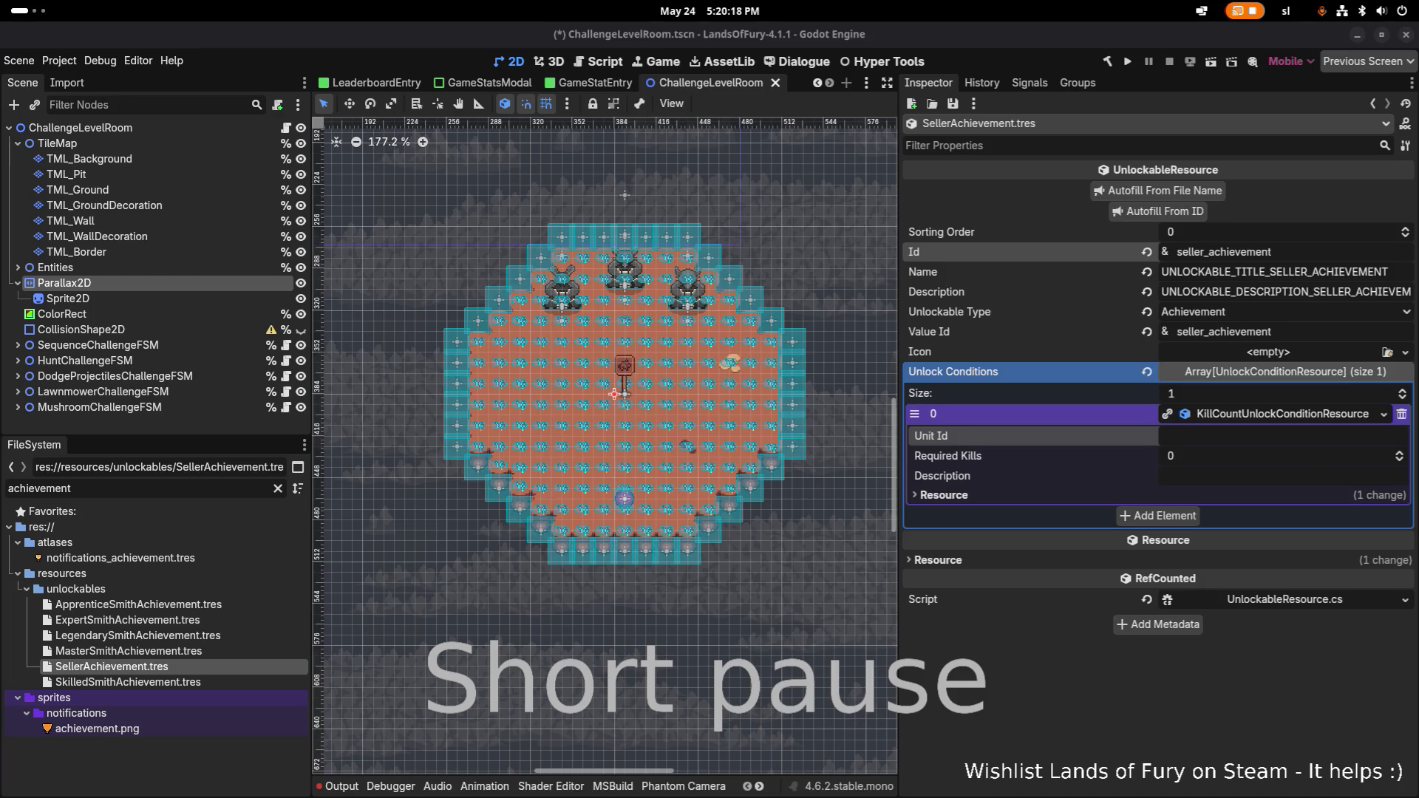
- Switch from Godot Engine to the Visual Studio Code window with KillCountUnlockConditionResource.cs
key("alt+Tab")
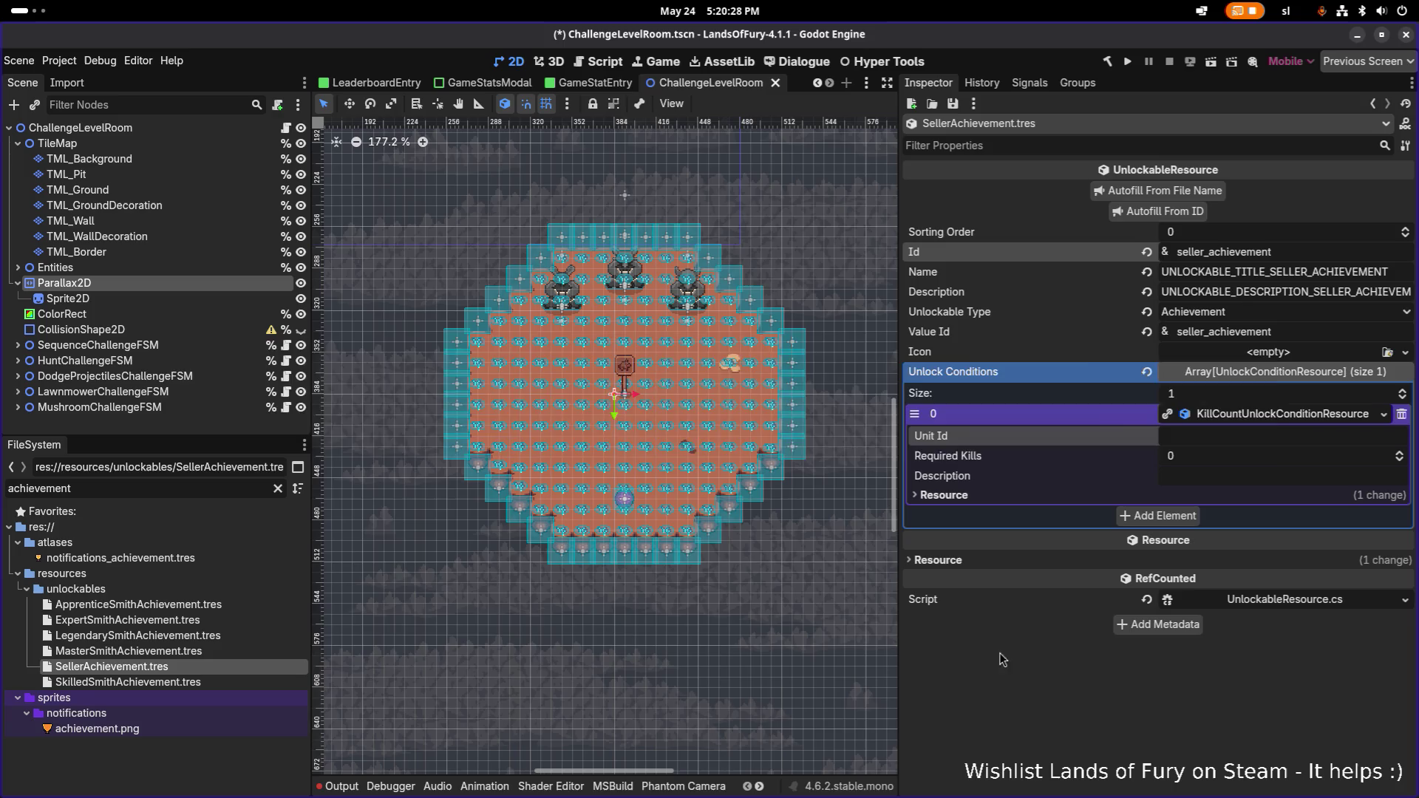
key("alt+Tab")
left_click(456, 399)
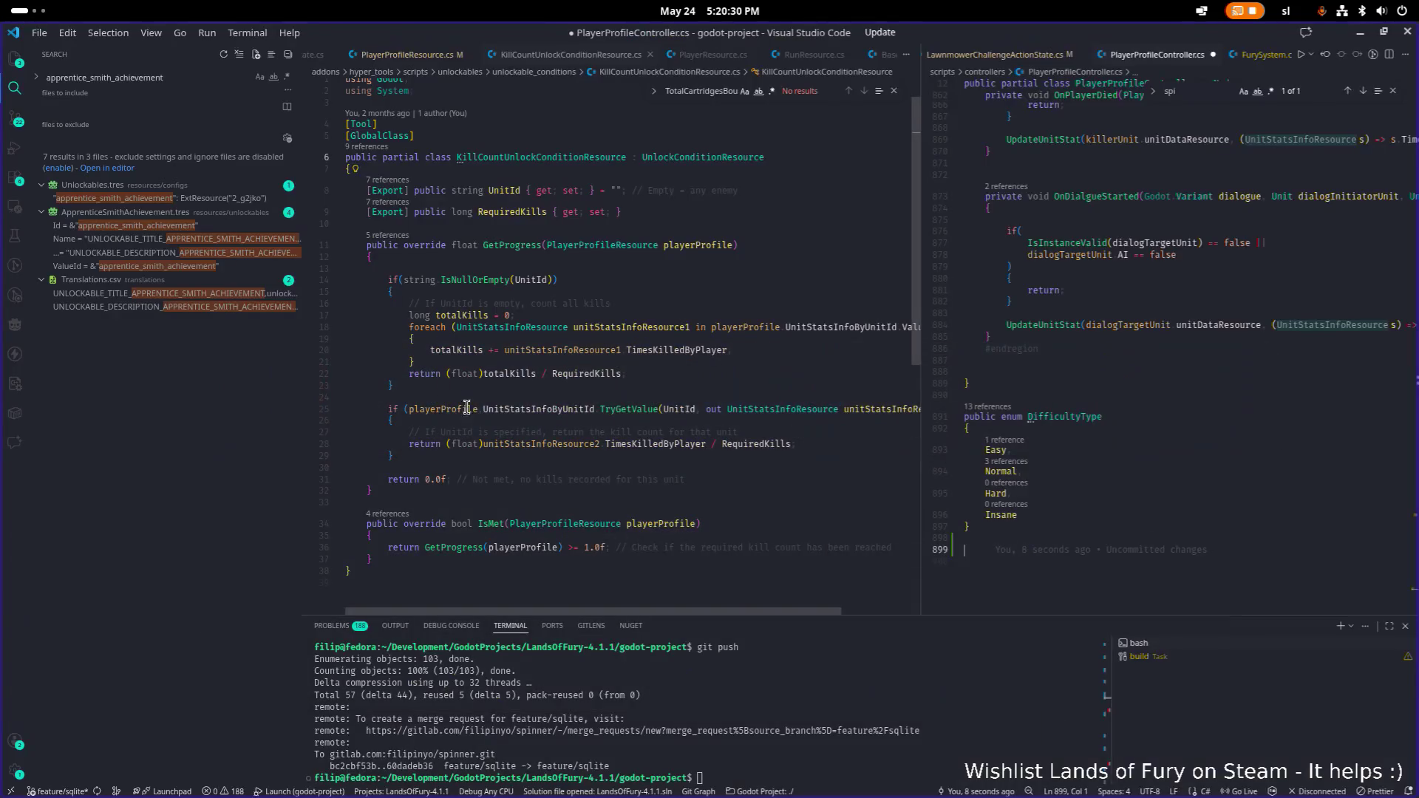
- Start a new public enum declaration below DifficultyType in PlayerProfileController.cs
left_click(1031, 539)
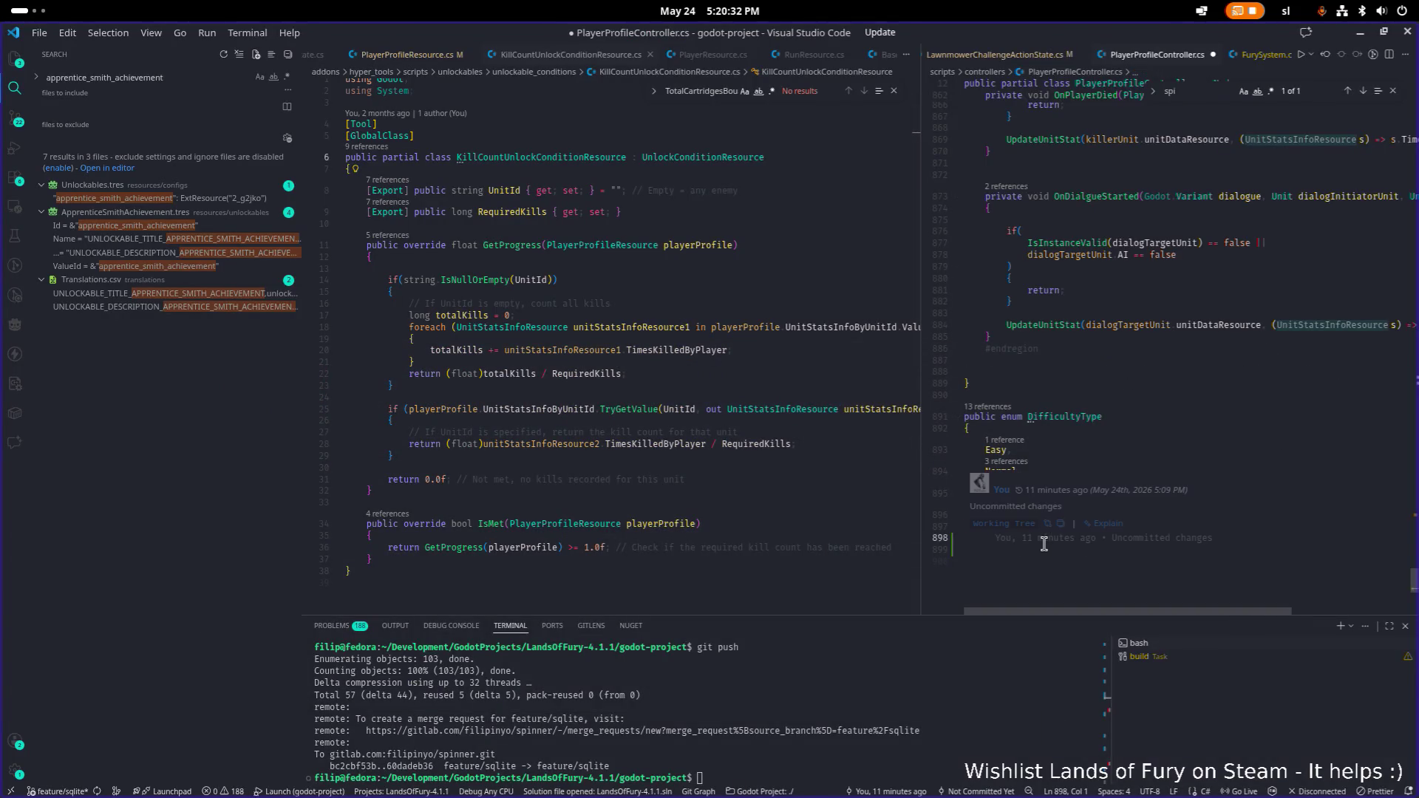
key("Return")
key("Return")
type("public enum ")
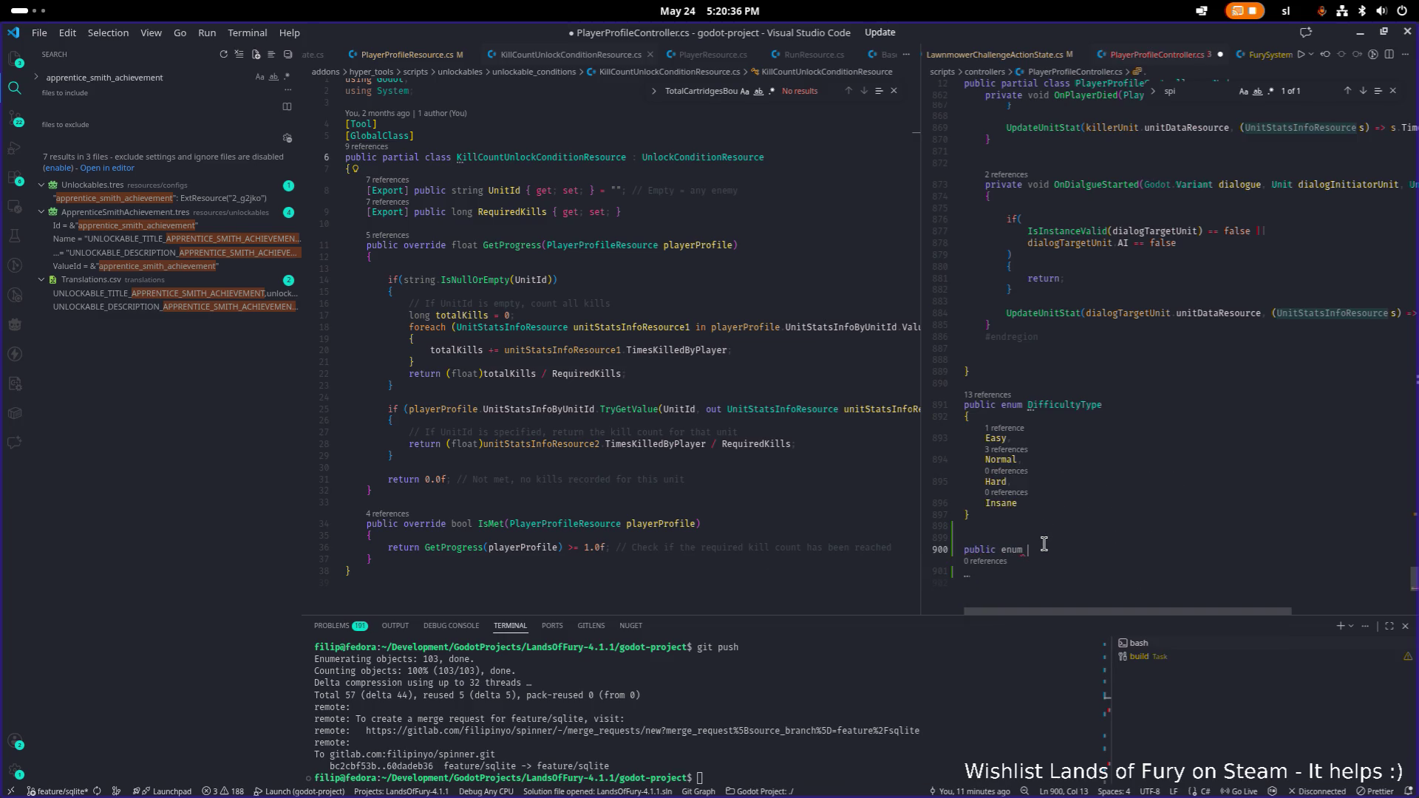
type("P")
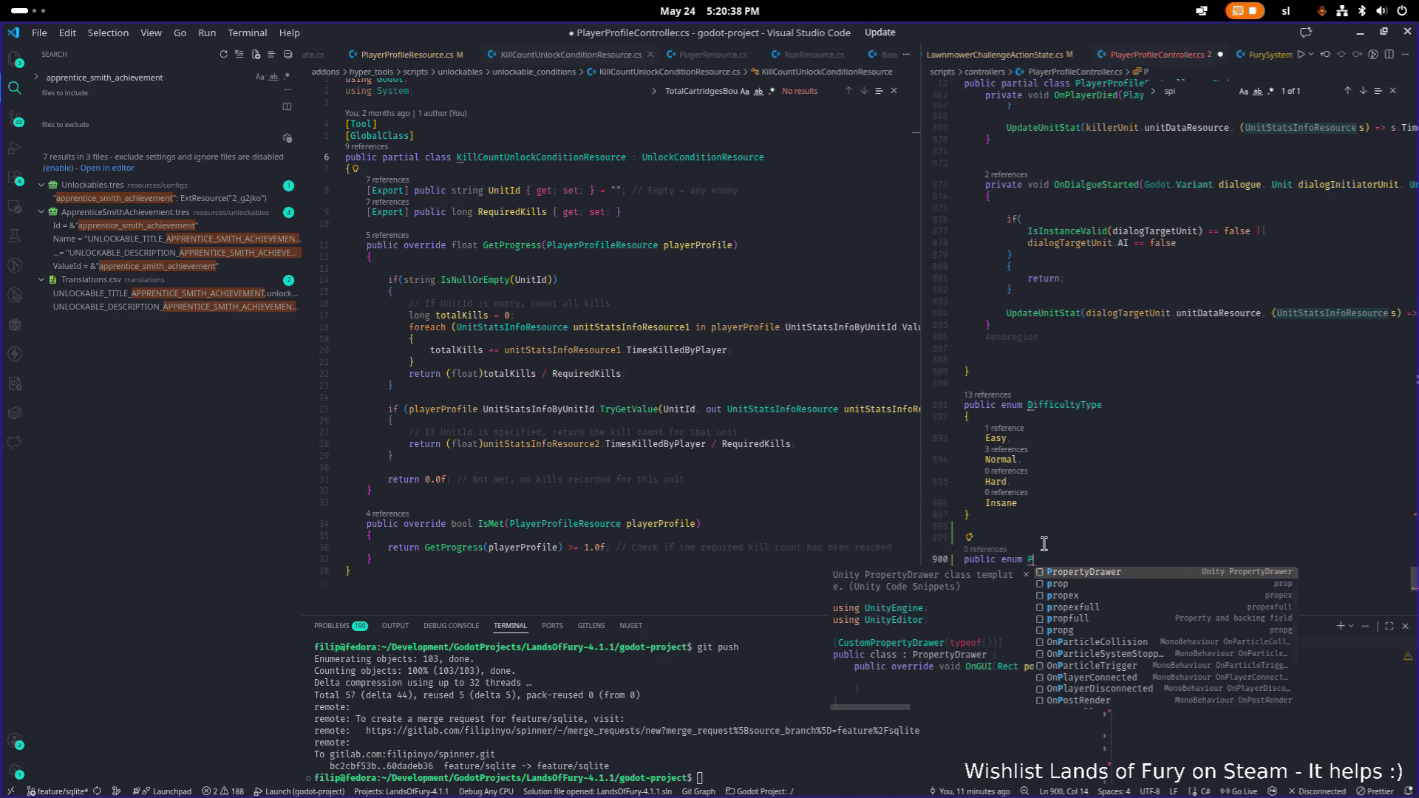
type("oll")
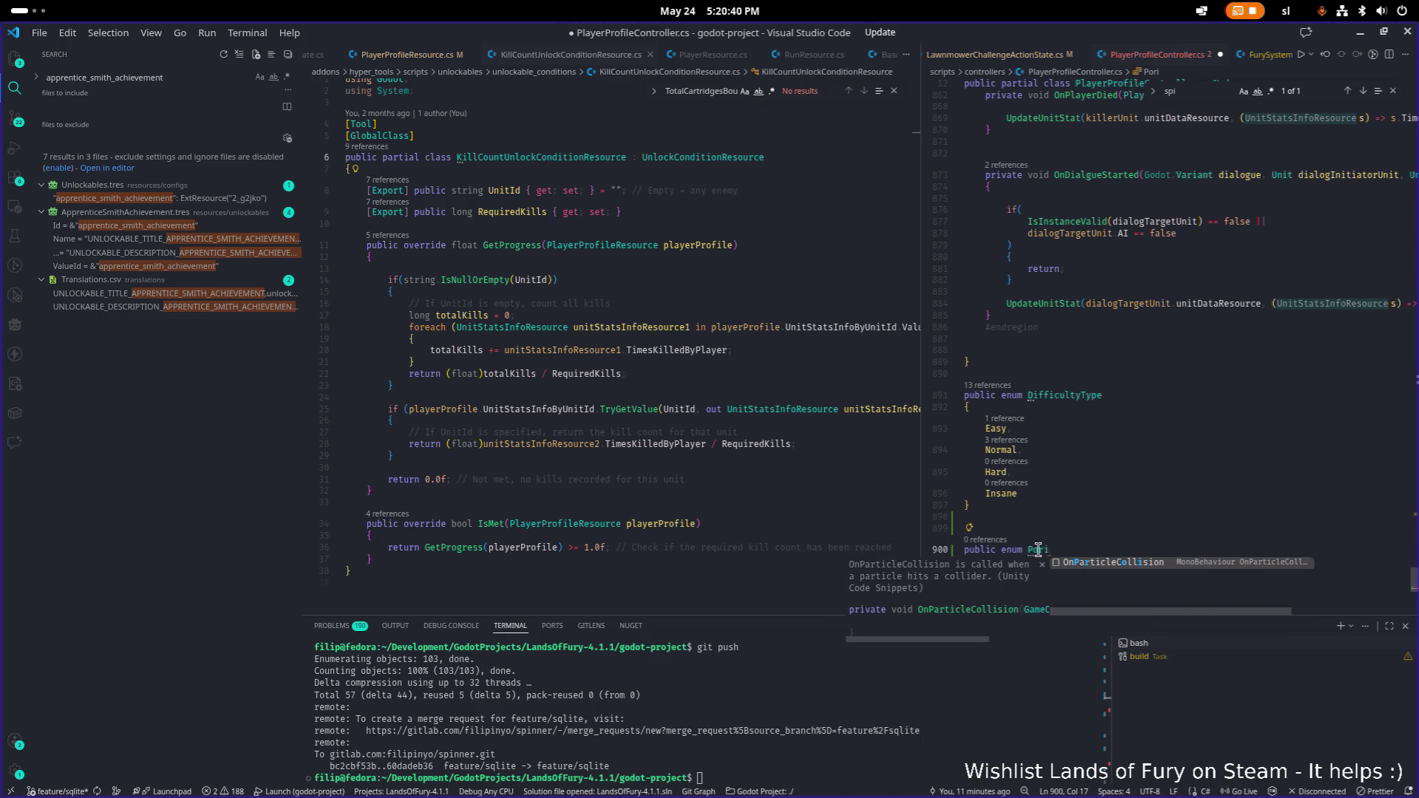
key("BackSpace")
key("BackSpace")
key("BackSpace")
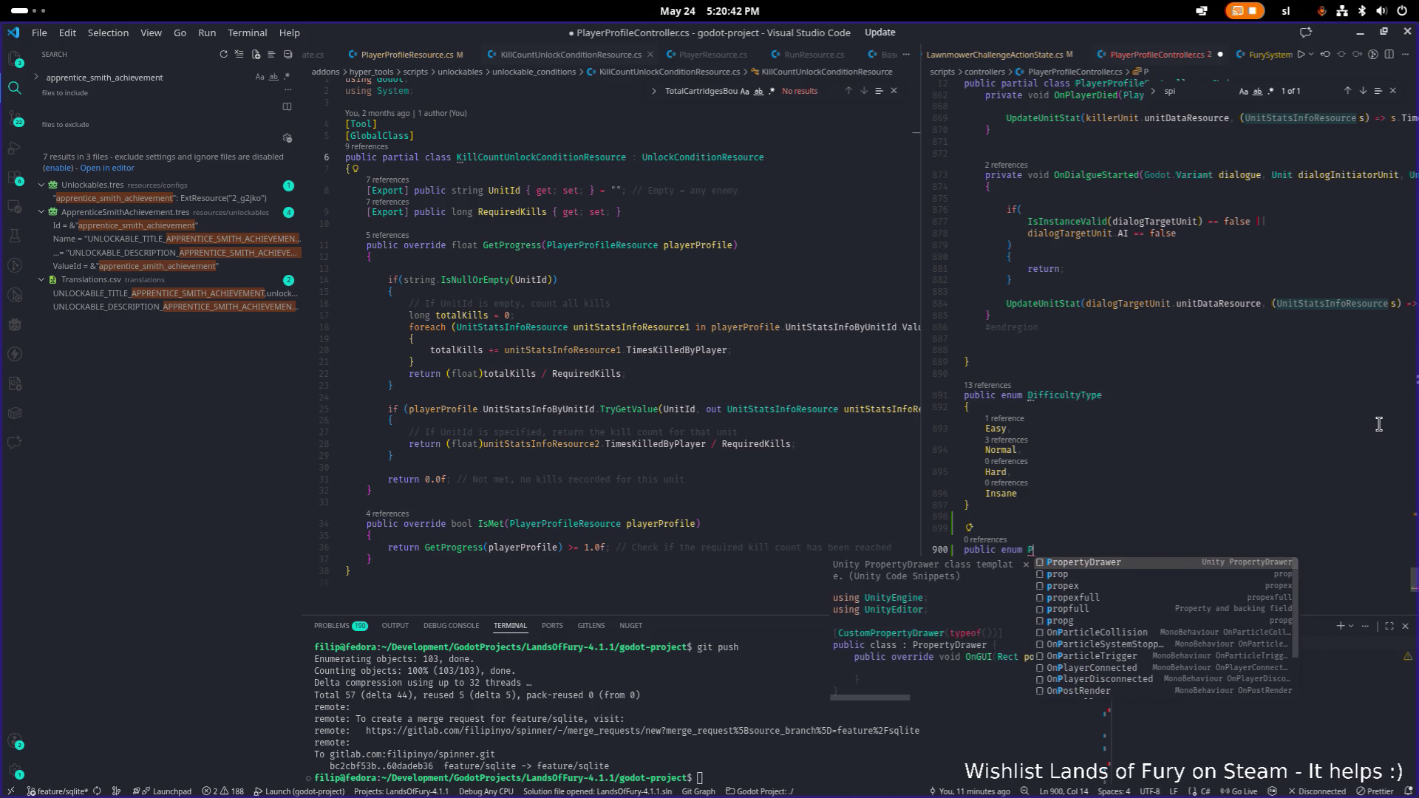
type("ro")
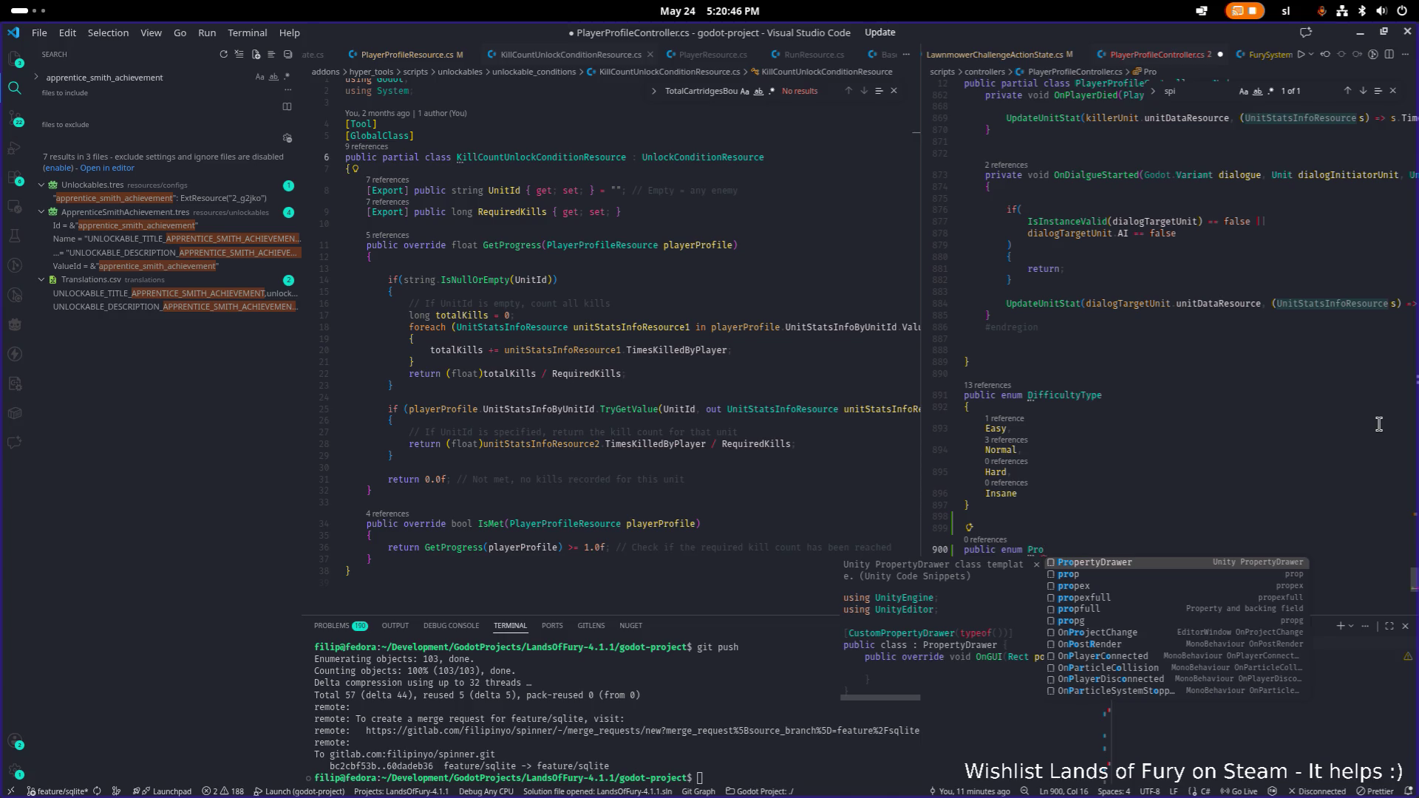
- Open AdapterSystem.cs in the left editor with Quick Open
left_click(759, 341)
key("ctrl+p")
type("s")
key("BackSpace")
type("adap")
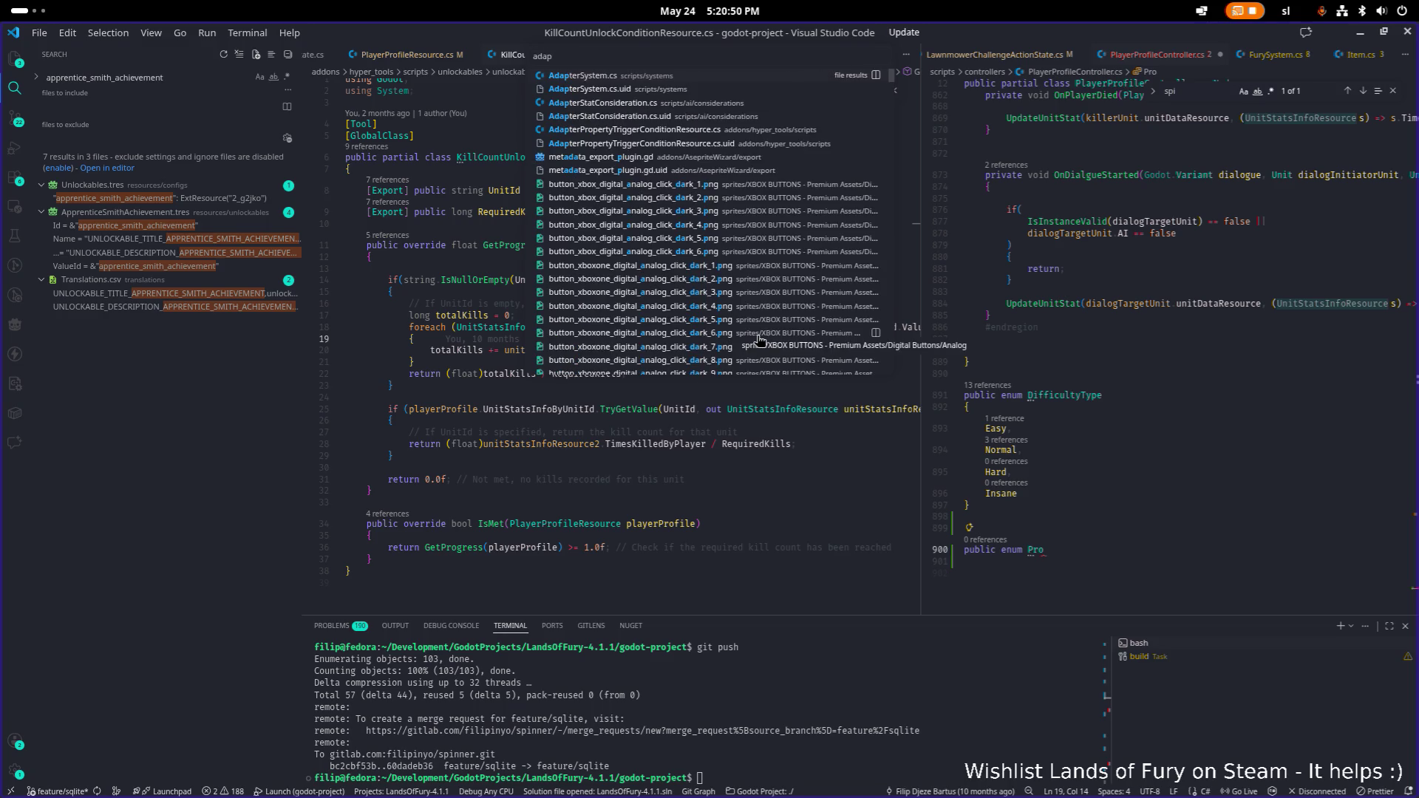
key("Return")
scroll(746, 339, "down", 20)
scroll(732, 342, "up", 15)
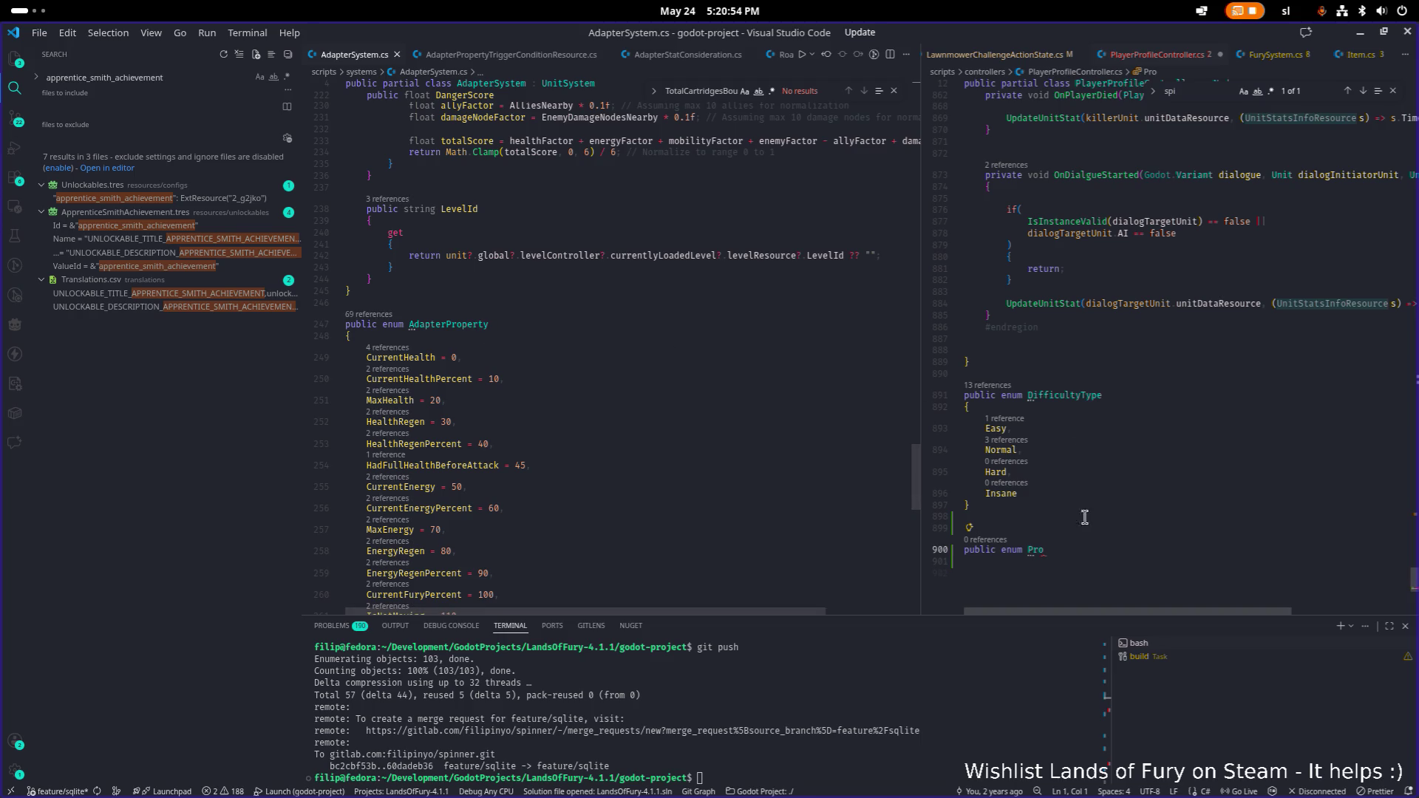
- Name the enum PlayerProfileProperty, give it an empty body, and save
double_click(1036, 549)
type("P")
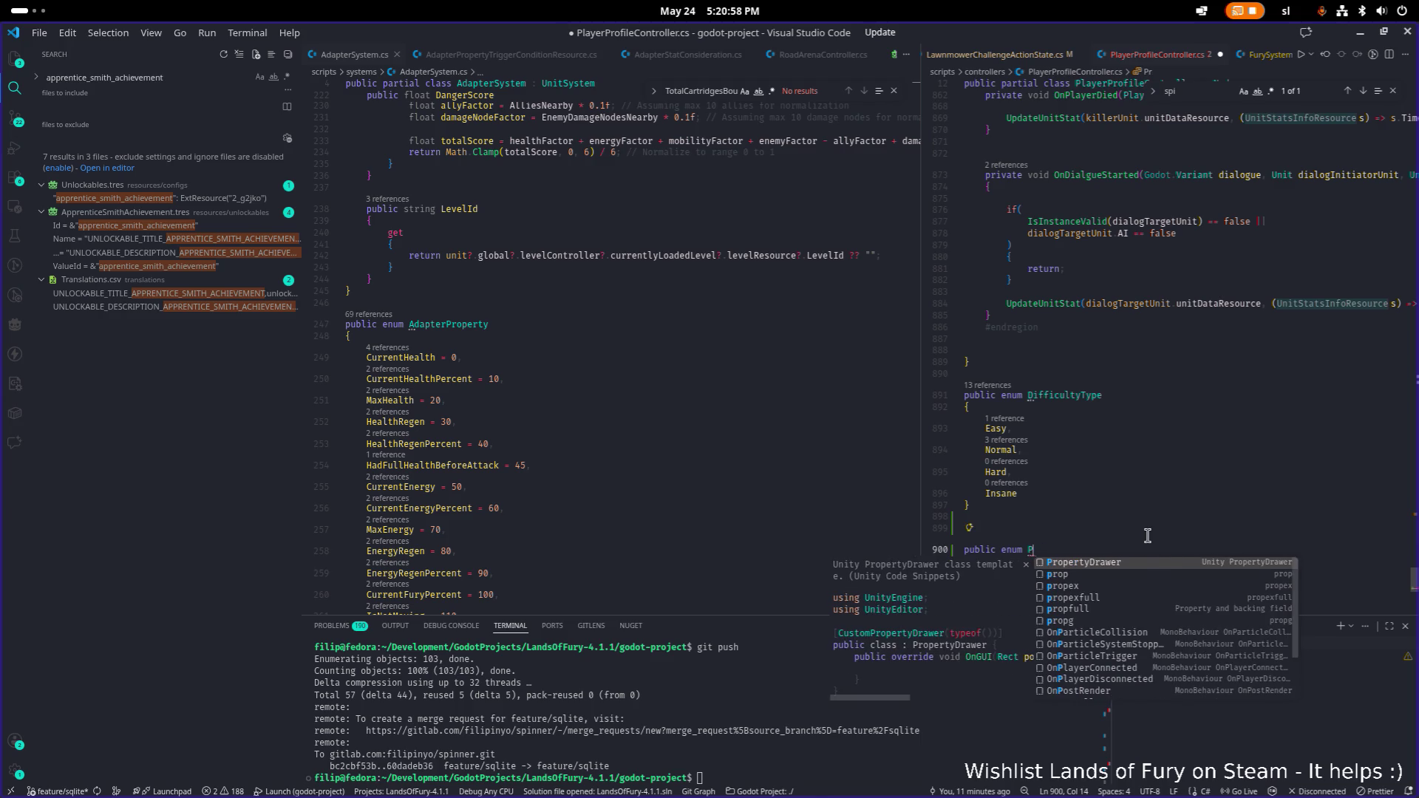
type("layerProfilePropert")
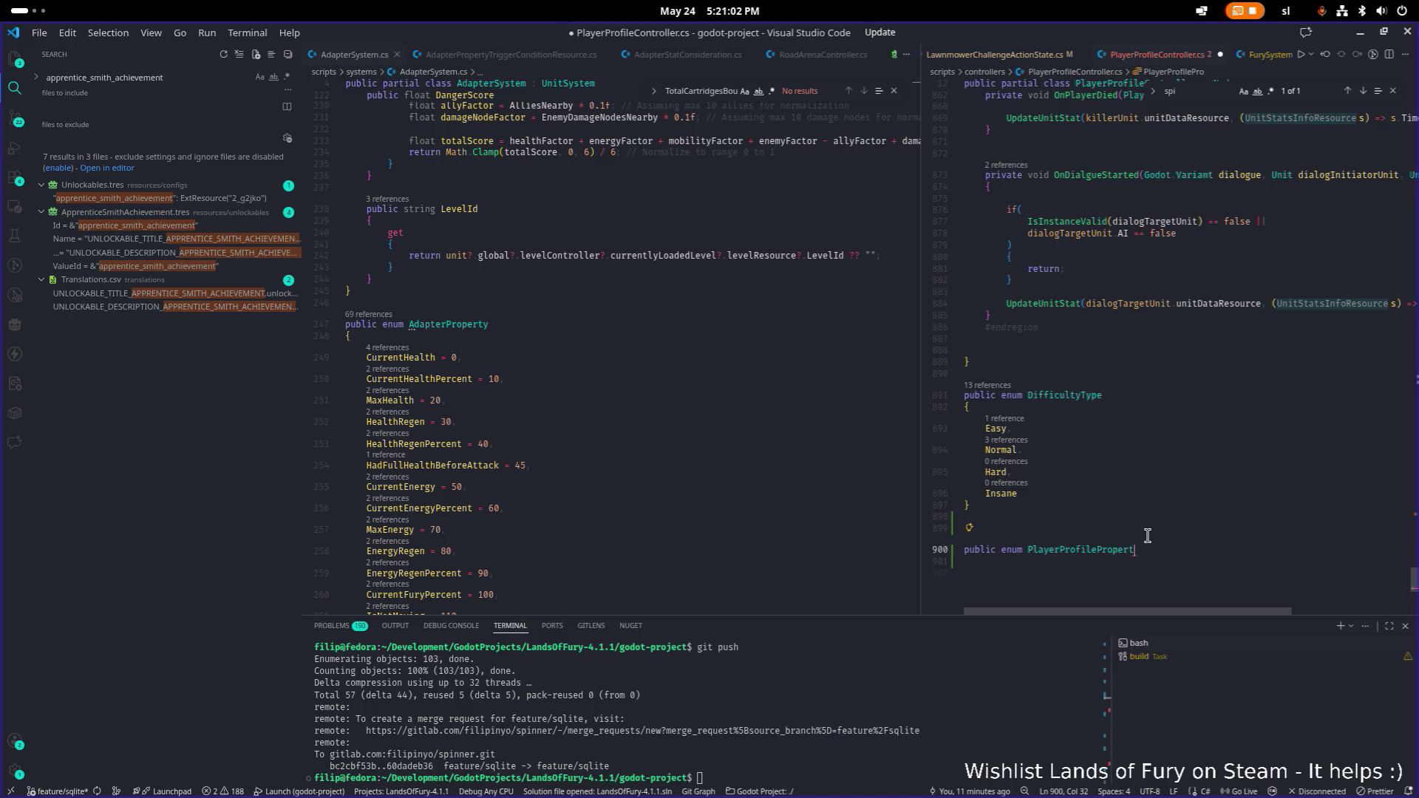
key("Return")
type("{")
key("Return")
key("ctrl+s")
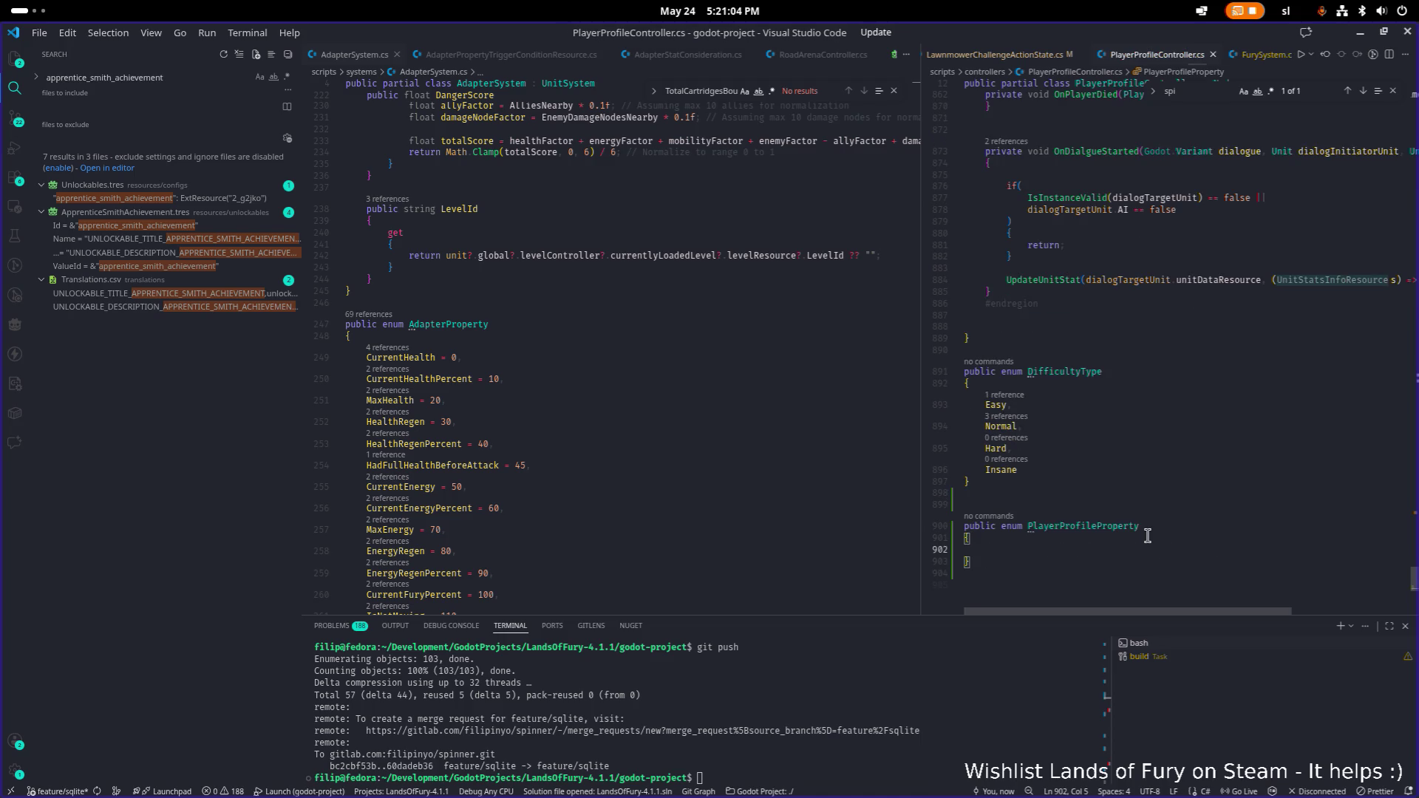
- Open PlayerProfileResource.cs in the left editor at the progression stats region
left_click(690, 487)
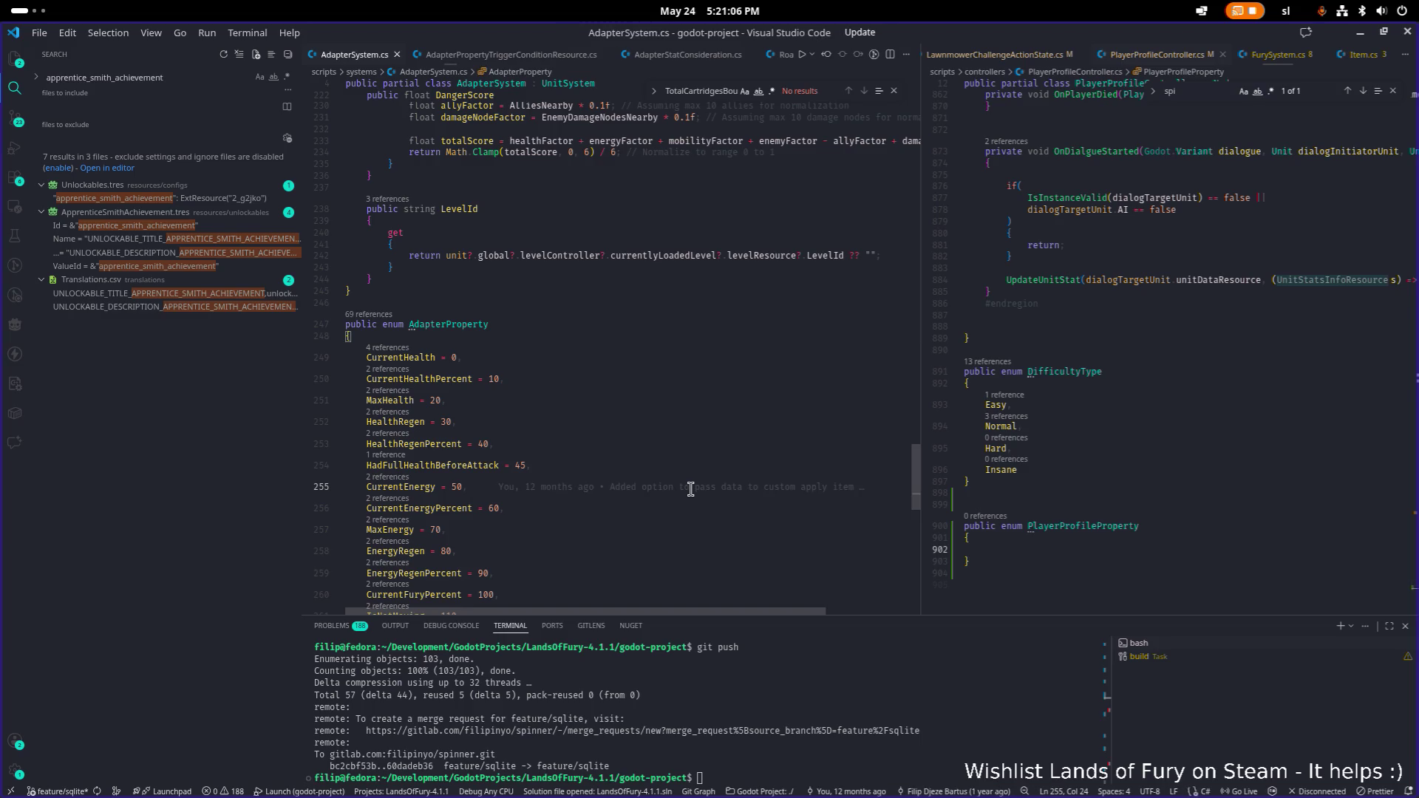
key("ctrl+p")
type("profile")
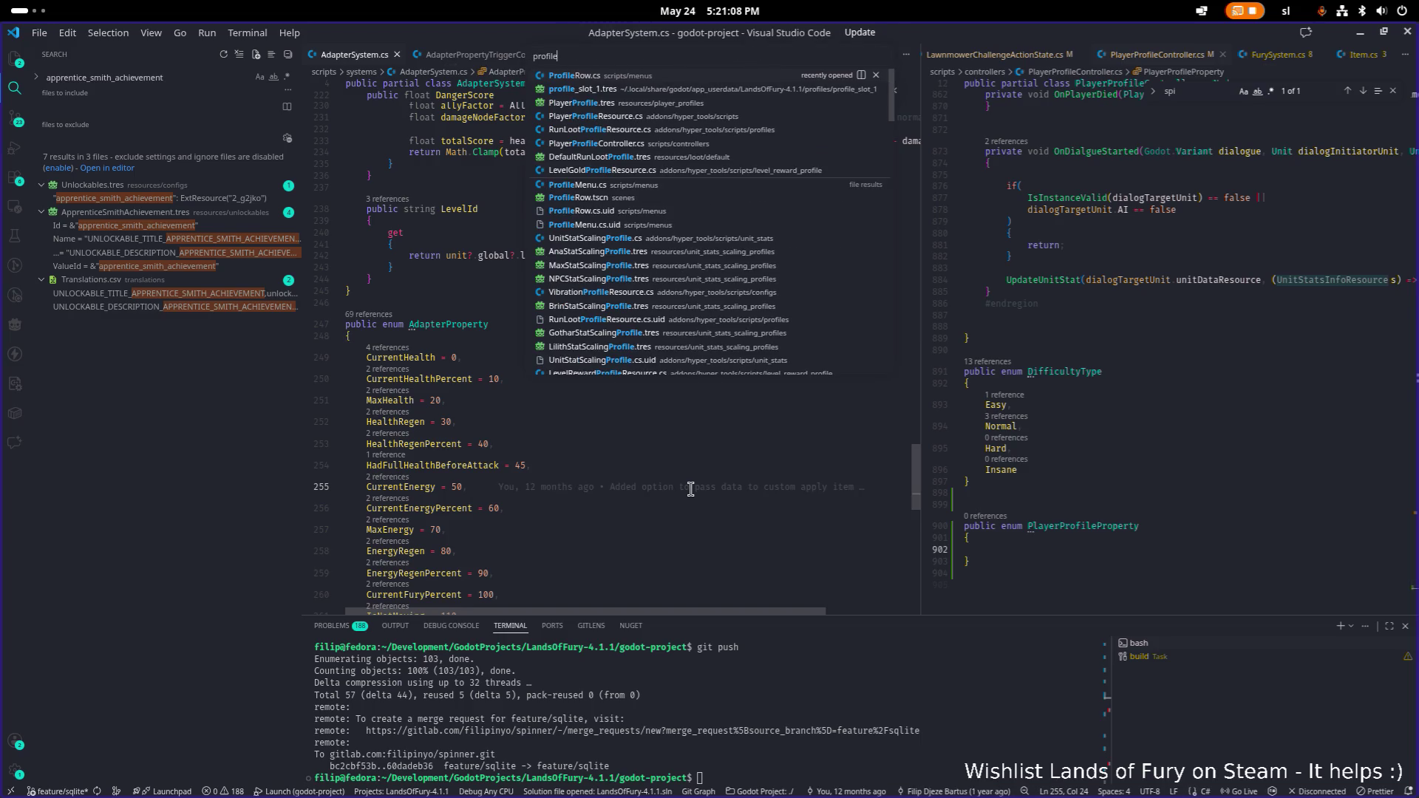
type("res")
key("Return")
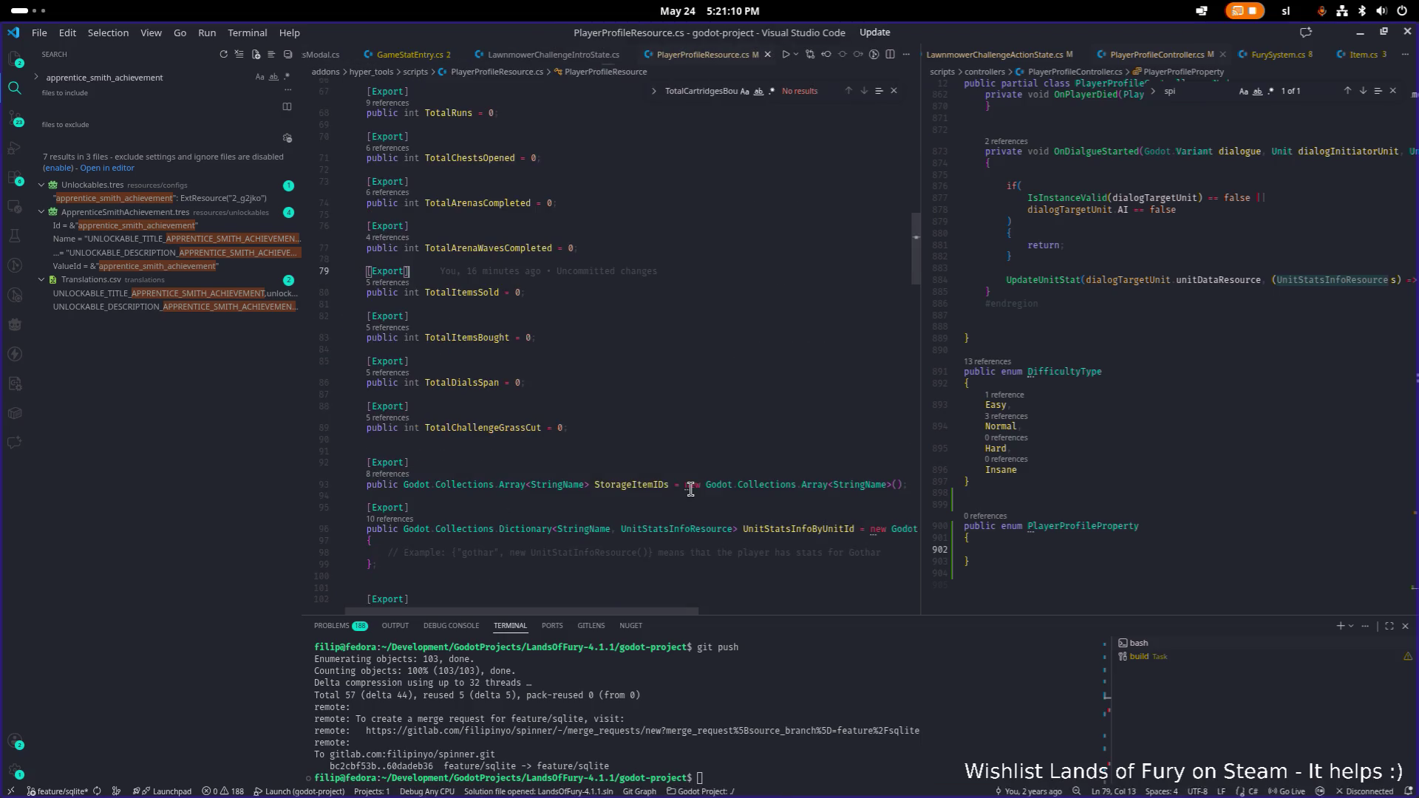
scroll(679, 473, "up", 5)
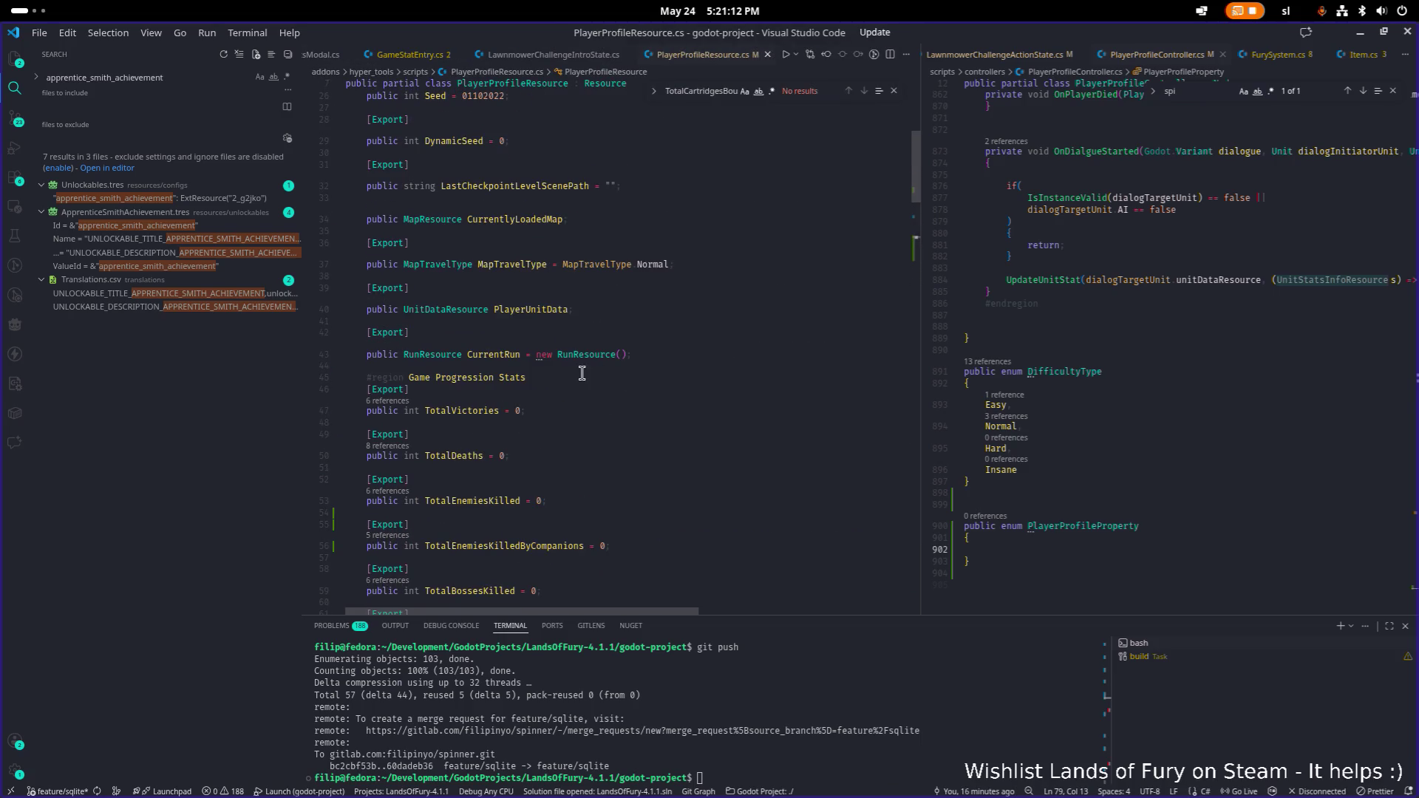
left_click(529, 317)
- Multi-select TotalVictories, TotalDeaths, TotalEnemiesKilled, TotalEnemiesKilledByCompanions, TotalBossesKilled, TotalLevelsVisited, TotalMetaCoinsEarned
double_click(488, 351)
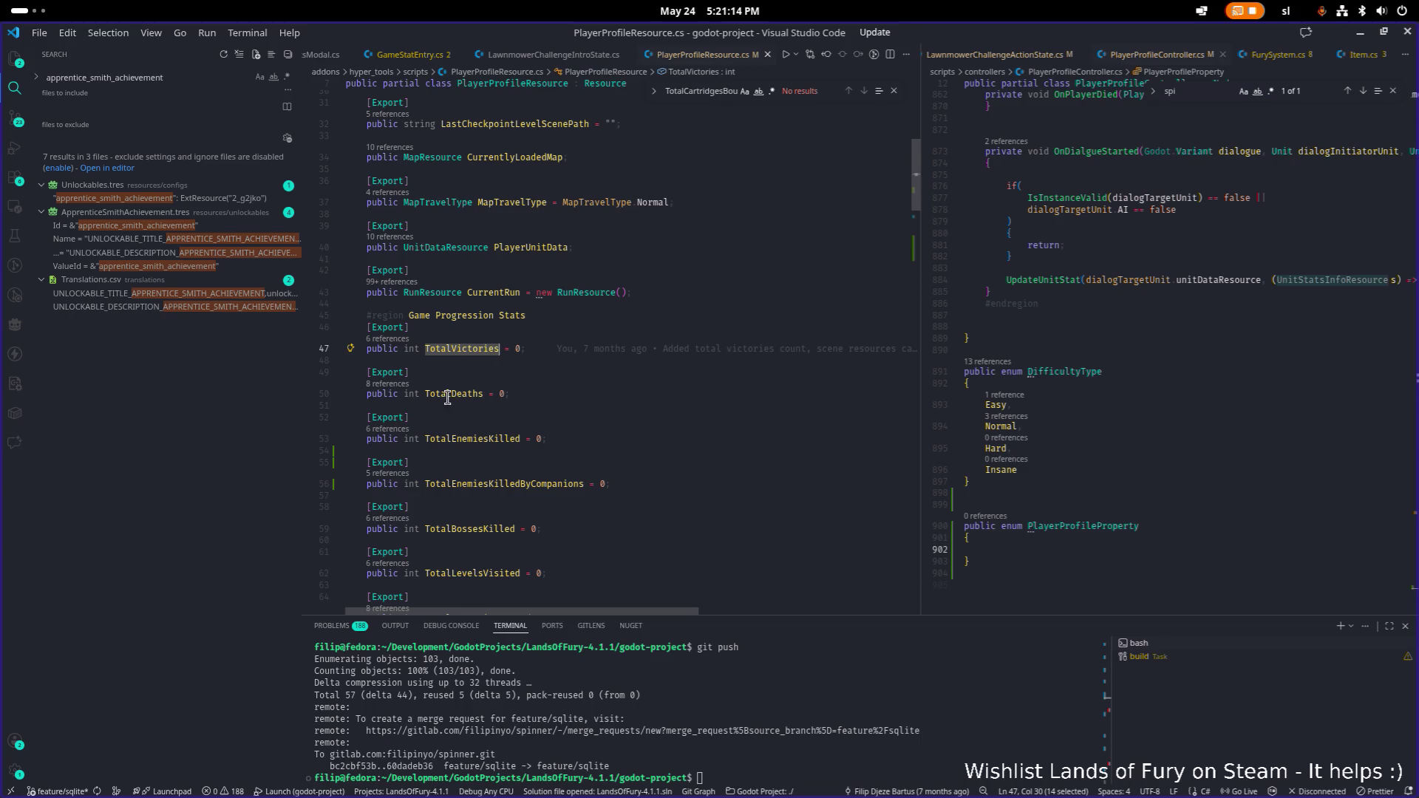
double_click(456, 395, "alt")
scroll(457, 395, "down", 2)
double_click(489, 341, "alt")
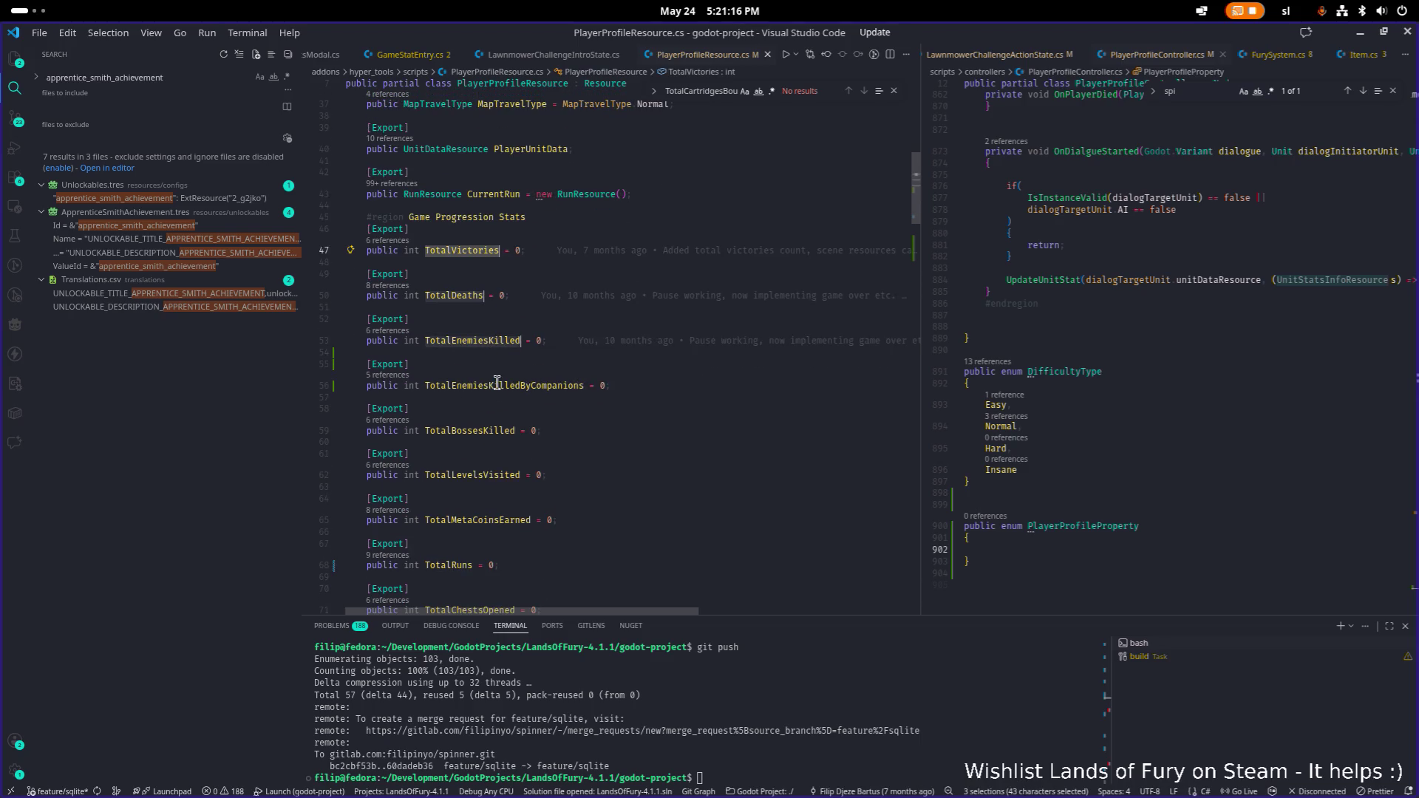
double_click(496, 385, "alt")
double_click(481, 430, "alt")
scroll(481, 430, "down", 2)
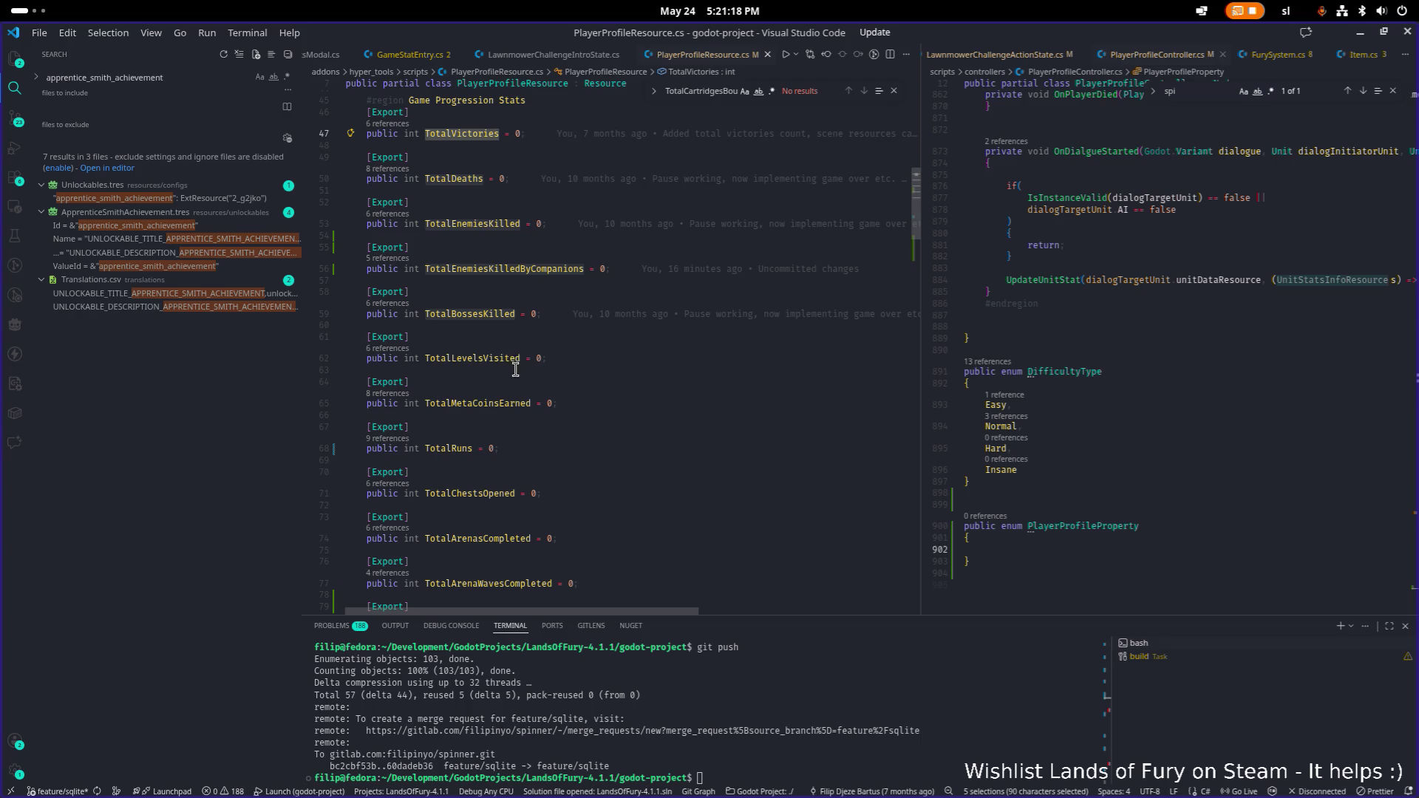
double_click(488, 358, "alt")
left_click(489, 403, "alt")
double_click(488, 403, "alt")
scroll(488, 403, "down", 2)
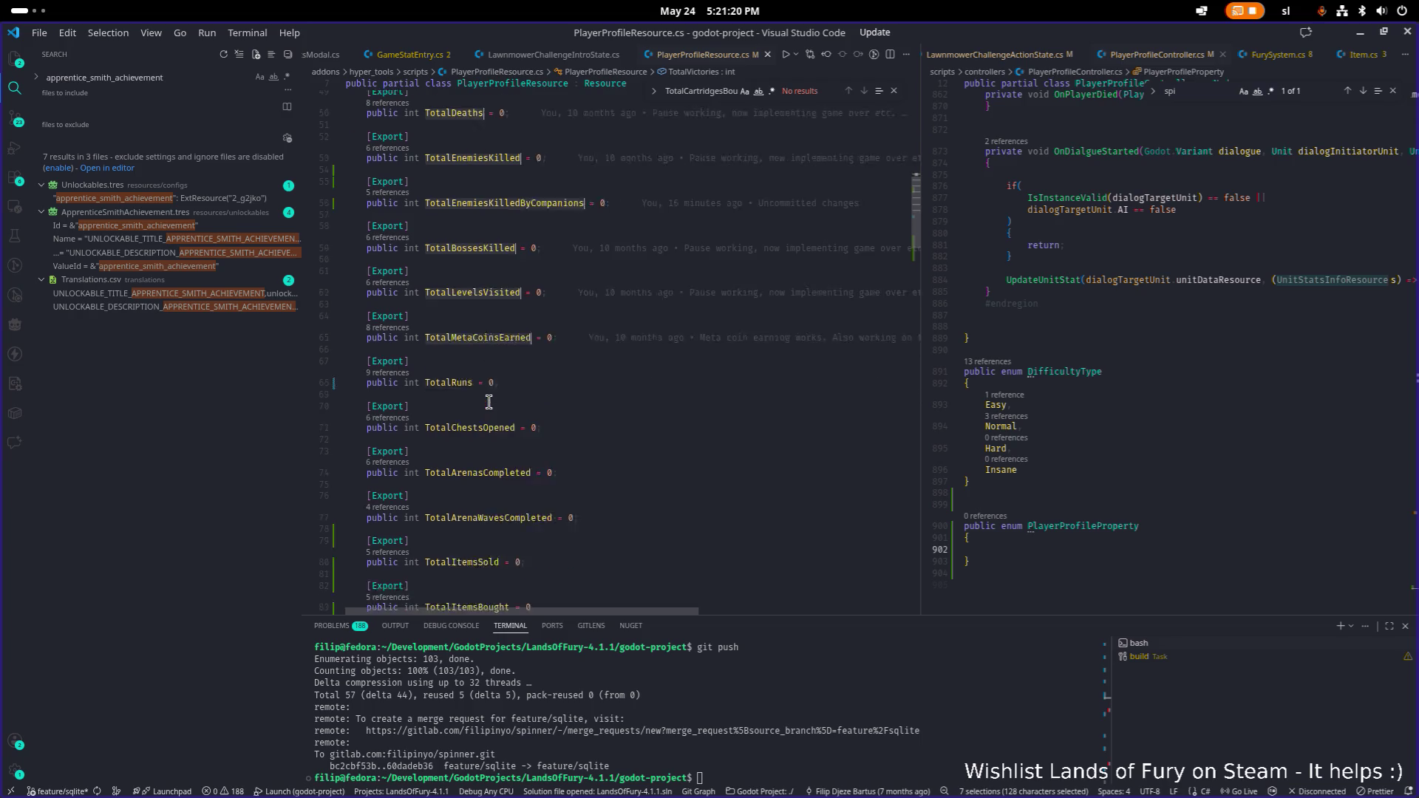
- Add TotalRuns through TotalChallengeGrassCut, including arenas, items and dials, to the selection
double_click(448, 341, "alt")
scroll(470, 344, "down", 2)
double_click(500, 273, "alt")
double_click(495, 319, "alt")
left_click(489, 376, "alt")
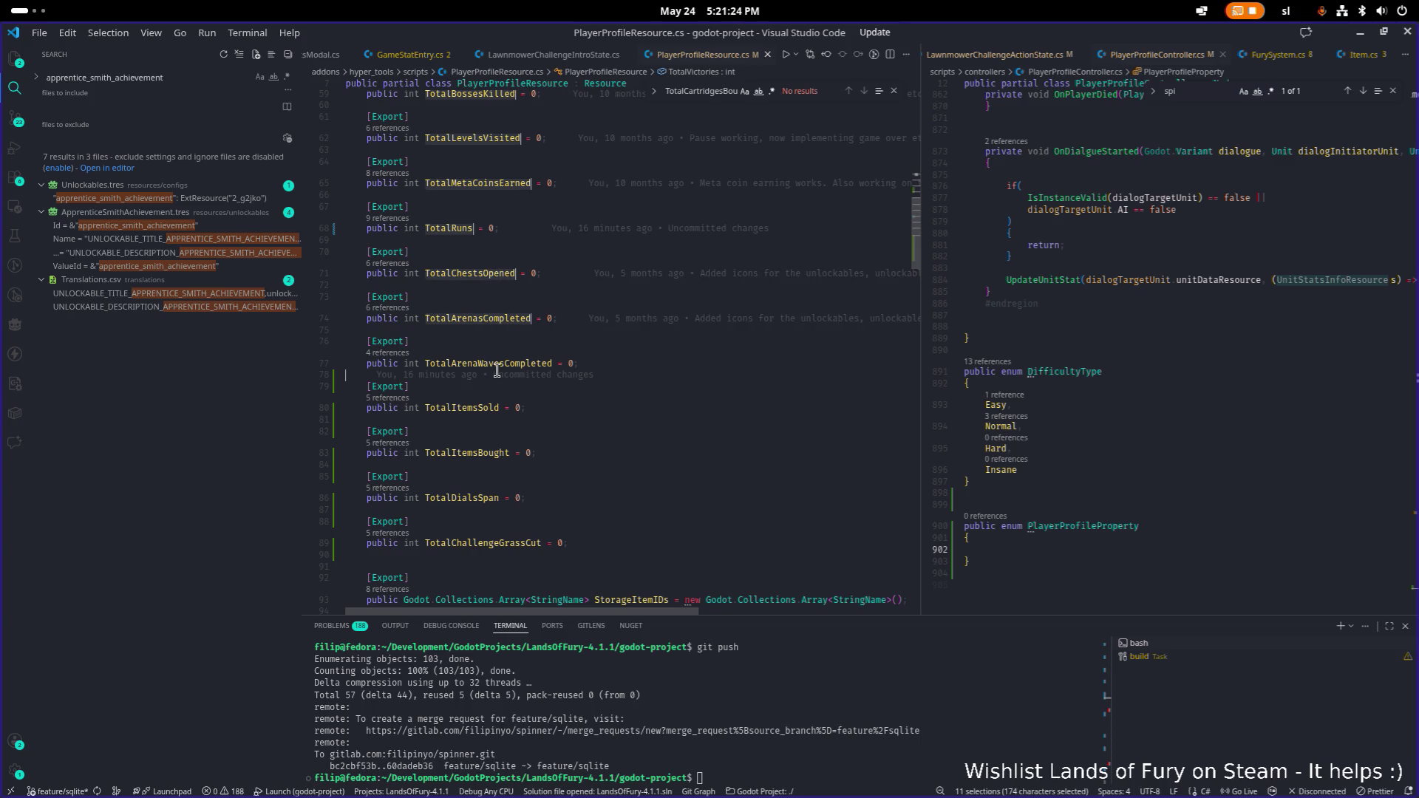
left_click(500, 363, "alt")
double_click(499, 363, "alt")
double_click(479, 407, "alt")
scroll(480, 403, "down", 2)
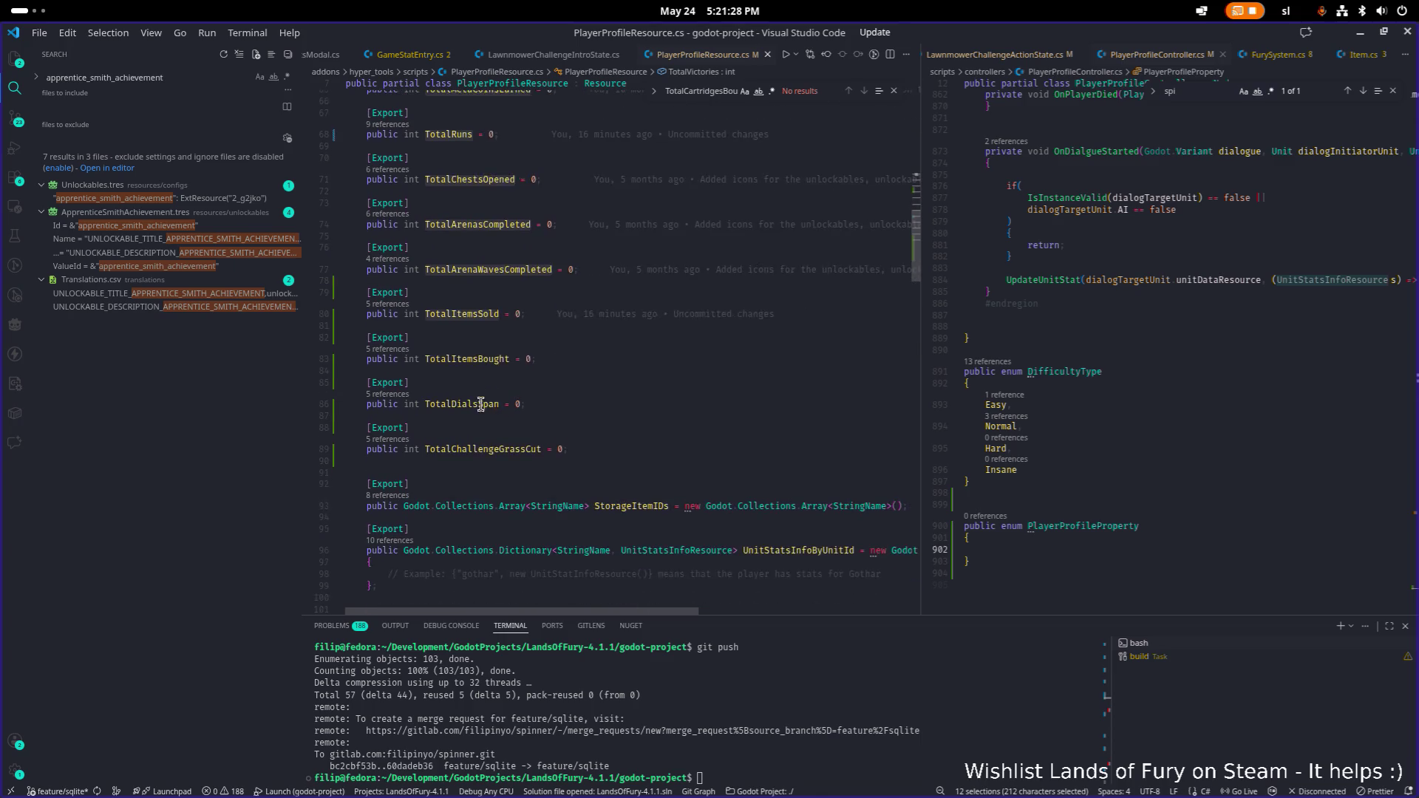
double_click(487, 372, "alt")
double_click(473, 418, "alt")
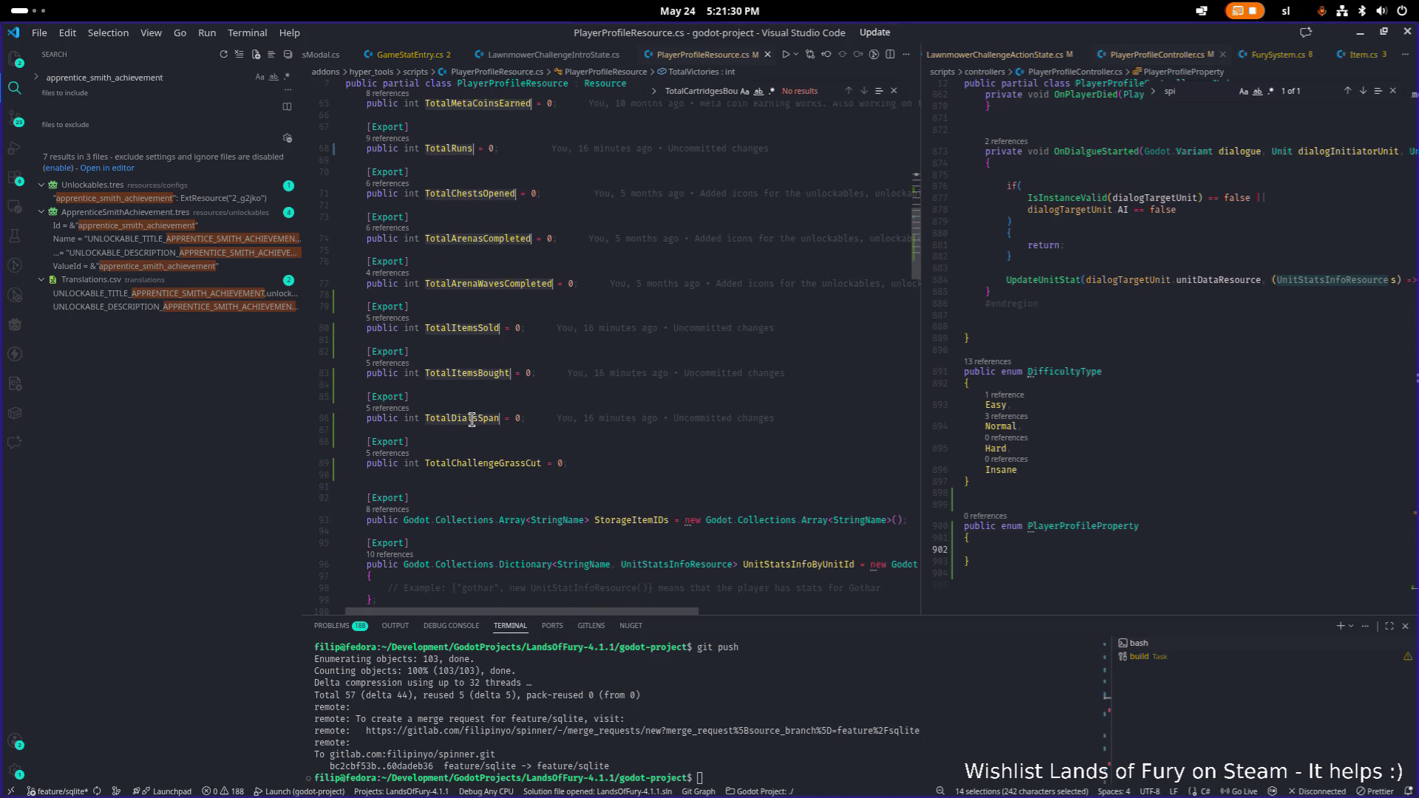
double_click(500, 464, "alt")
key("ctrl+c")
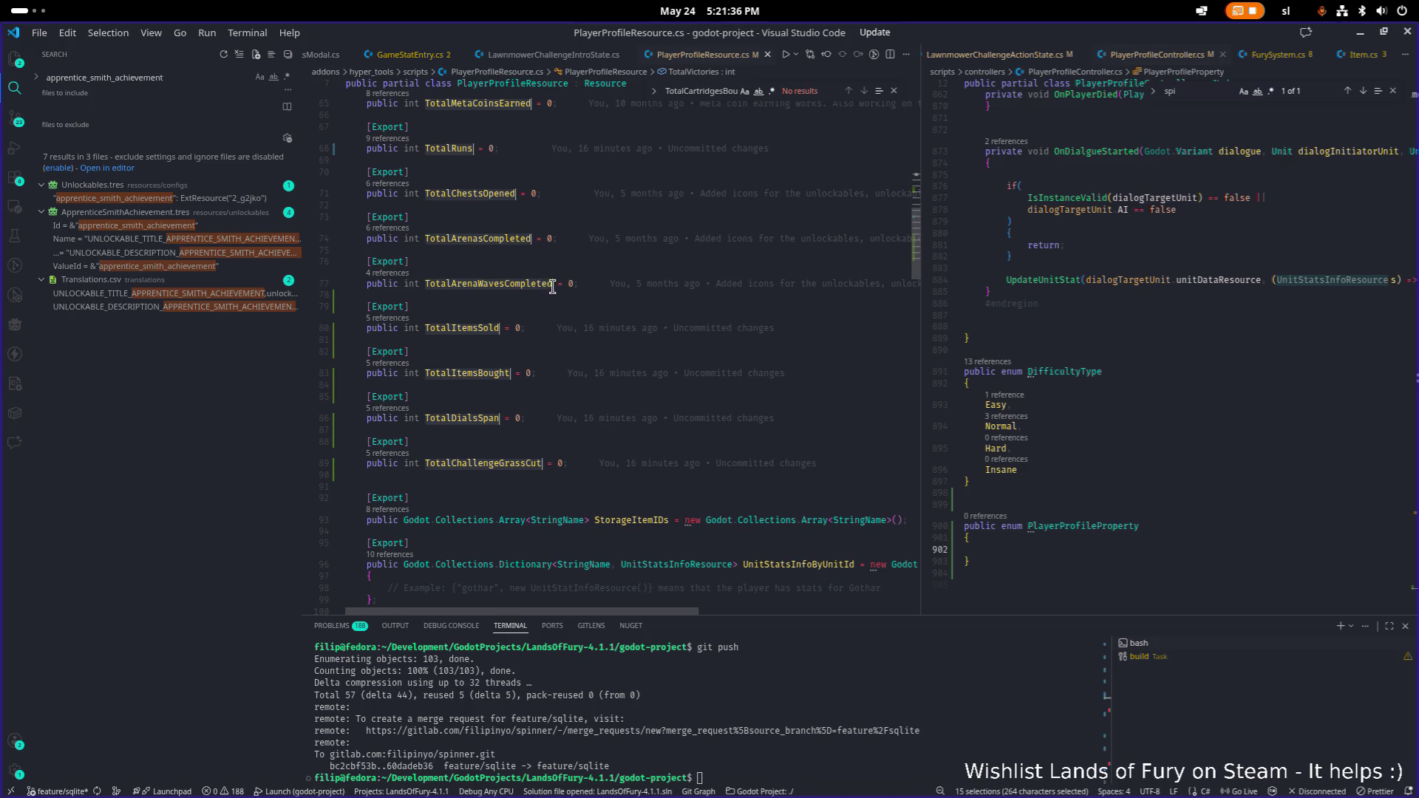
- Place the caret inside the PlayerProfileProperty enum
scroll(554, 286, "up", 2)
scroll(555, 286, "up", 2)
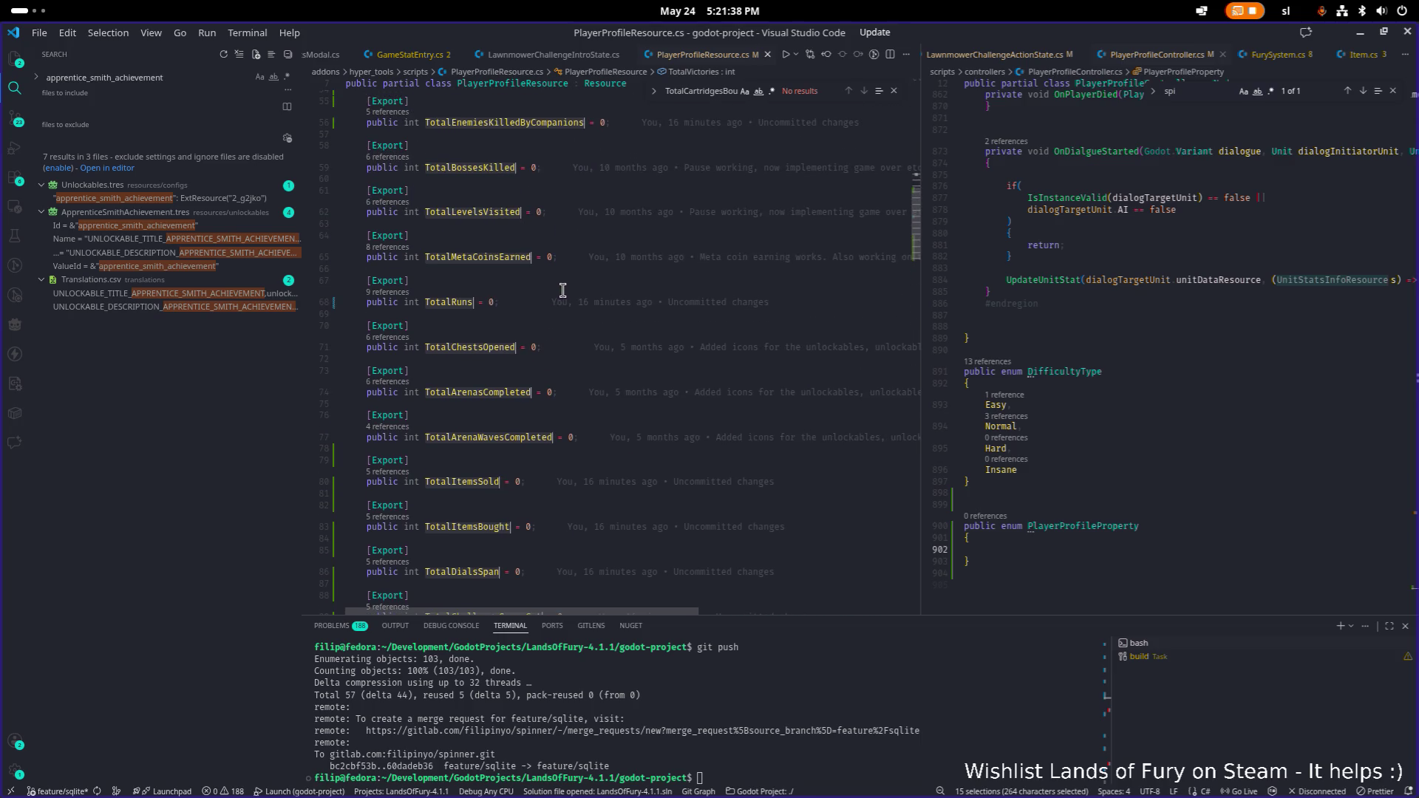
scroll(563, 289, "up", 1)
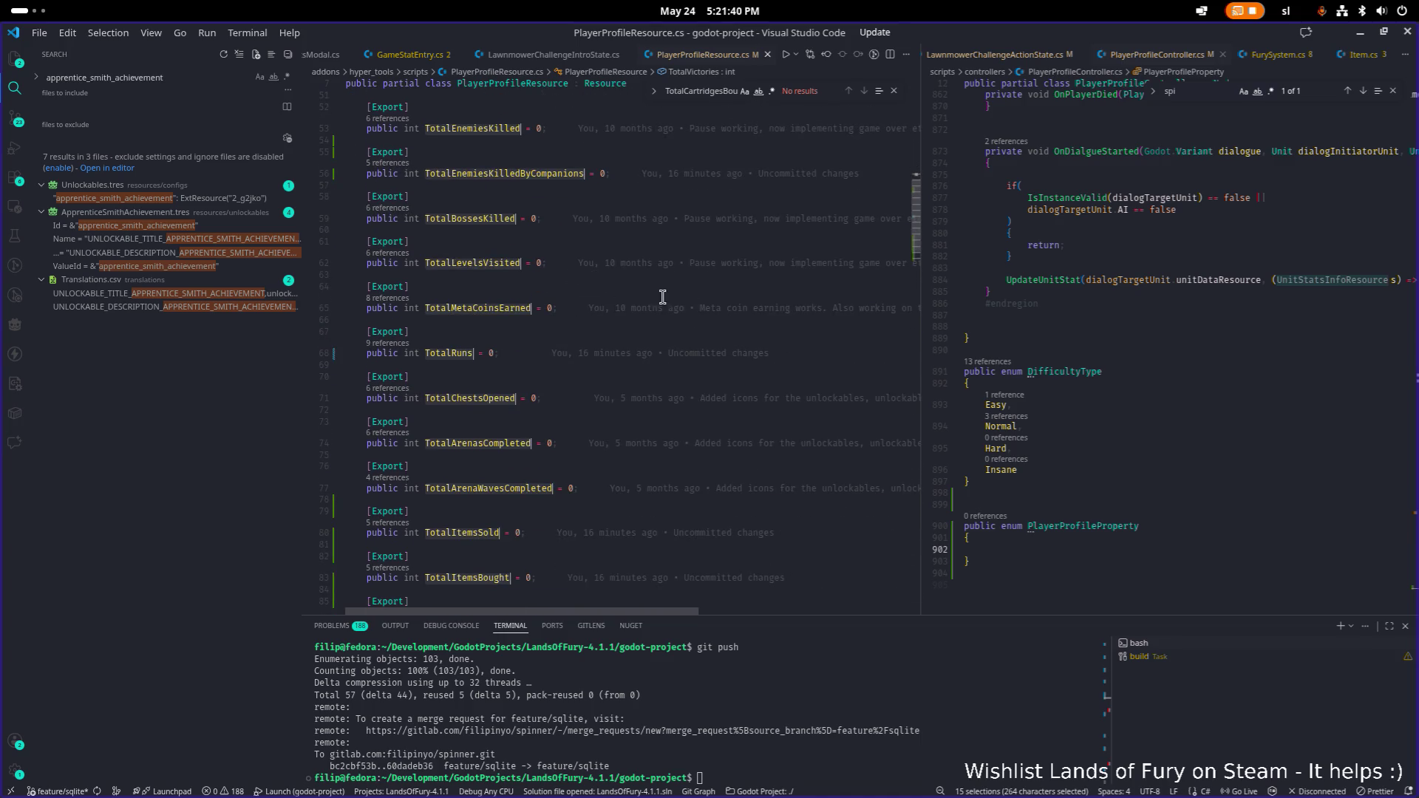
left_click(1034, 549)
- Paste into the PlayerProfileProperty enum, then go back to PlayerProfileResource.cs
key("ctrl+v")
scroll(1052, 533, "down", 1)
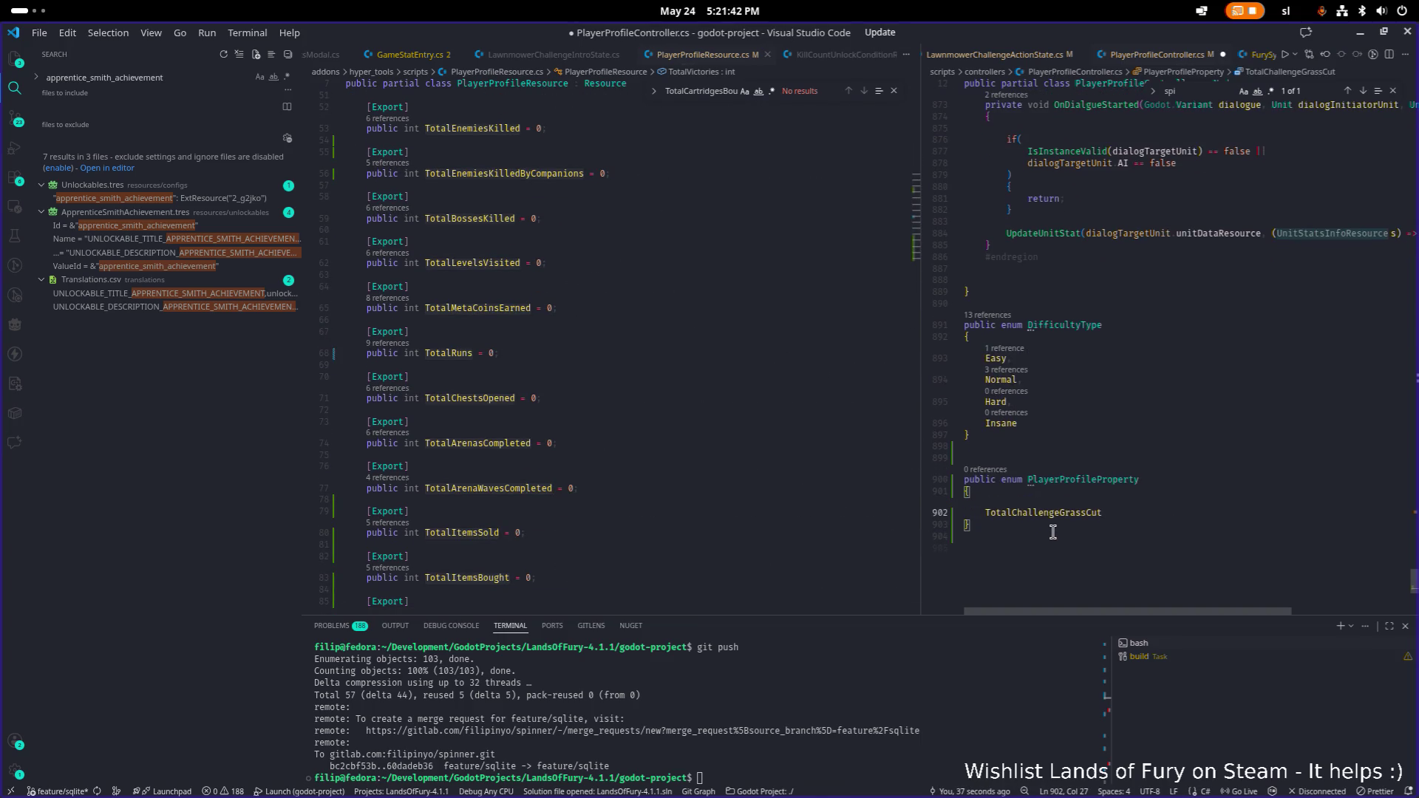
left_click(636, 388)
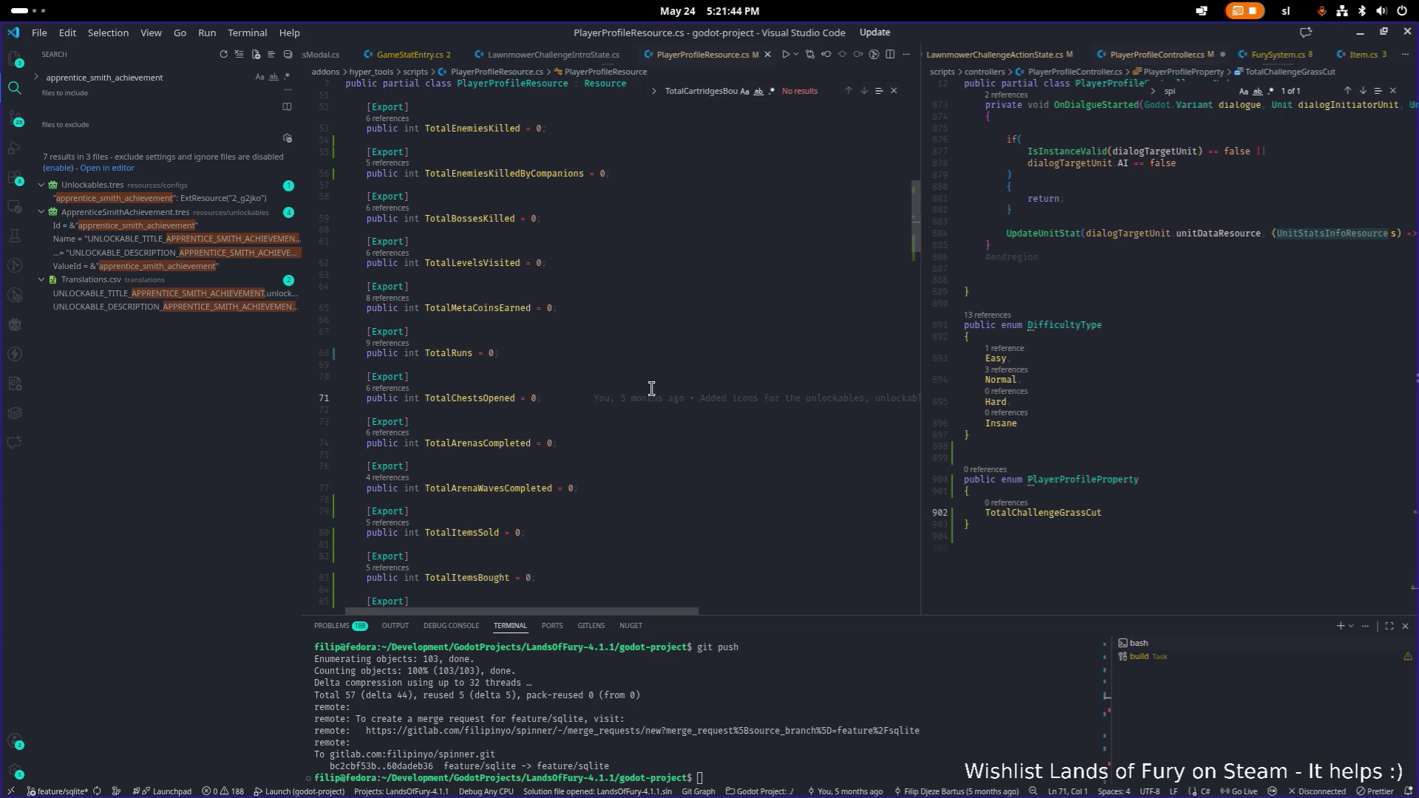
scroll(524, 420, "up", 1)
scroll(545, 215, "up", 2)
scroll(643, 236, "down", 6)
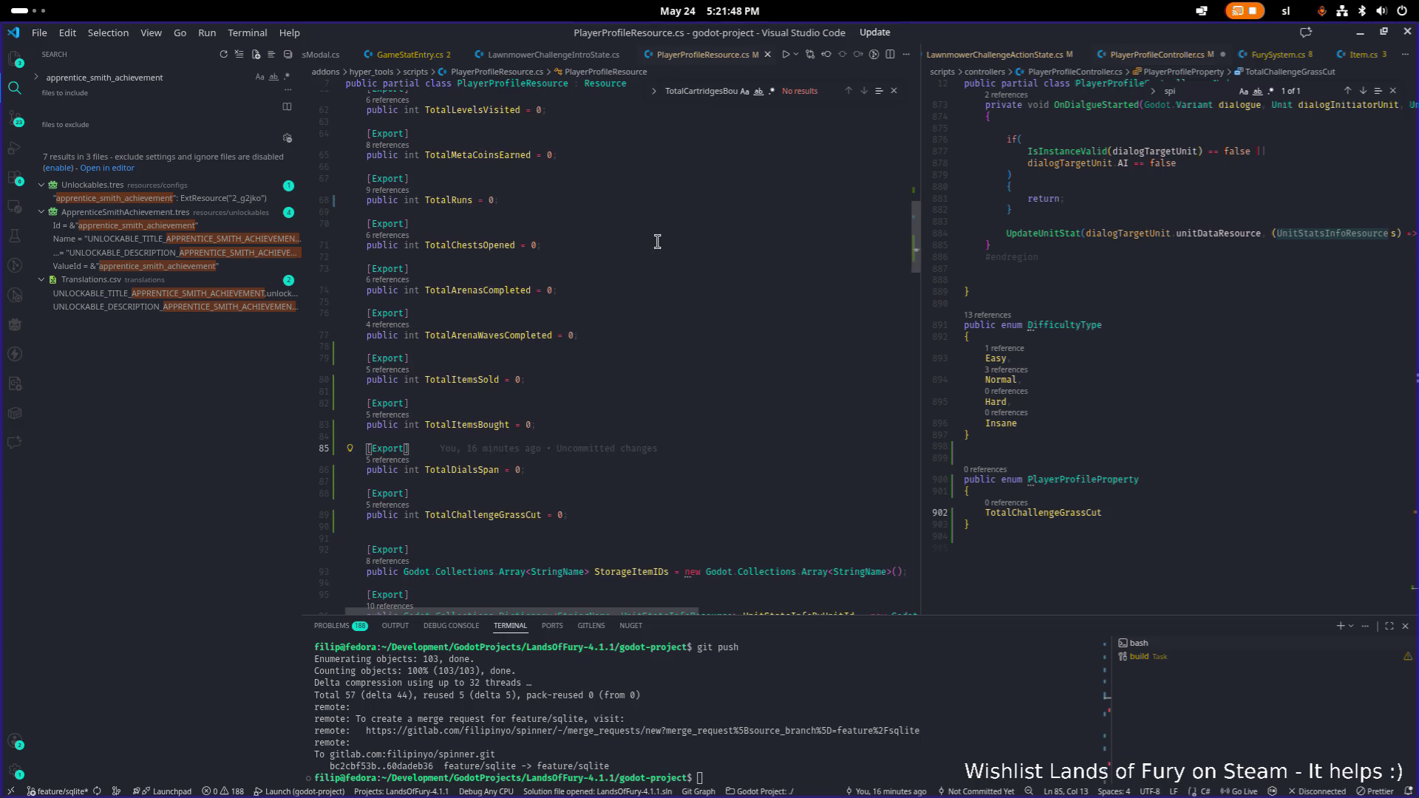
- Multi-select the stat names from TotalChallengeGrassCut up to TotalMetaCoinsEarned
double_click(481, 515)
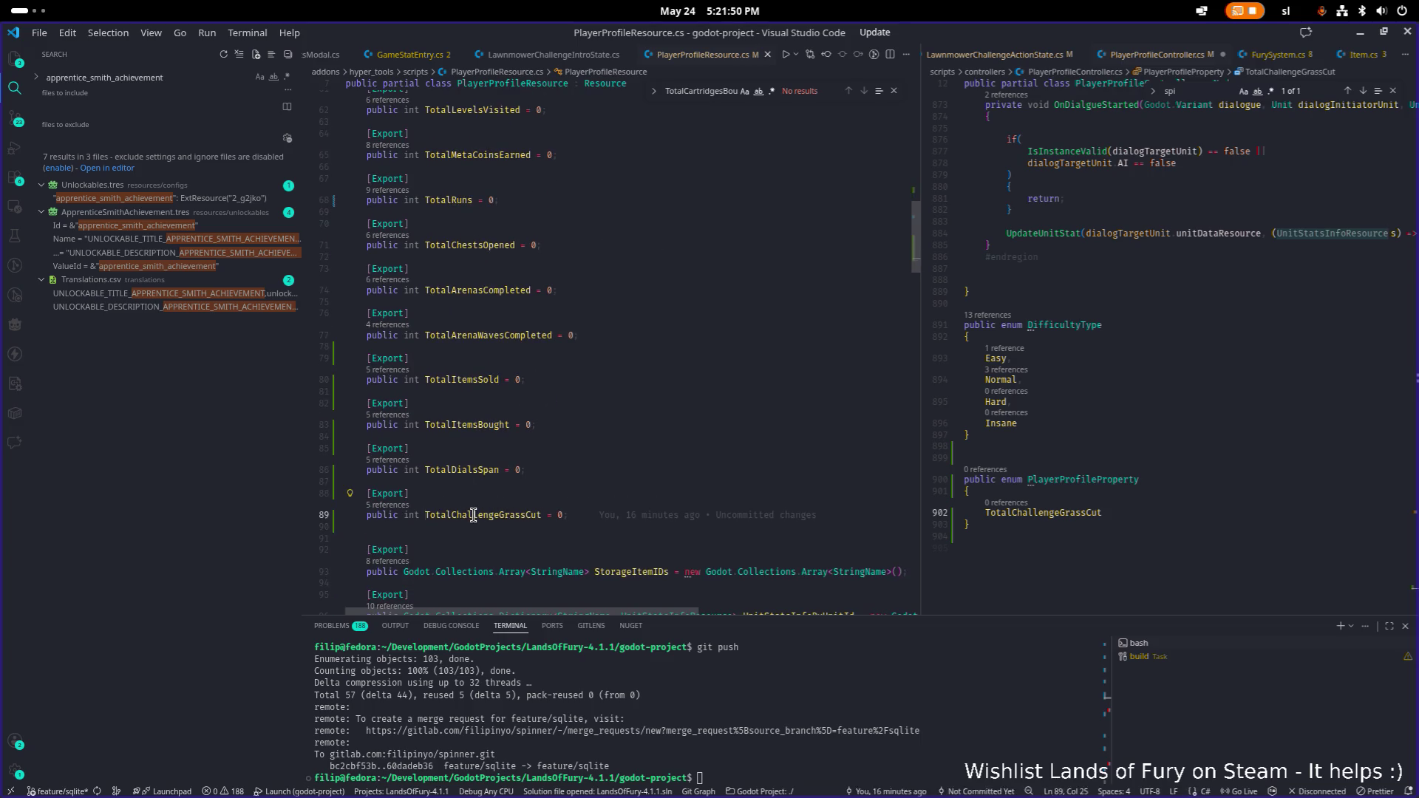
double_click(470, 470, "alt")
double_click(477, 424, "alt")
double_click(482, 380, "alt")
double_click(492, 335, "alt")
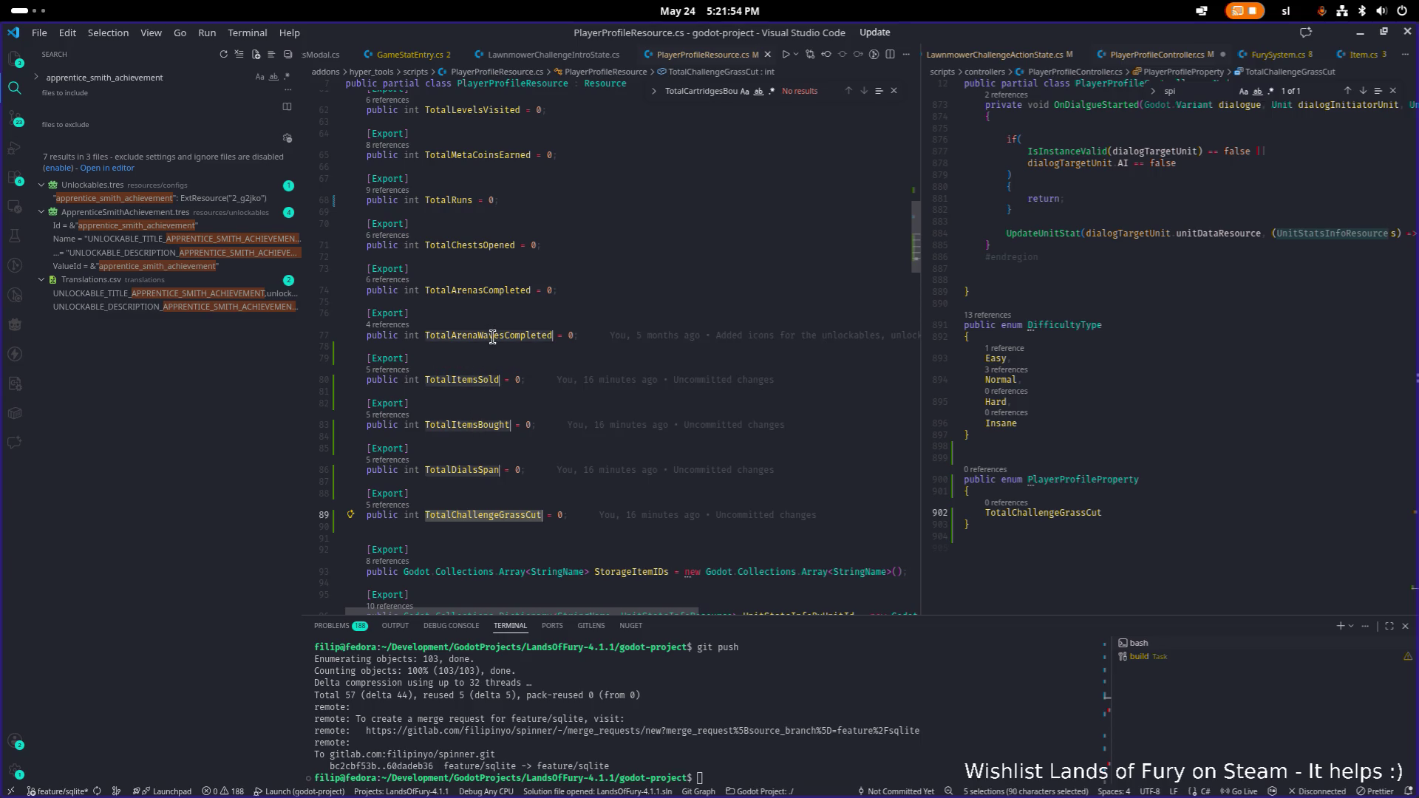
scroll(476, 392, "up", 3)
double_click(472, 425, "alt")
double_click(481, 381, "alt")
double_click(448, 337, "alt")
double_click(461, 291, "alt")
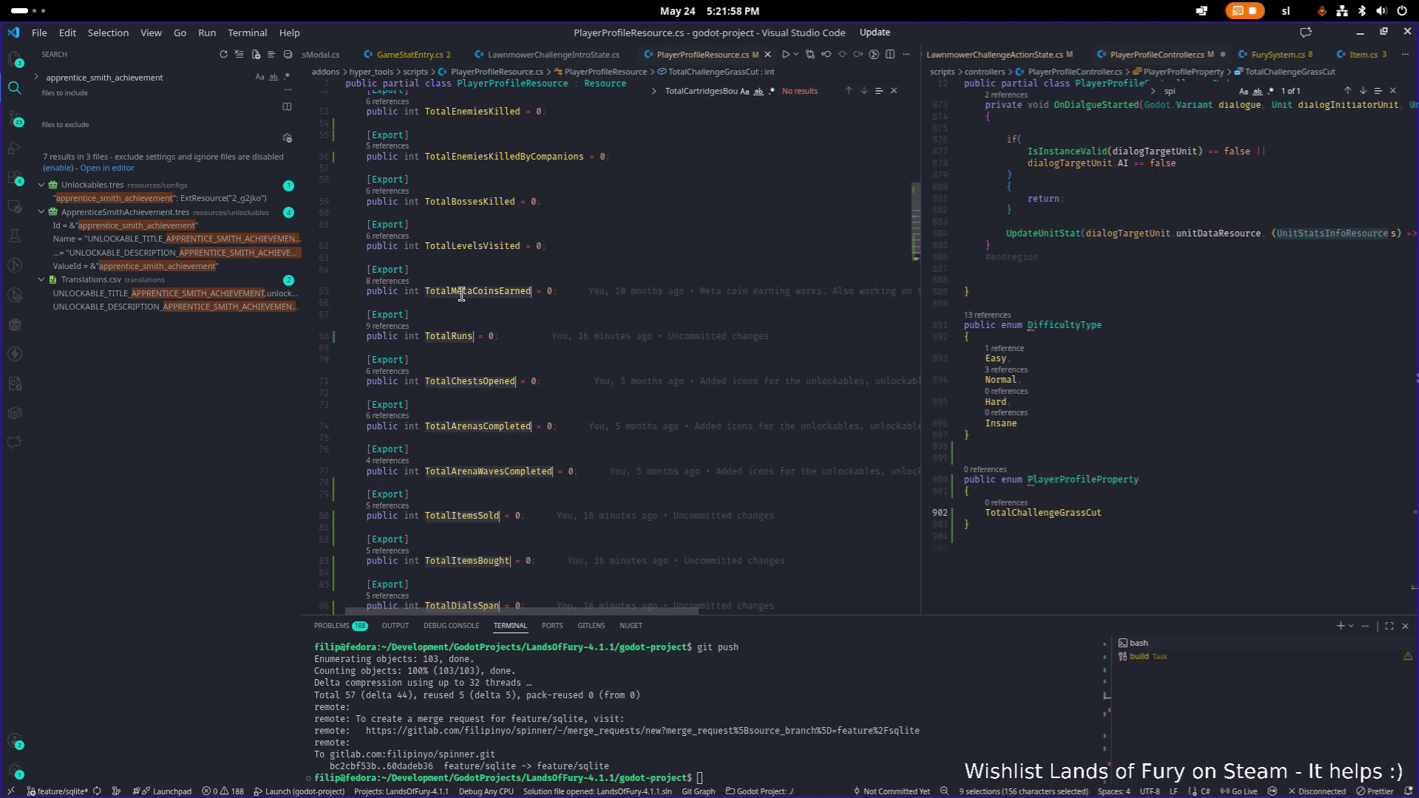
- Extend the selection up through TotalVictories and bring up the context menu
scroll(462, 296, "up", 3)
double_click(467, 363, "alt")
double_click(472, 319, "alt")
double_click(472, 274, "alt")
scroll(471, 295, "up", 2)
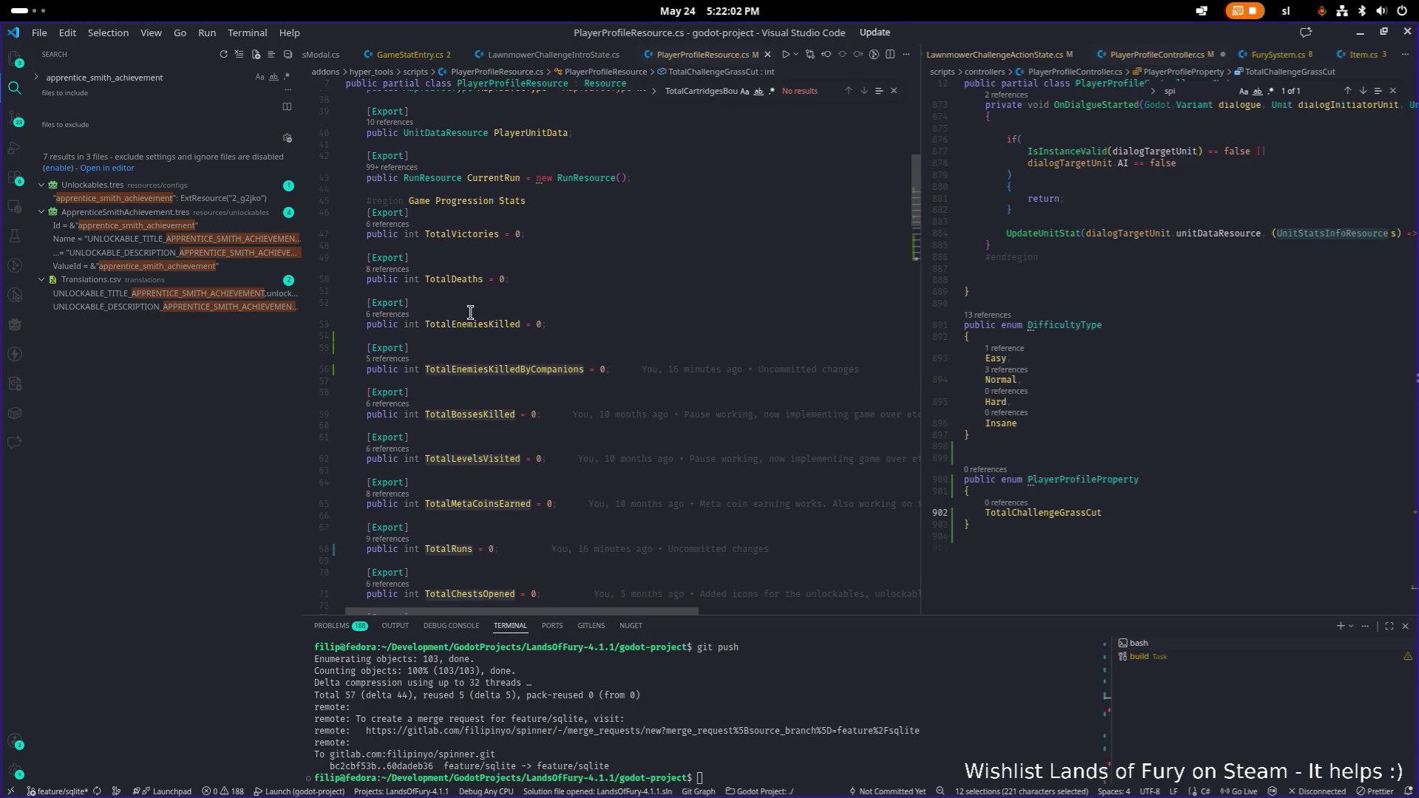
double_click(470, 323, "alt")
double_click(465, 278, "alt")
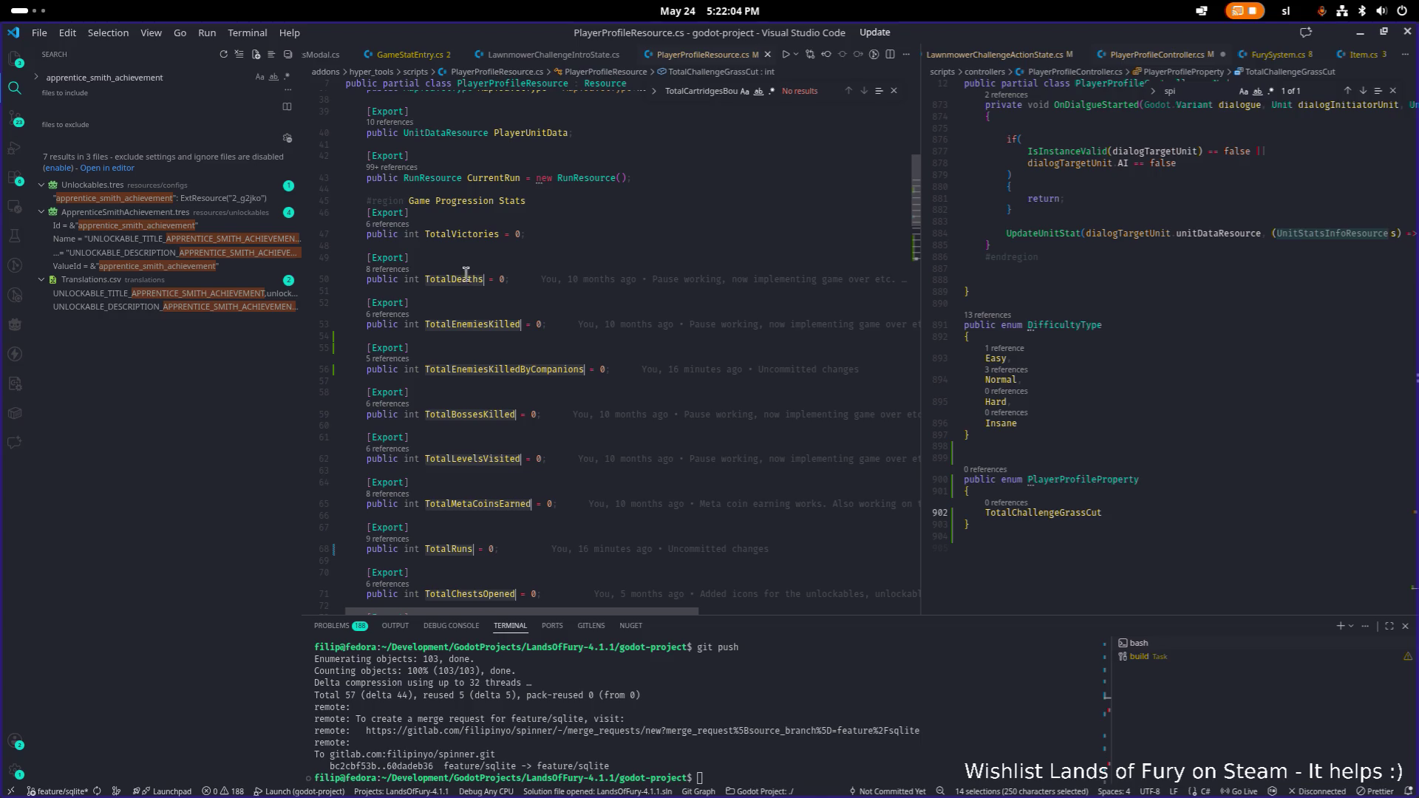
double_click(473, 233, "alt")
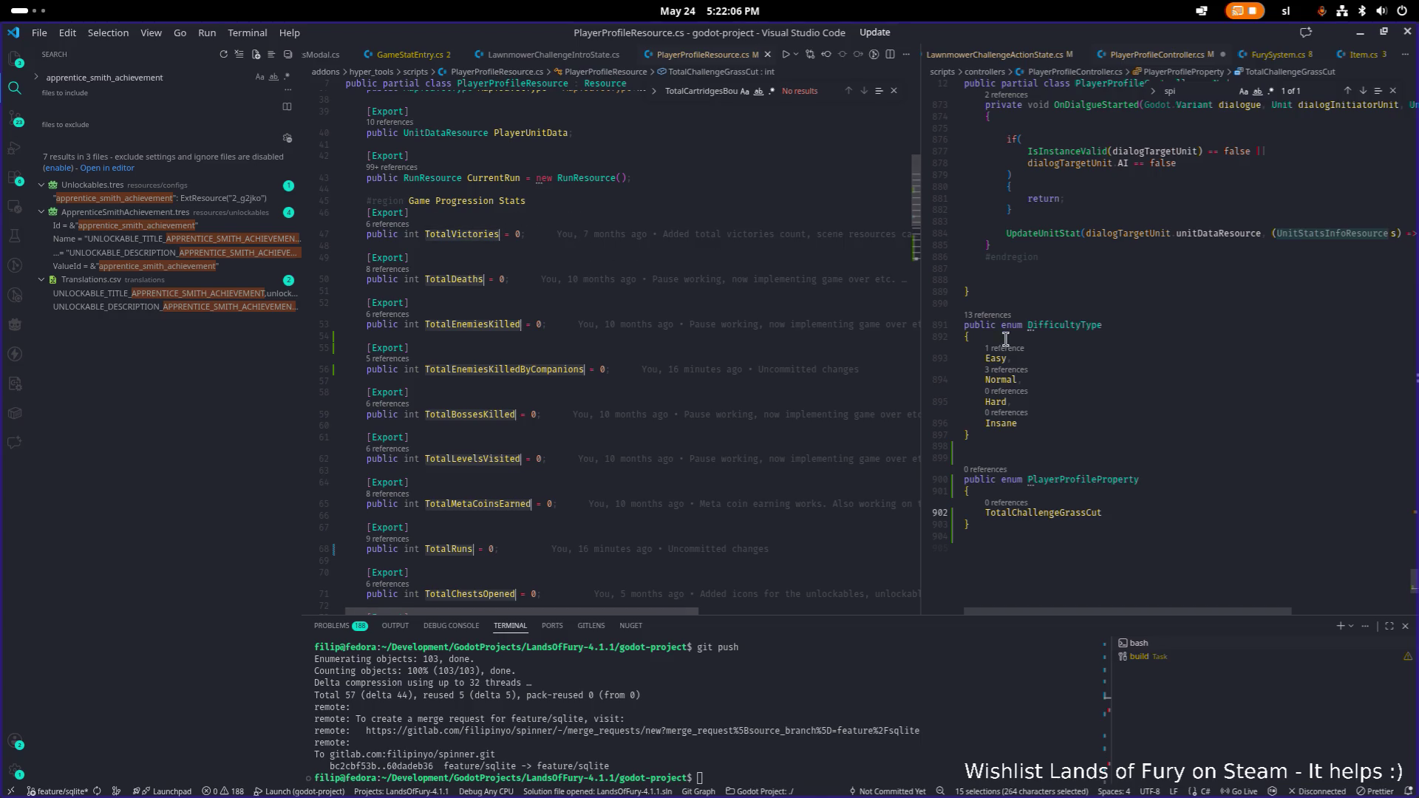
right_click(484, 233)
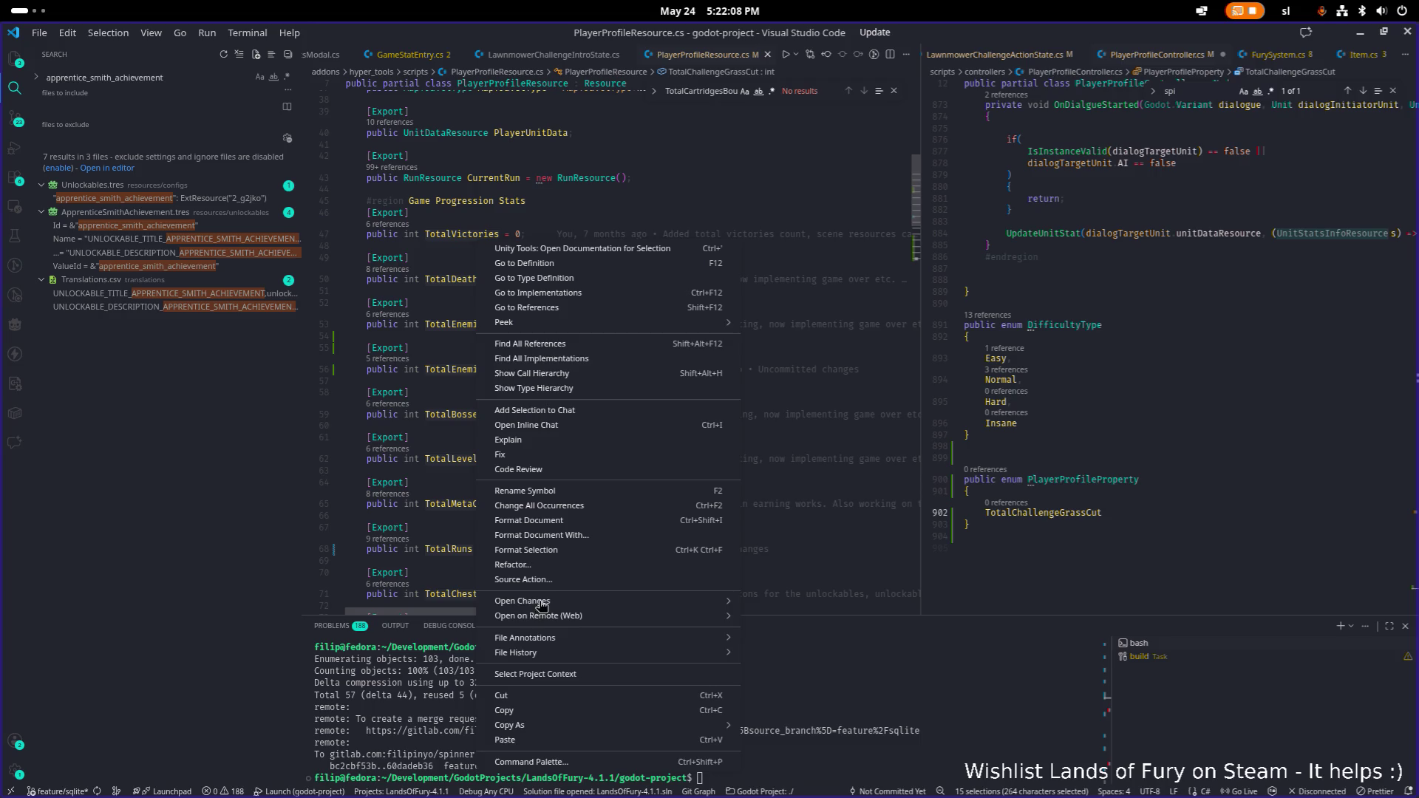
- Paste all fifteen stat names into the enum, indented and comma-terminated, and save
left_click(517, 711)
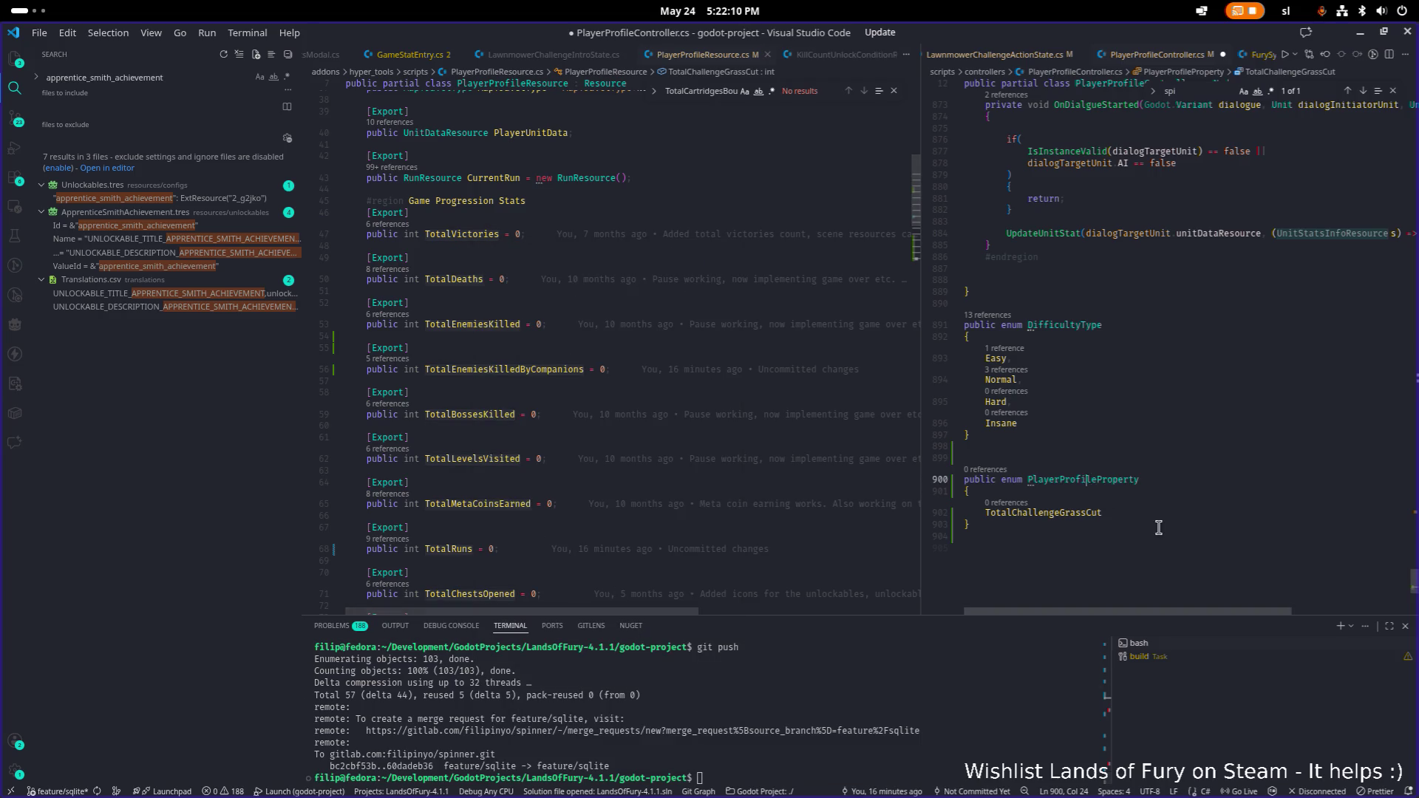
double_click(1049, 513)
key("ctrl+v")
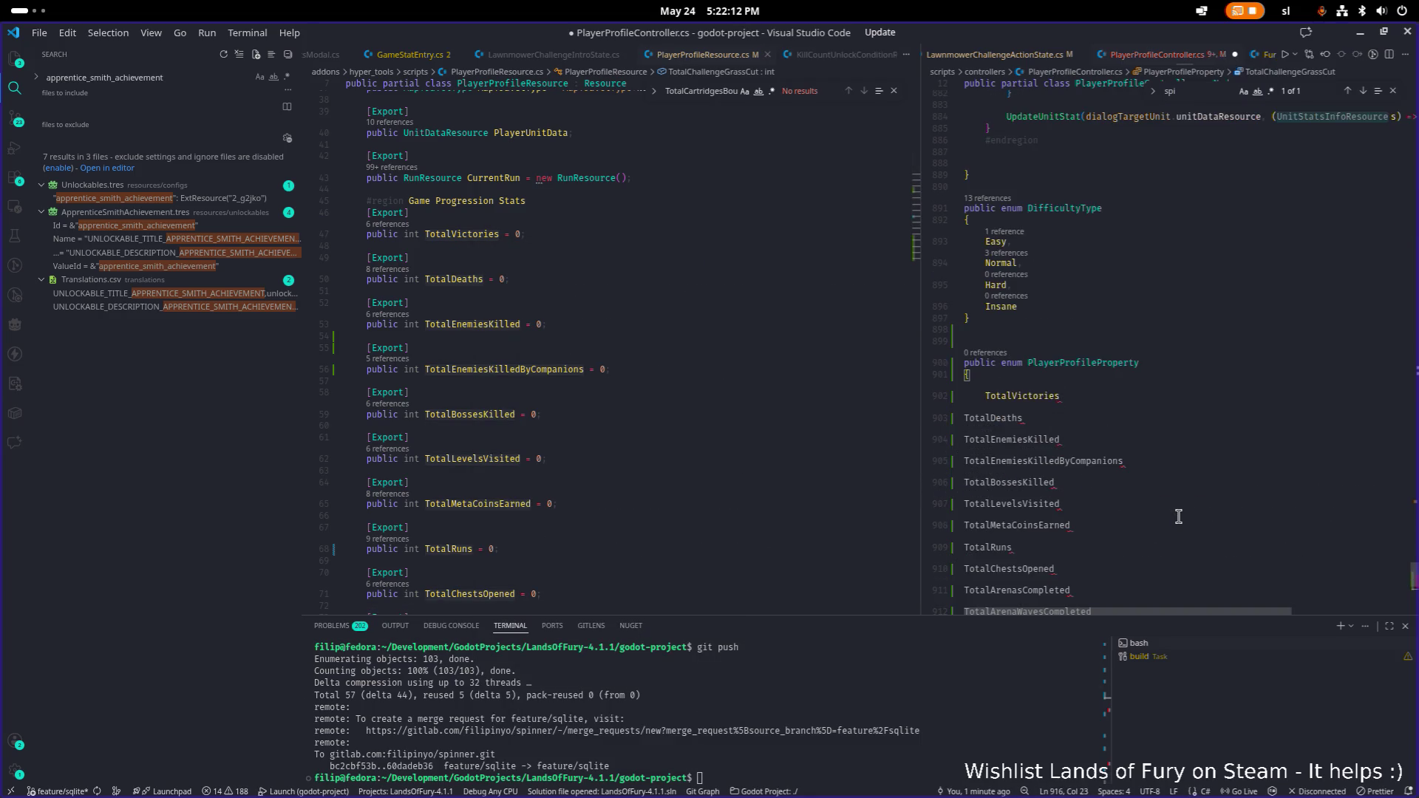
key("ctrl+shift+Up")
key("ctrl+shift+Up")
key("ctrl+shift+Up")
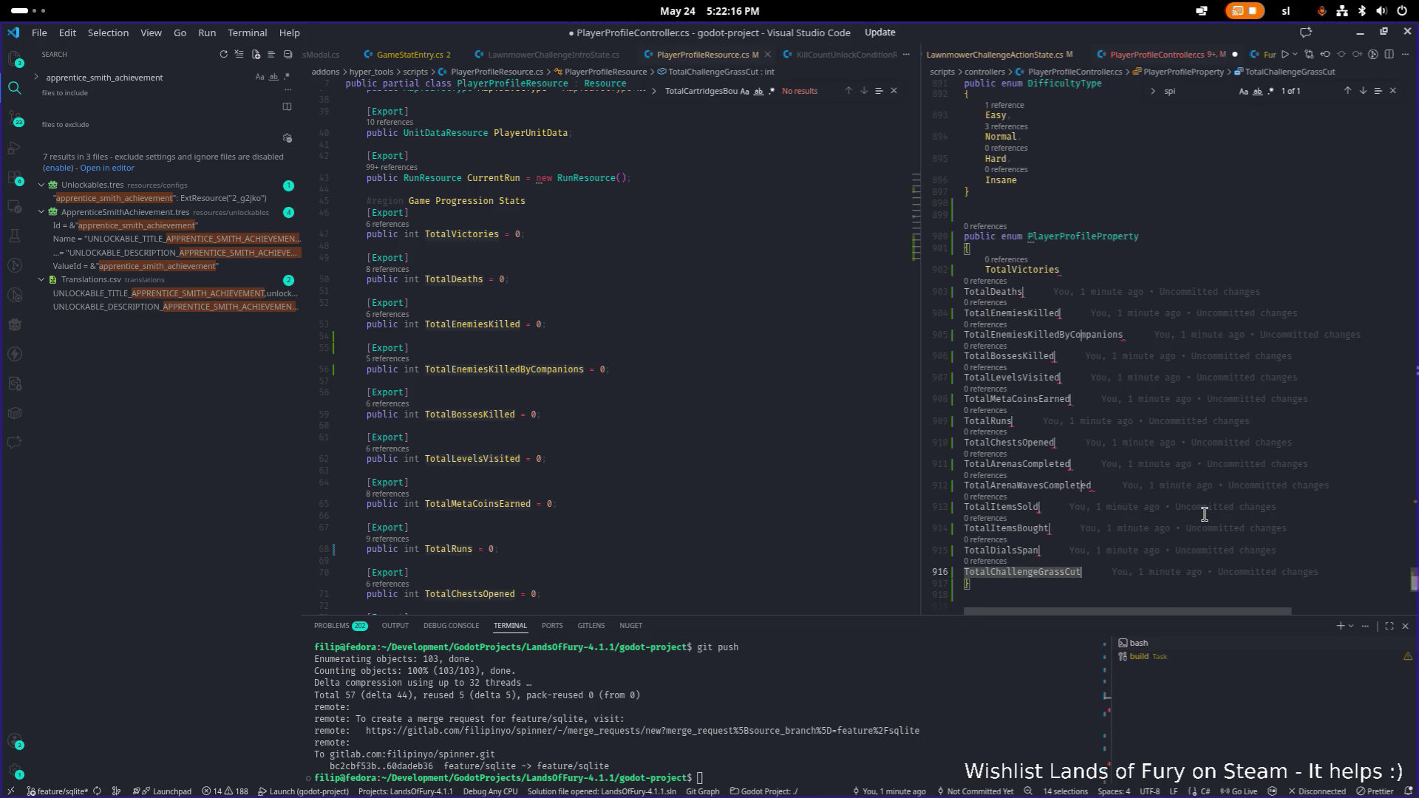
key("Tab")
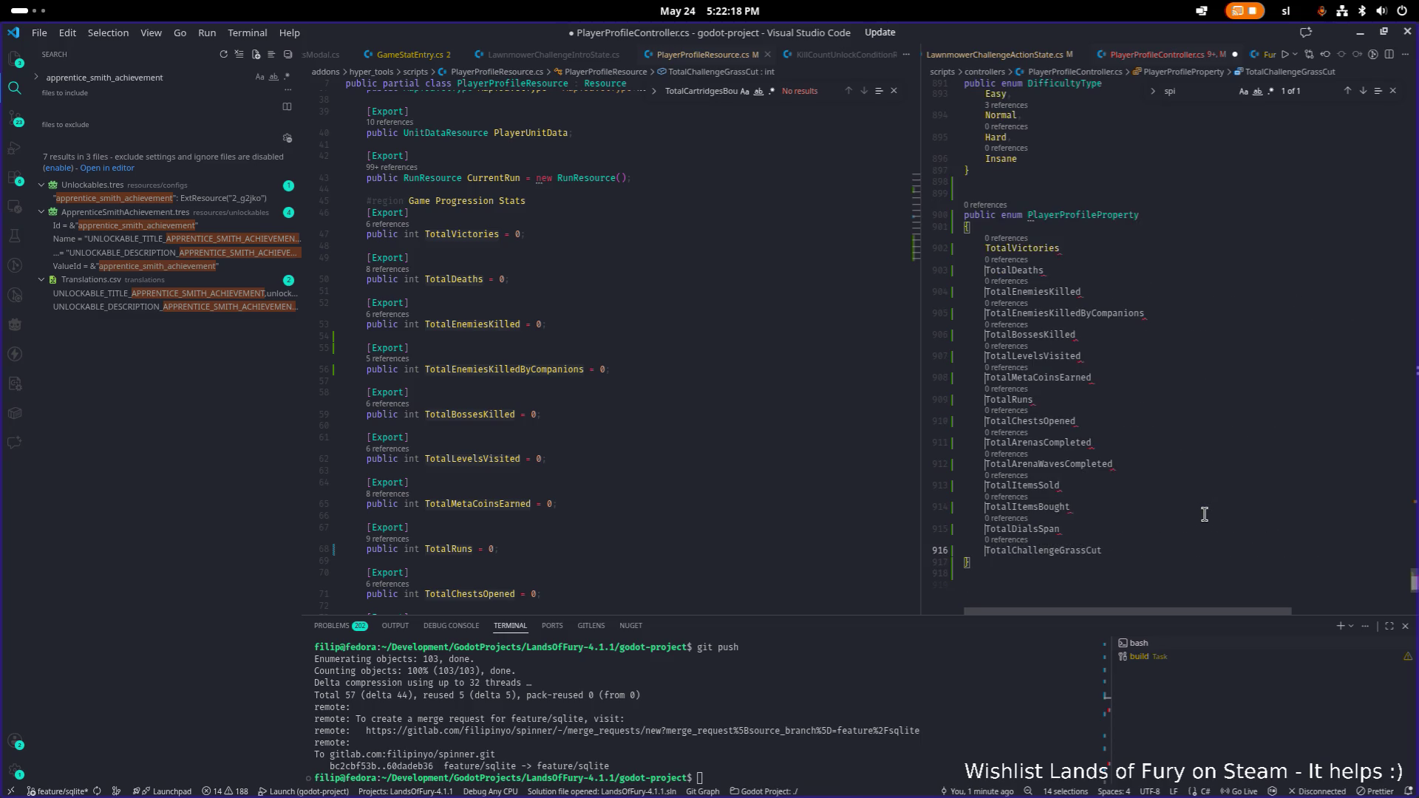
key("End")
type(",")
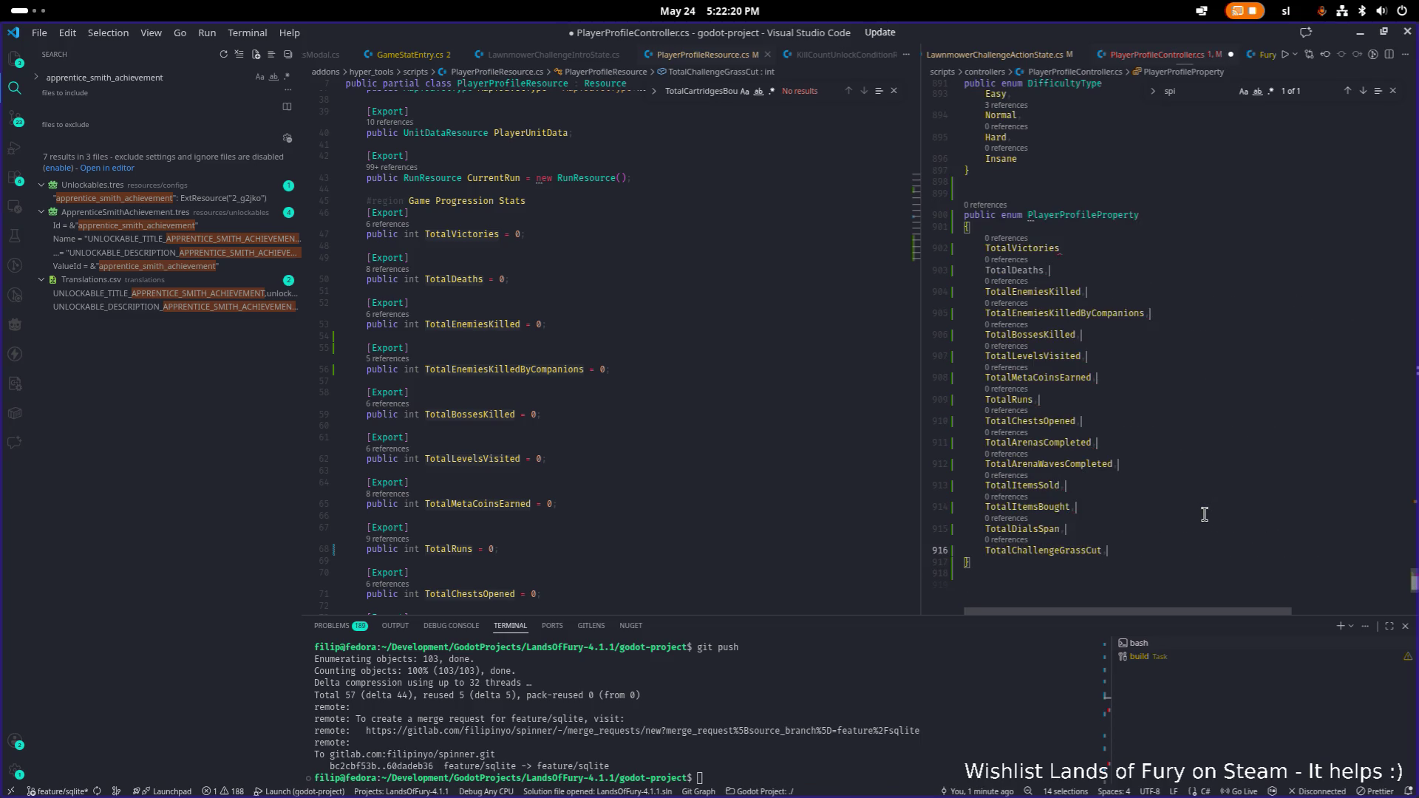
left_click(1107, 252)
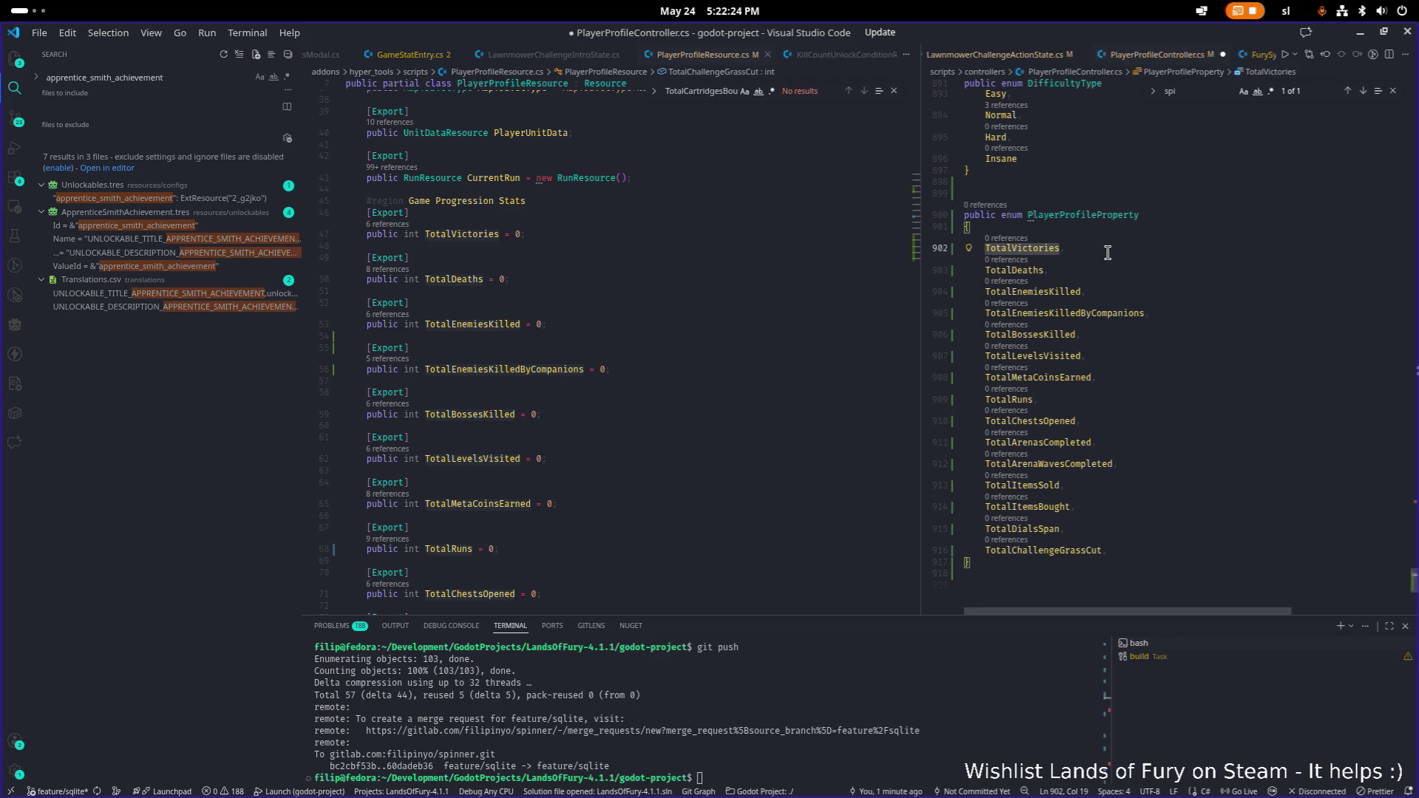
key("ctrl+s")
key("ctrl+End")
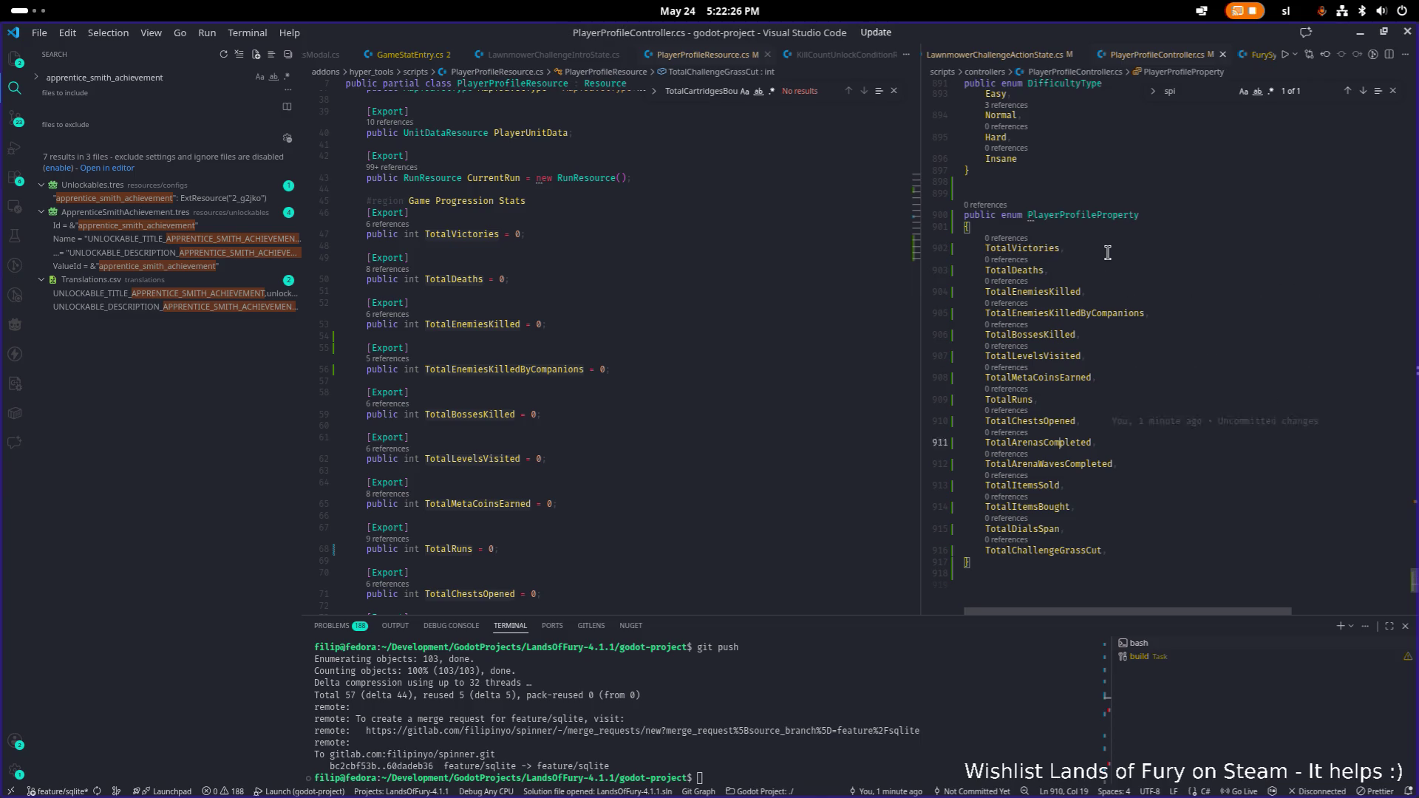
scroll(1107, 251, "down", 1)
- Assign TotalVictories the value 0 in the PlayerProfileProperty enum
key("Up")
key("Up")
key("Up")
key("Down")
key("Down")
key("Down")
key("ctrl+Right")
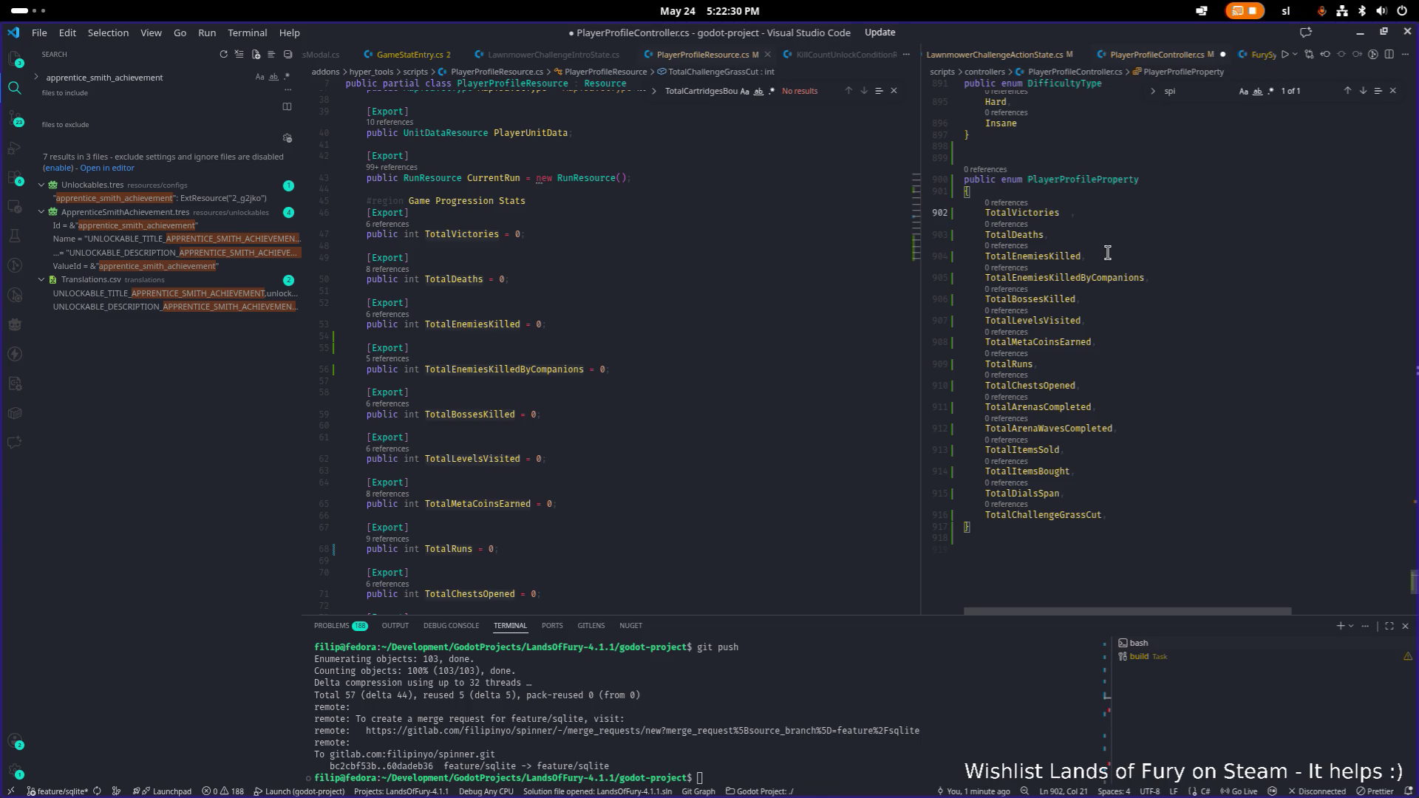
key("BackSpace")
key("BackSpace")
type("0")
key("Down")
key("Left")
- Number TotalDeaths = 10, TotalEnemiesKilled = 20, TotalEnemiesKilledByCompanions = 30
type("= 10")
key("Down")
key("End")
key("Left")
type("=")
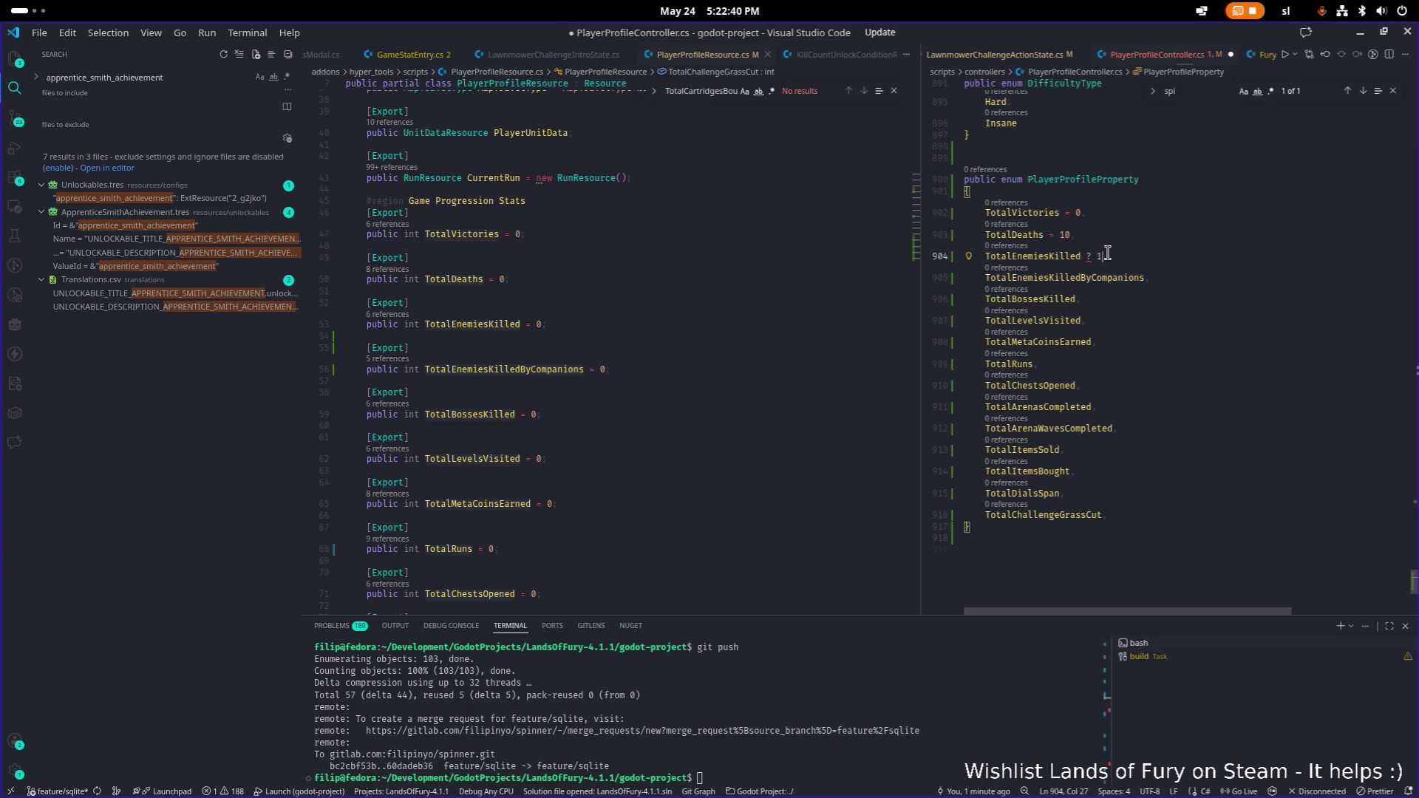
type(" 20")
key("Down")
key("End")
key("Left")
type("= 30")
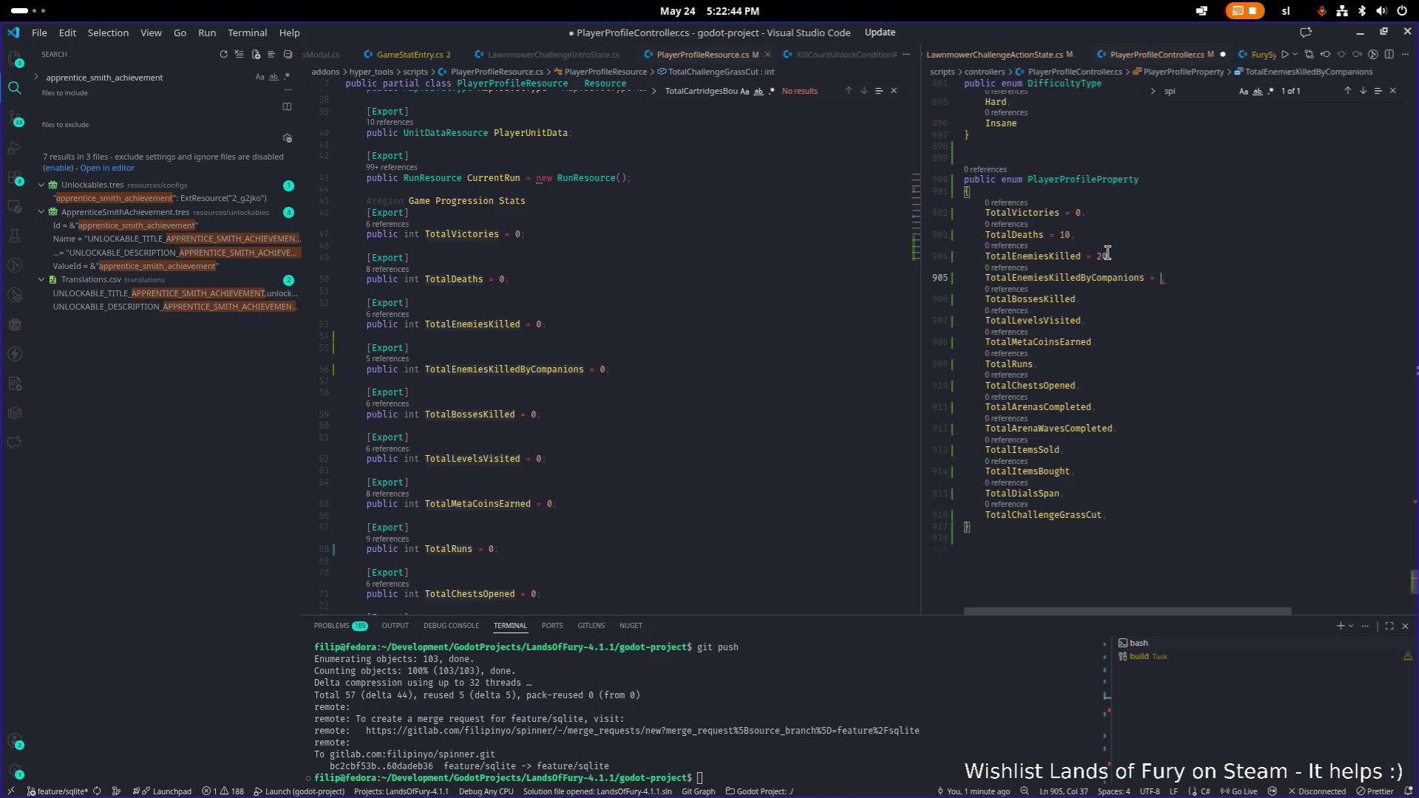
type("= 4")
- Replace the remaining members with the numbered list up to TotalChallengeGrassCut = 140 and save
key("Up")
key("Up")
key("Up")
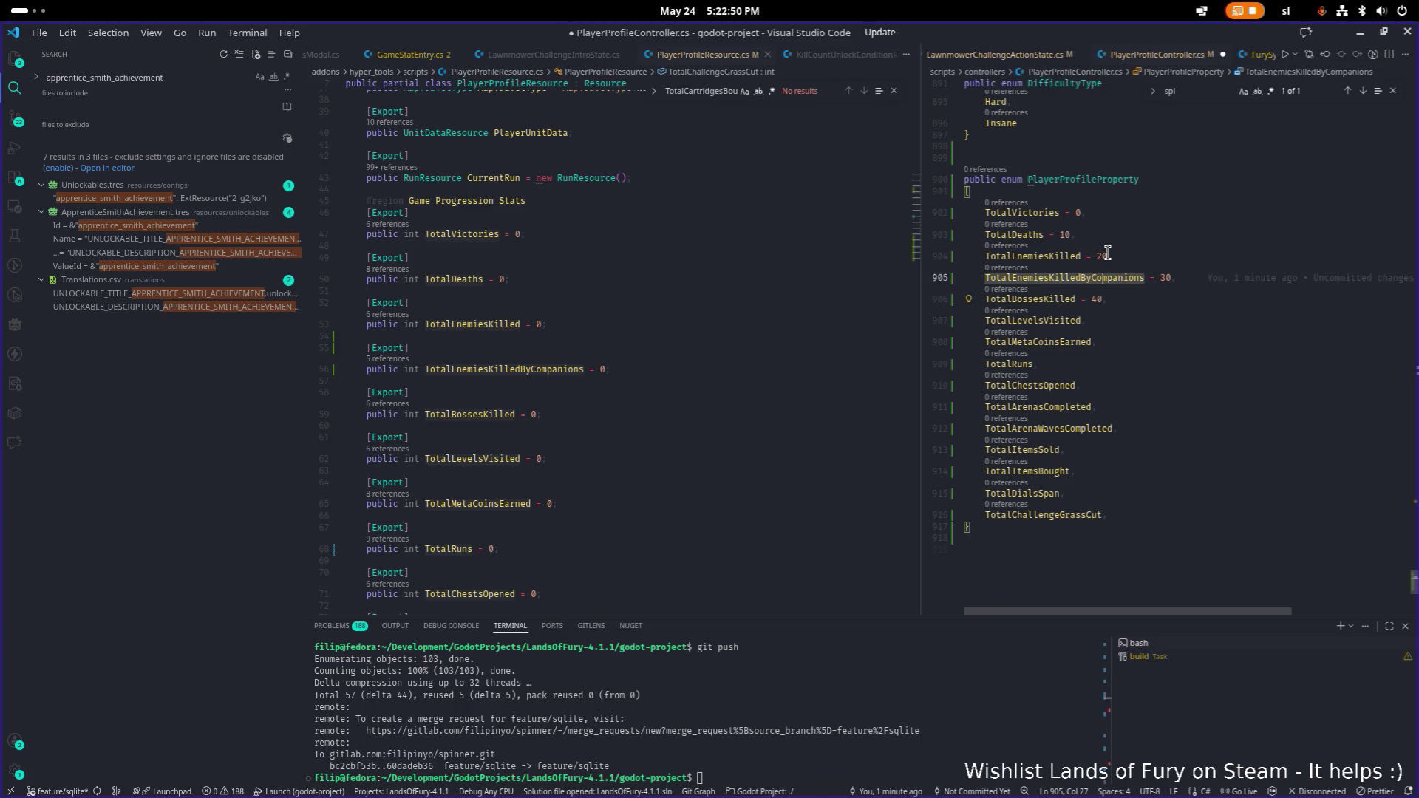
key("ctrl+shift+End")
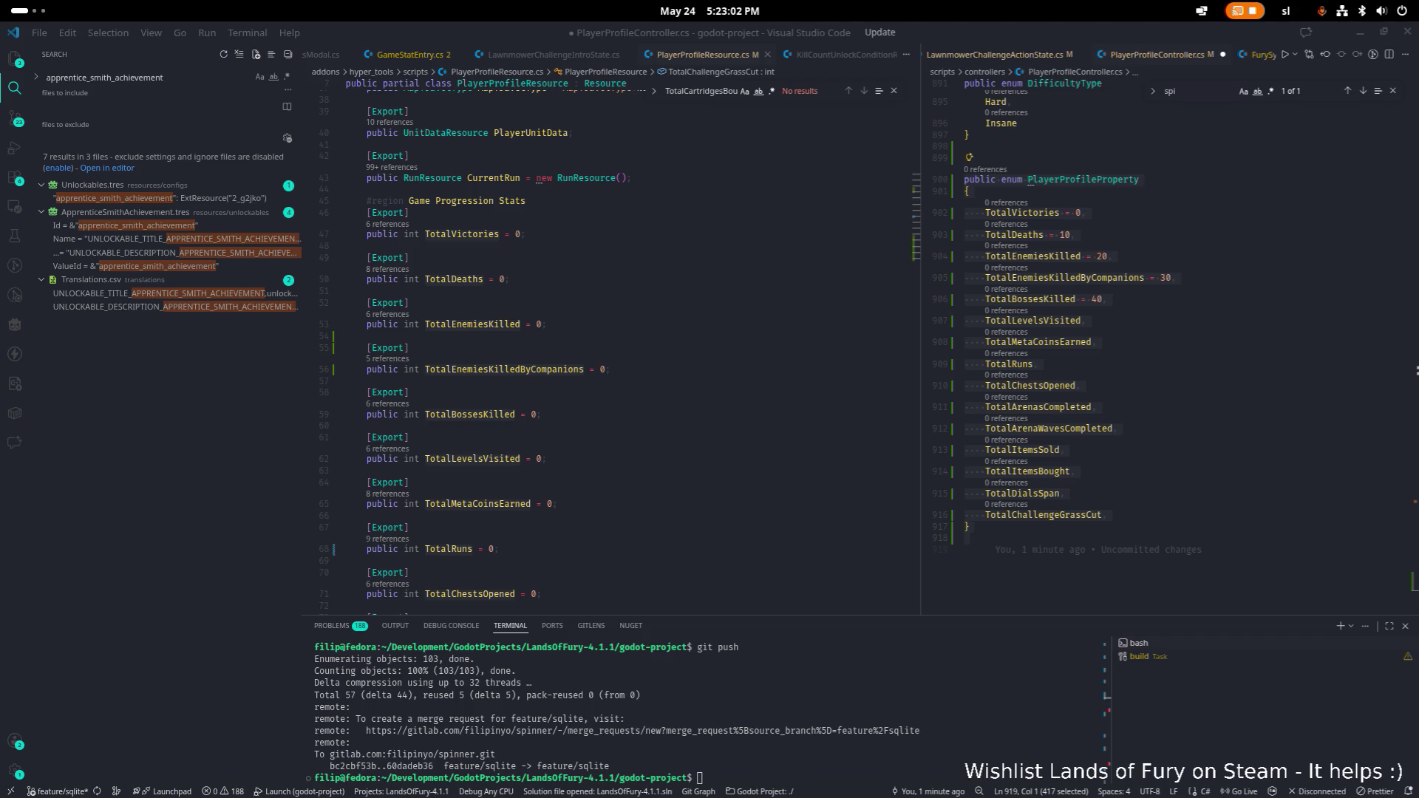
scroll(591, 444, "down", 1)
left_click_drag(1113, 537, 968, 267)
key("ctrl+v")
key("ctrl+s")
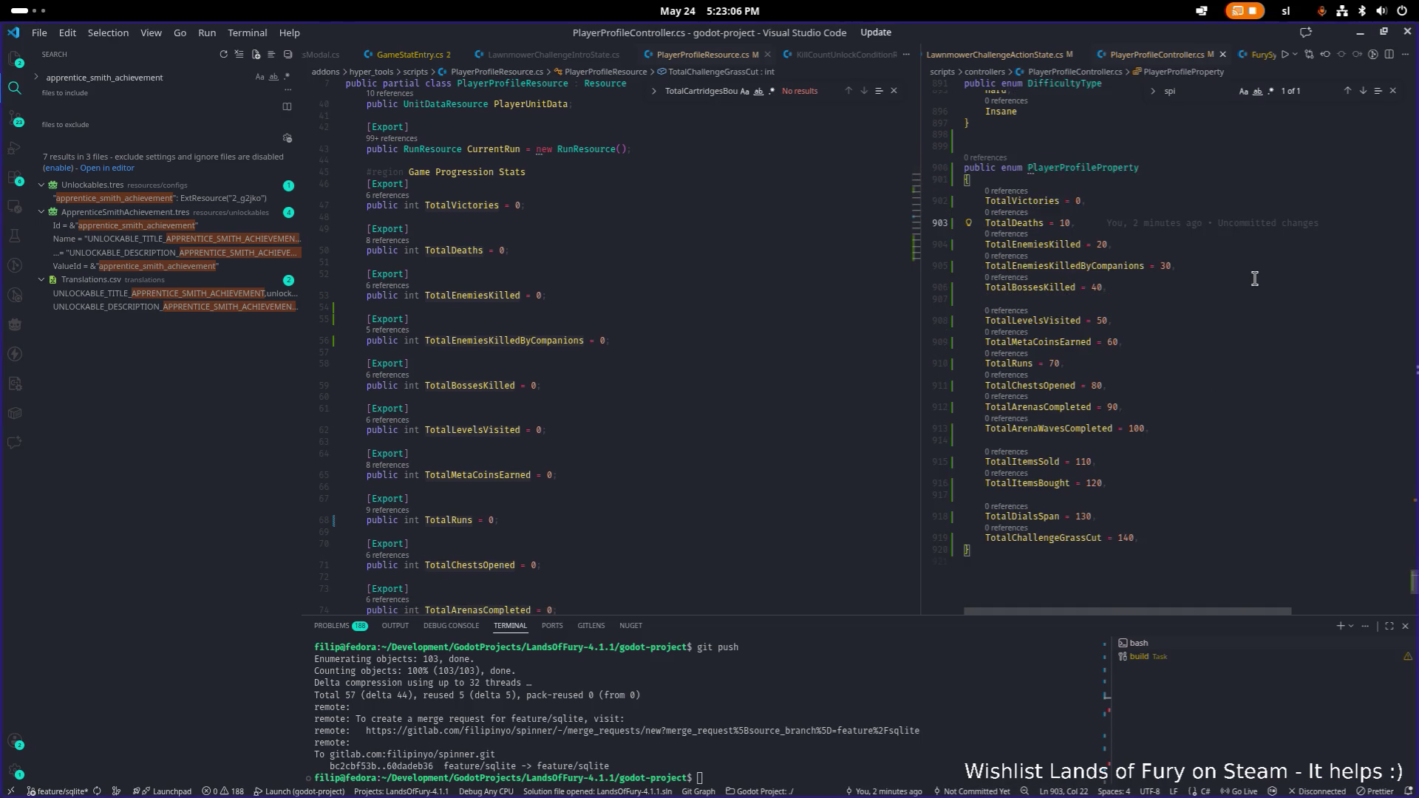
- Look over PlayerProfileResource.cs down to CurrentAlmaBoard, then bring up Quick Open
left_click(1246, 338)
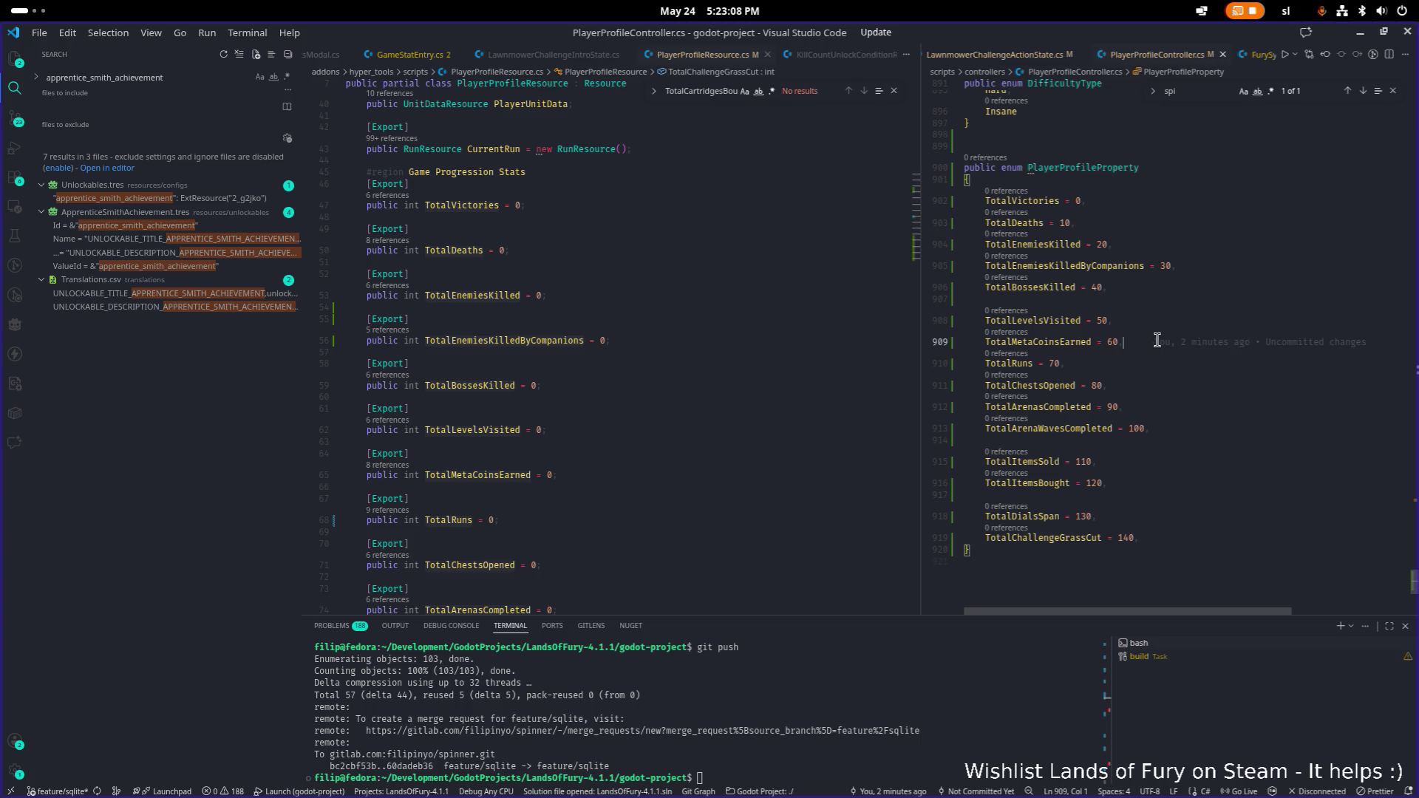
scroll(678, 344, "down", 5)
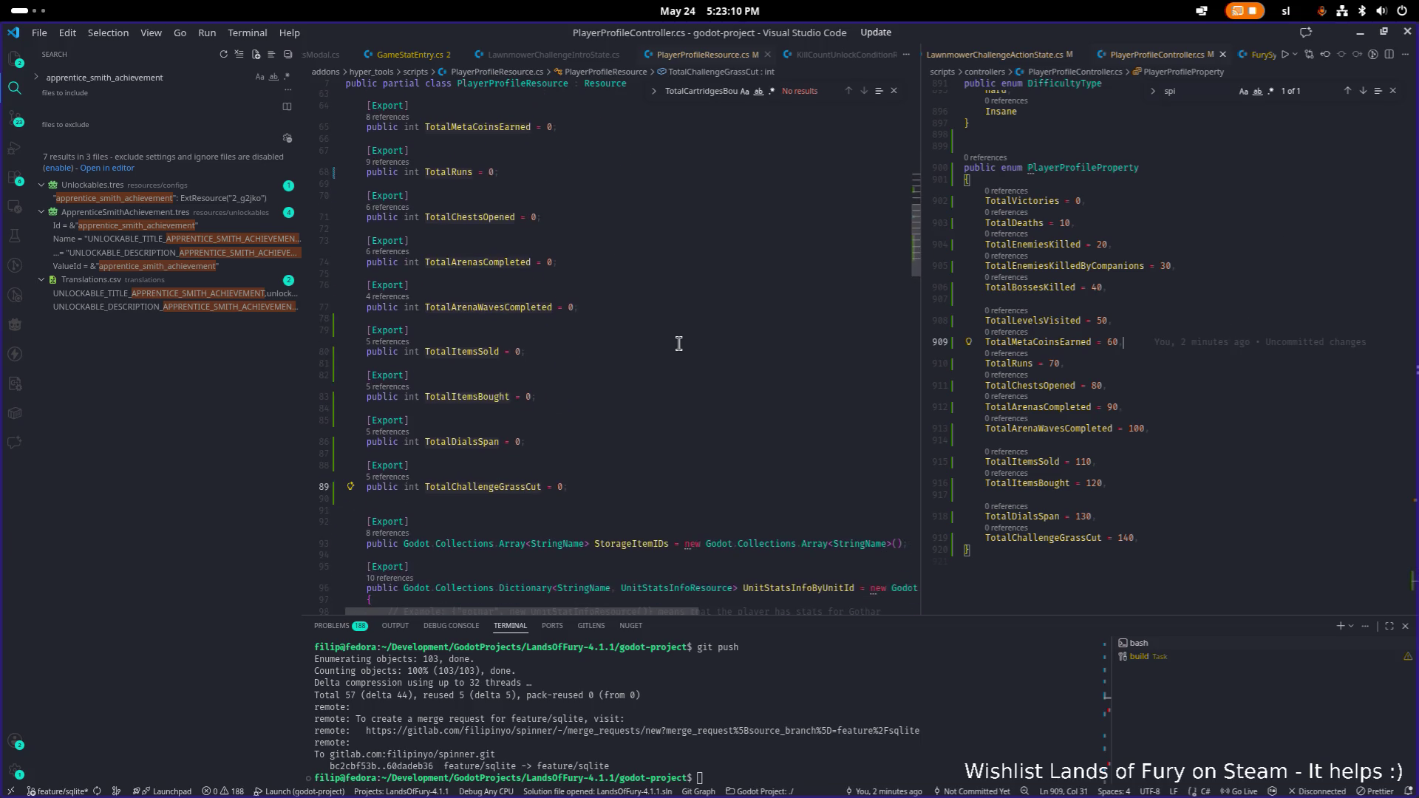
scroll(613, 335, "down", 9)
left_click(614, 336)
scroll(613, 336, "down", 1)
scroll(614, 336, "down", 8)
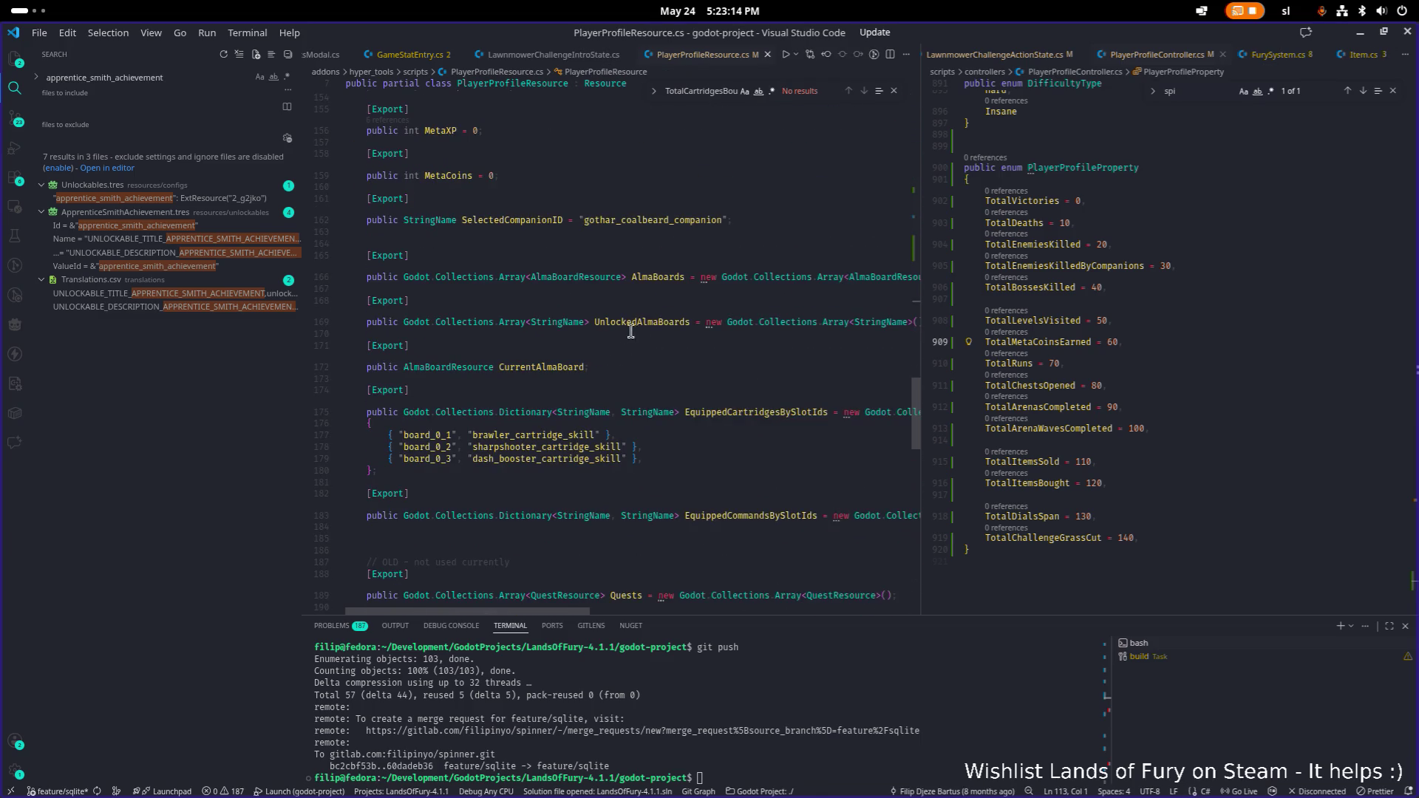
left_click(562, 367)
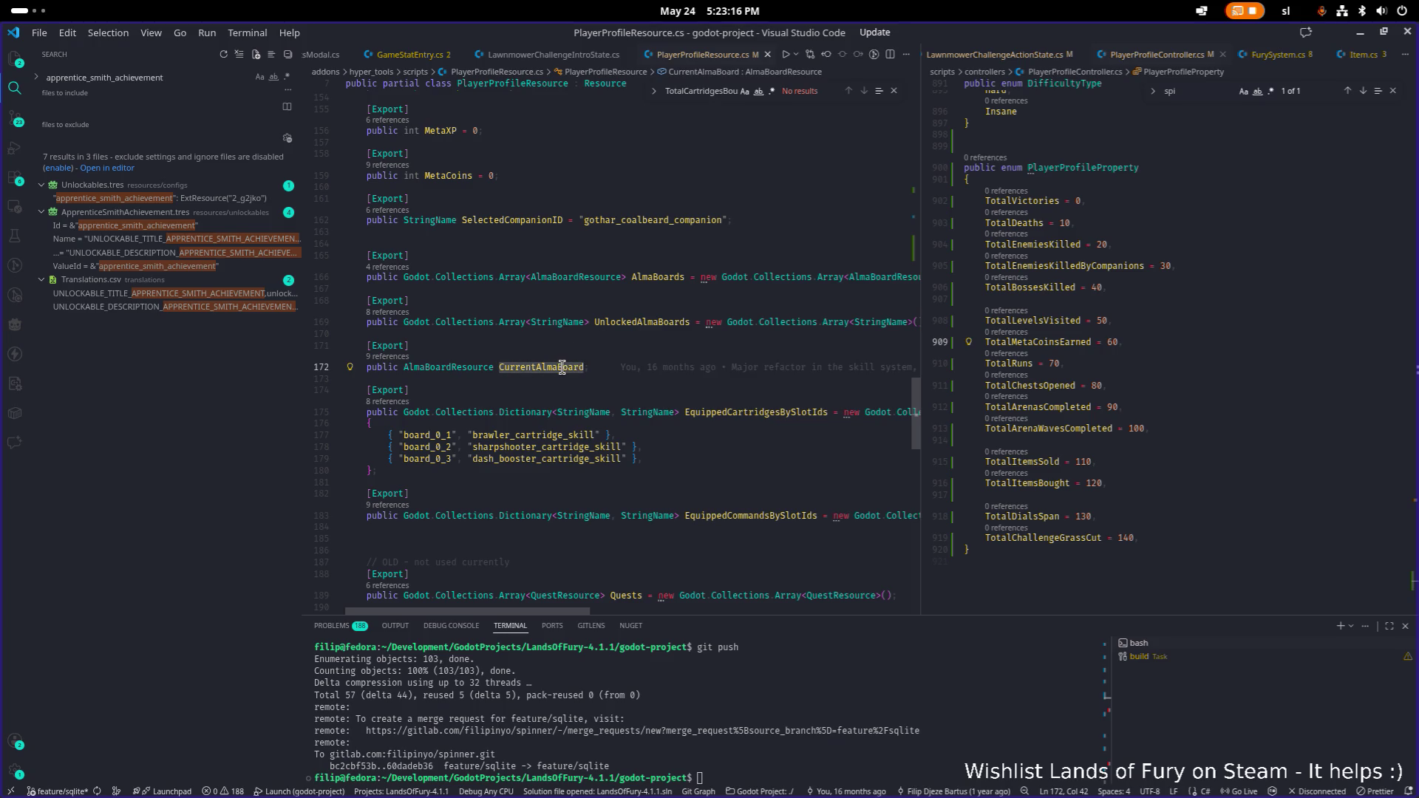
key("ctrl+p")
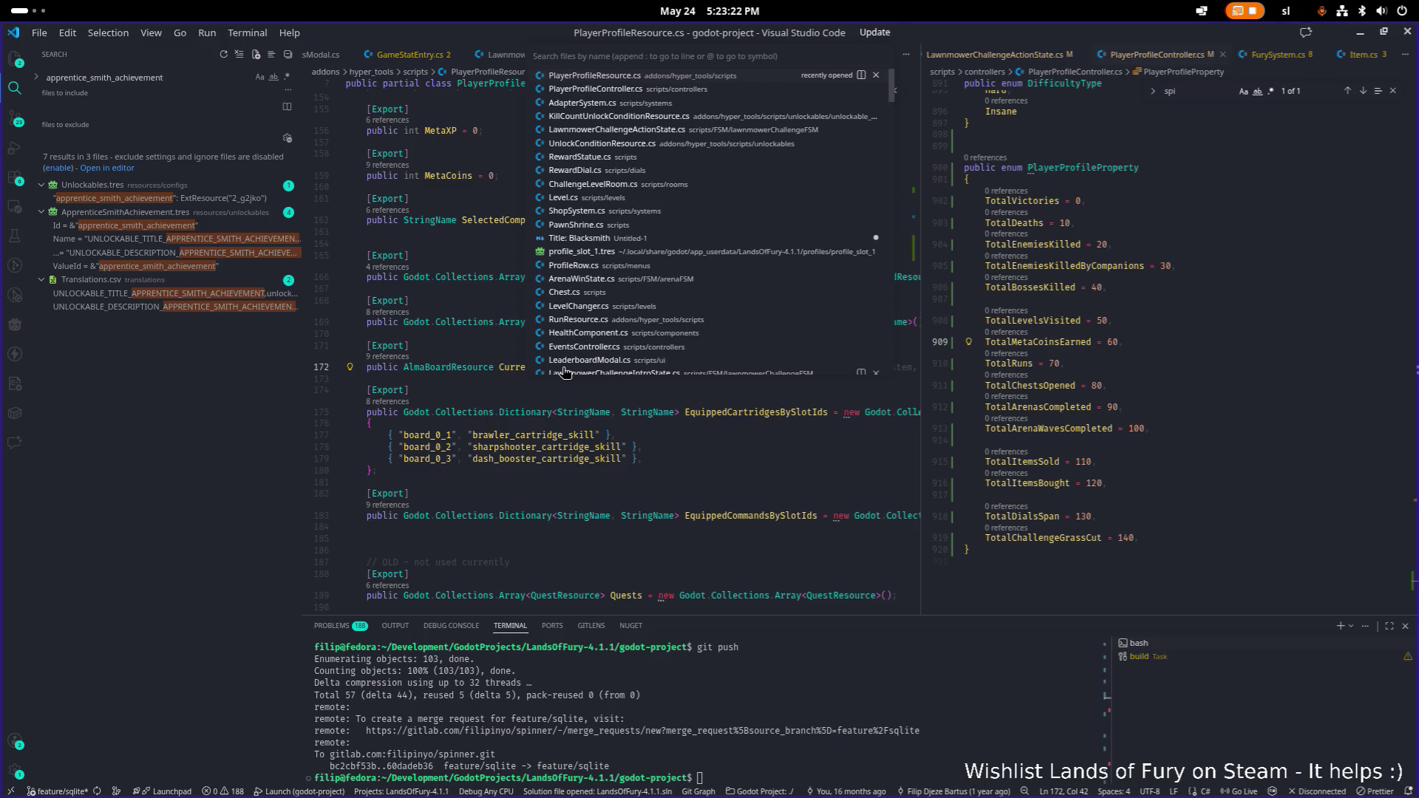
- Open AdapterSystem.cs and list all references to the AdapterProperty enum
type("adapter")
key("Return")
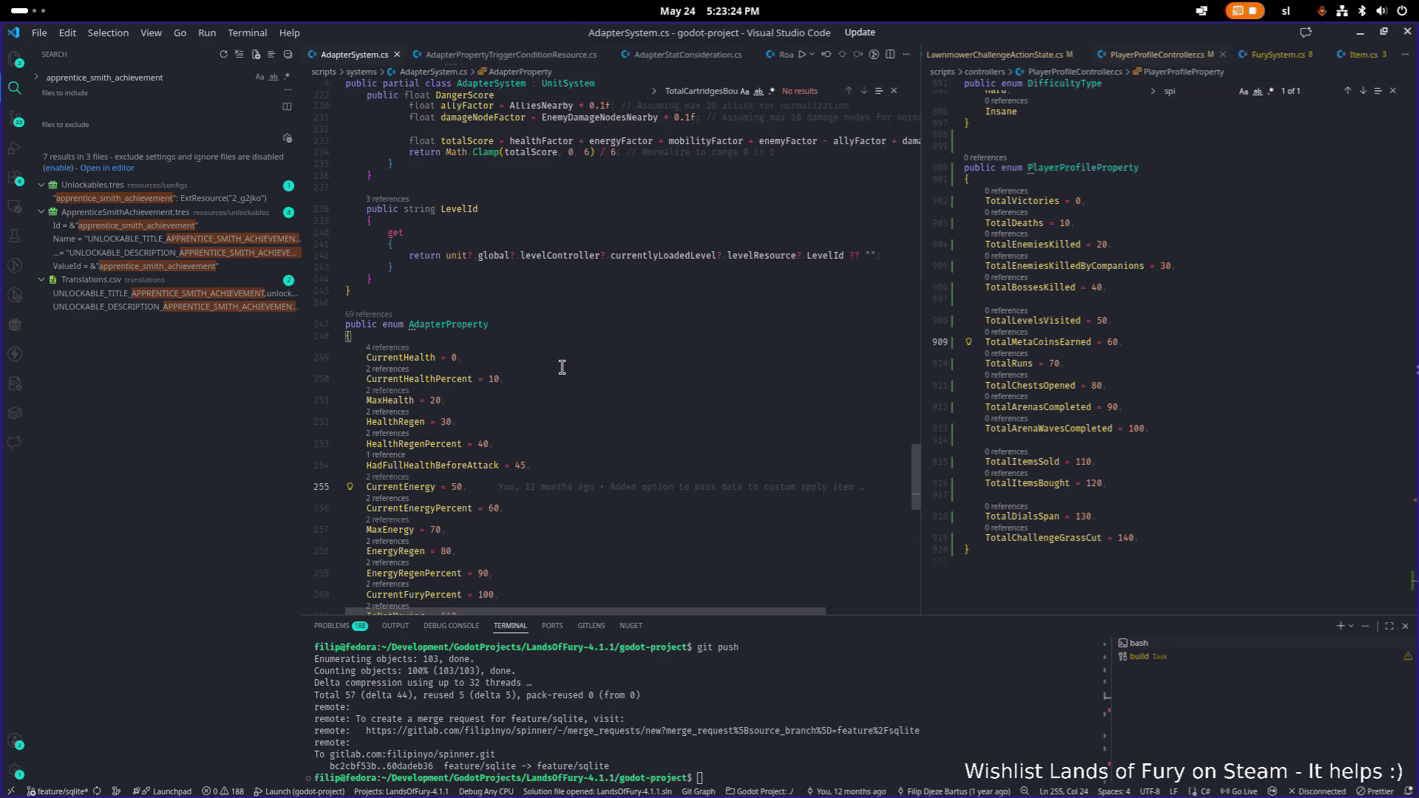
left_click(375, 313)
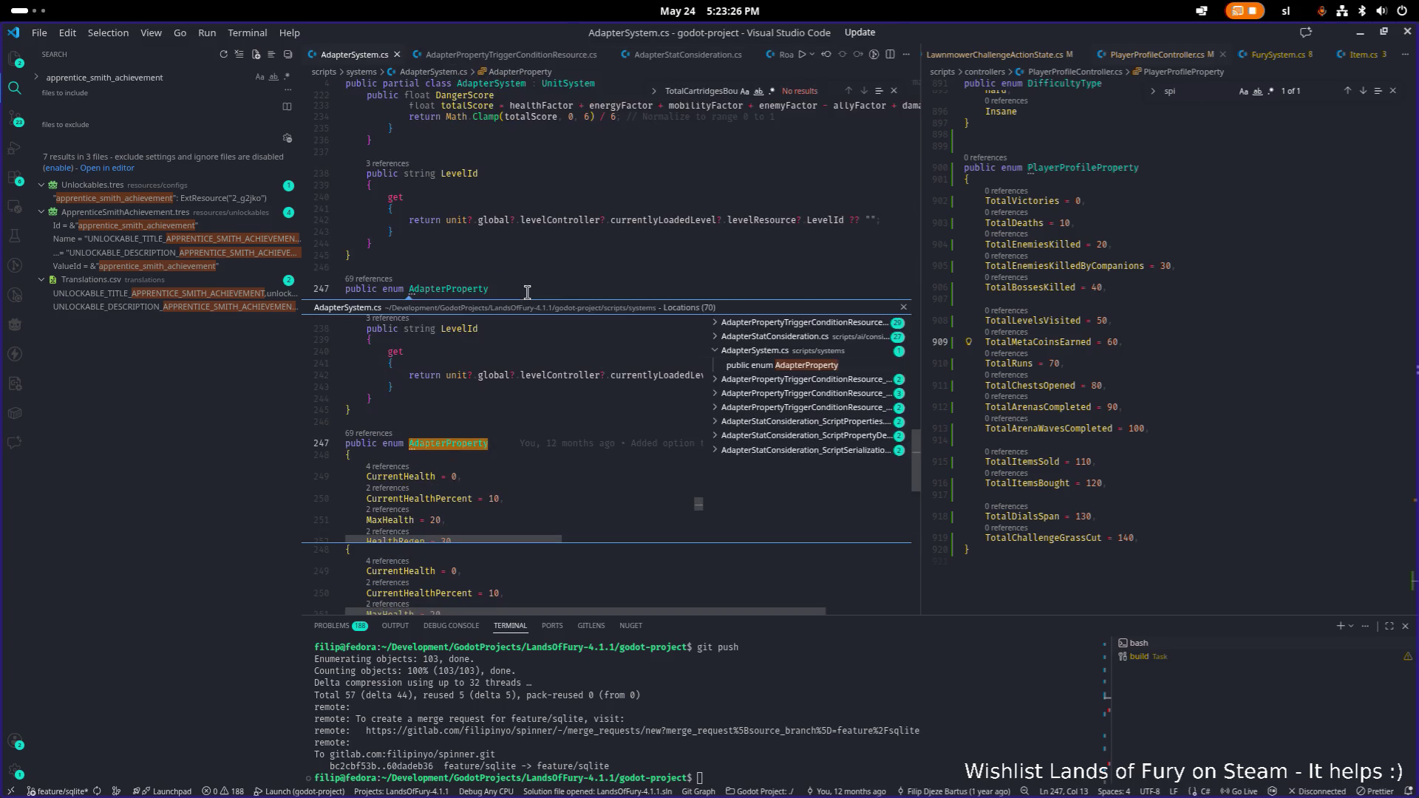
left_click(809, 339)
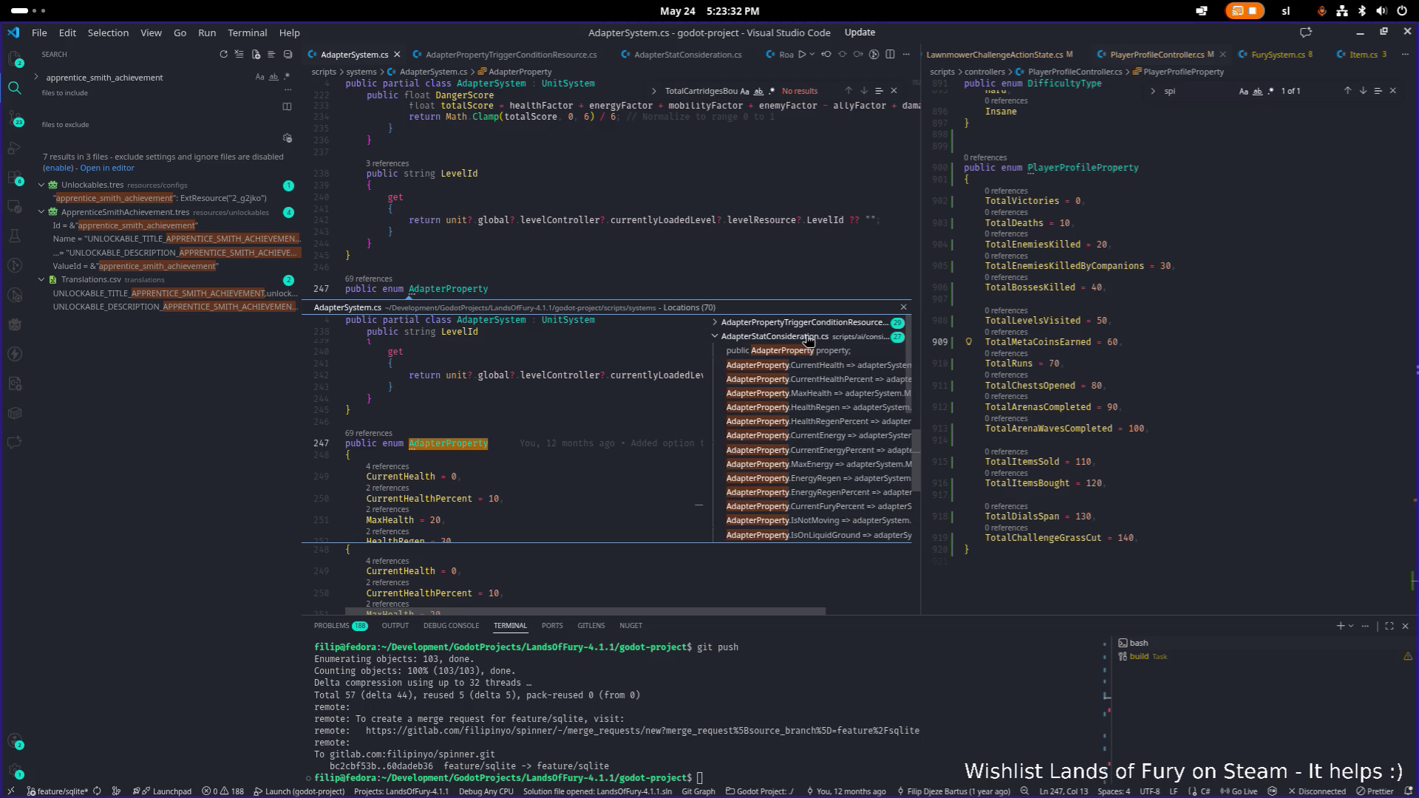
- Open AdapterPropertyTriggerConditionResource_ScriptProperties.generated.cs from its AdapterProperty reference
scroll(800, 362, "down", 5)
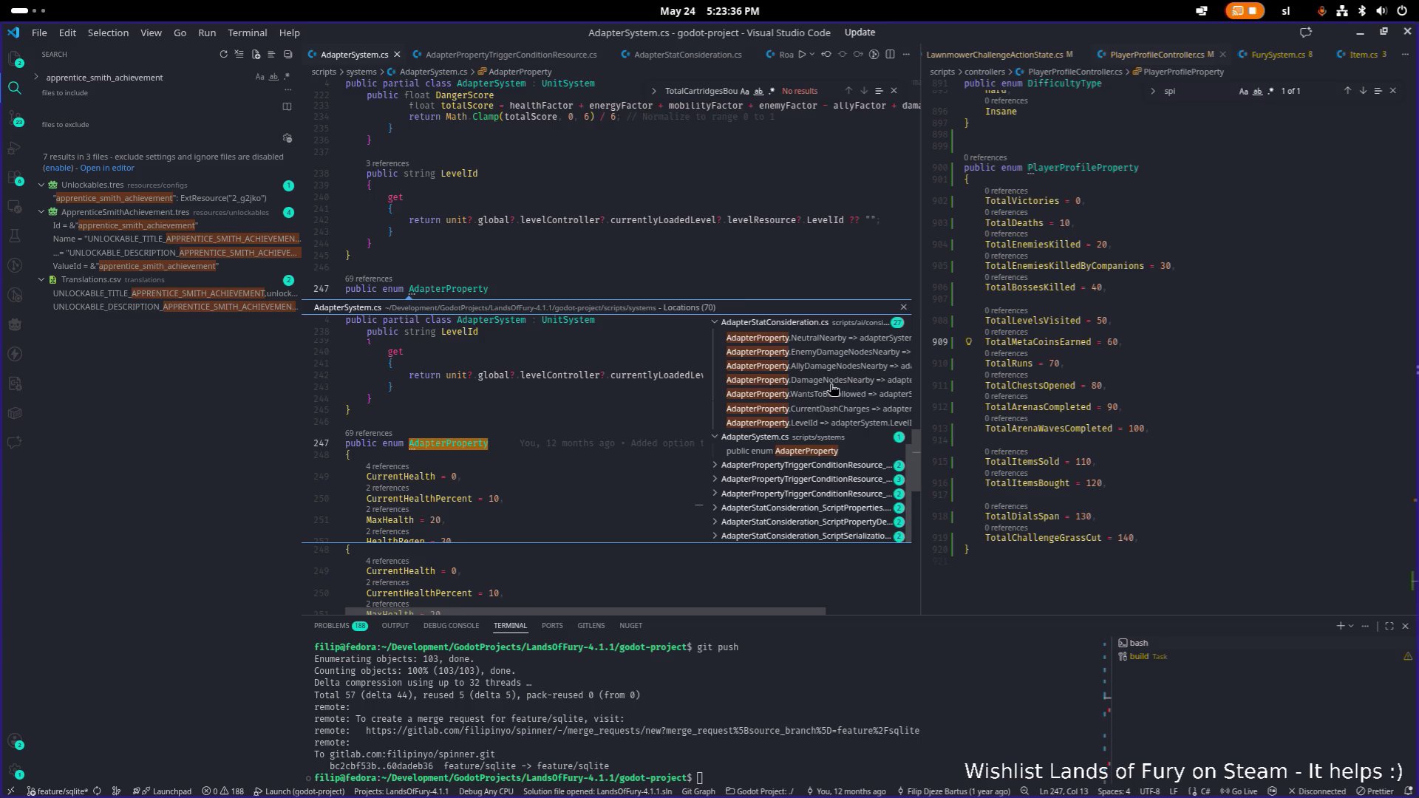
left_click(793, 468)
left_click(787, 479)
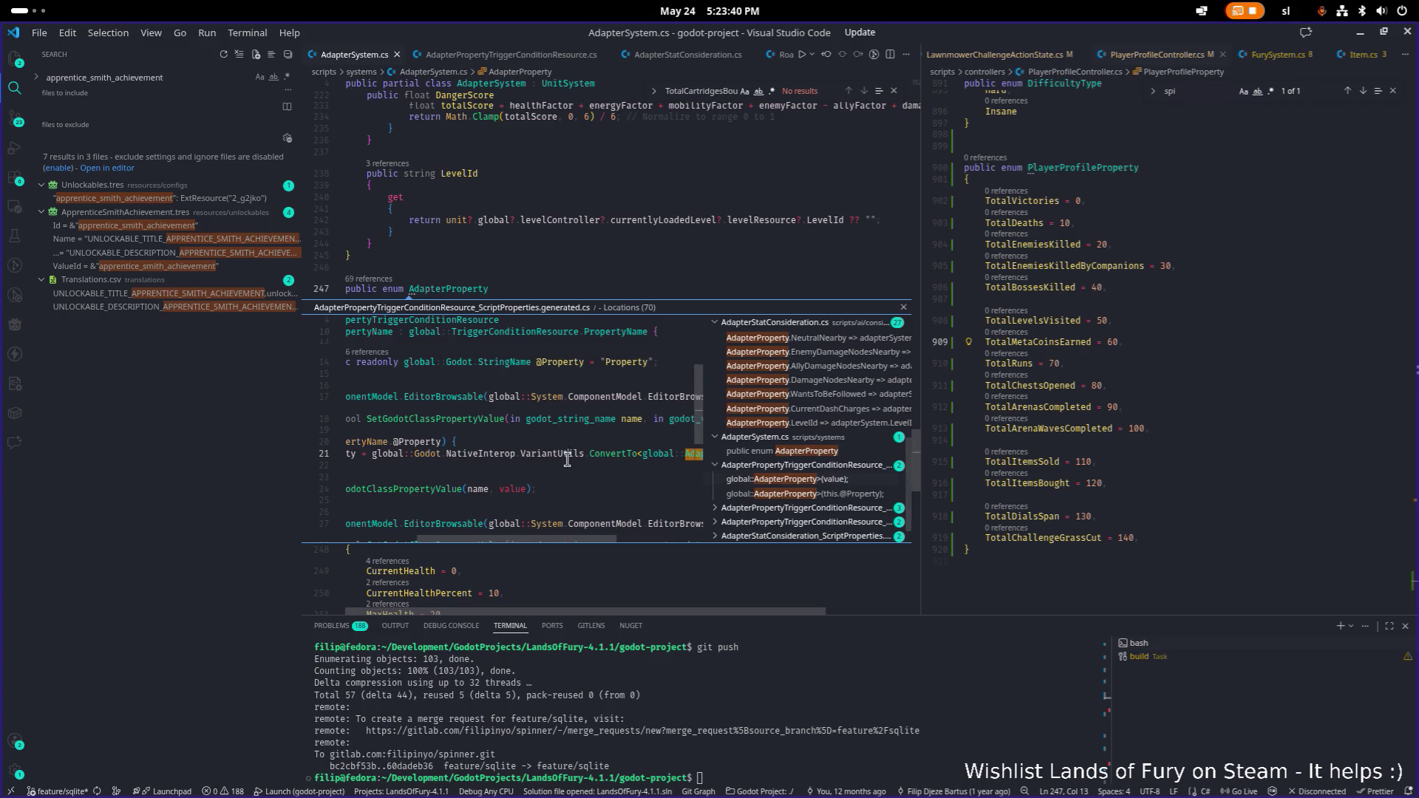
double_click(570, 452)
mouse_move(576, 436)
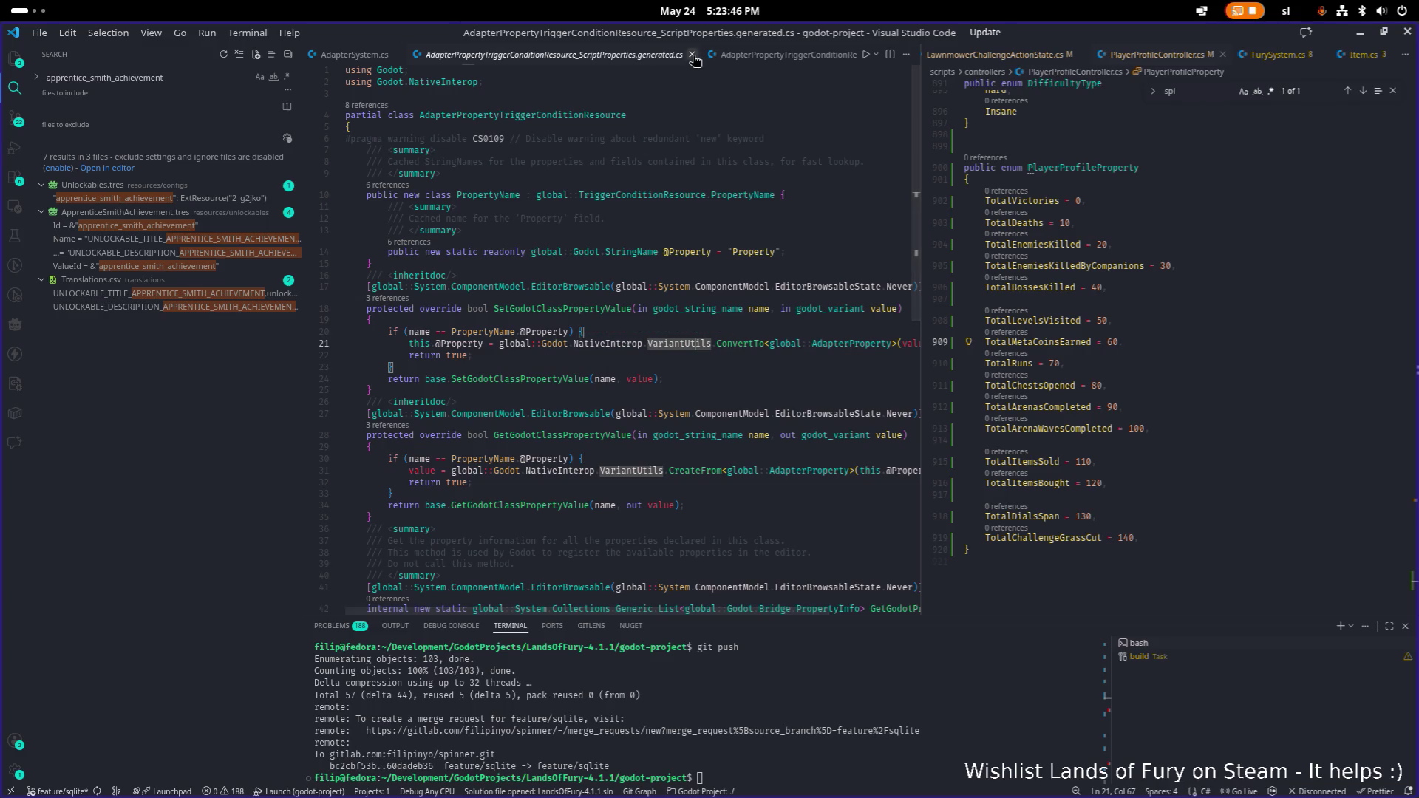
- Close the generated file and open AdapterPropertyTriggerConditionResource.cs
key("ctrl+w")
key("ctrl+p")
type("adapter")
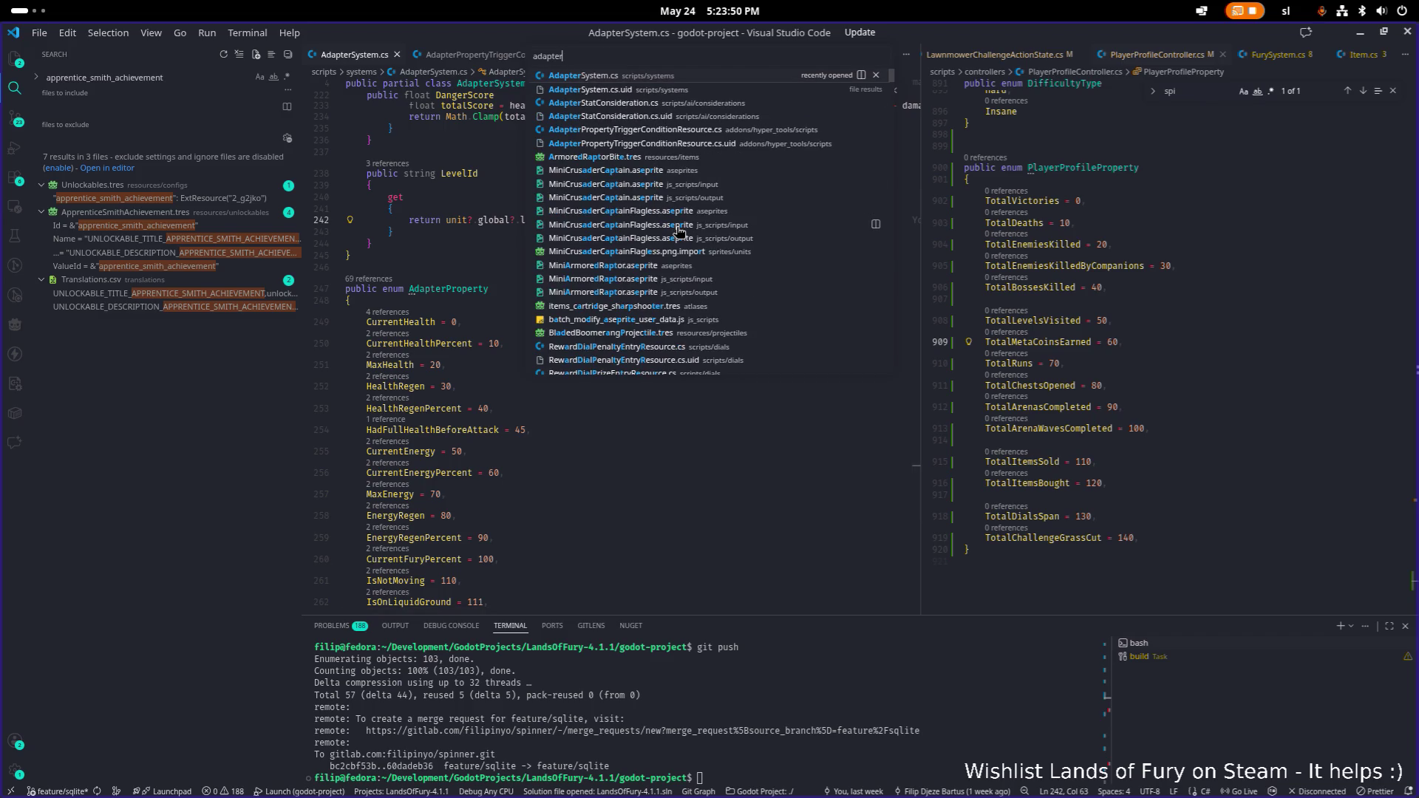
key("Down")
key("Down")
key("Down")
key("Return")
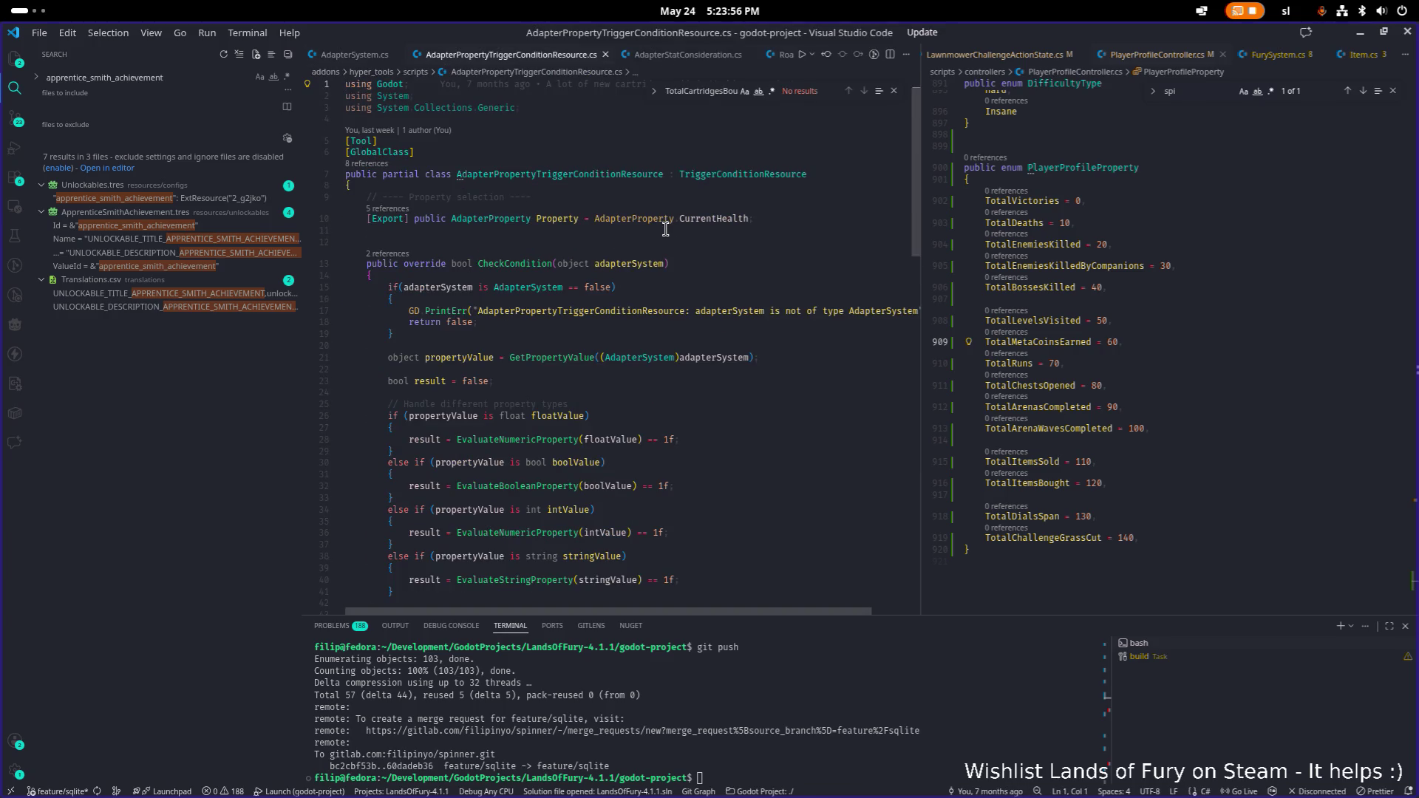
- Review its GetPropertyValue switch, then return to Godot Engine
scroll(665, 229, "down", 10)
scroll(663, 230, "up", 9)
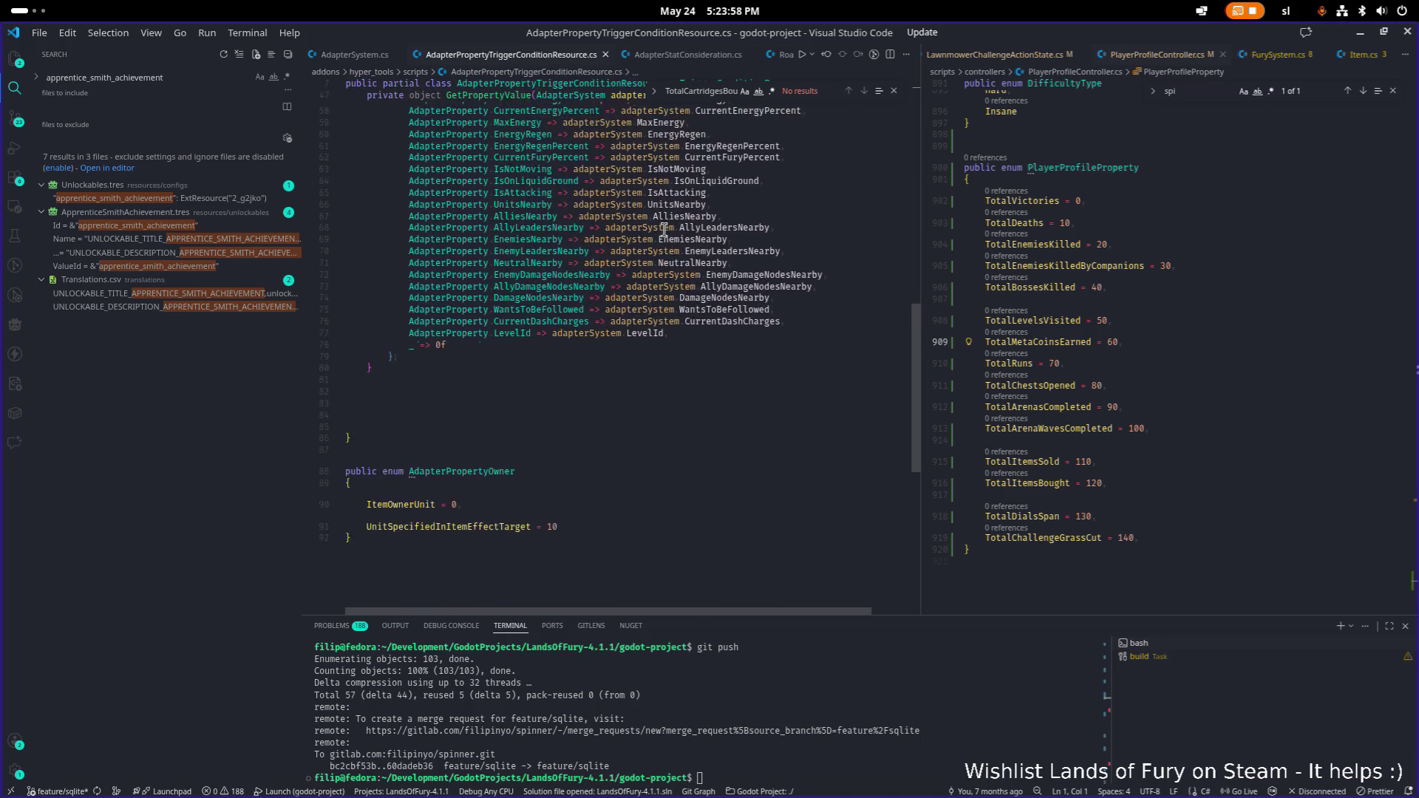
scroll(664, 229, "down", 12)
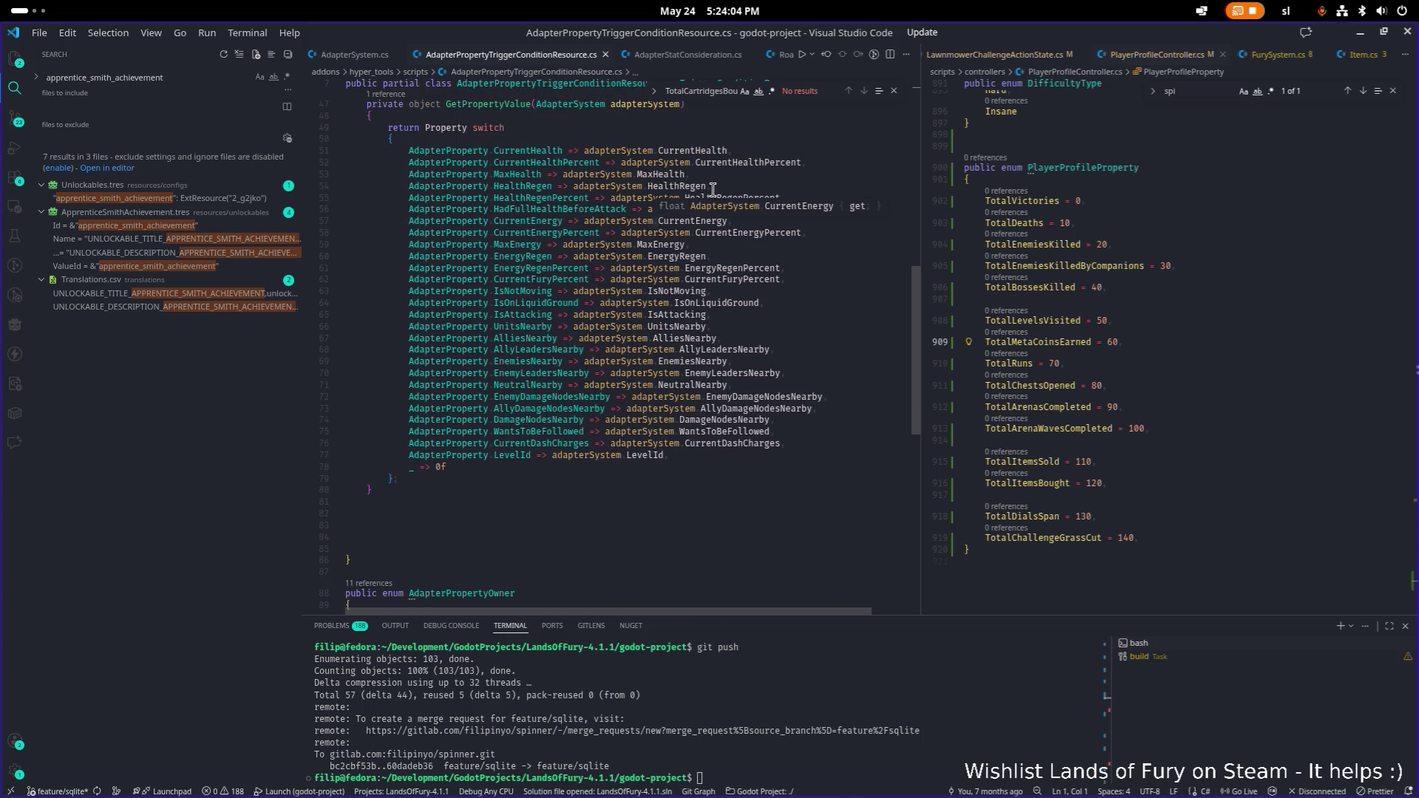
key("alt+Tab")
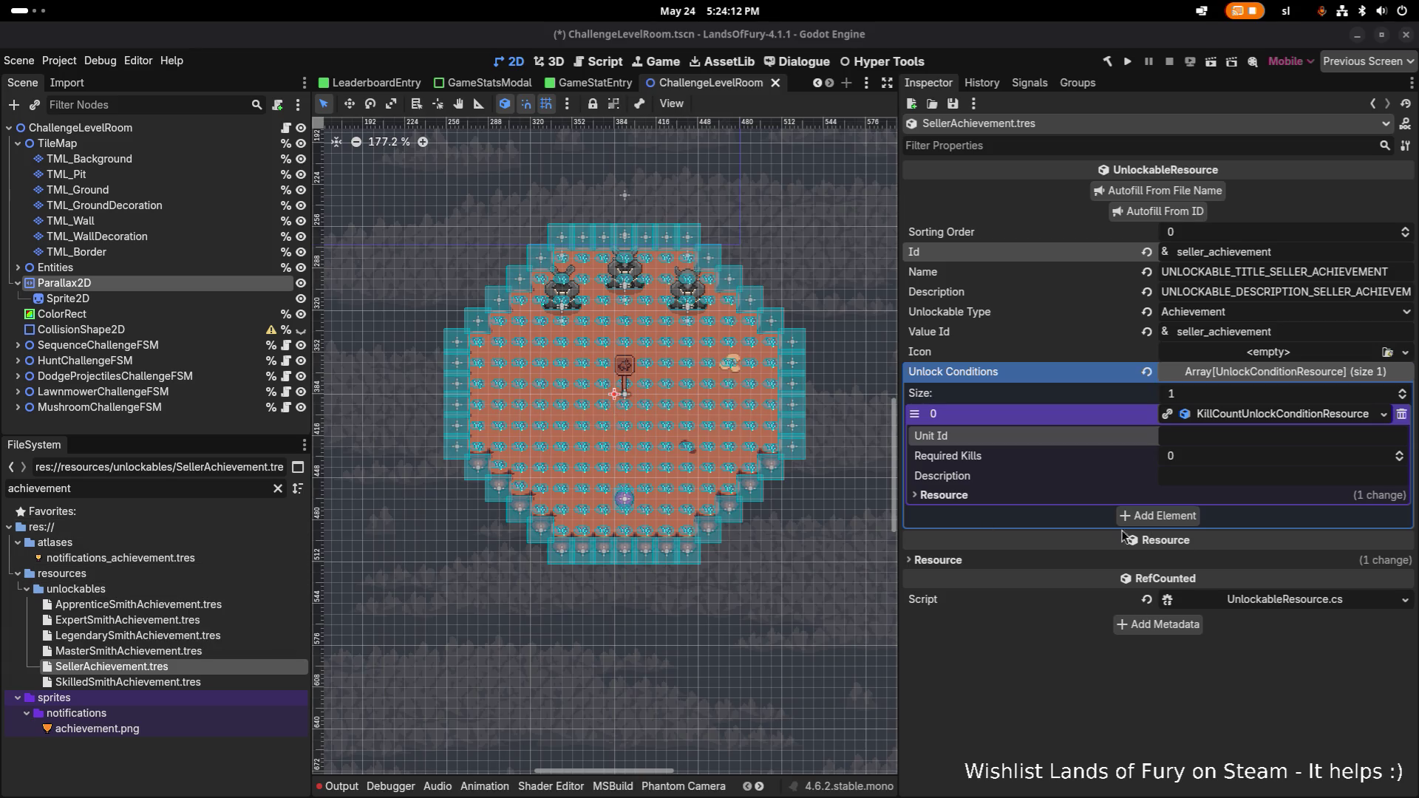
- Filter the FileSystem dock with 'unlockc' to show the unlock condition scripts
left_click(1273, 419)
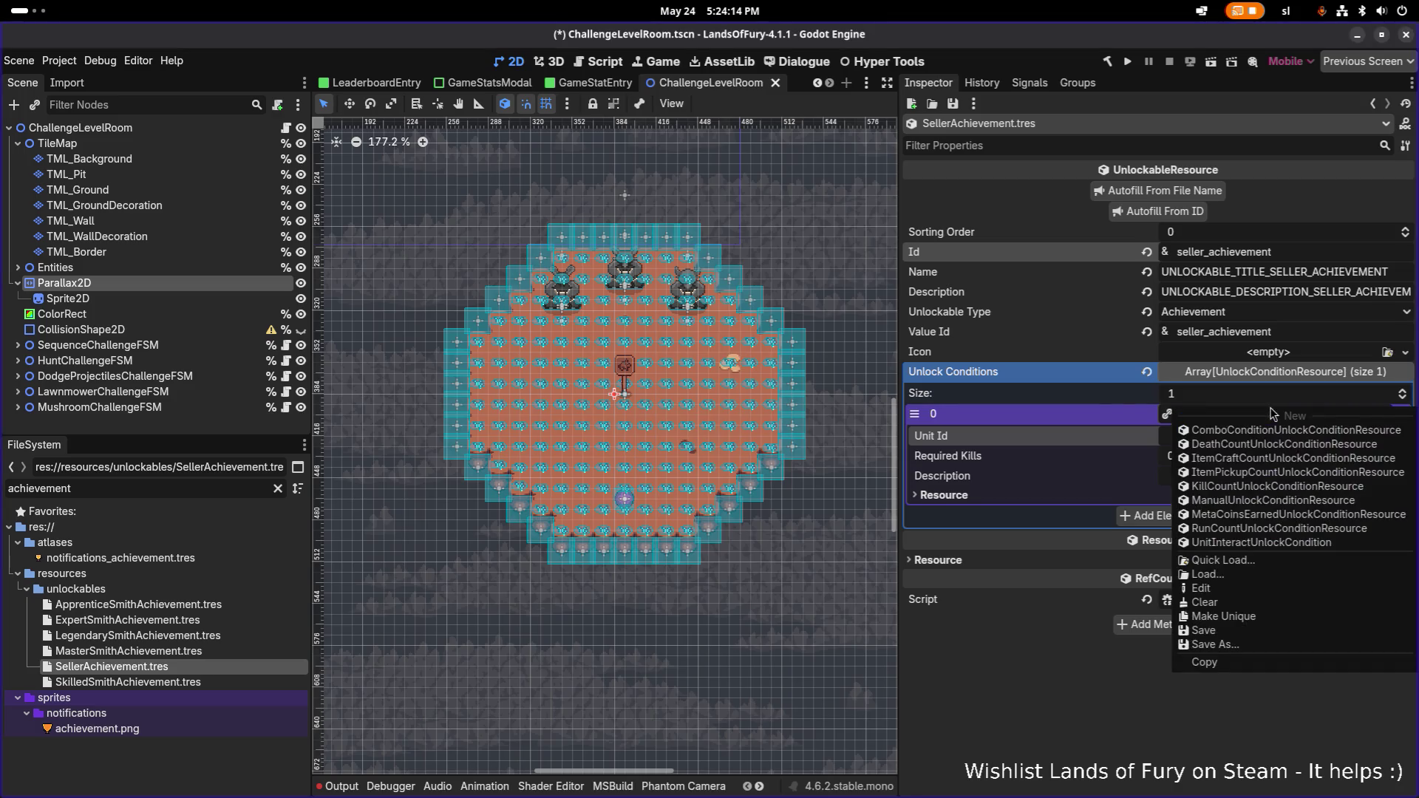
left_click(1049, 732)
double_click(113, 488)
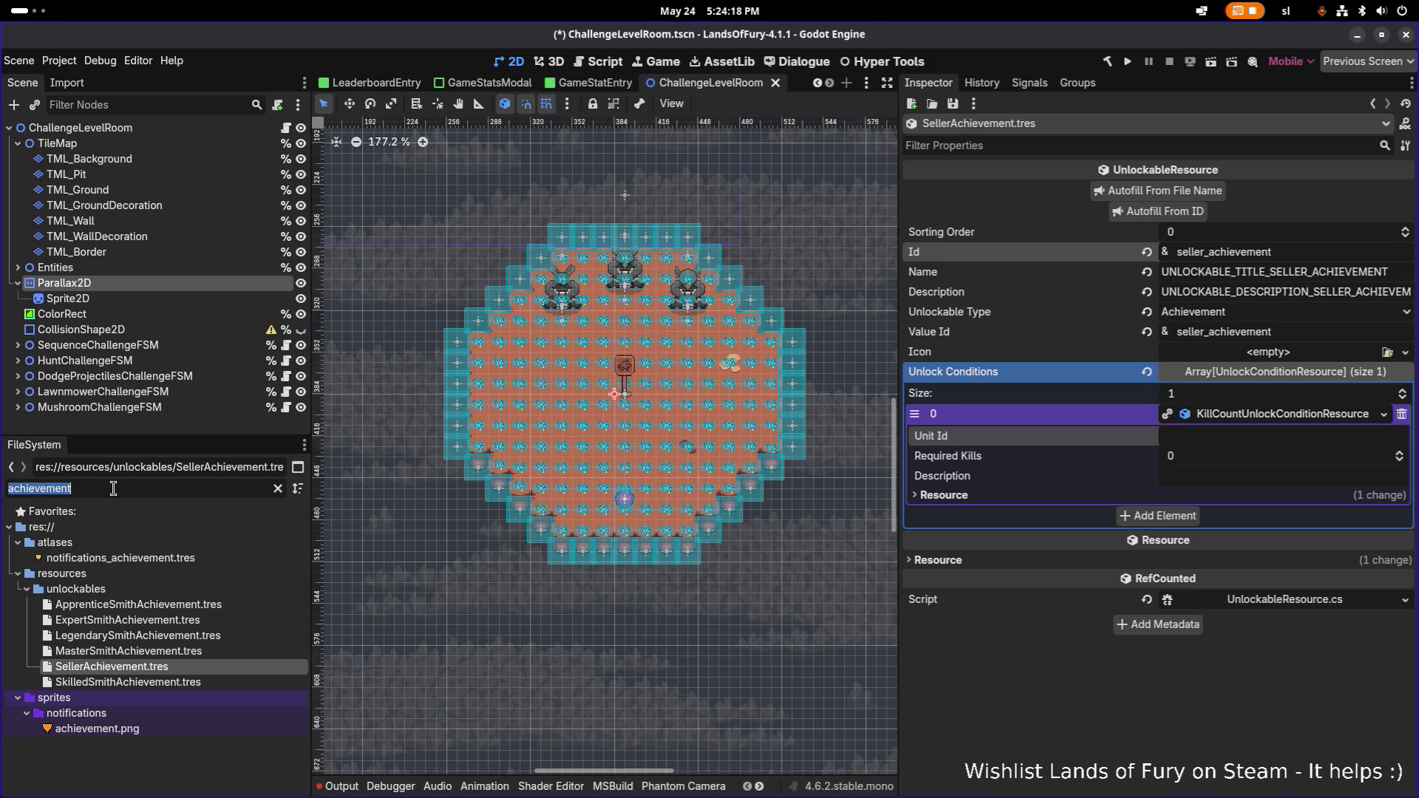
type("unlockcon")
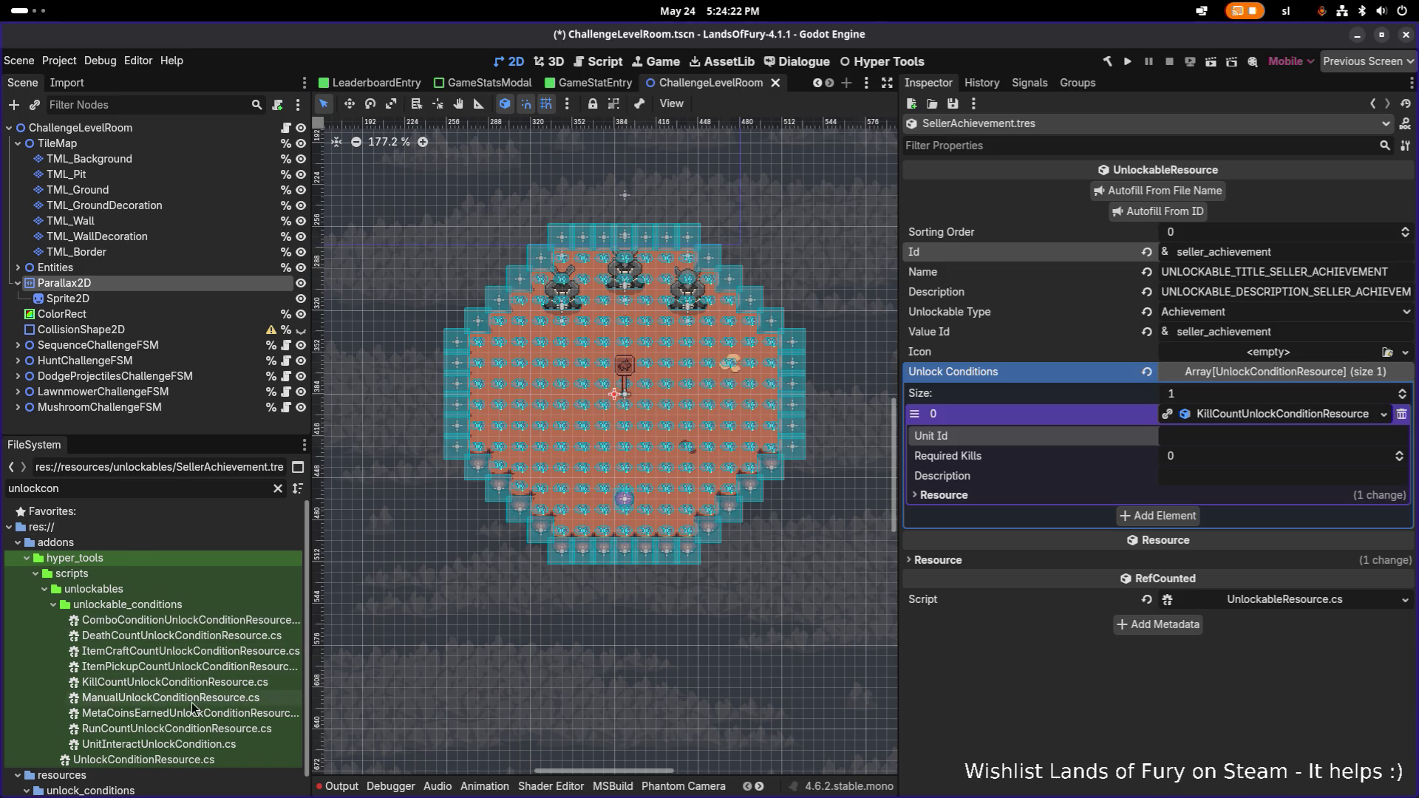
- Create the script PlayerProfilePropertyUnlockConditionResource.cs in the unlockable_conditions folder
right_click(198, 666)
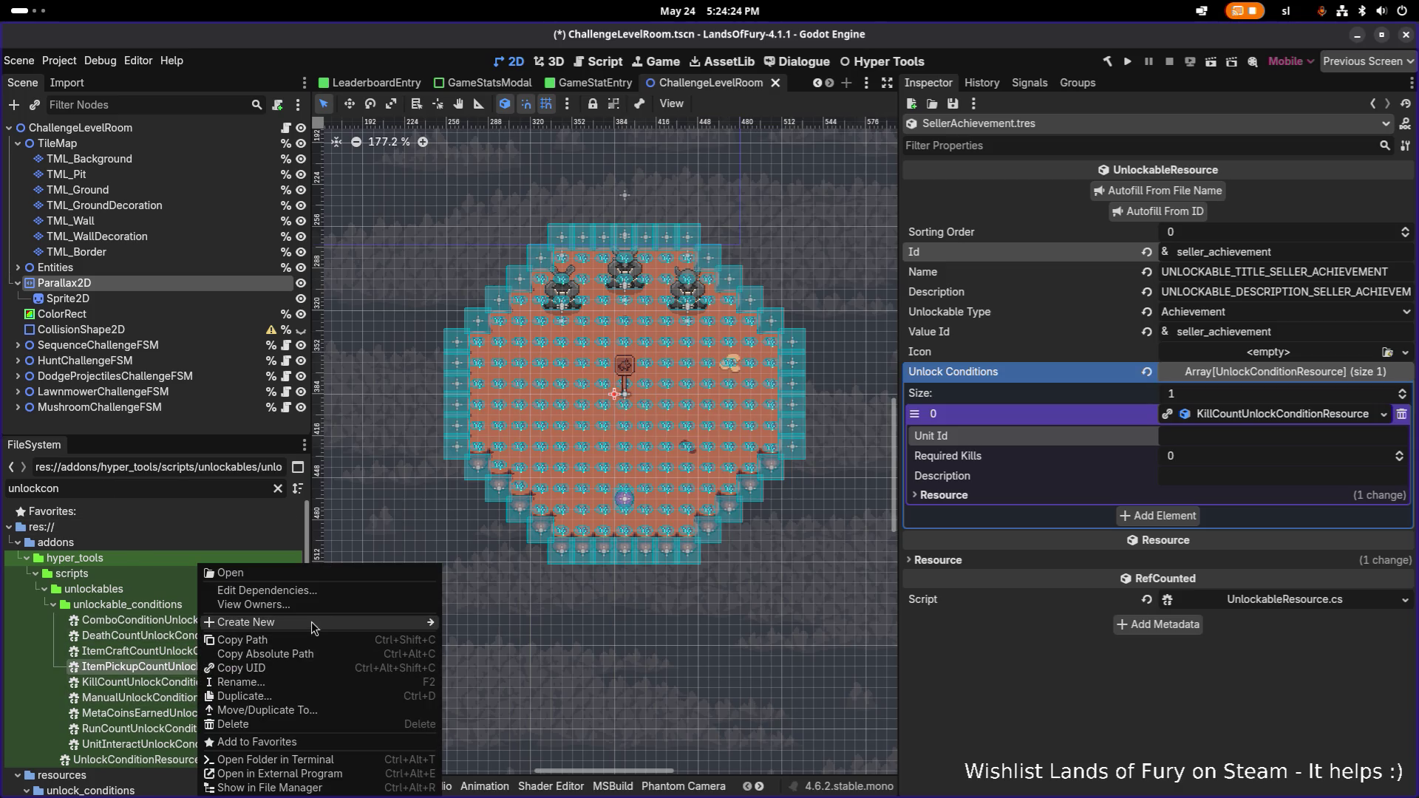
mouse_move(411, 623)
left_click(482, 650)
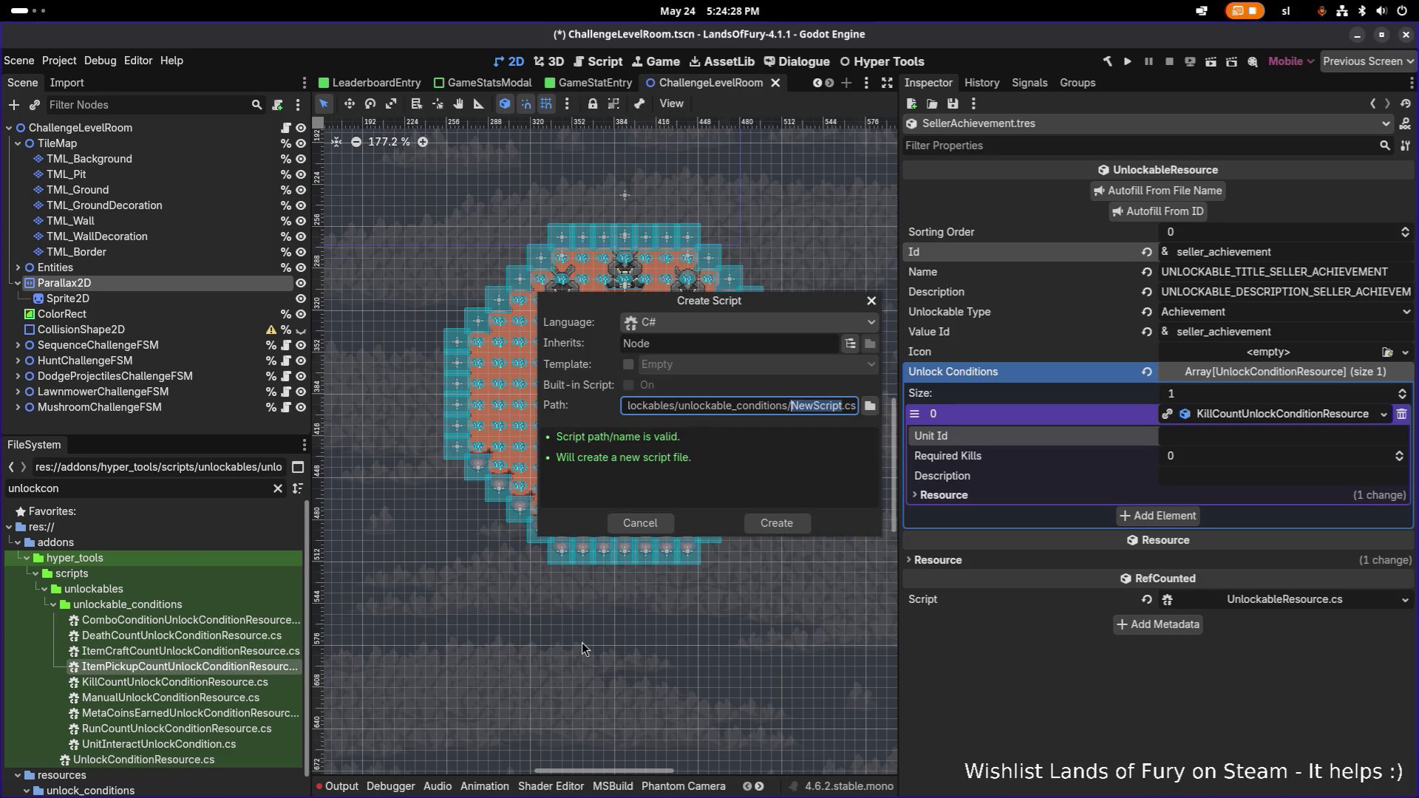
type("Play")
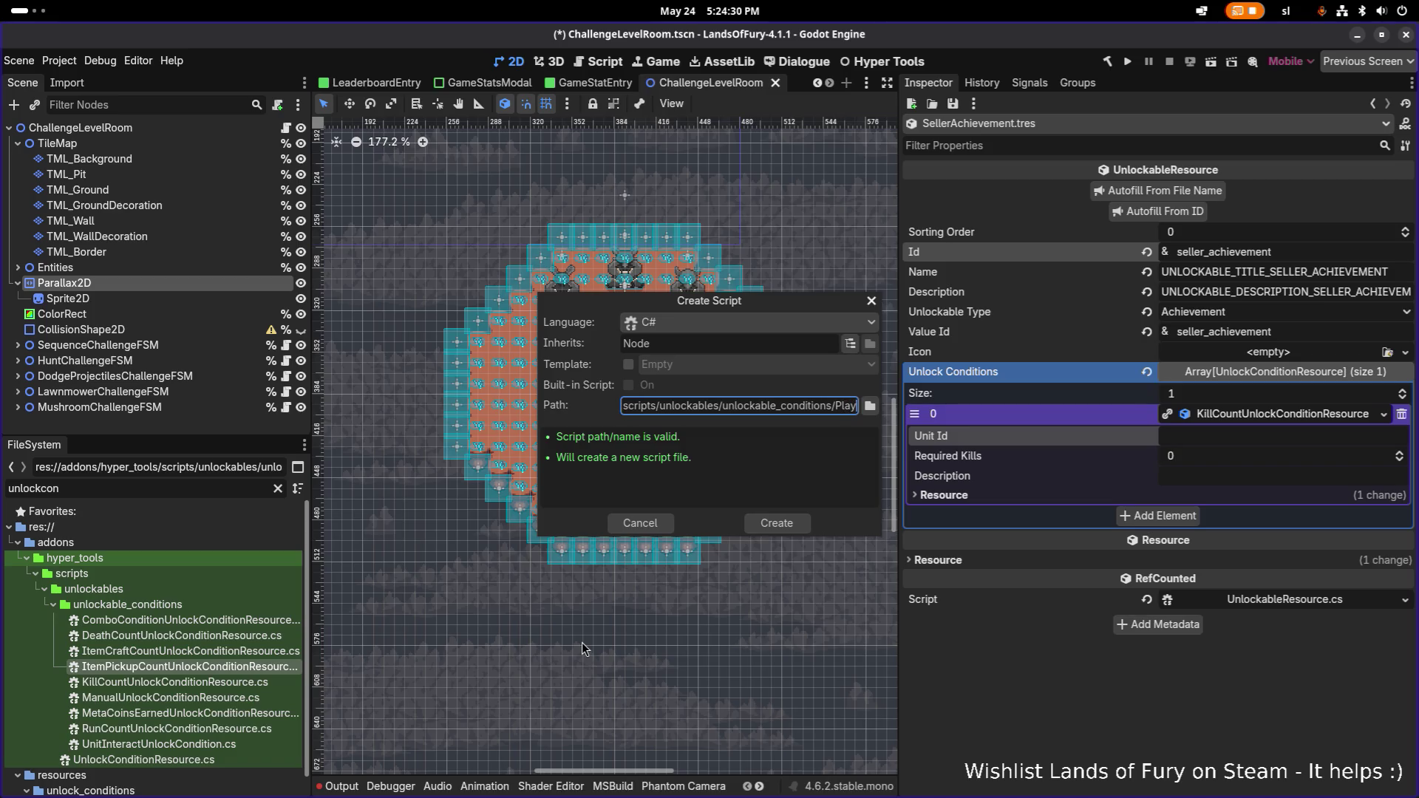
type("erProfilePropertyCo")
key("BackSpace")
type("lockC")
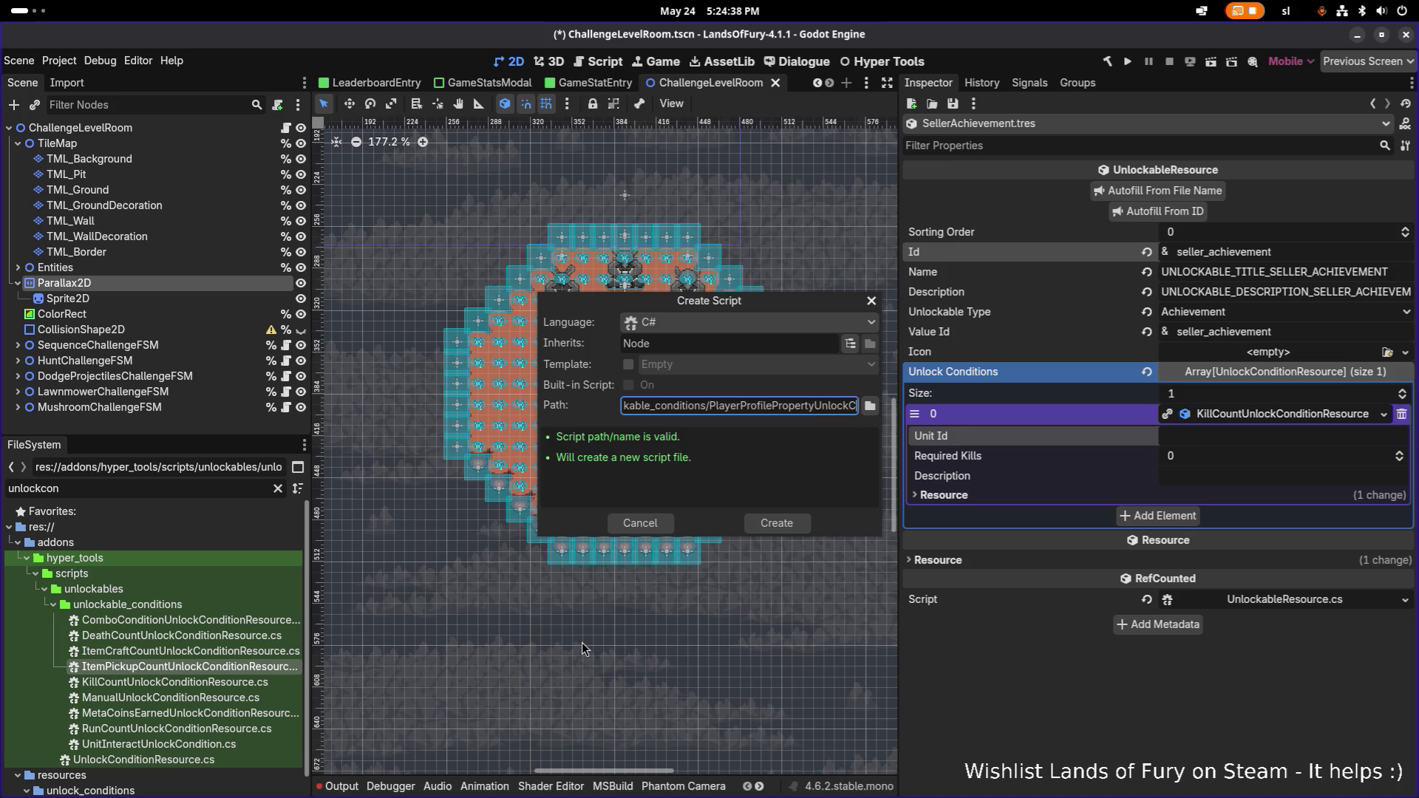
type("OnonditionResource")
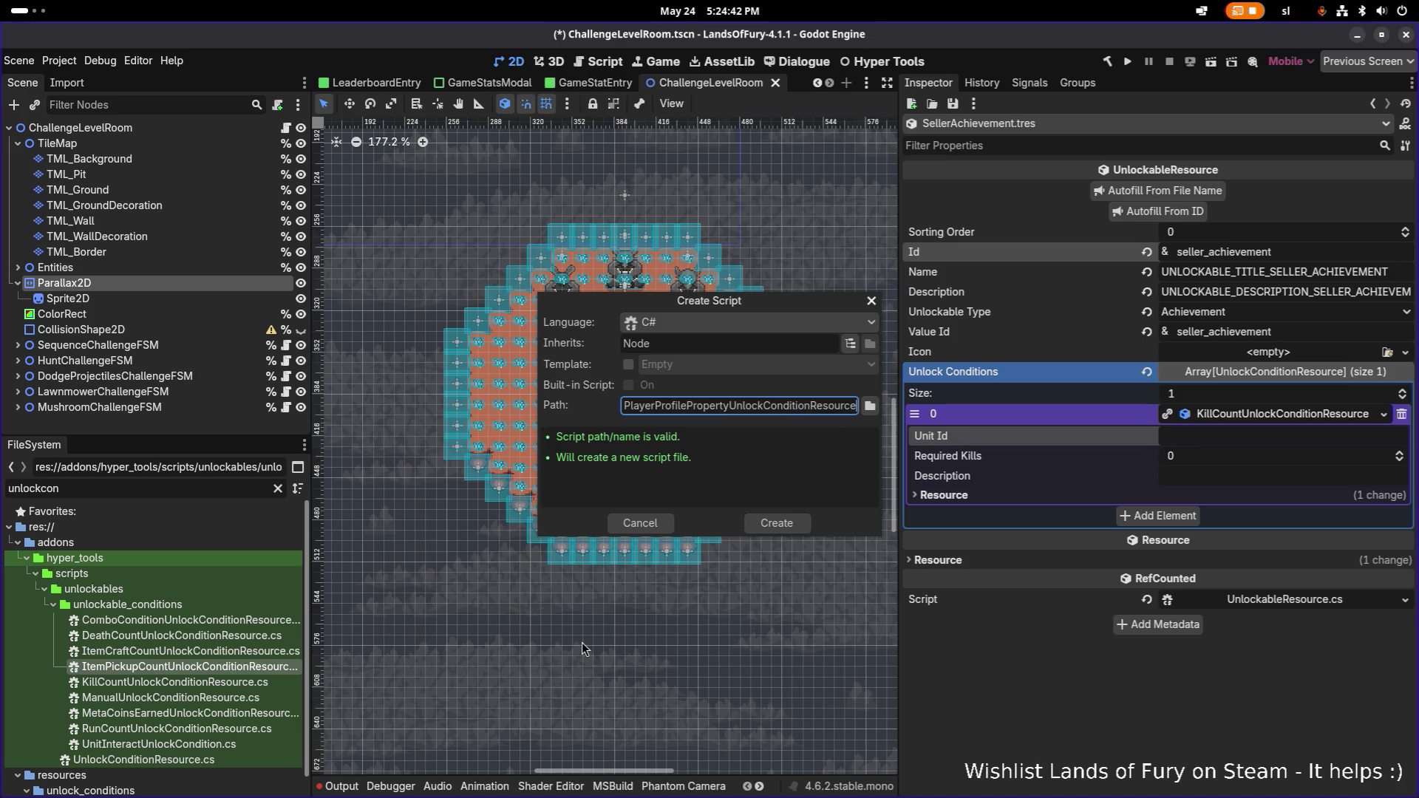
key("Return")
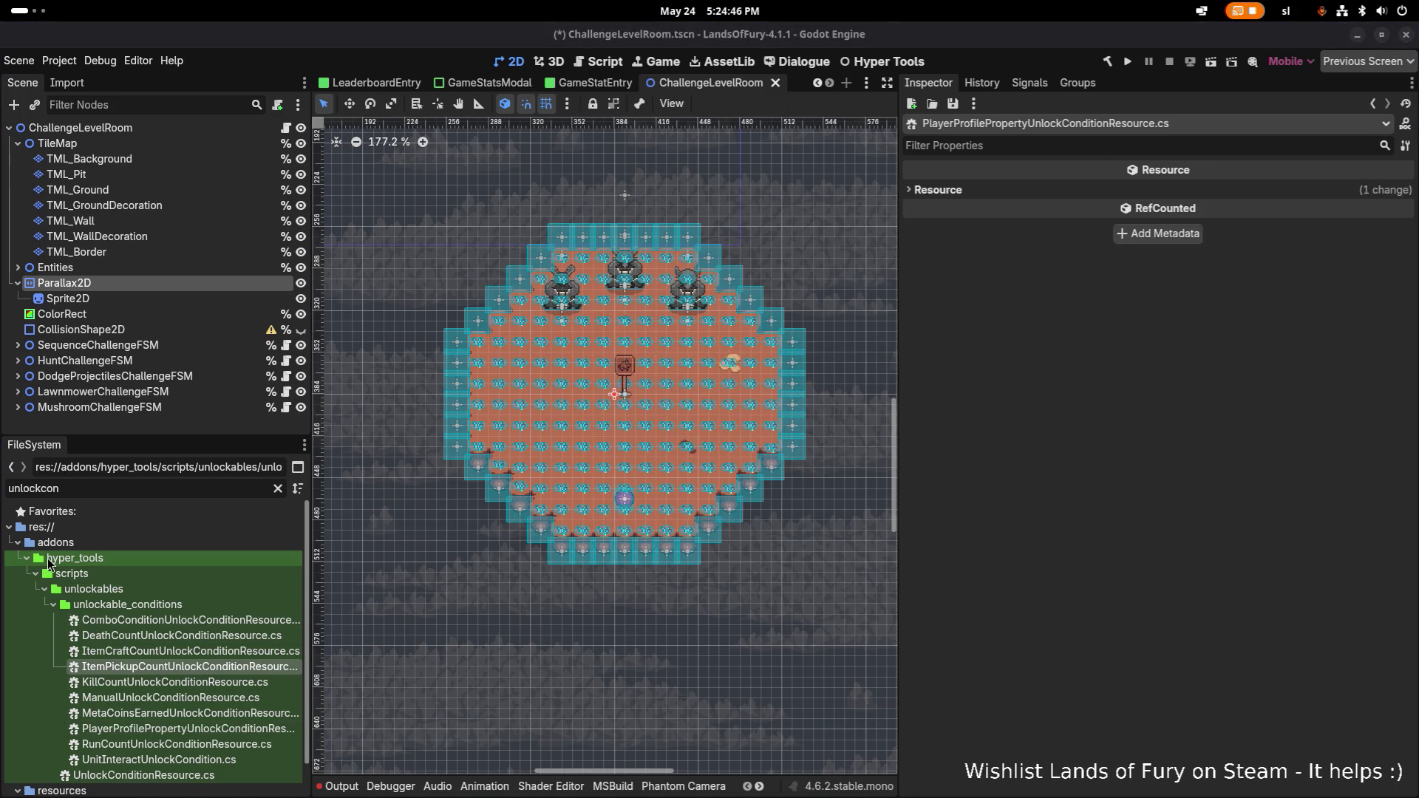
left_click(183, 683)
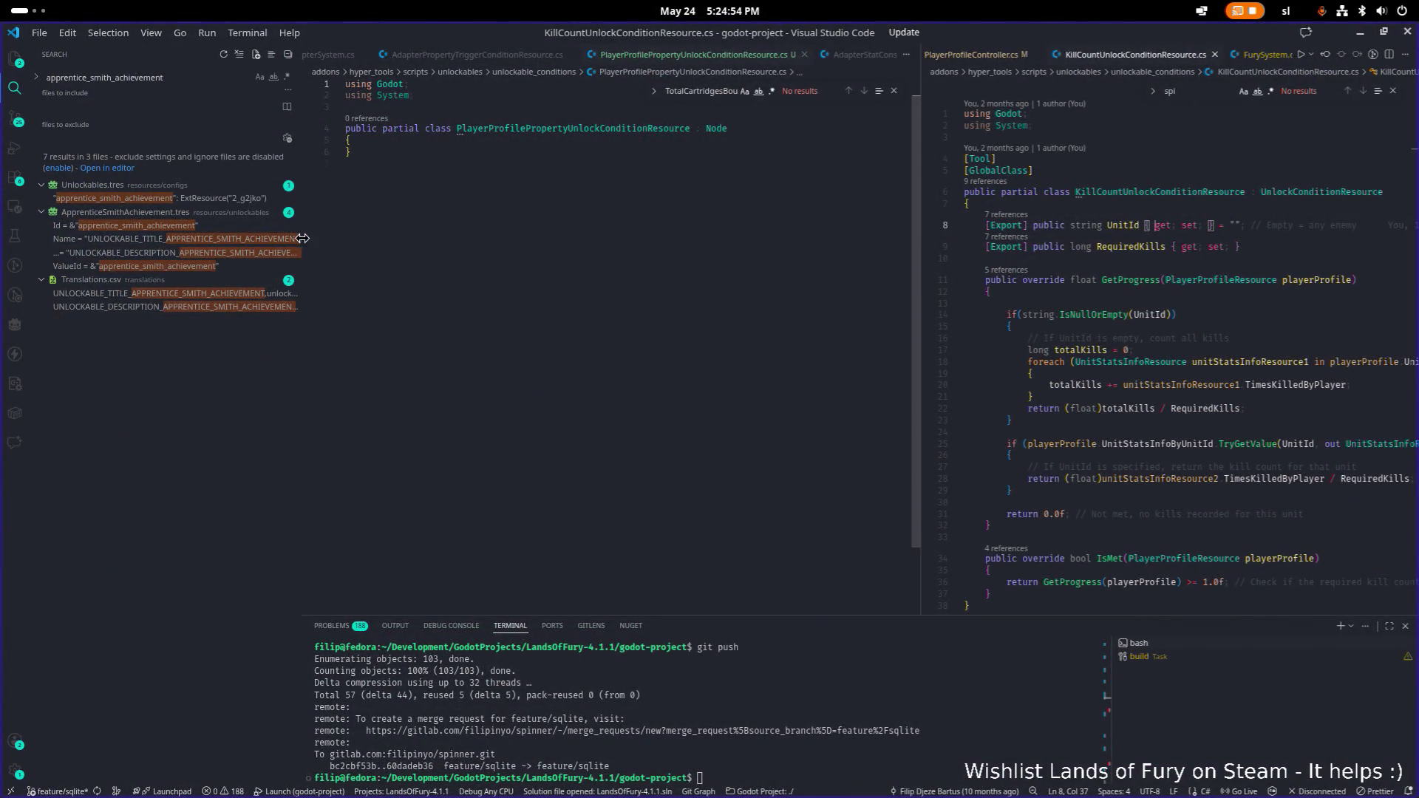
- Open DeathCountUnlockConditionResource.cs for reference beside the new condition script
left_click(748, 288)
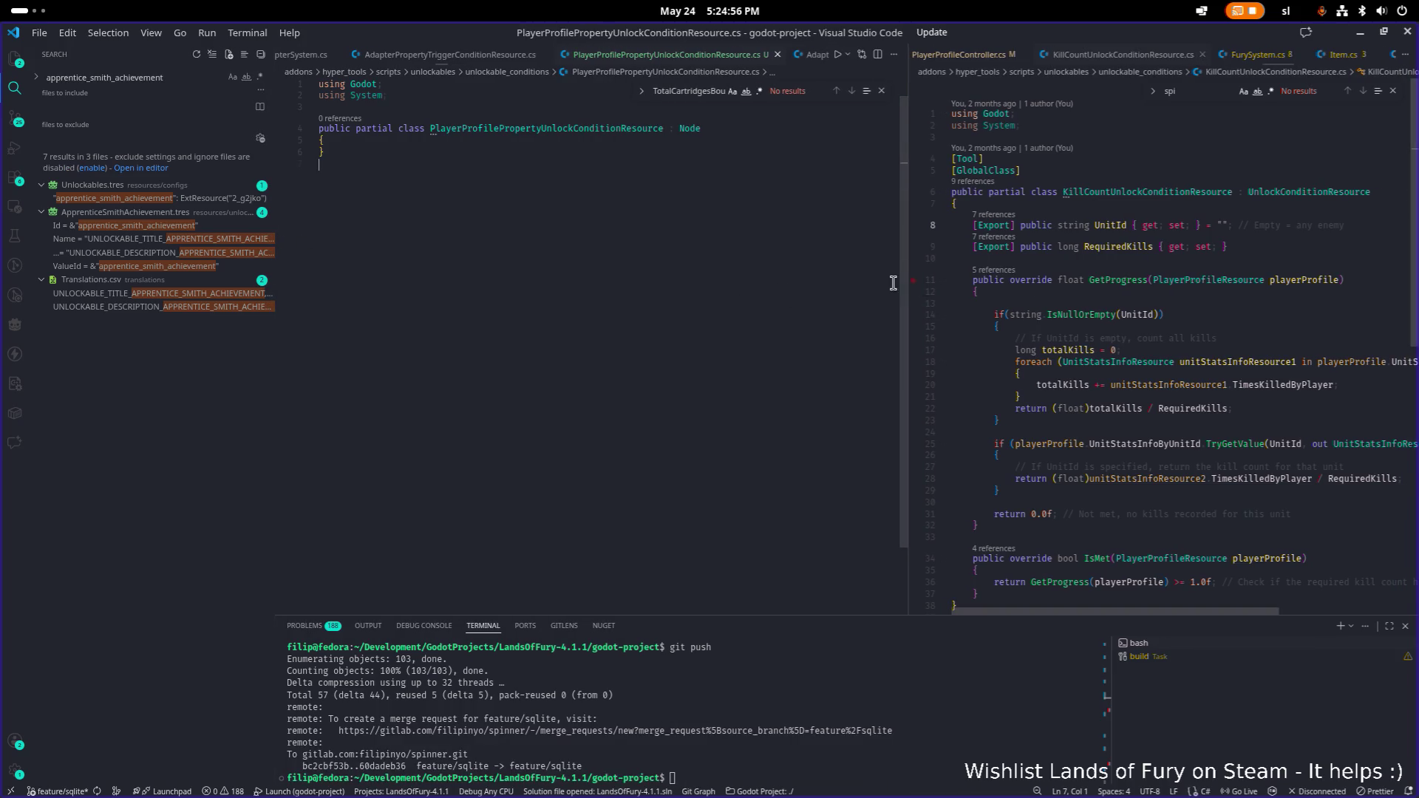
left_click_drag(906, 285, 848, 283)
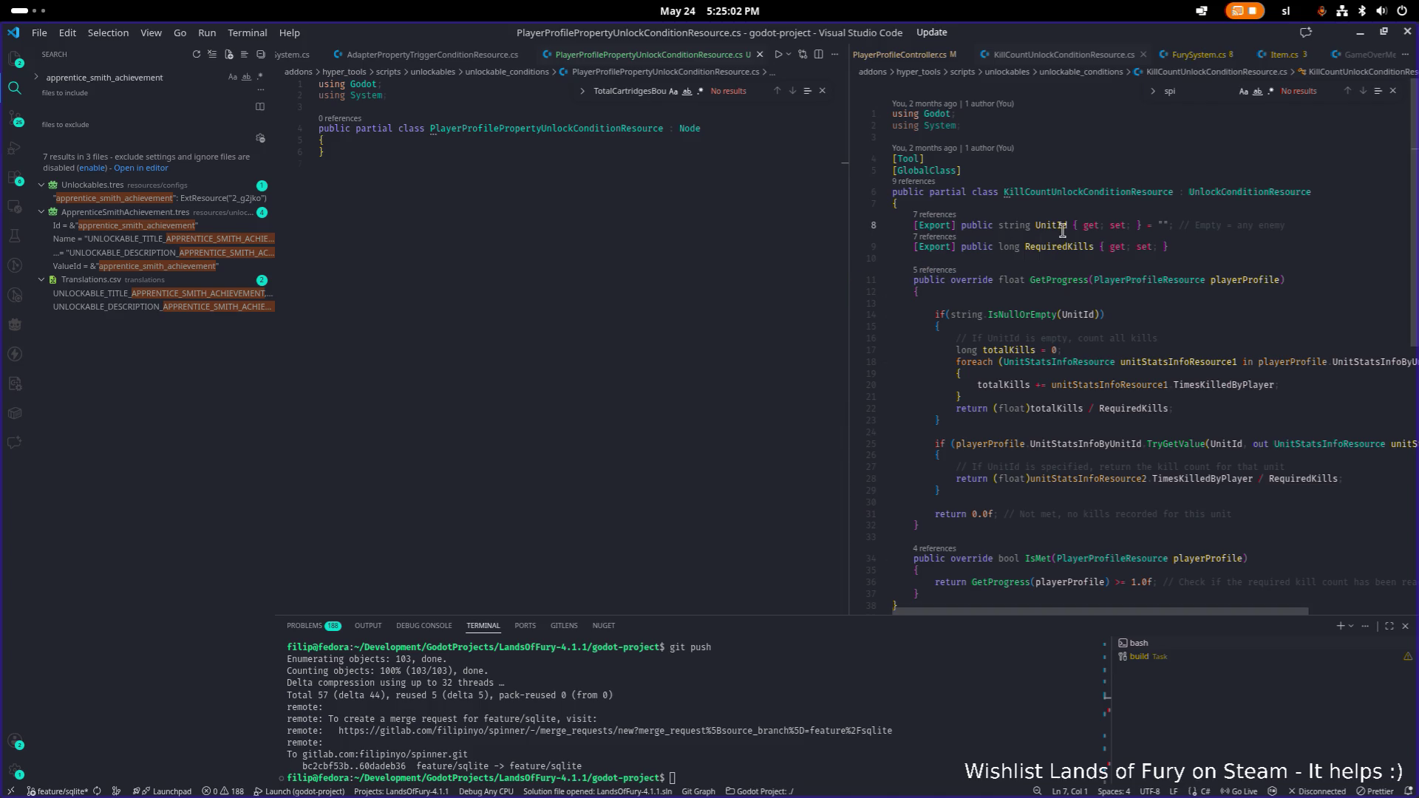
mouse_move(1023, 281)
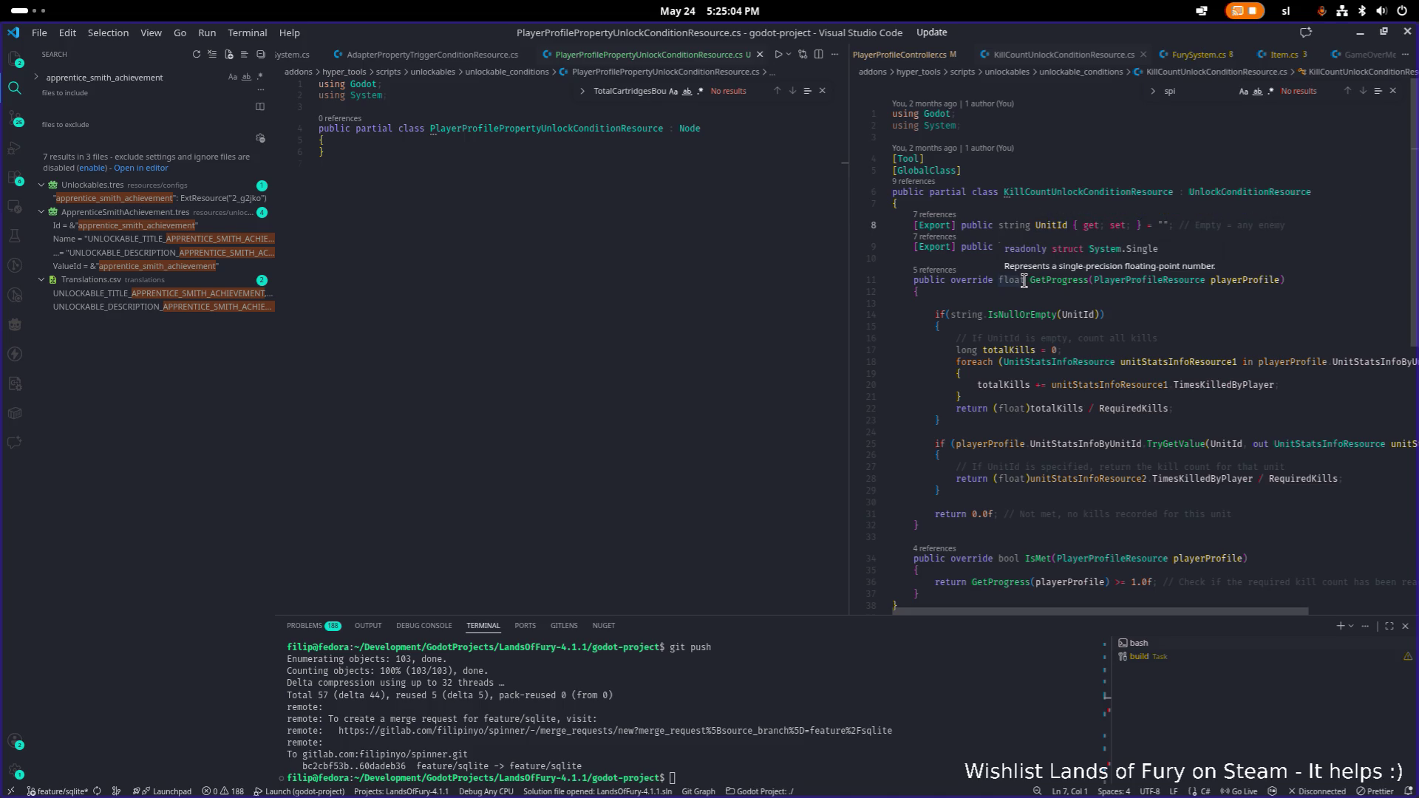
left_click(1167, 384)
key("ctrl+shift+e")
left_click(1163, 258)
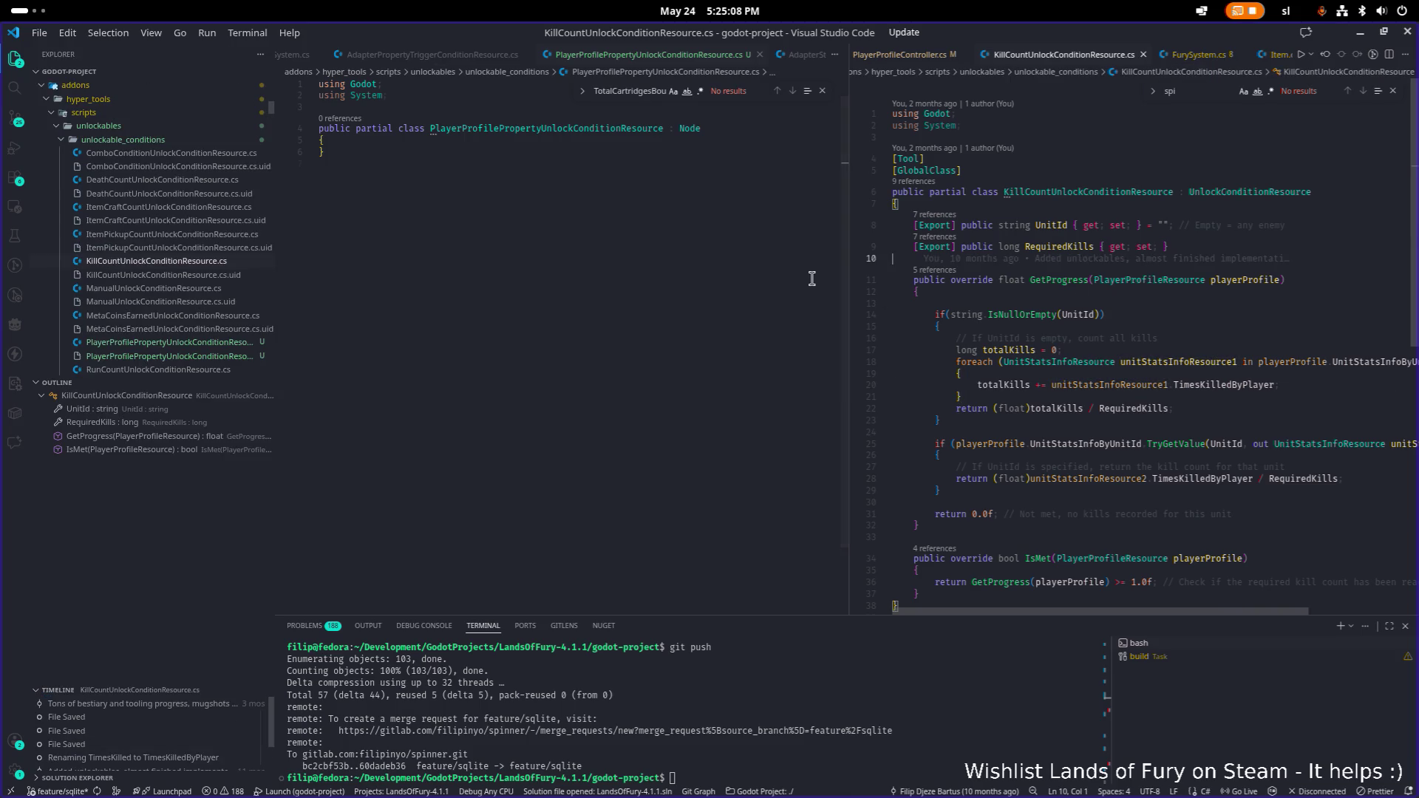
left_click(172, 181)
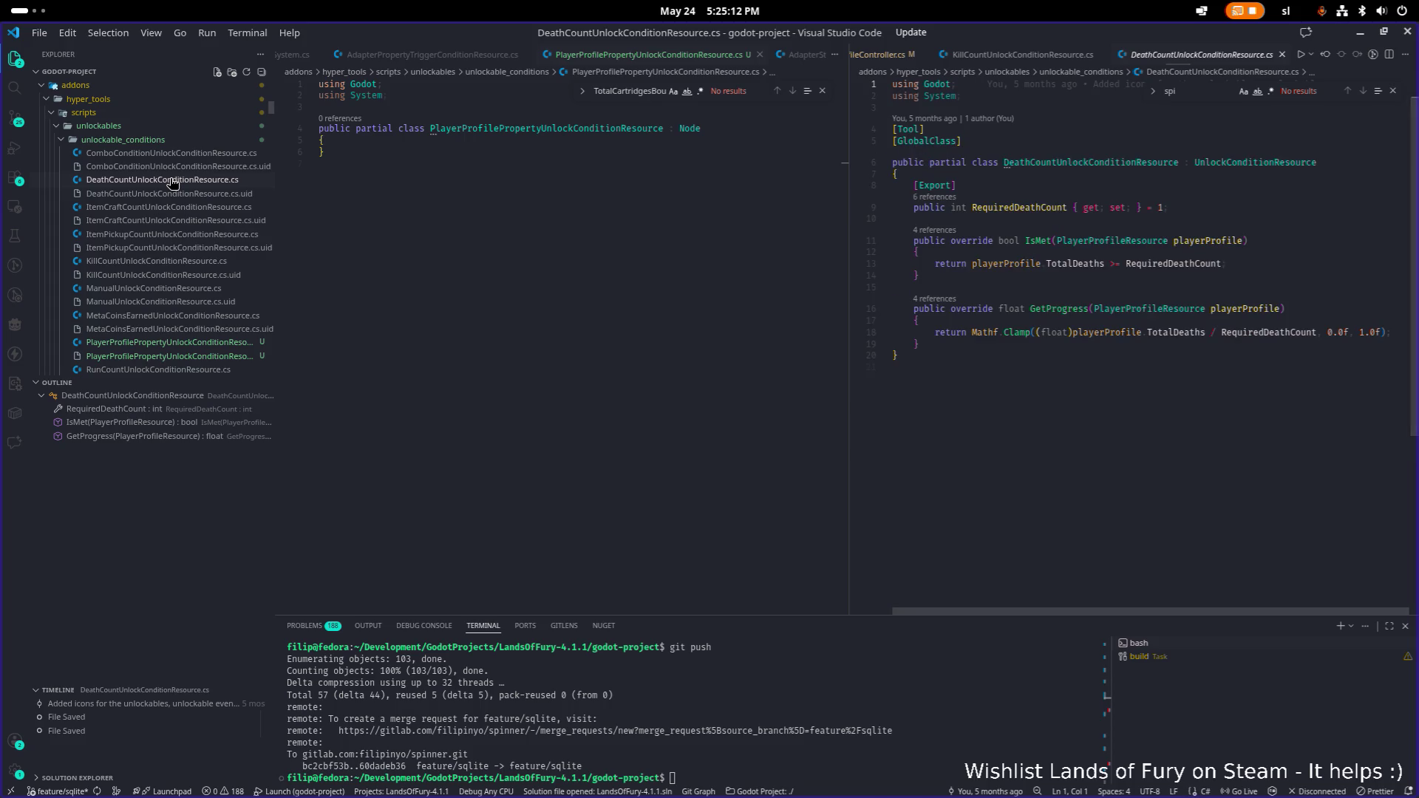
scroll(1071, 244, "down", 1)
scroll(618, 260, "up", 1)
- Copy the [Tool] and [GlobalClass] attributes above the new class declaration
left_click_drag(988, 130, 892, 118)
key("ctrl+c")
left_click(554, 127)
key("Return")
key("ctrl+v")
- Change the base class from Node to UnlockConditionResource, add blank body lines, and save
scroll(1215, 205, "up", 1)
double_click(1255, 192)
key("ctrl+c")
double_click(690, 172)
key("ctrl+v")
left_click(550, 185)
key("Return")
key("Return")
key("Return")
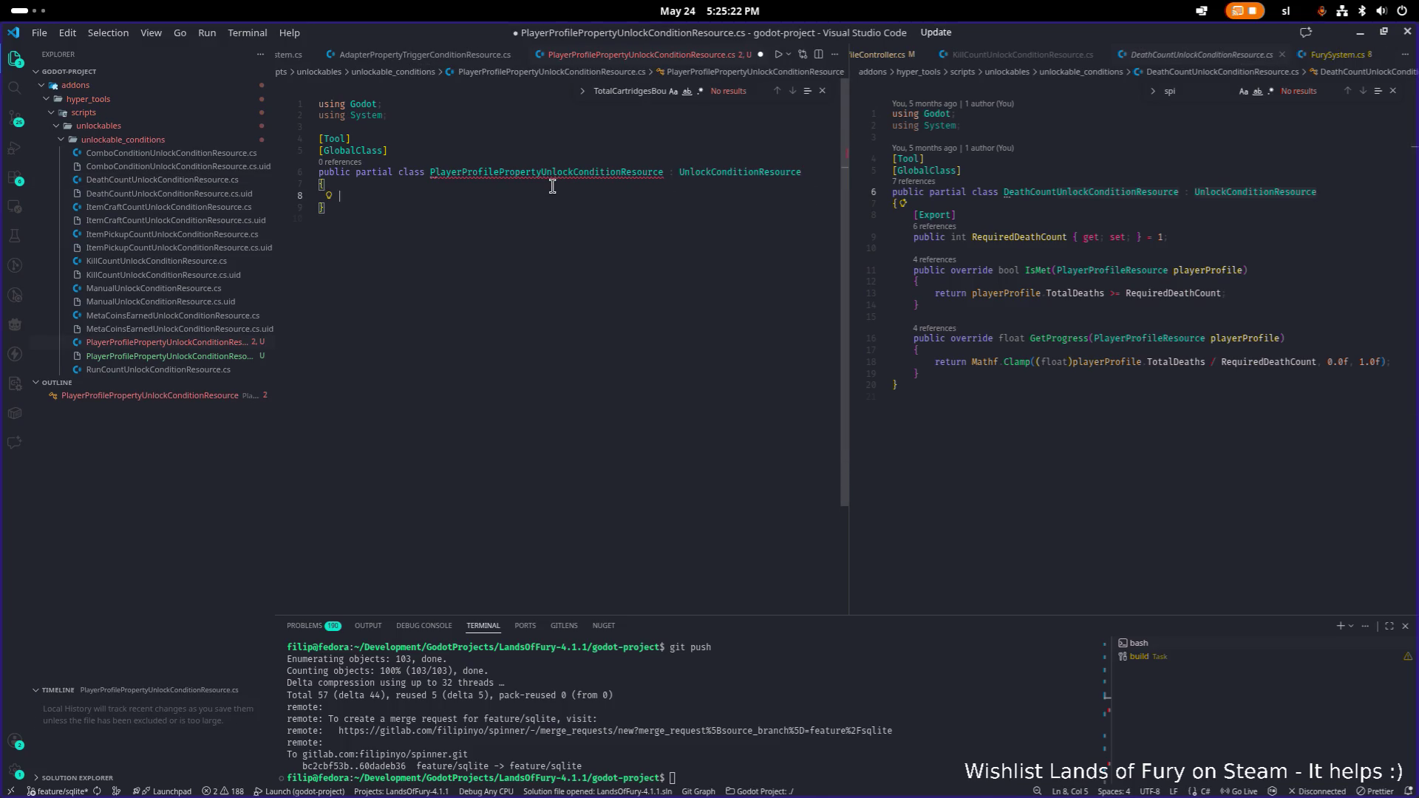
key("Up")
key("ctrl+s")
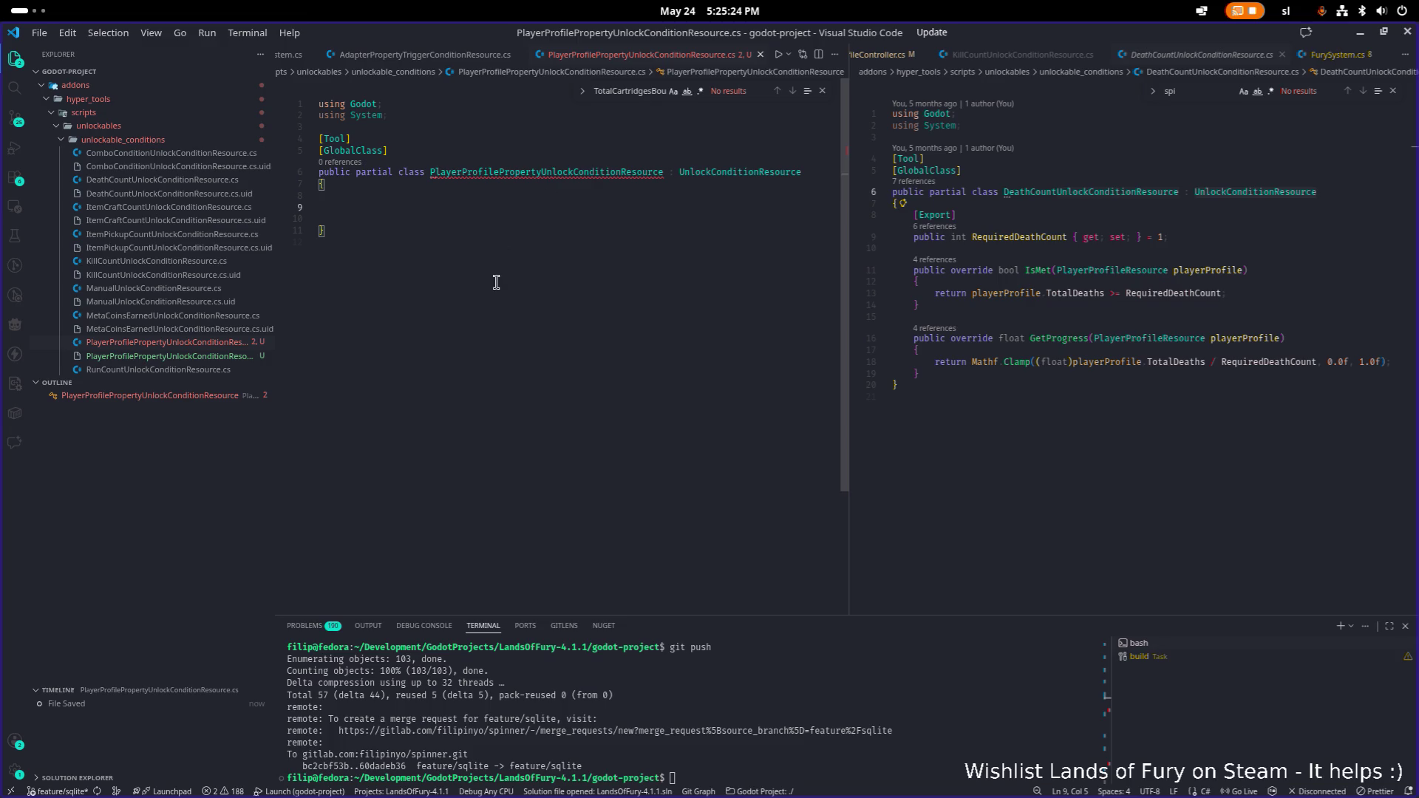
left_click(1125, 270)
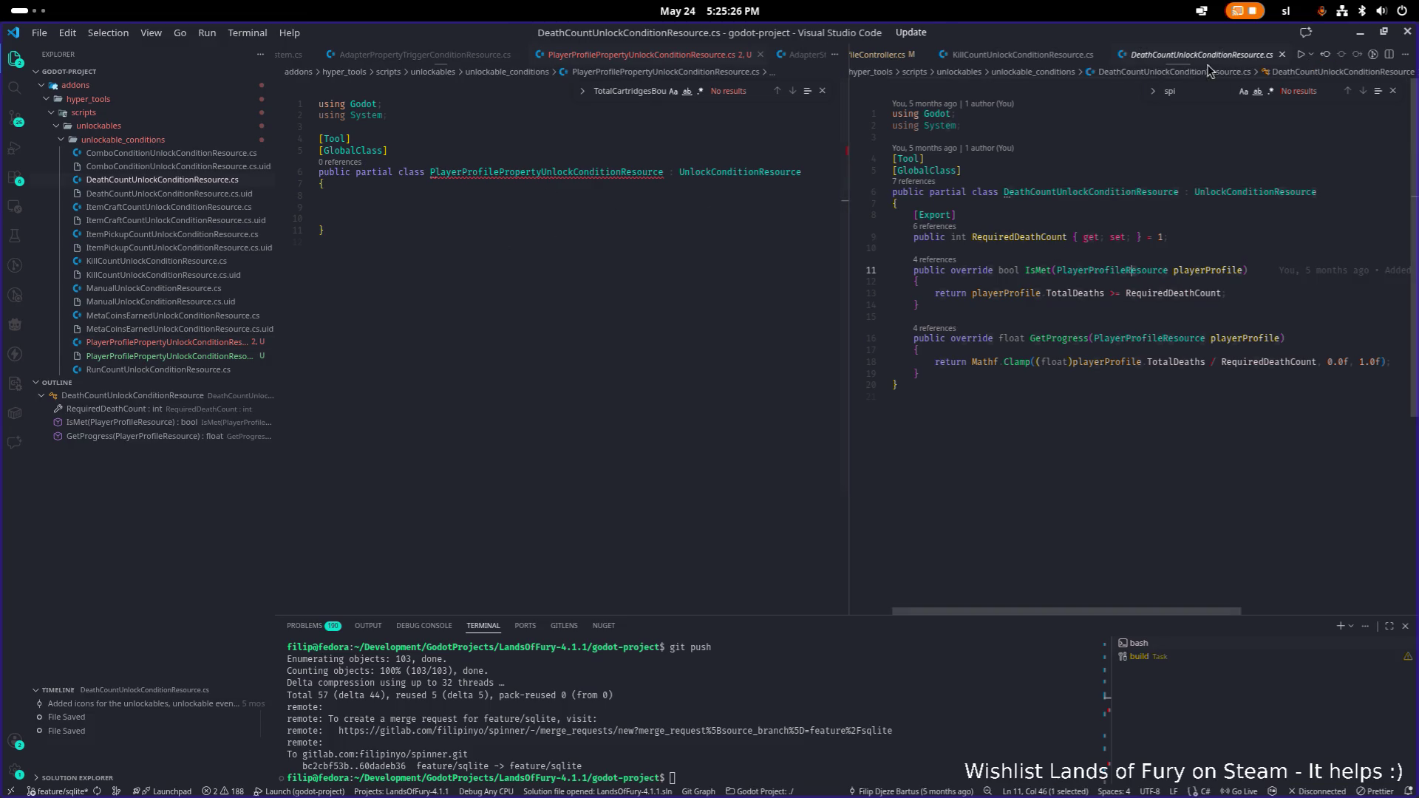
- Close KillCountUnlockConditionResource.cs and review the AdapterPropertyTriggerConditionResource.cs switch code
middle_click(1038, 56)
scroll(1035, 59, "up", 5)
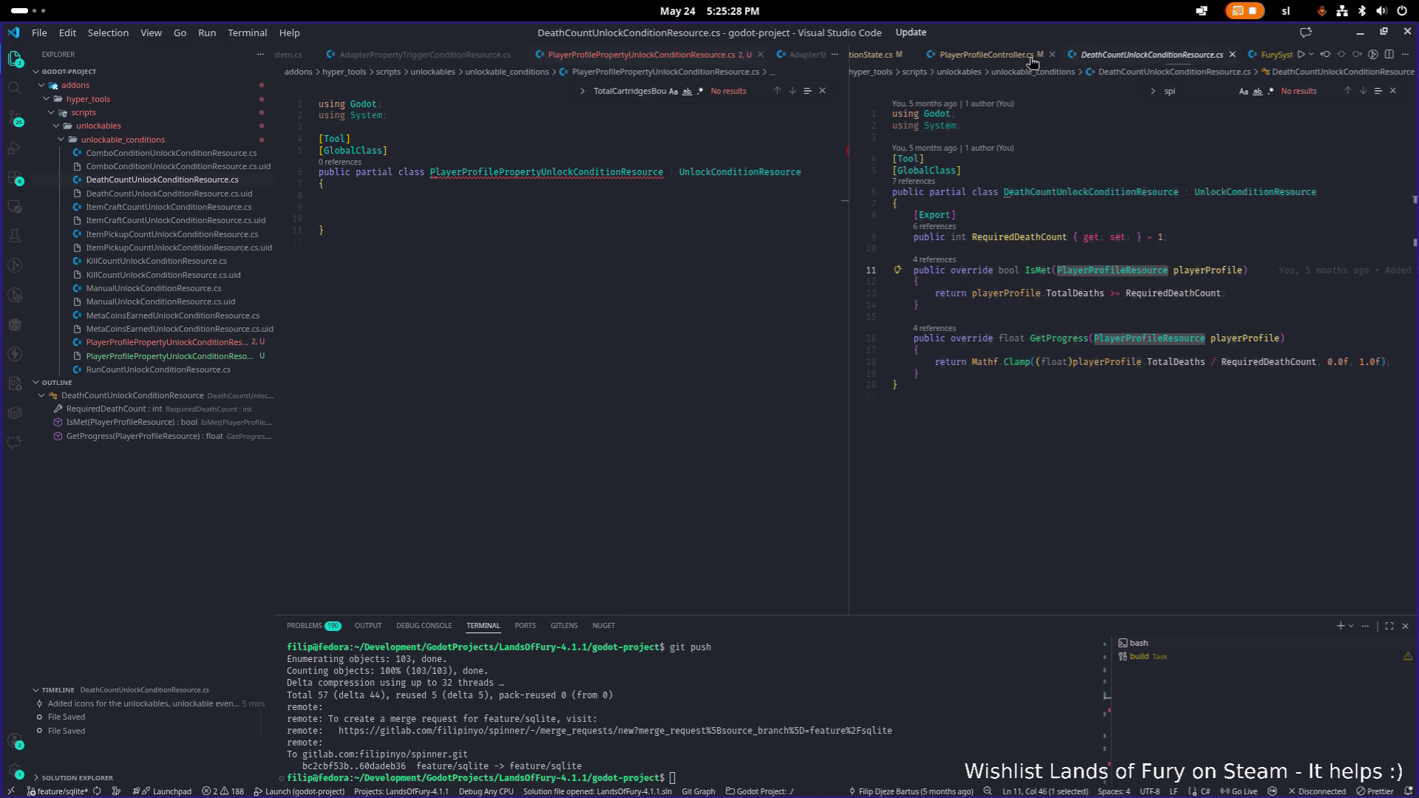
left_click(451, 57)
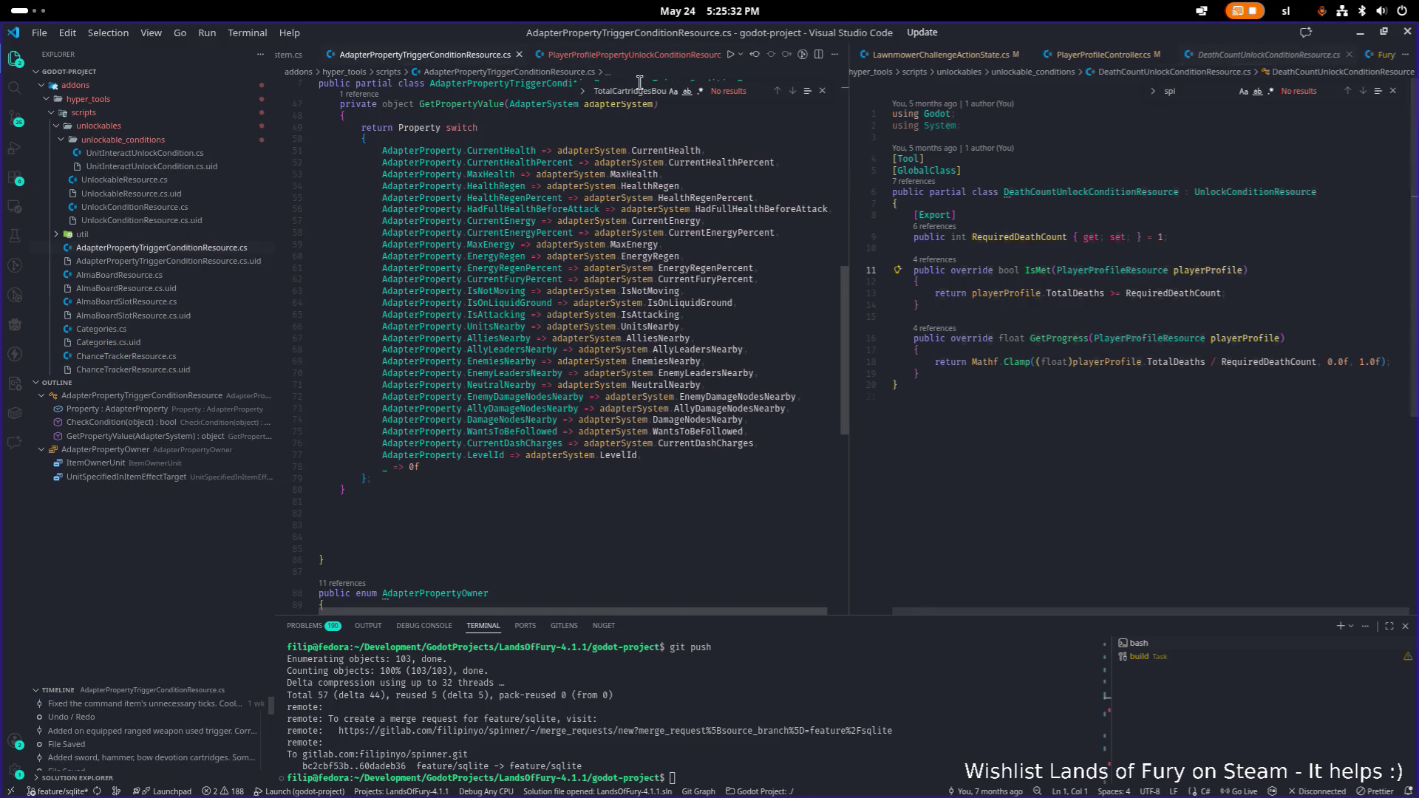
left_click(606, 244)
left_click(659, 326)
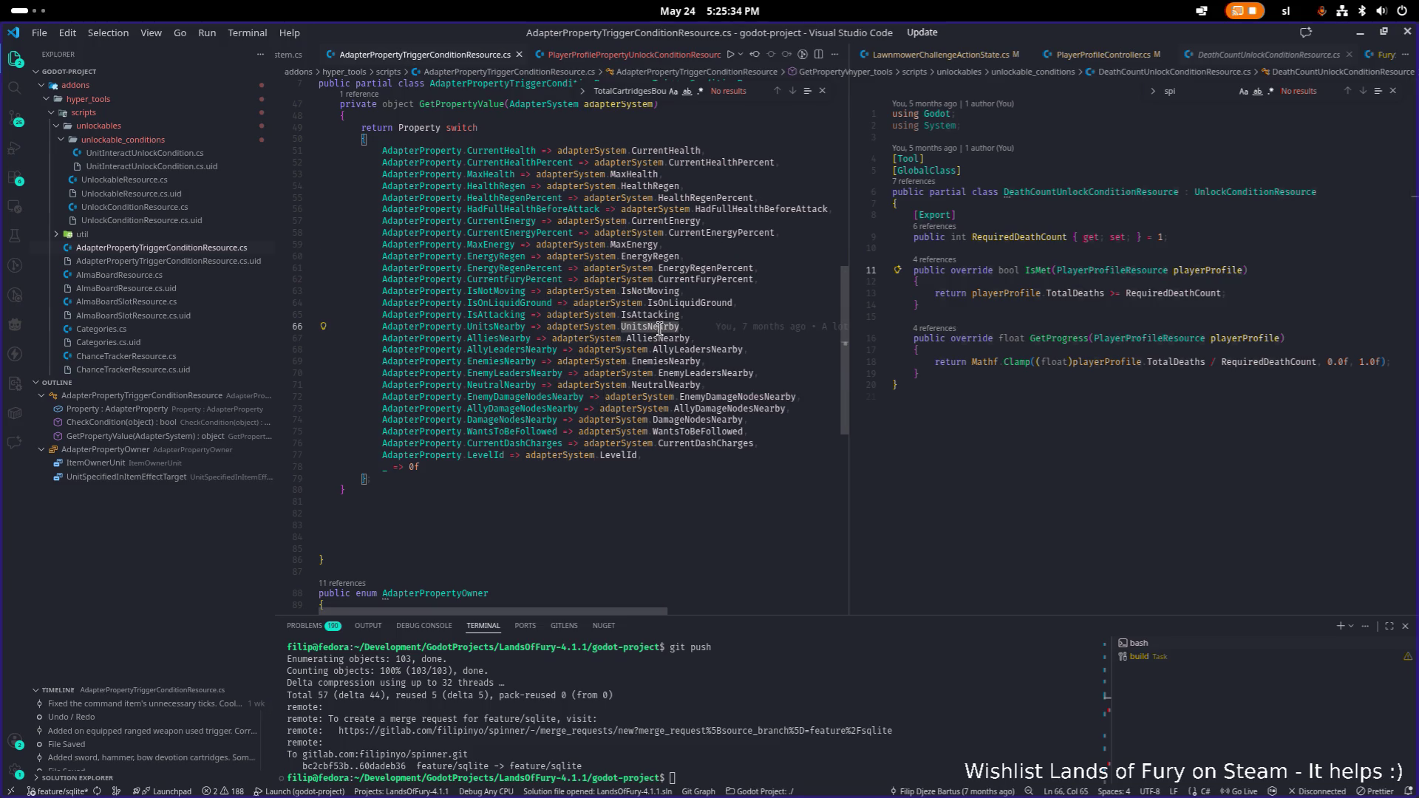
key("ctrl+a")
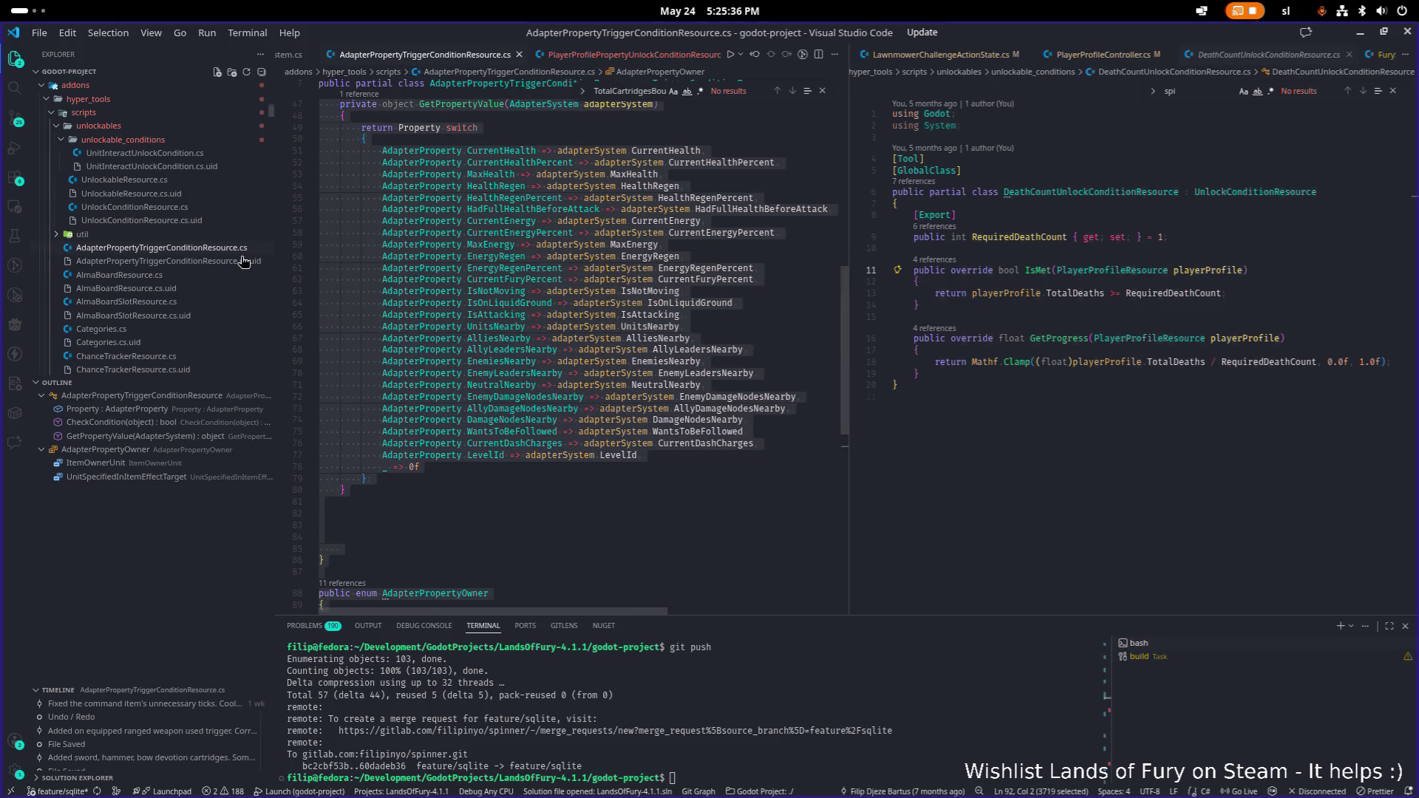
scroll(542, 293, "down", 4)
scroll(542, 293, "up", 5)
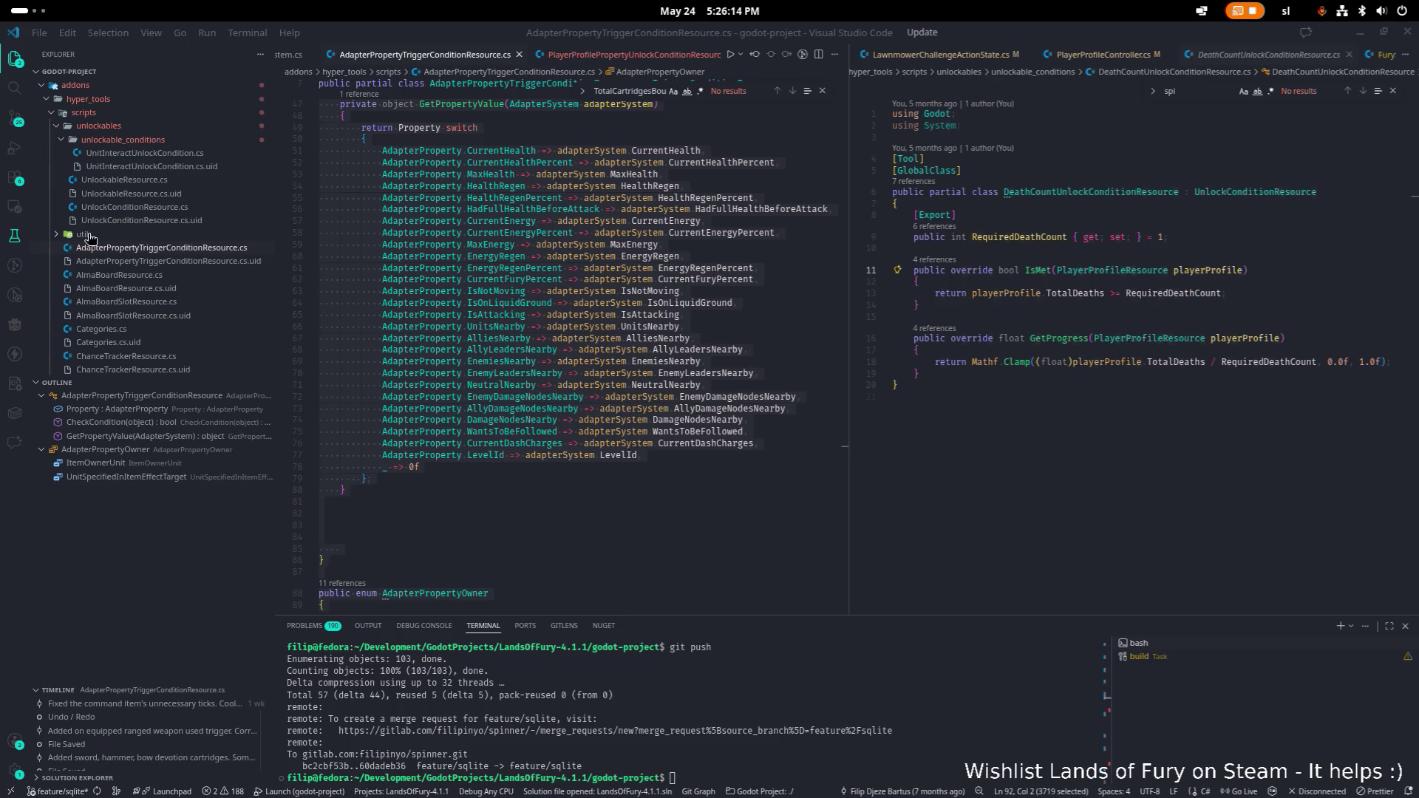
- Jump to the UnlockConditionResource definition with F12 and review its code
left_click(1258, 193)
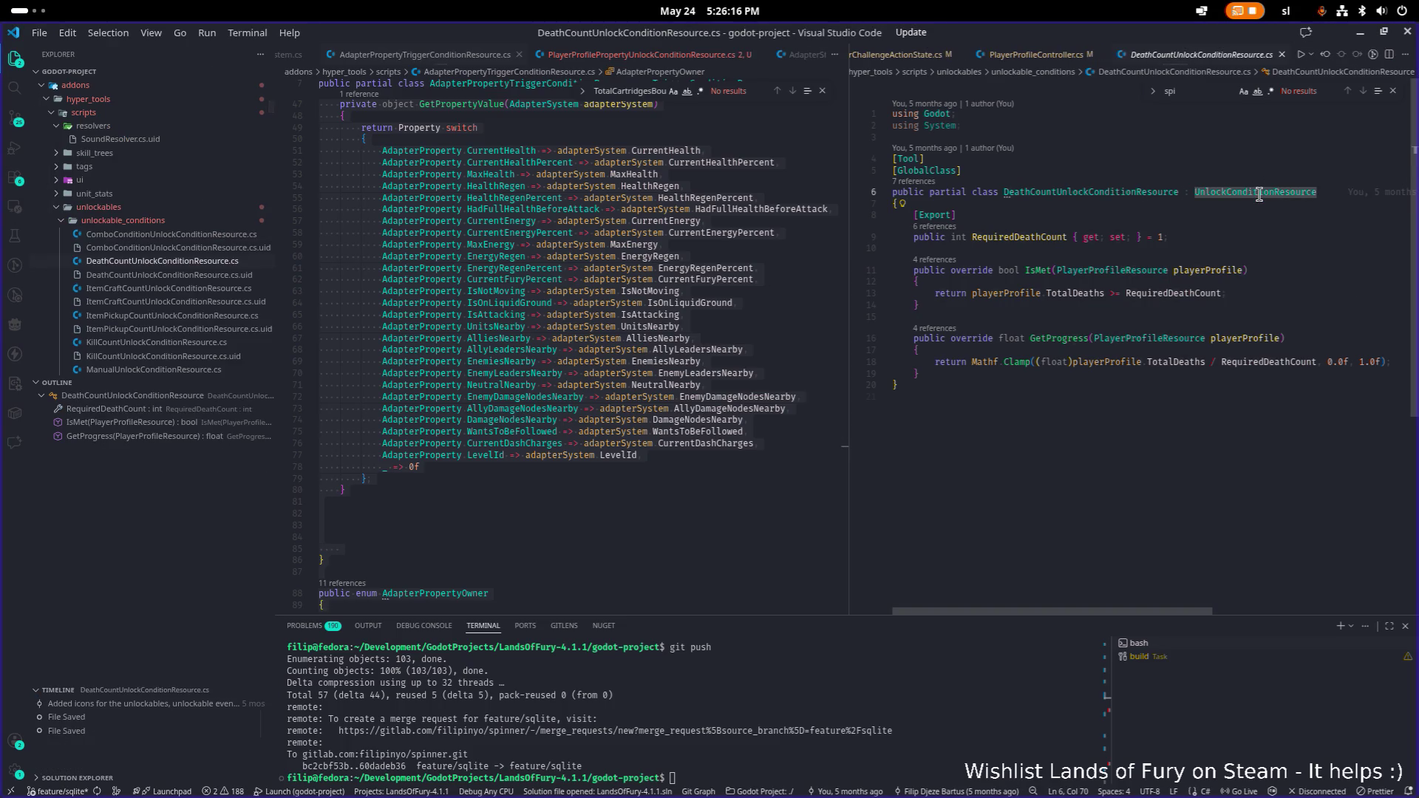
key("F12")
key("ctrl+a")
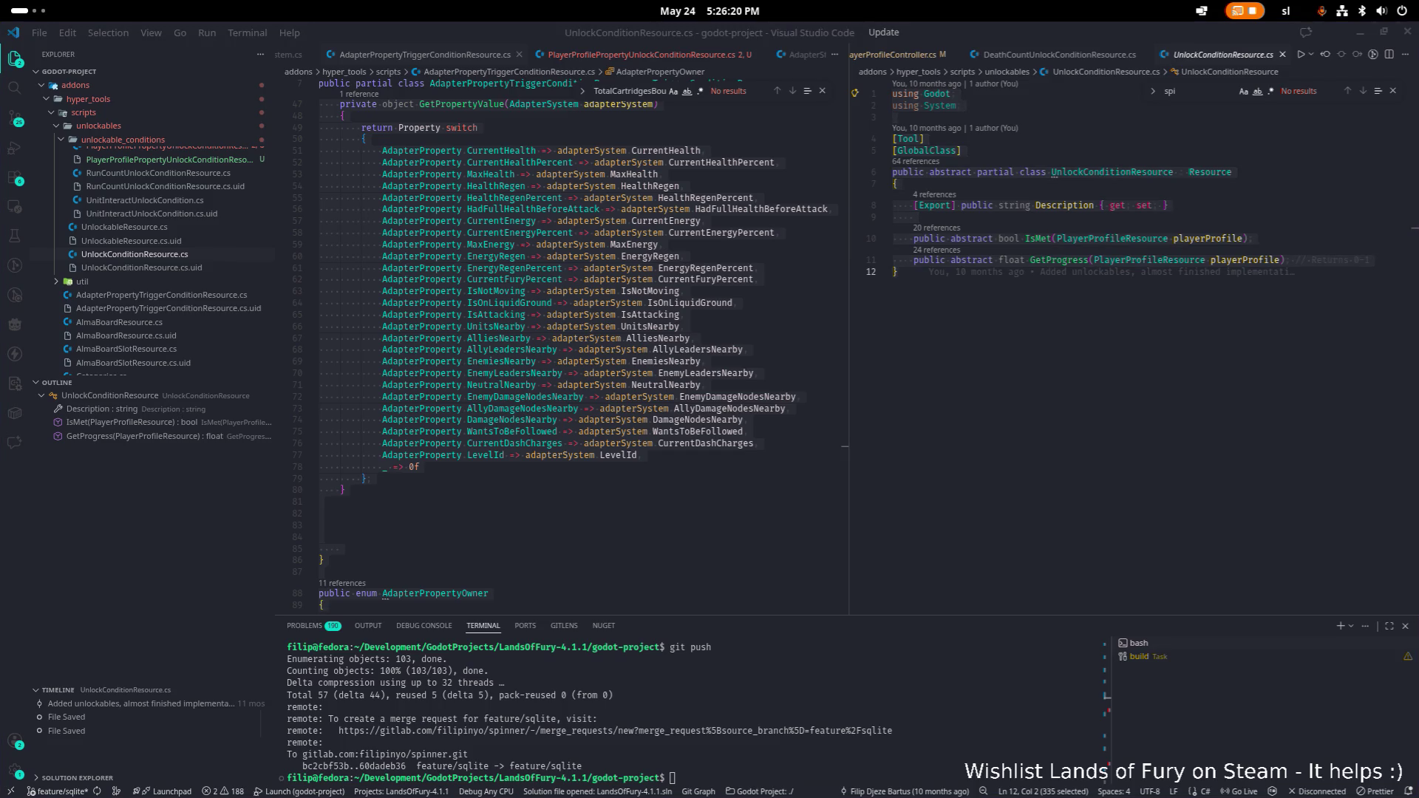
scroll(1057, 367, "down", 5)
scroll(1057, 366, "up", 4)
left_click(1072, 363)
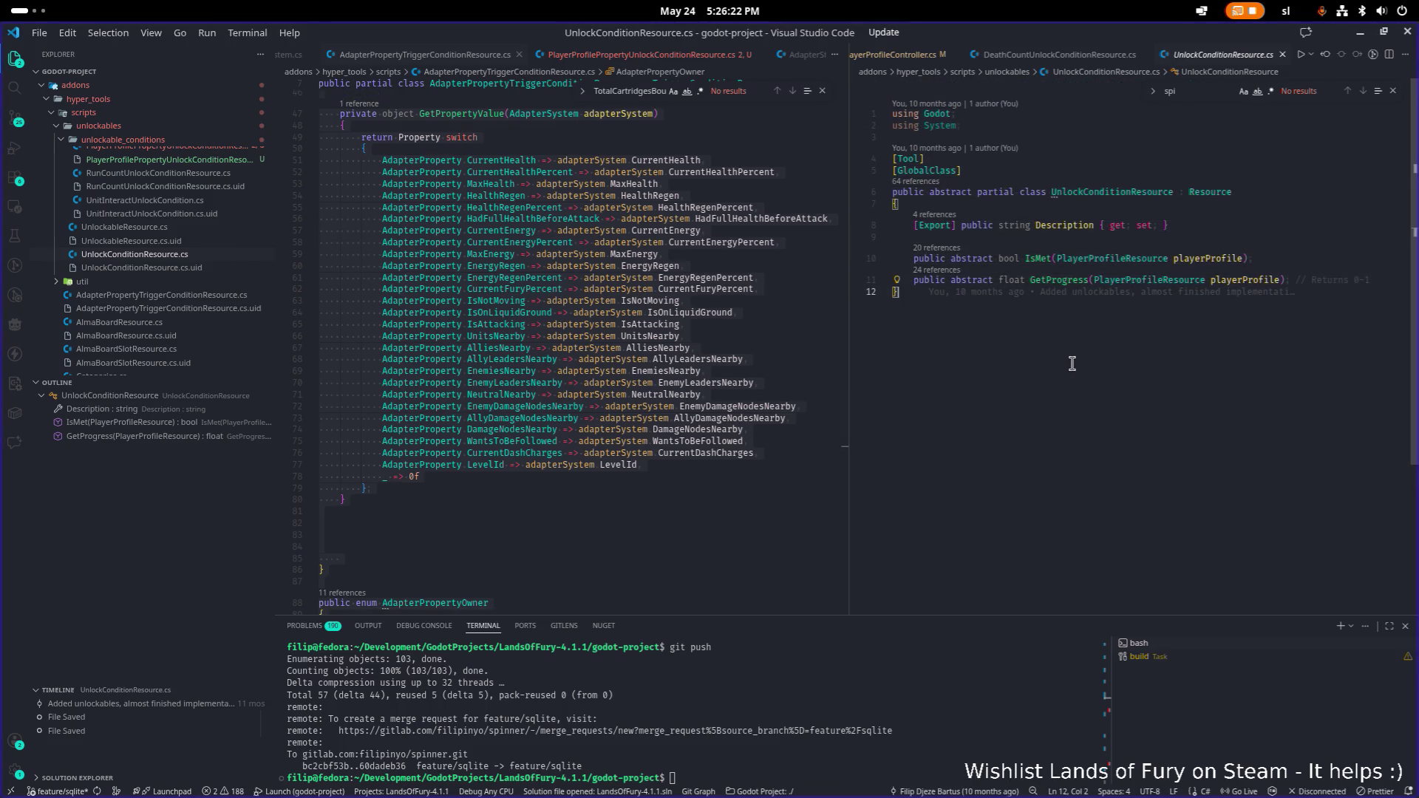
- Review the PlayerProfileProperty enum in PlayerProfileController.cs
key("ctrl+Tab")
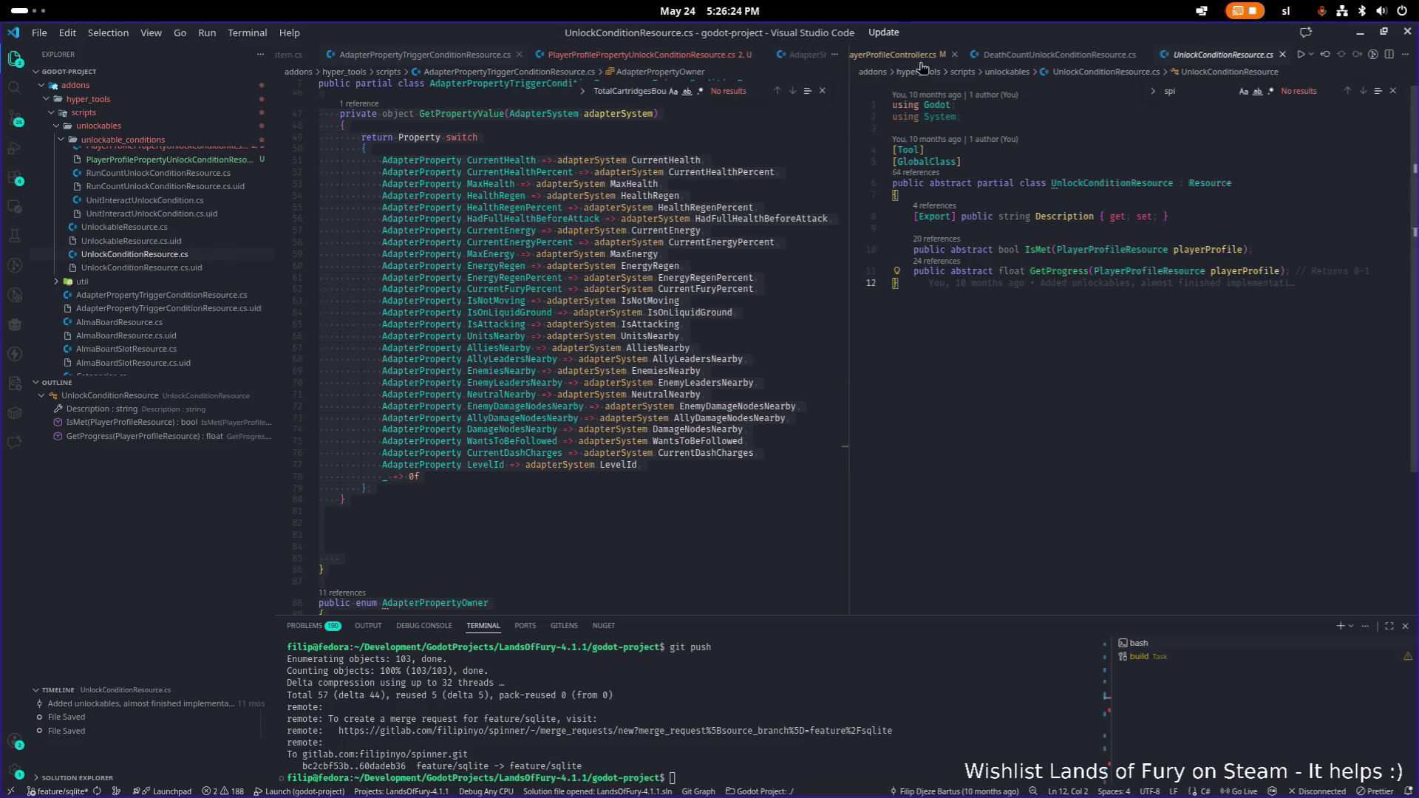
left_click(1139, 203)
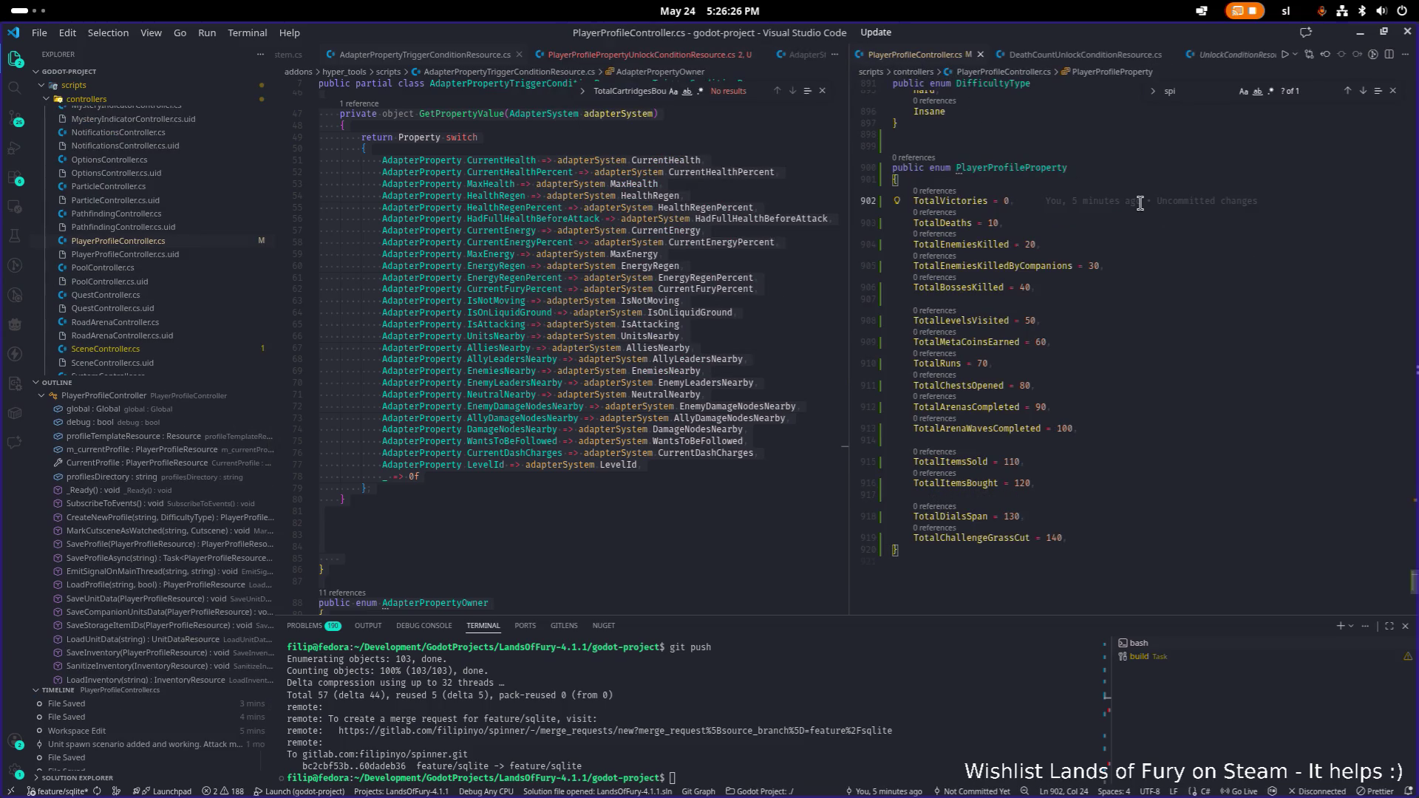
key("ctrl+Tab")
key("Escape")
key("ctrl+a")
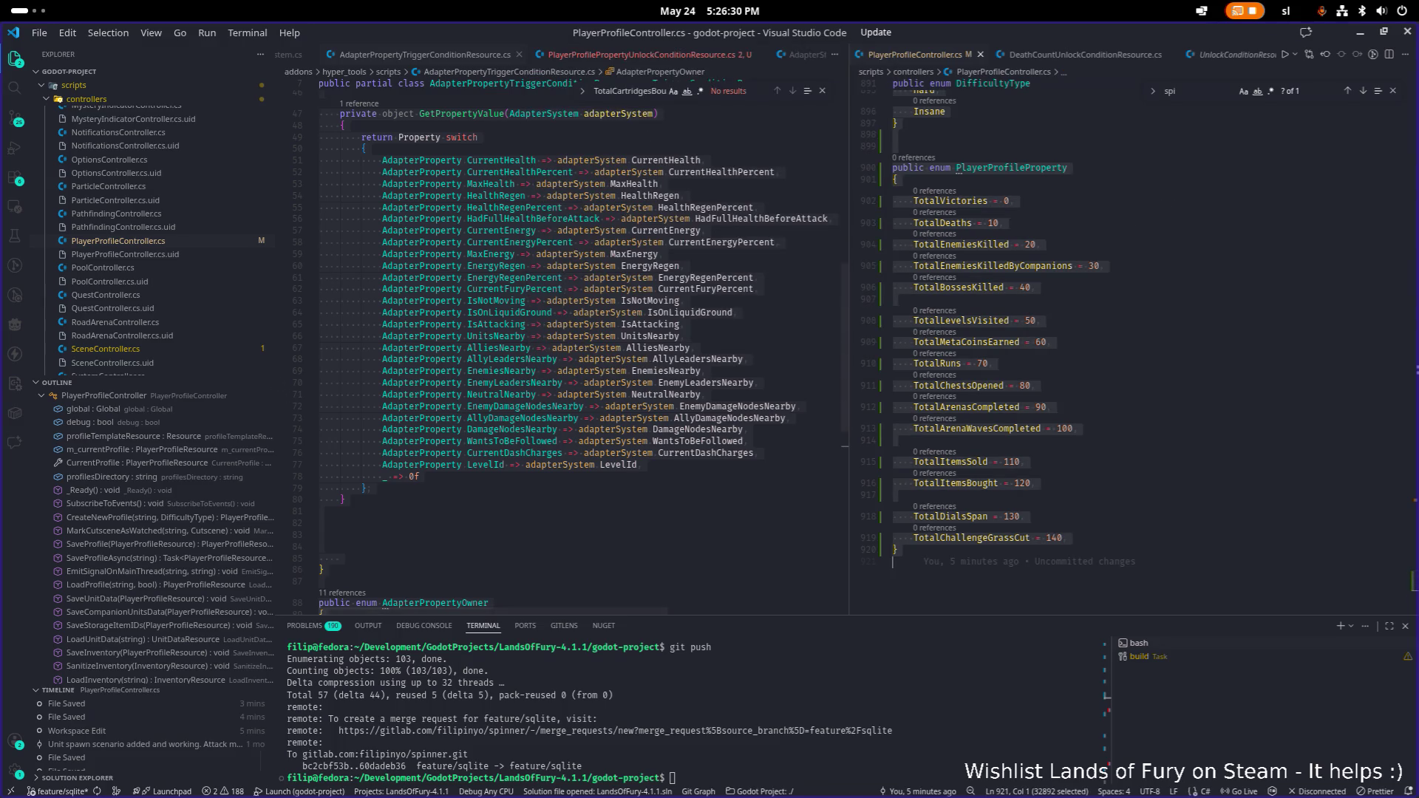
left_click(1064, 408)
- Quick-open PlayerProfileResource.cs with 'plrofileres' and review its stat fields
key("ctrl+p")
type("pl")
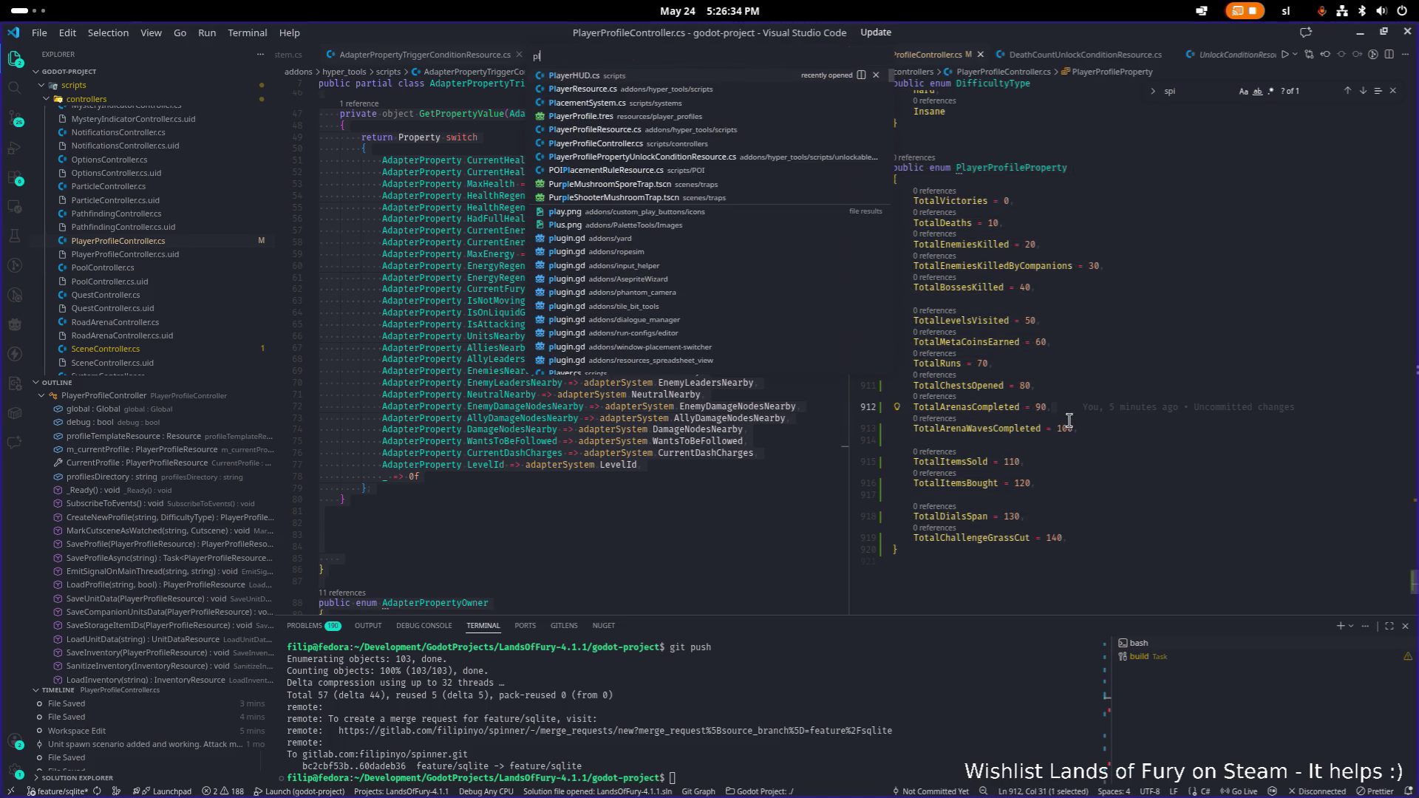
type("rofileres")
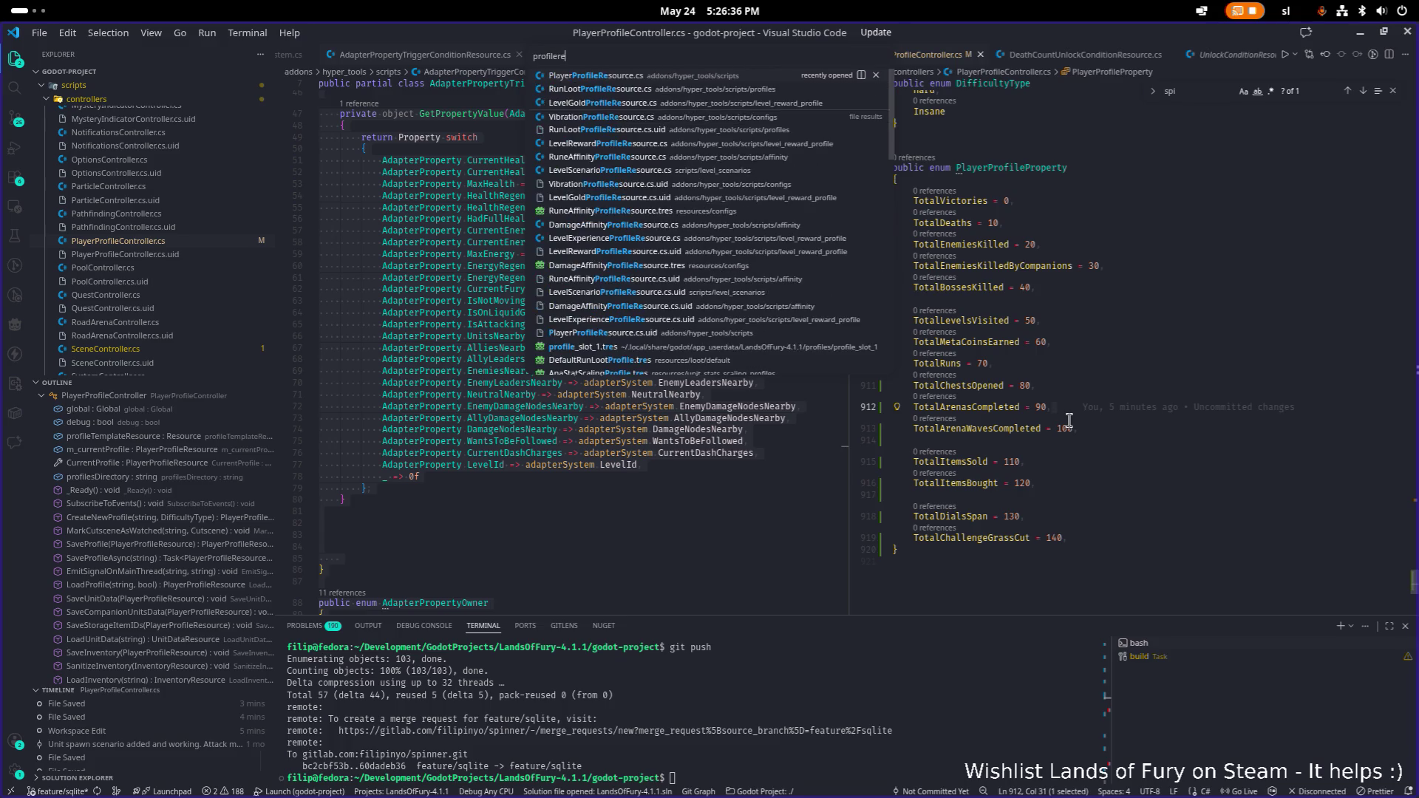
key("Return")
key("ctrl+a")
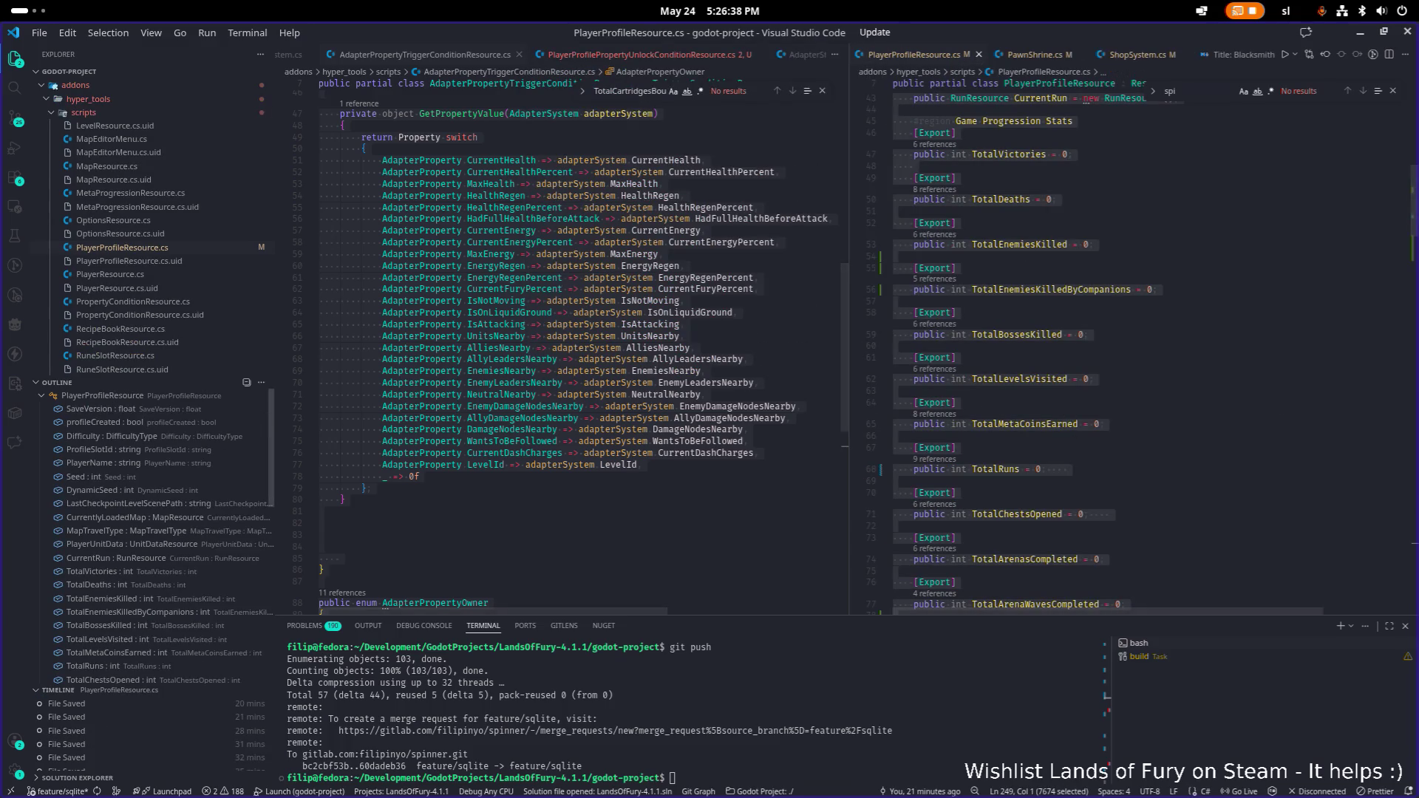
left_click(1072, 390)
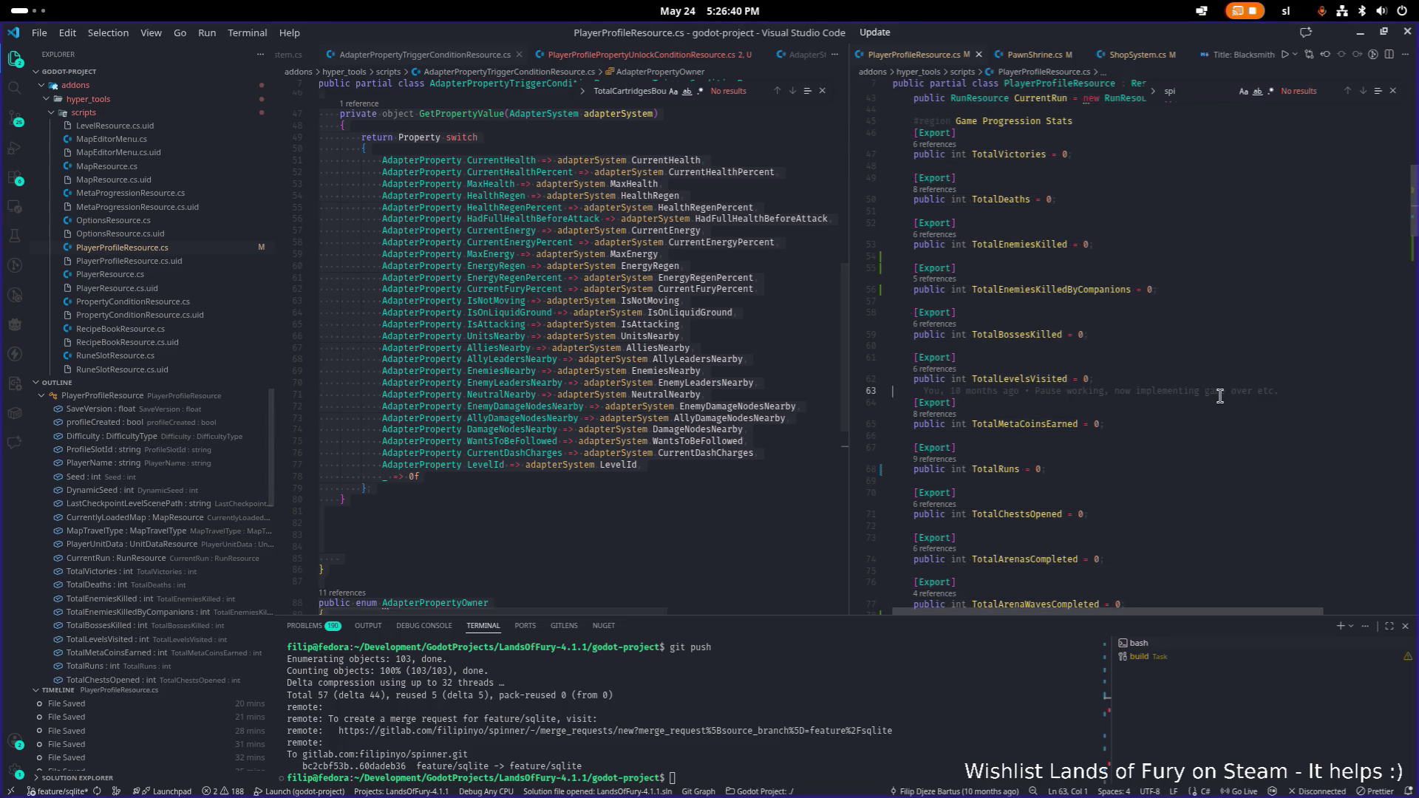
- Show PlayerProfilePropertyUnlockConditionResource.cs in the left editor and select its placeholder code
left_click(777, 369)
key("ctrl+a")
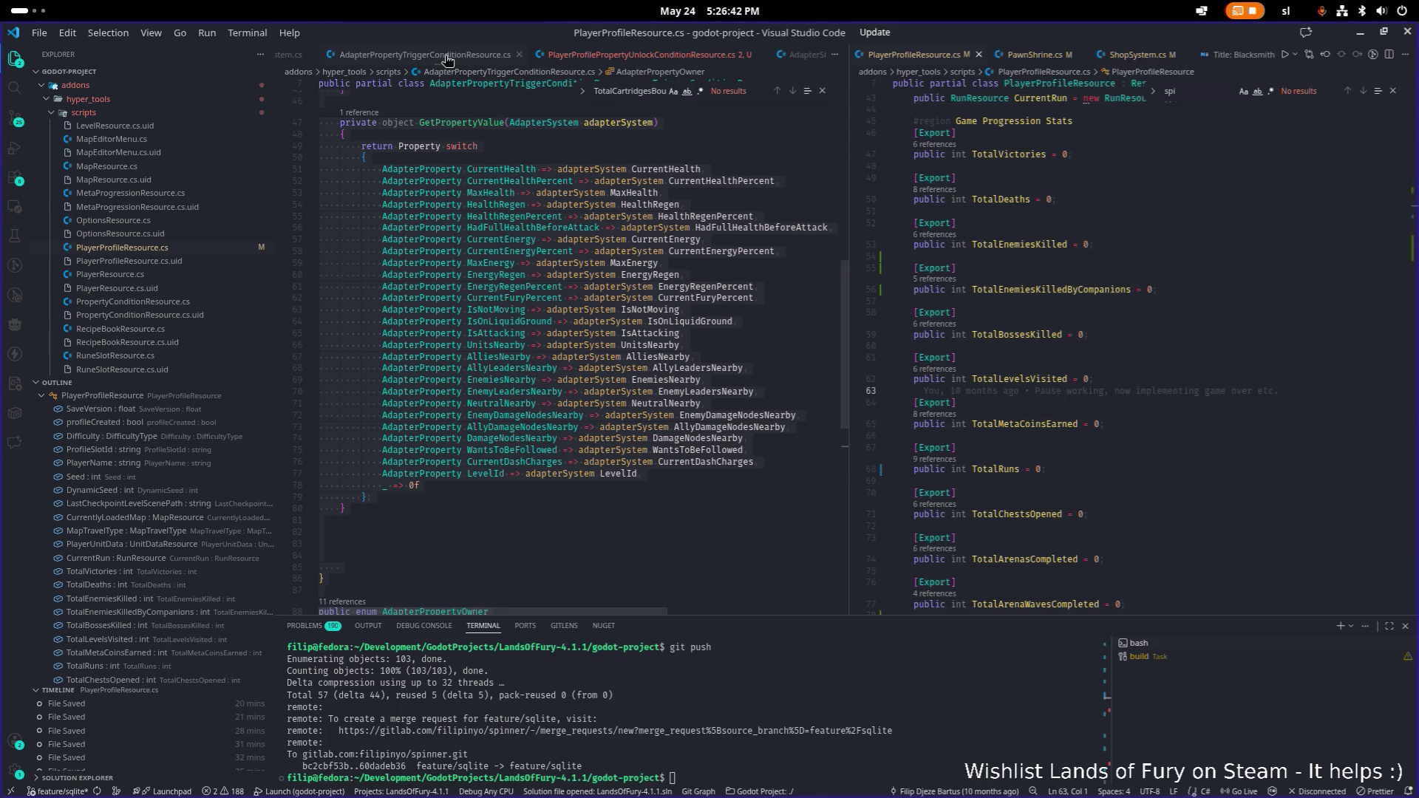
left_click(591, 55)
key("ctrl+a")
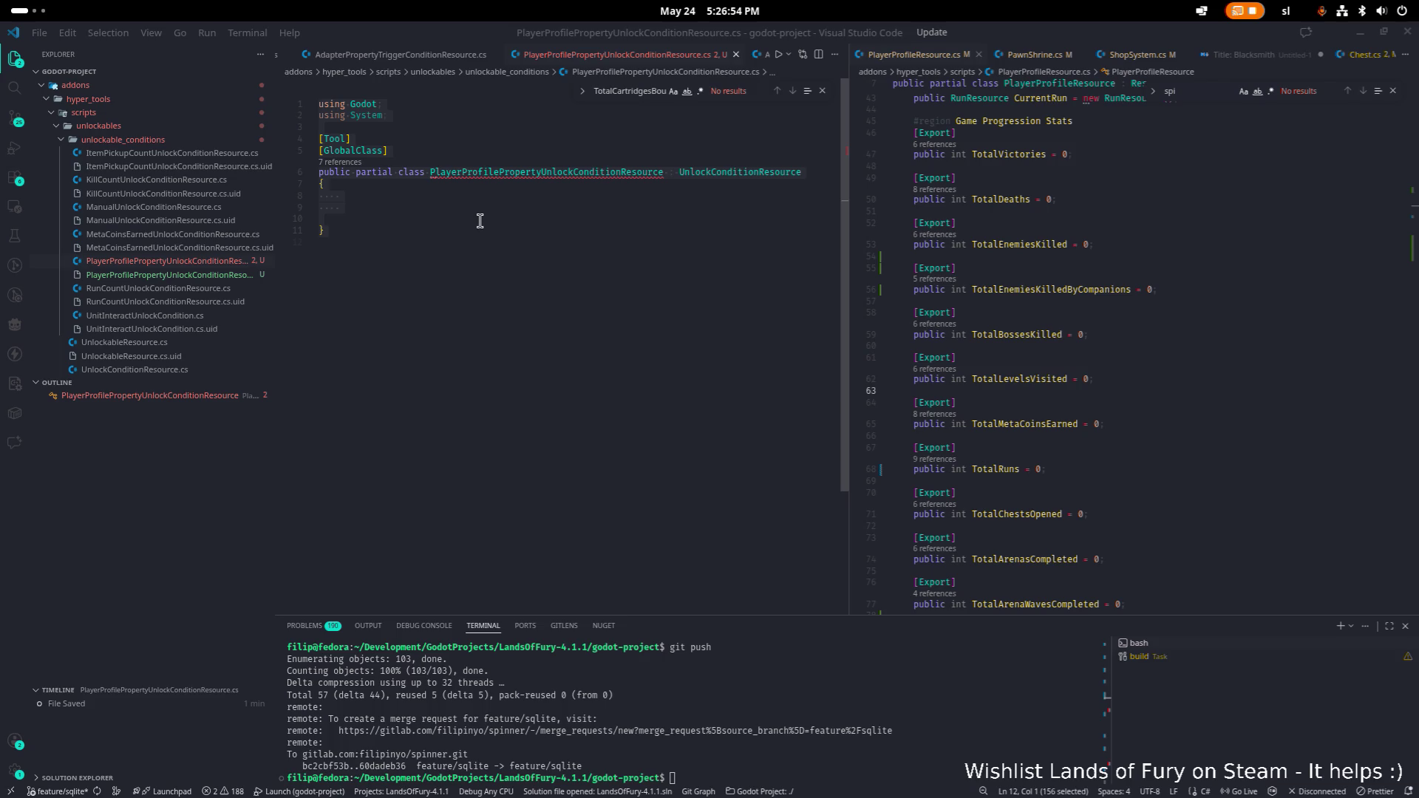
- Paste the implementation with Property, Operator, TargetValue, comparison logic and ComparisonOperator enum
scroll(459, 222, "down", 1)
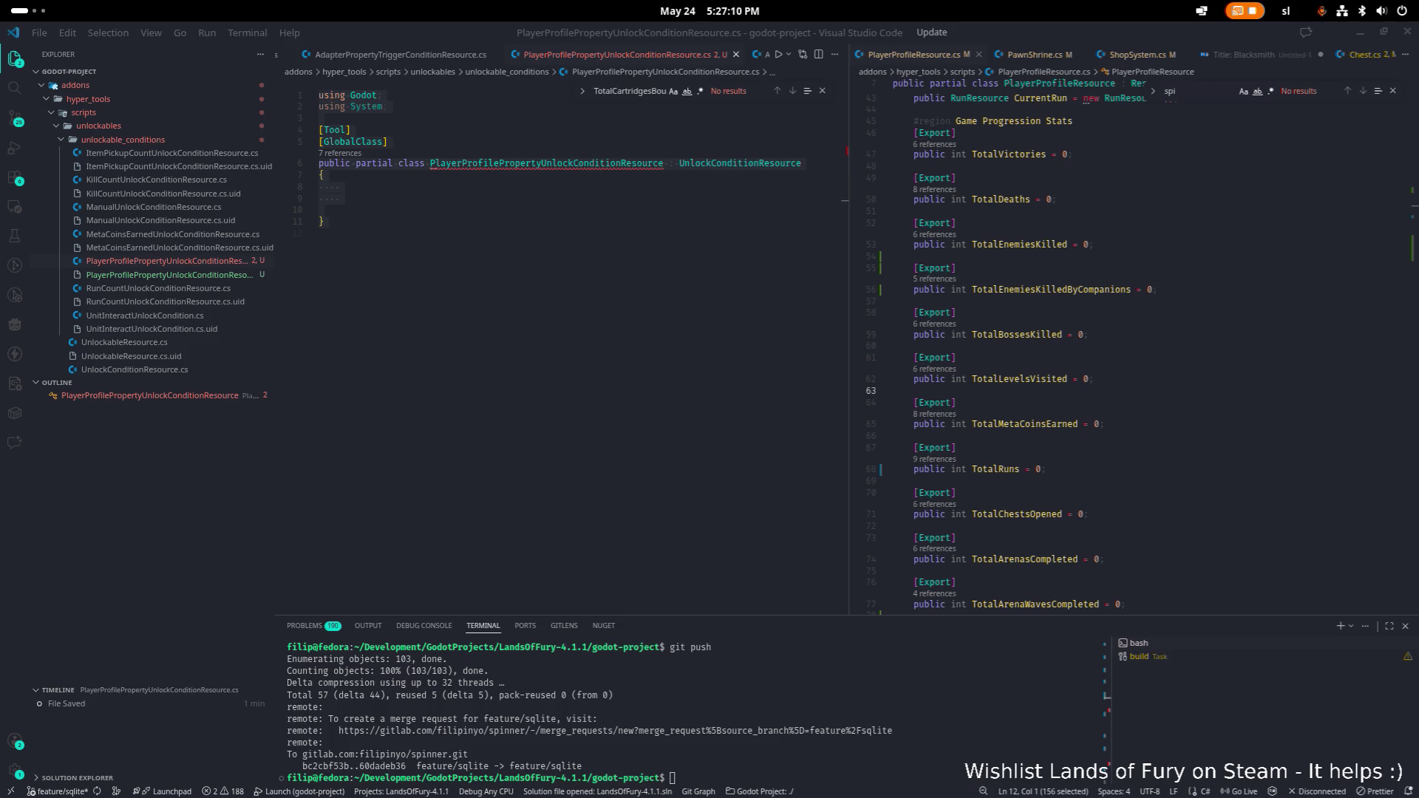
key("ctrl+v")
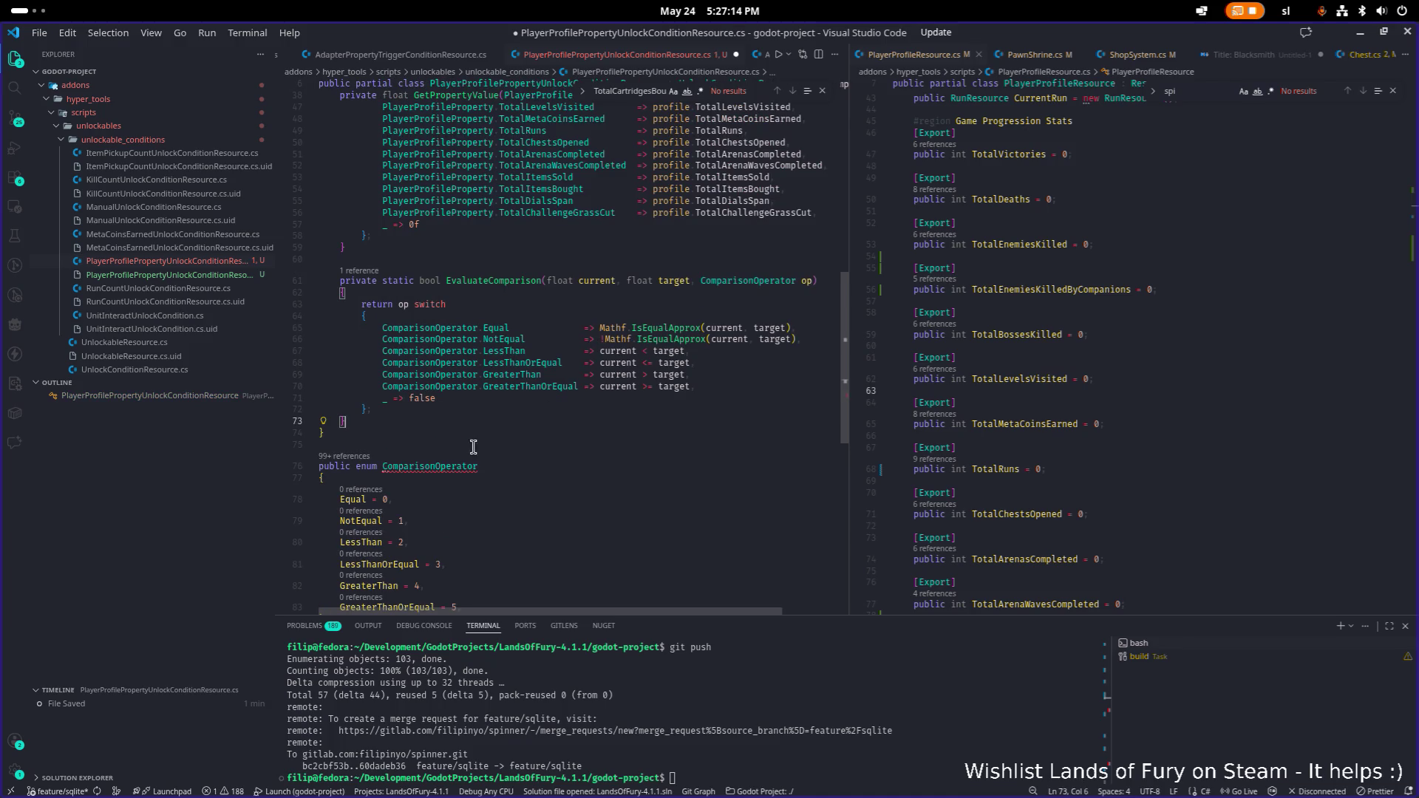
left_click(461, 465)
scroll(461, 465, "down", 3)
left_click(468, 466)
- Search for ComparisonOperator occurrences and widen the left code pane
double_click(458, 358)
key("ctrl+f")
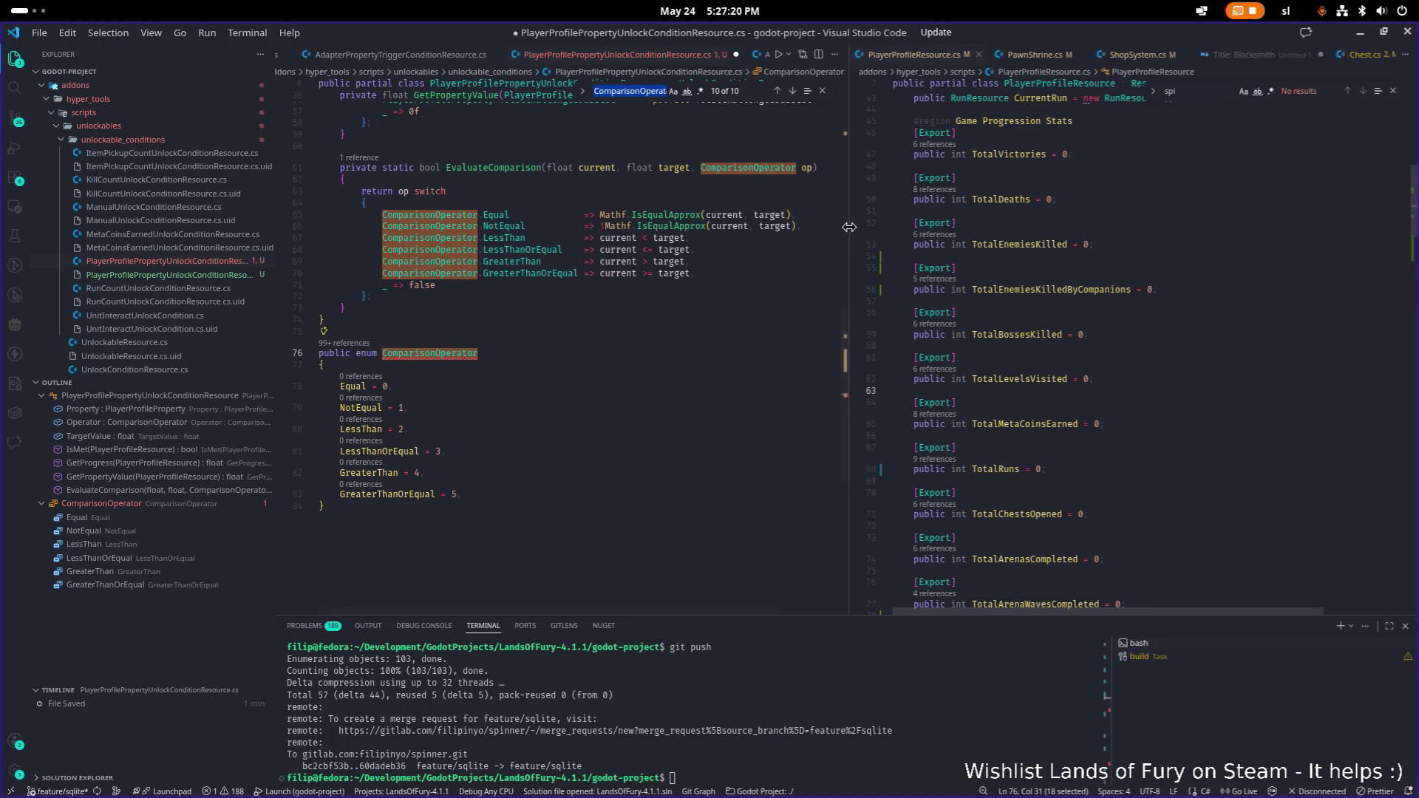
left_click_drag(848, 222, 946, 221)
left_click(392, 320)
double_click(438, 354)
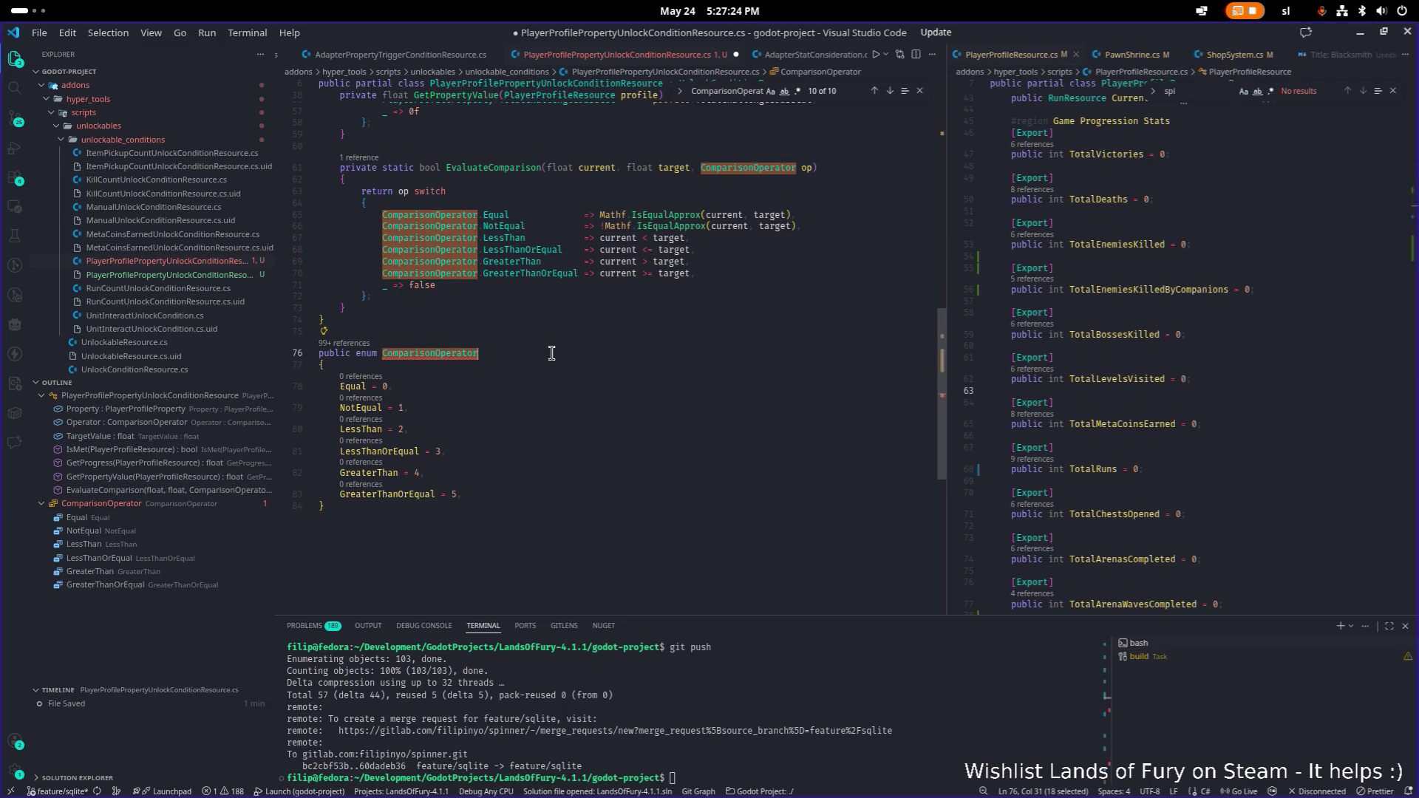
key("Left")
- Select ComparisonOperator occurrences and begin replacing the name with a new one
left_click(525, 426)
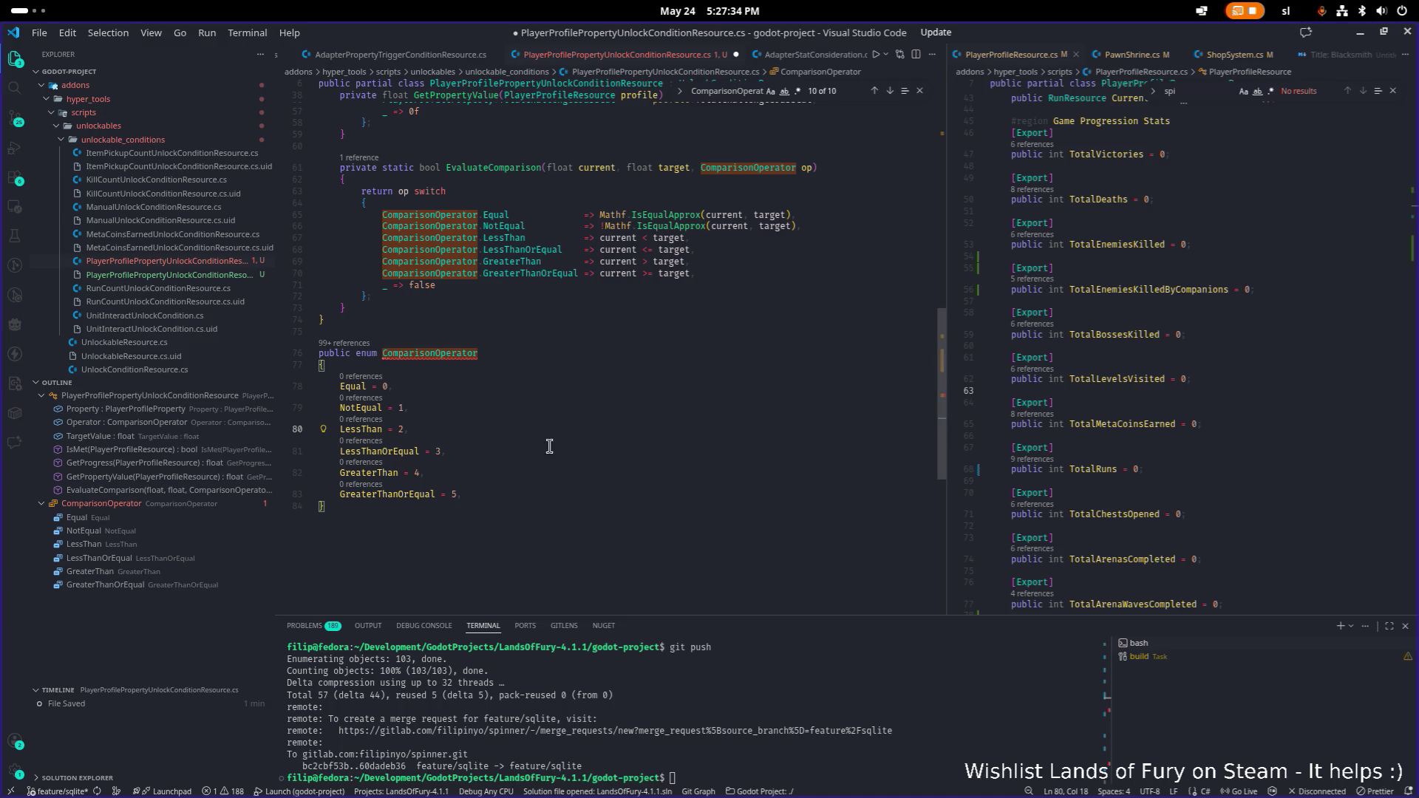
double_click(443, 354)
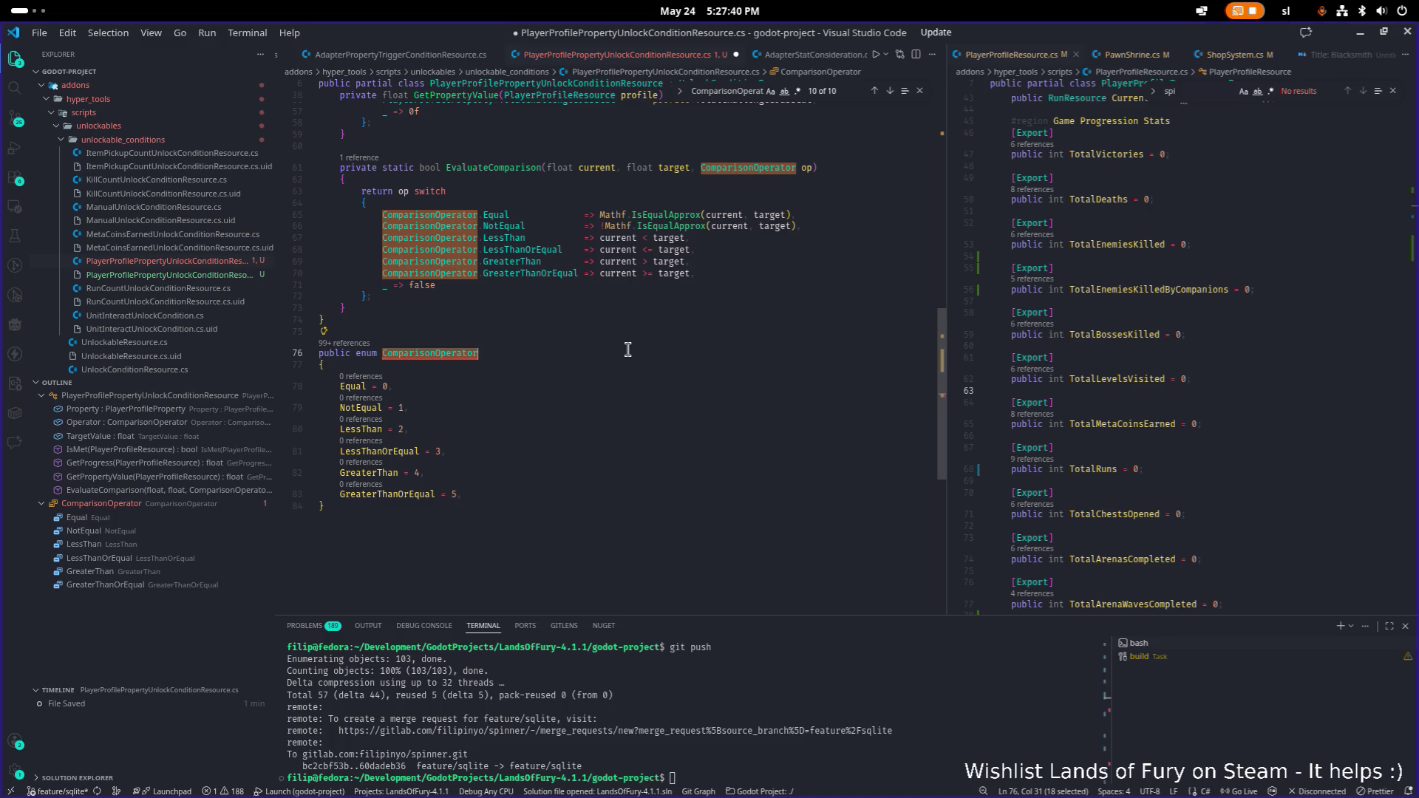
key("Left")
key("ctrl+d")
left_click(679, 92)
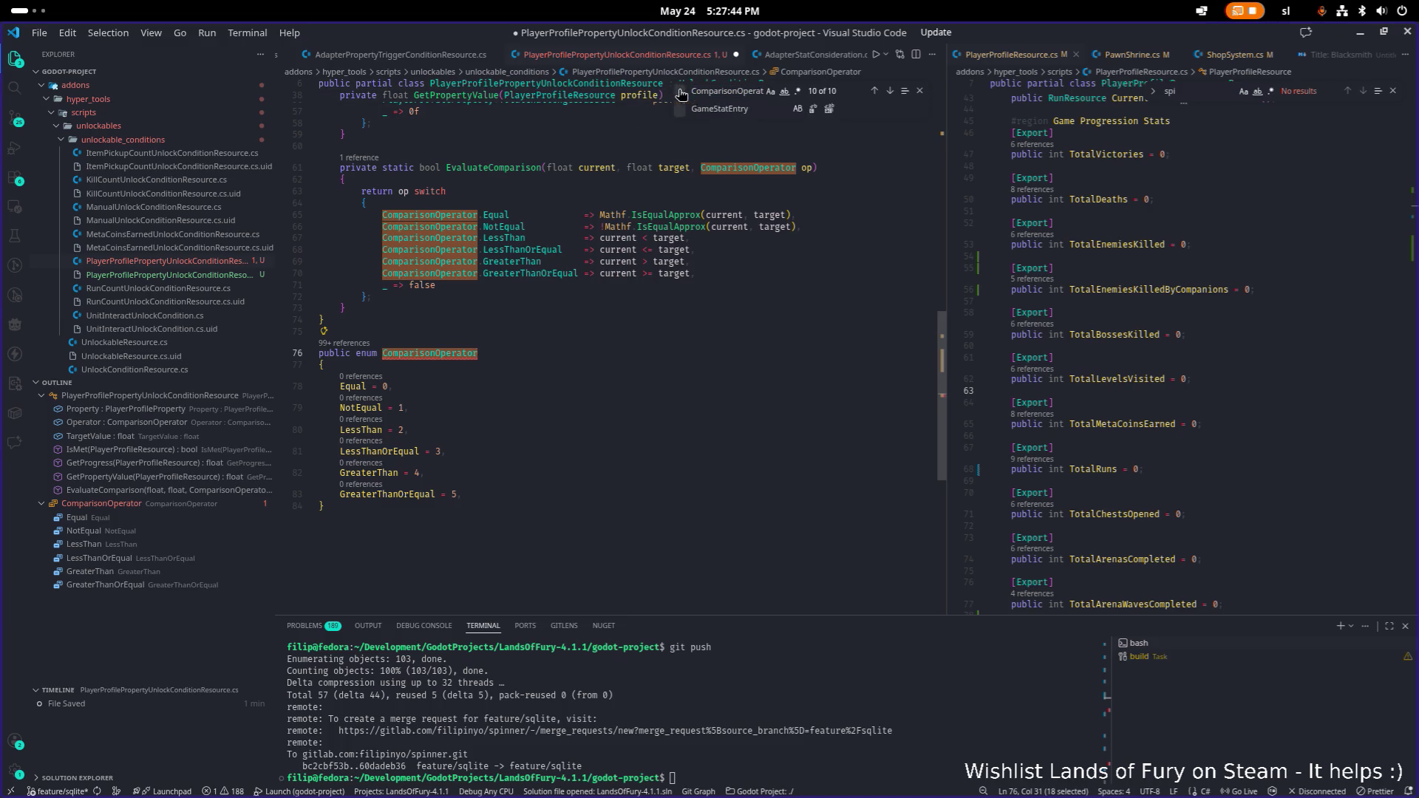
left_click(1190, 178)
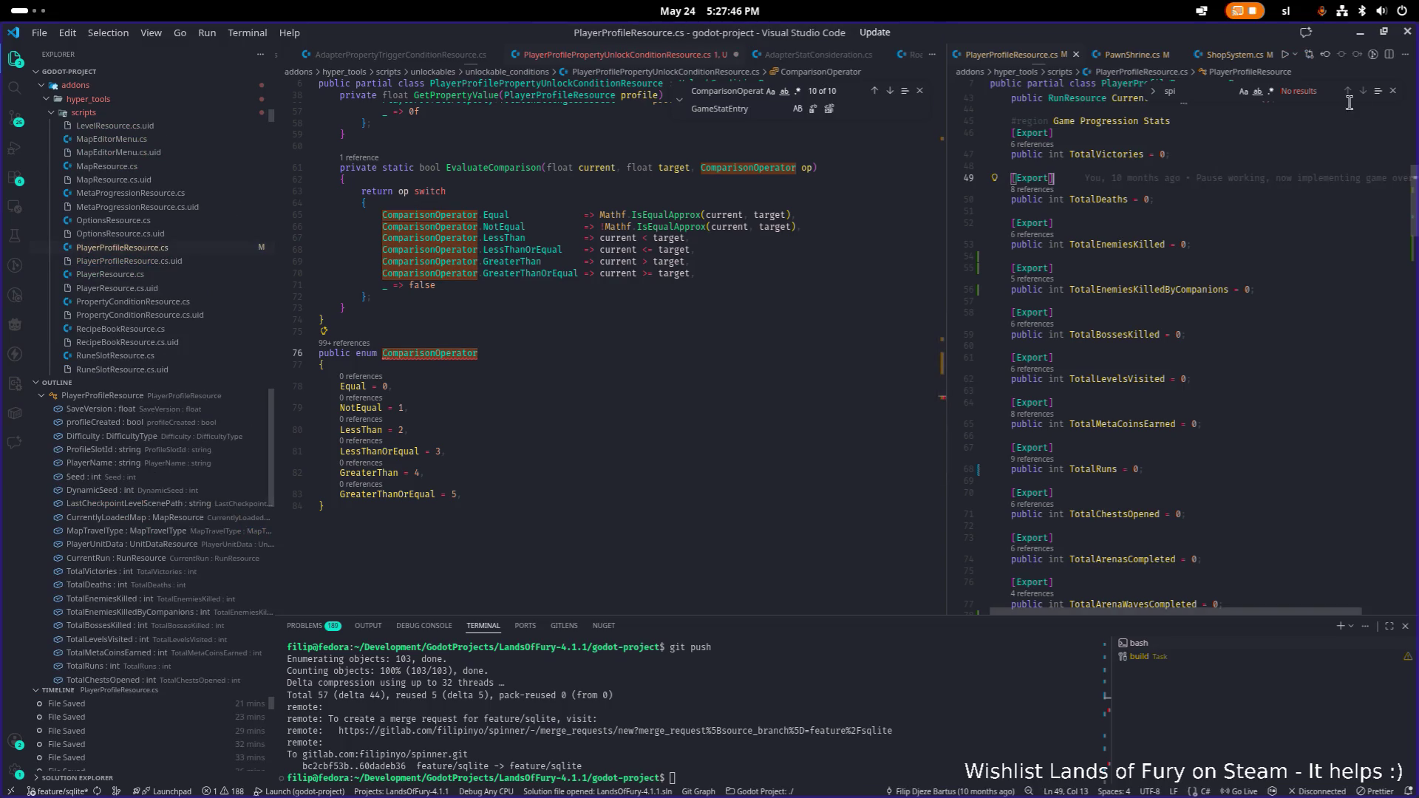
left_click(1392, 90)
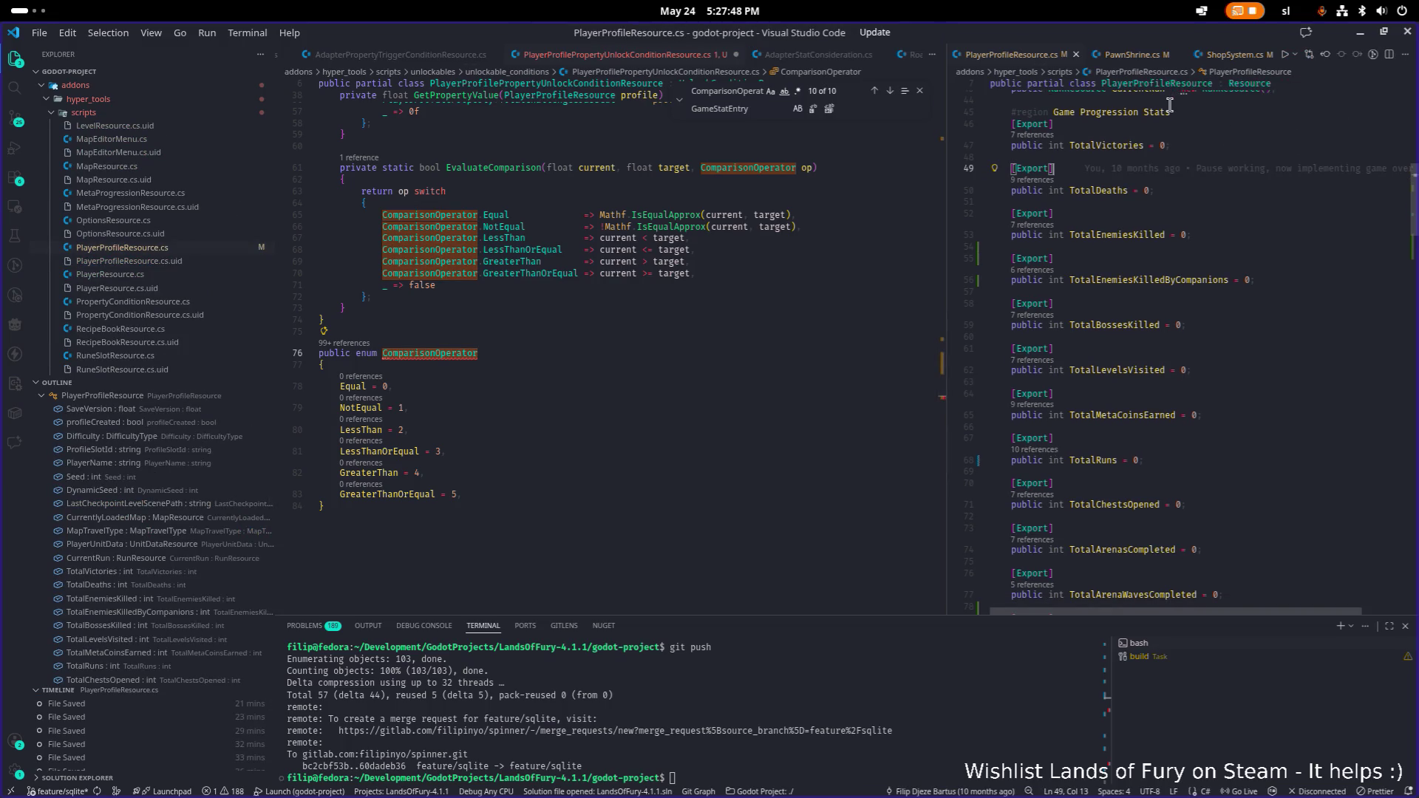
left_click(1157, 157)
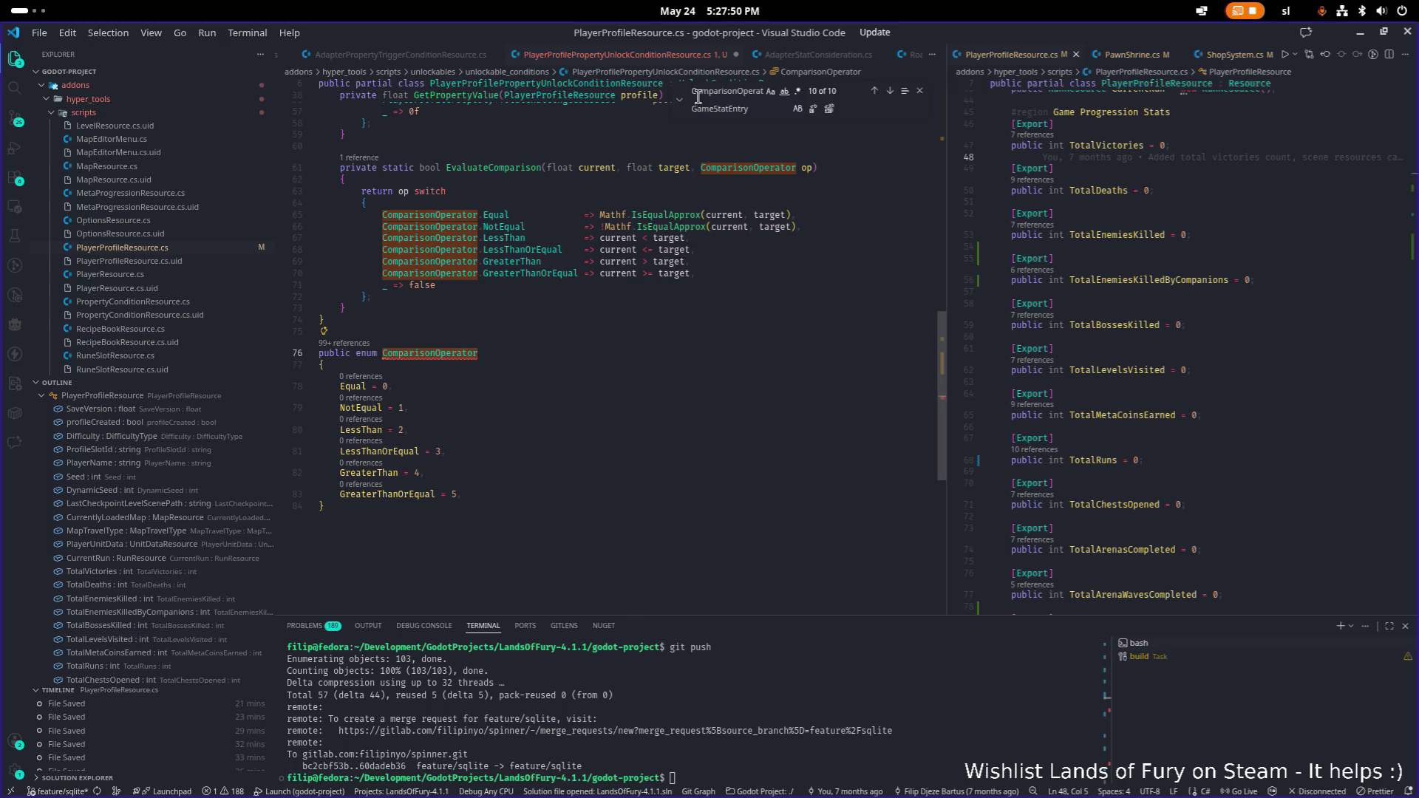
left_click(721, 109)
key("ctrl+a")
type("Play")
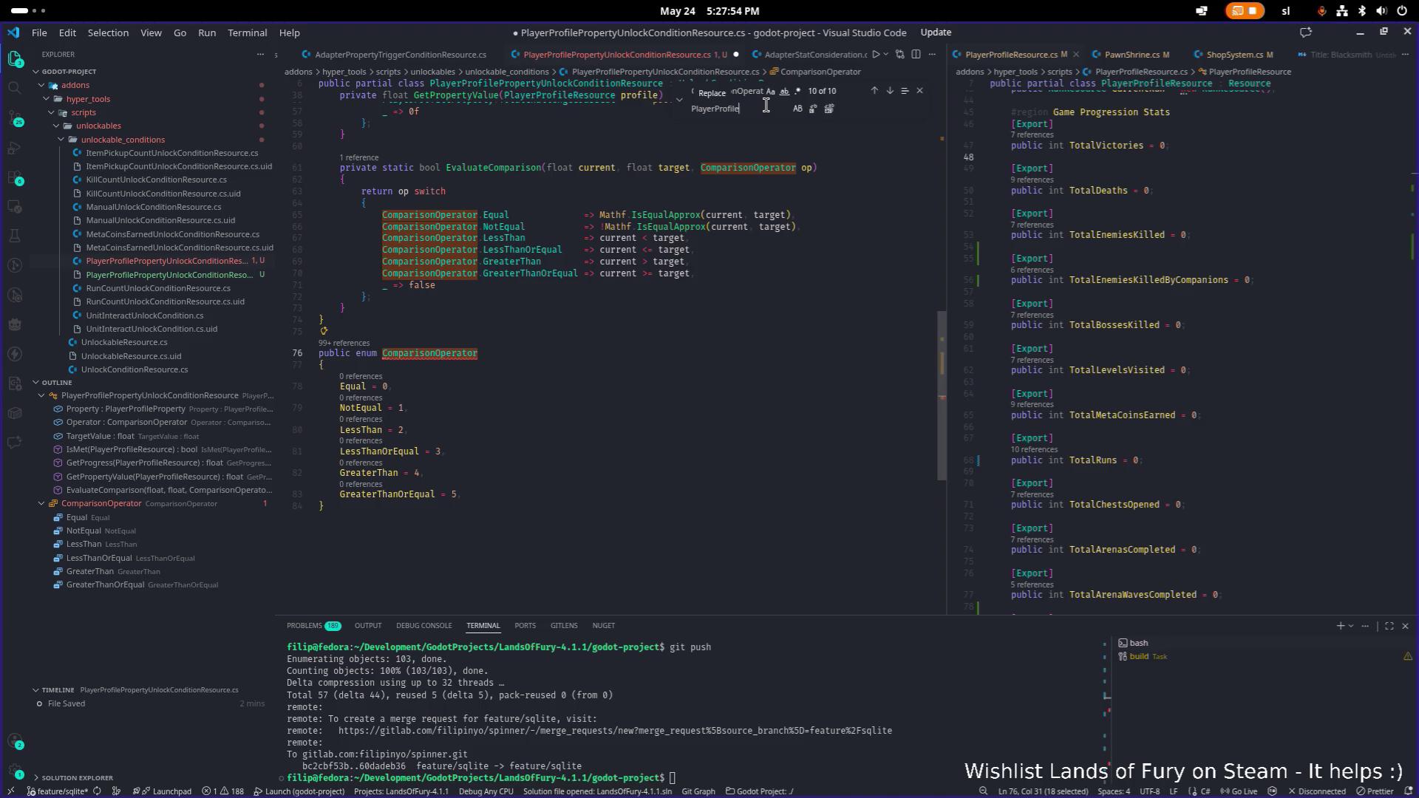
type("per")
type("parision")
type("Operato")
type("r")
left_click(830, 109)
key("Escape")
left_click(718, 226)
key("ctrl+s")
scroll(674, 292, "up", 15)
scroll(674, 292, "down", 1)
left_click(674, 294)
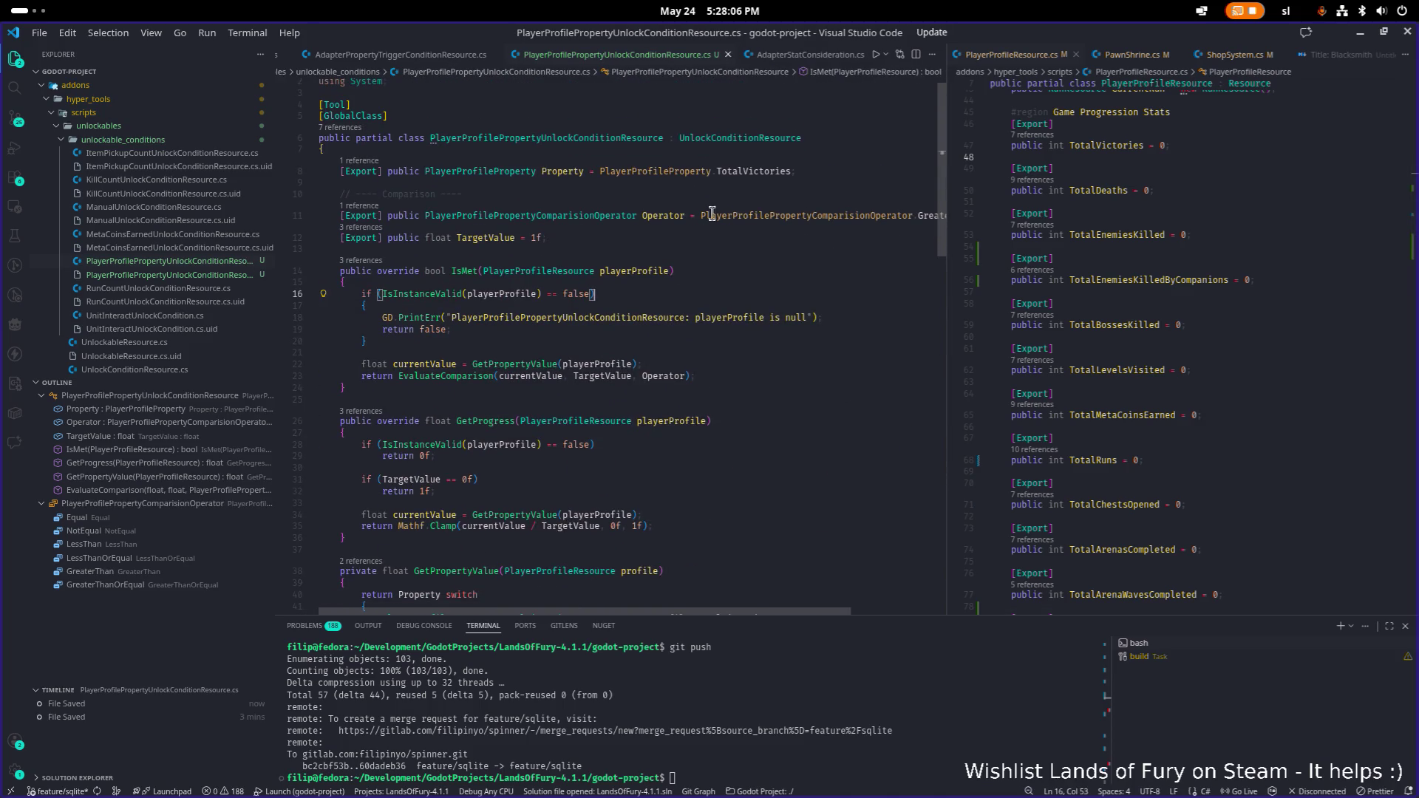
scroll(706, 181, "down", 6)
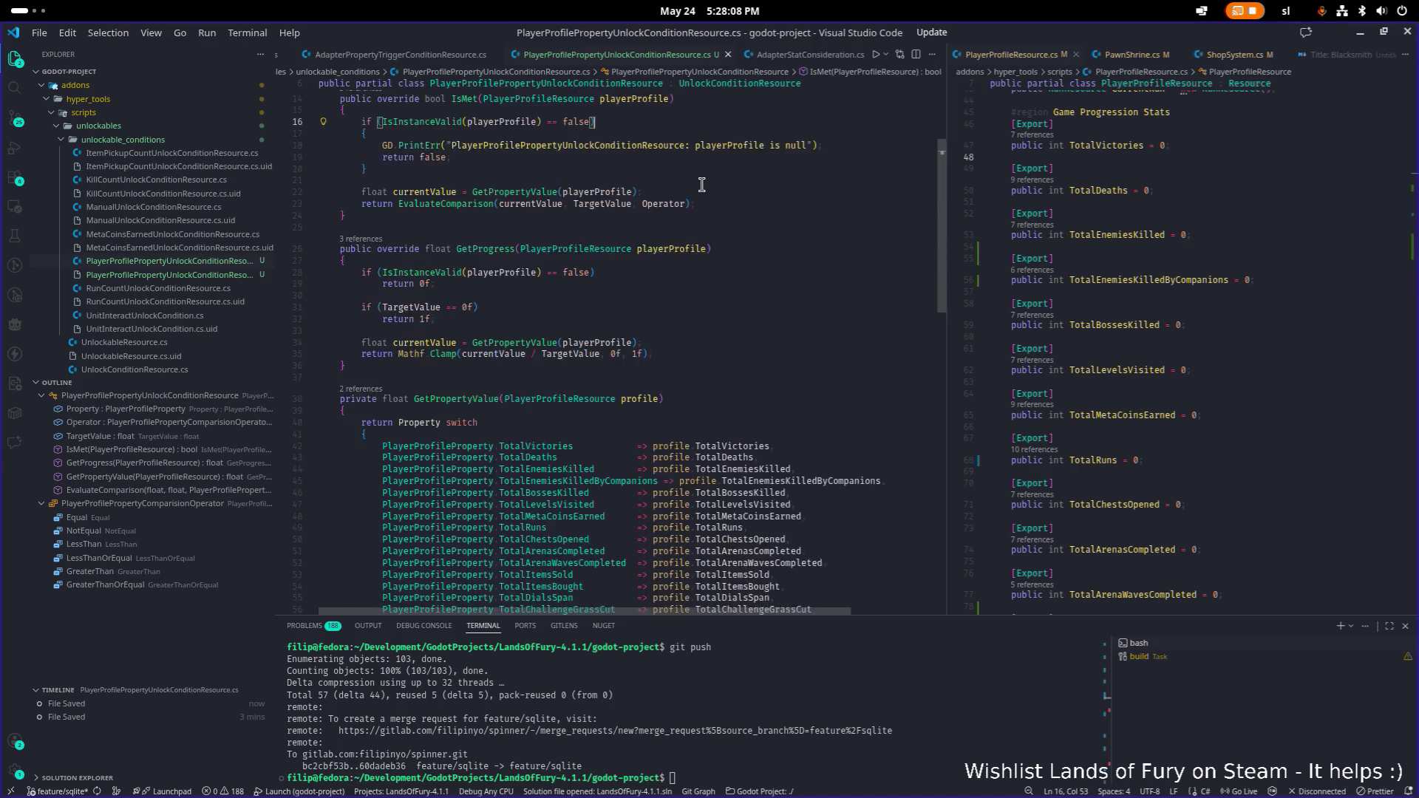
left_click(726, 178)
left_click(765, 190)
left_click(645, 306)
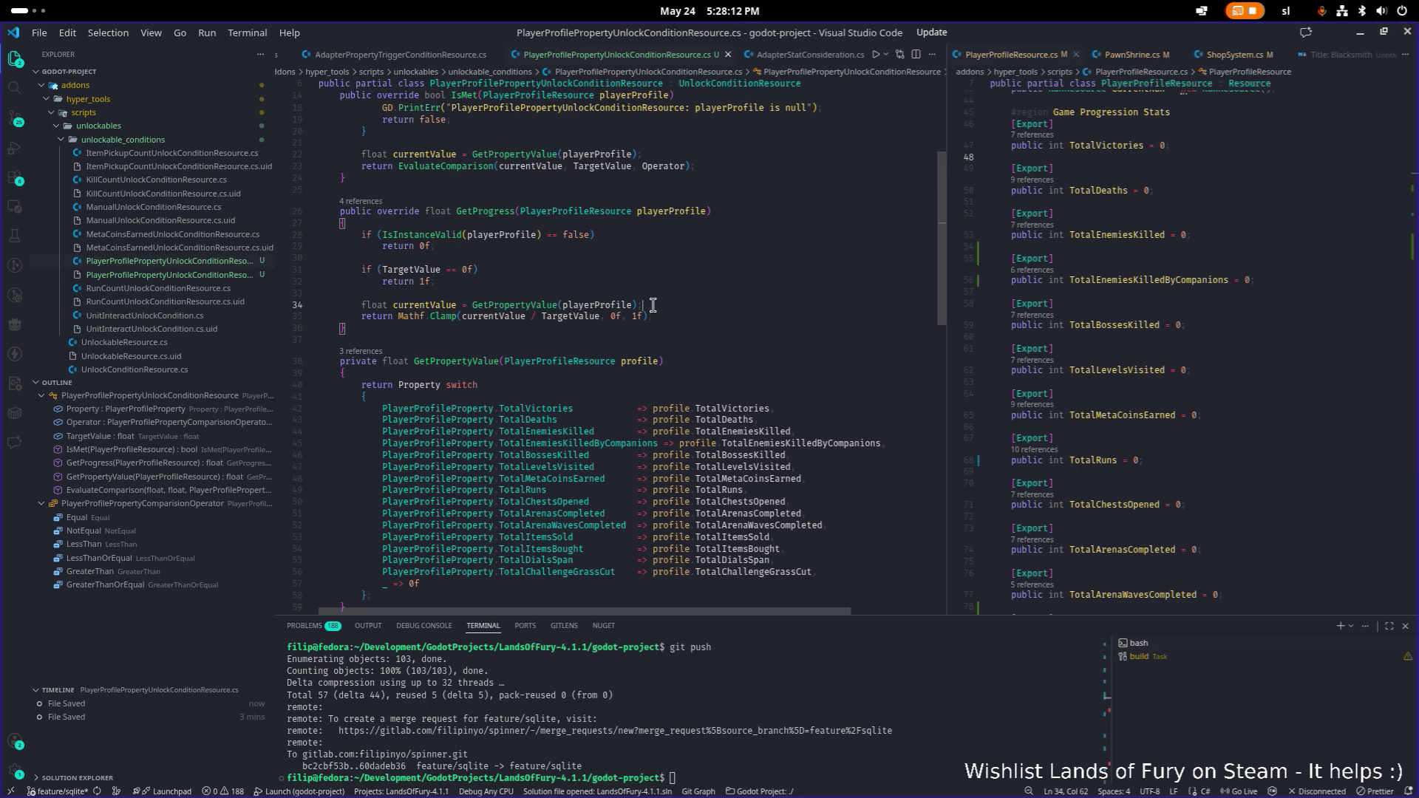
scroll(778, 255, "down", 1)
double_click(503, 281)
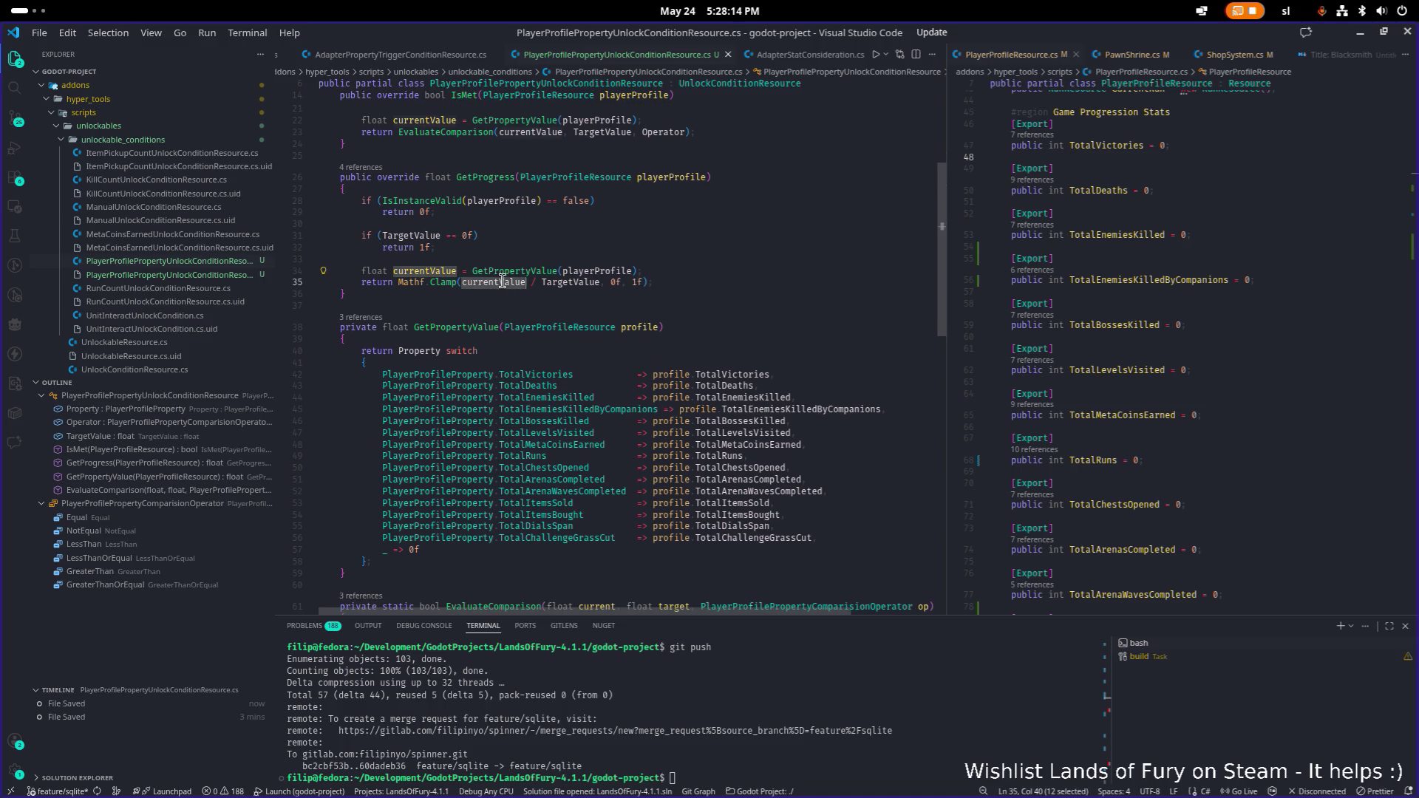
double_click(586, 283)
scroll(586, 281, "up", 2)
scroll(586, 283, "up", 5)
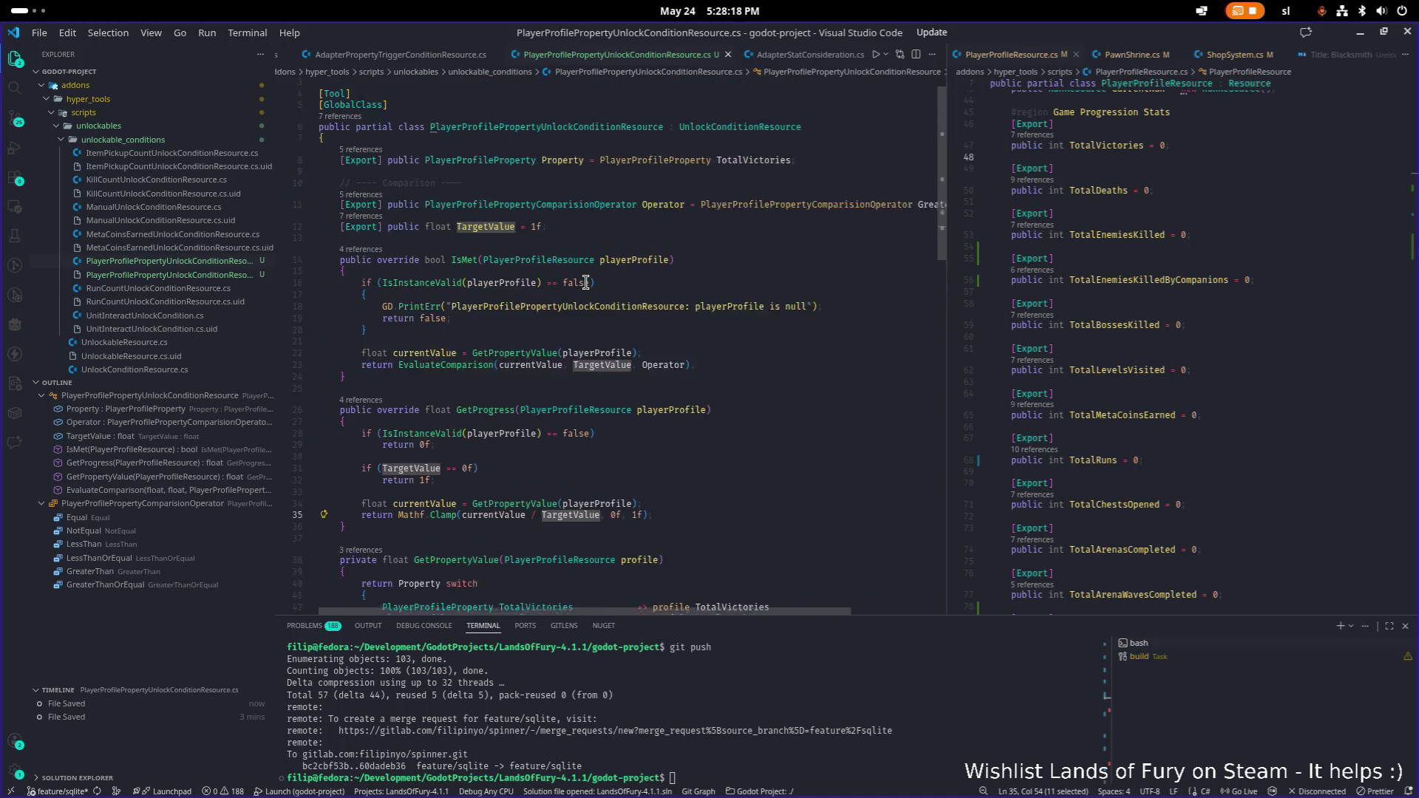
scroll(586, 283, "down", 1)
left_click(665, 301)
key("alt+Tab")
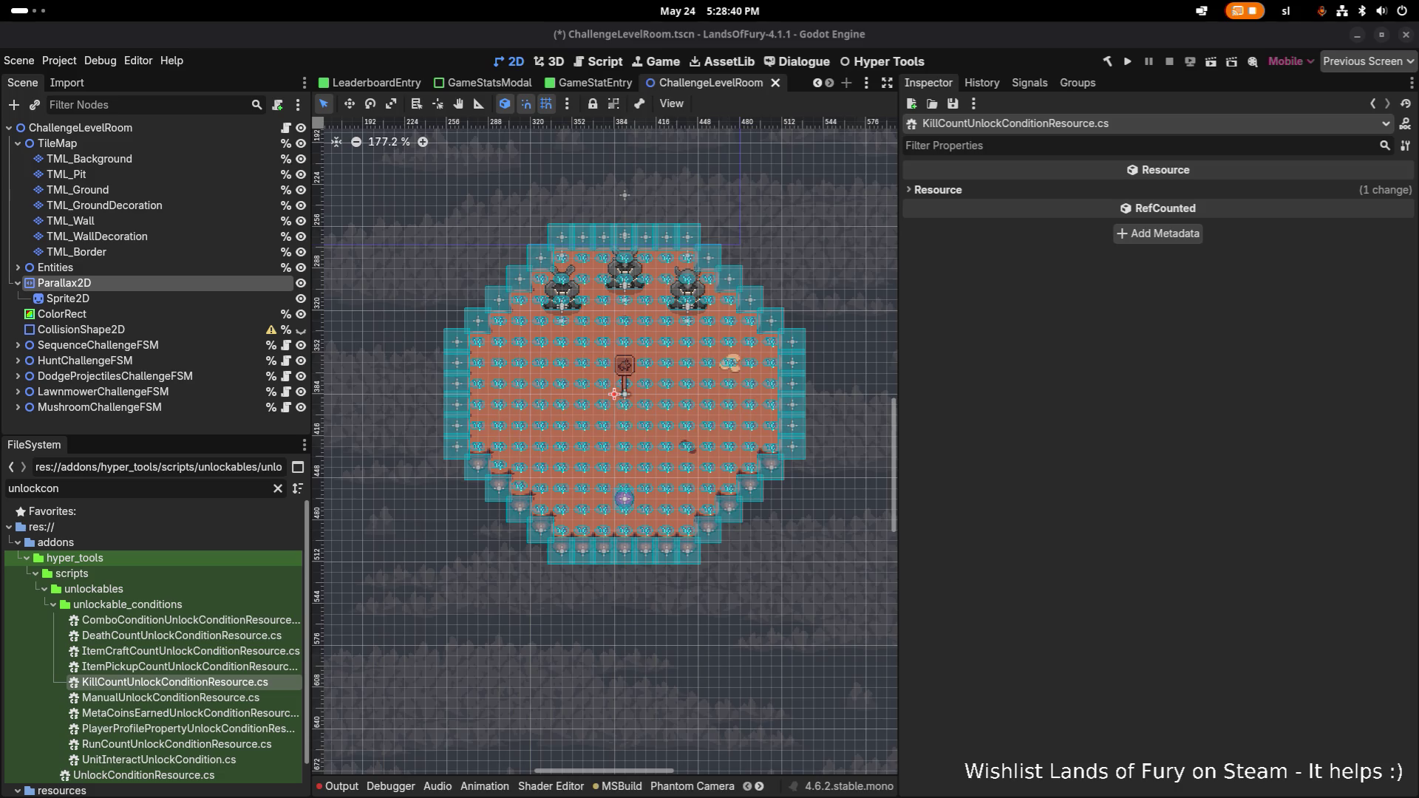
- Filter the FileSystem with 'achievem' and open SellerAchievement.tres in the Inspector
left_click(1067, 348)
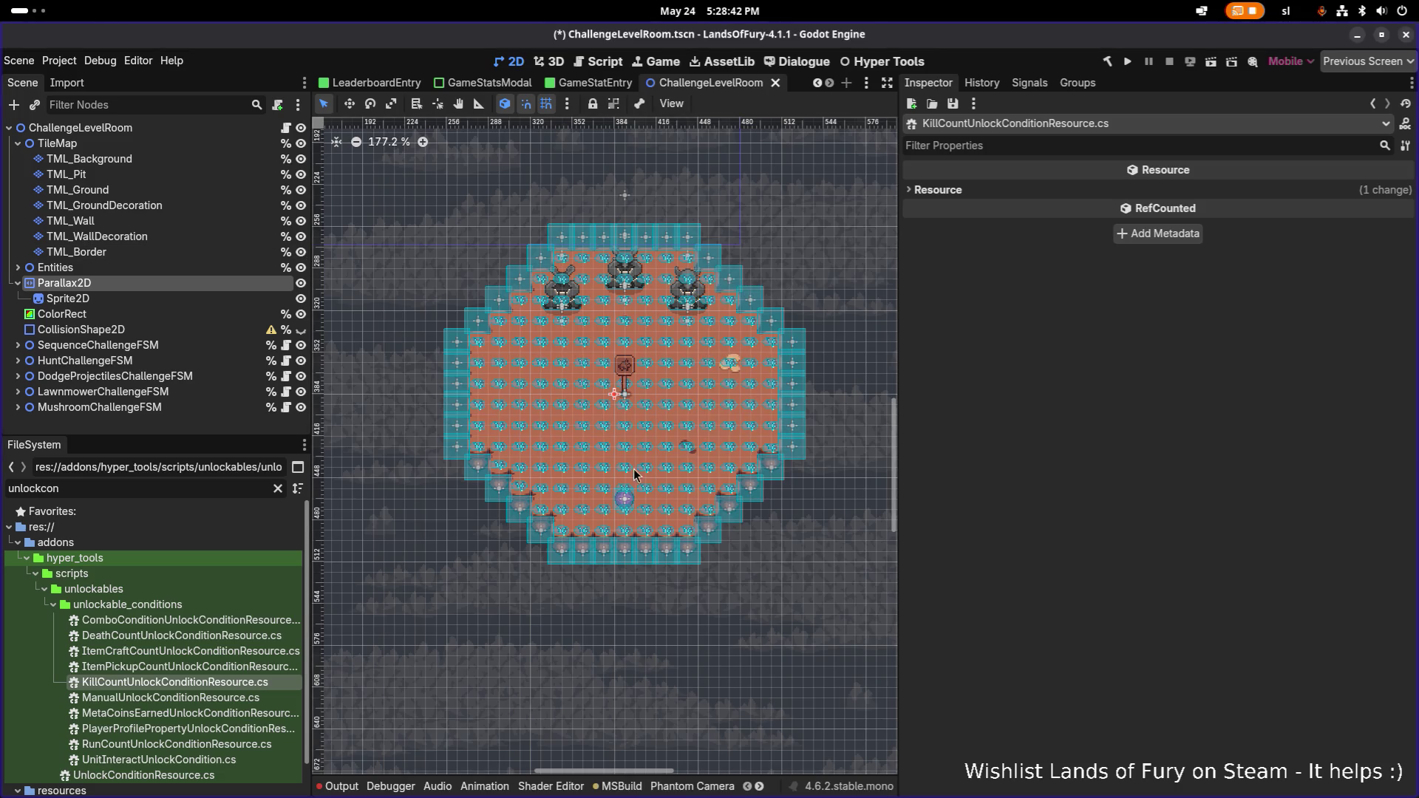
key("alt+Tab")
key("Escape")
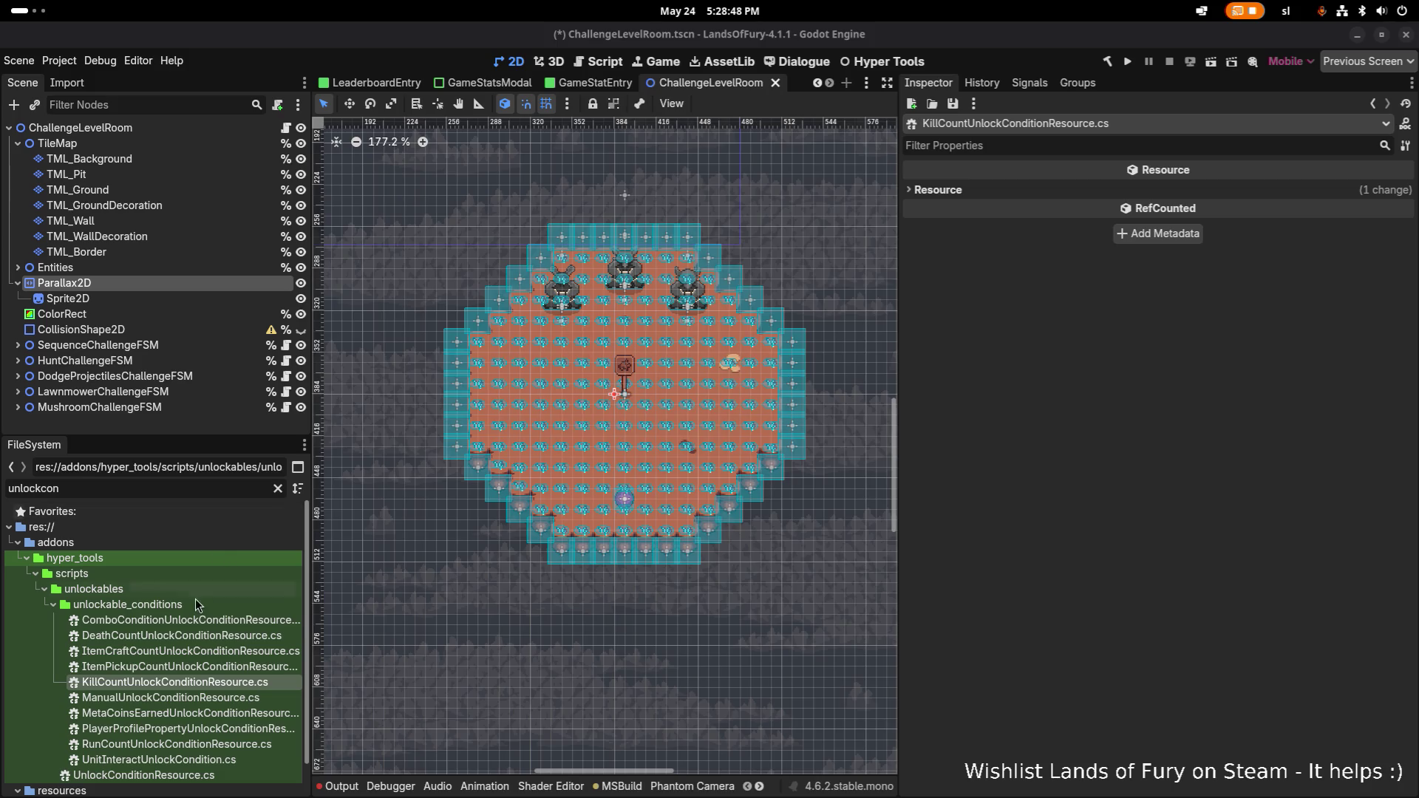
left_click(194, 482)
key("ctrl+a")
type("achievemn")
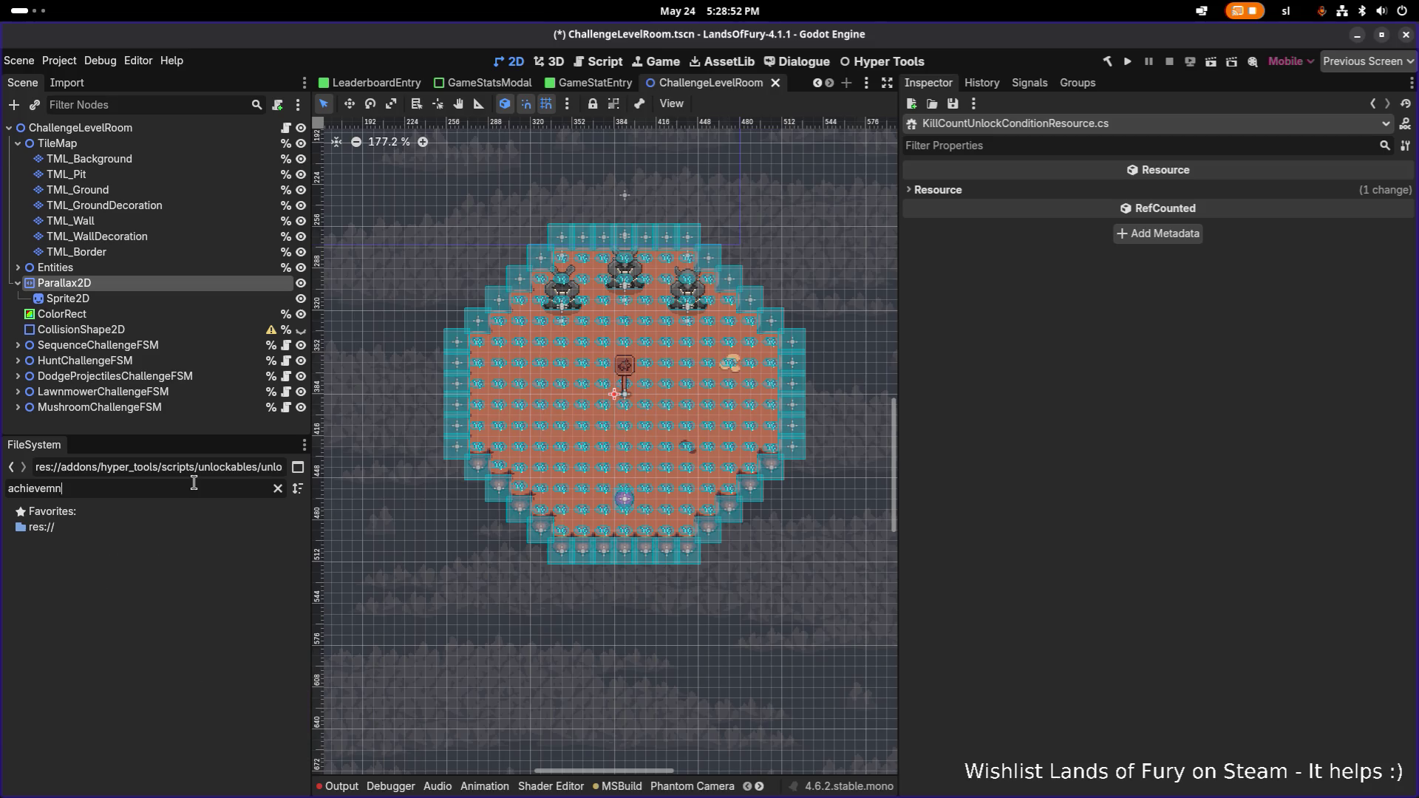
key("BackSpace")
left_click(188, 667)
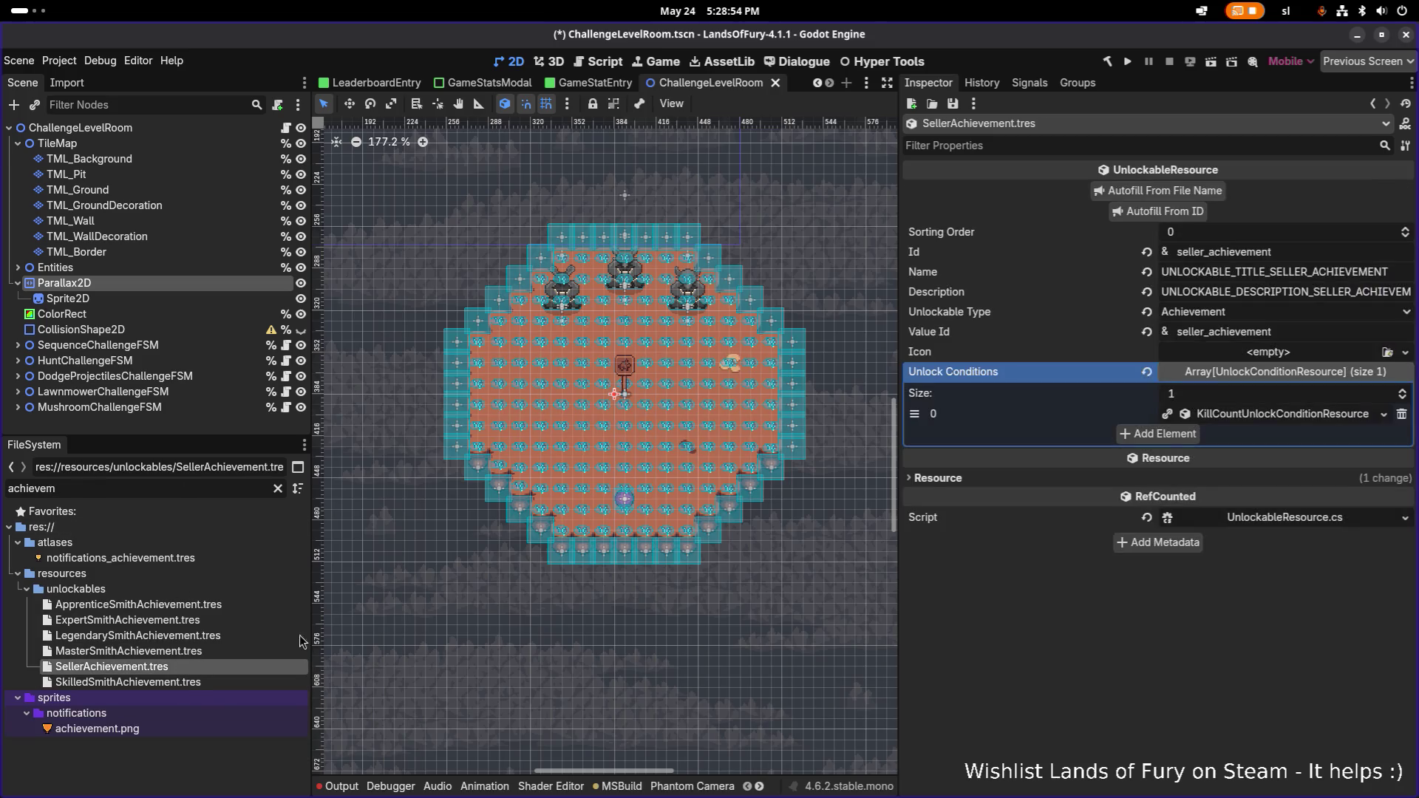
- Replace the kill-count condition with a new PlayerProfilePropertyUnlockConditionResource
left_click_drag(898, 415, 808, 414)
left_click(1401, 414)
left_click(1144, 417)
left_click(1195, 416)
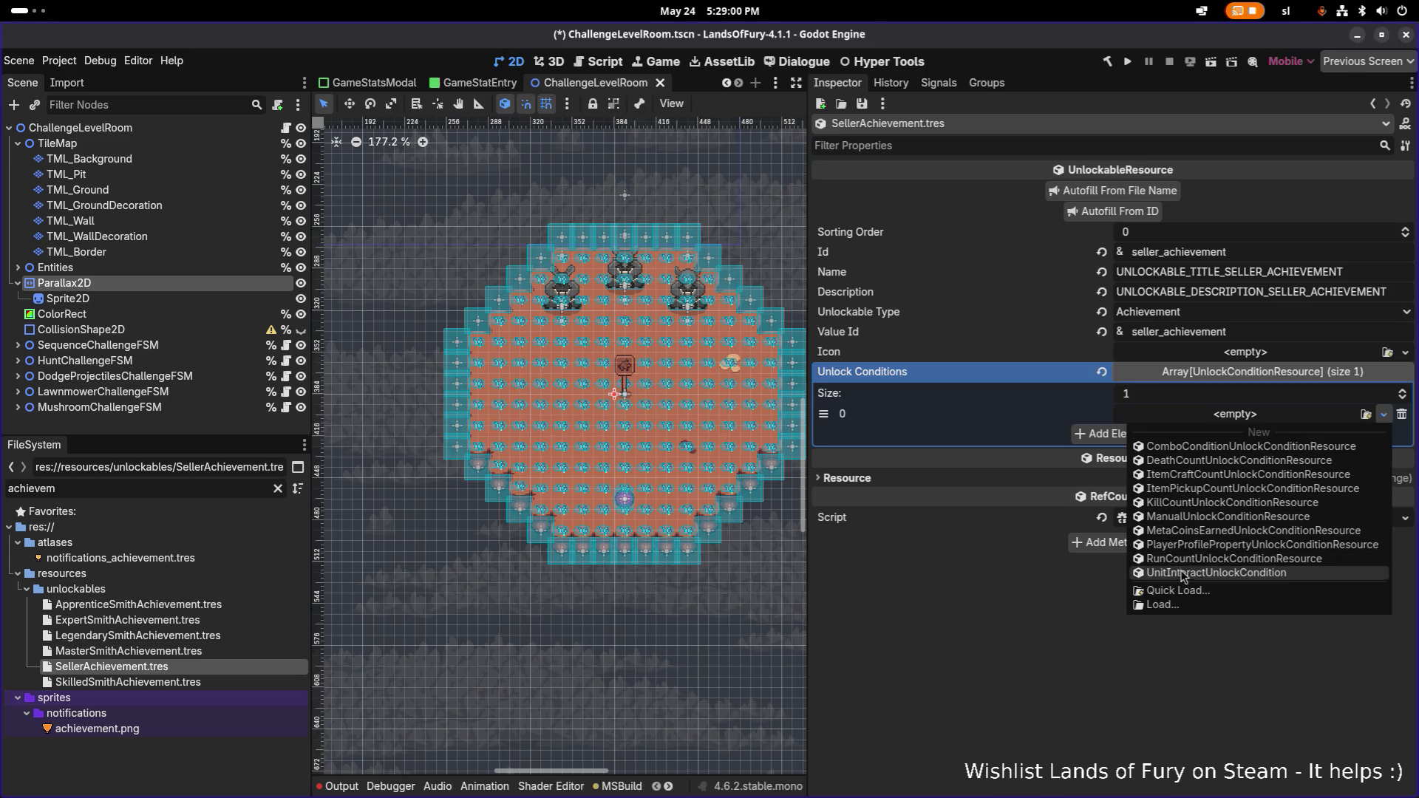
left_click(1203, 545)
left_click(1271, 414)
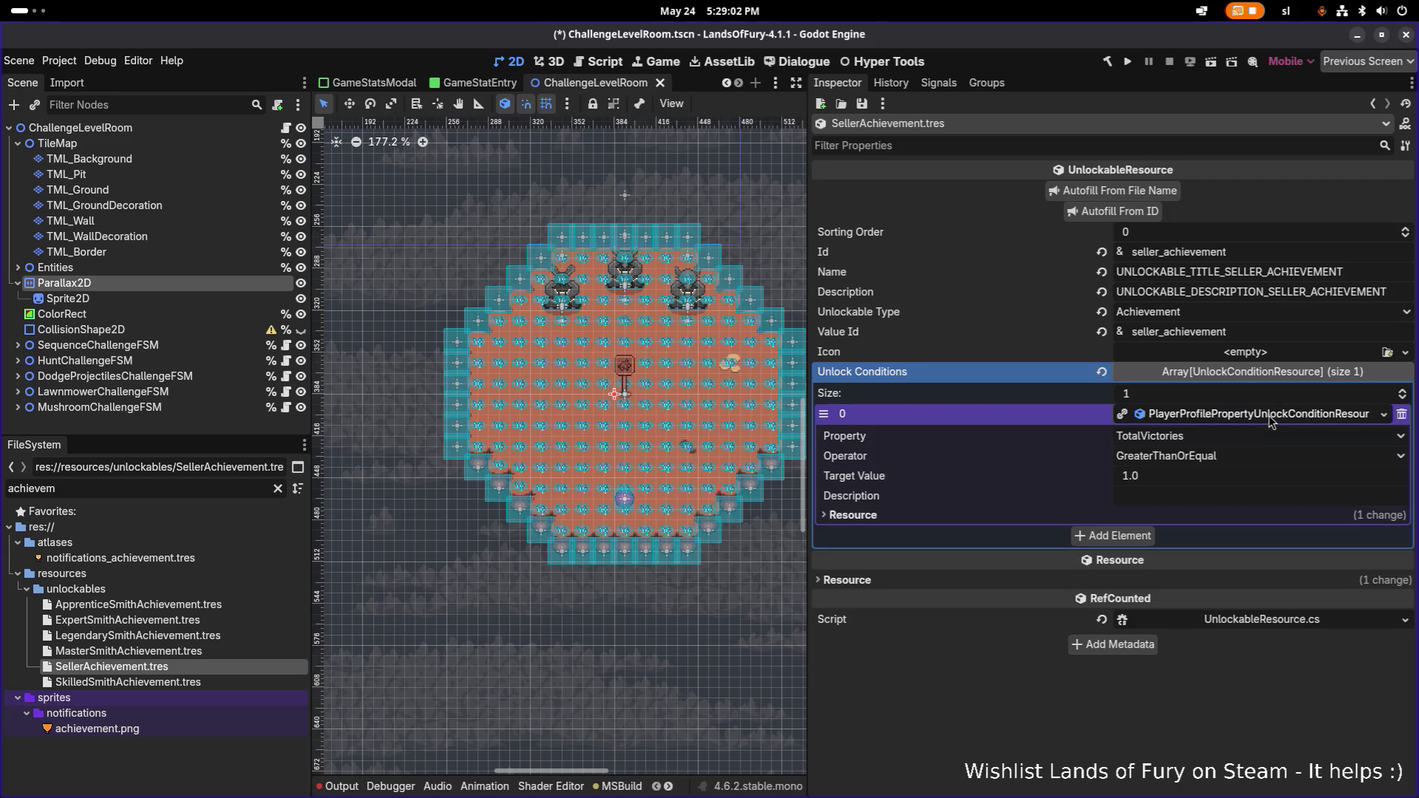
- Set the condition to TotalItemsSold with GreaterThanOrEqual, then save
left_click(1205, 438)
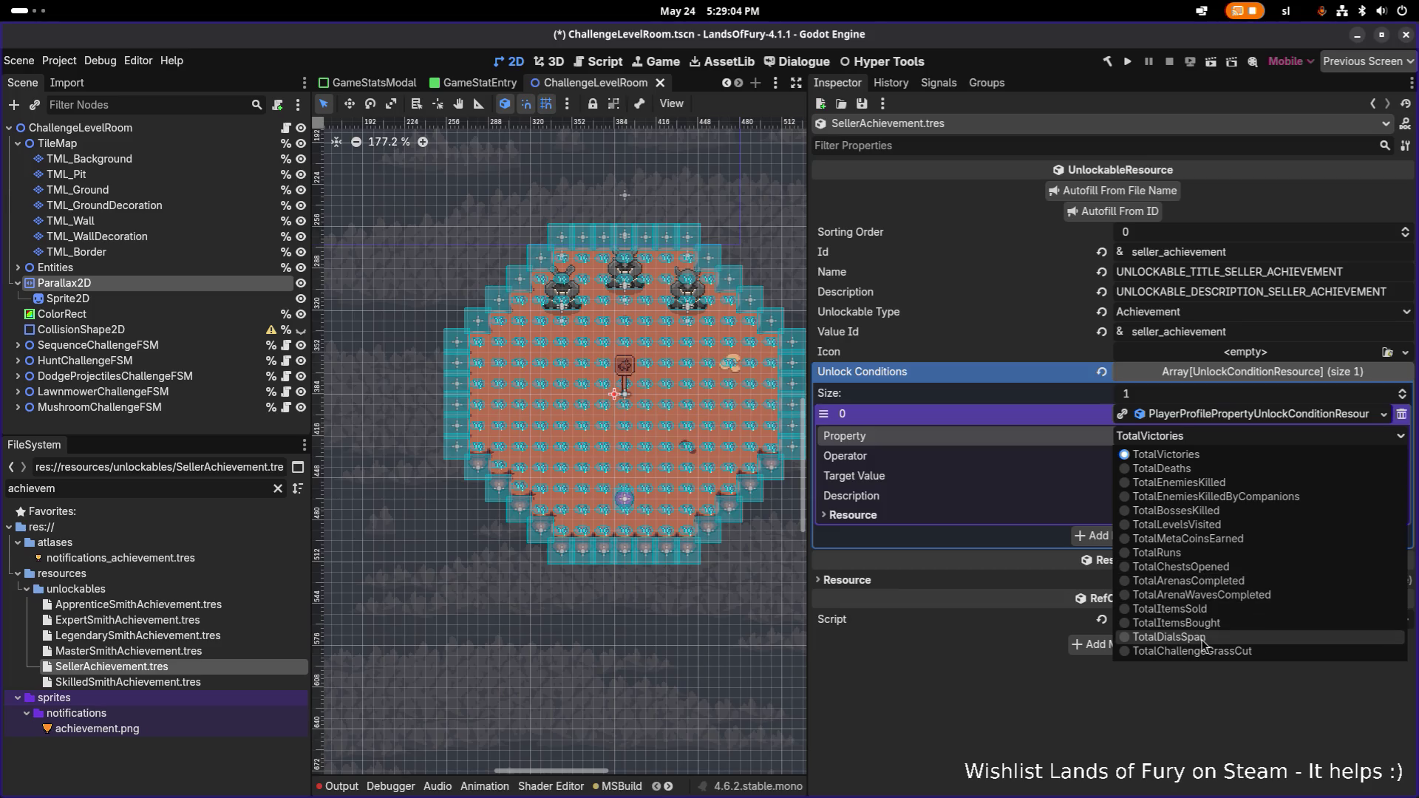
left_click(1228, 610)
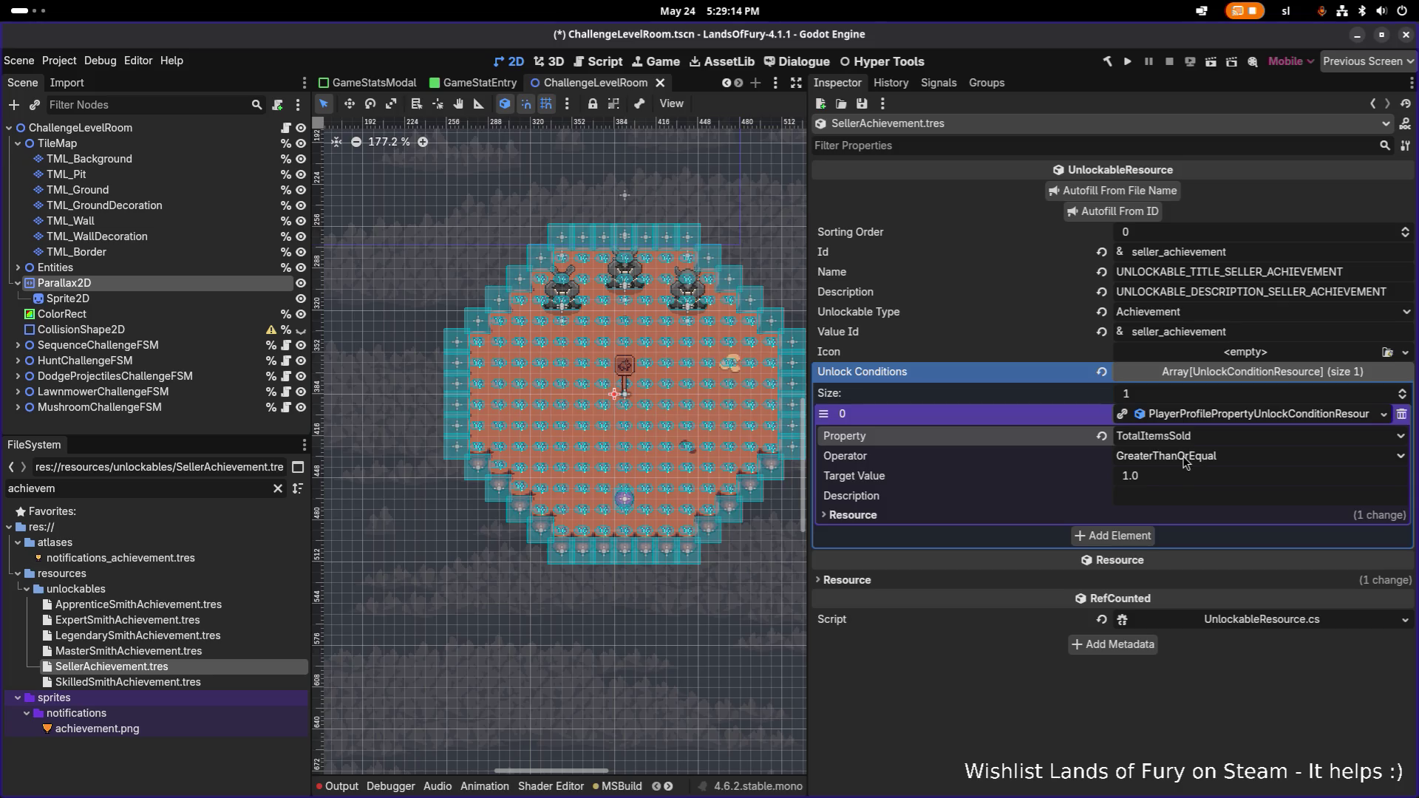
left_click(1210, 459)
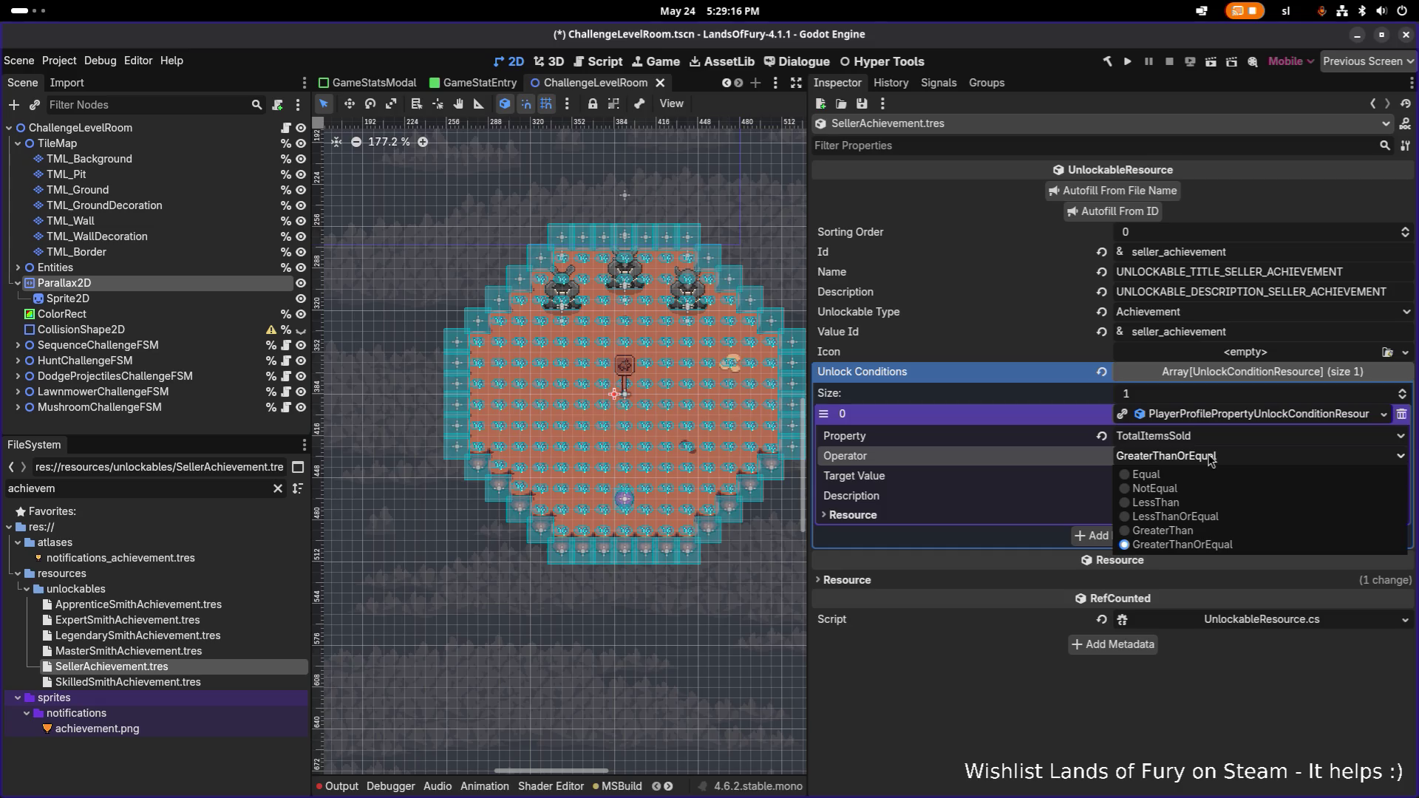
left_click(1062, 743)
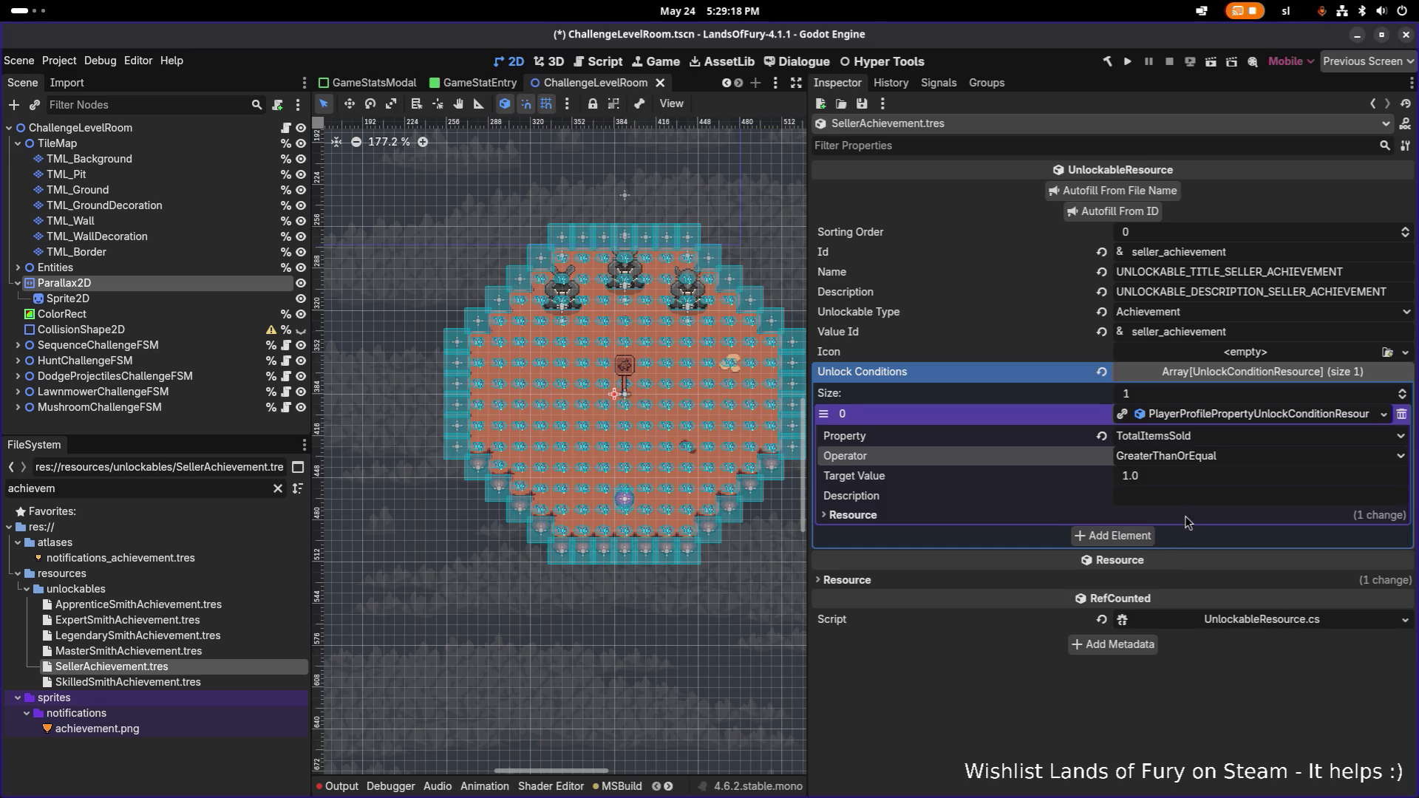
left_click(1129, 536)
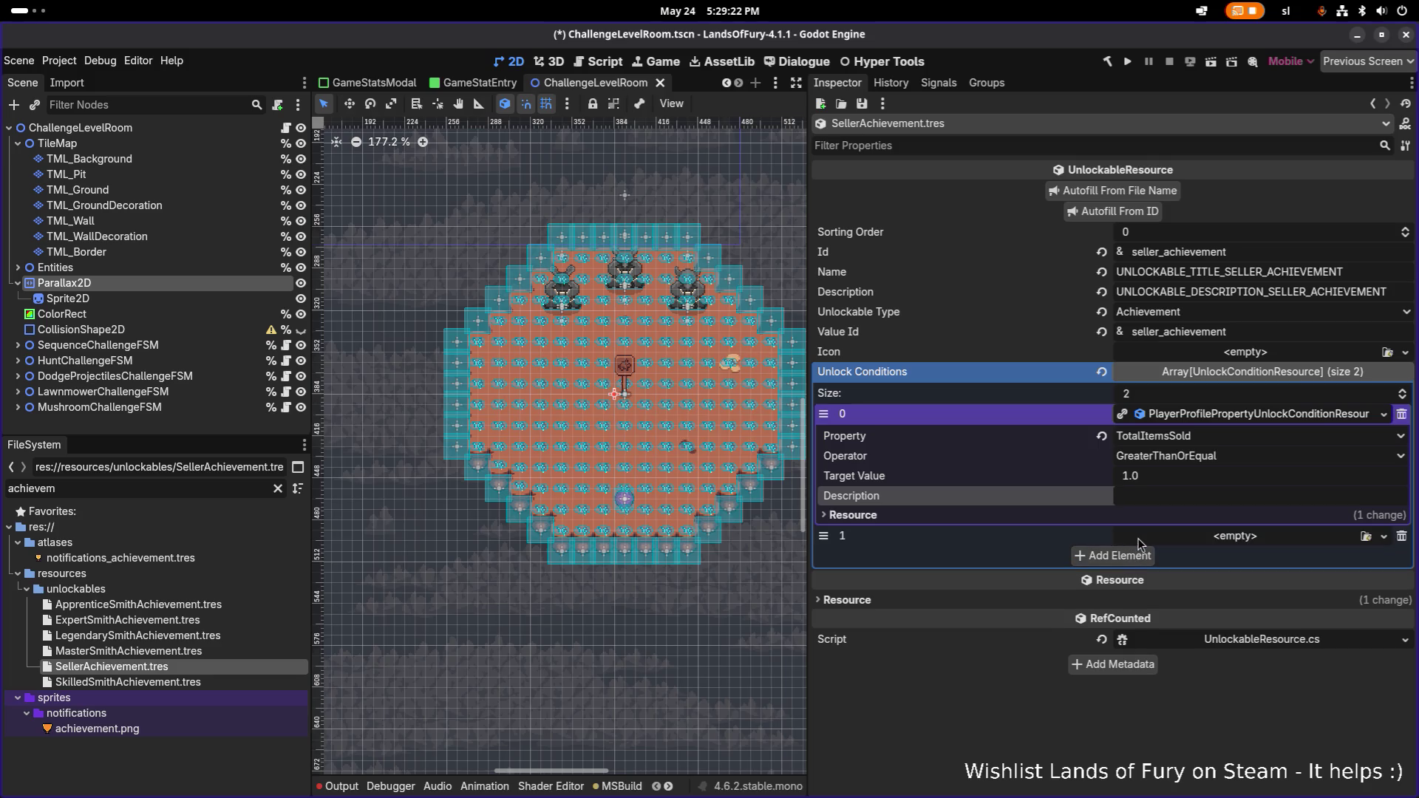
left_click(1401, 536)
left_click(1216, 414)
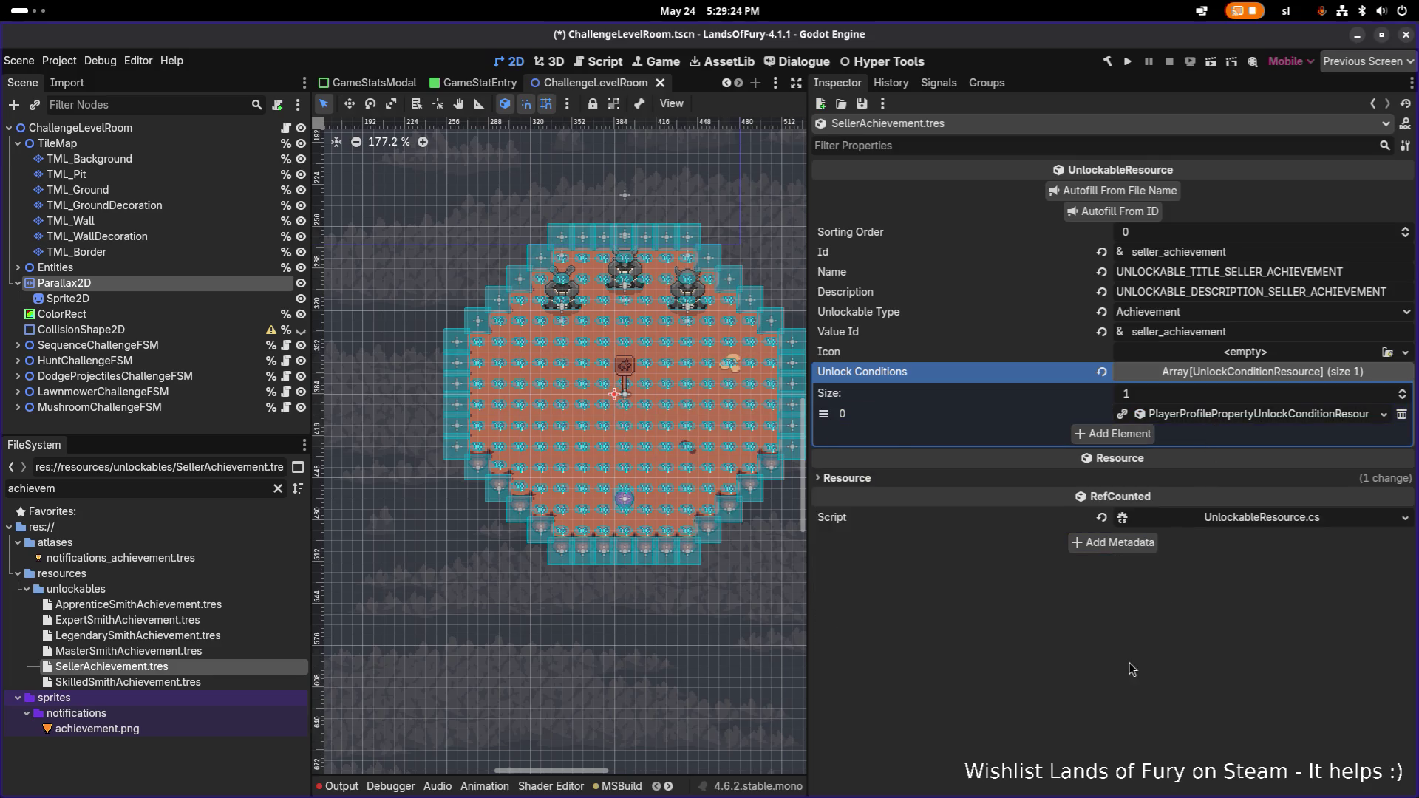
key("ctrl+s")
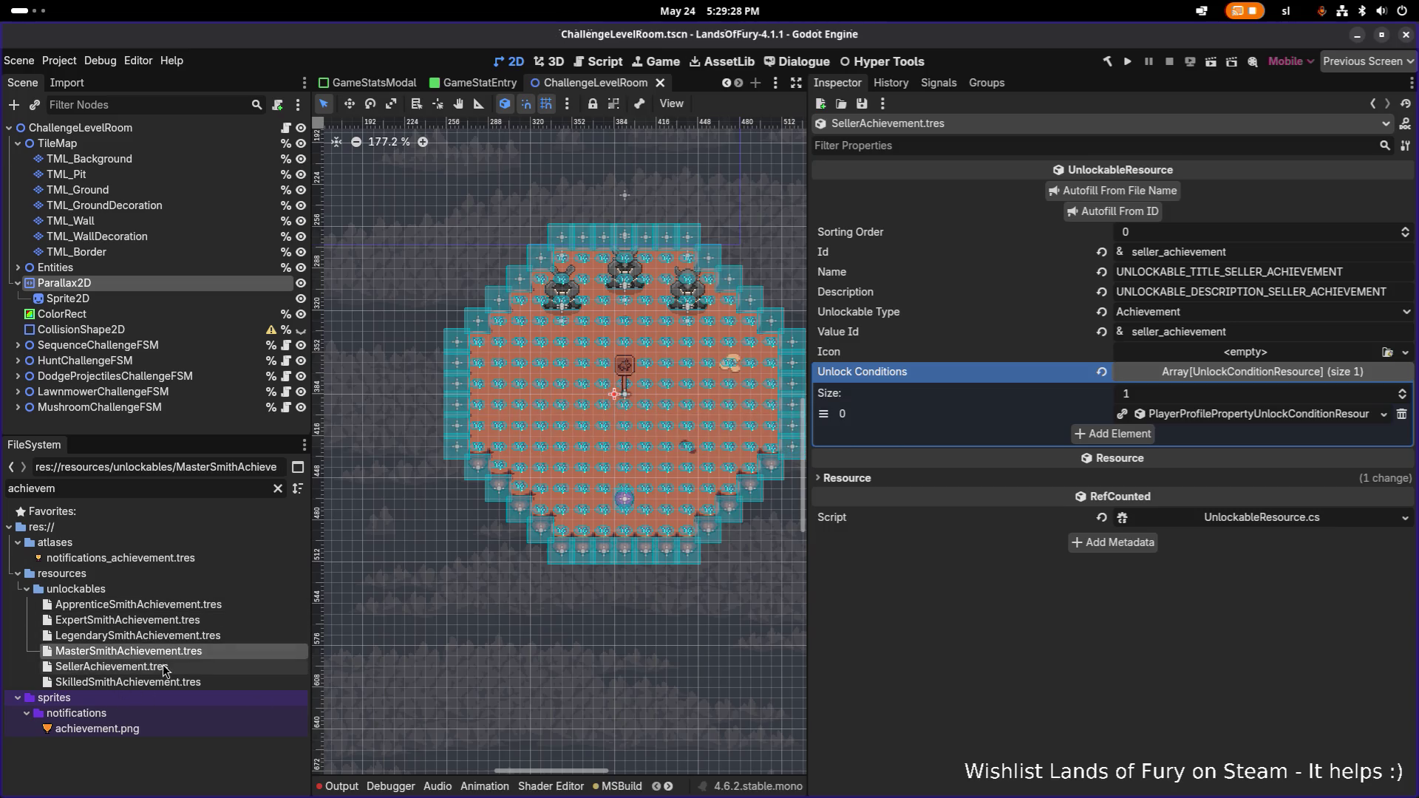
- Duplicate SellerAchievement.tres as MerchantAchievement.tres
key("ctrl+d")
key("Left")
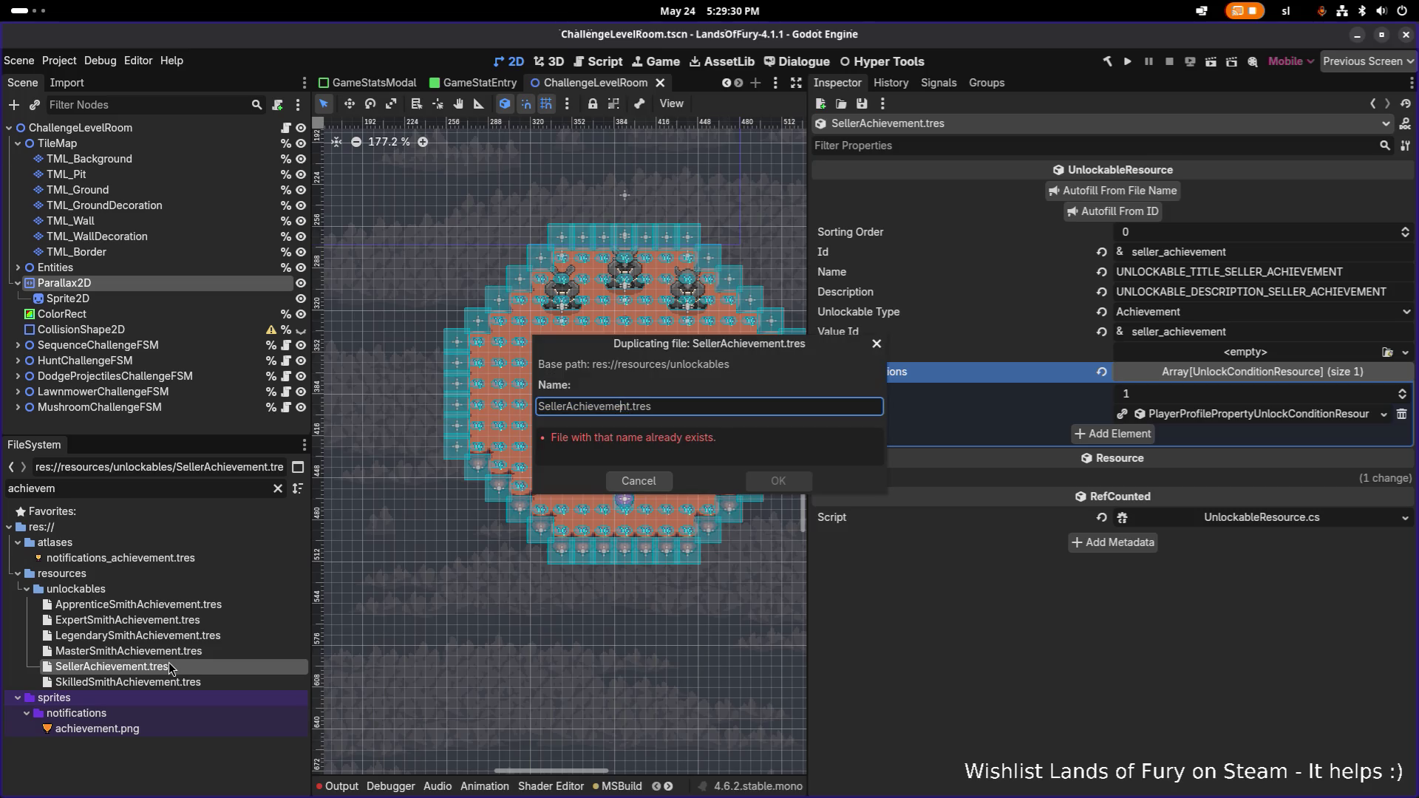
type("Merchant")
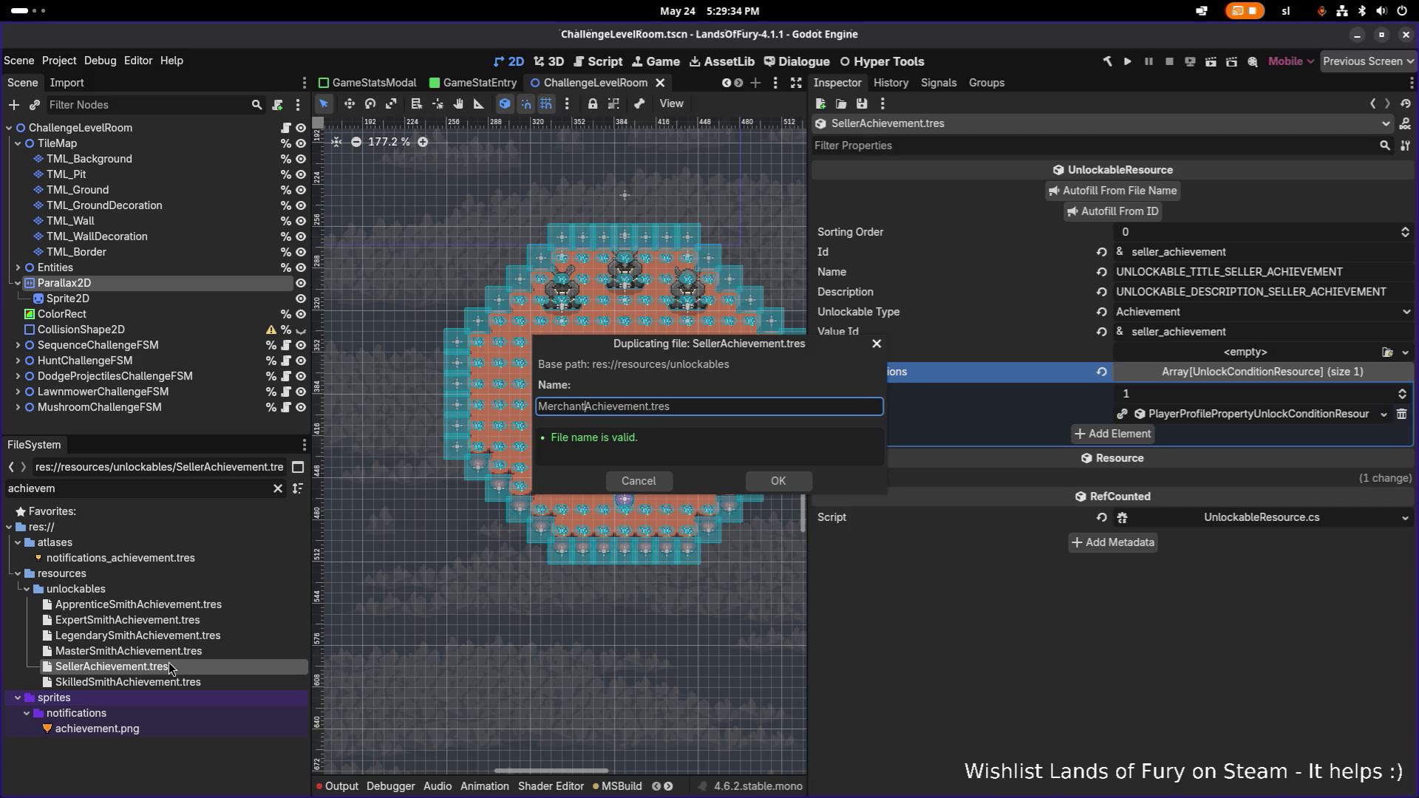
key("Return")
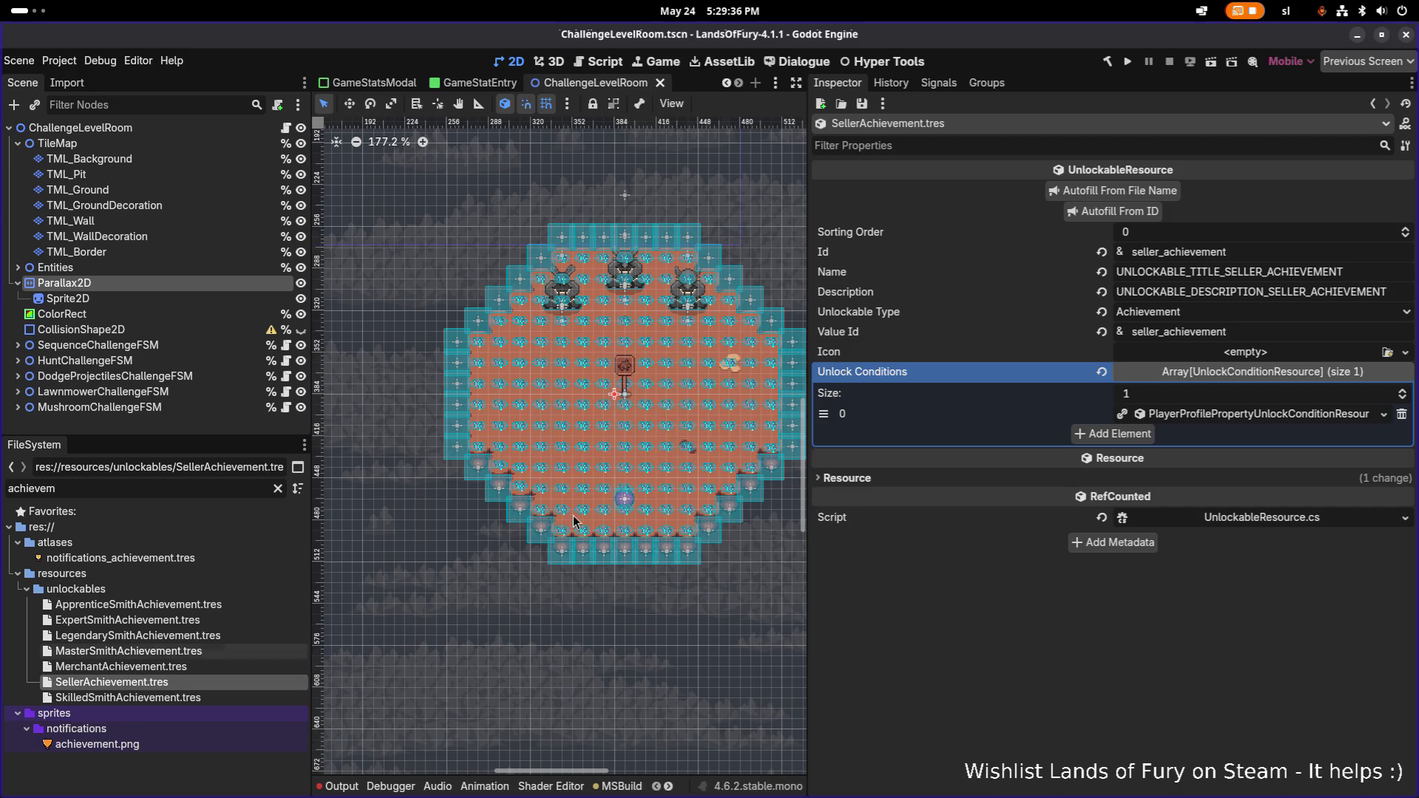
- Change the Id to merchant_achievement and autofill Name, Description and Value Id
left_click(1307, 246)
key("Home")
key("shift+Right")
key("shift+Right")
key("shift+Right")
type("merchant")
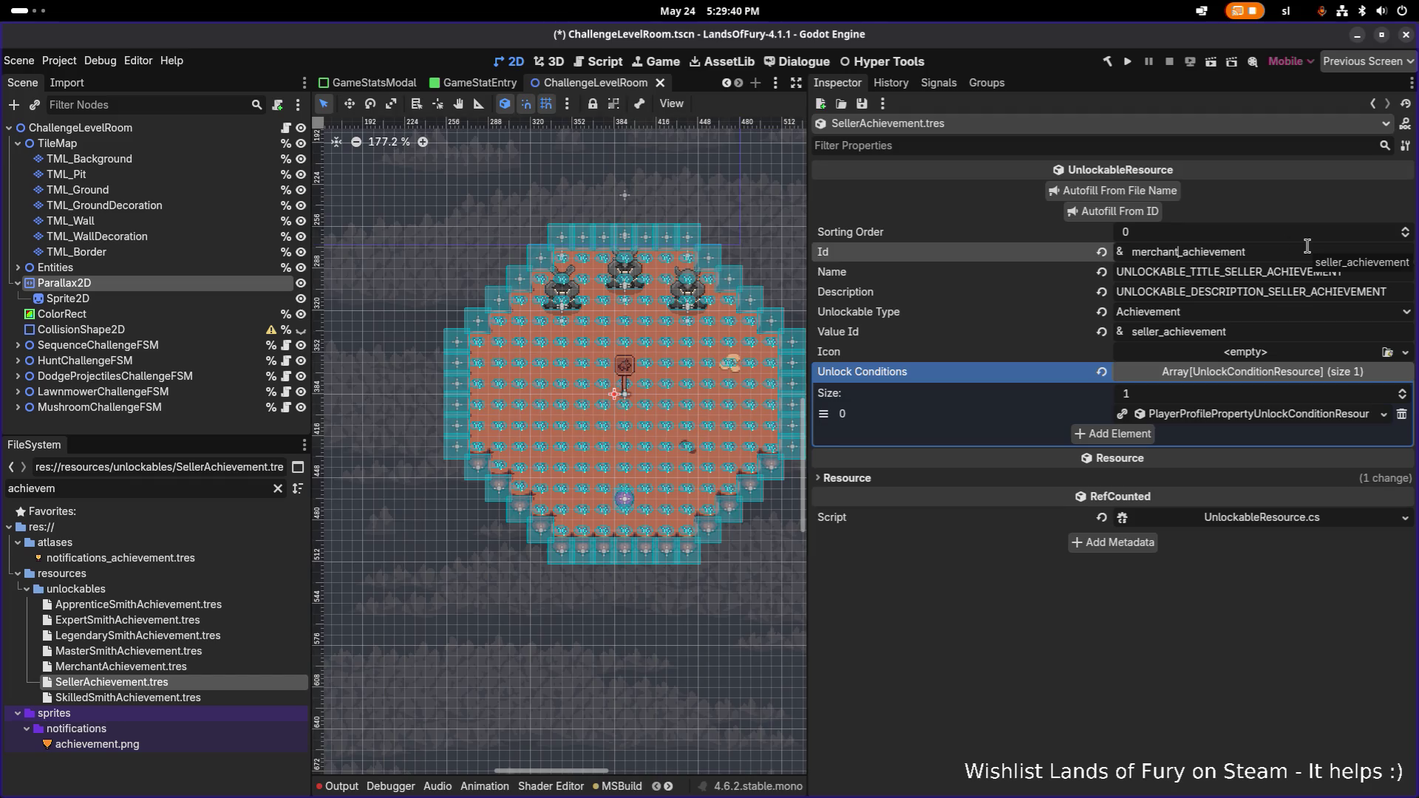
left_click(1153, 212)
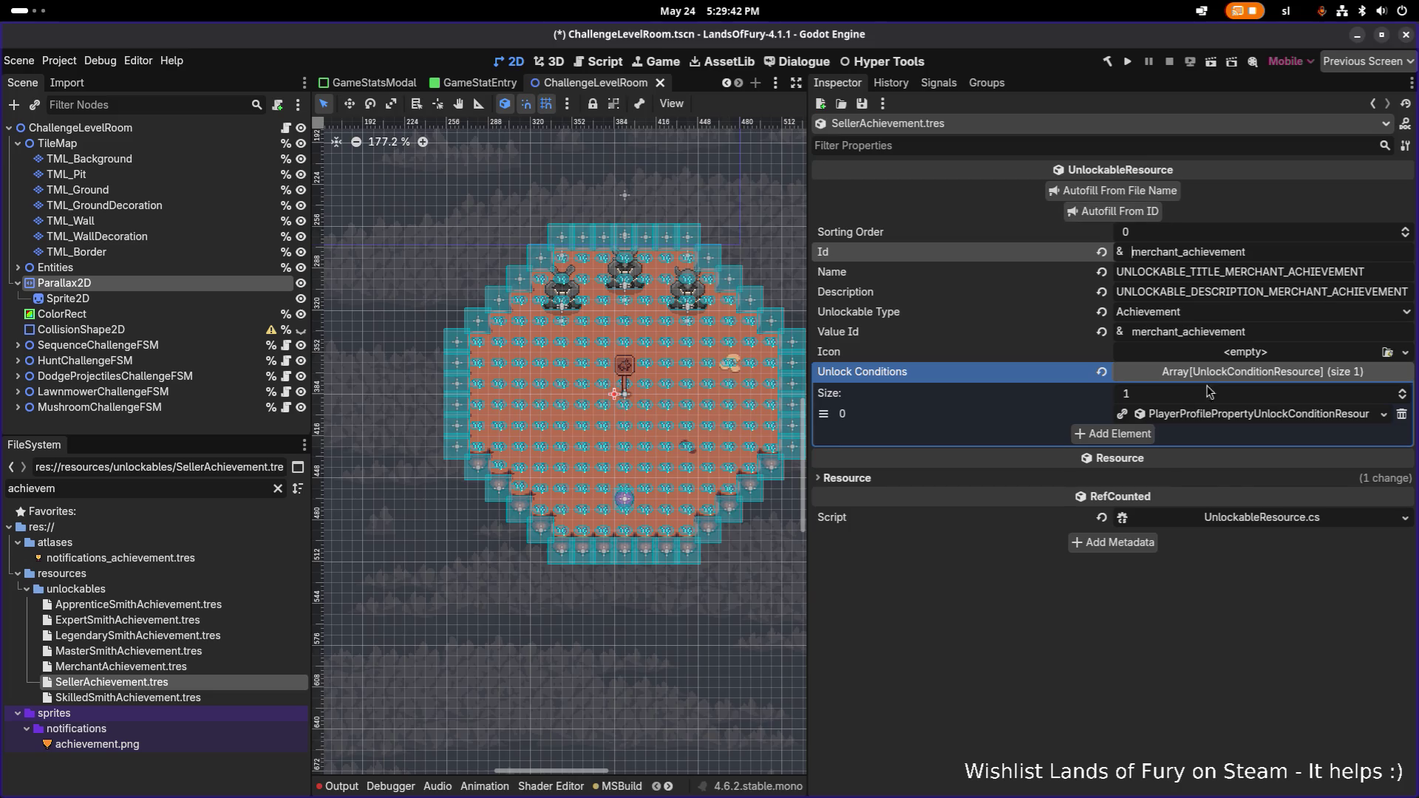
- Make the unlock condition unique, set its Target Value to 25, and save
right_click(1286, 413)
left_click(1260, 640)
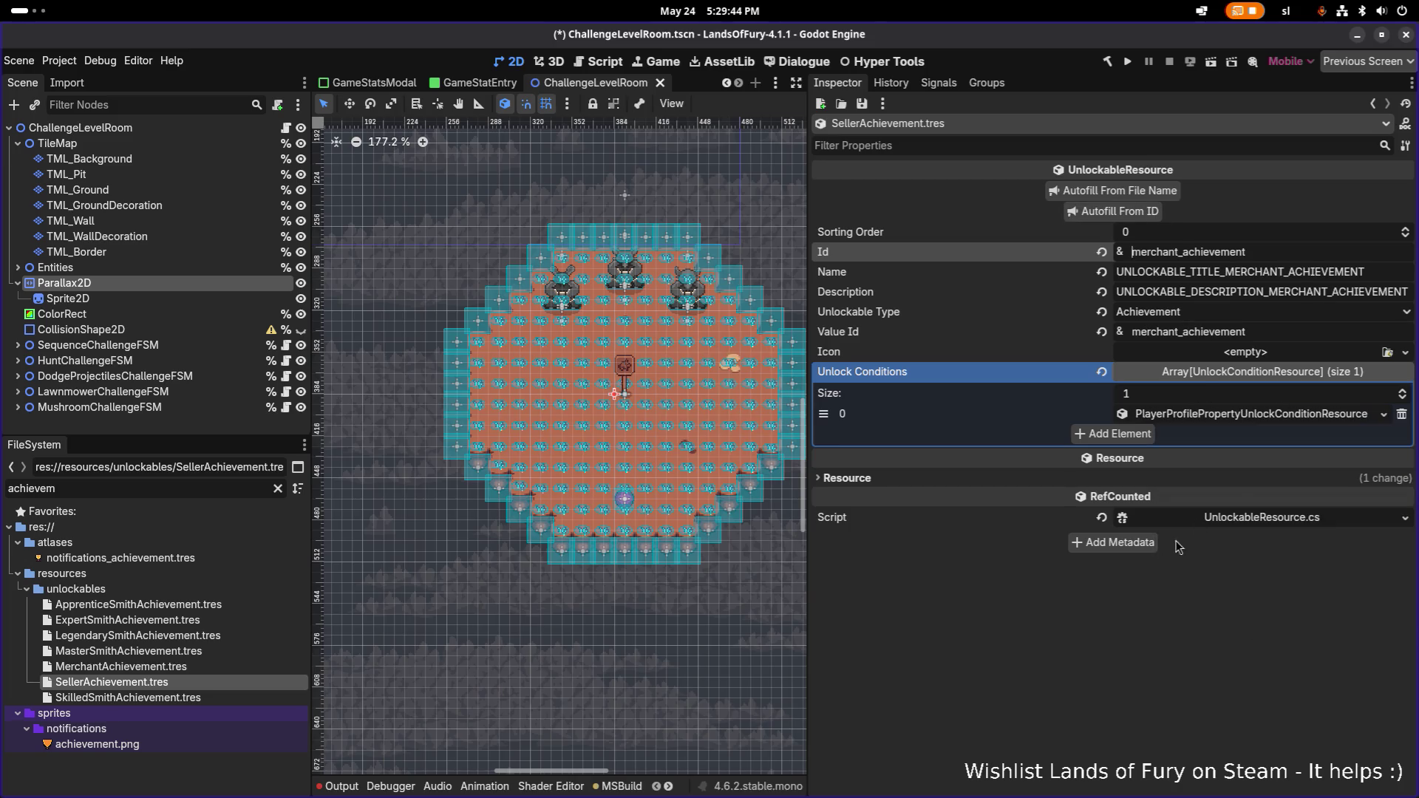
left_click(1253, 415)
left_click(1172, 475)
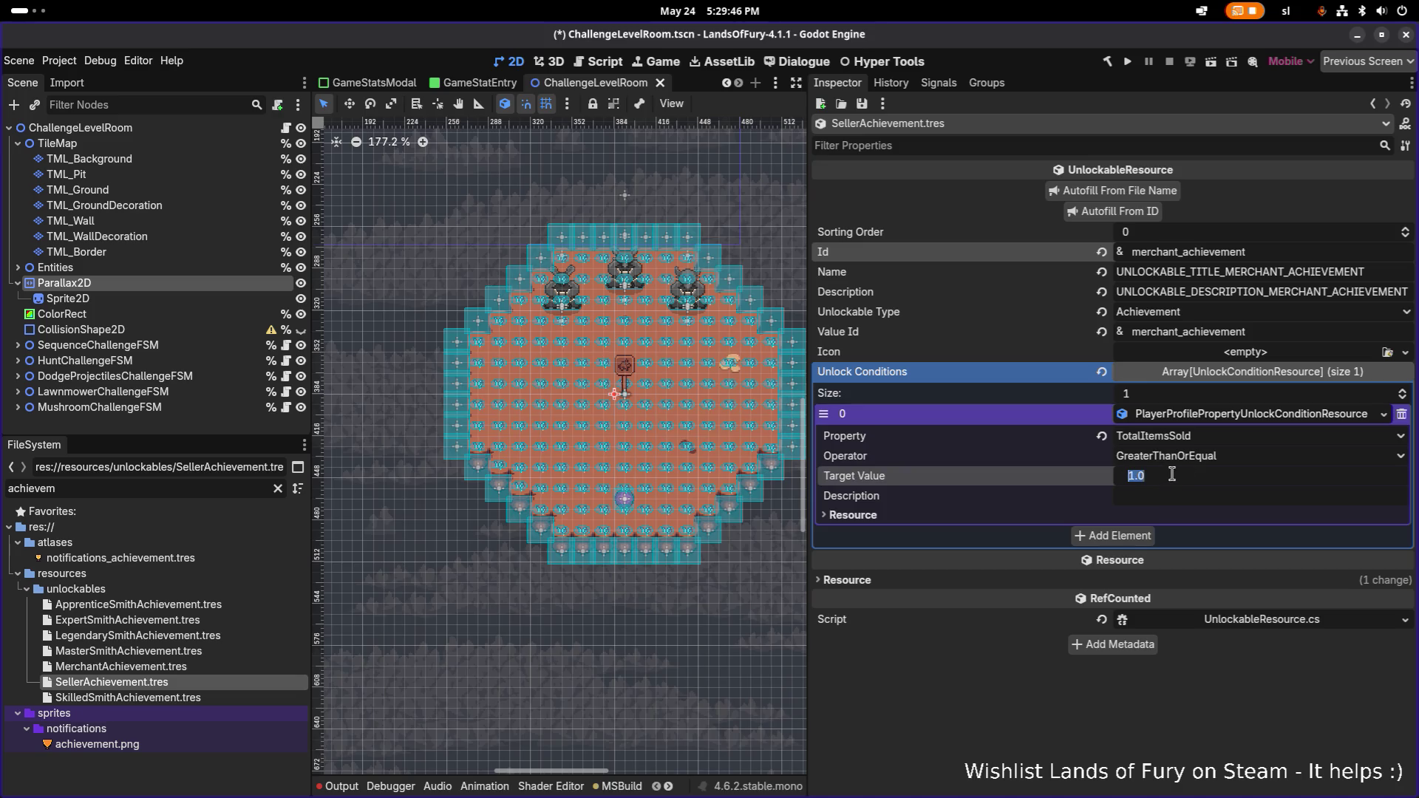
type("25")
key("Return")
key("ctrl+s")
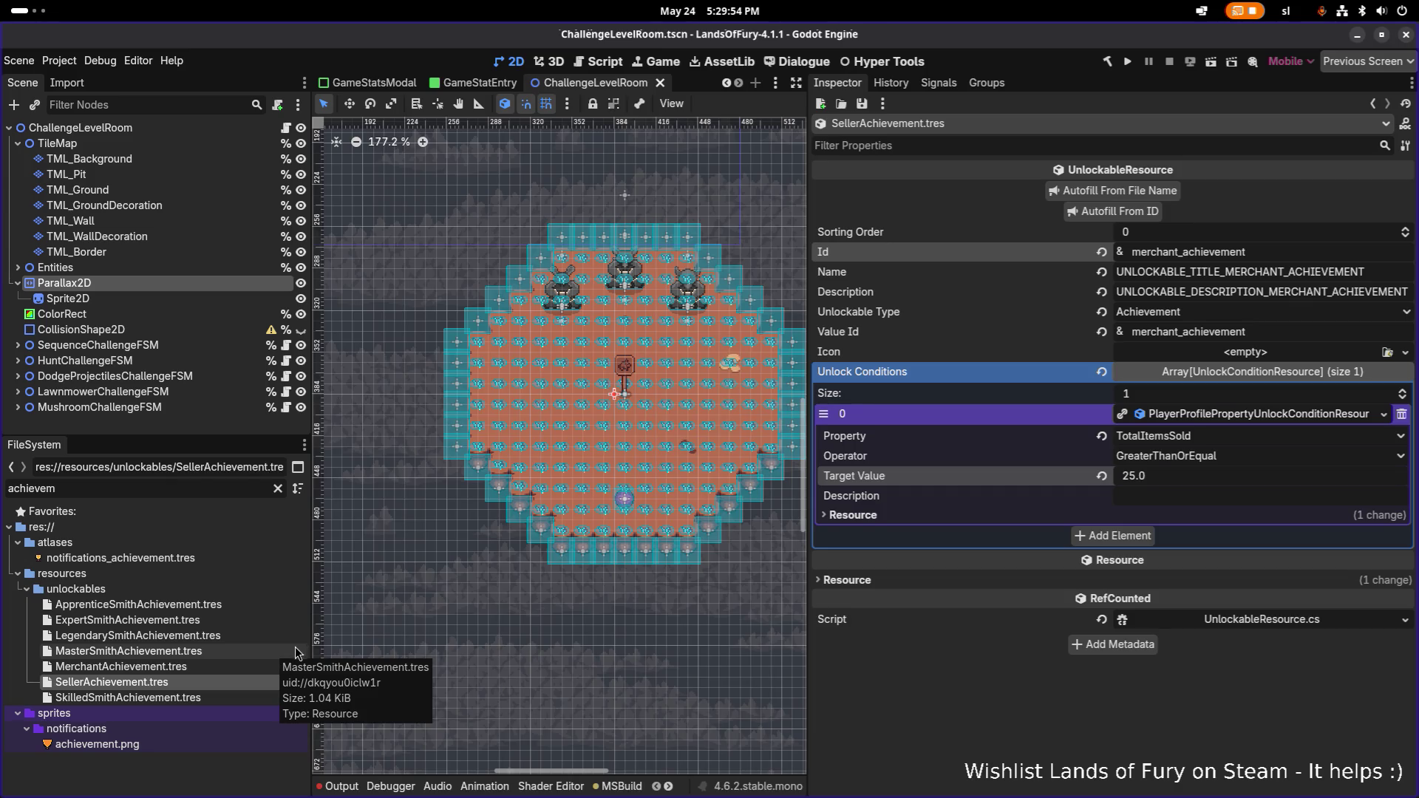
- Compare MerchantAchievement.tres and SellerAchievement.tres condition values
left_click(215, 672)
left_click(206, 680)
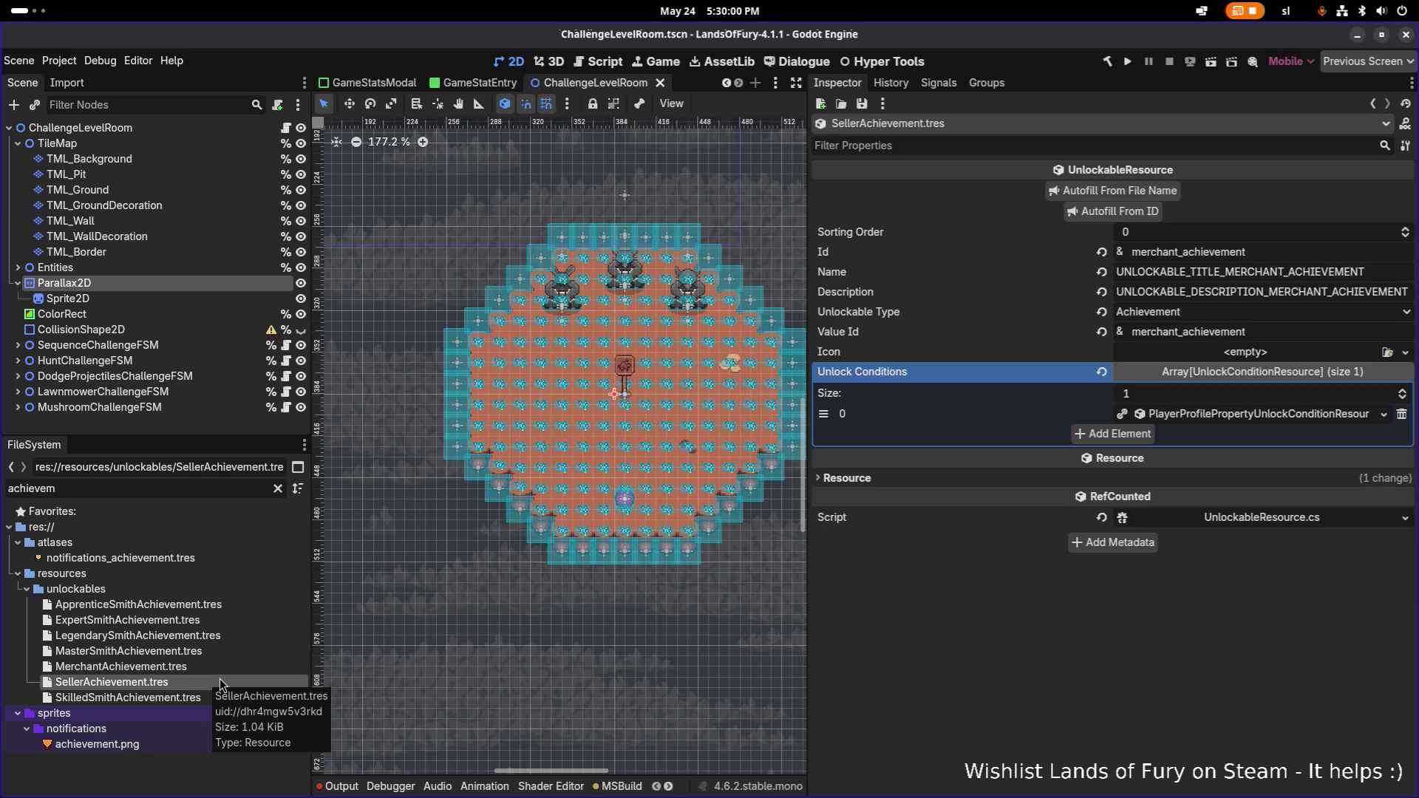
left_click(1197, 422)
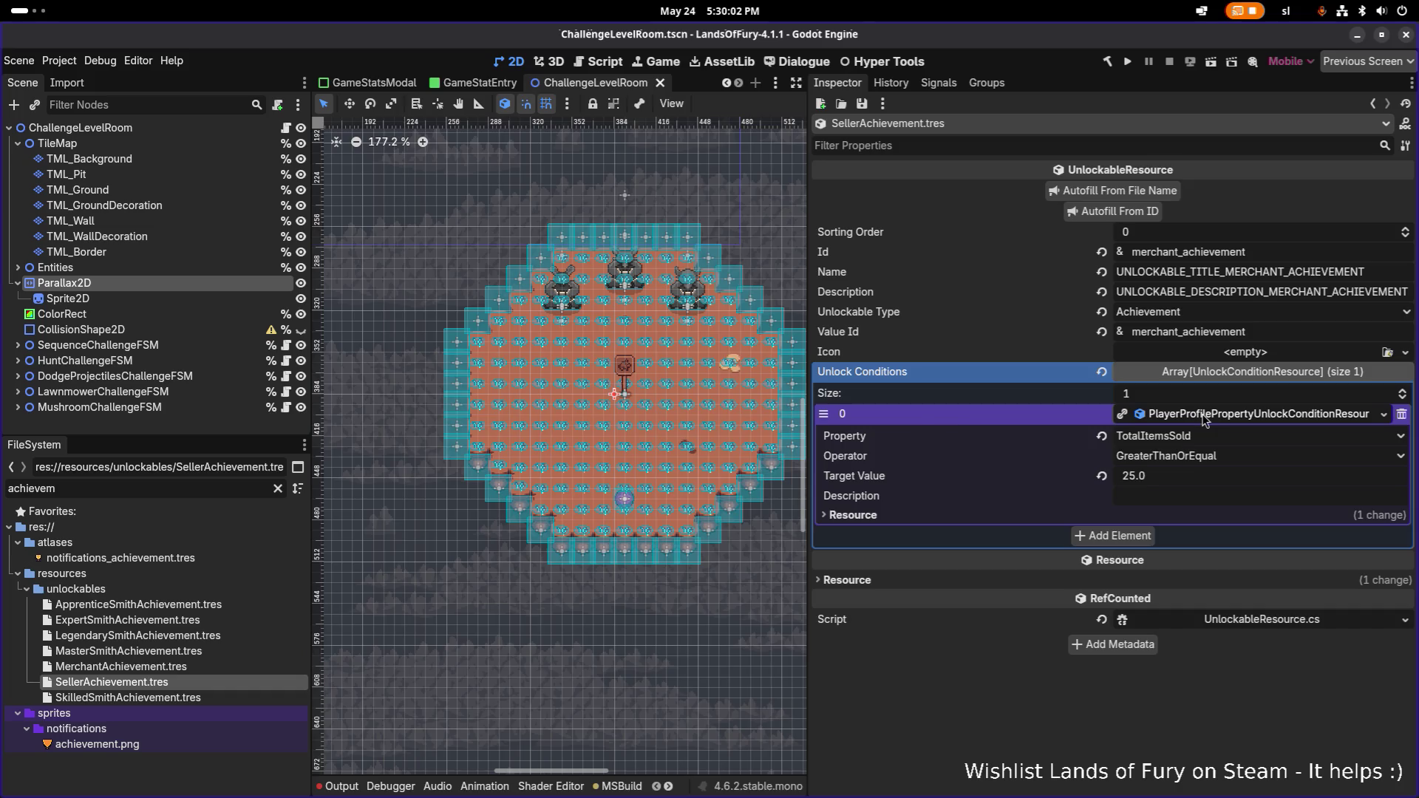
left_click(1196, 422)
- Check MerchantAchievement.tres's unlock condition, then temporarily rename SellerAchievement.tres to SelleraAchievement.tres
left_click(215, 666)
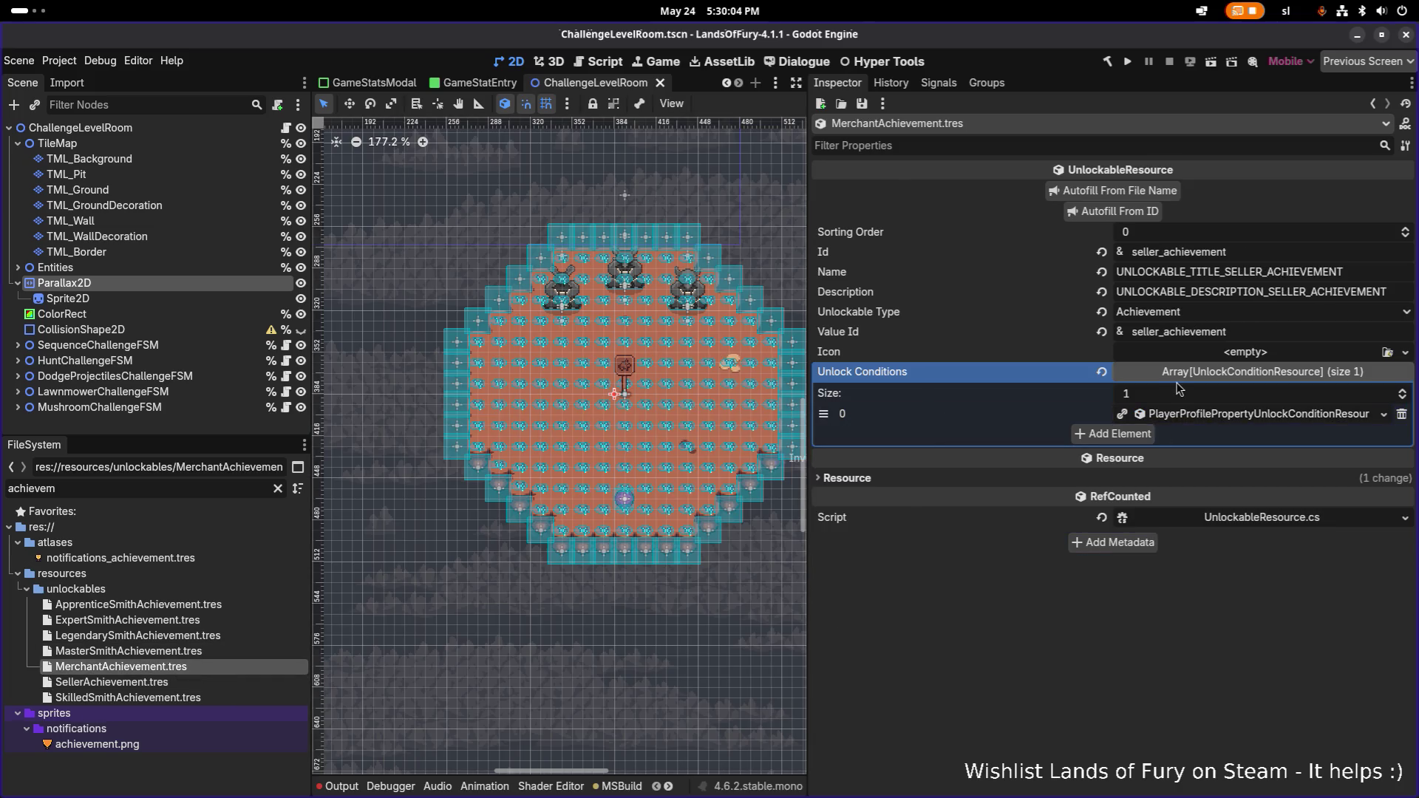
left_click(1177, 415)
left_click(1176, 414)
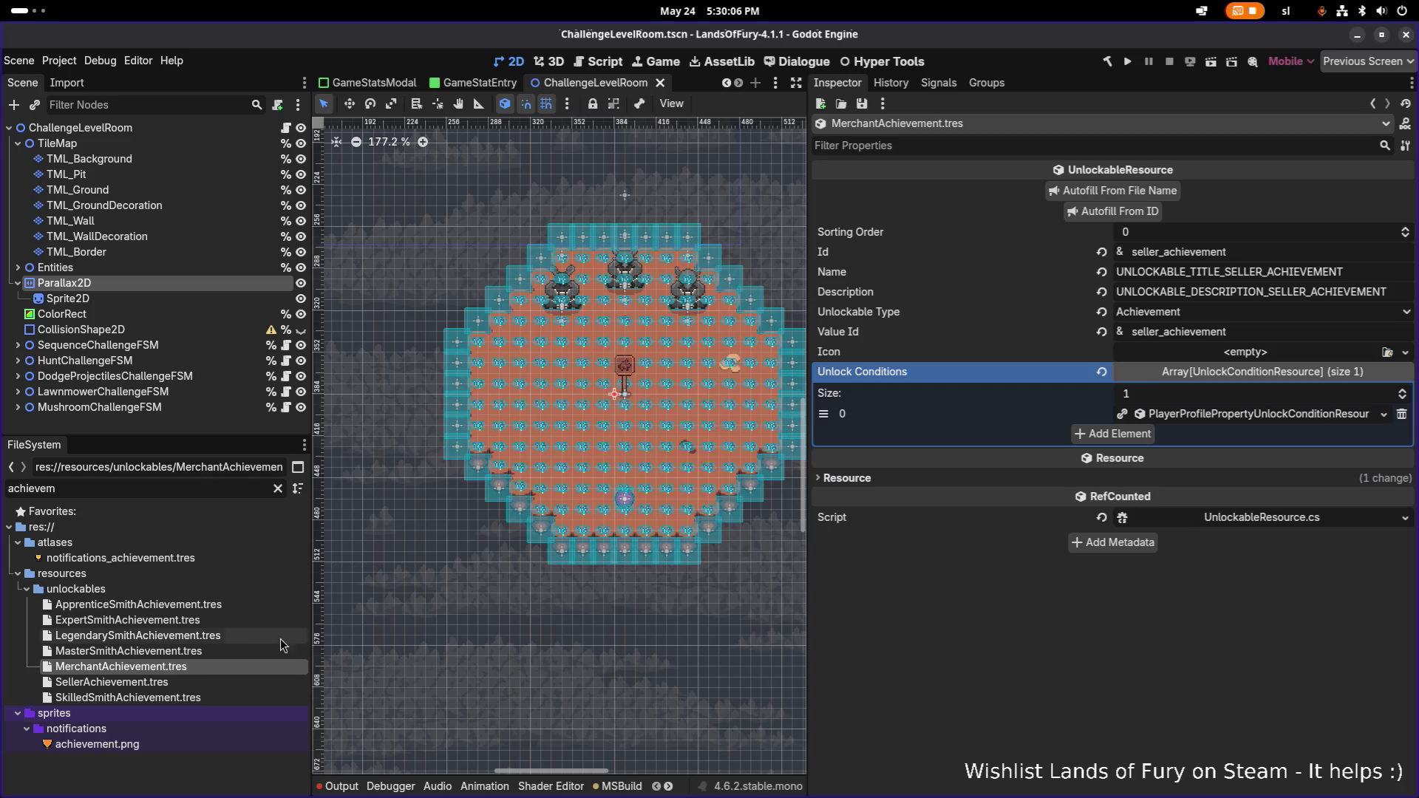
left_click(185, 679)
left_click(197, 677)
key("Left")
type("a")
key("Return")
- Rename MerchantAchievement.tres to SellerAchievement.tres
left_click(189, 664)
left_click(225, 659)
key("Left")
key("Delete")
key("Delete")
key("Delete")
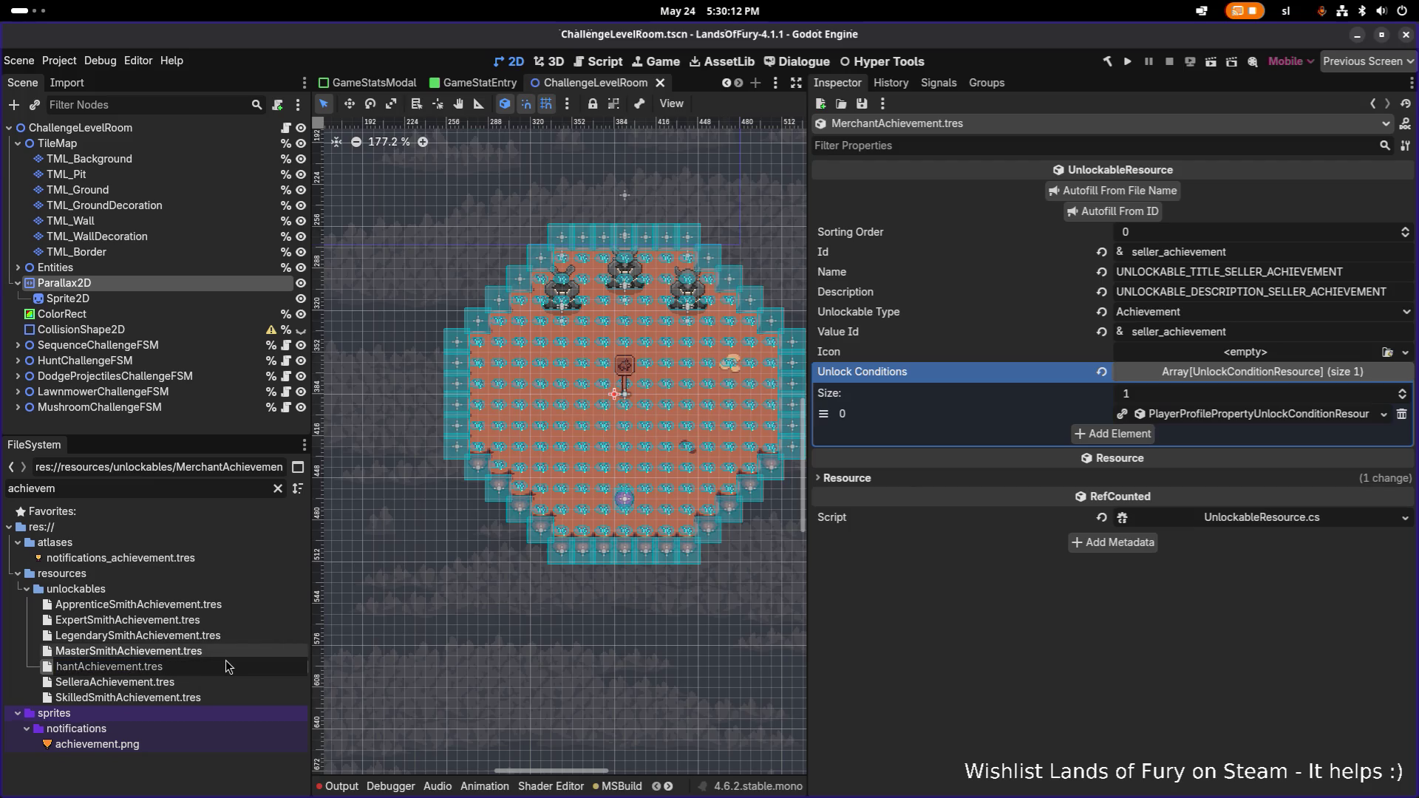
type("Seller")
key("Return")
- Rename the SelleraAchievement.tres copy to MerchantAchievement.tres
left_click(196, 668)
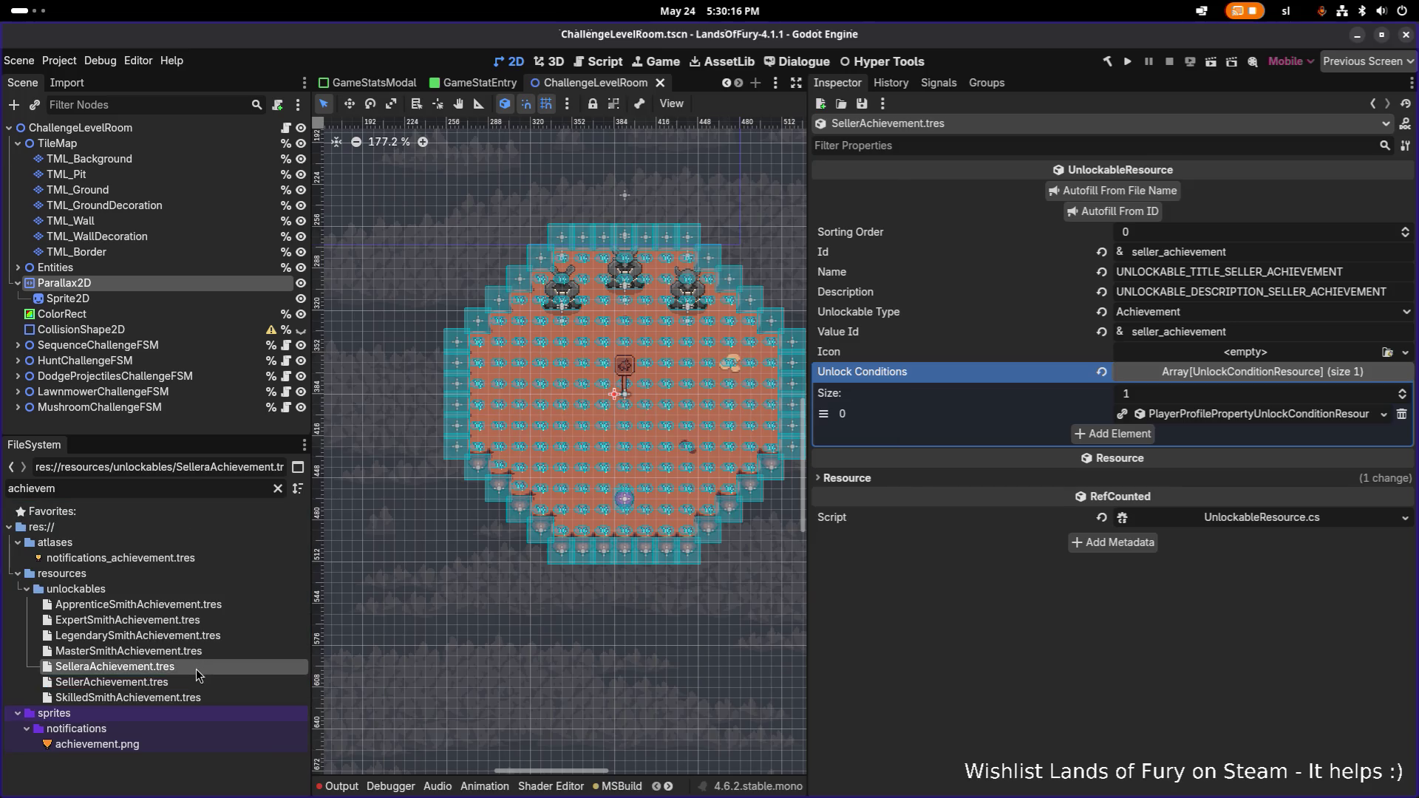
key("Delete")
key("Delete")
key("Delete")
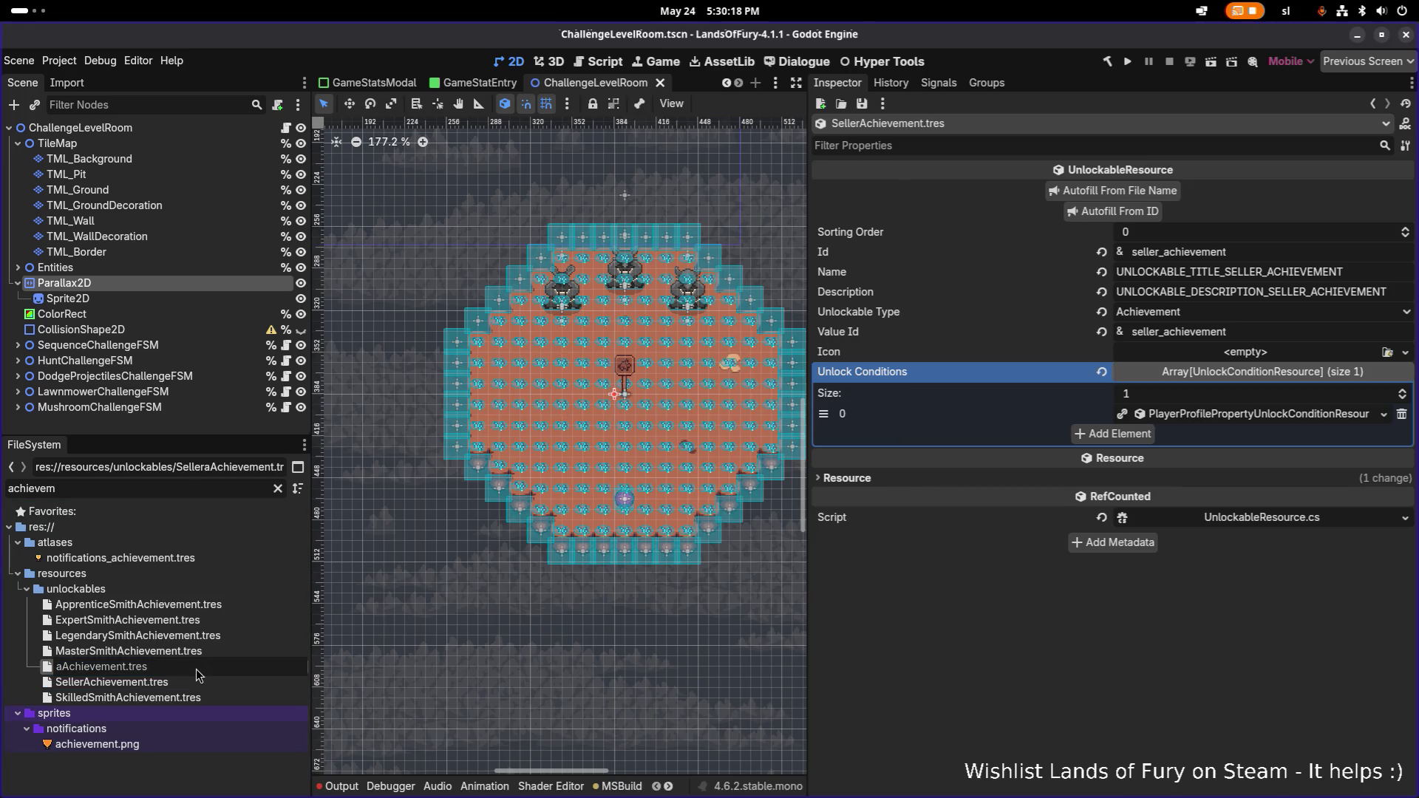
type("Merchant")
key("Return")
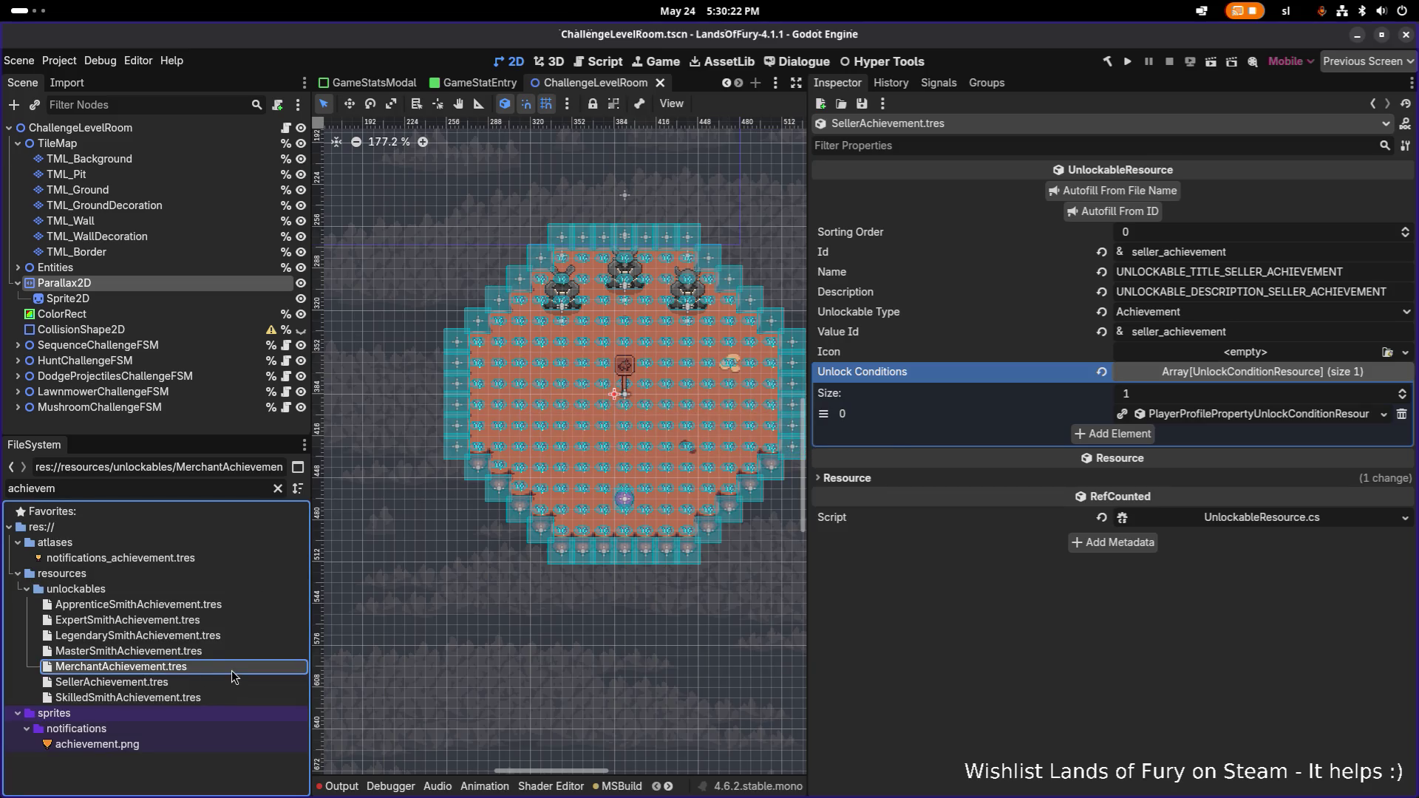
- Compare the Seller and Merchant resources, then duplicate SellerAchievement.tres
left_click(216, 680)
left_click(223, 673)
left_click(219, 681)
key("ctrl+d")
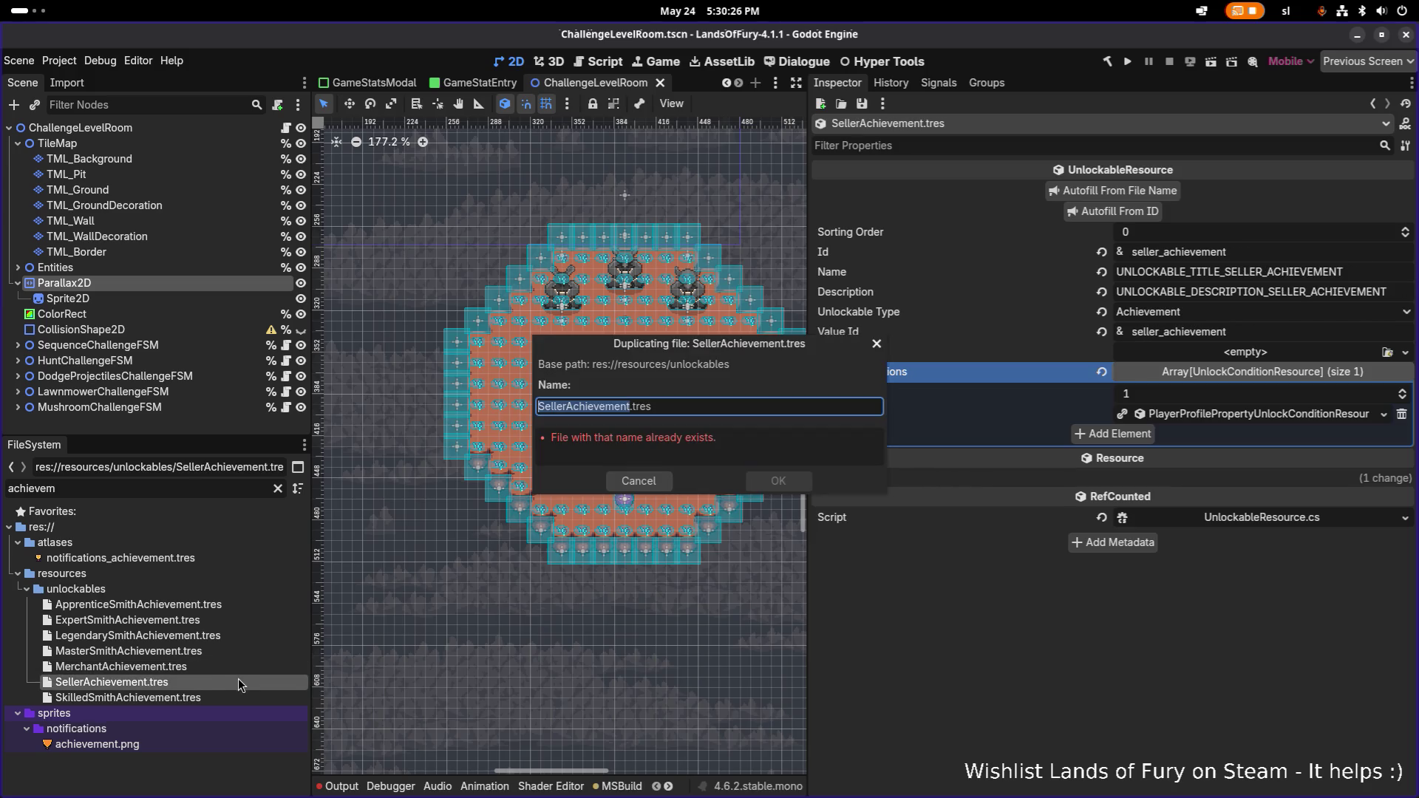
- Name the duplicate TycoonAchievement.tres and create it
left_click(576, 407)
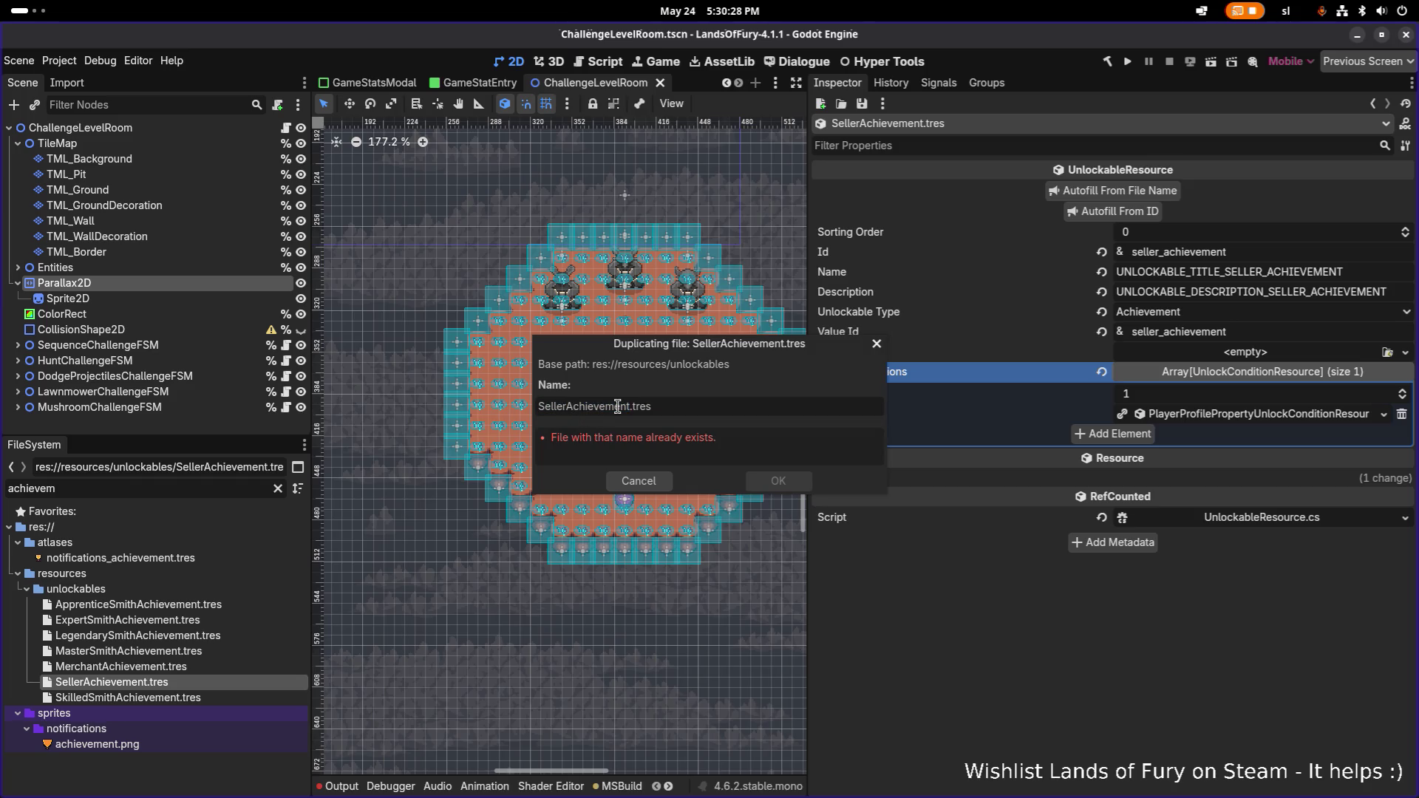
key("BackSpace")
key("BackSpace")
key("BackSpace")
type("Tyxco")
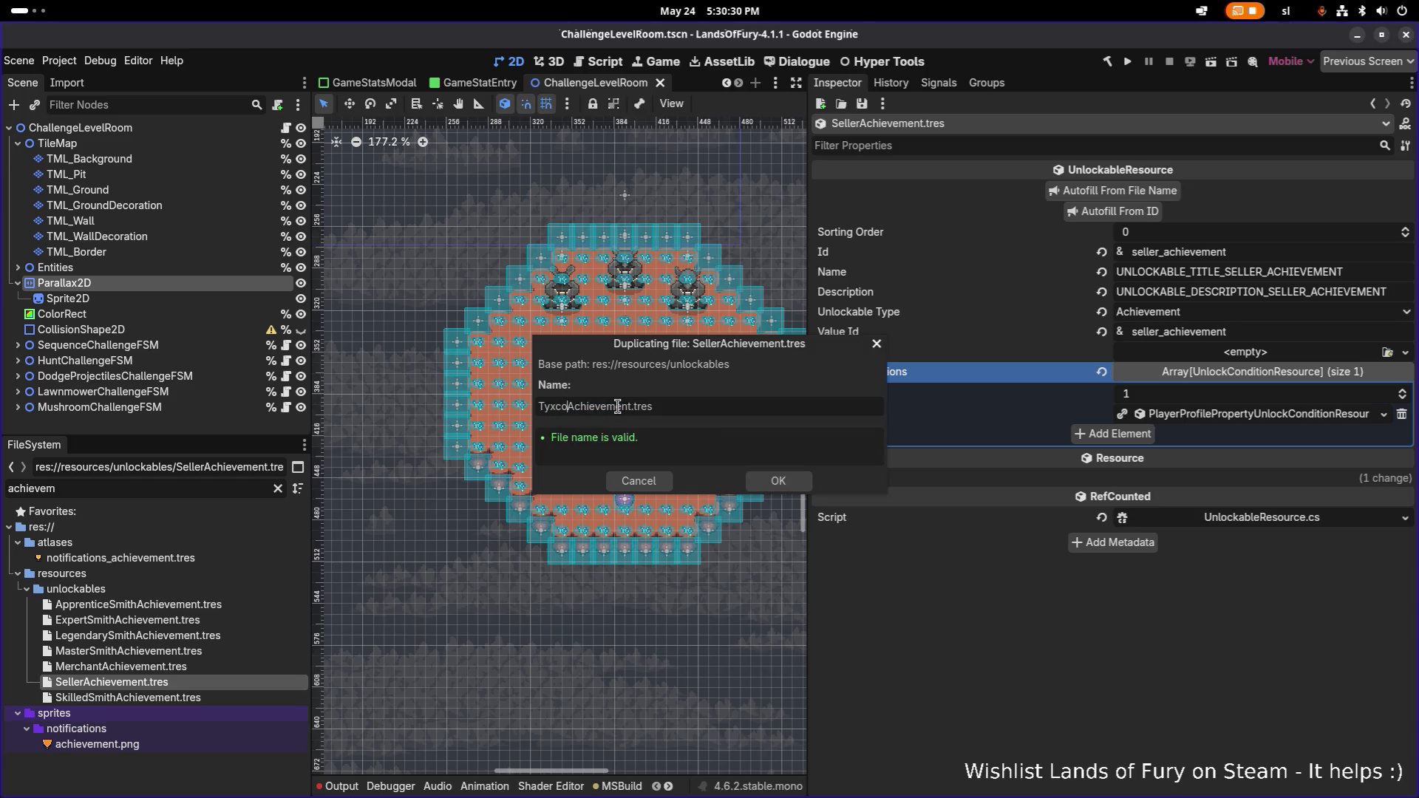
key("BackSpace")
type("coon")
left_click(777, 481)
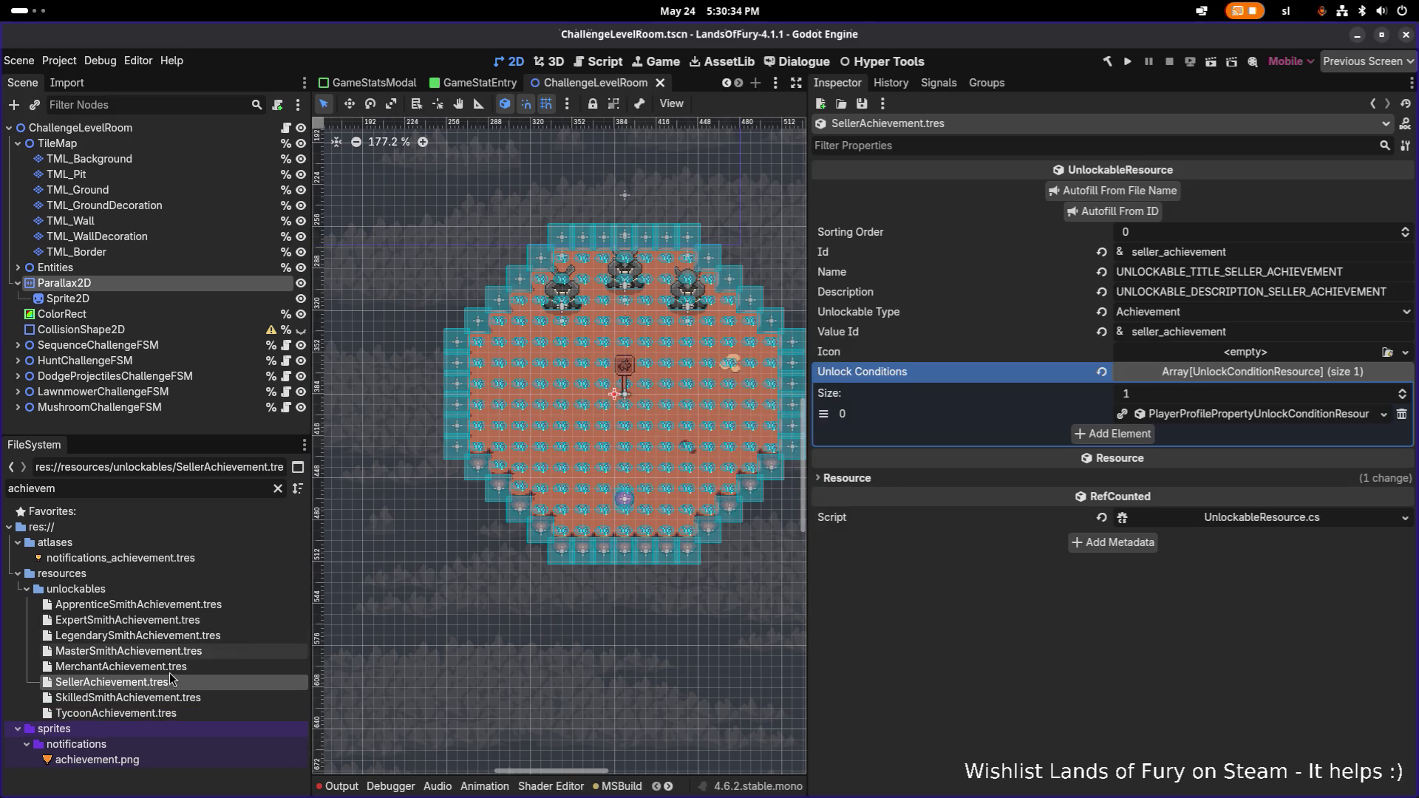
- Change TycoonAchievement's Id from the seller prefix to tycoon_achievement
left_click(155, 714)
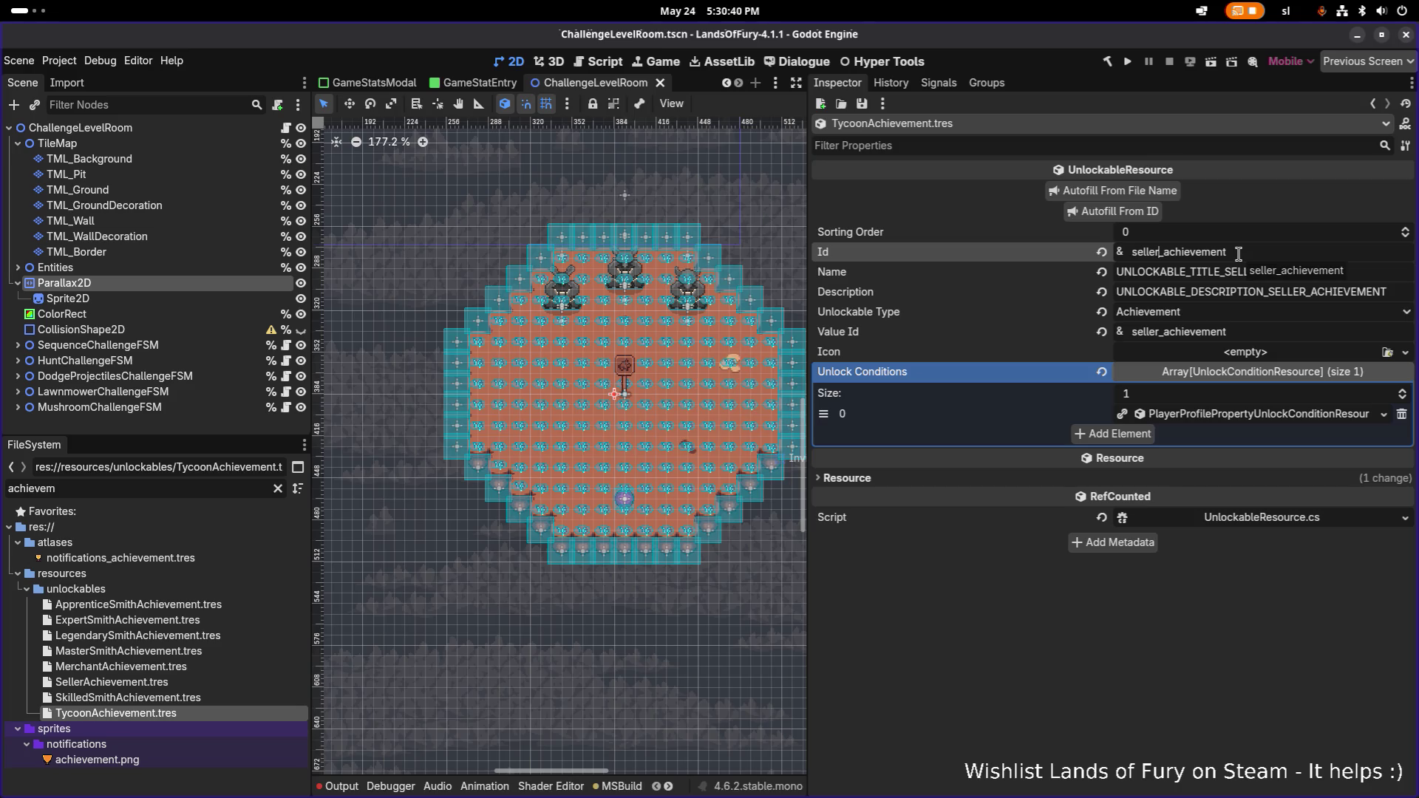
key("Home")
key("ctrl+shift+Right")
type("tycoon")
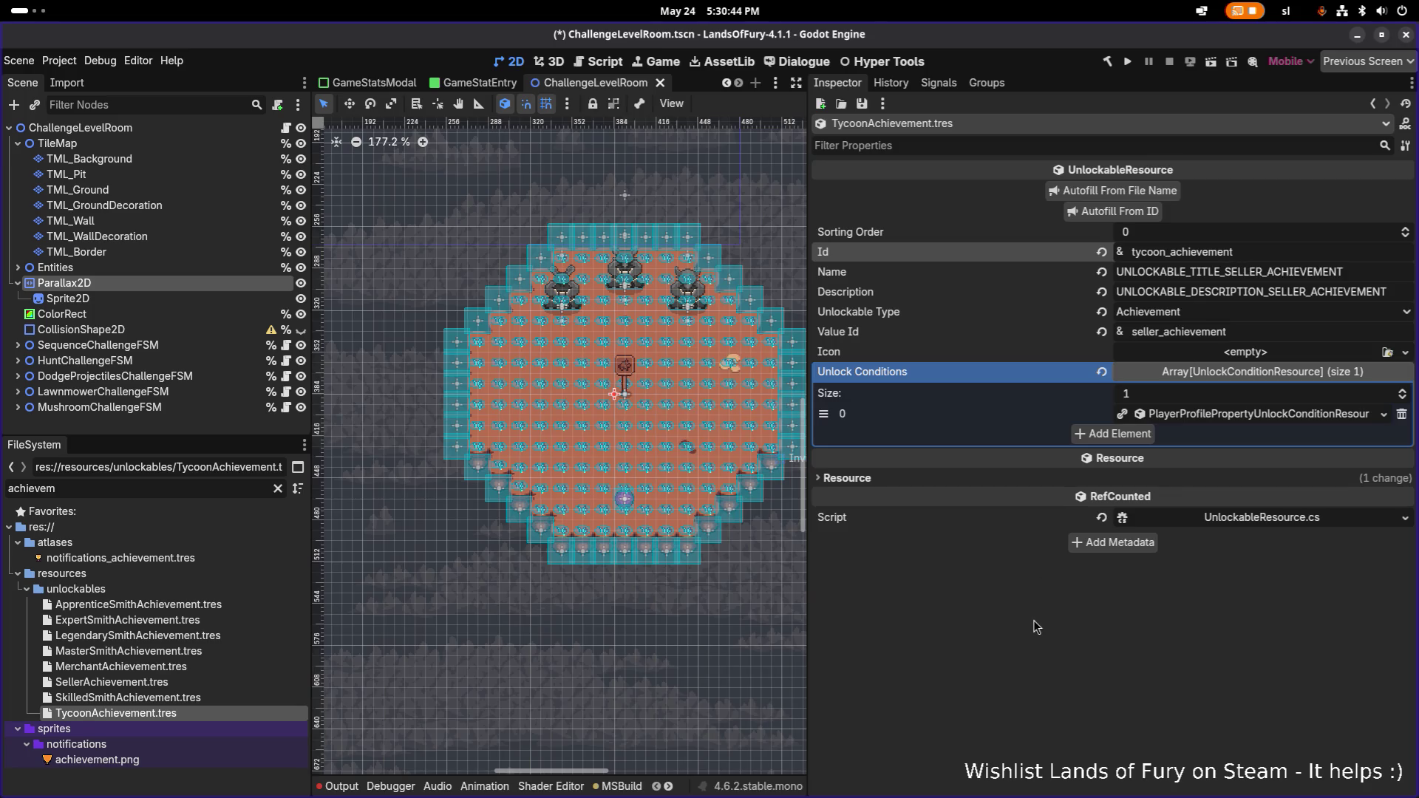
- Autofill the Tycoon name, description and value id from its Id and make the unlock condition unique
left_click(1105, 212)
right_click(1211, 418)
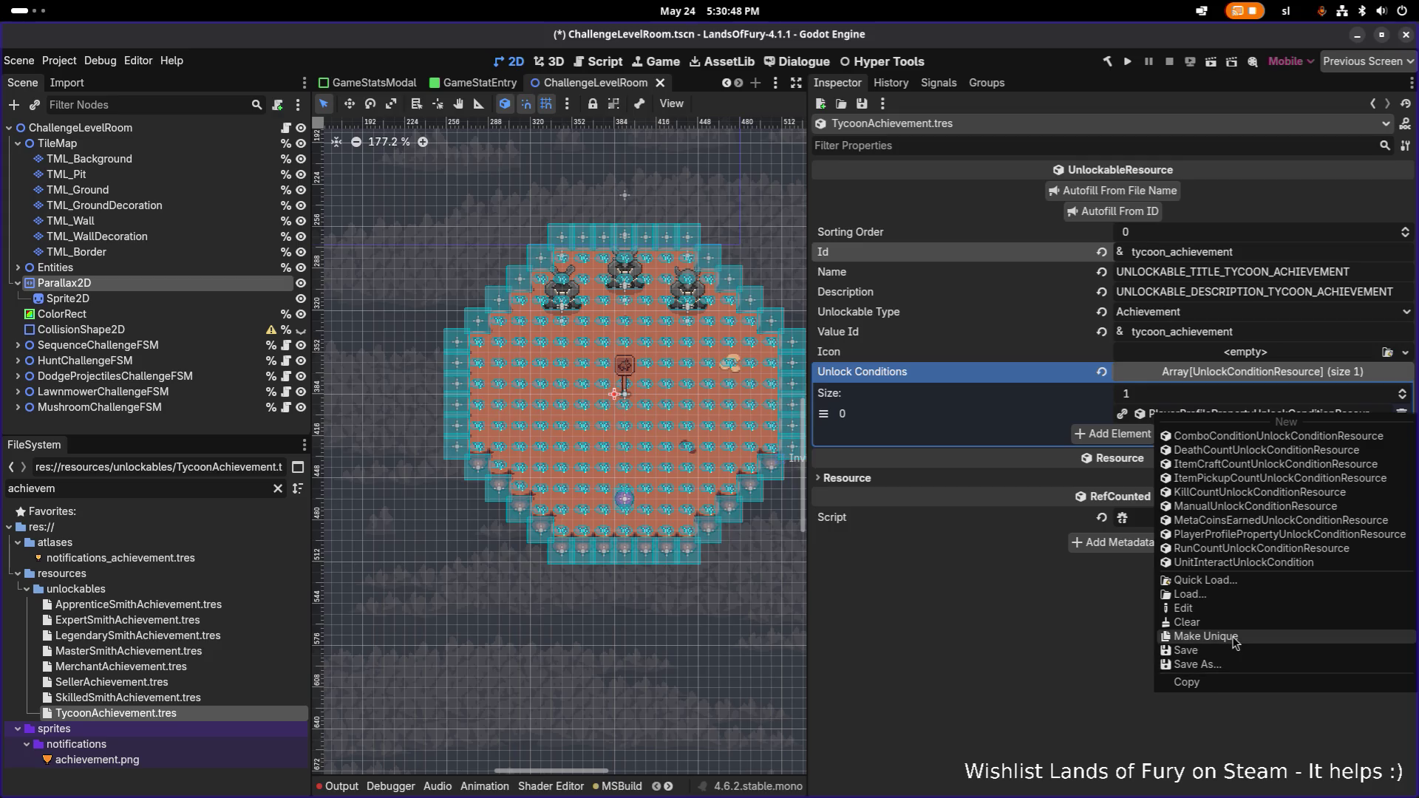
left_click(1206, 635)
- Set the TotalItemsSold condition's target value to 100 and save
left_click(1199, 419)
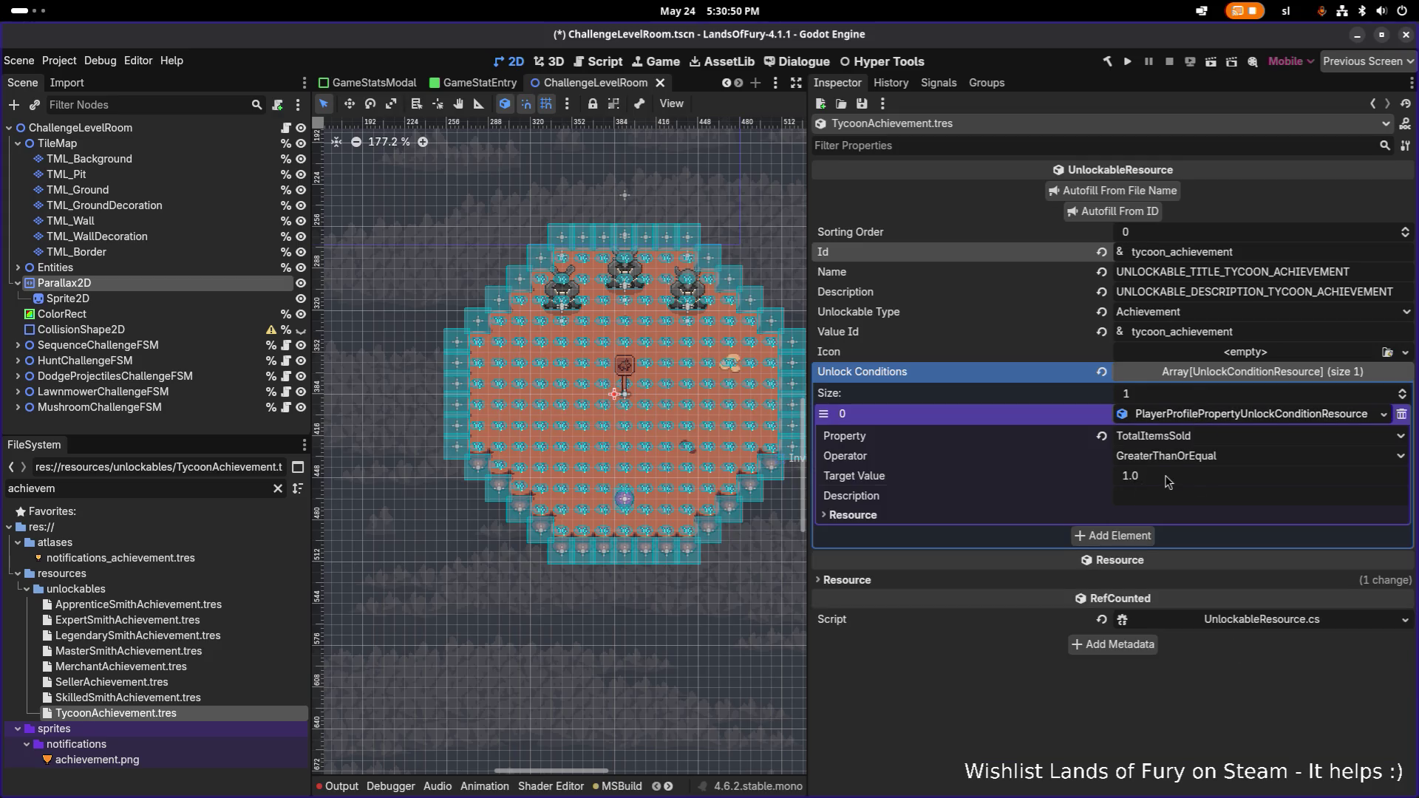
left_click(1200, 475)
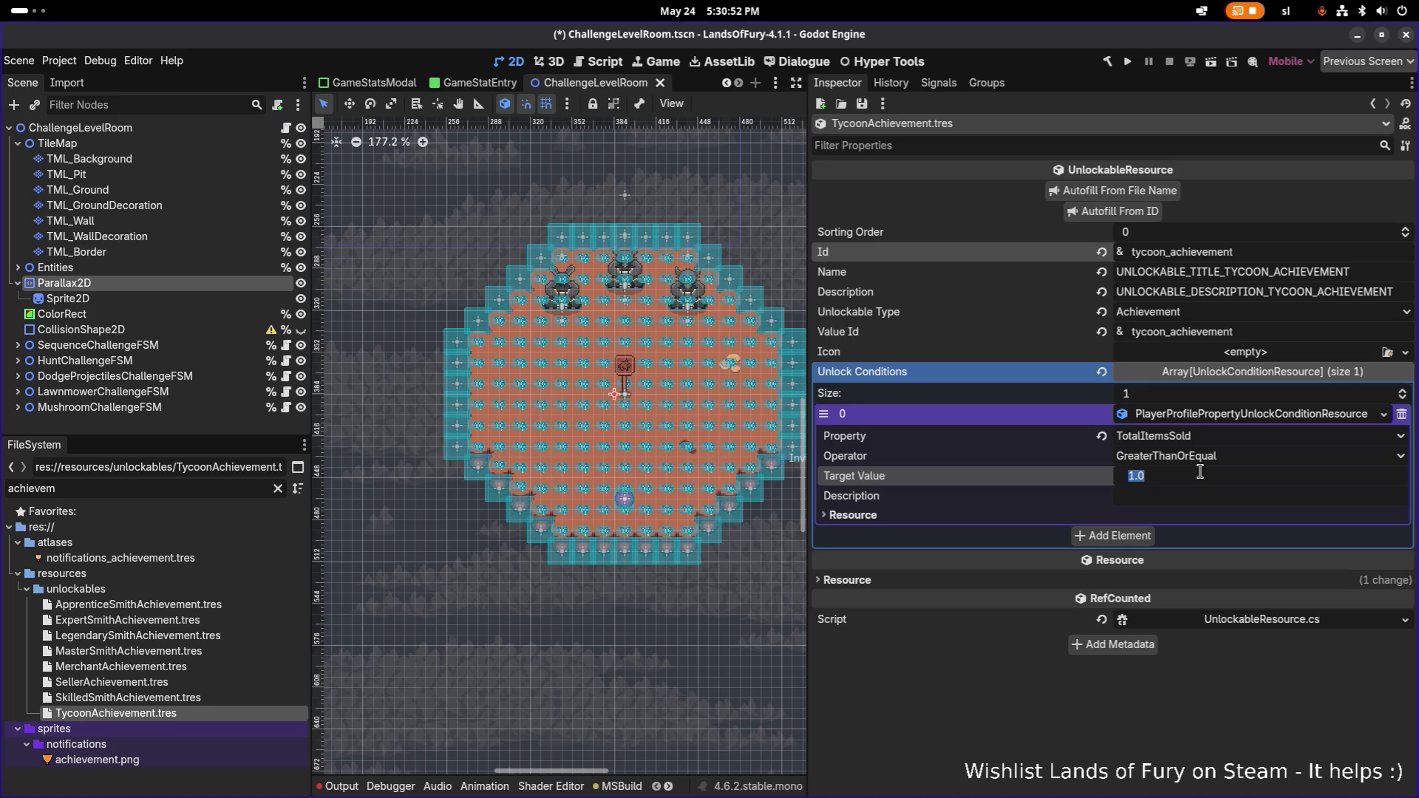
type("5000")
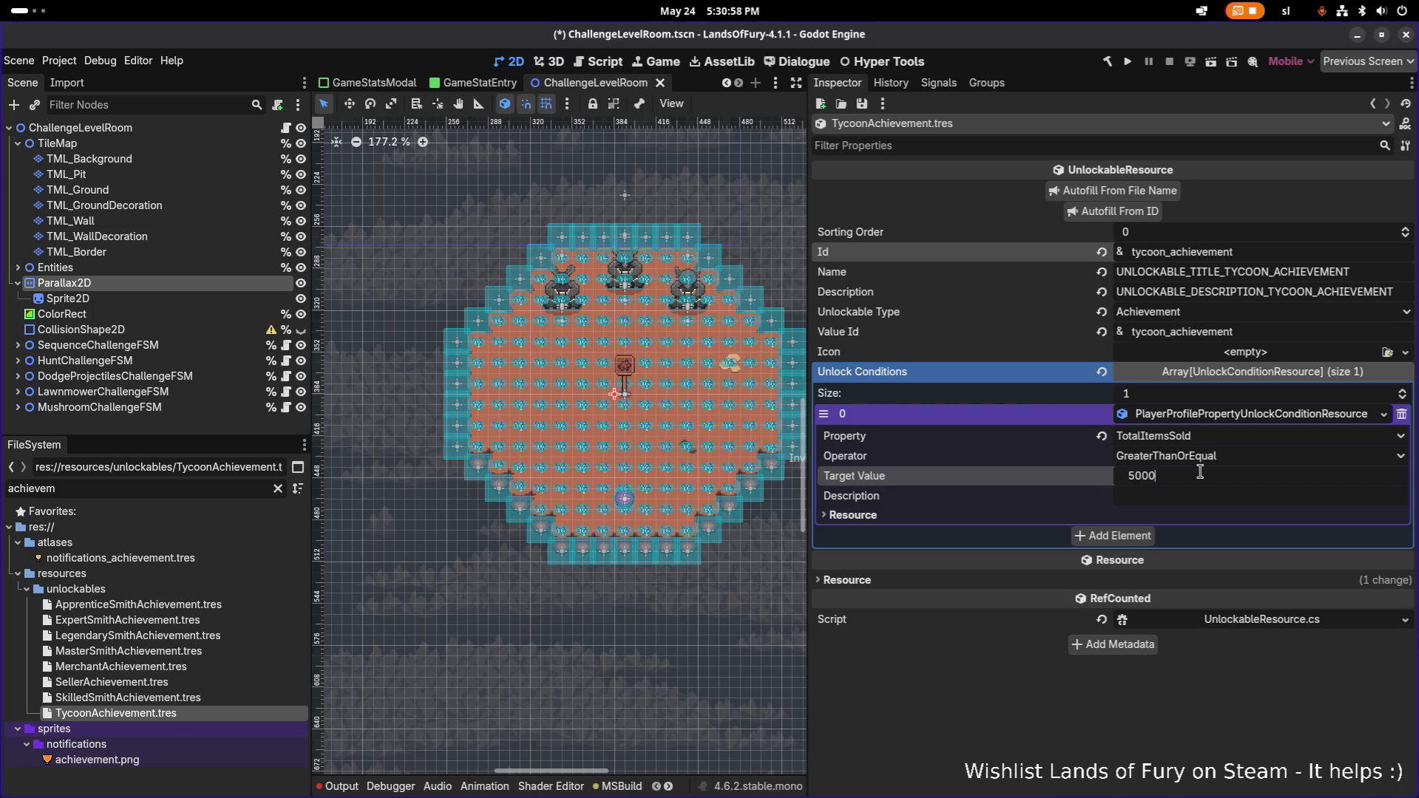
key("BackSpace")
key("BackSpace")
key("BackSpace")
type("100")
key("Return")
key("ctrl+s")
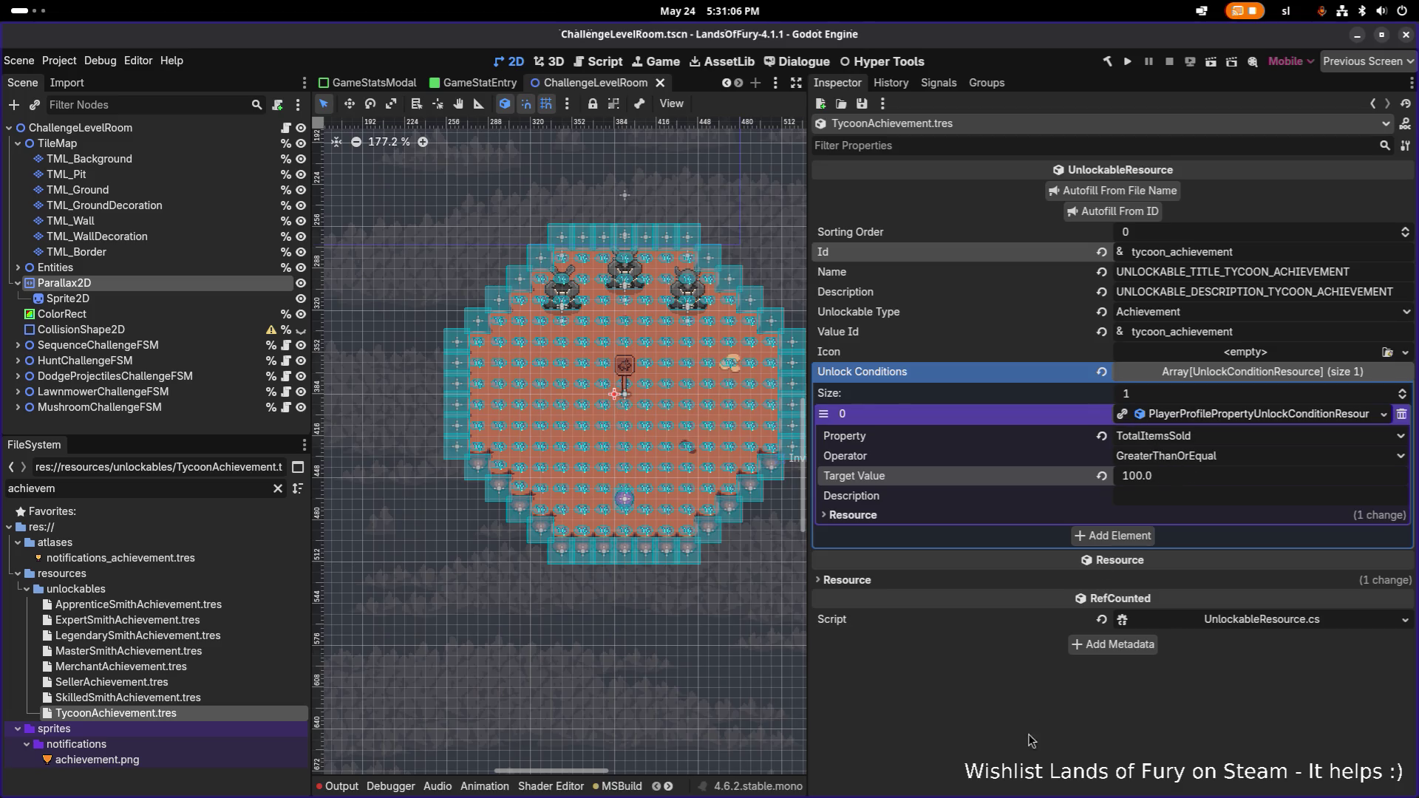
- Save, then duplicate TycoonAchievement.tres as CaringAchievement.tres
key("ctrl+s")
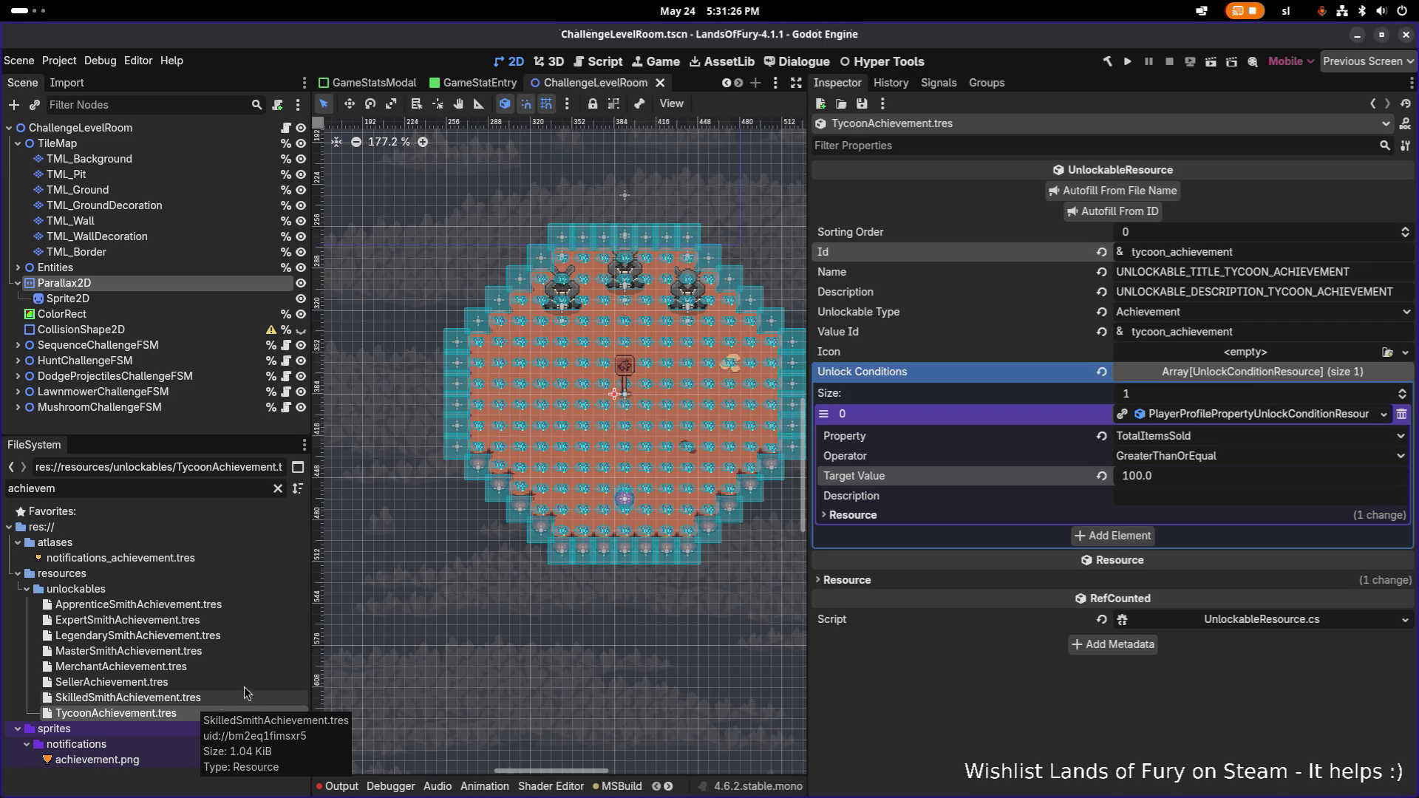
left_click(221, 708)
key("ctrl+d")
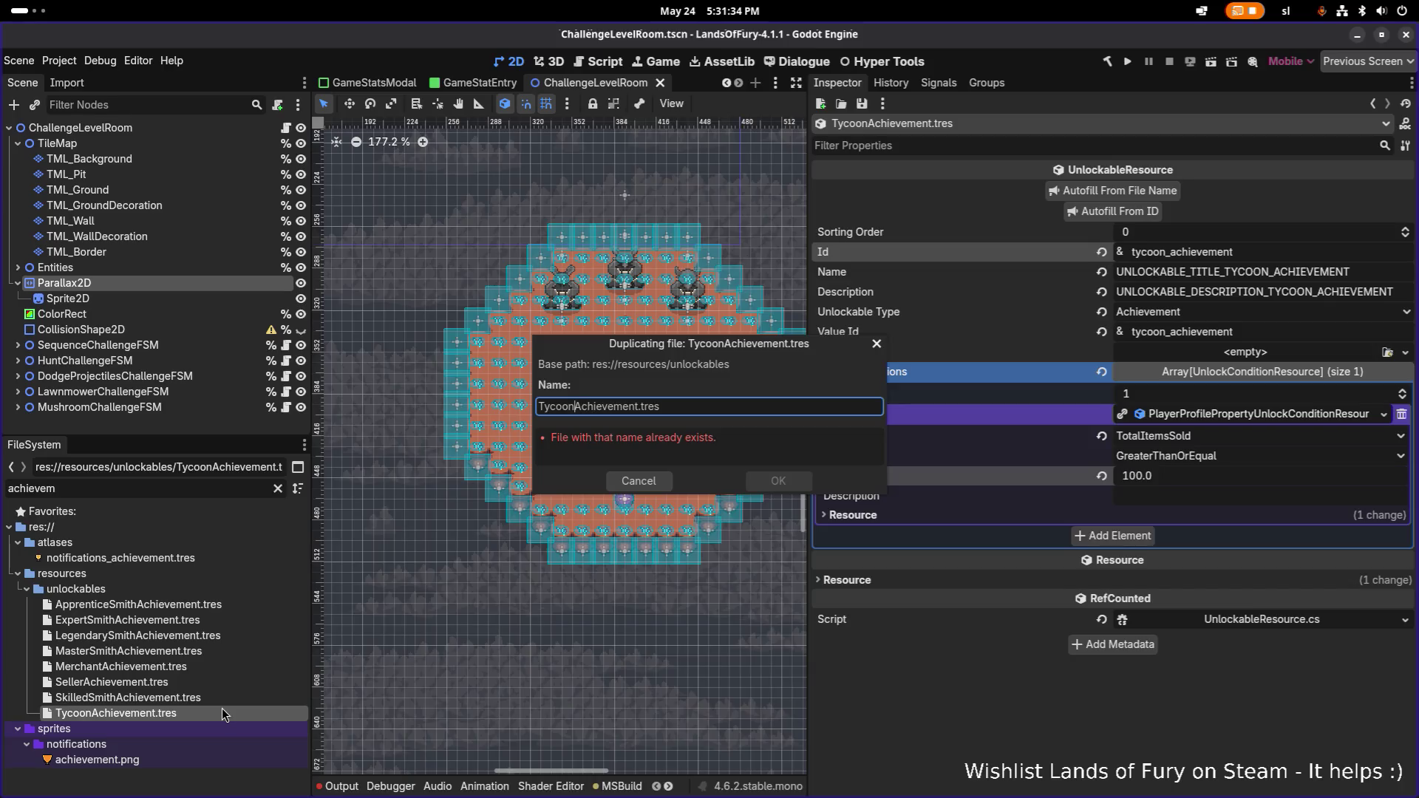
type("Caring")
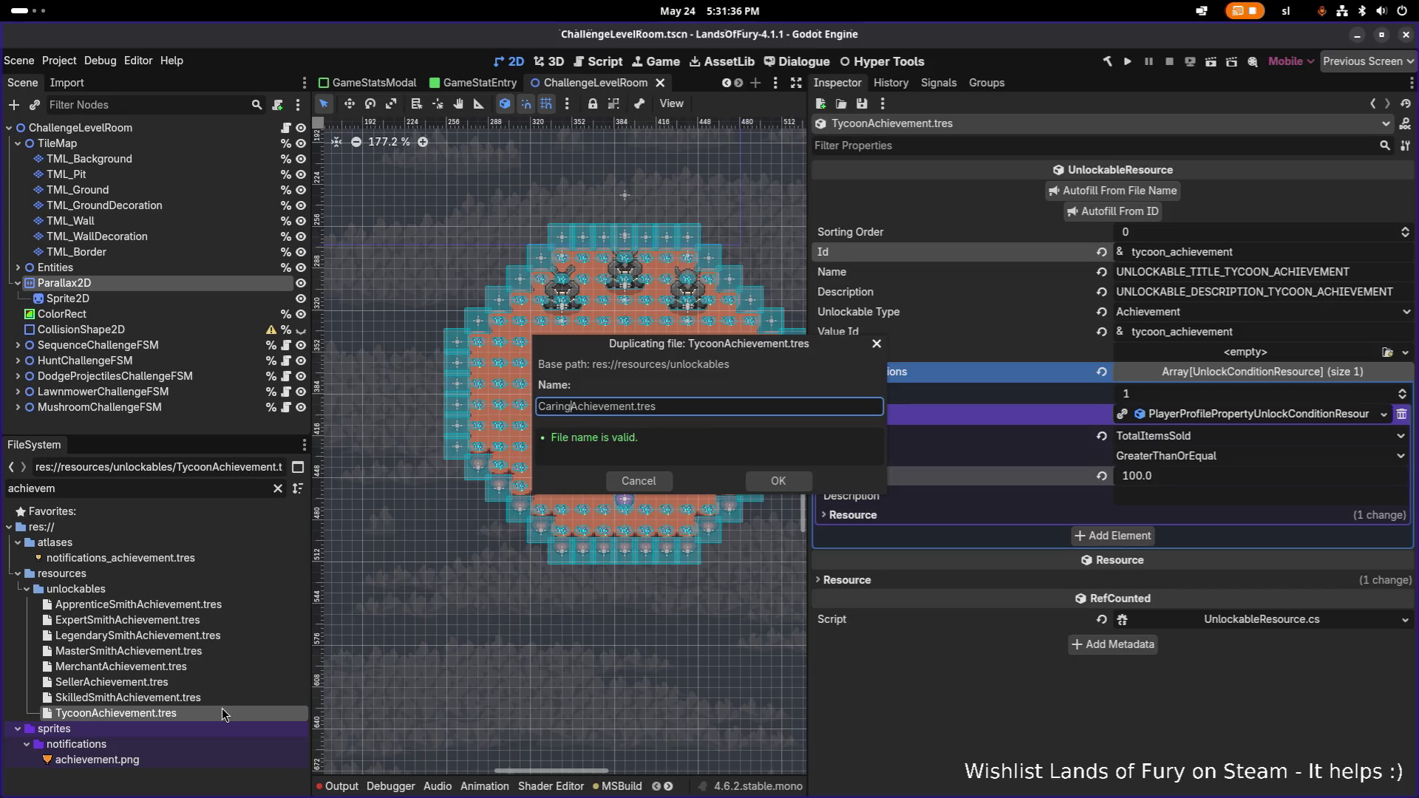
key("Return")
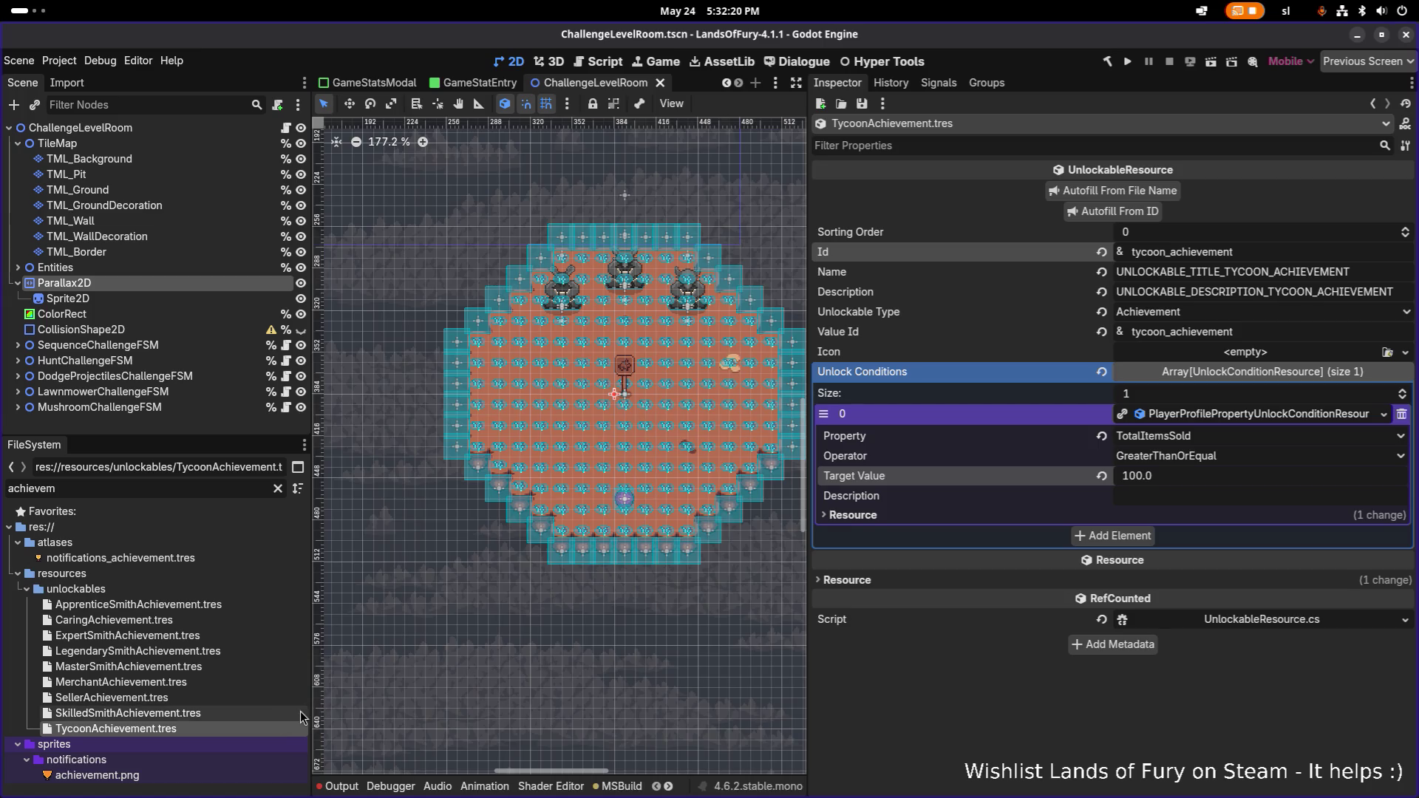
- View ApprenticeSmithAchievement.tres's craft-count condition and filter FileSystem by 'smith'
left_click(156, 635)
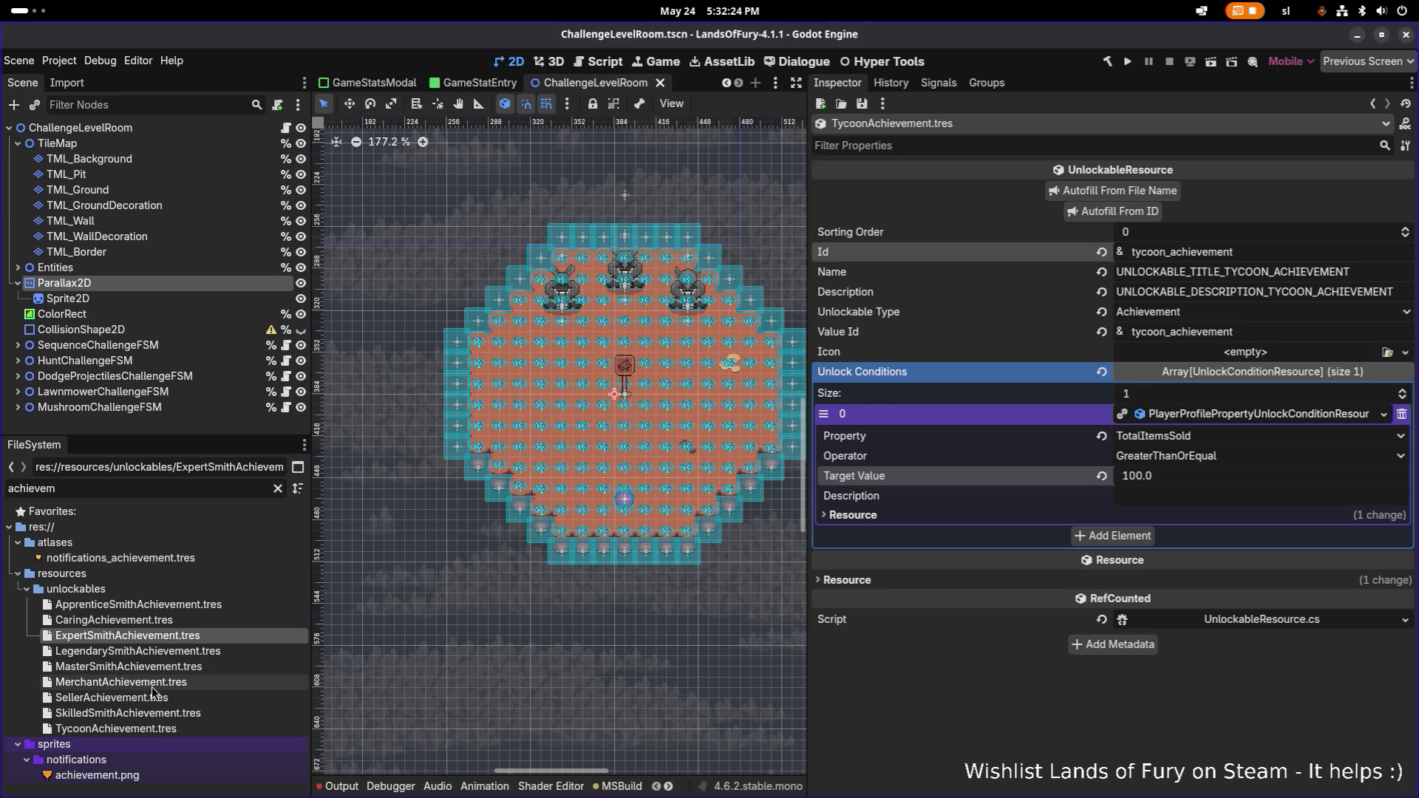
left_click(192, 608)
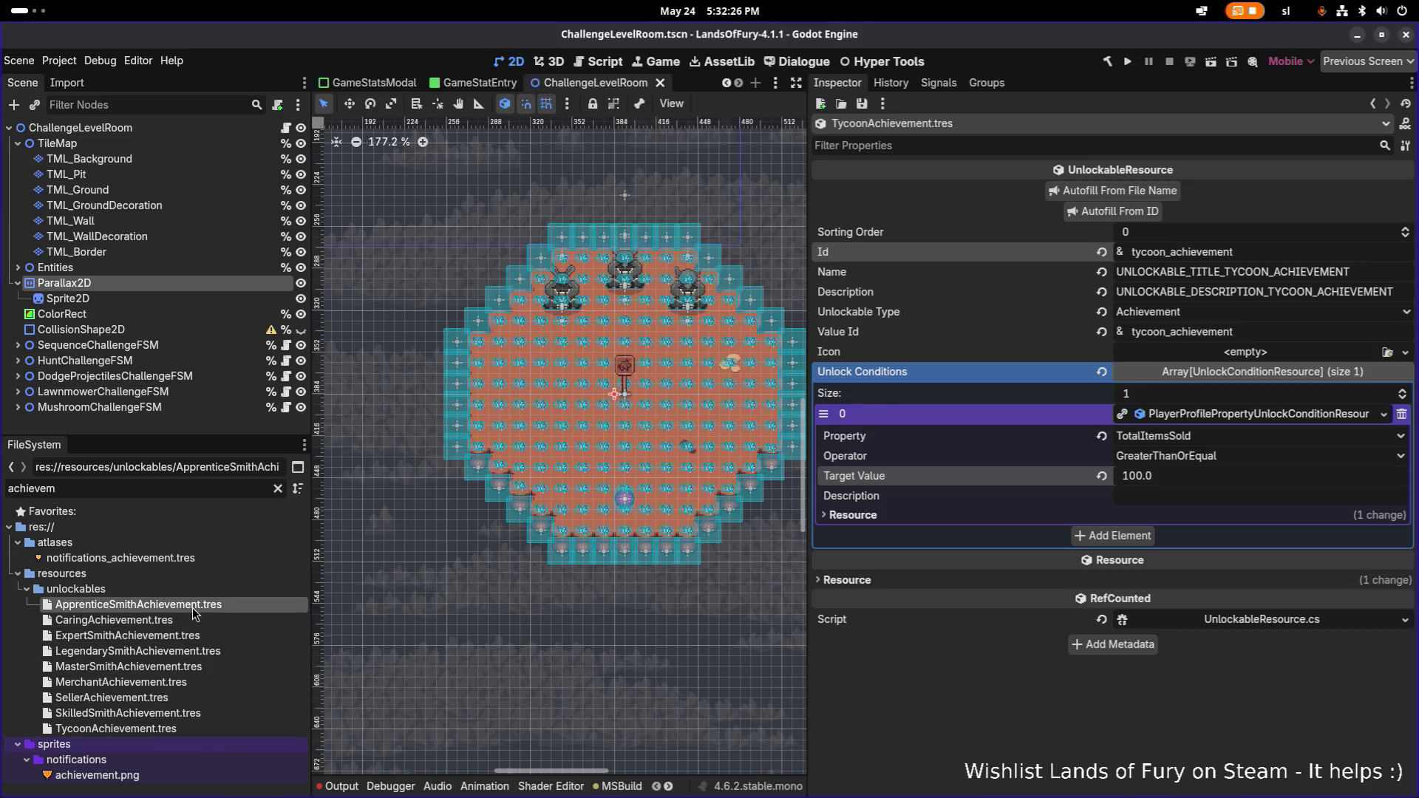
left_click(1233, 419)
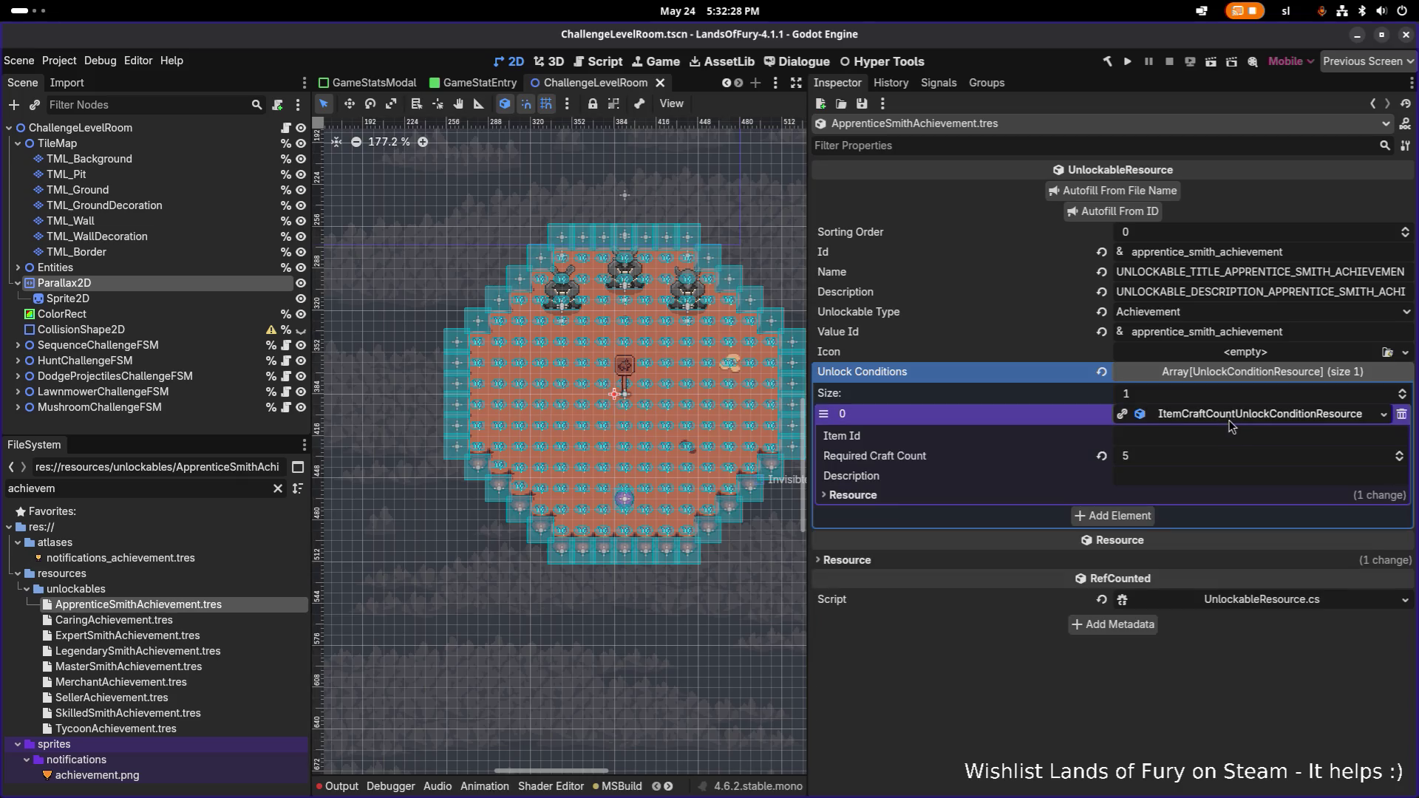
left_click(1231, 417)
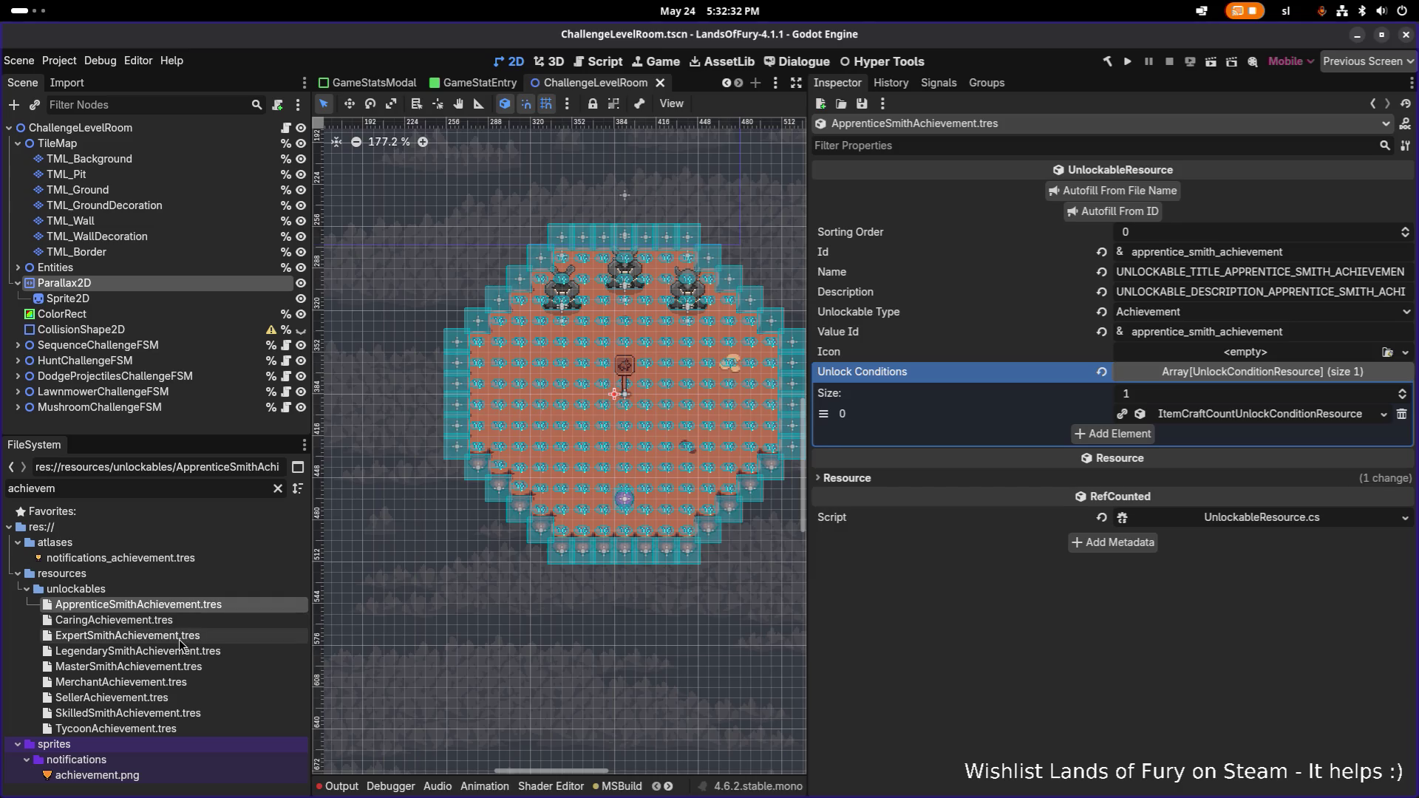
double_click(211, 490)
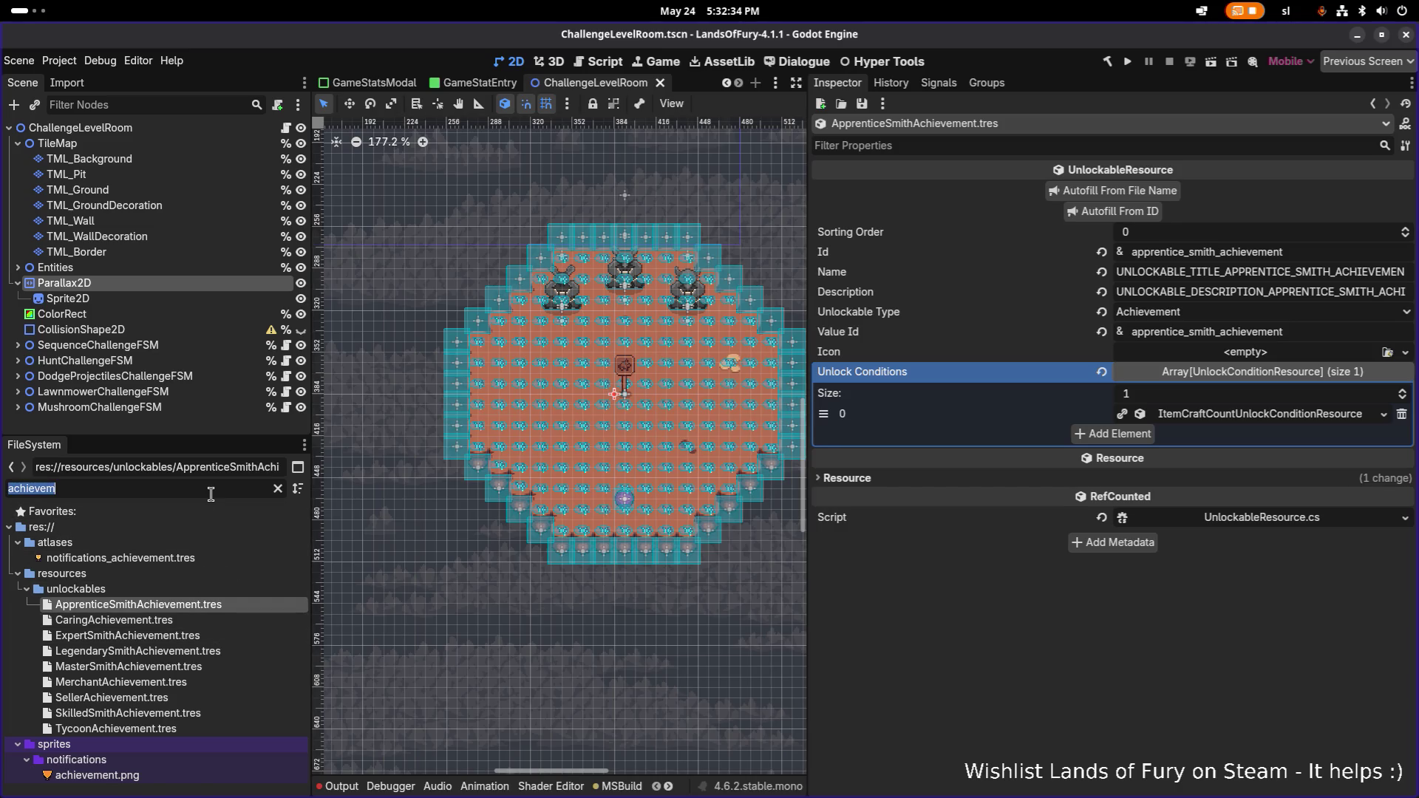
type("smith")
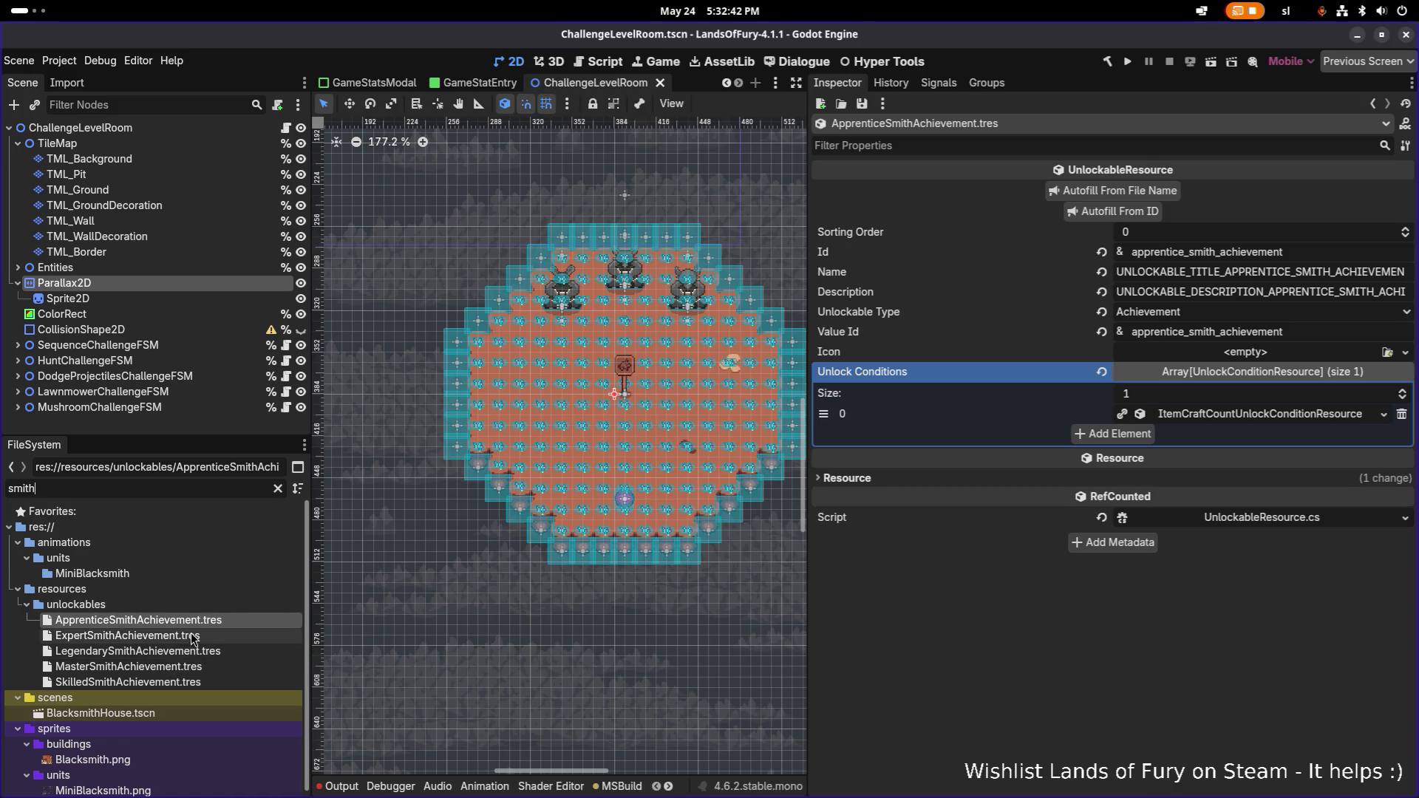
- Set SkilledSmithAchievement's sorting order to 10 and save
left_click(170, 683)
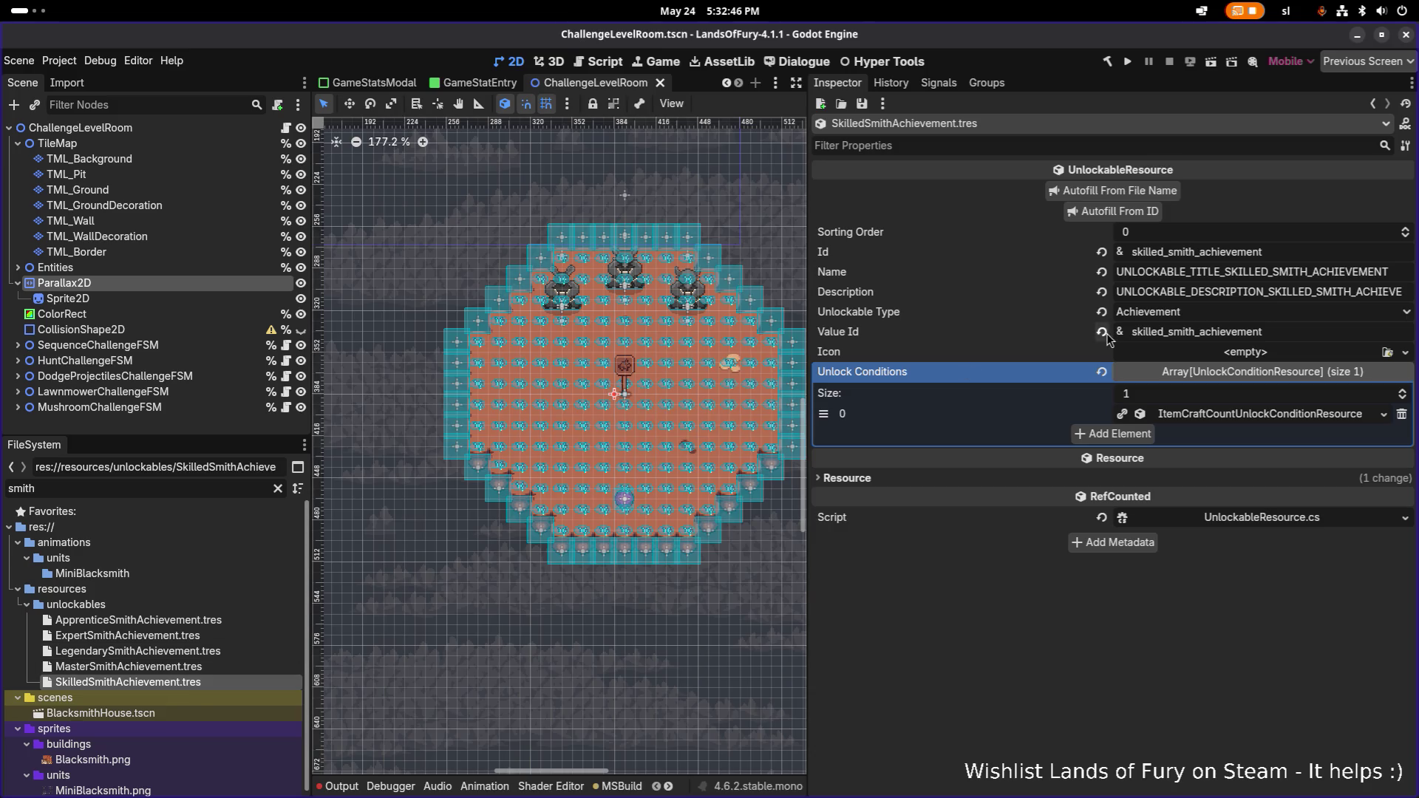
left_click(1207, 416)
left_click(1207, 415)
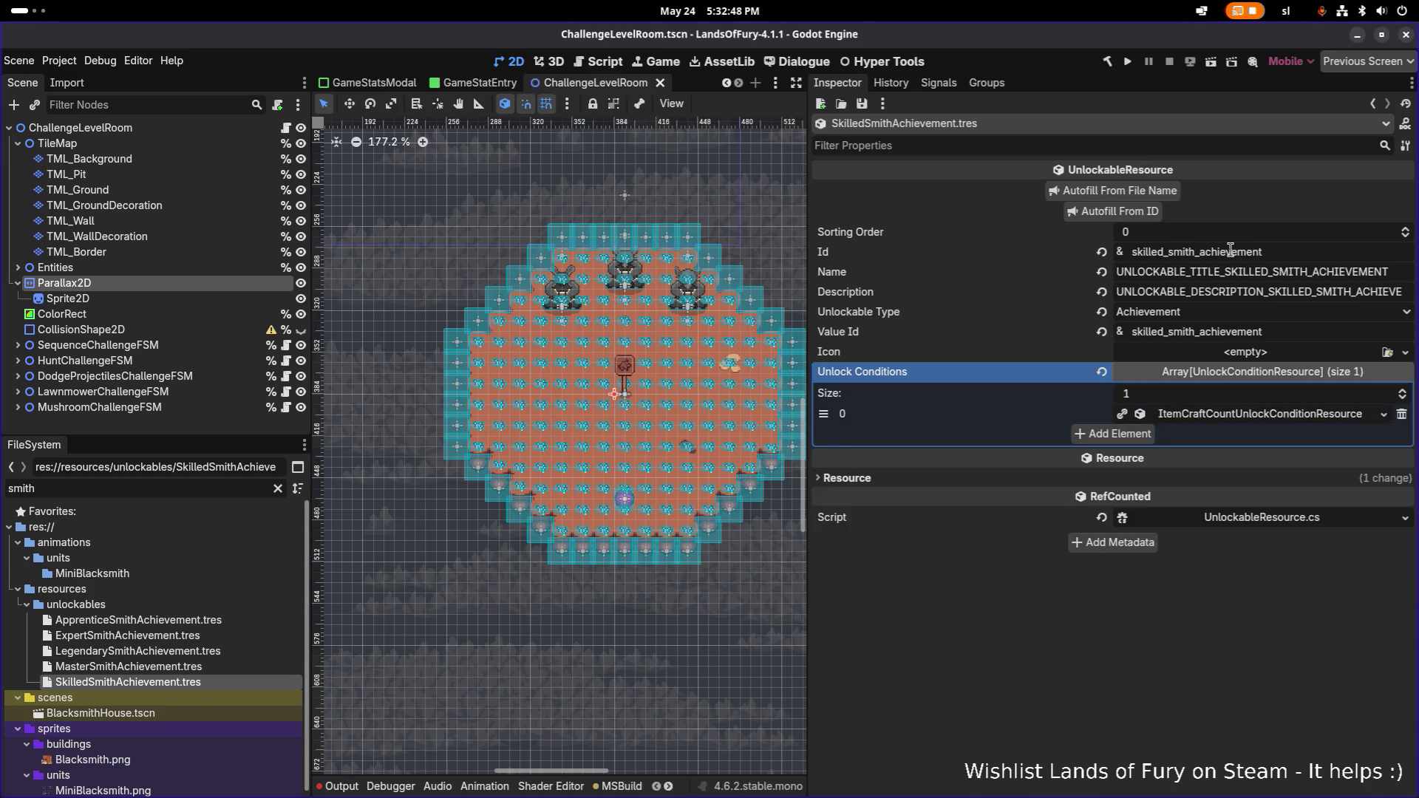
left_click(1188, 237)
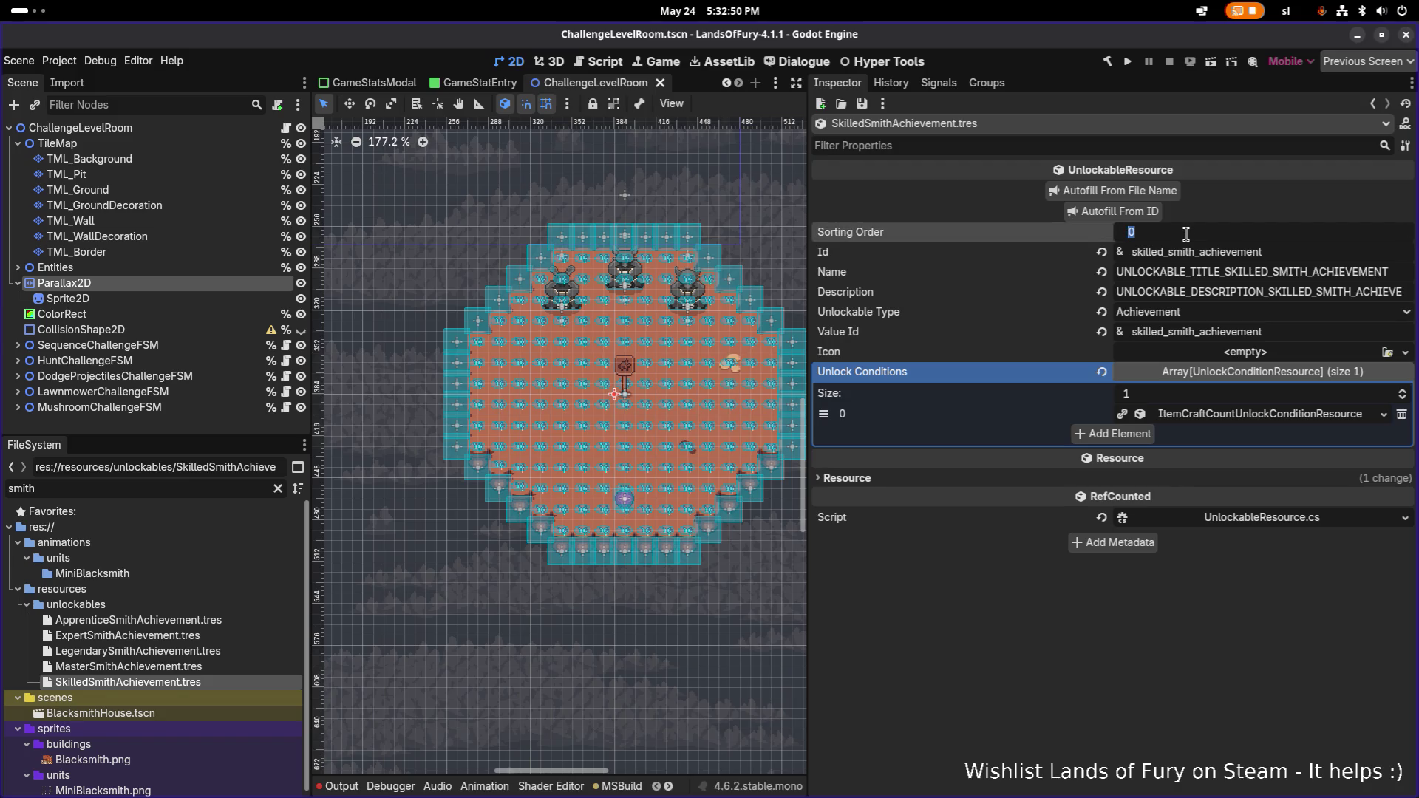
type("10")
key("Return")
key("ctrl+s")
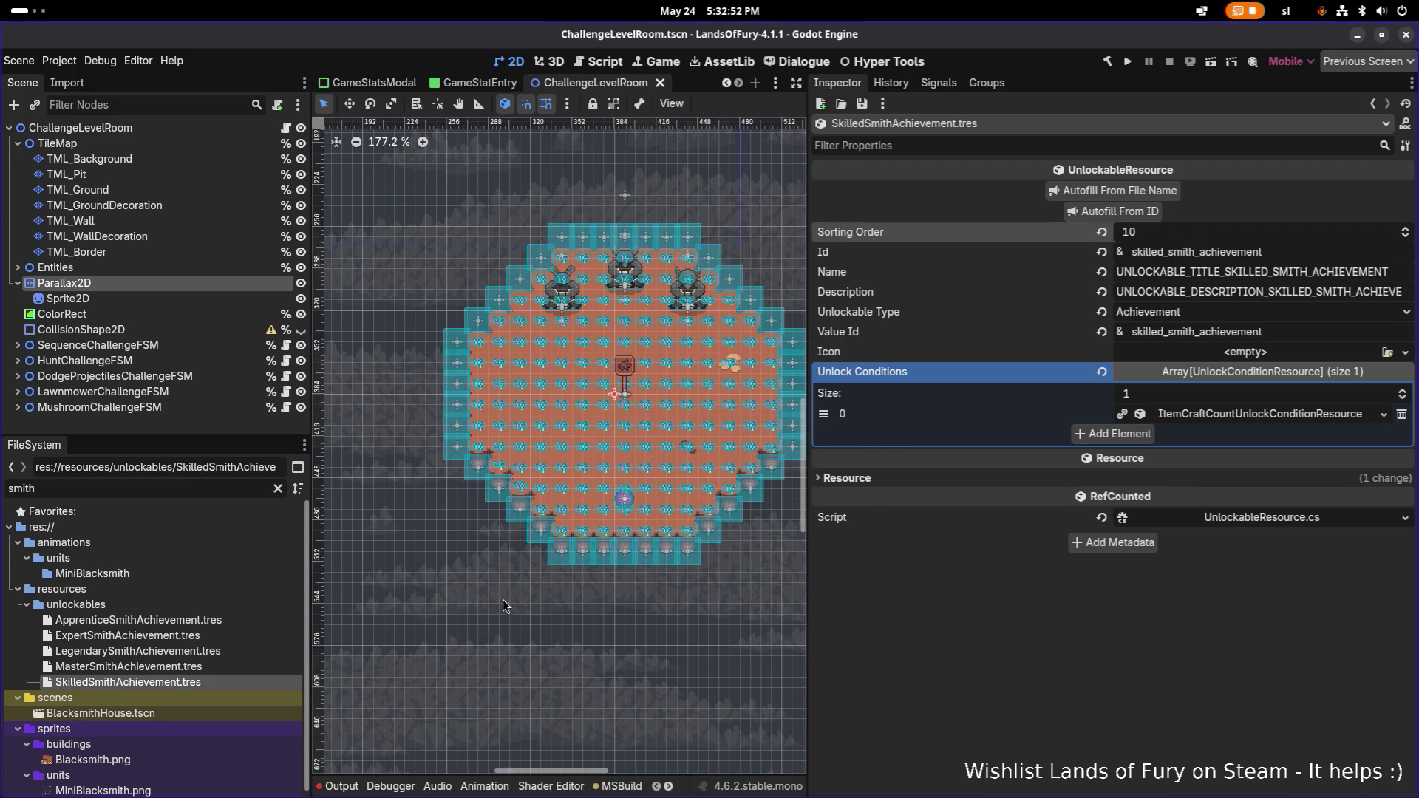
- Set ExpertSmithAchievement's sorting order to 20 and save
left_click(218, 637)
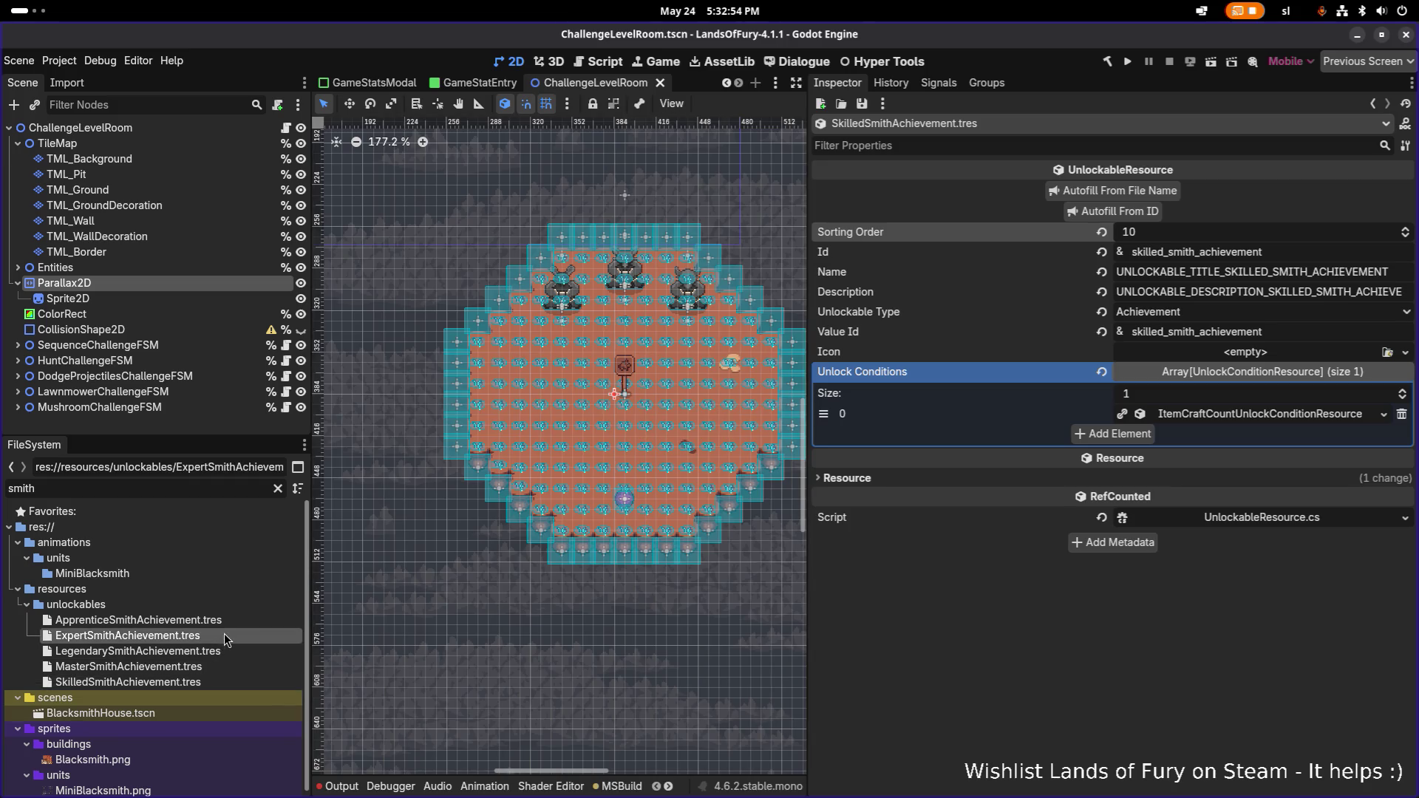
left_click(1185, 234)
type("20")
key("Return")
key("ctrl+s")
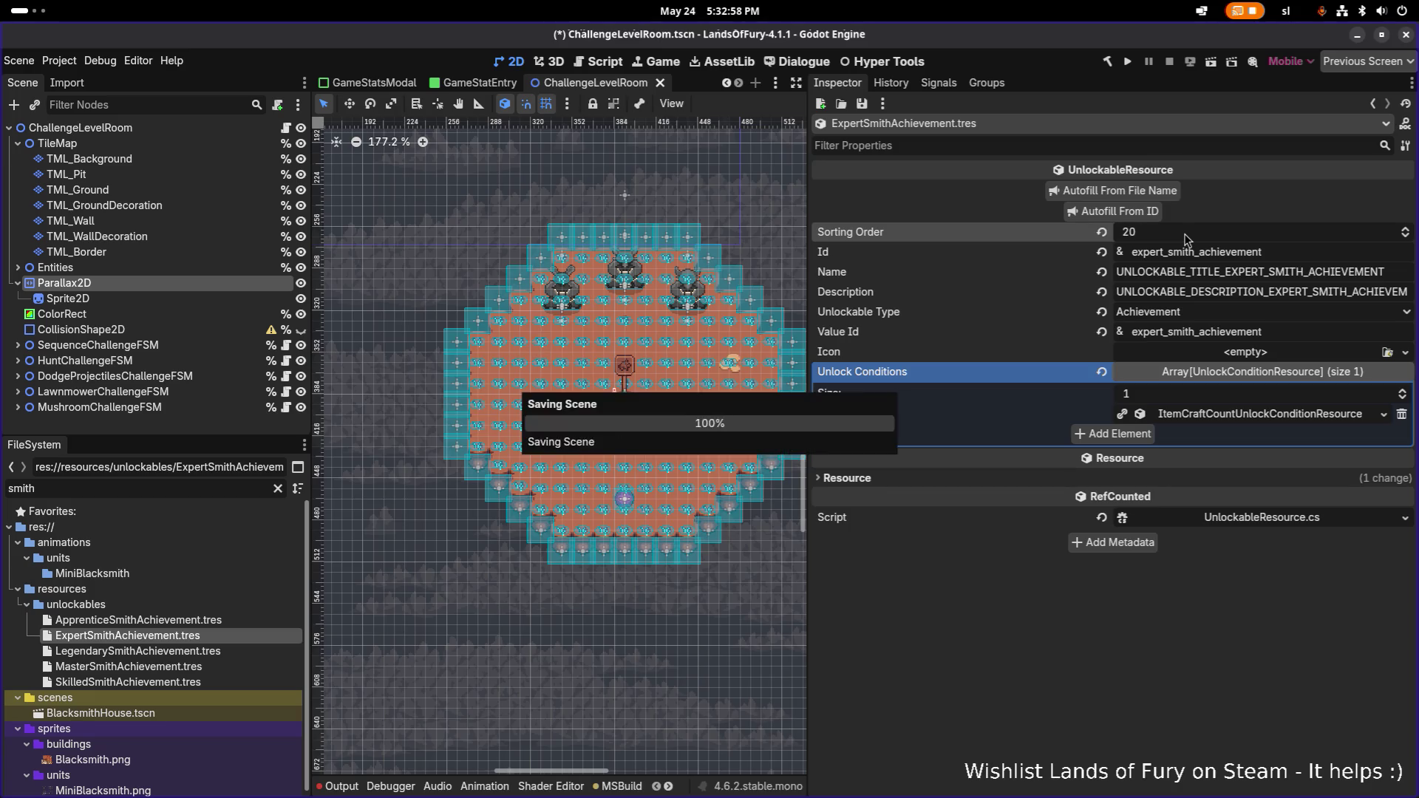
- Review the craft-count conditions across the Legendary, Master, Apprentice, Skilled and Expert smith achievements
left_click(204, 652)
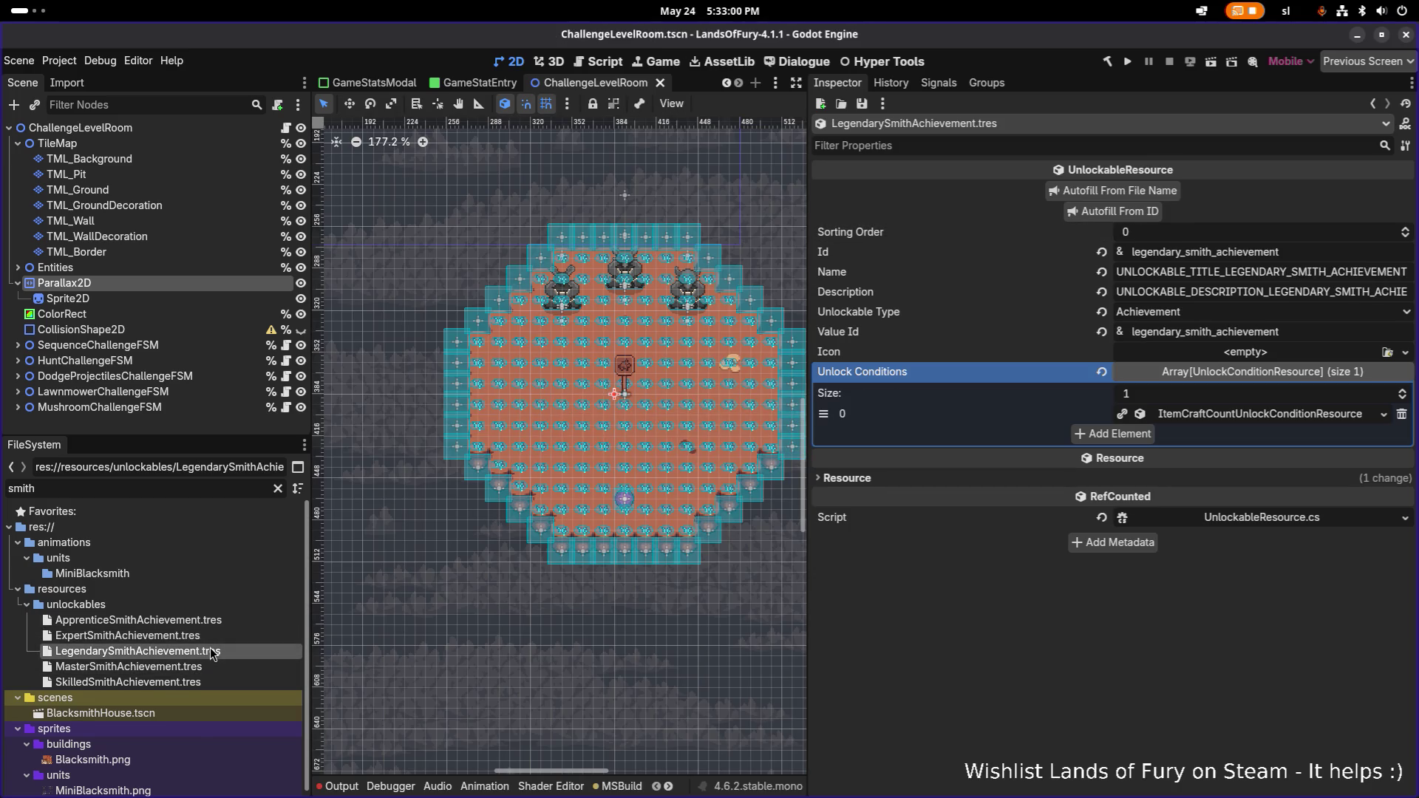
left_click(207, 667)
left_click(204, 651)
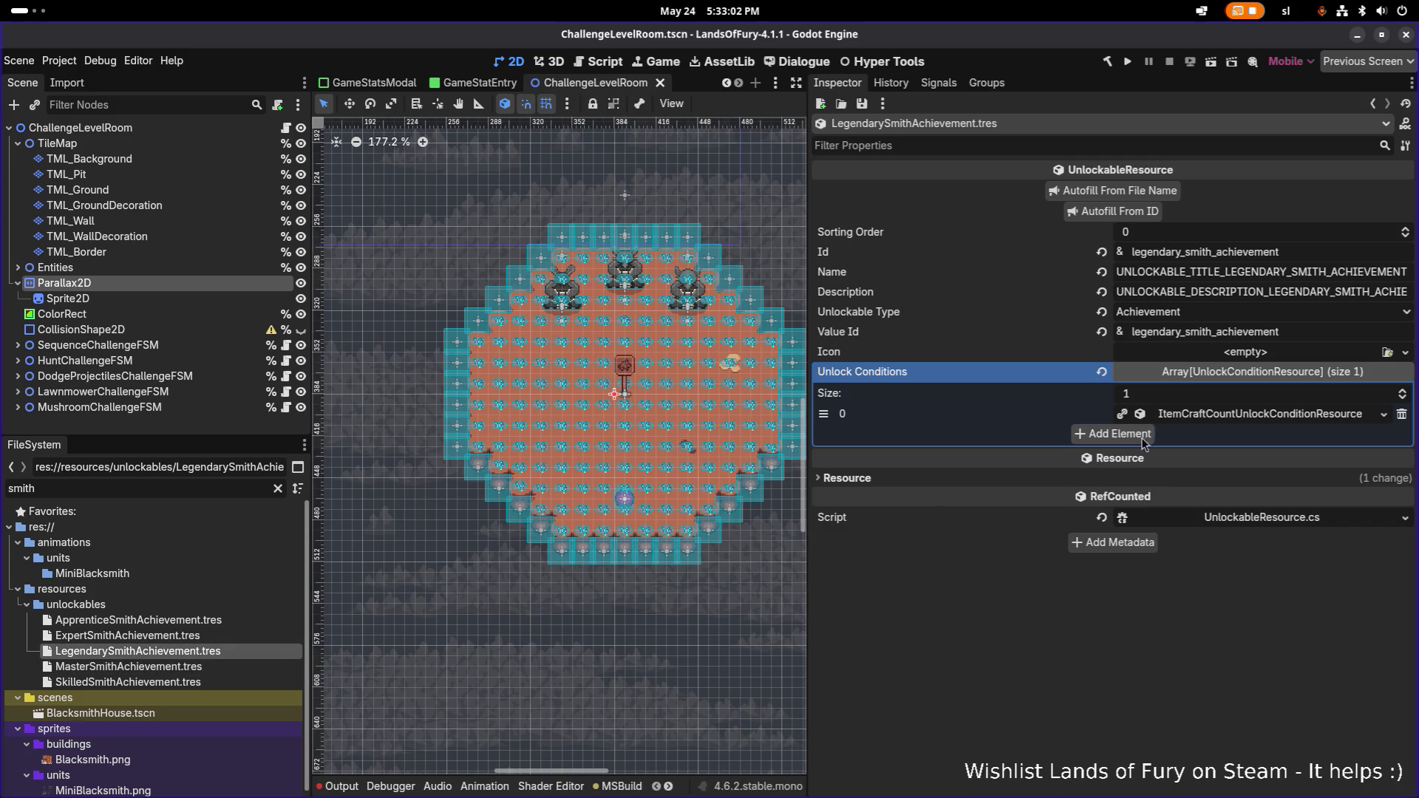
left_click(1198, 416)
left_click(214, 667)
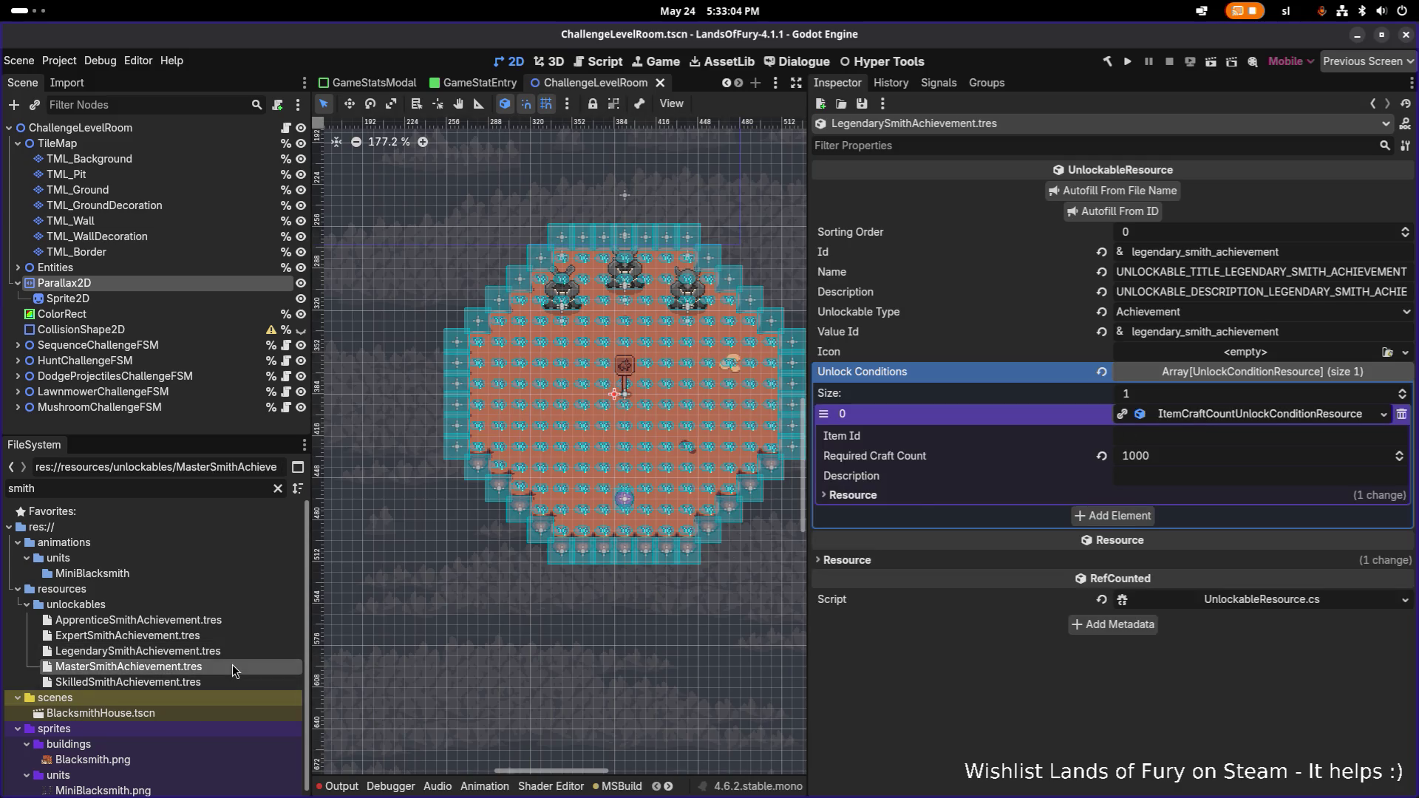
left_click(1175, 415)
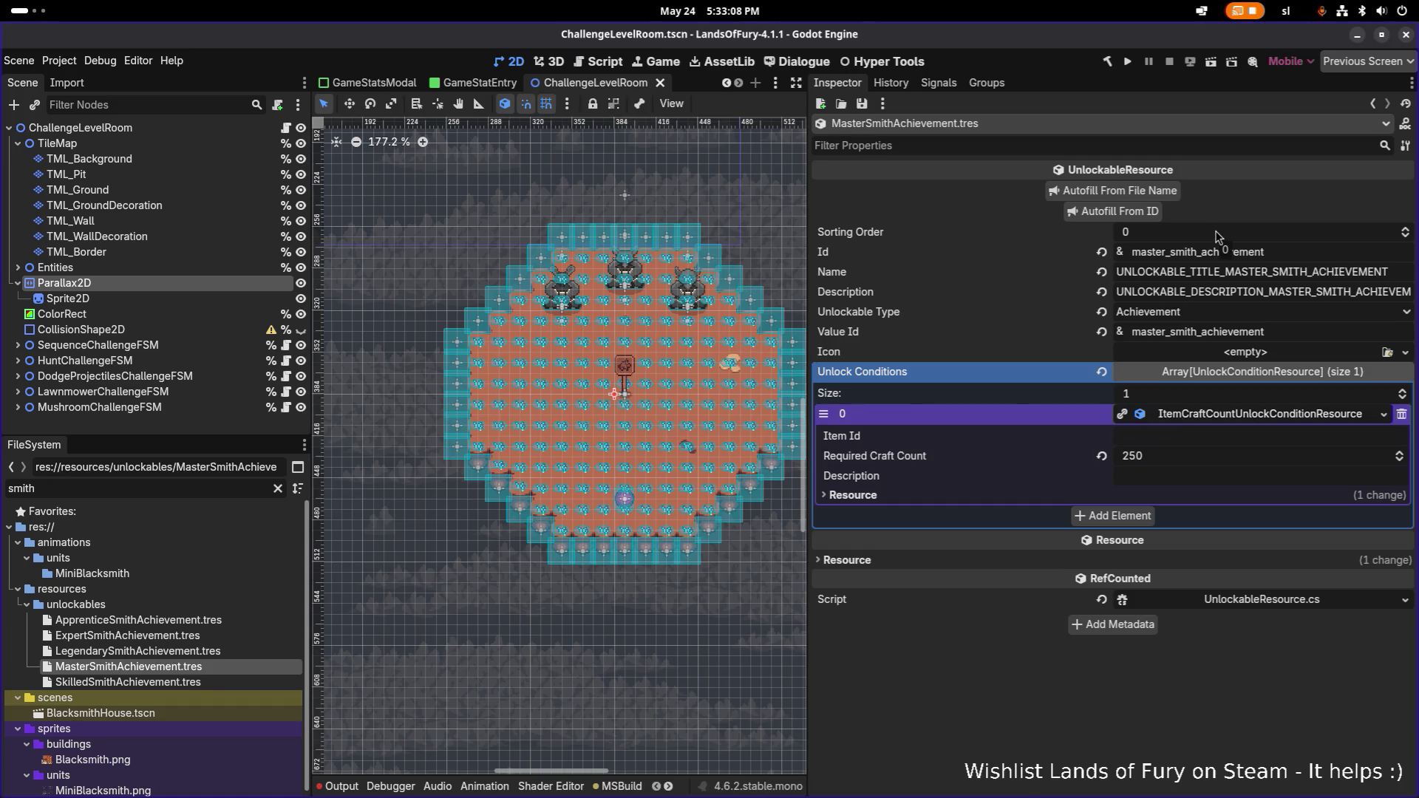
left_click(190, 621)
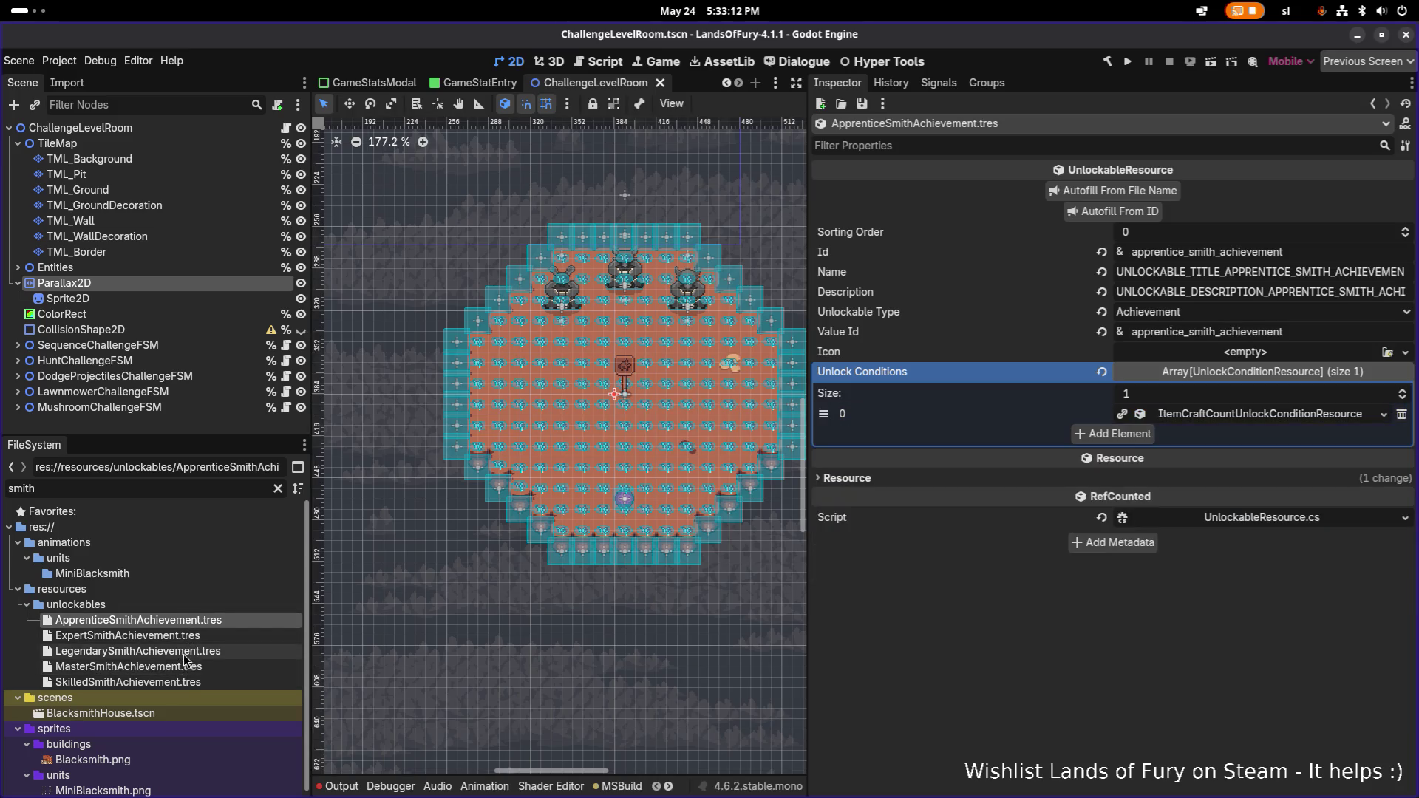
left_click(170, 684)
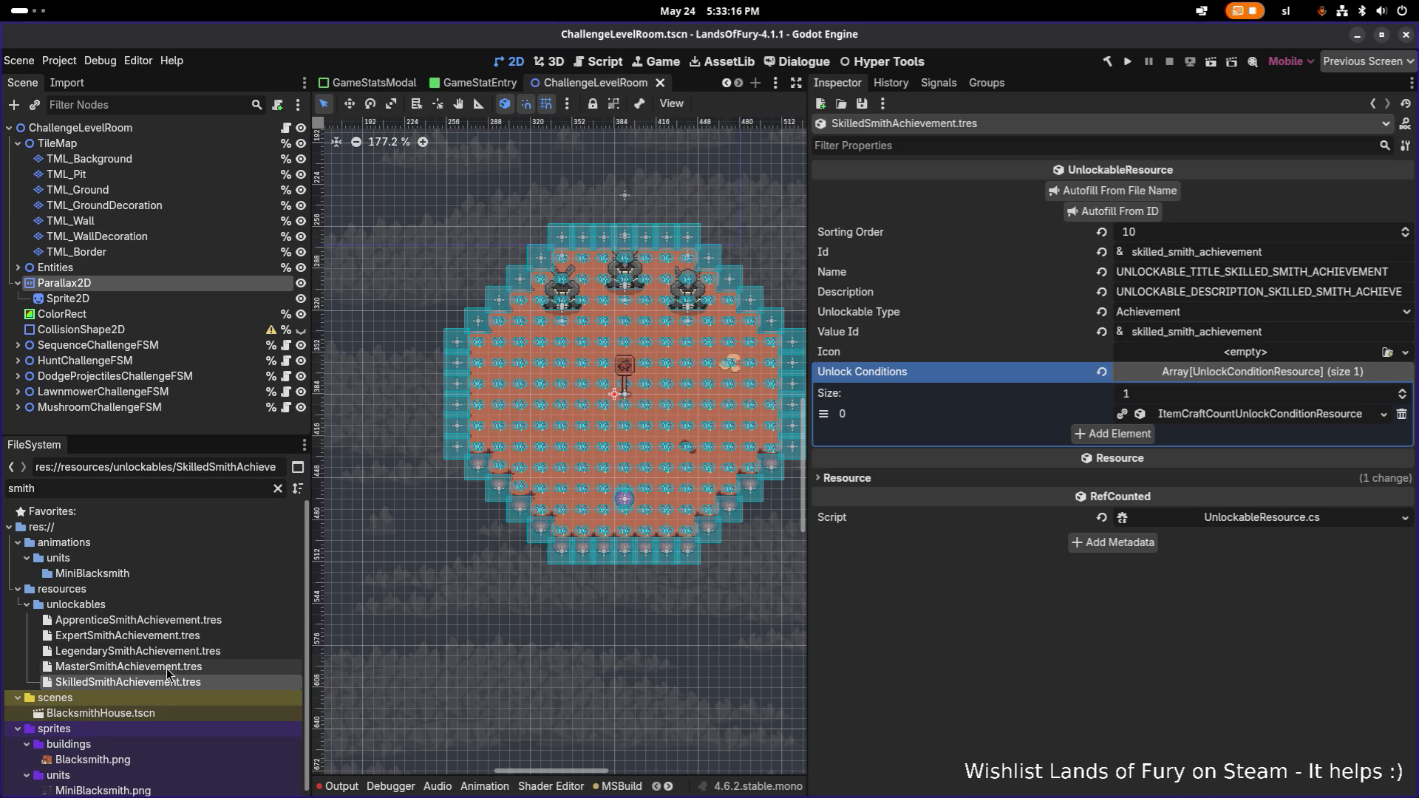
left_click(170, 636)
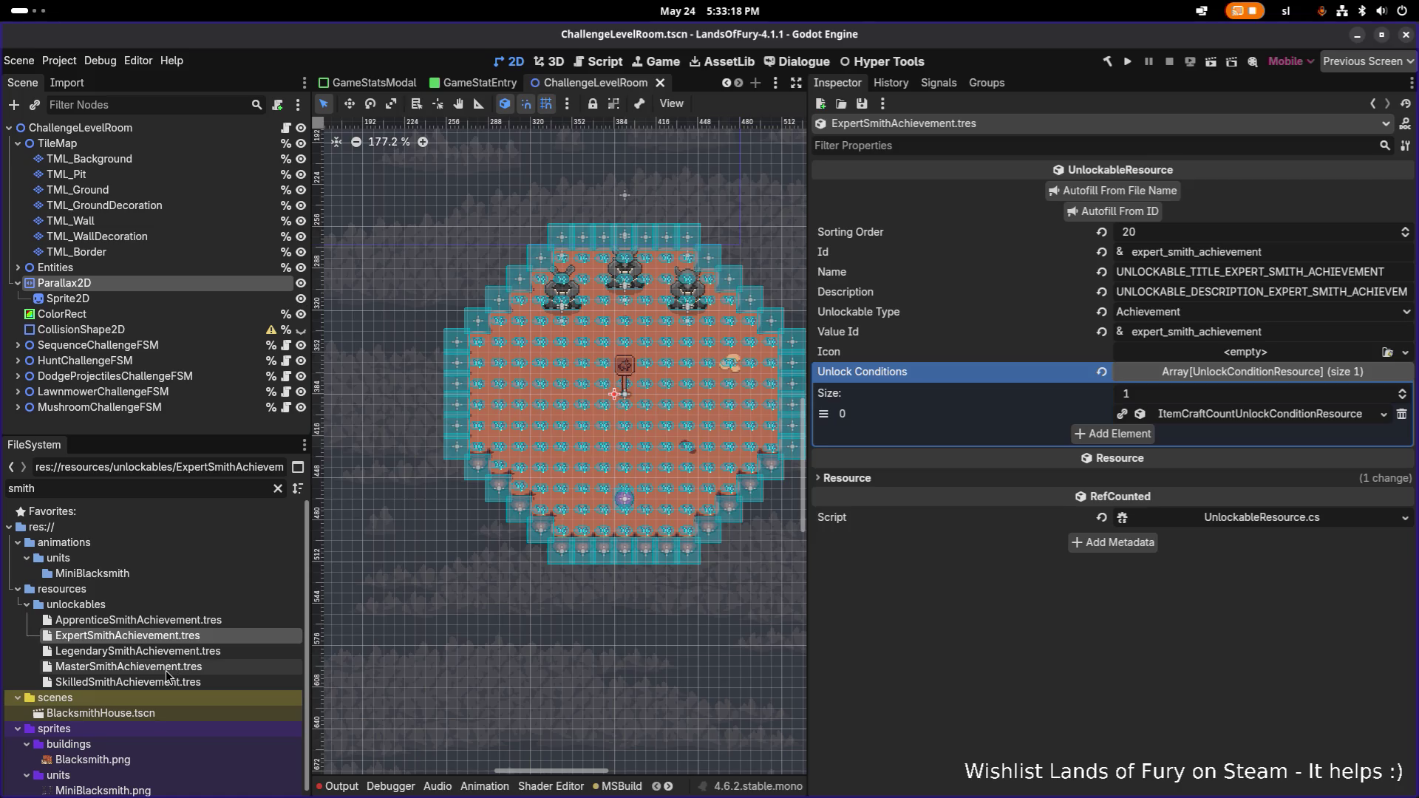
- Set MasterSmithAchievement's sorting order to 30 and save
left_click(170, 669)
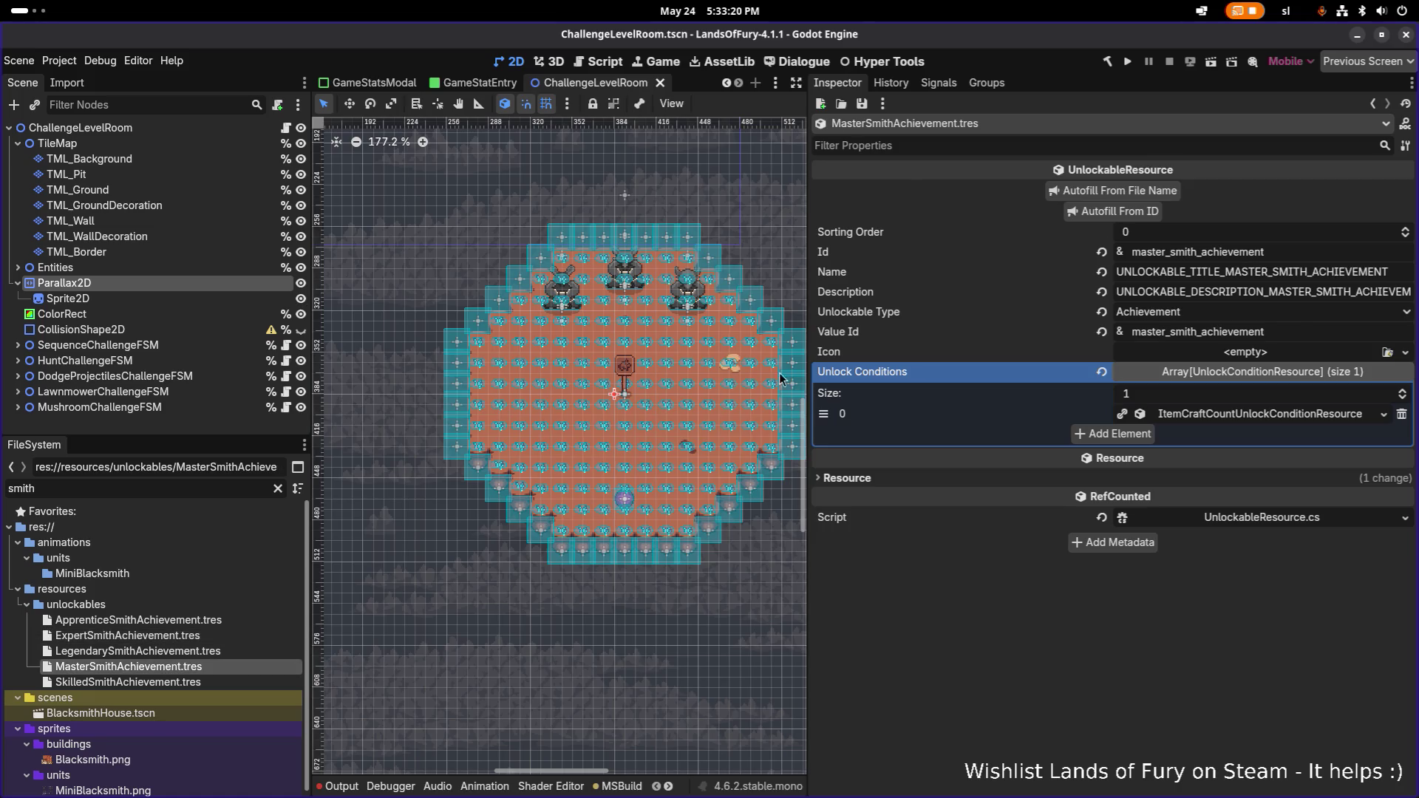
left_click(1159, 234)
type("30")
key("Return")
key("ctrl+s")
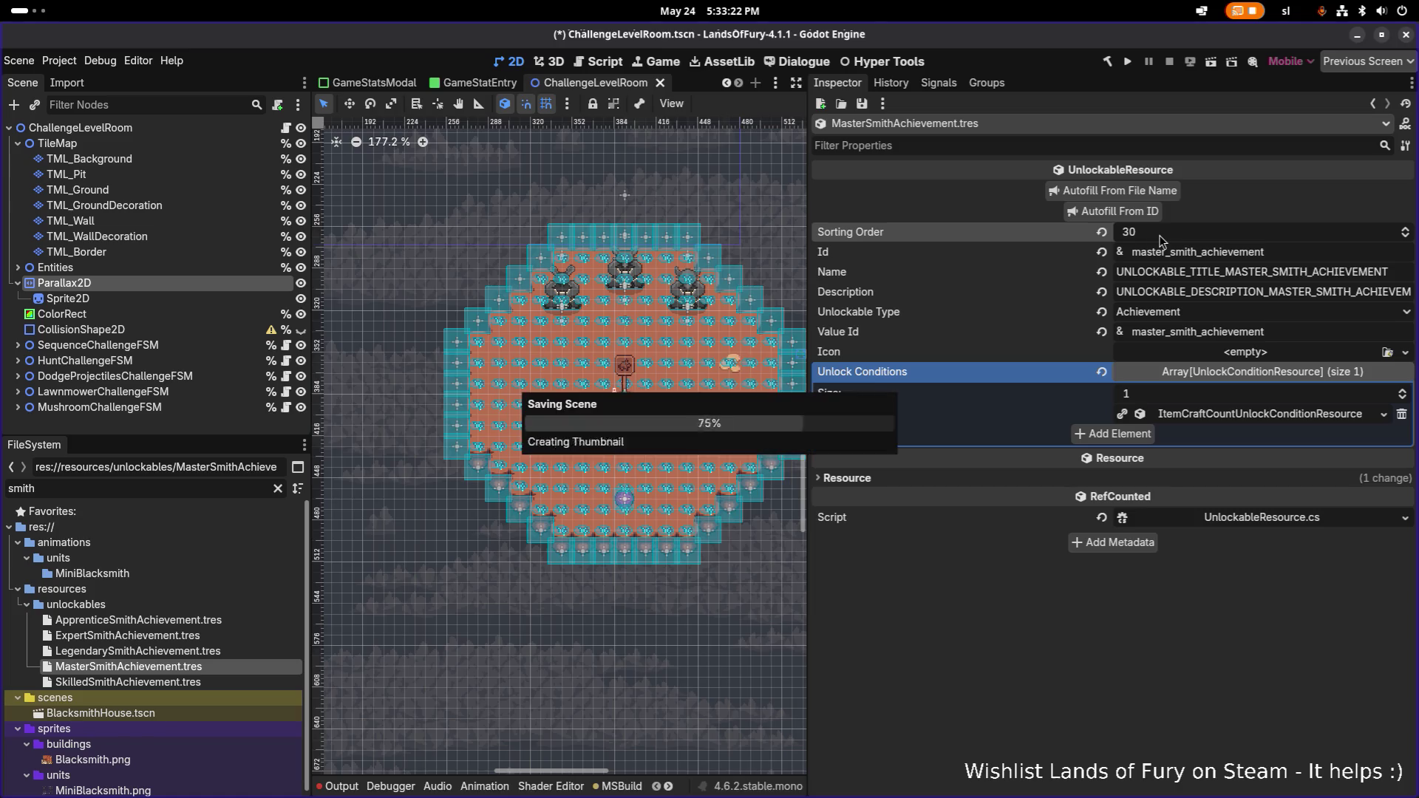
- Set LegendarySmithAchievement's sorting order to 40 and save
left_click(212, 655)
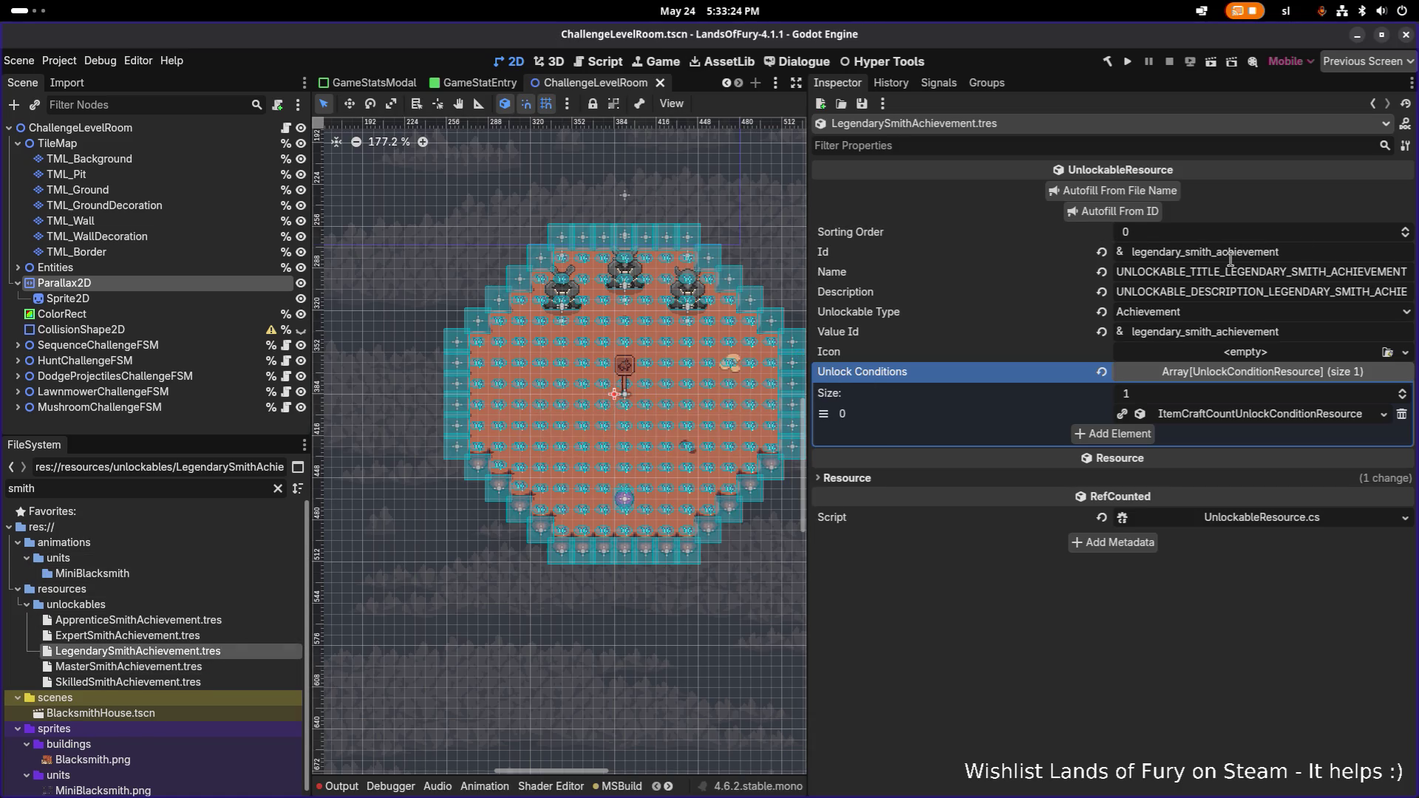
left_click(1280, 235)
type("40")
key("Return")
key("ctrl+s")
- Change the FileSystem filter to 'achiev' to list all achievement resources
left_click(163, 681)
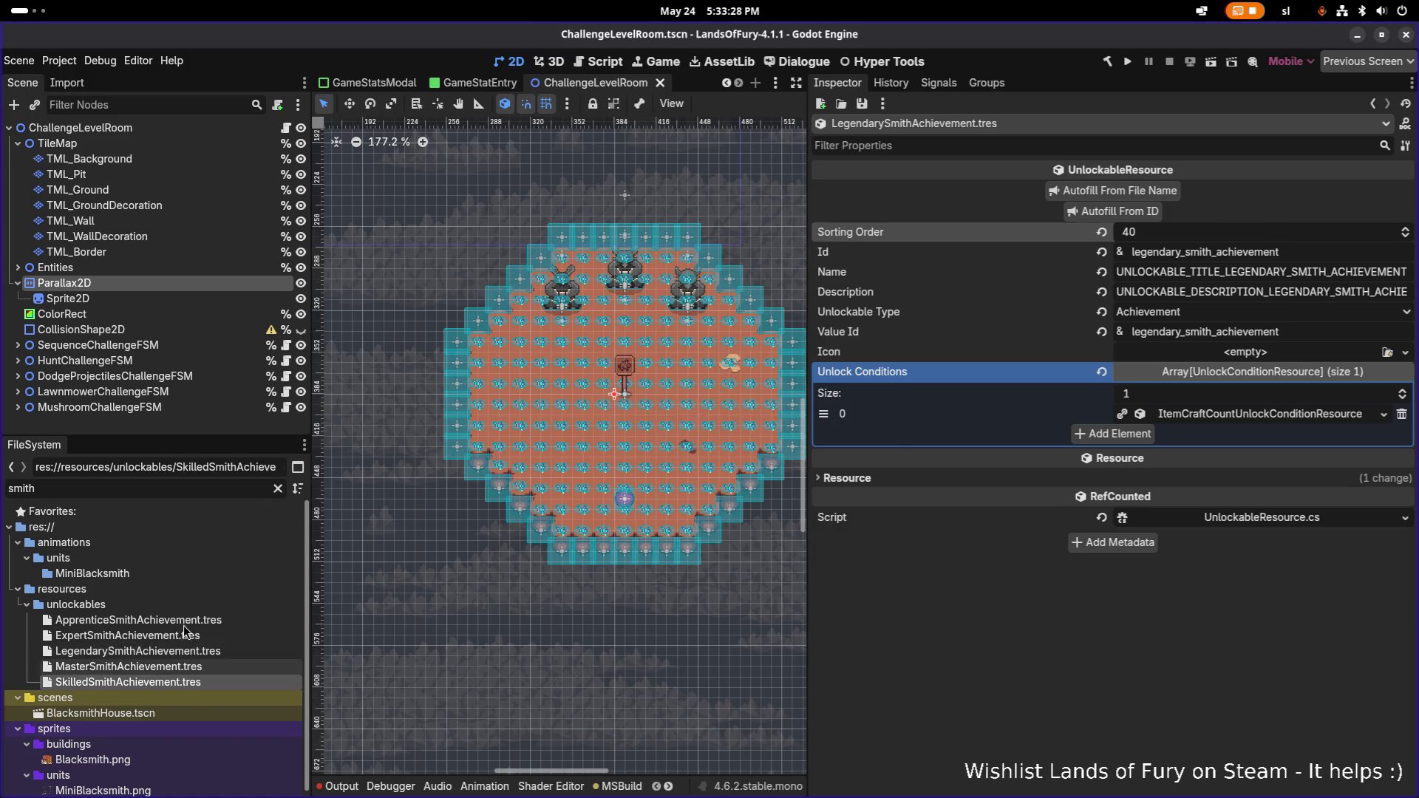
key("ctrl+a")
type("ac")
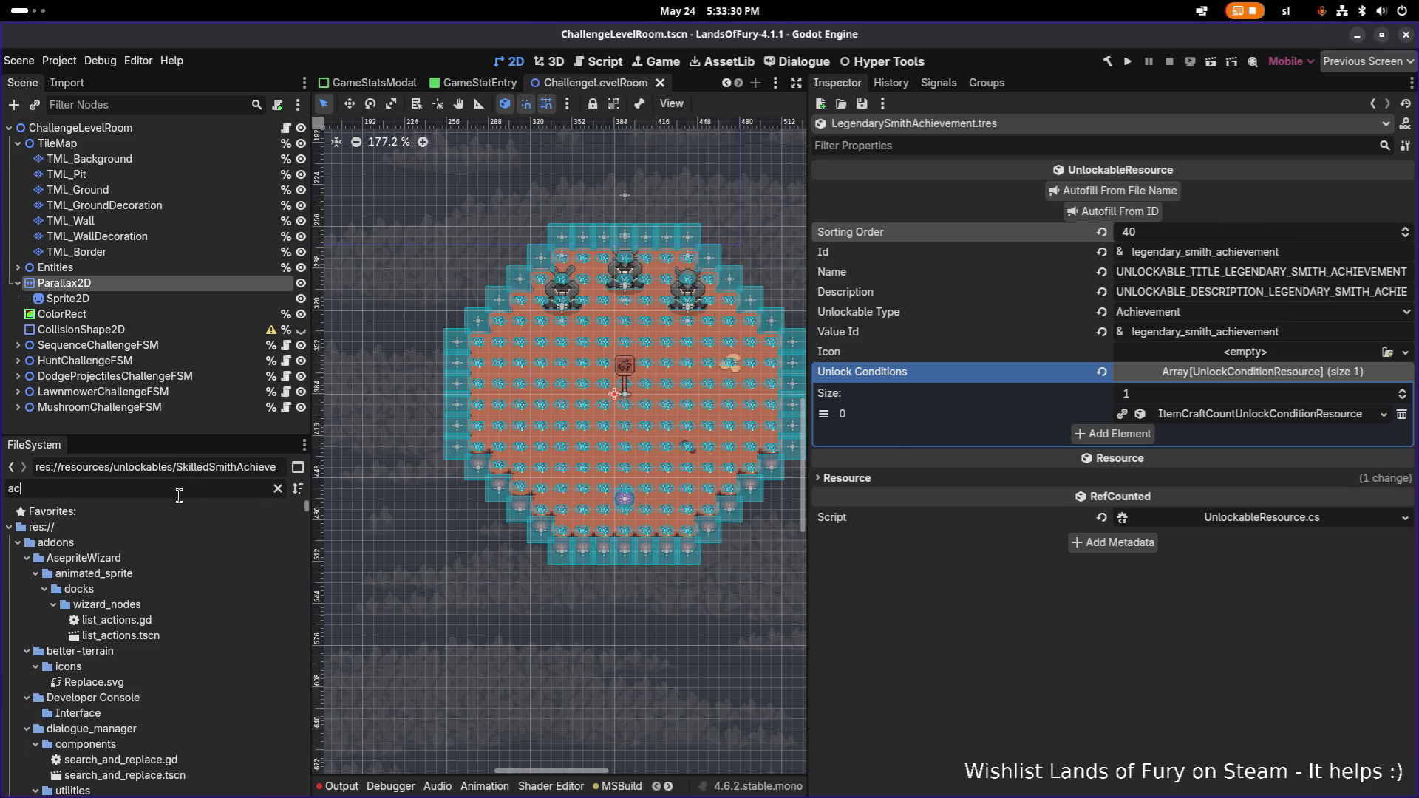
type("hievem")
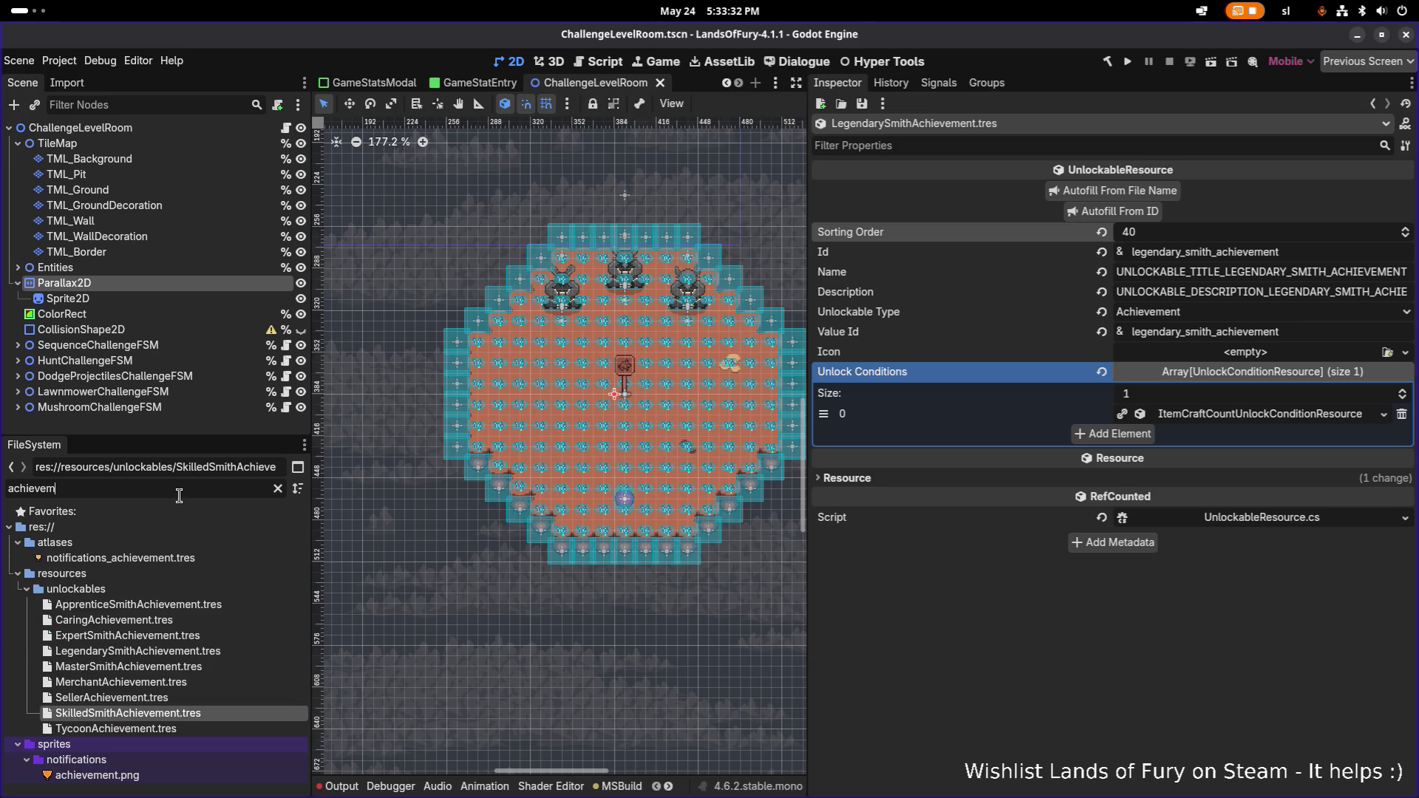
left_click(203, 606)
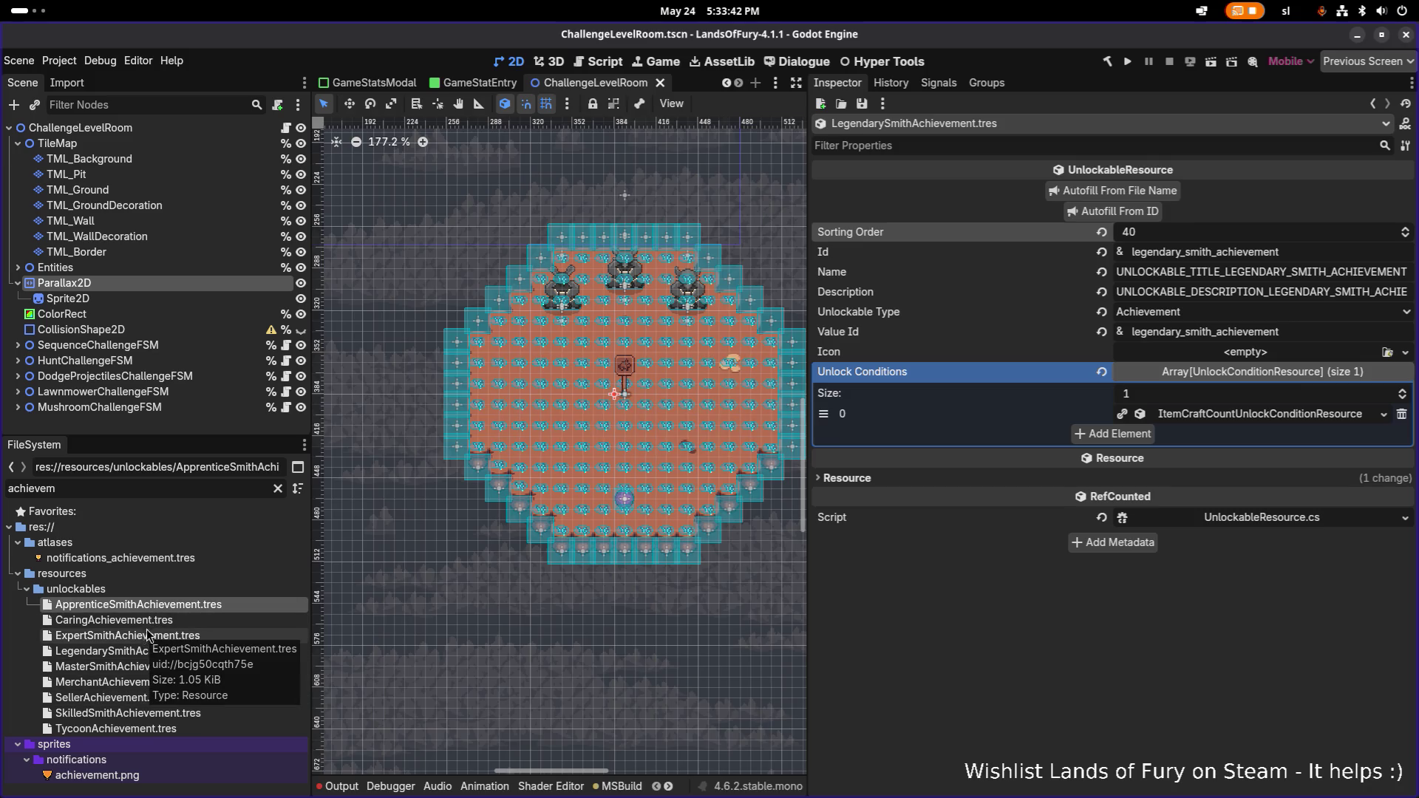
- Set Seller's sorting order to 100 and Merchant's to 110, then save
left_click(153, 701)
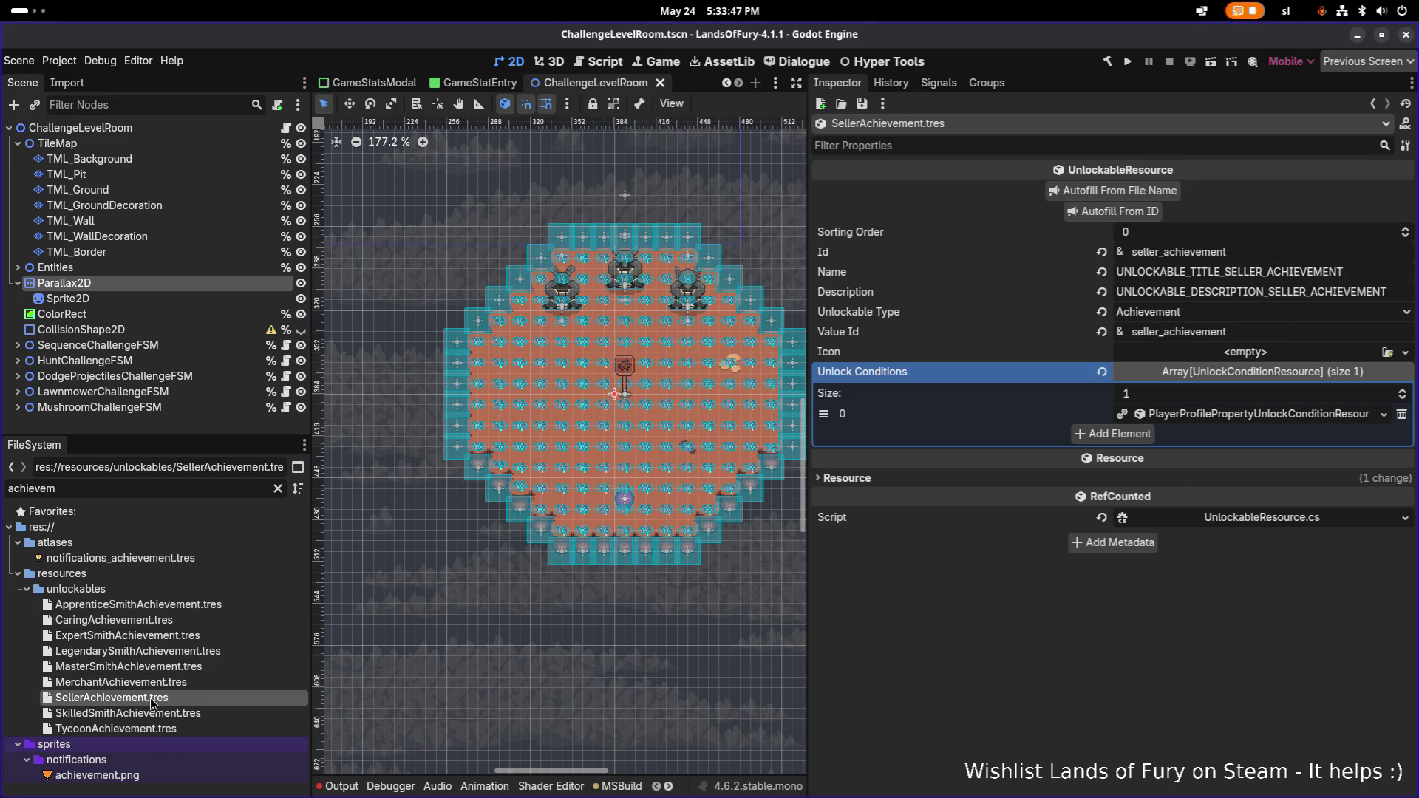
left_click(1189, 238)
type("100")
key("Return")
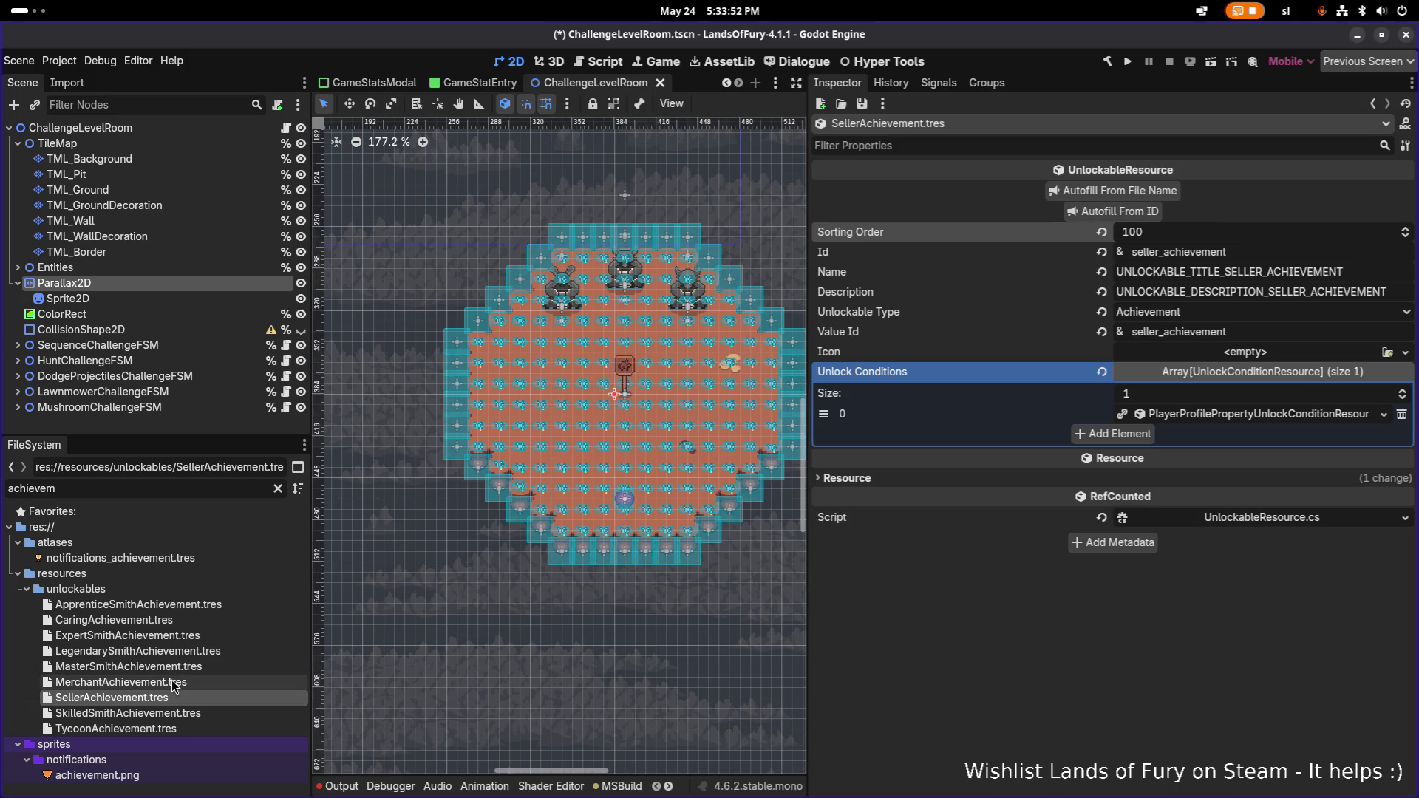
left_click(181, 682)
left_click(1172, 235)
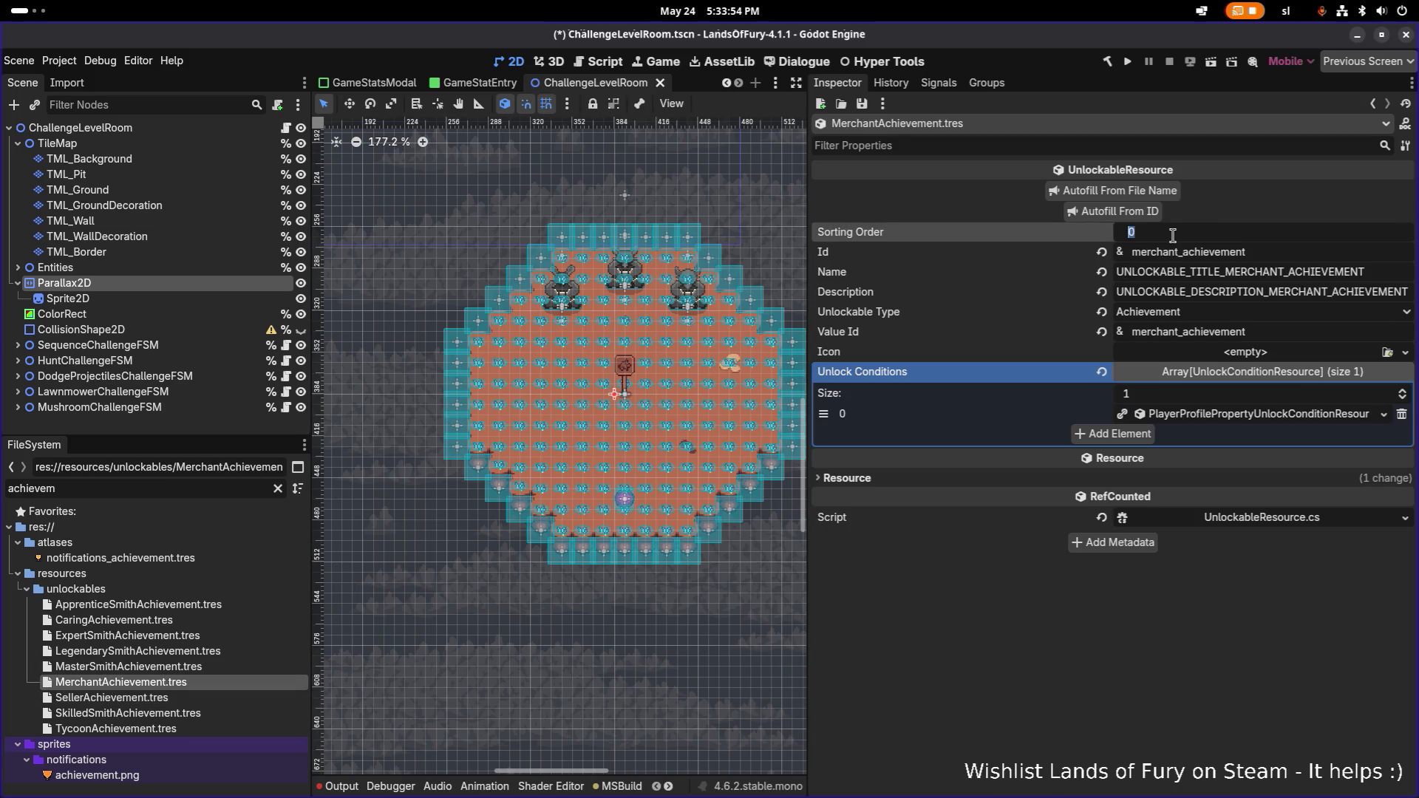
type("110")
key("Return")
key("ctrl+s")
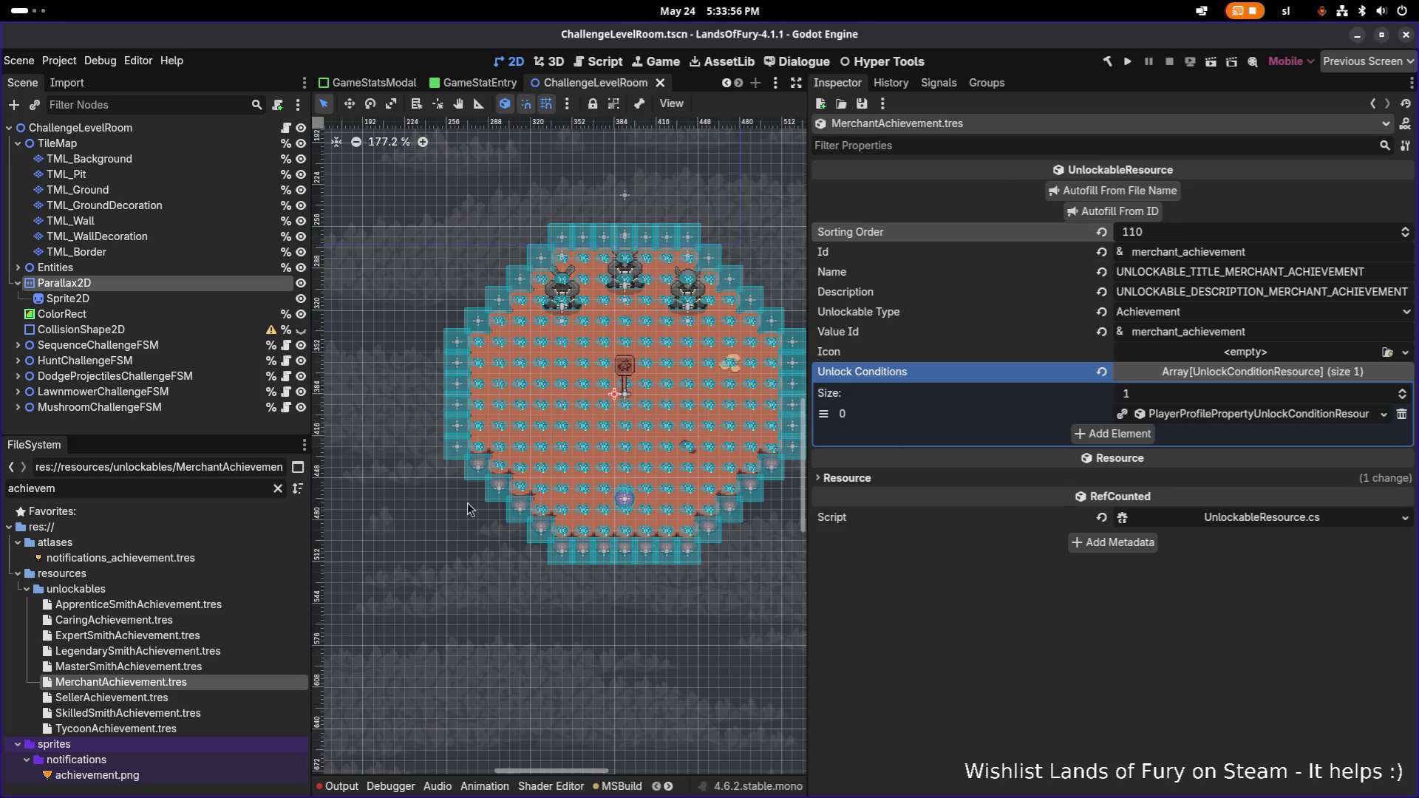
- Set Tycoon's sorting order to 120 and Caring's to 200
left_click(163, 728)
left_click(1154, 234)
type("10")
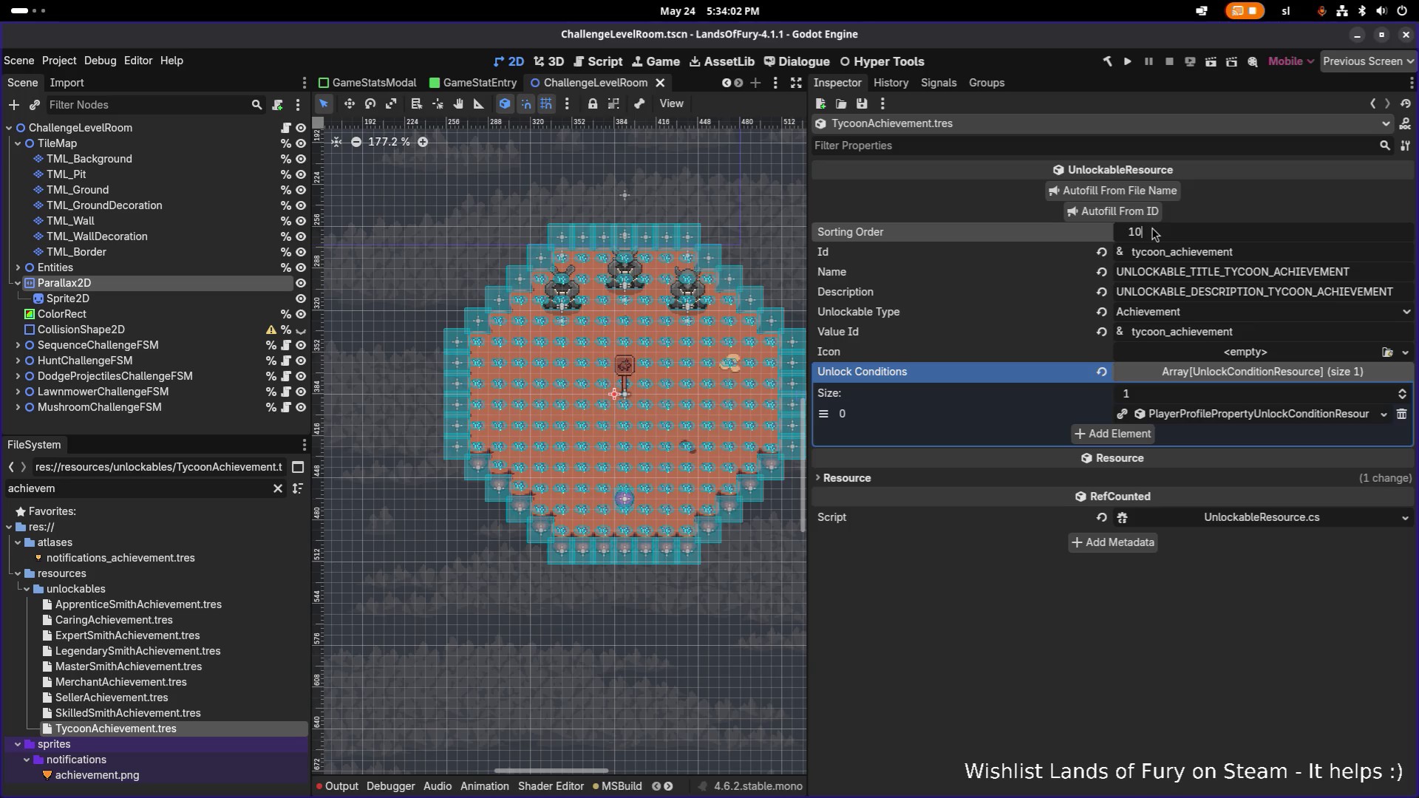
key("Return")
key("ctrl+s")
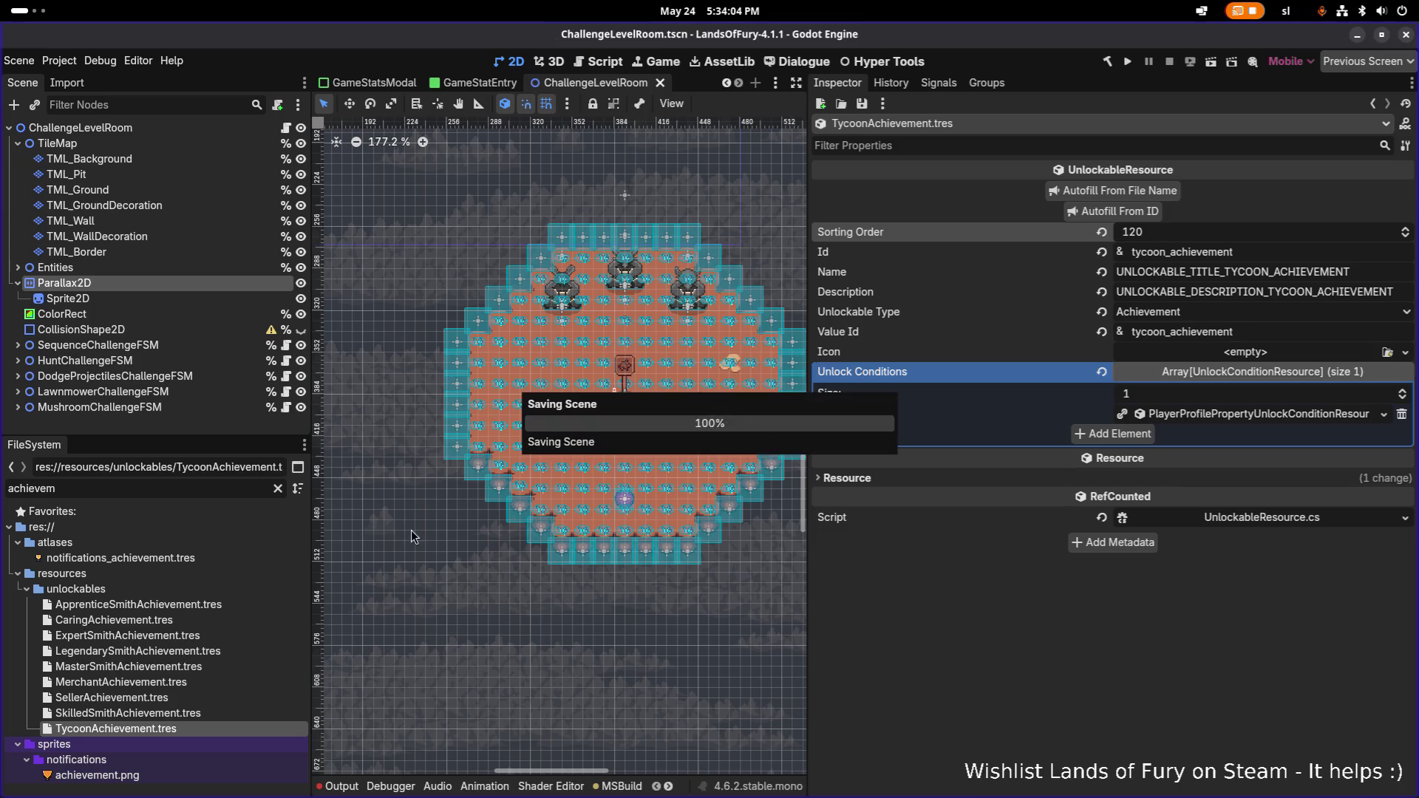
left_click(175, 621)
left_click(1166, 235)
type("200")
key("Return")
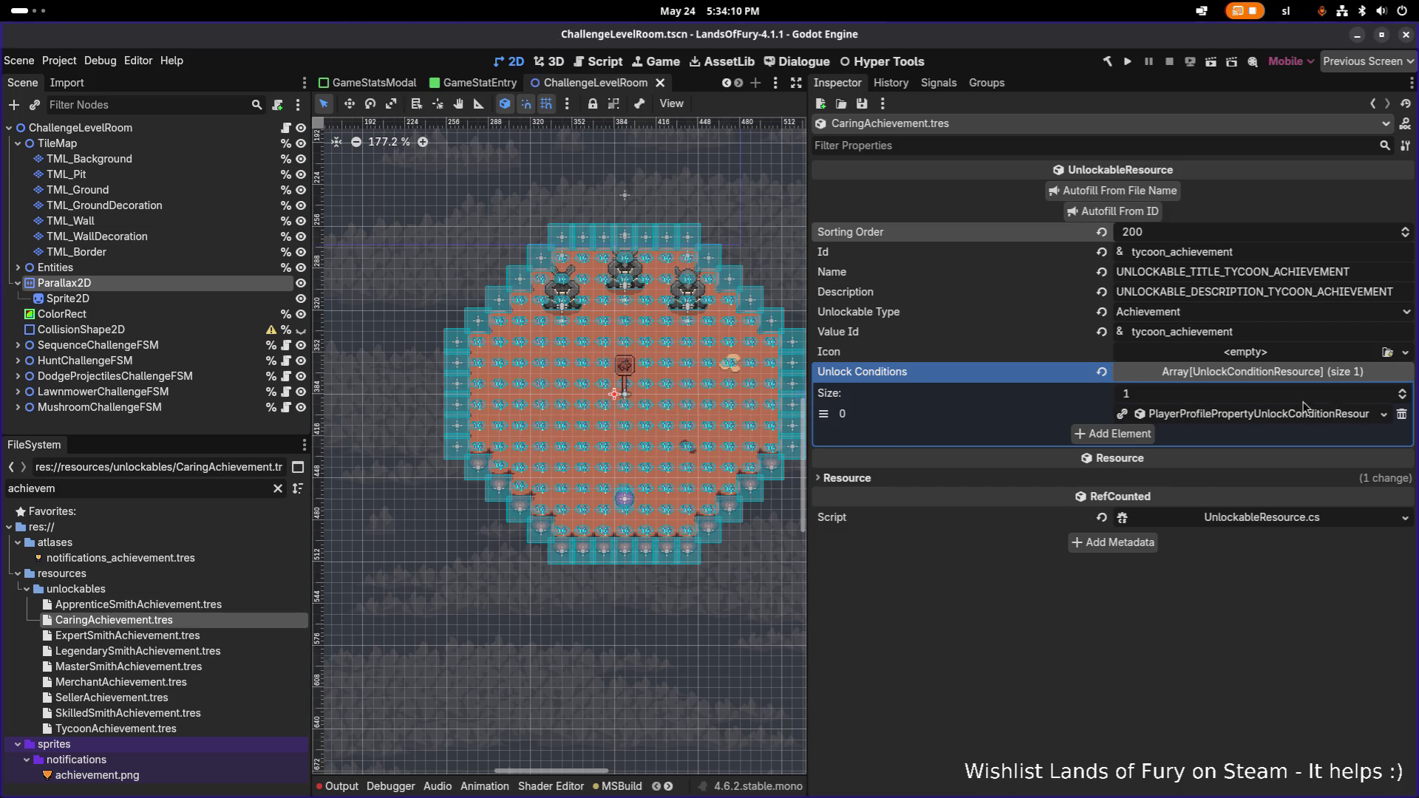
- Turn the Caring unlock condition into an item-pickup count condition and inspect it
right_click(1278, 413)
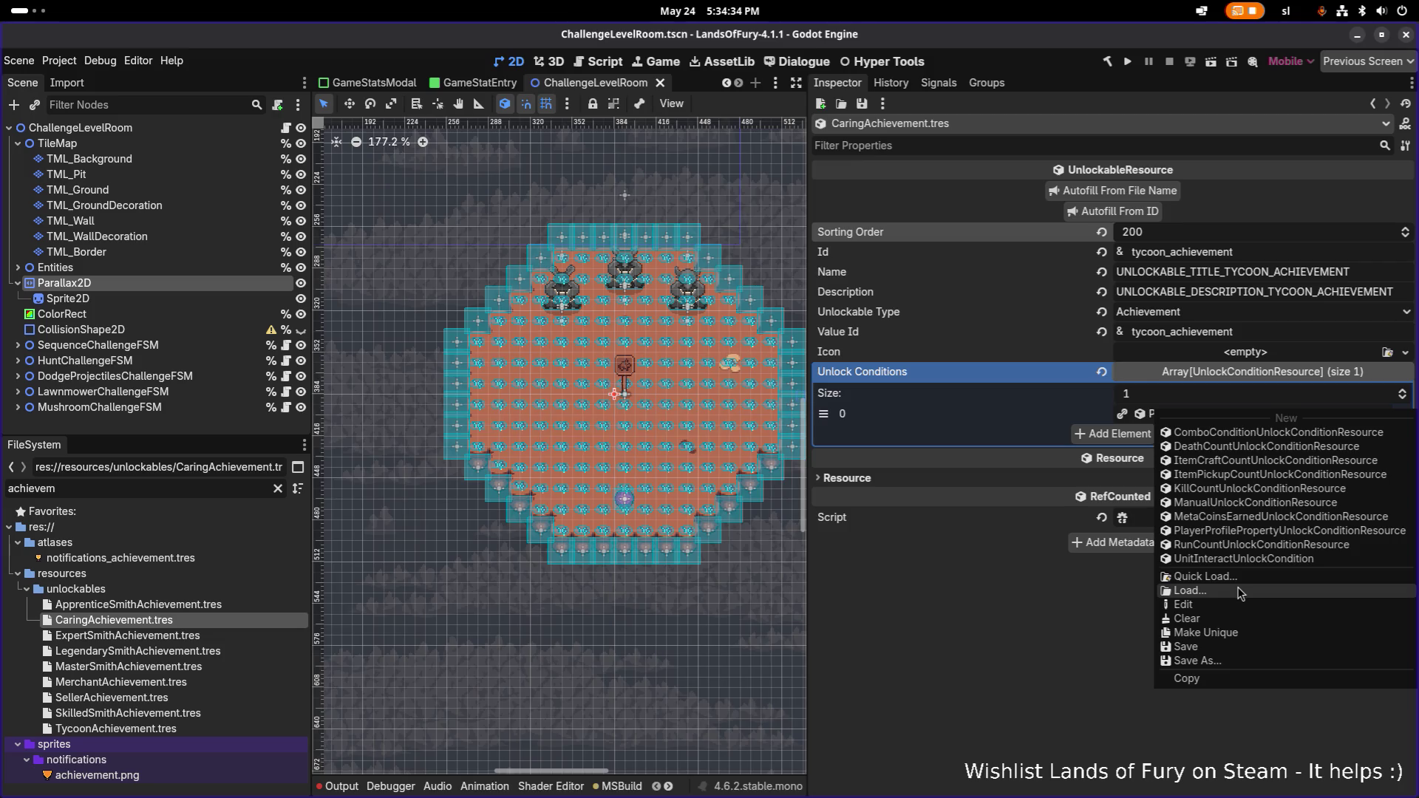
left_click(1261, 475)
left_click(1237, 417)
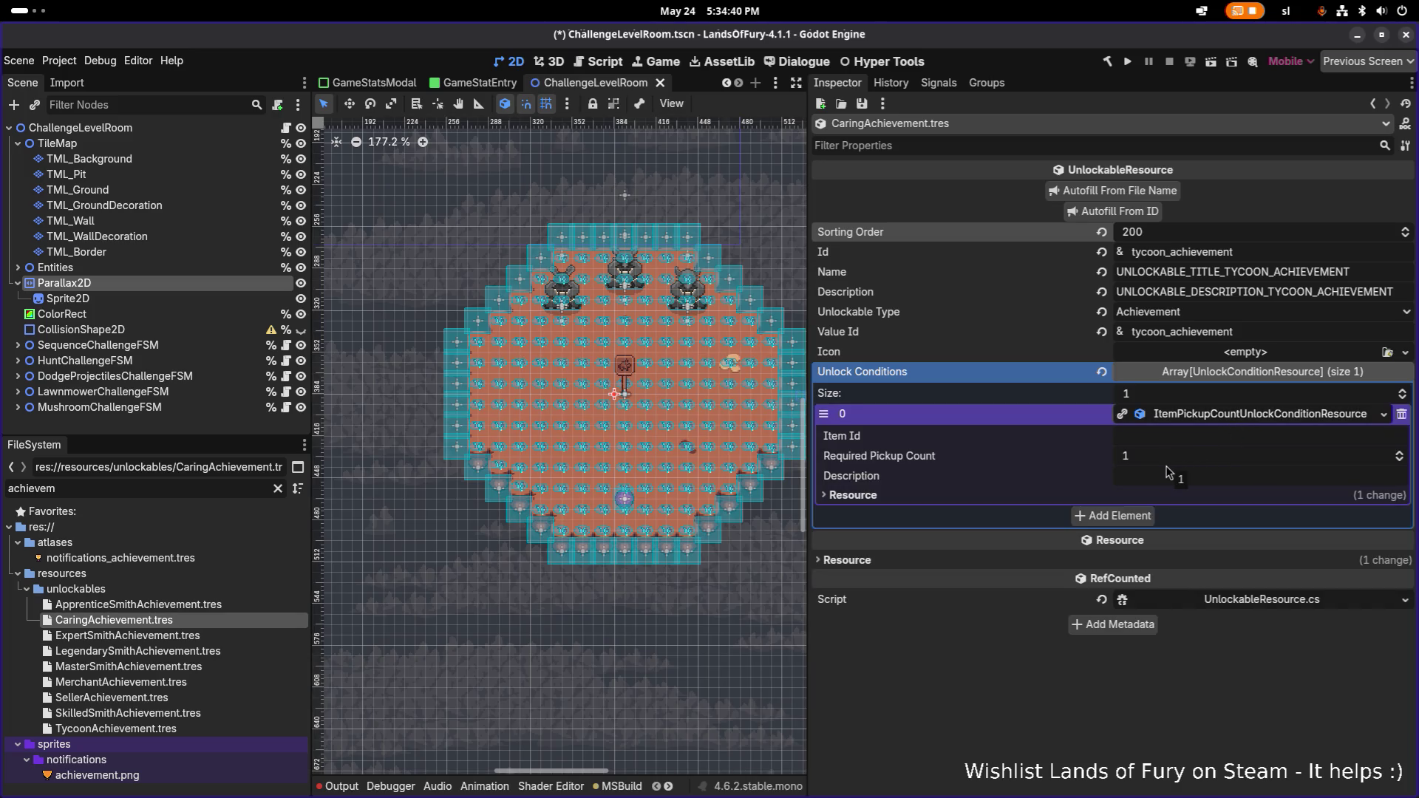
left_click(1243, 419)
left_click(1242, 419)
left_click(1349, 414)
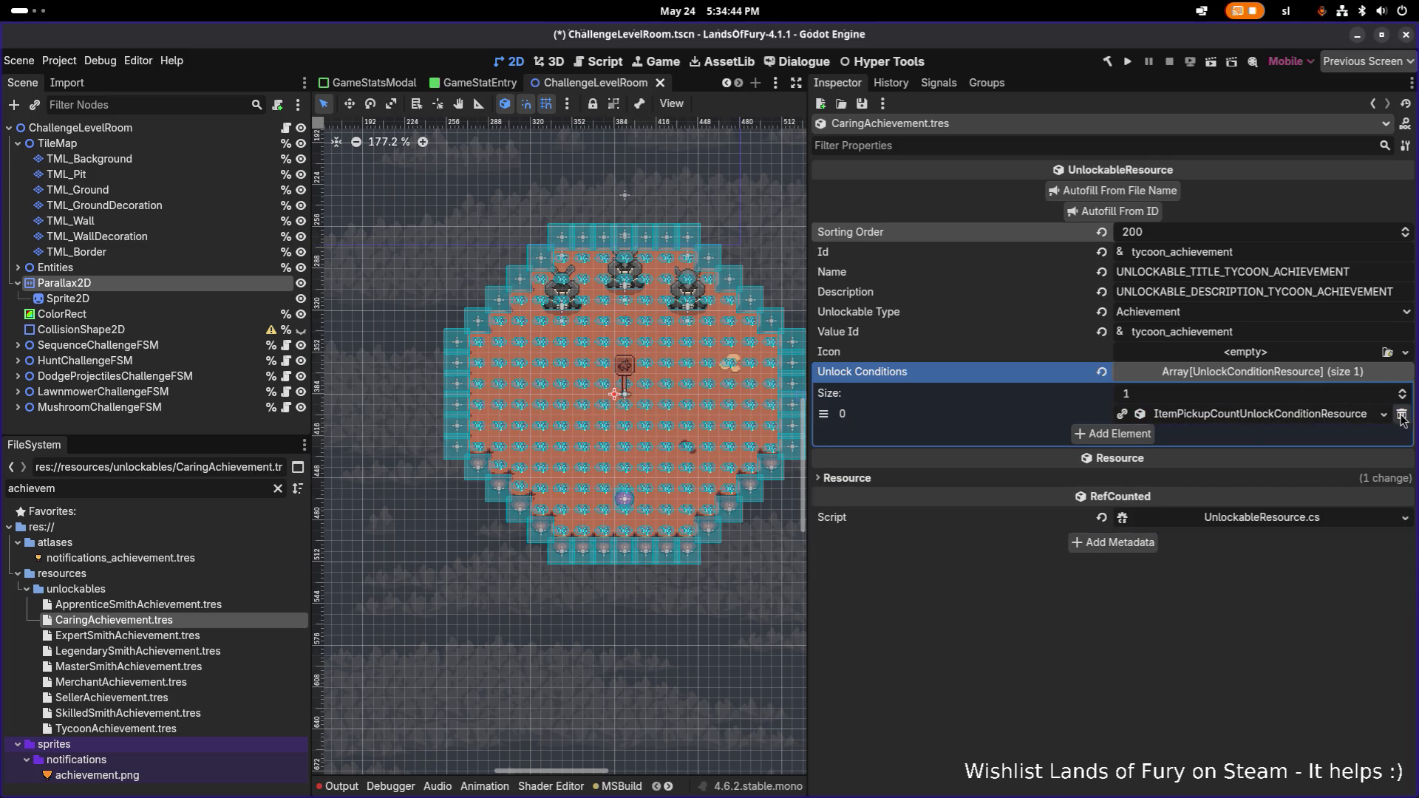
- Add a second condition slot, then remove both unlock conditions
left_click(1113, 434)
left_click(1246, 435)
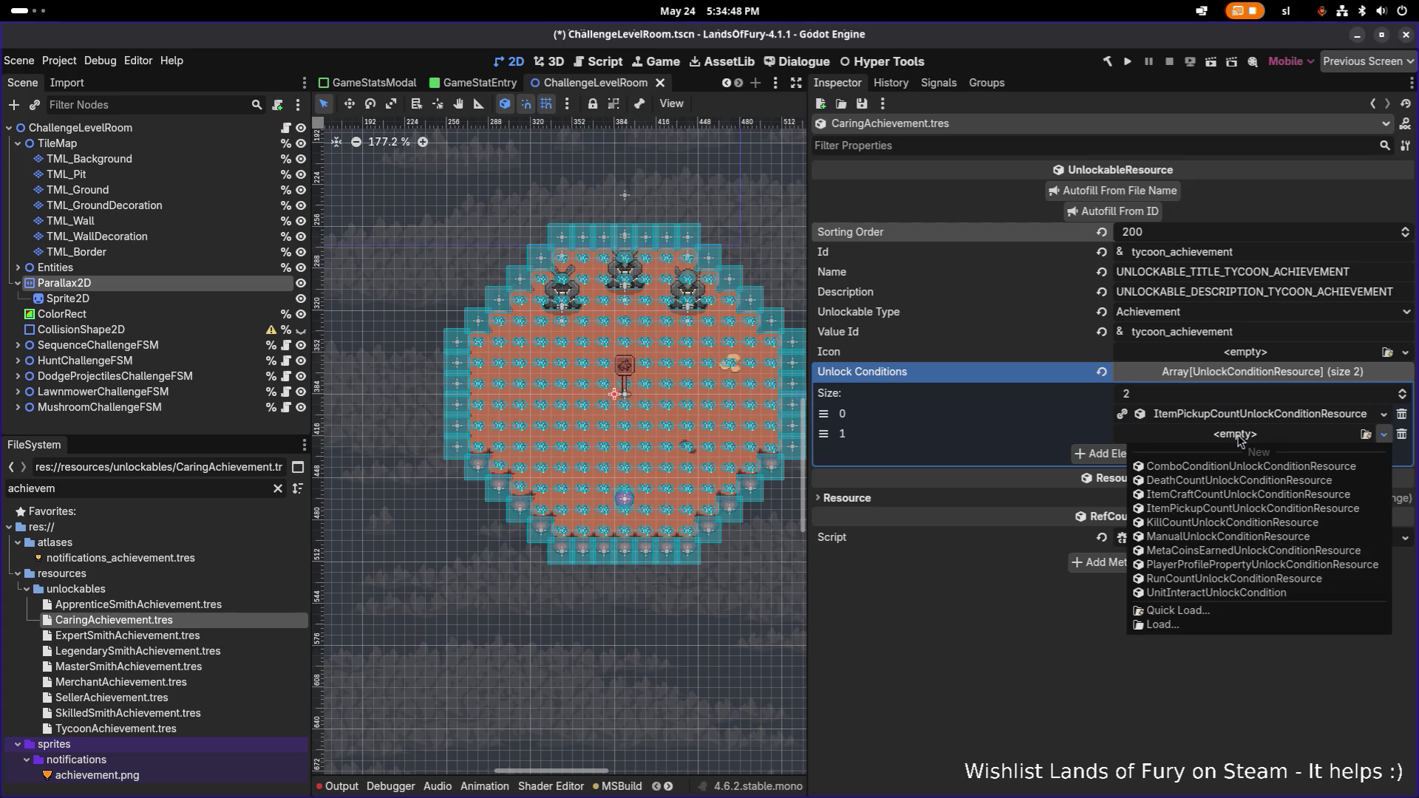
left_click(1030, 459)
left_click(1402, 434)
left_click(1402, 413)
- Add a PlayerProfileProperty condition requiring TotalVictories greater than or equal to 1.0
left_click(1080, 414)
left_click(1200, 415)
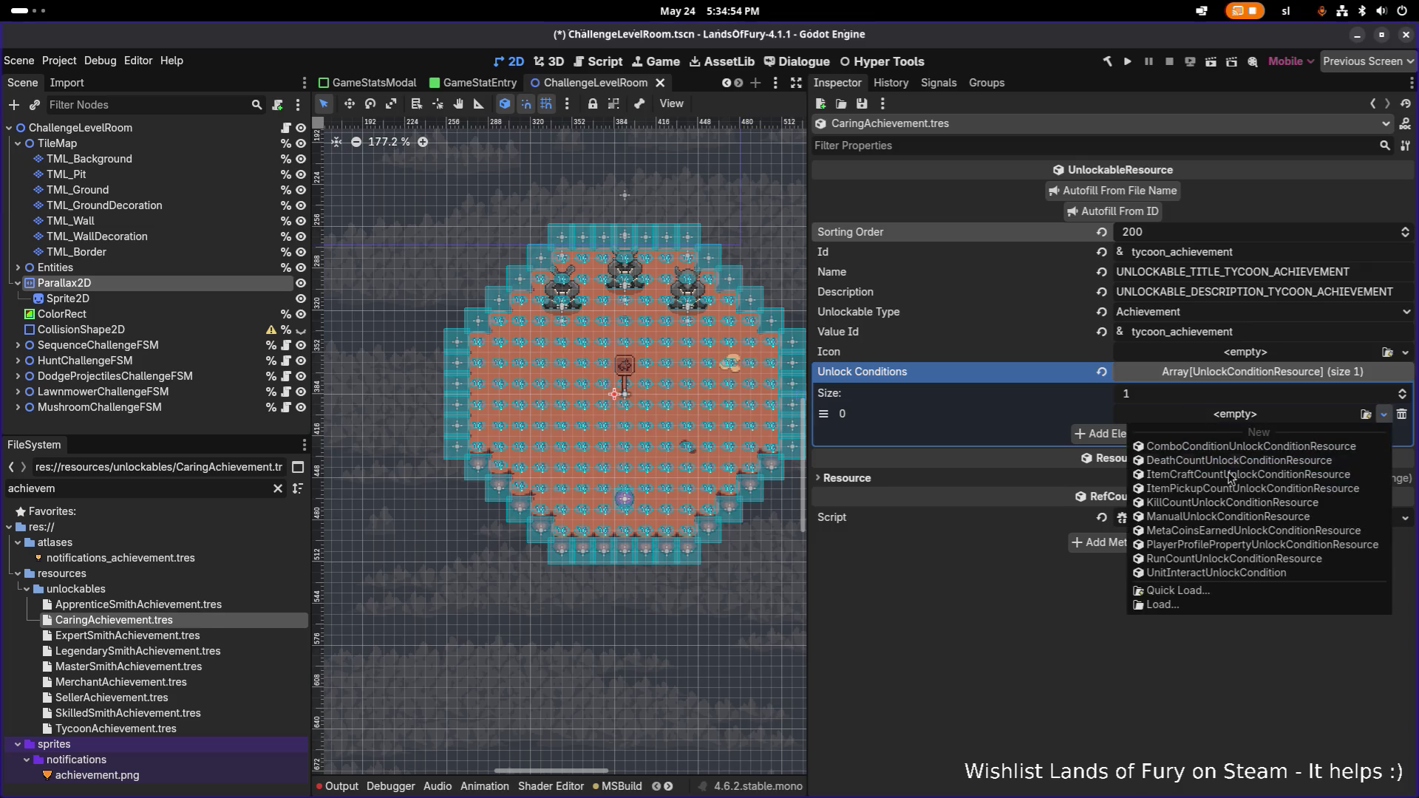
left_click(1204, 545)
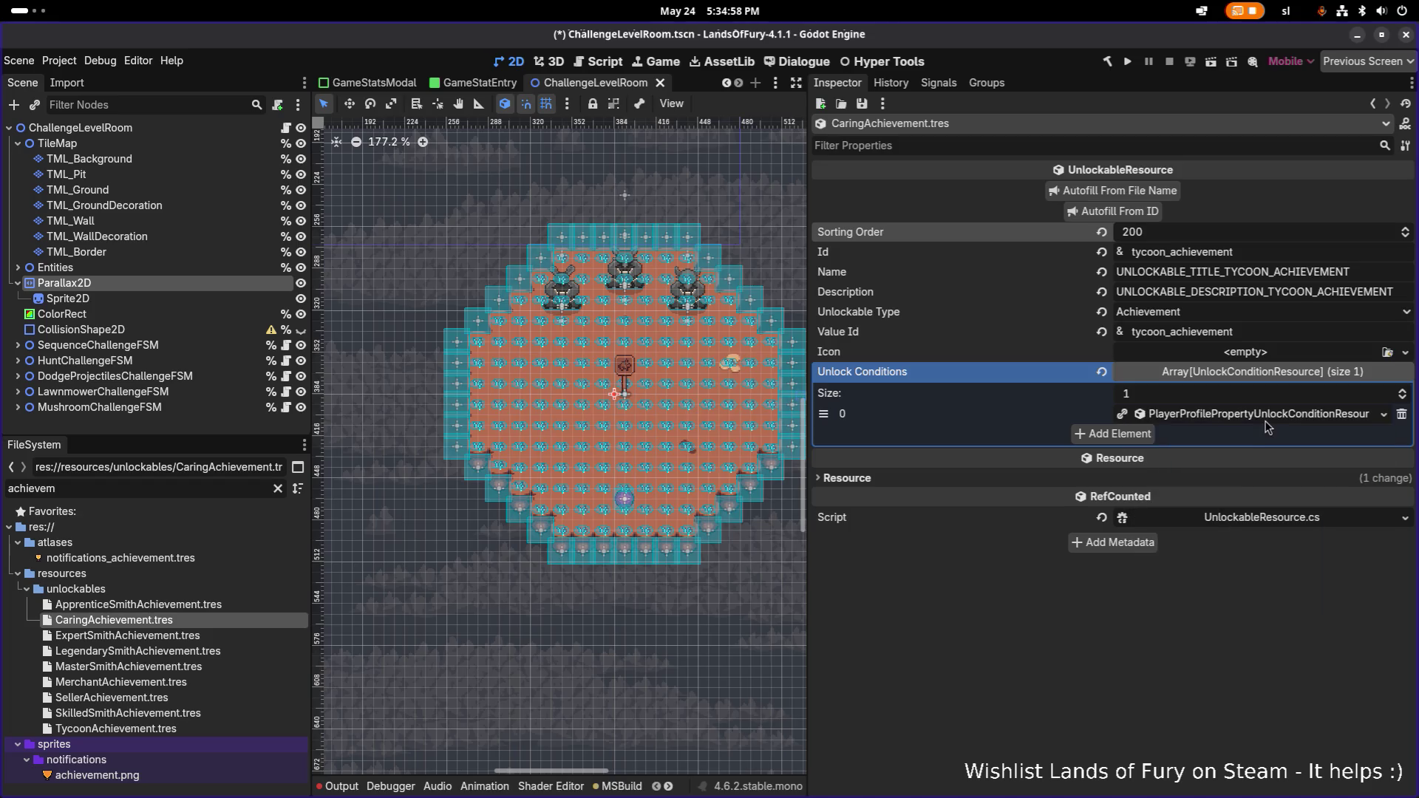
left_click(1265, 415)
left_click(1233, 438)
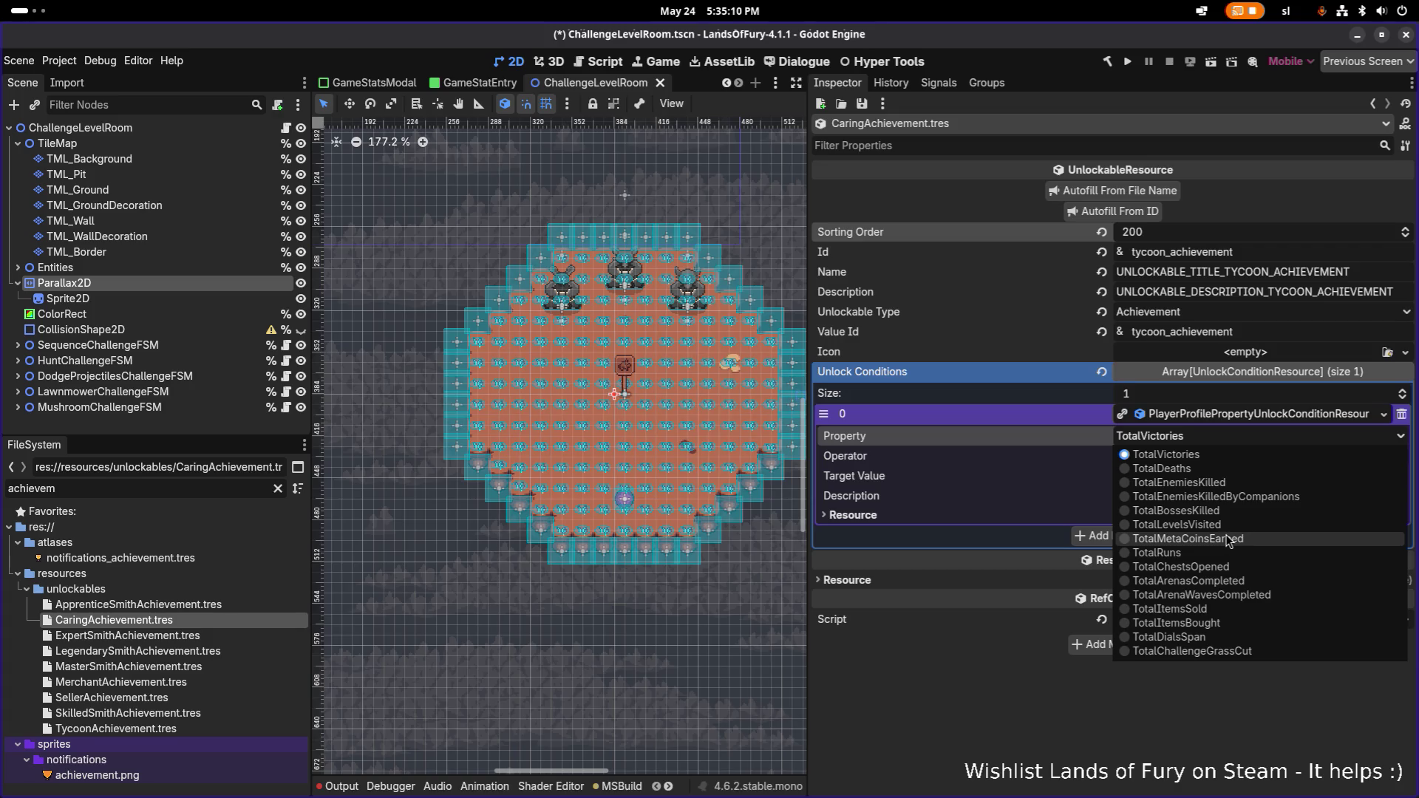
left_click(990, 706)
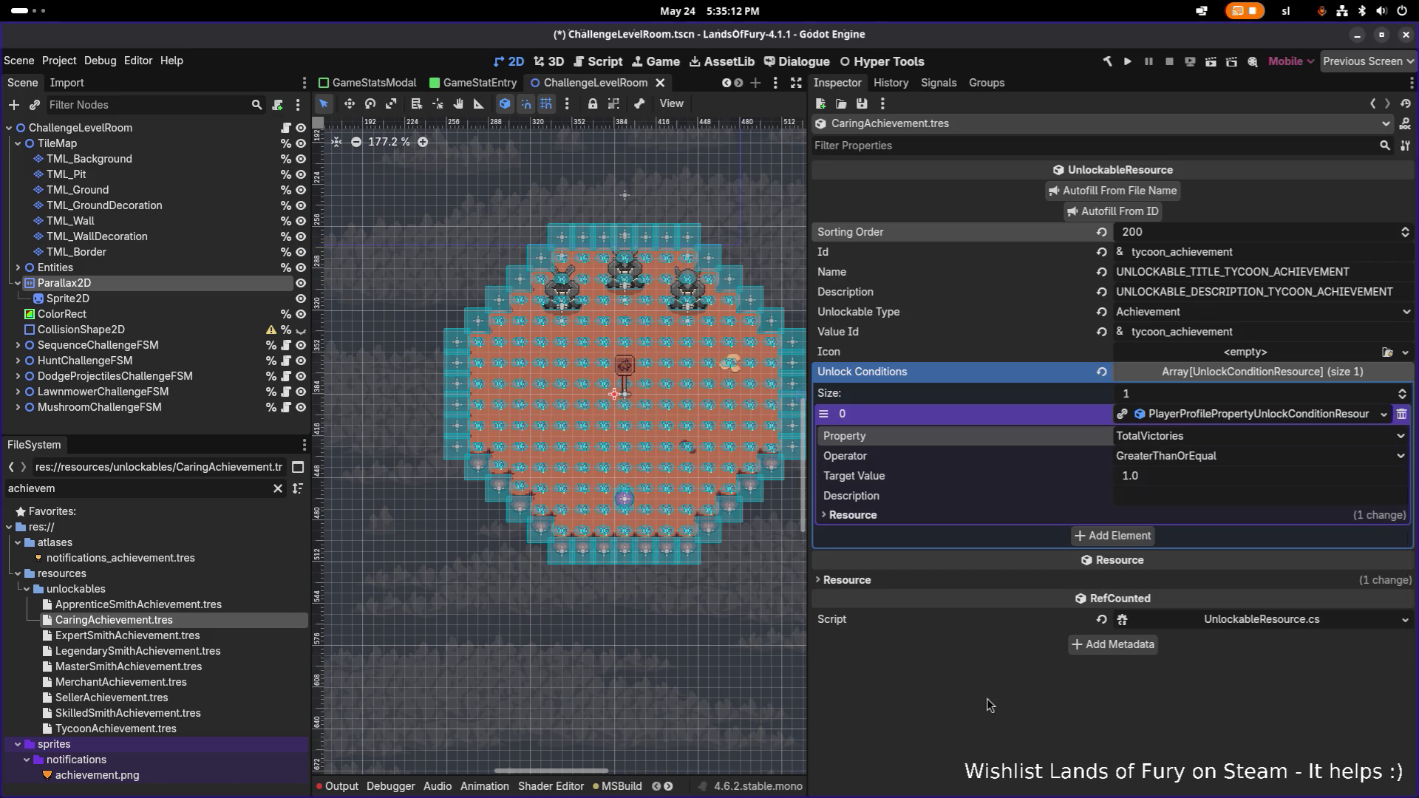
key("alt+Tab")
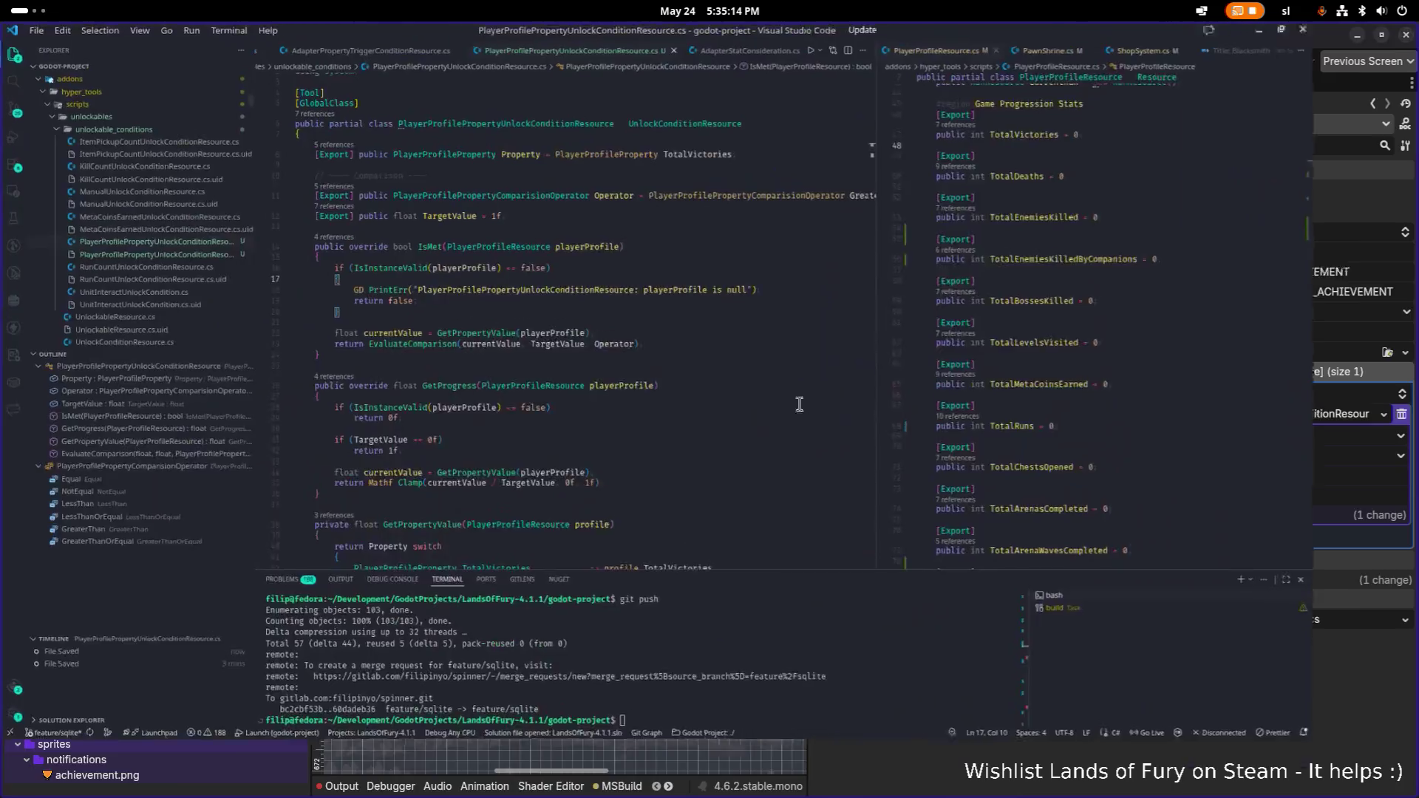
- Review GetProgress and its null-check error message in PlayerProfilePropertyUnlockConditionResource.cs
left_click(544, 419)
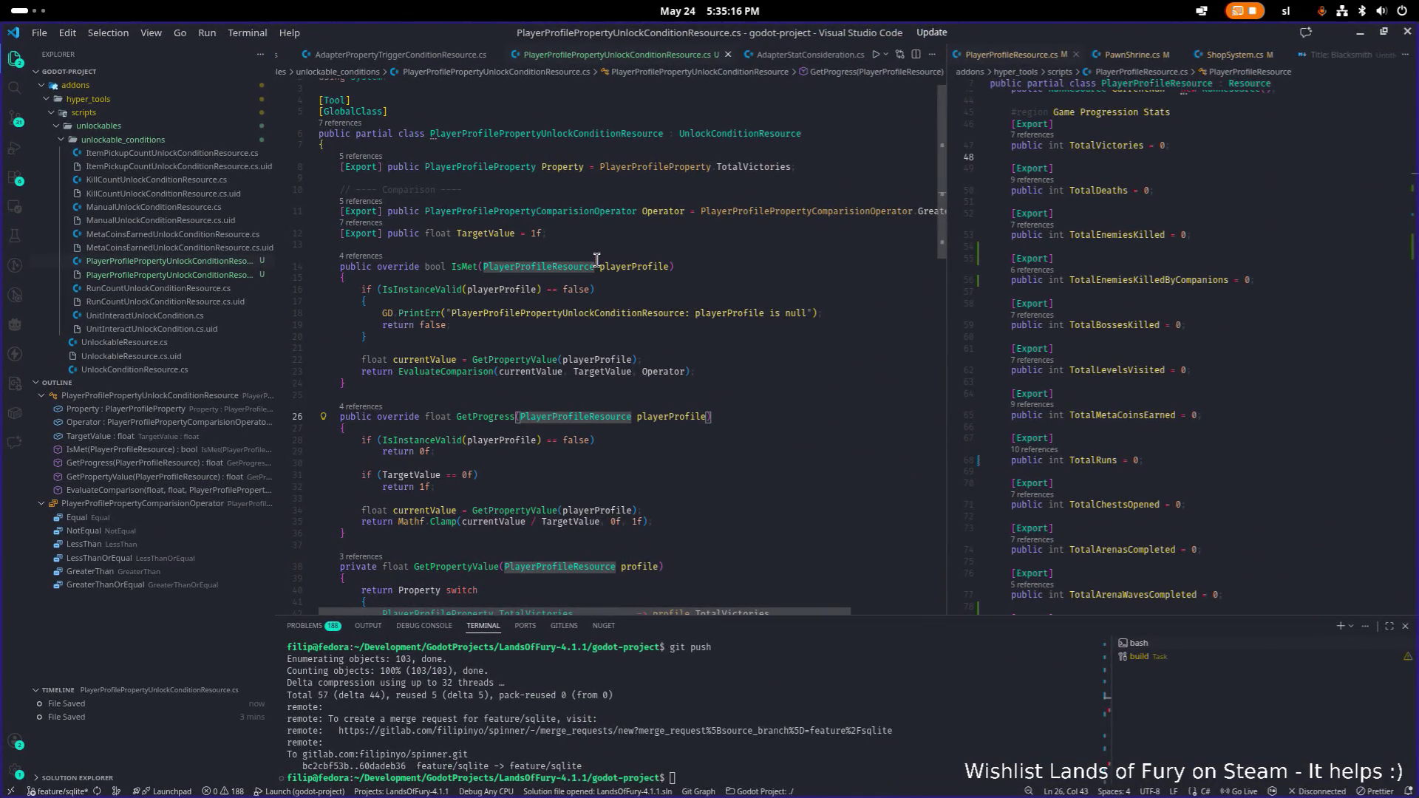
scroll(602, 203, "right", 3)
left_click(515, 290)
key("Home")
key("Home")
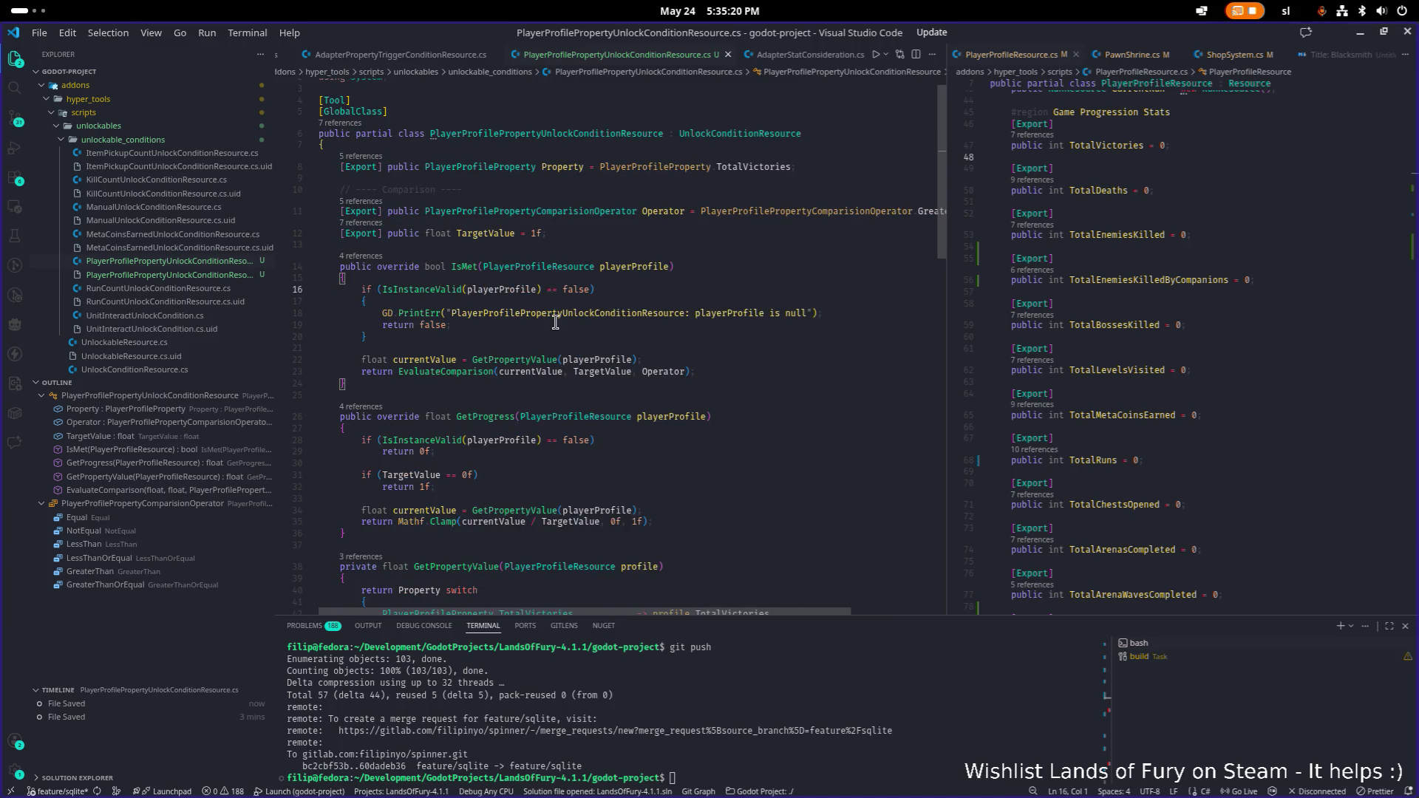
scroll(562, 314, "down", 10)
scroll(755, 354, "down", 5)
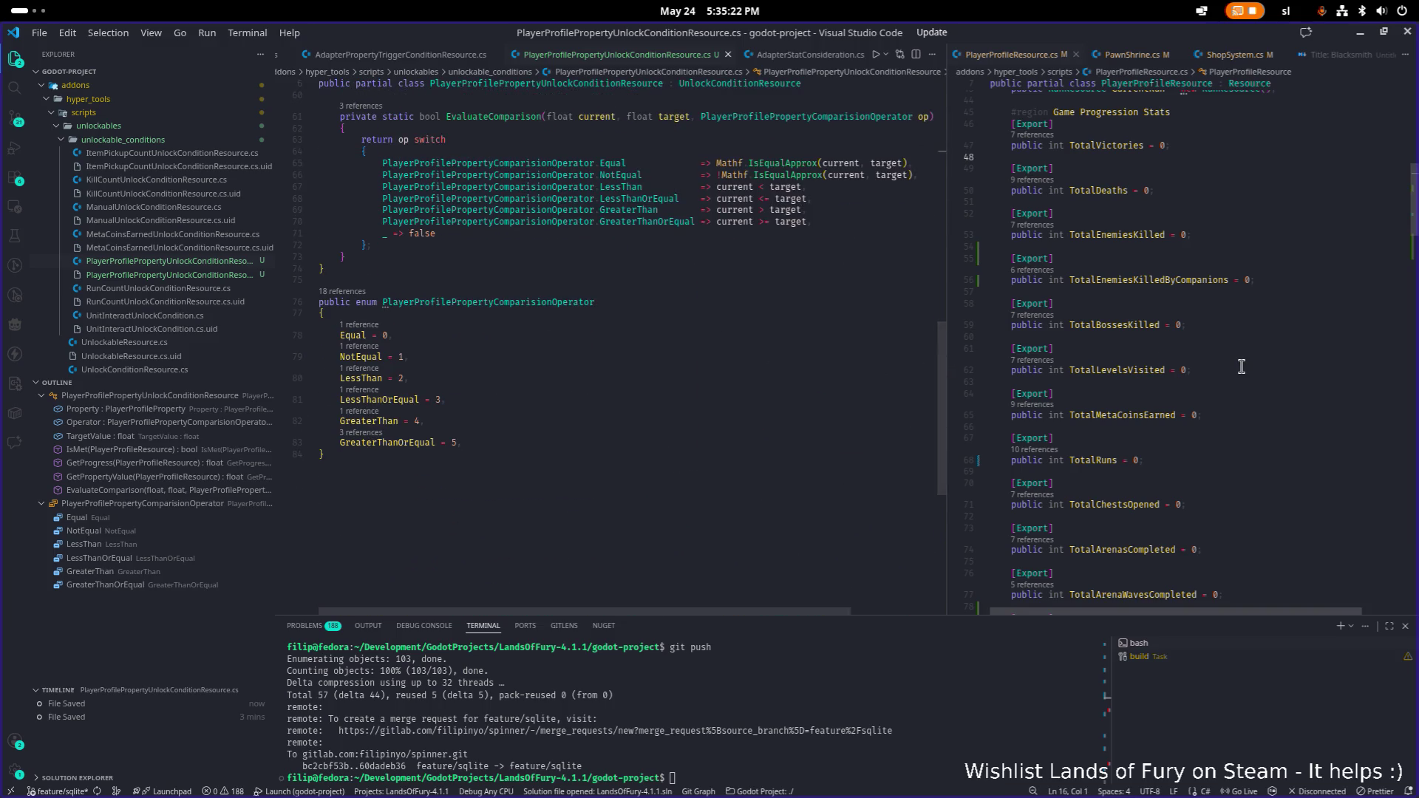
- Compare the property switch against PlayerProfileResource.cs's stat fields, then open quick file search
left_click(1153, 372)
scroll(761, 287, "up", 7)
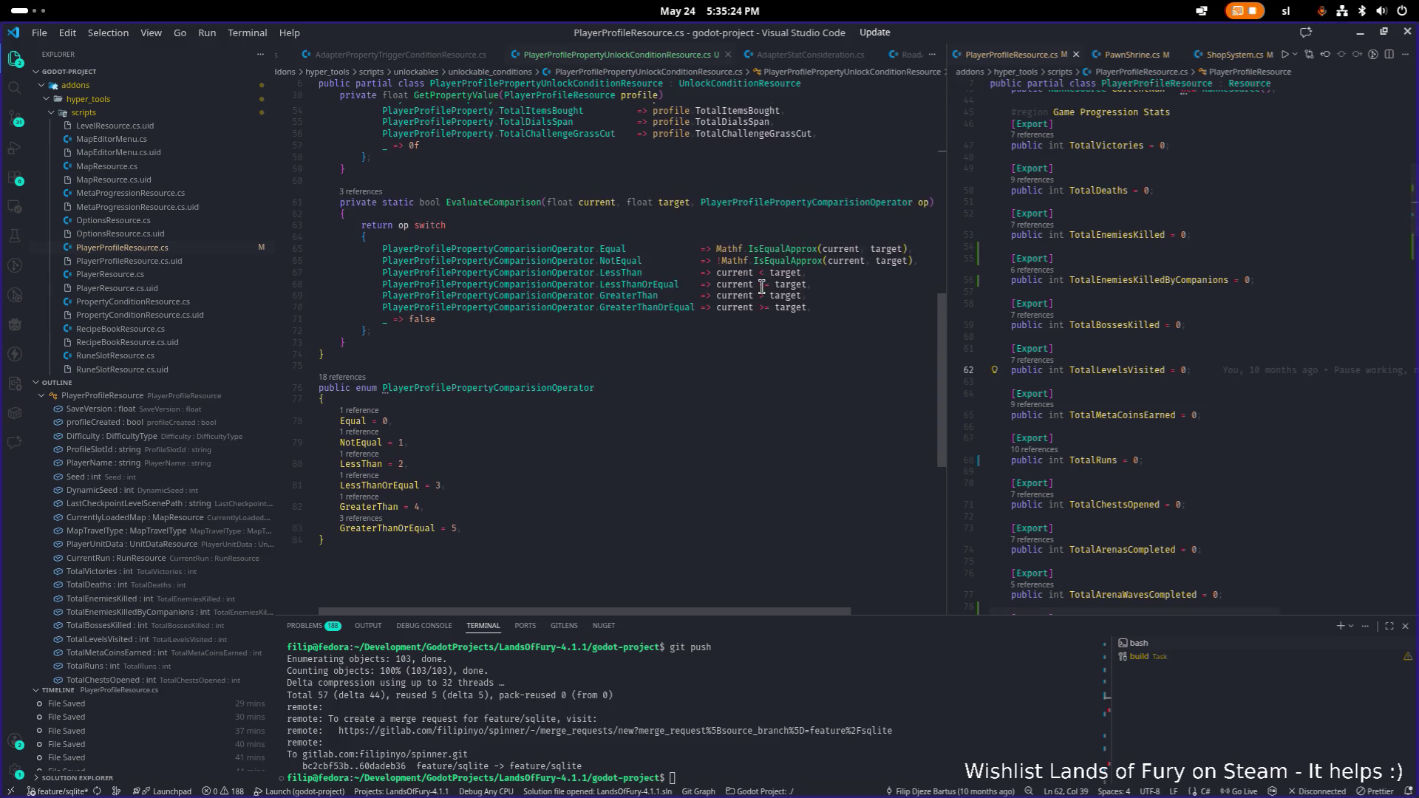
scroll(762, 287, "up", 4)
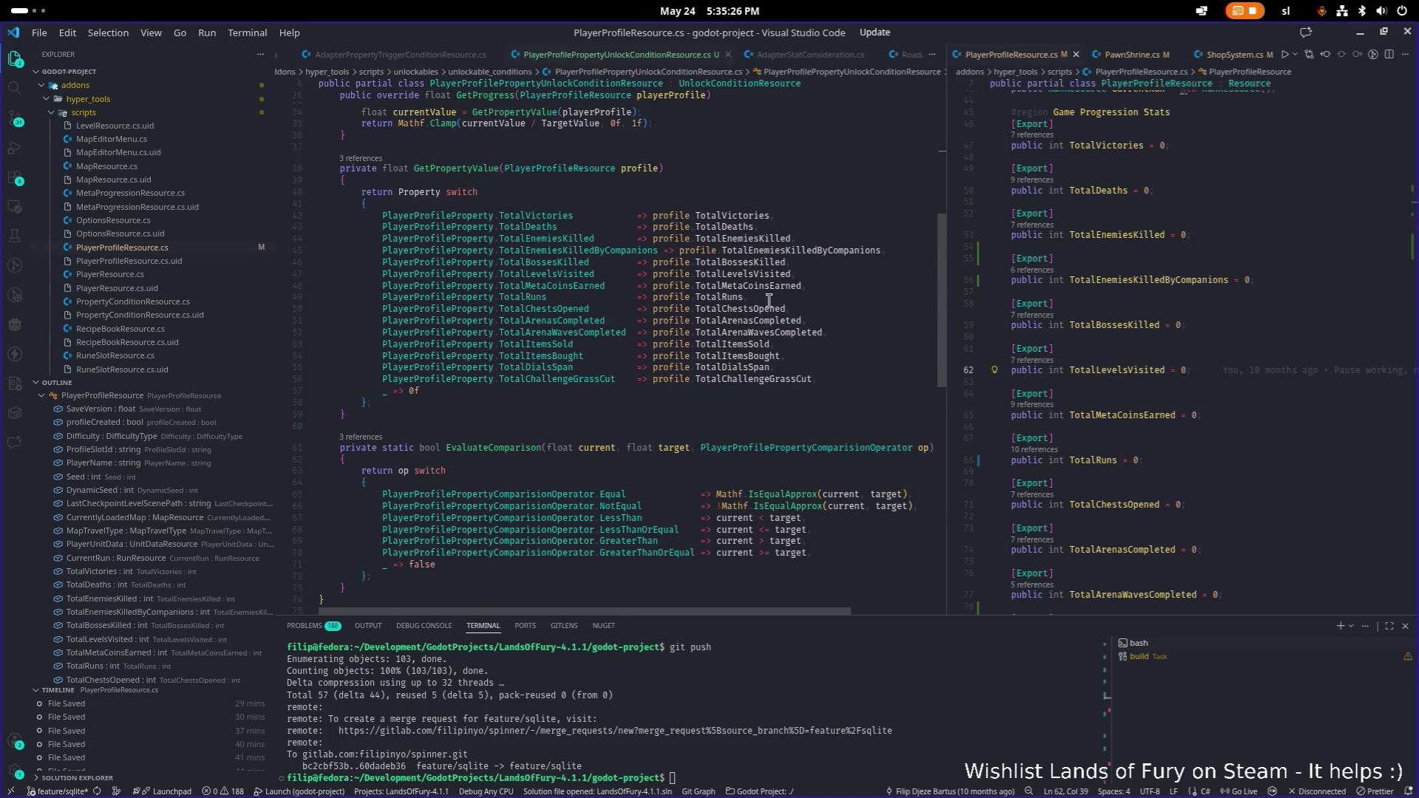
left_click(845, 382)
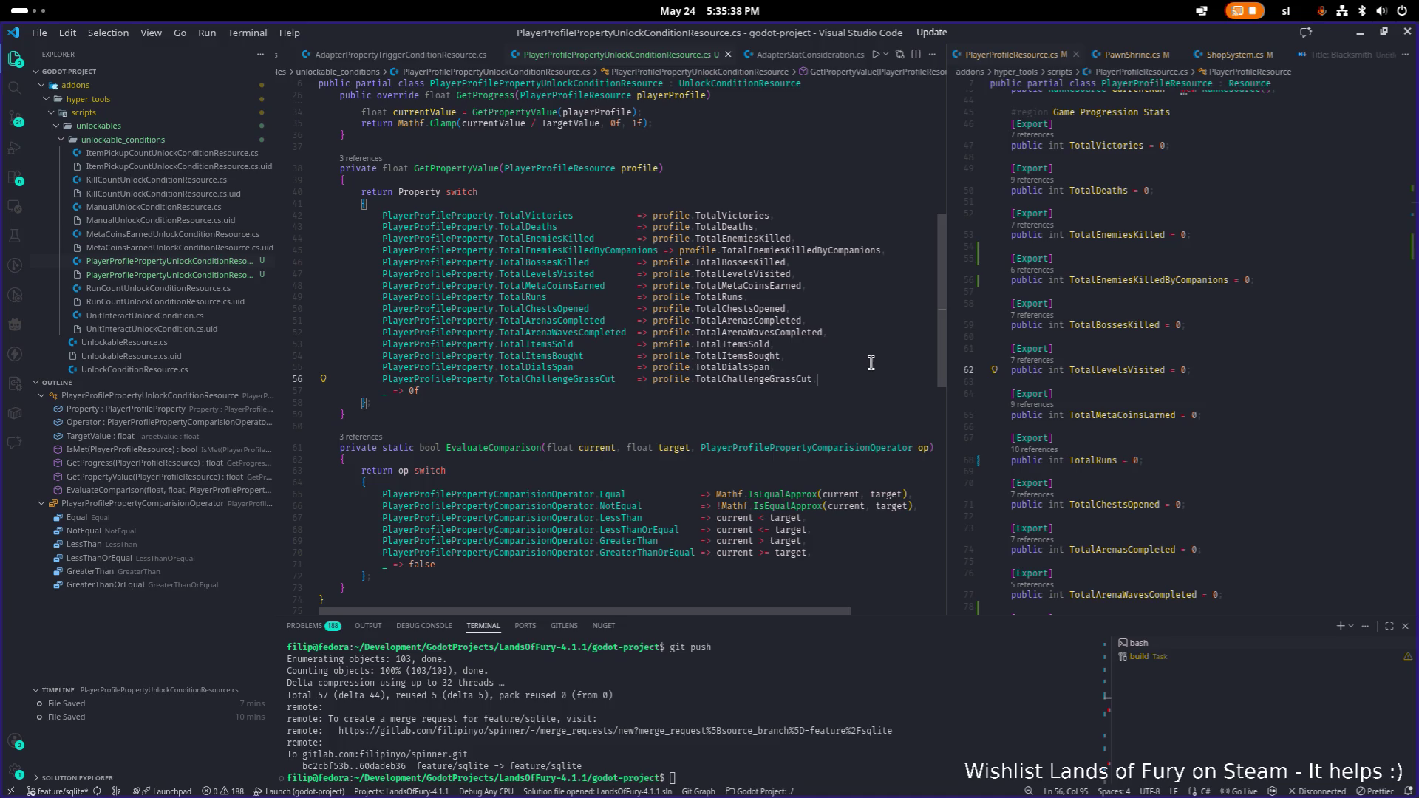
left_click(1198, 370)
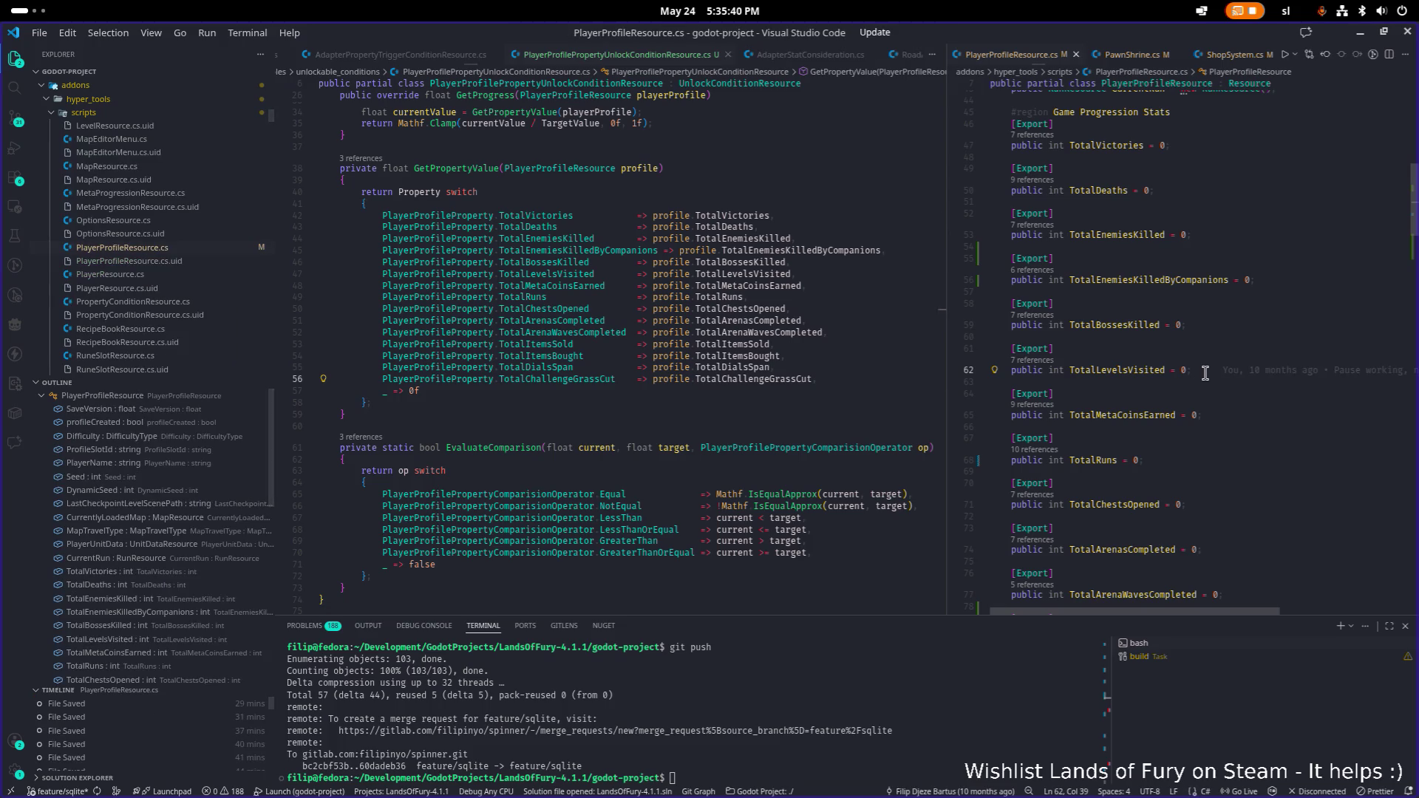
key("ctrl+p")
- Try quick file search queries 'profiles' and 'profilere', then cancel without opening anything
type("profiles")
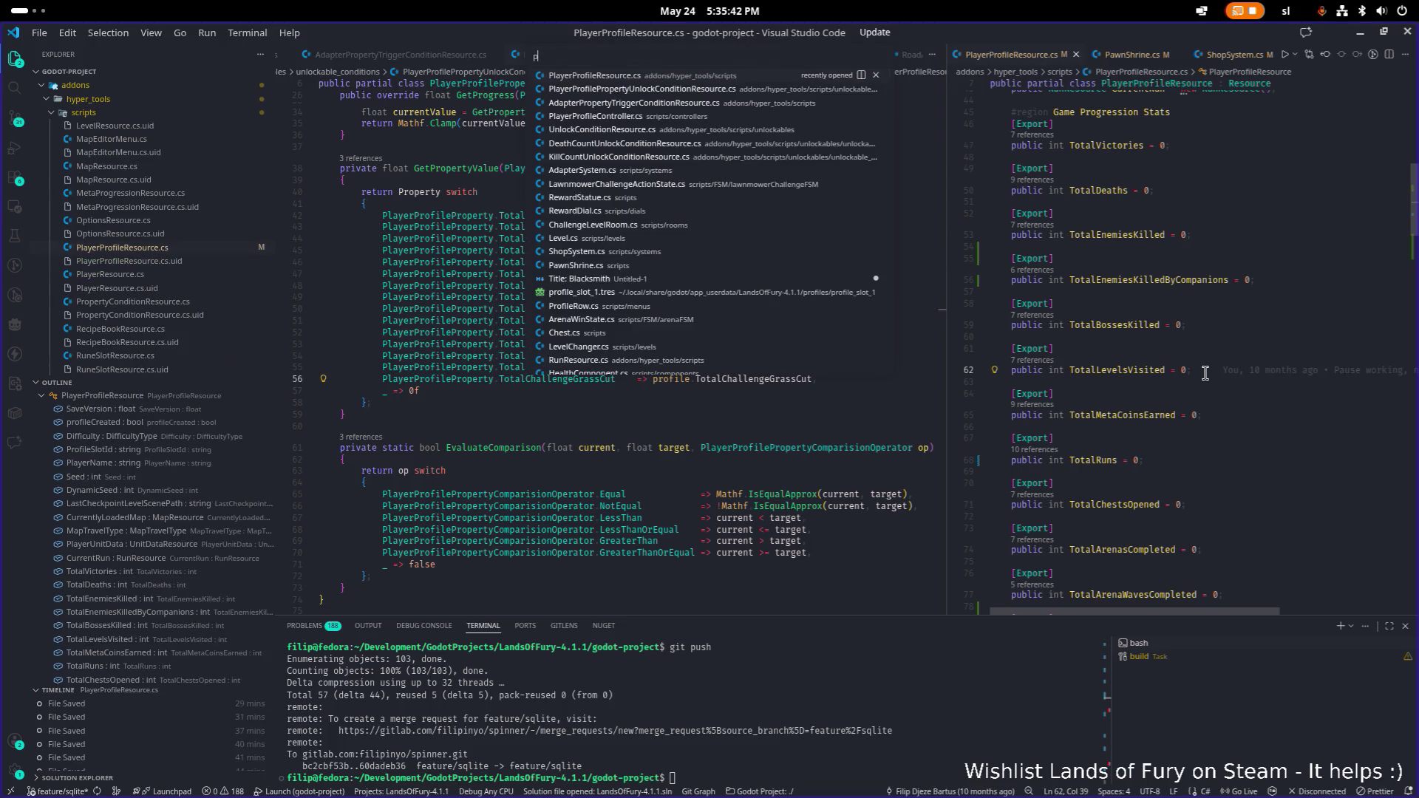
key("BackSpace")
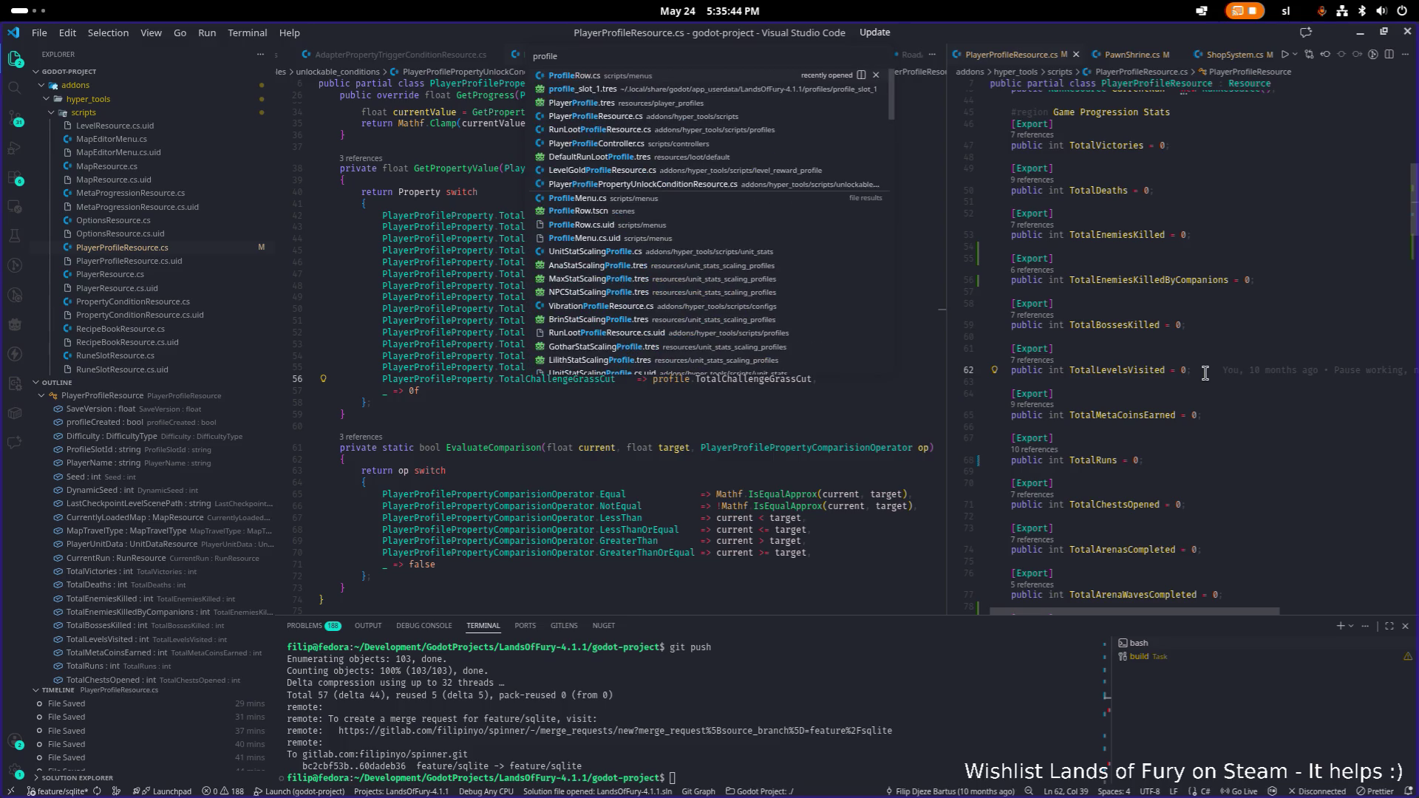
type("res")
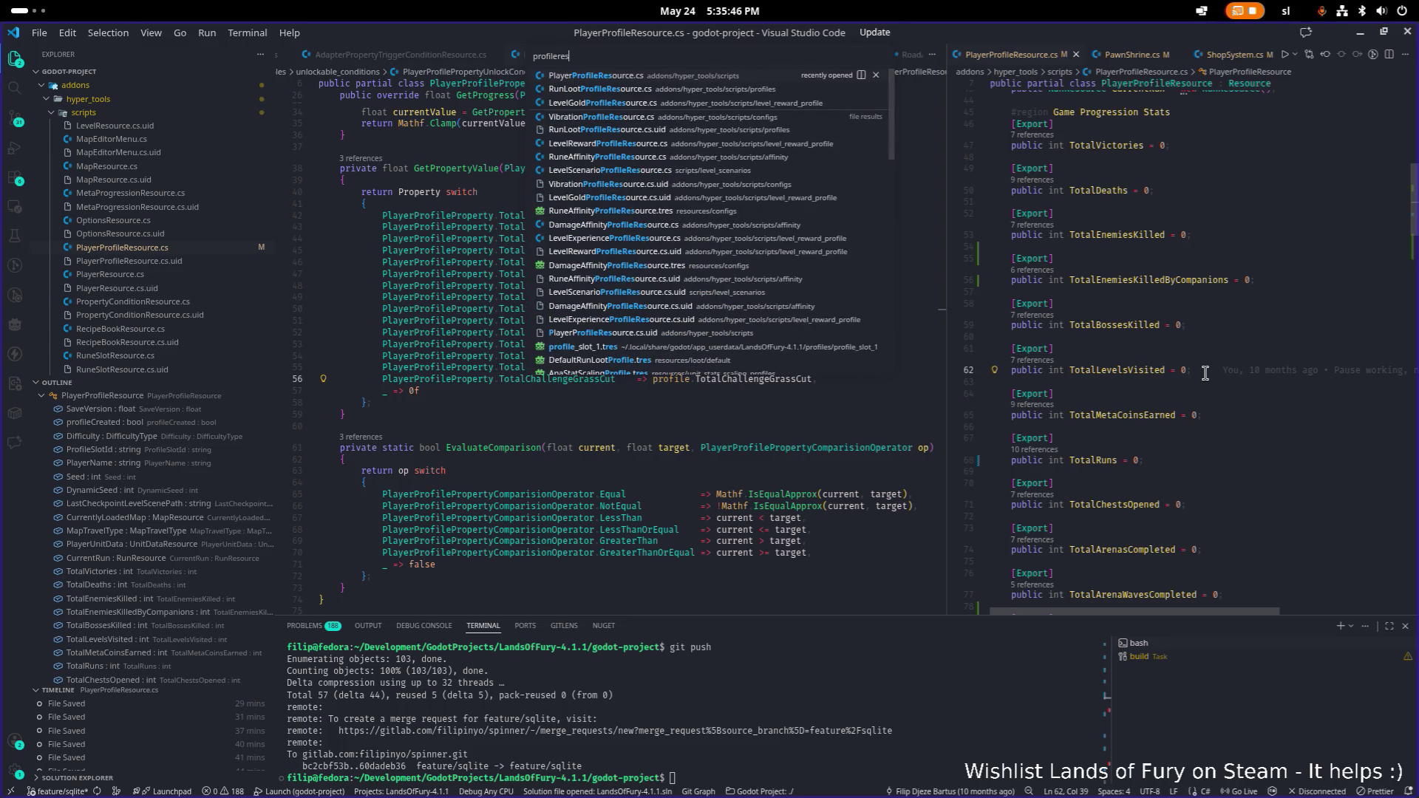
key("Escape")
- Dismiss the TotalLevelsVisited popup and widen the PlayerProfileResource code view
left_click(1185, 437)
scroll(1175, 433, "down", 10)
scroll(1175, 433, "down", 10)
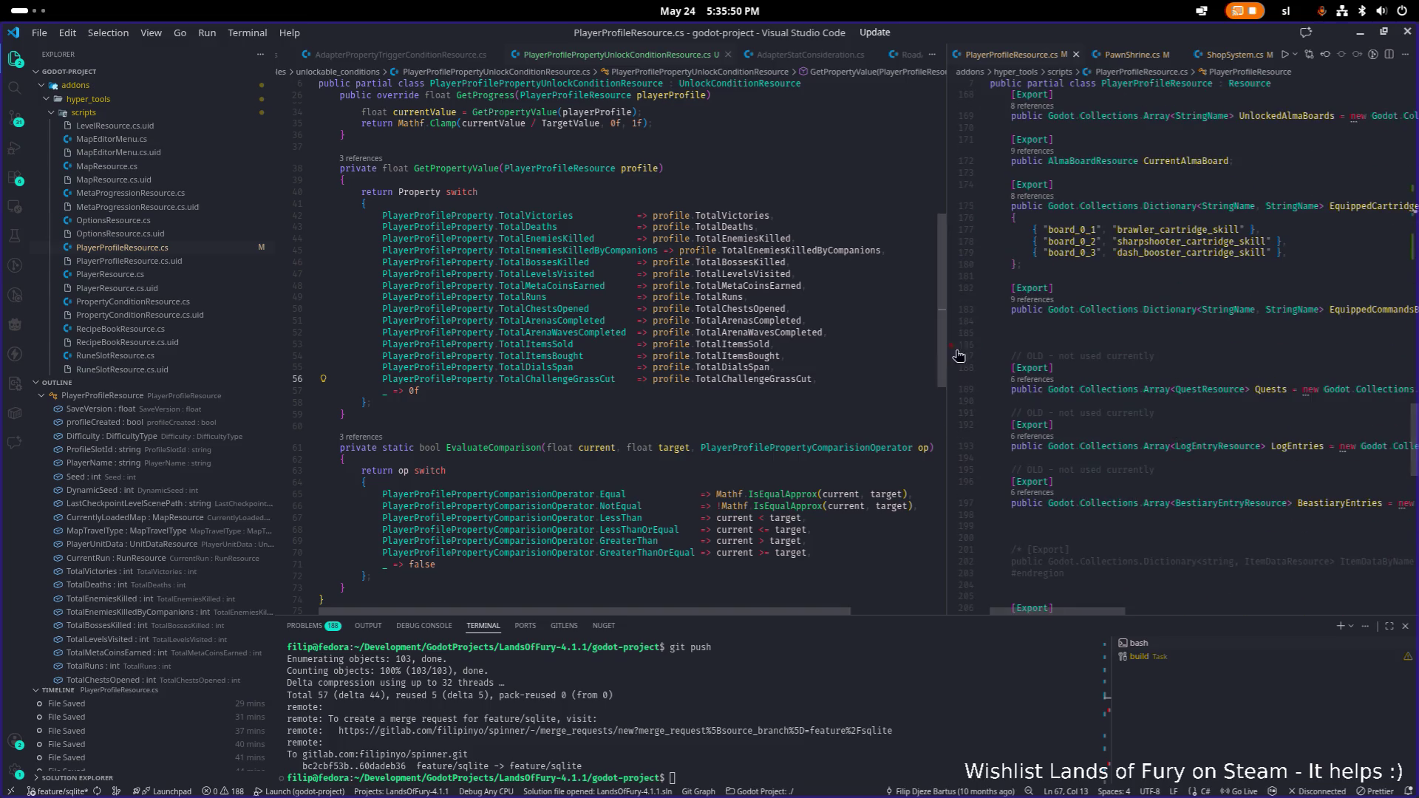
left_click(1223, 343)
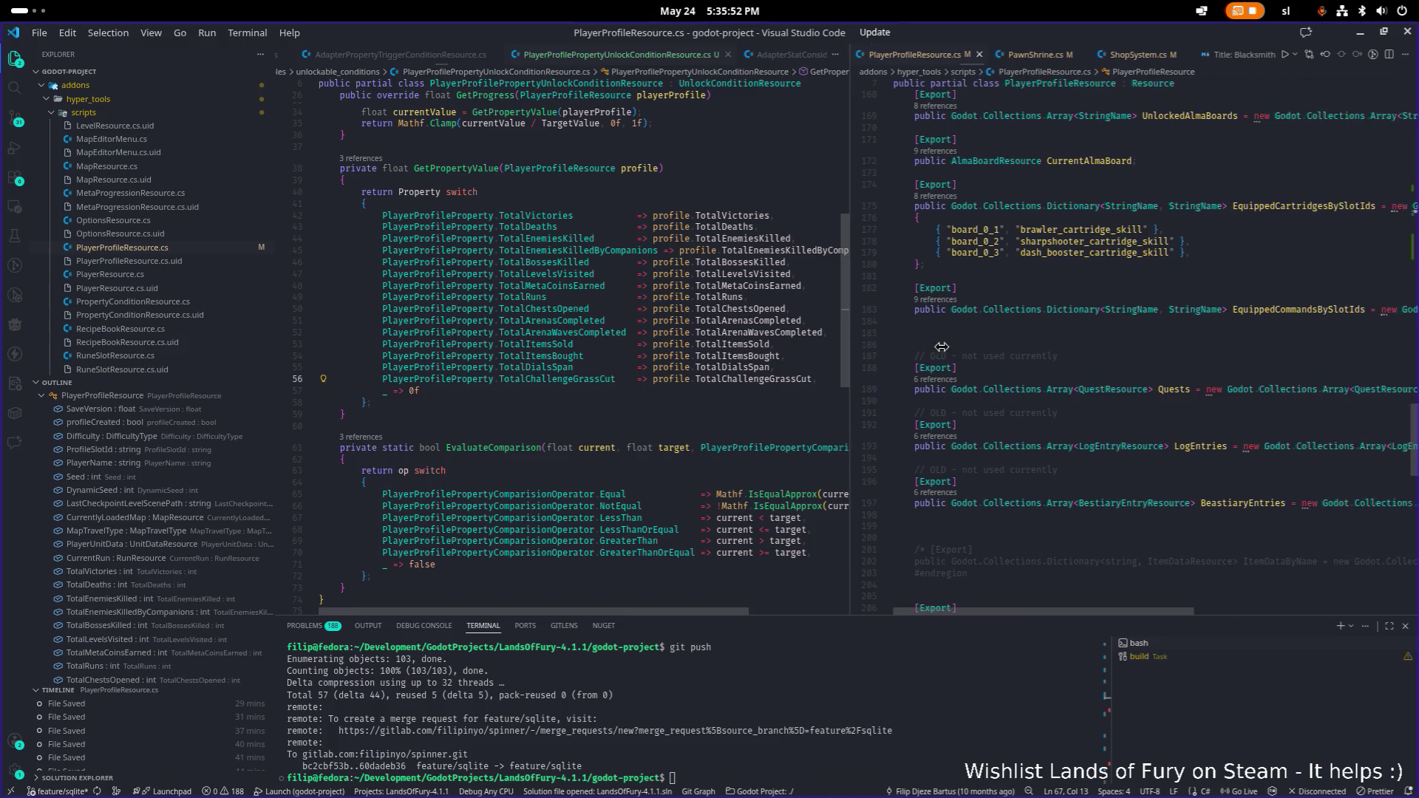
- Search PlayerProfileResource.cs for 'purchased' and browse the matching entries
key("ctrl+f")
type("purchased")
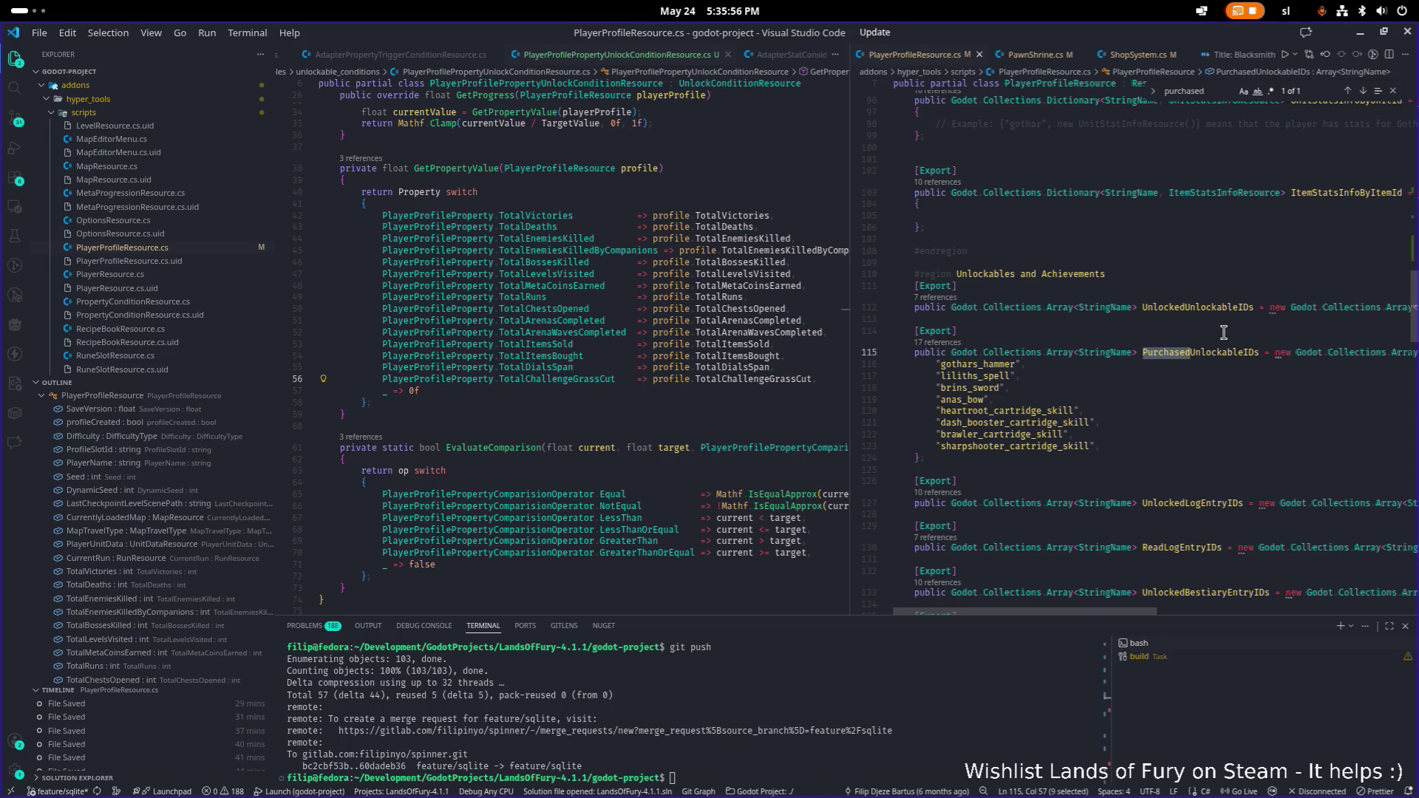
scroll(1223, 332, "down", 5)
scroll(1198, 351, "down", 3)
scroll(1196, 351, "up", 4)
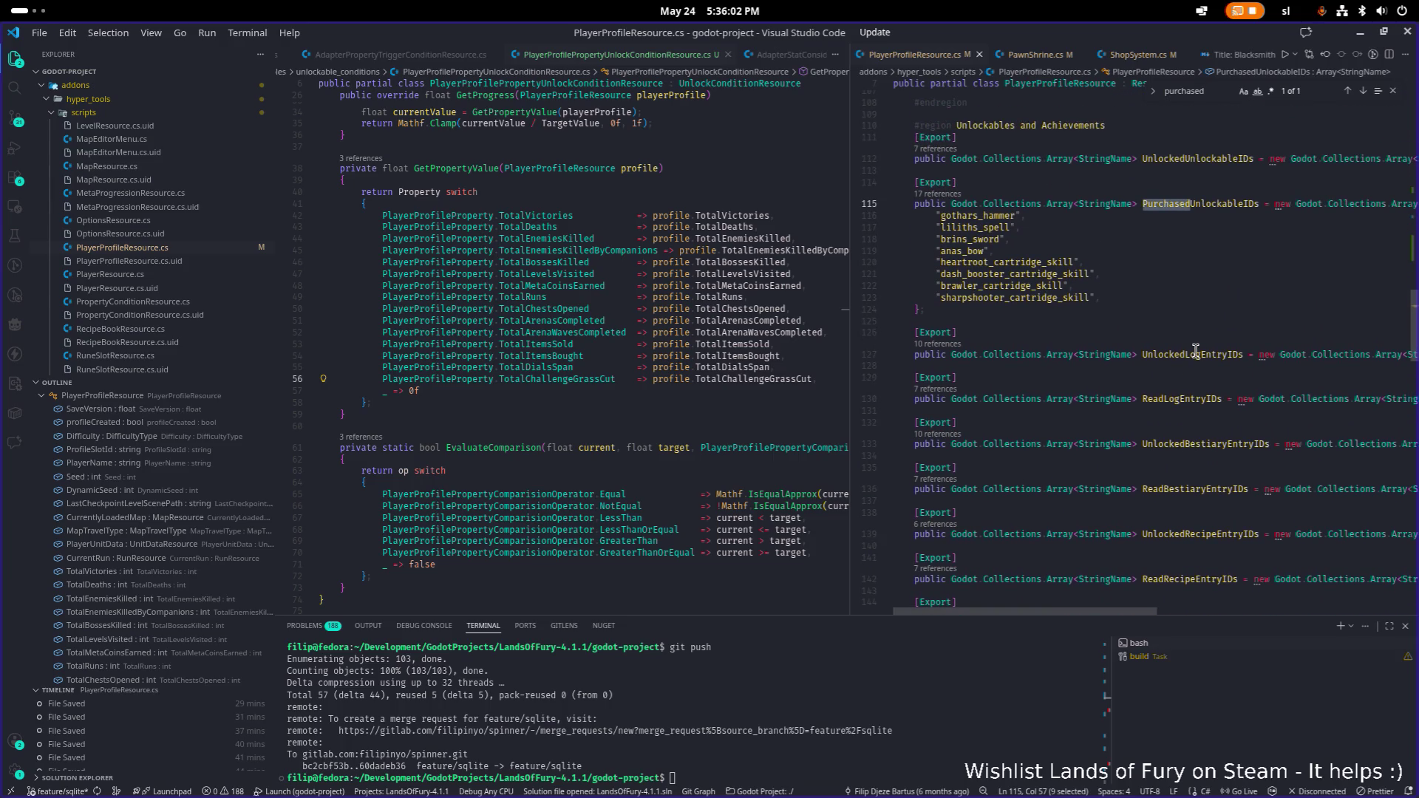
scroll(1196, 351, "up", 1)
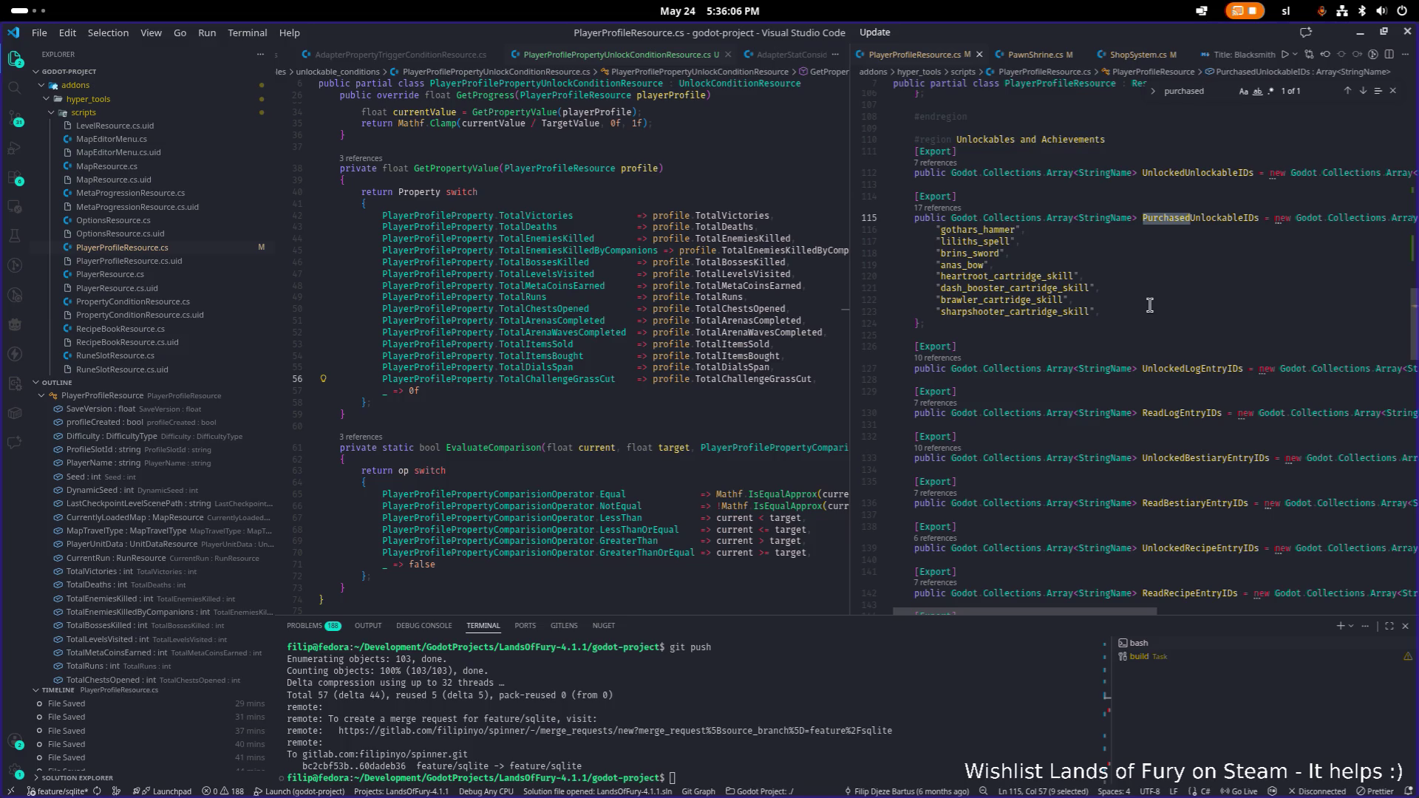
scroll(1149, 305, "up", 3)
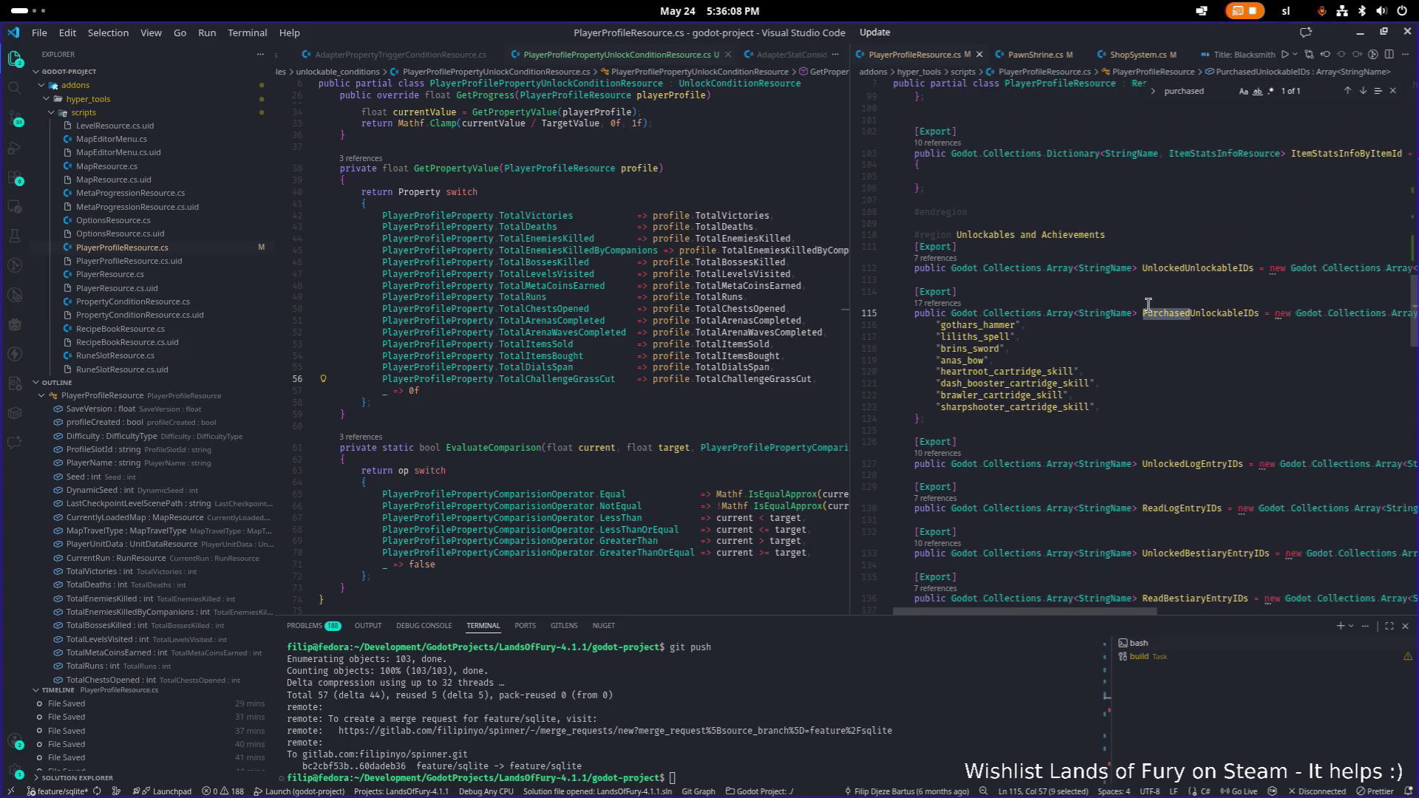
scroll(1149, 306, "down", 1)
- Inspect the UnlockedUnlockableIDs declaration and check who last changed line 99
left_click(1191, 258)
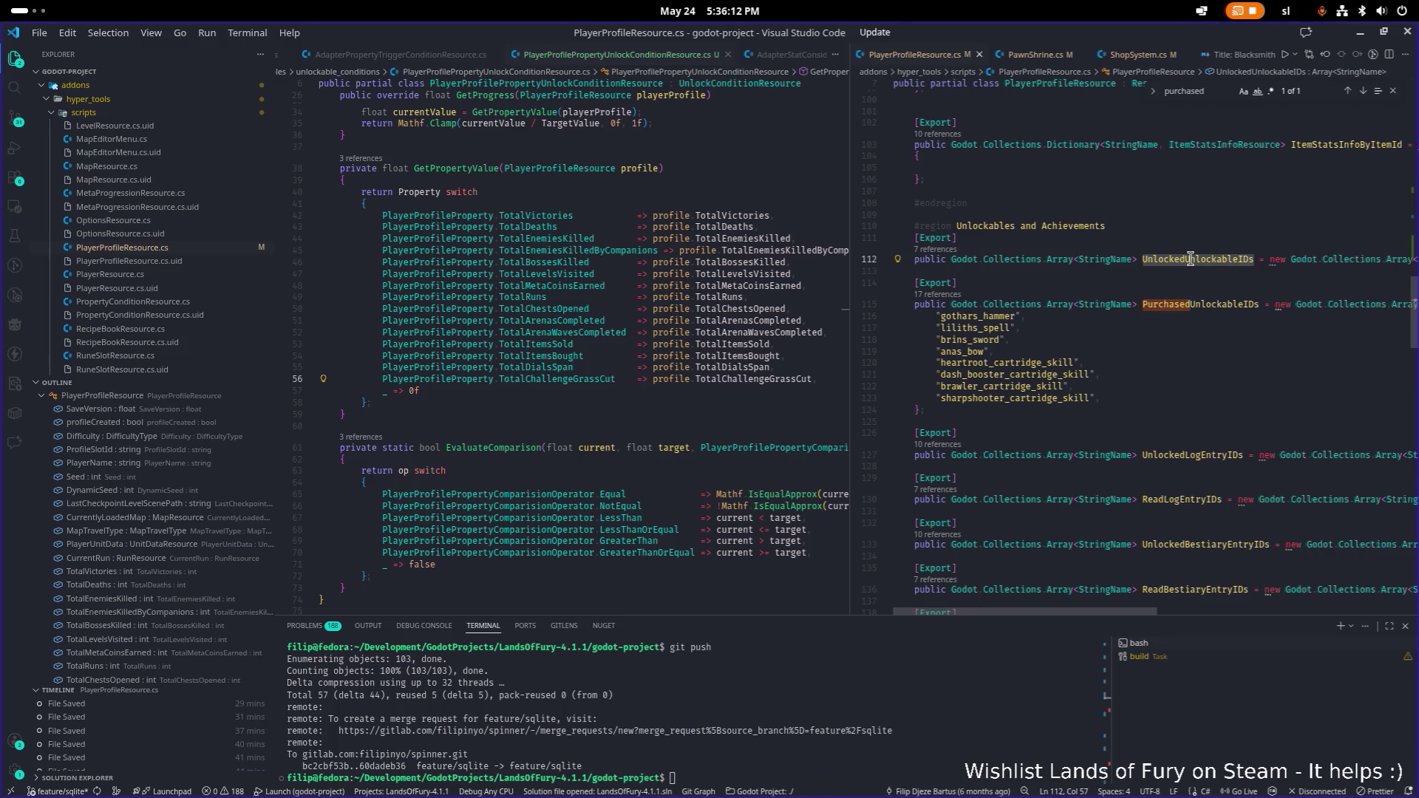
key("Home")
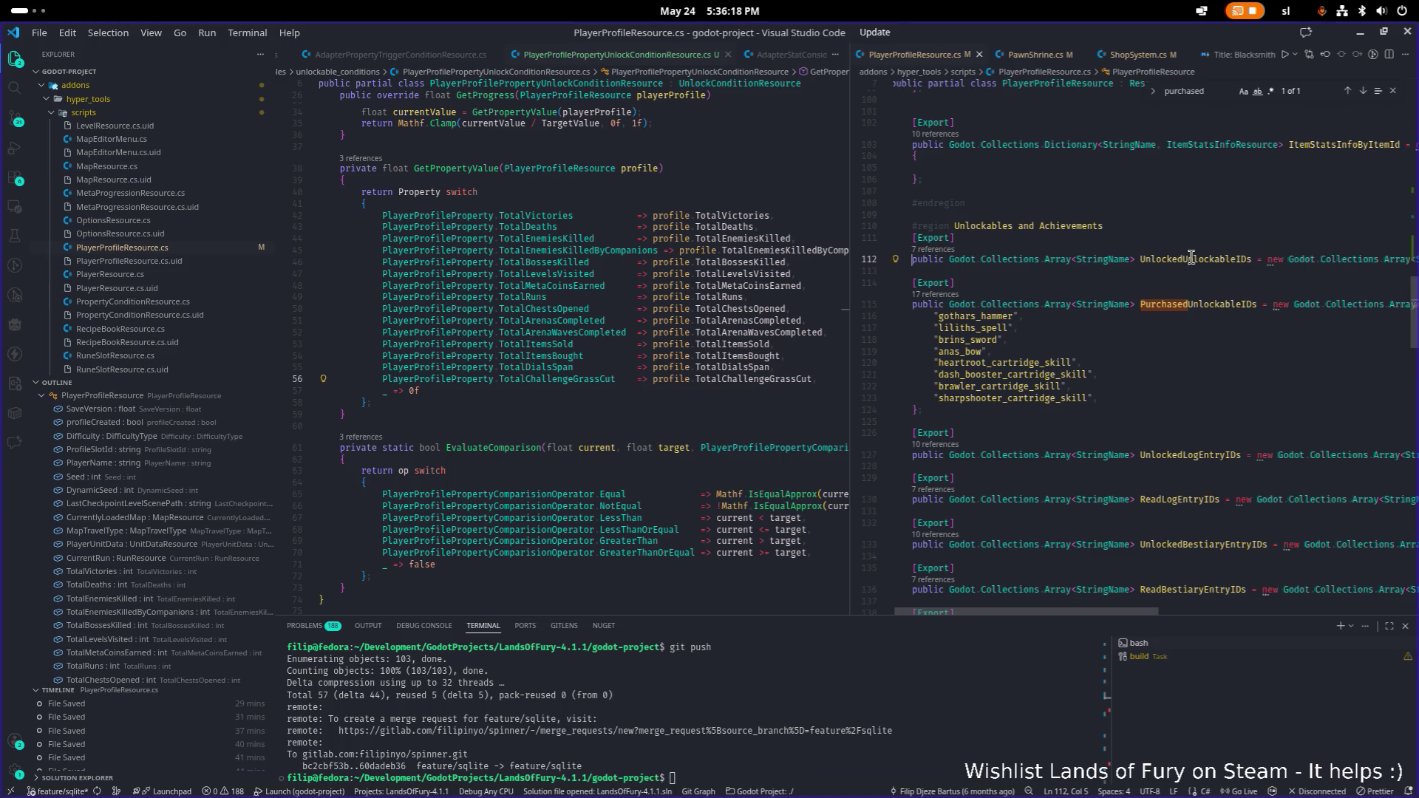
scroll(1177, 271, "up", 5)
left_click(1158, 290)
- Step through the 8 'cartridge' matches, then start a quick file search for 'p'
key("ctrl+f")
type("cartridge")
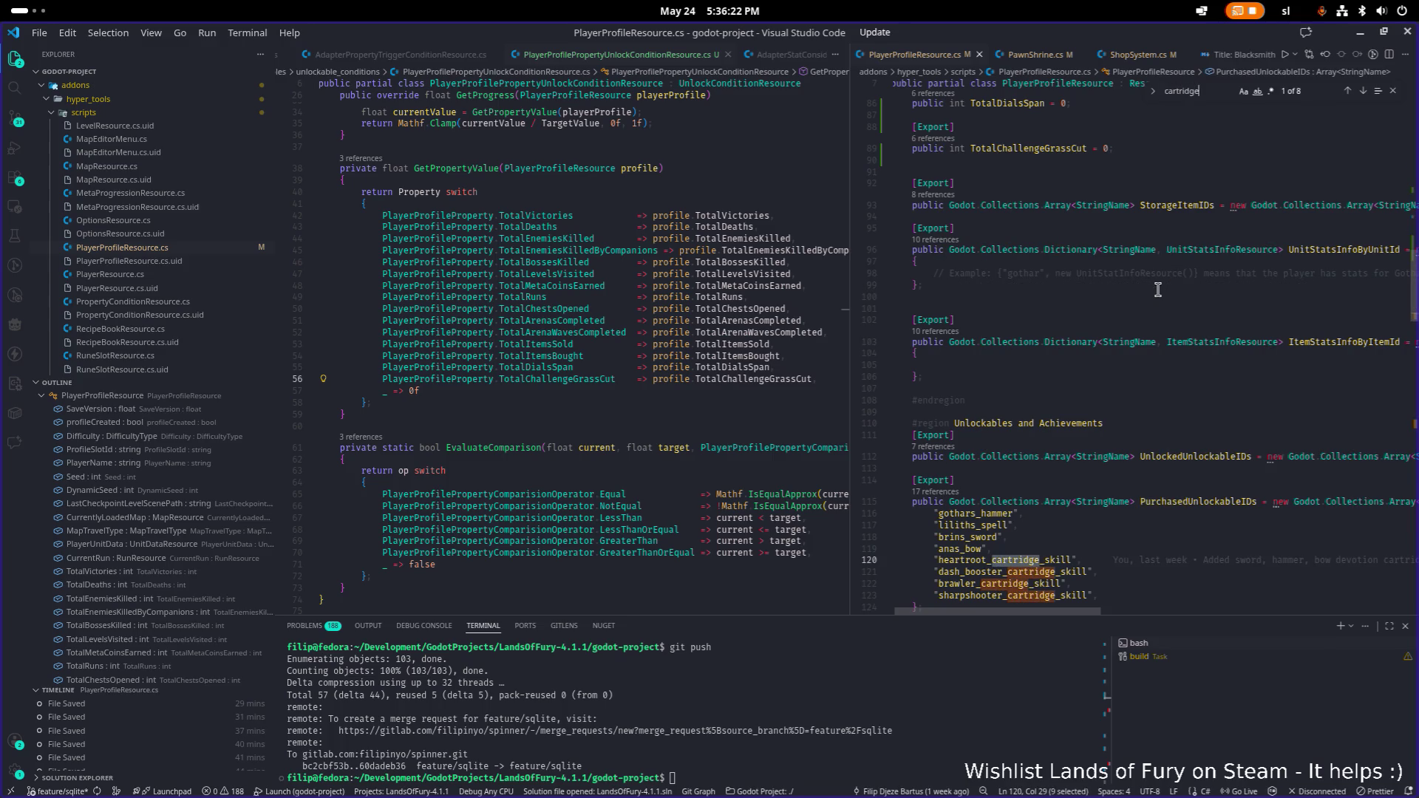
key("Return")
key("Return")
key("Return")
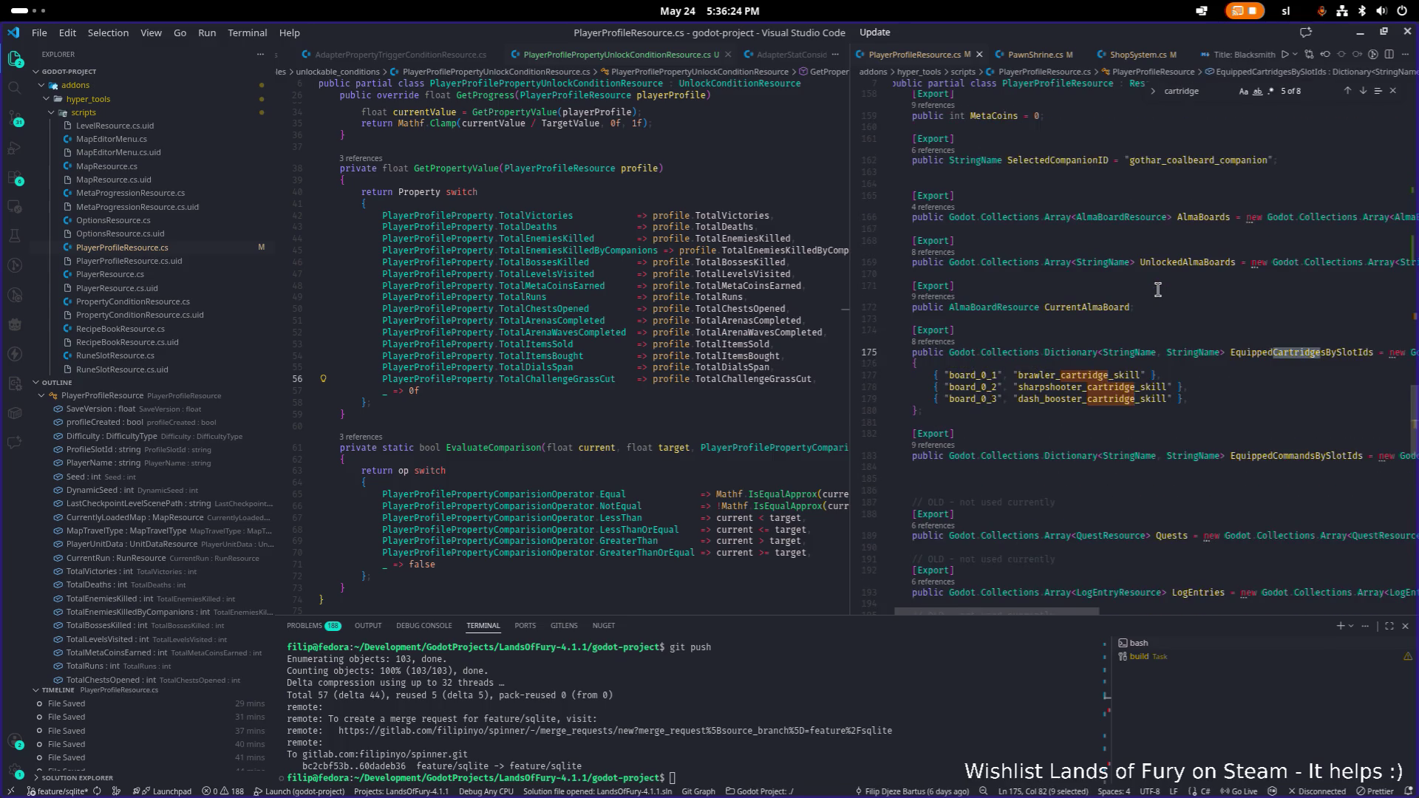
key("Return")
key("Return")
key("Return")
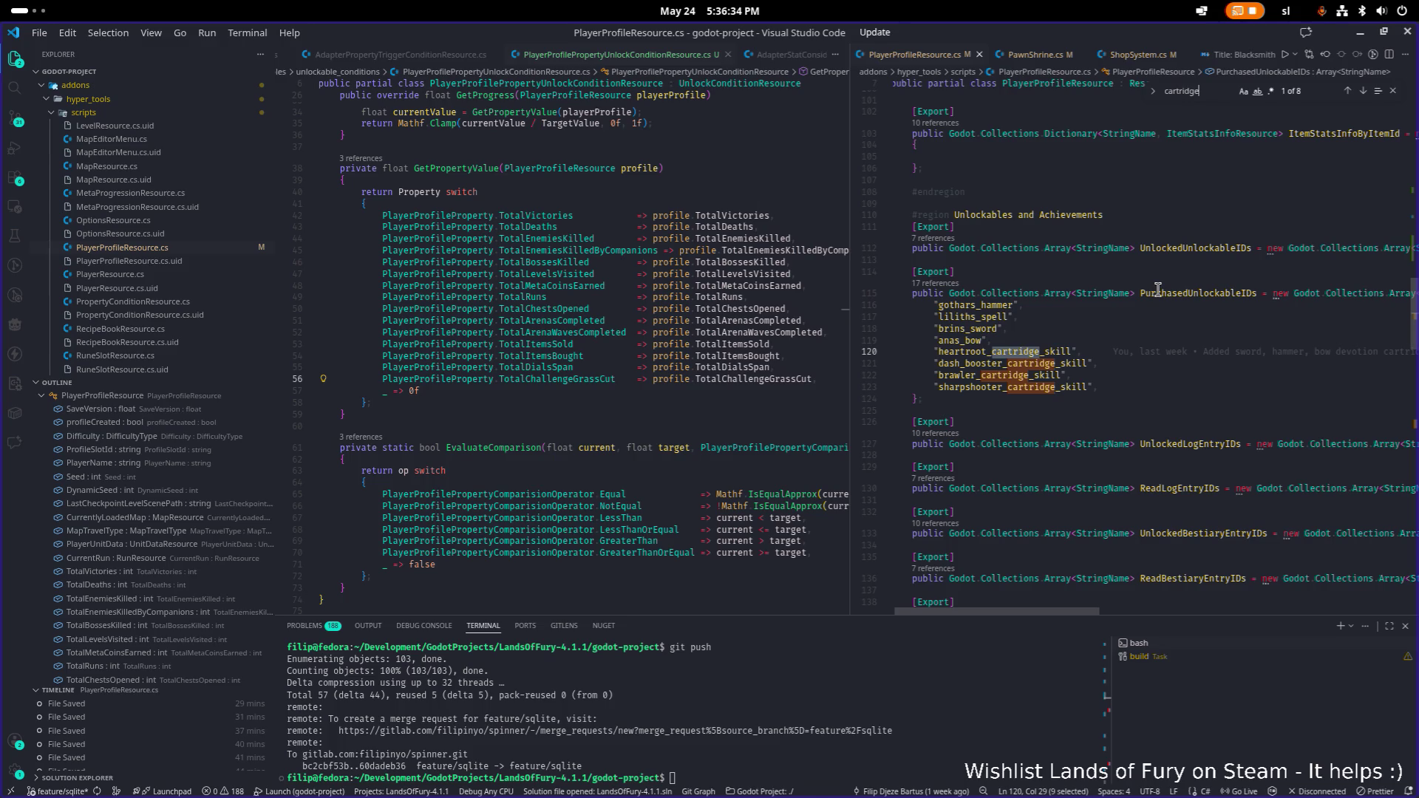
key("ctrl+p")
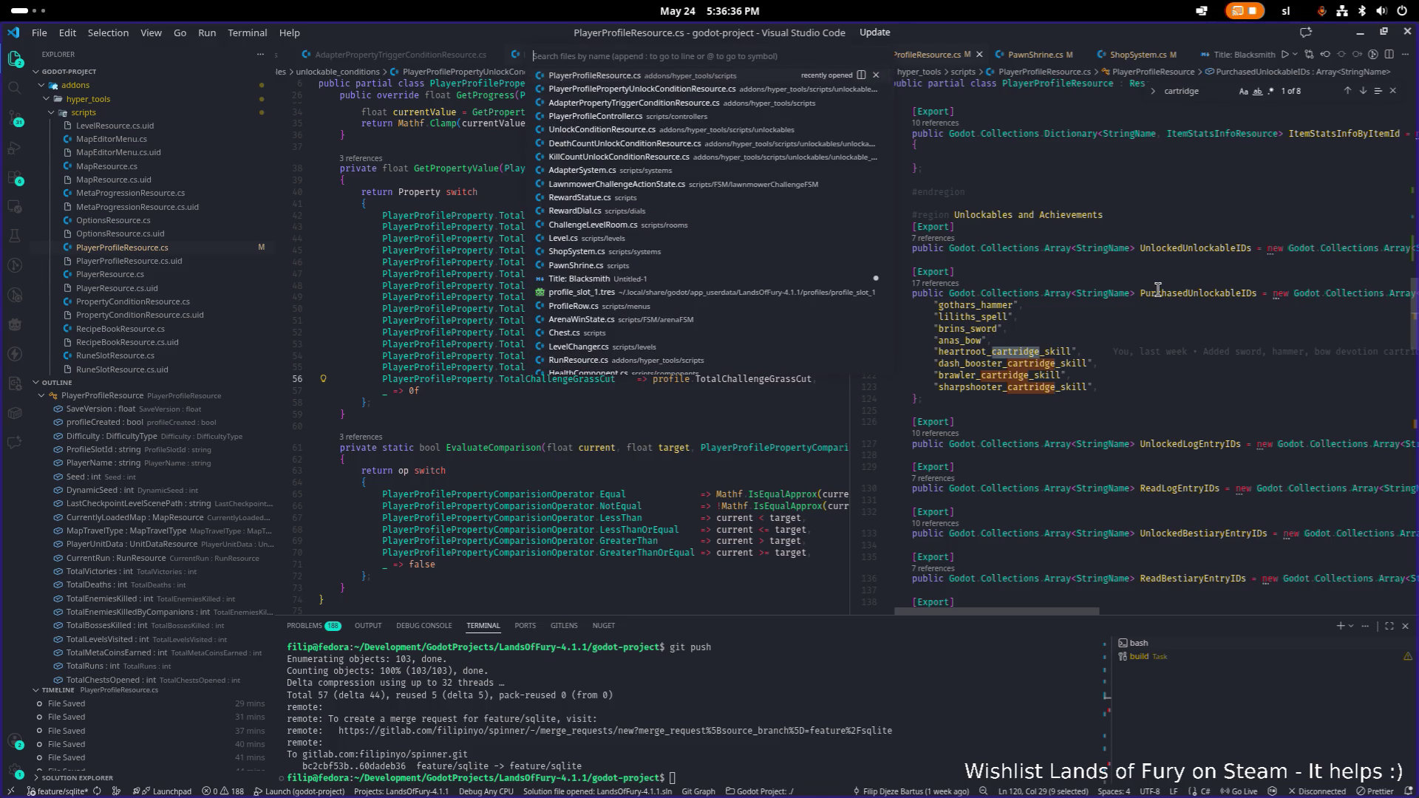
type("p")
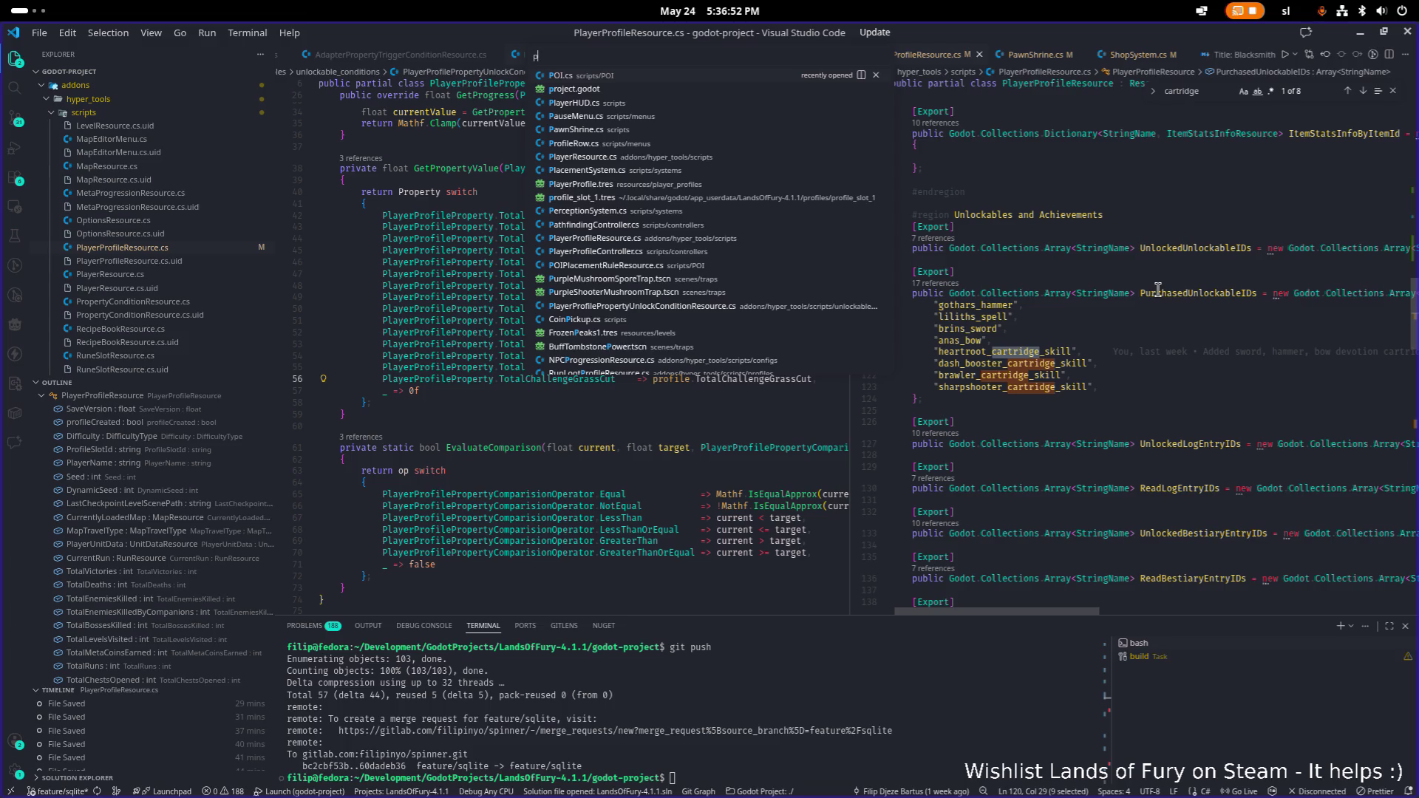
- Open ShopSystem.cs and search it for "cartridge", cycling through the matches
key("BackSpace")
key("Down")
key("Down")
key("Down")
key("Return")
key("ctrl+f")
type("cater")
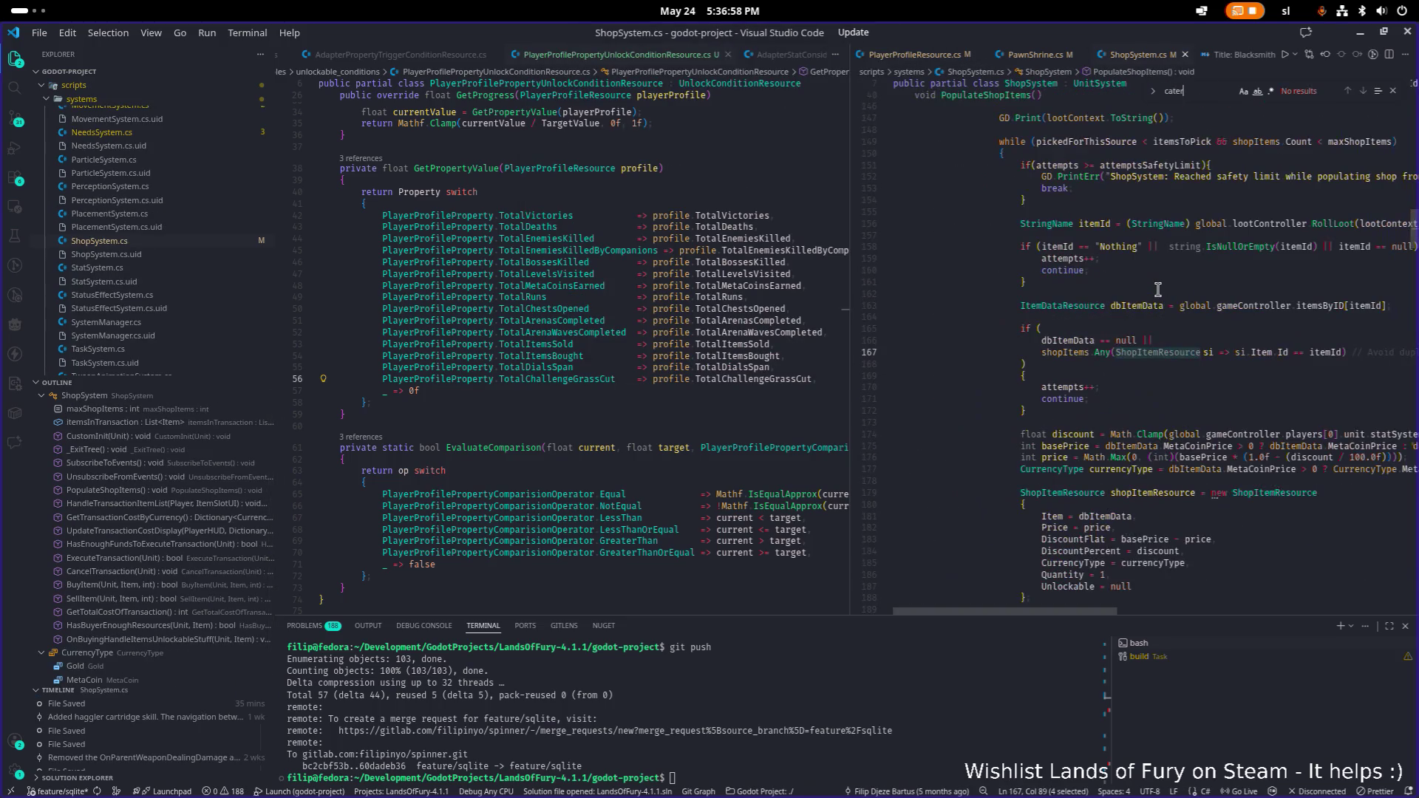
key("BackSpace")
key("BackSpace")
key("BackSpace")
type("rtrid")
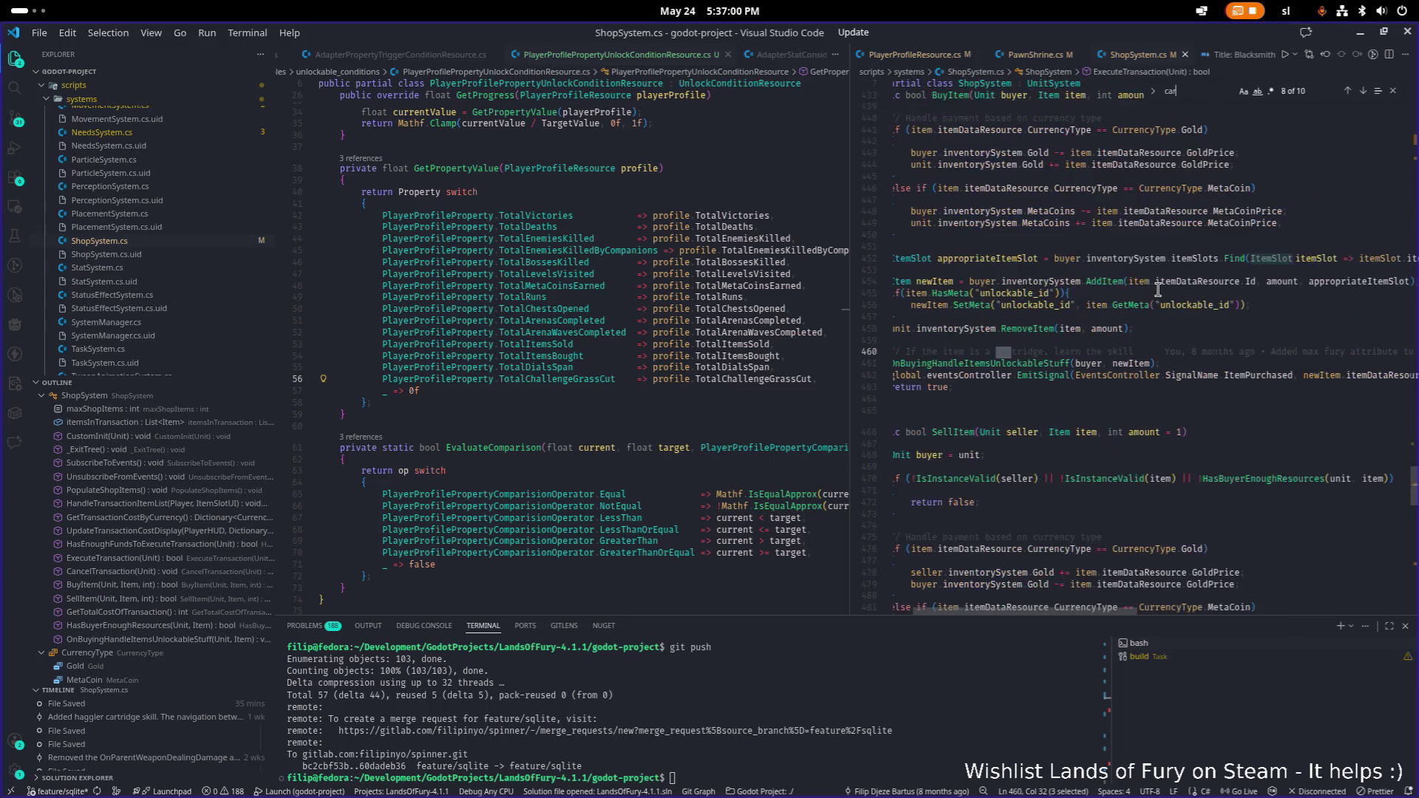
type("ge")
key("Return")
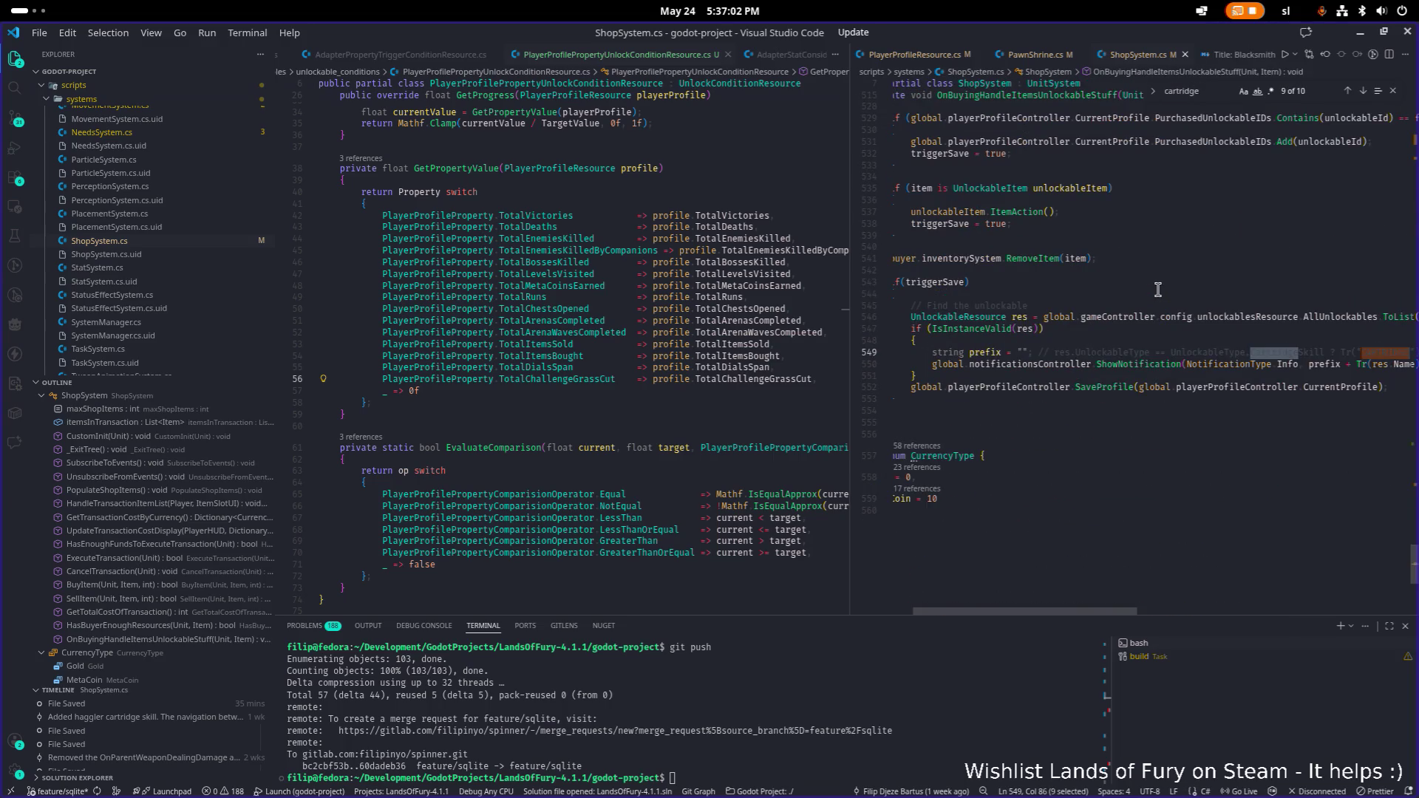
key("Return")
key("Return")
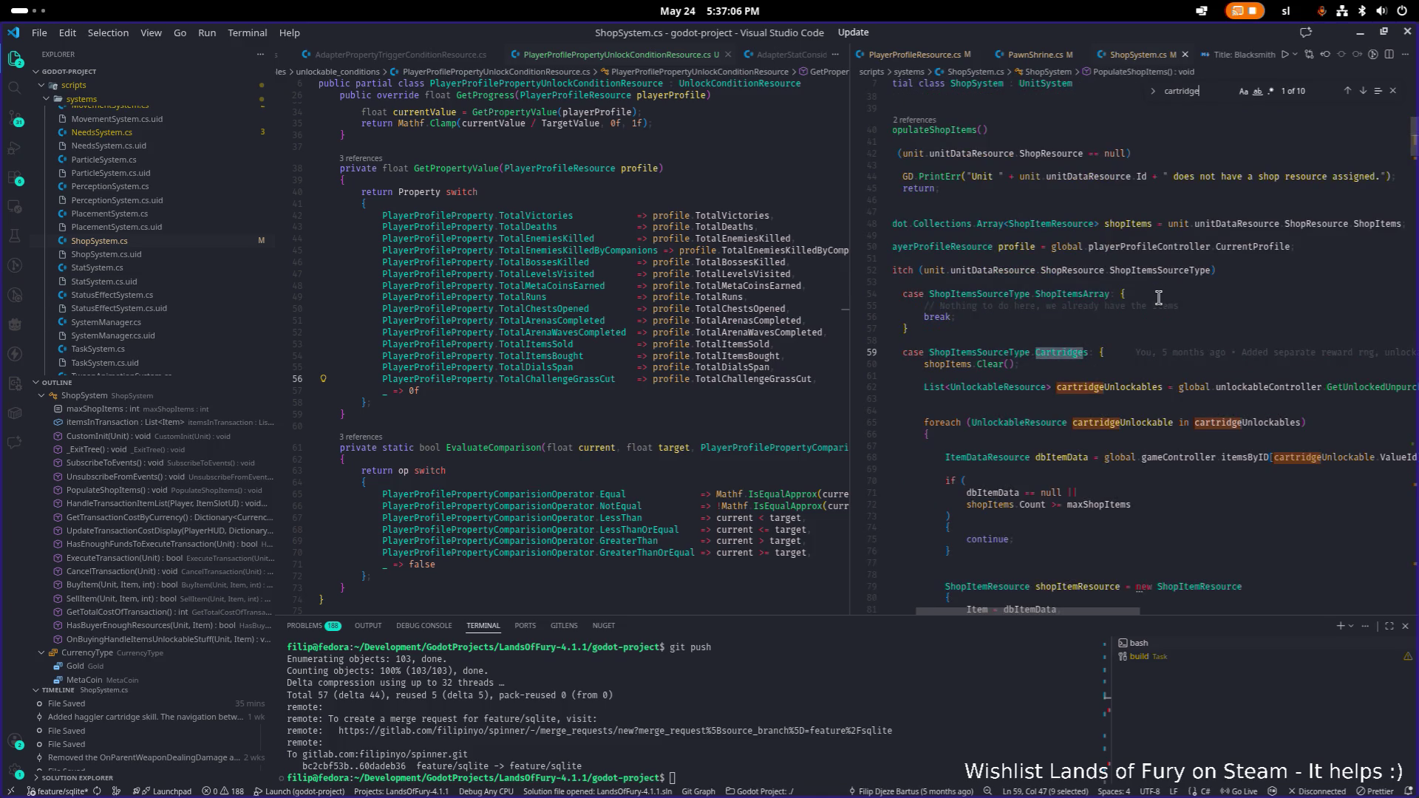
- Scroll through the shop code and highlight every use of UpdateTransactionCostDisplay
scroll(1158, 289, "down", 2)
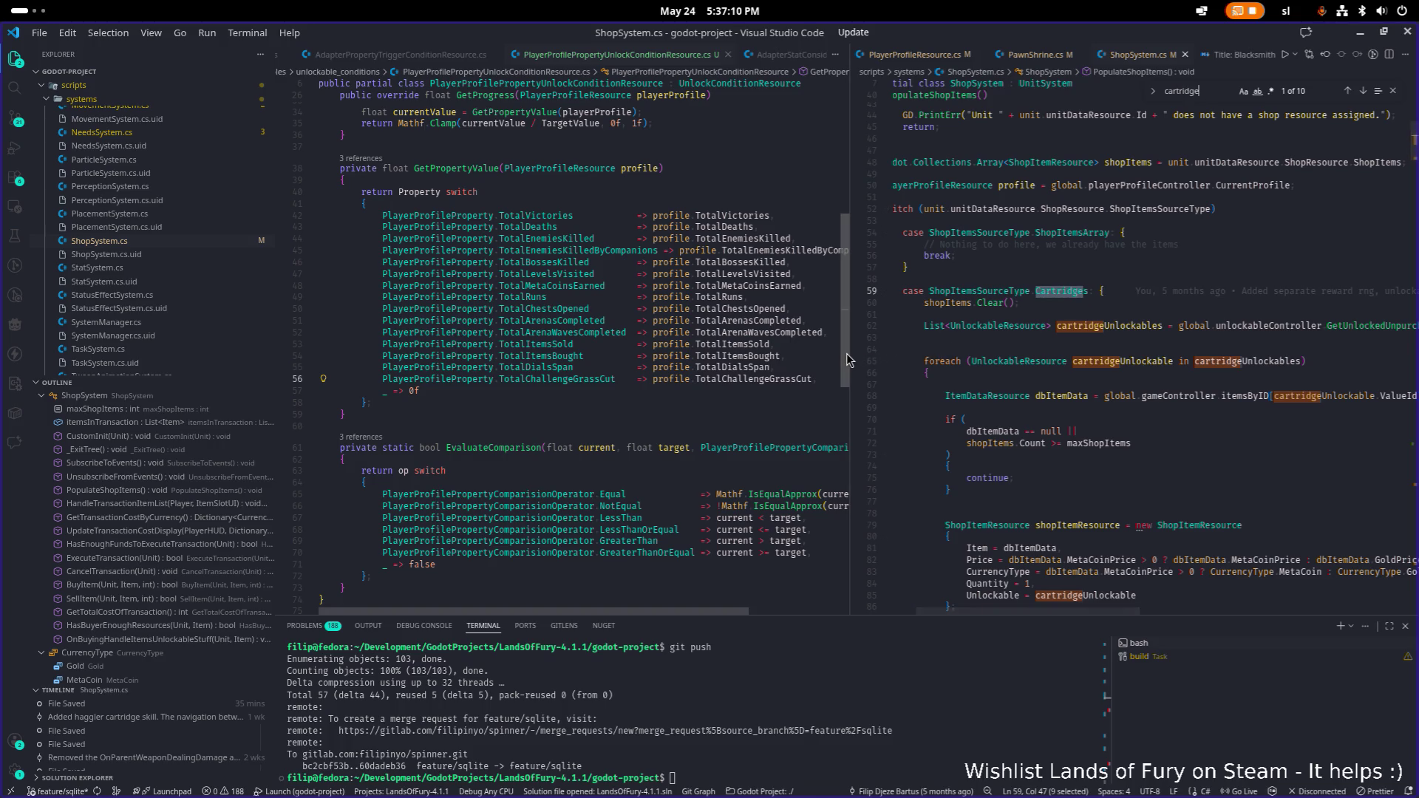
left_click_drag(849, 351, 780, 351)
scroll(969, 330, "down", 2)
scroll(968, 331, "down", 3)
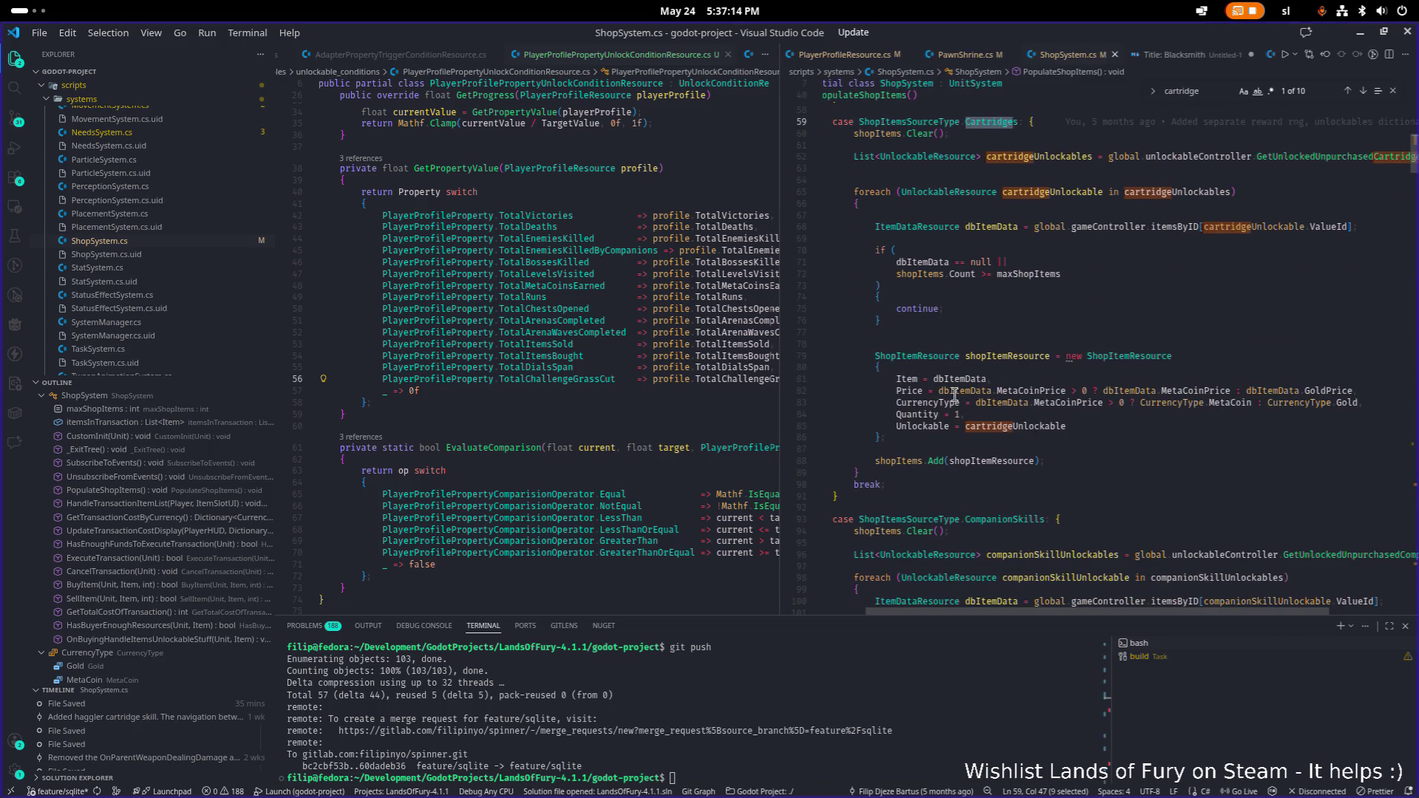
scroll(1029, 221, "up", 1)
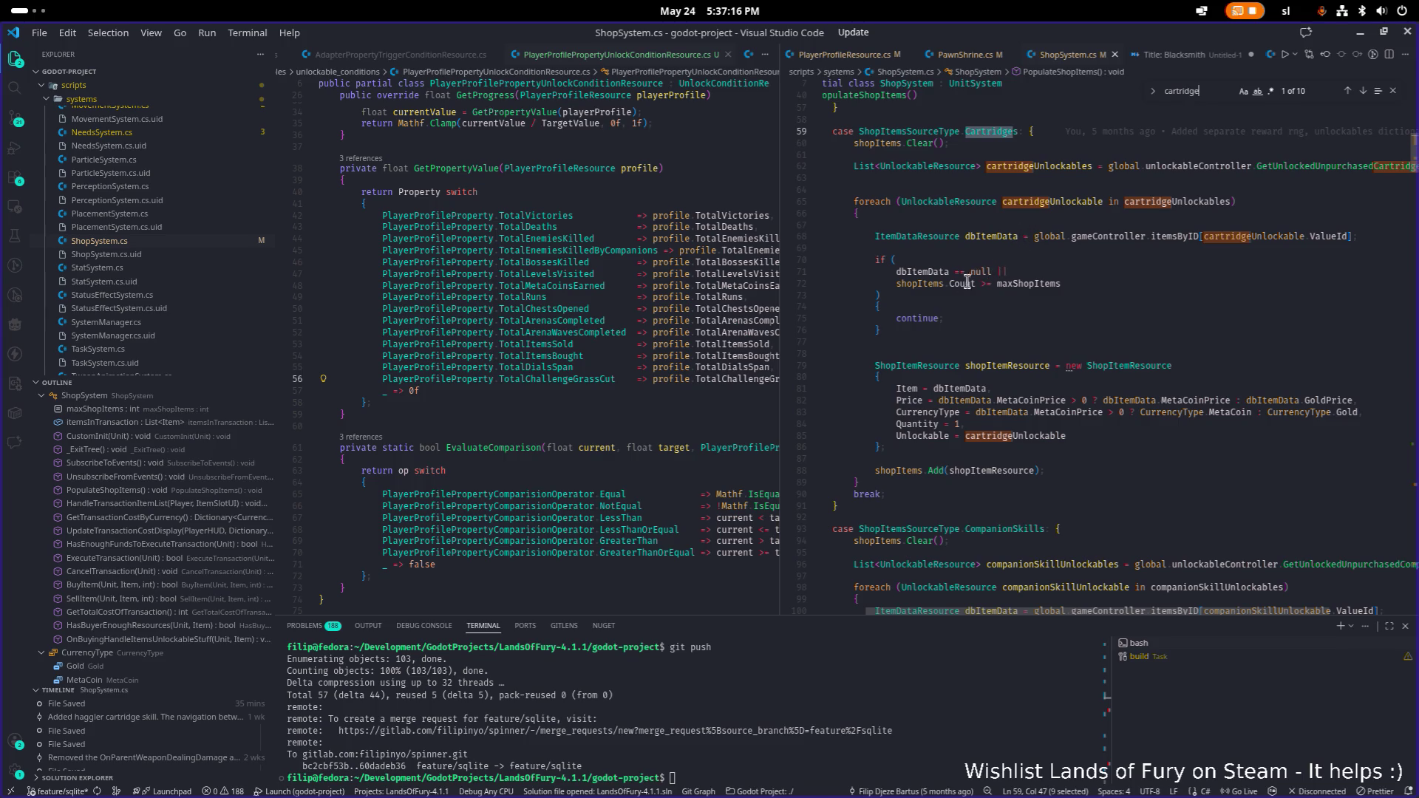
scroll(979, 337, "down", 5)
scroll(980, 336, "down", 20)
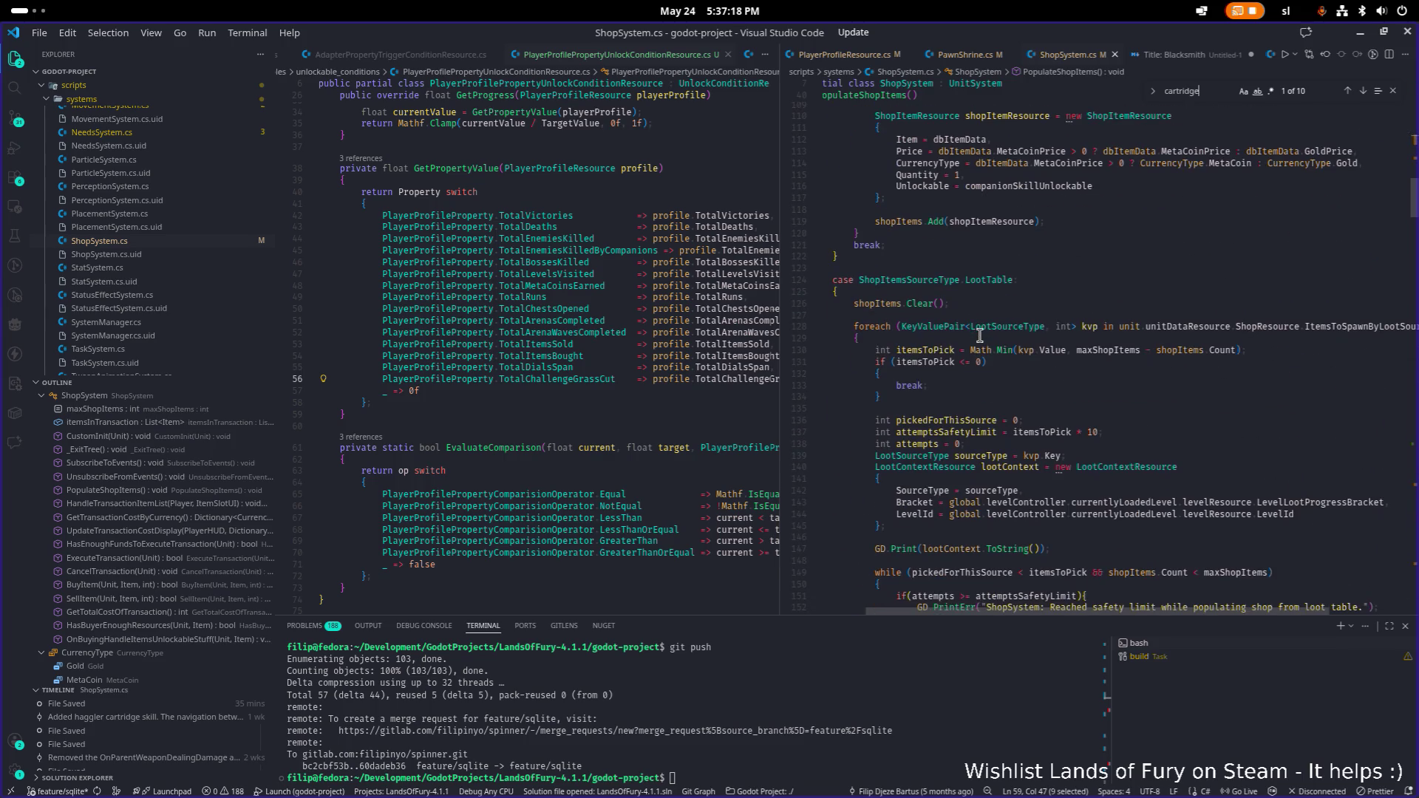
scroll(978, 336, "down", 18)
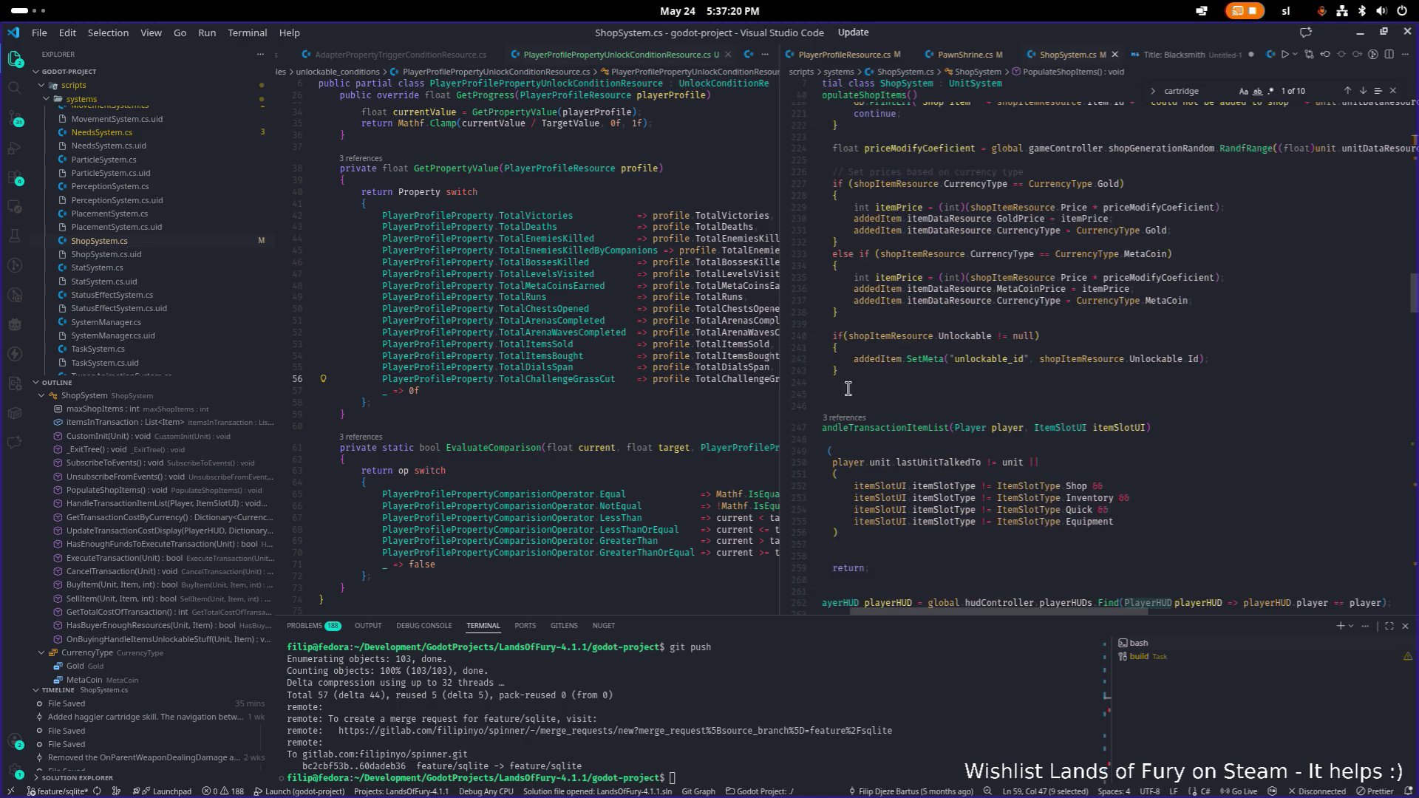
scroll(978, 345, "down", 6)
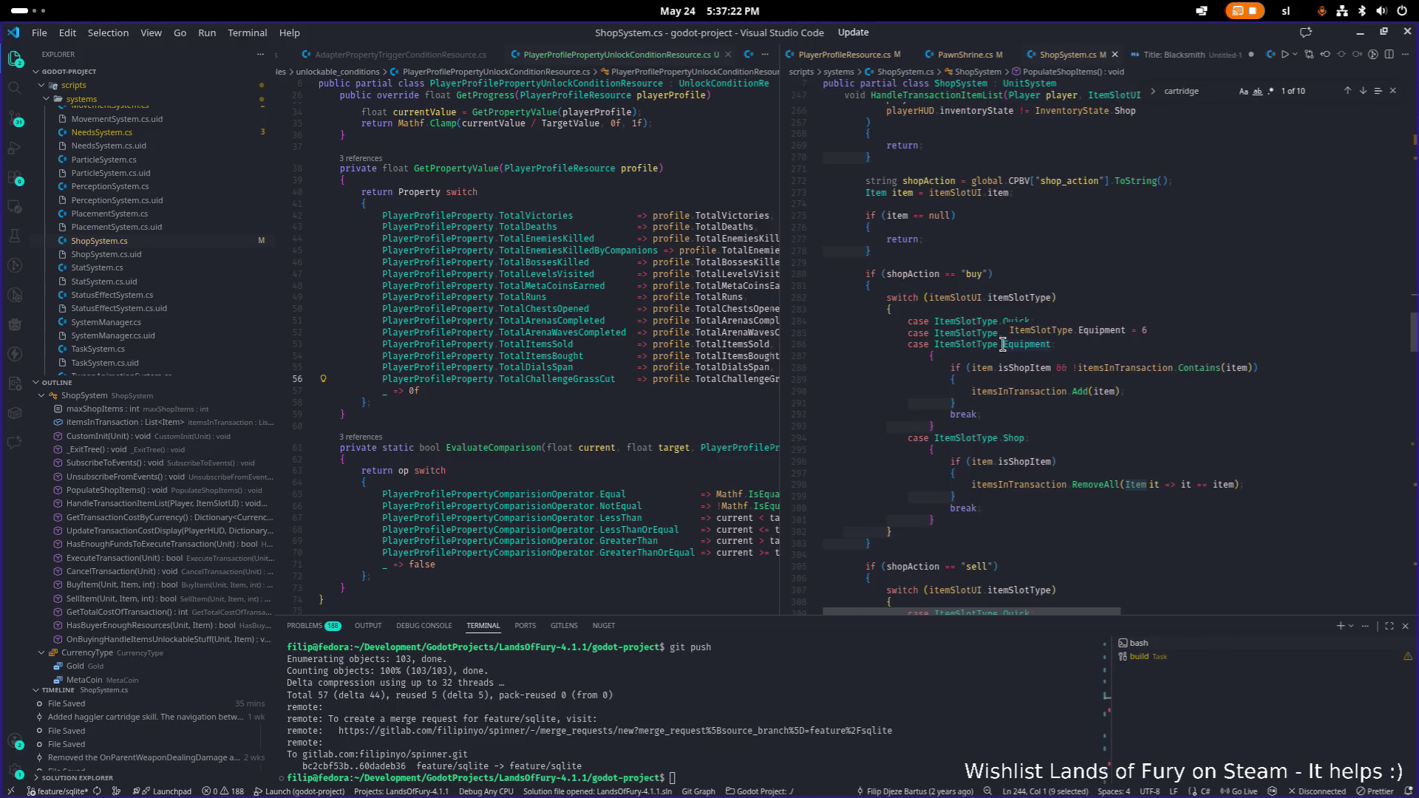
scroll(1031, 263, "down", 10)
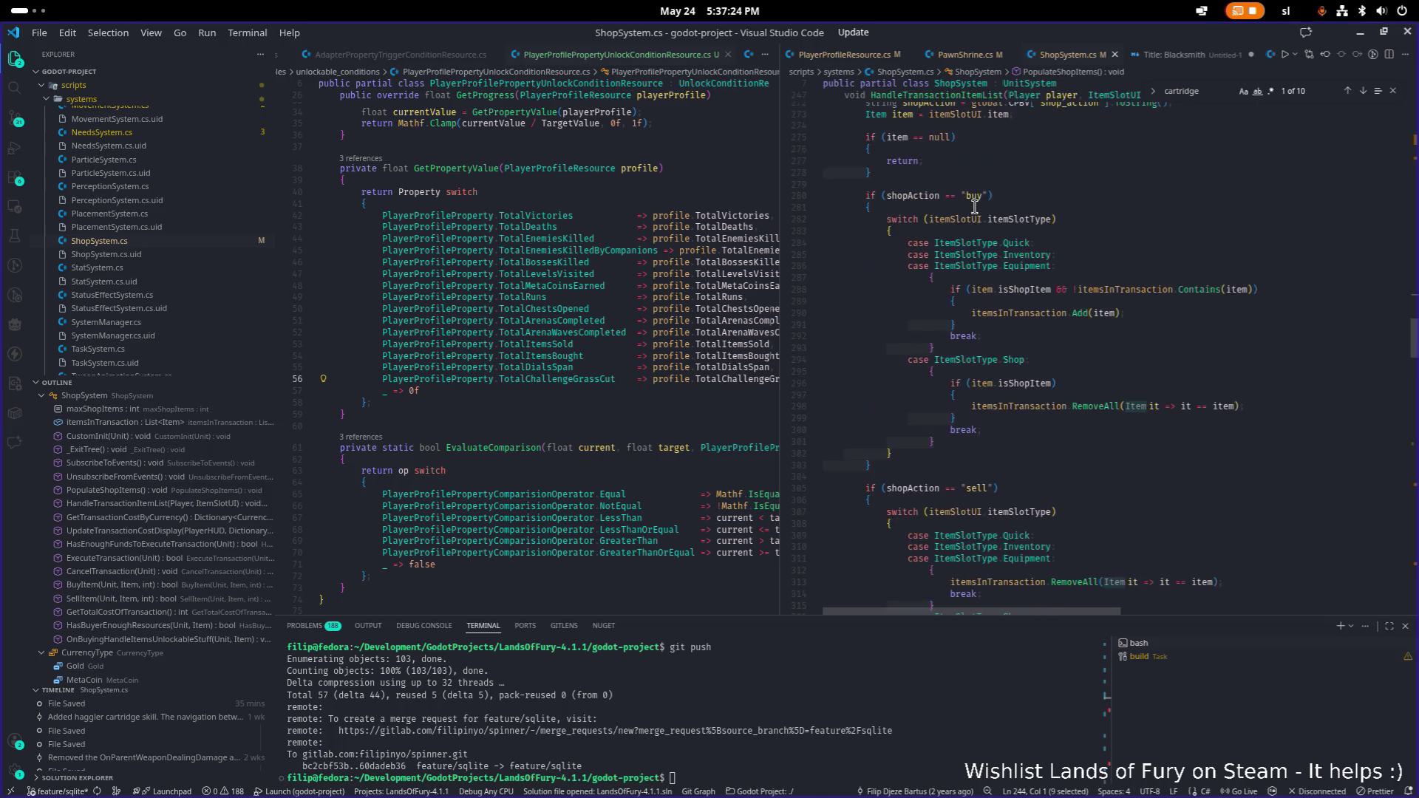
scroll(1052, 260, "down", 13)
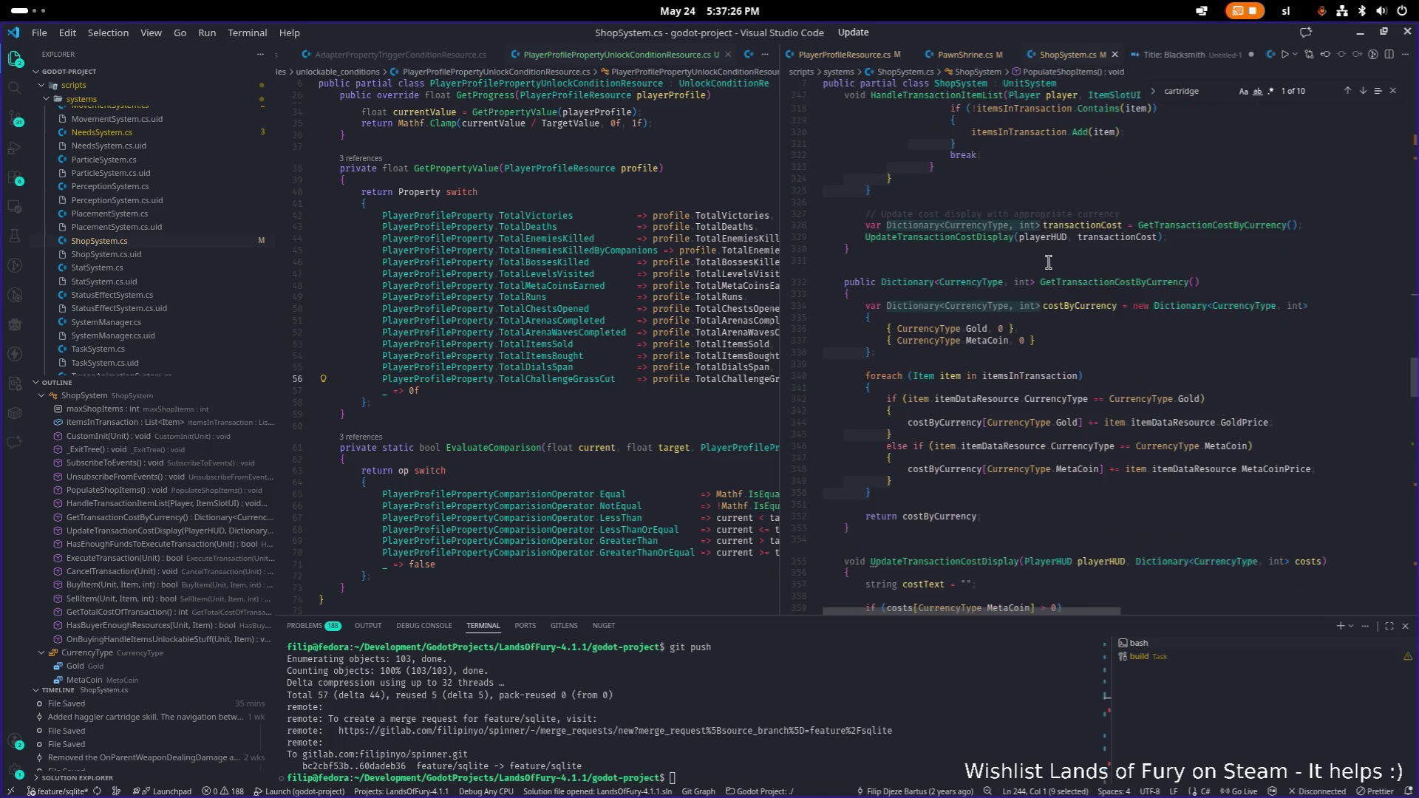
left_click(994, 238)
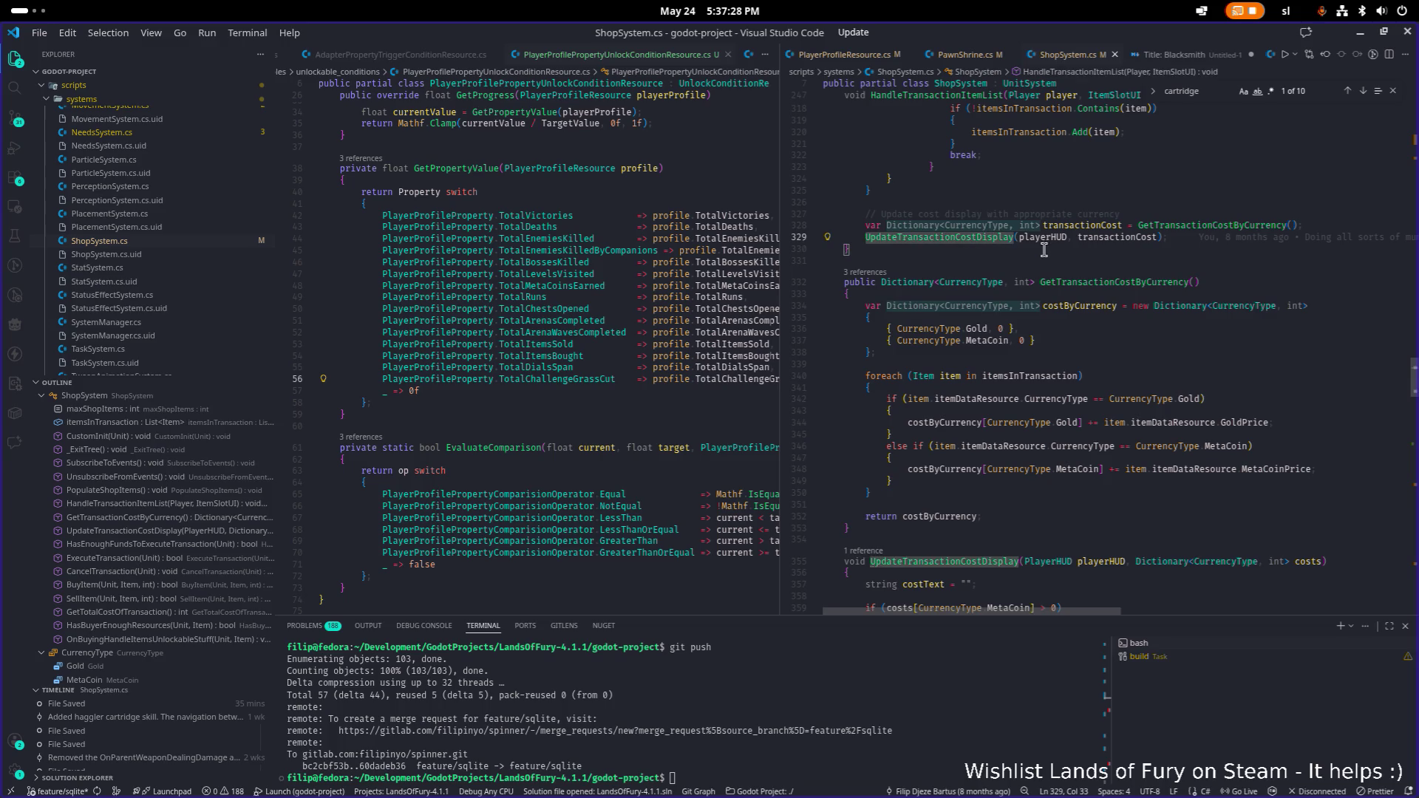
scroll(1043, 250, "down", 9)
scroll(1034, 250, "down", 15)
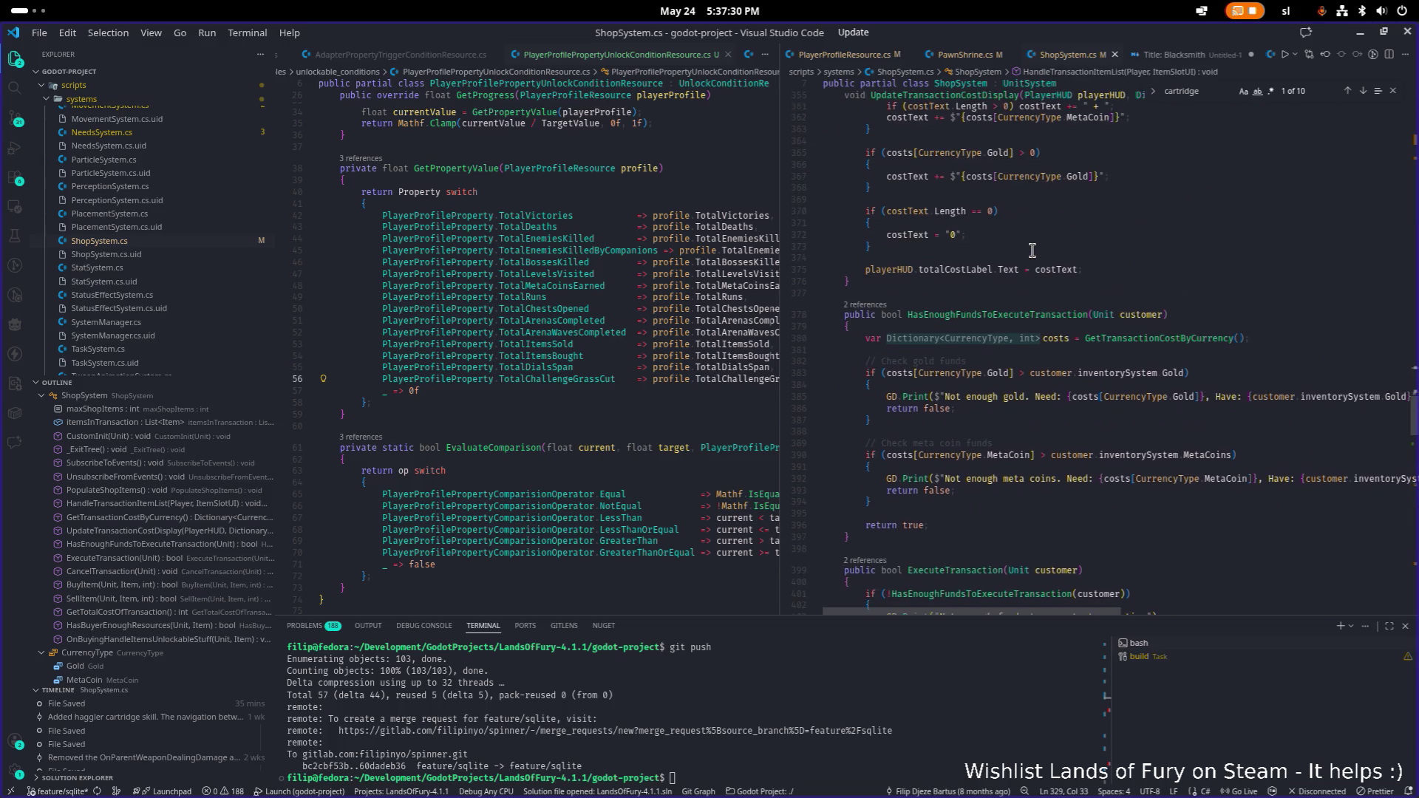
- Highlight all BuyItem occurrences further down ShopSystem.cs
mouse_move(1030, 251)
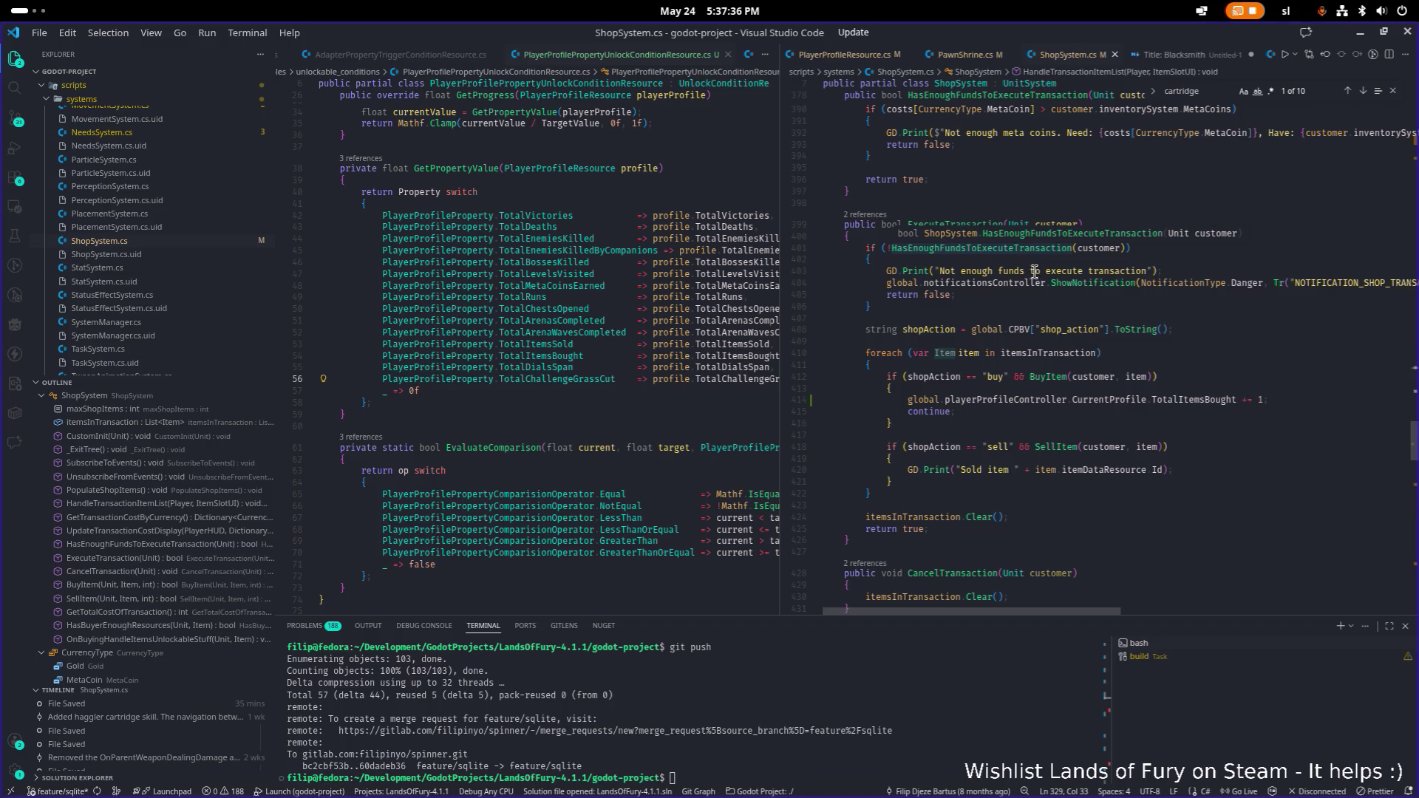
scroll(1062, 350, "down", 3)
left_click(1057, 284)
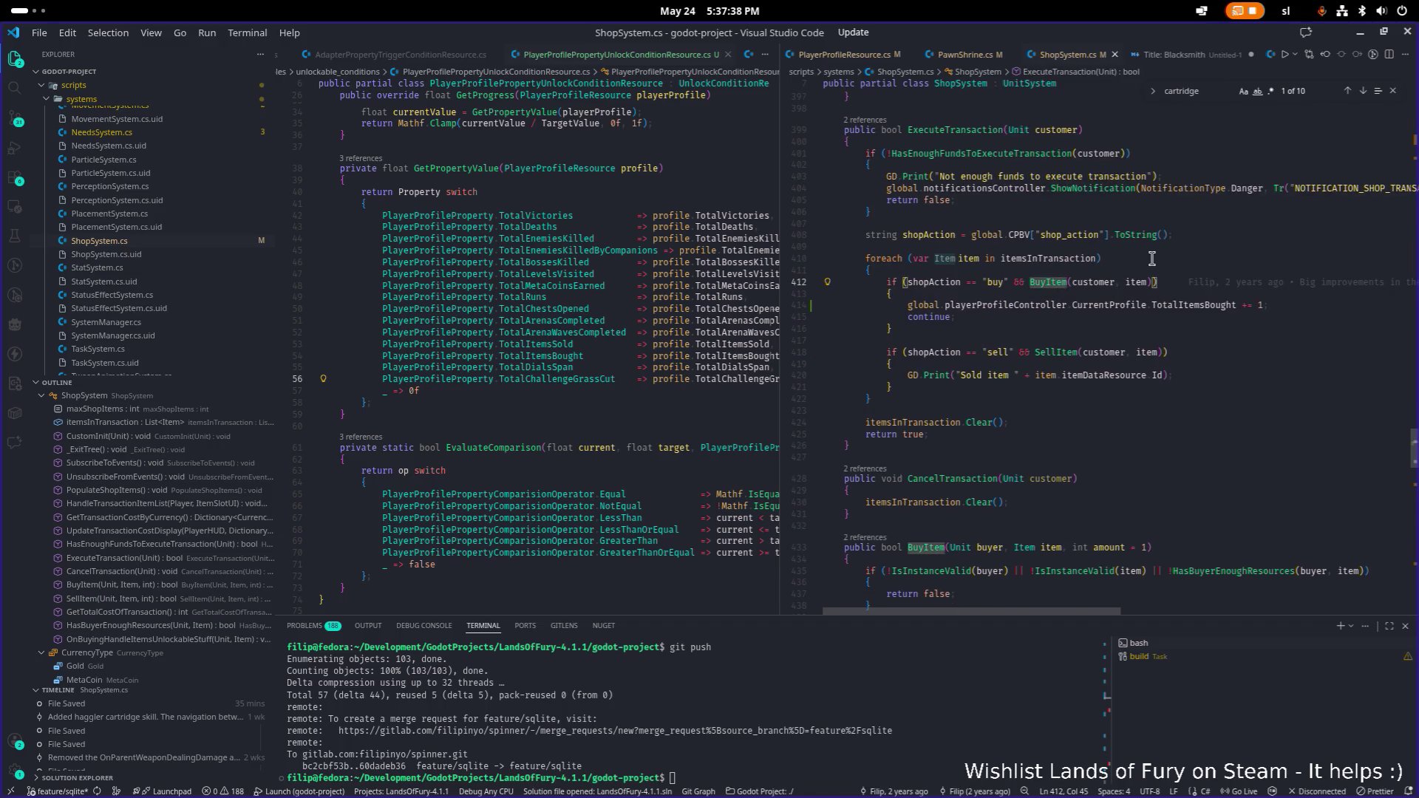
scroll(1131, 266, "down", 5)
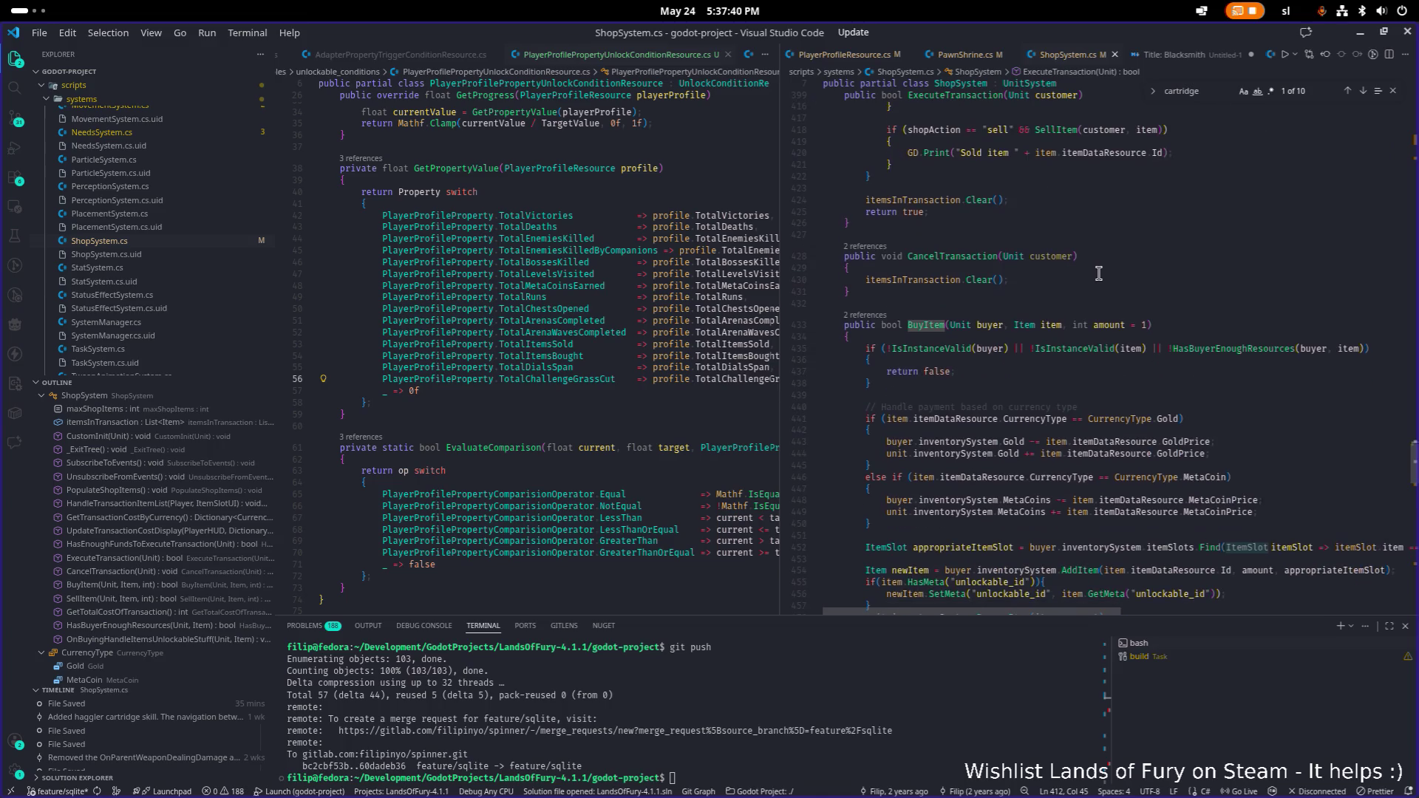
scroll(1096, 274, "down", 2)
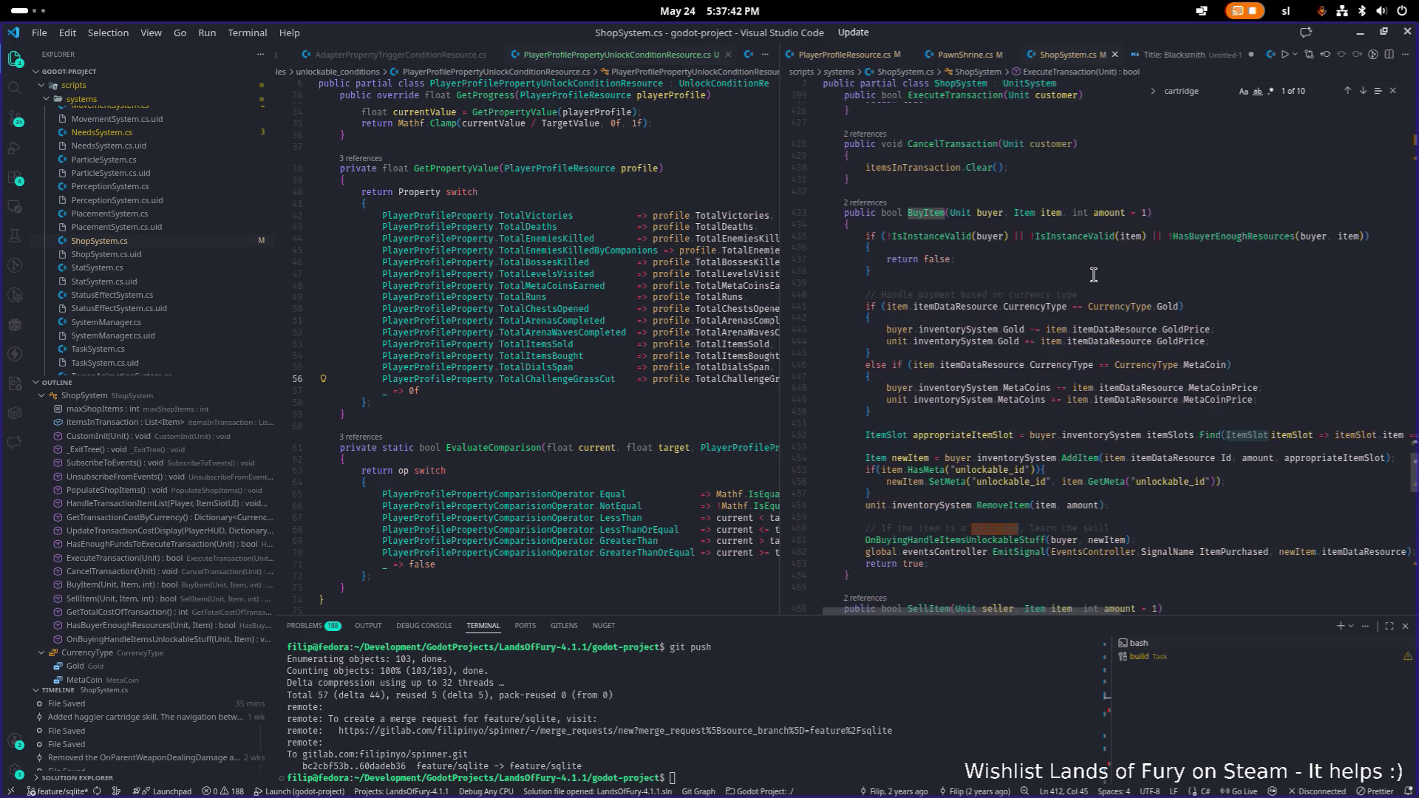
scroll(1092, 275, "down", 2)
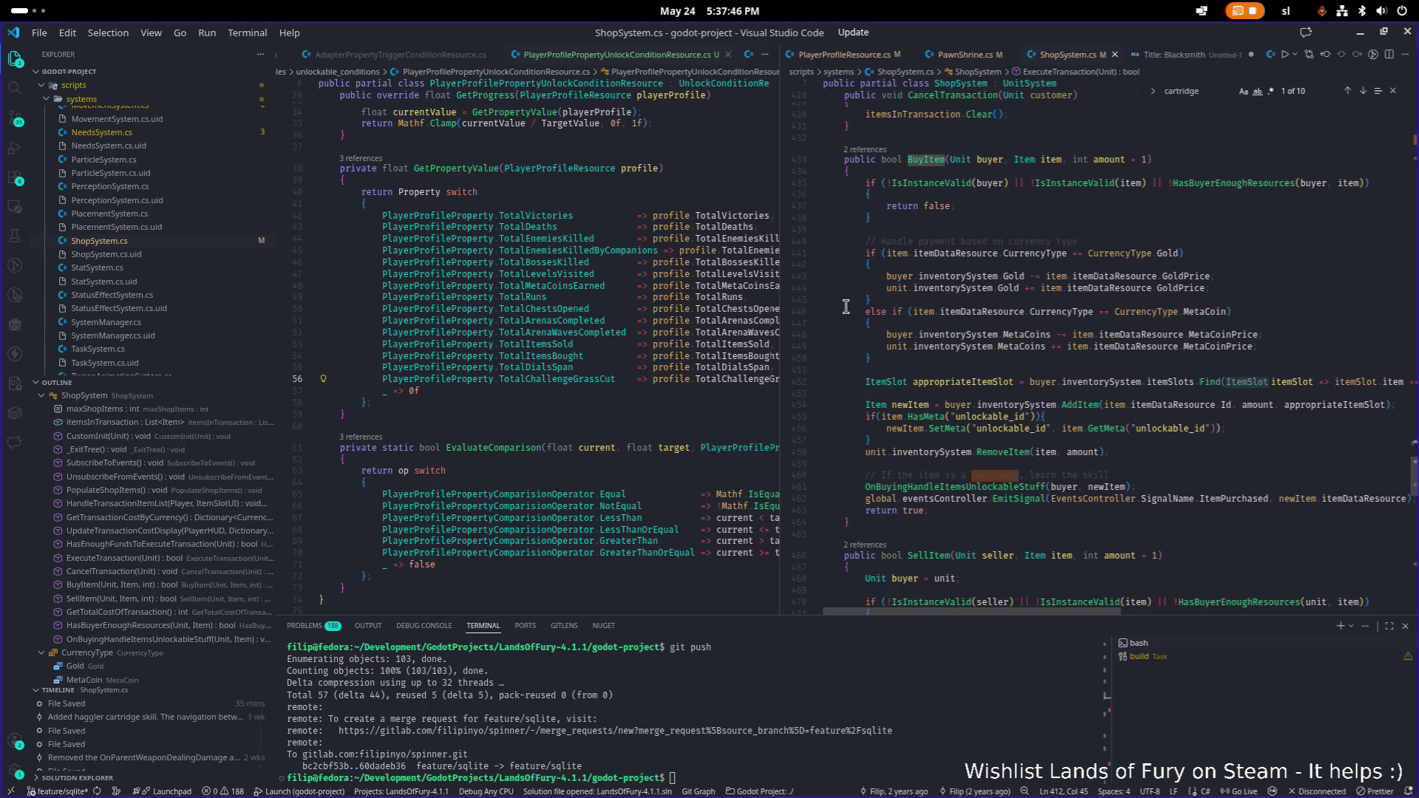
scroll(941, 311, "down", 2)
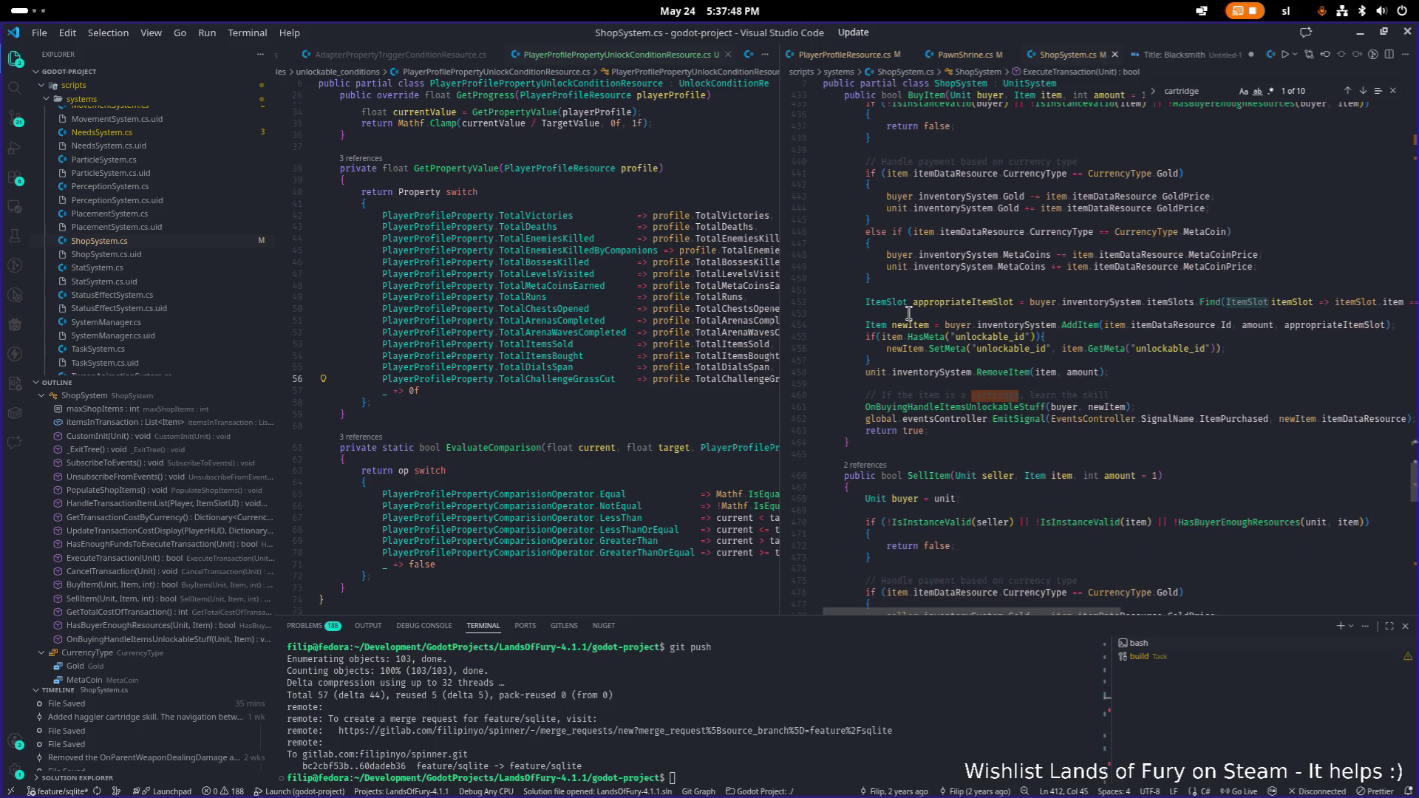
scroll(909, 313, "down", 1)
- Jump to the OnBuyingHandleItemsUnlockableStuff definition and read through it in a widened editor
left_click(984, 353)
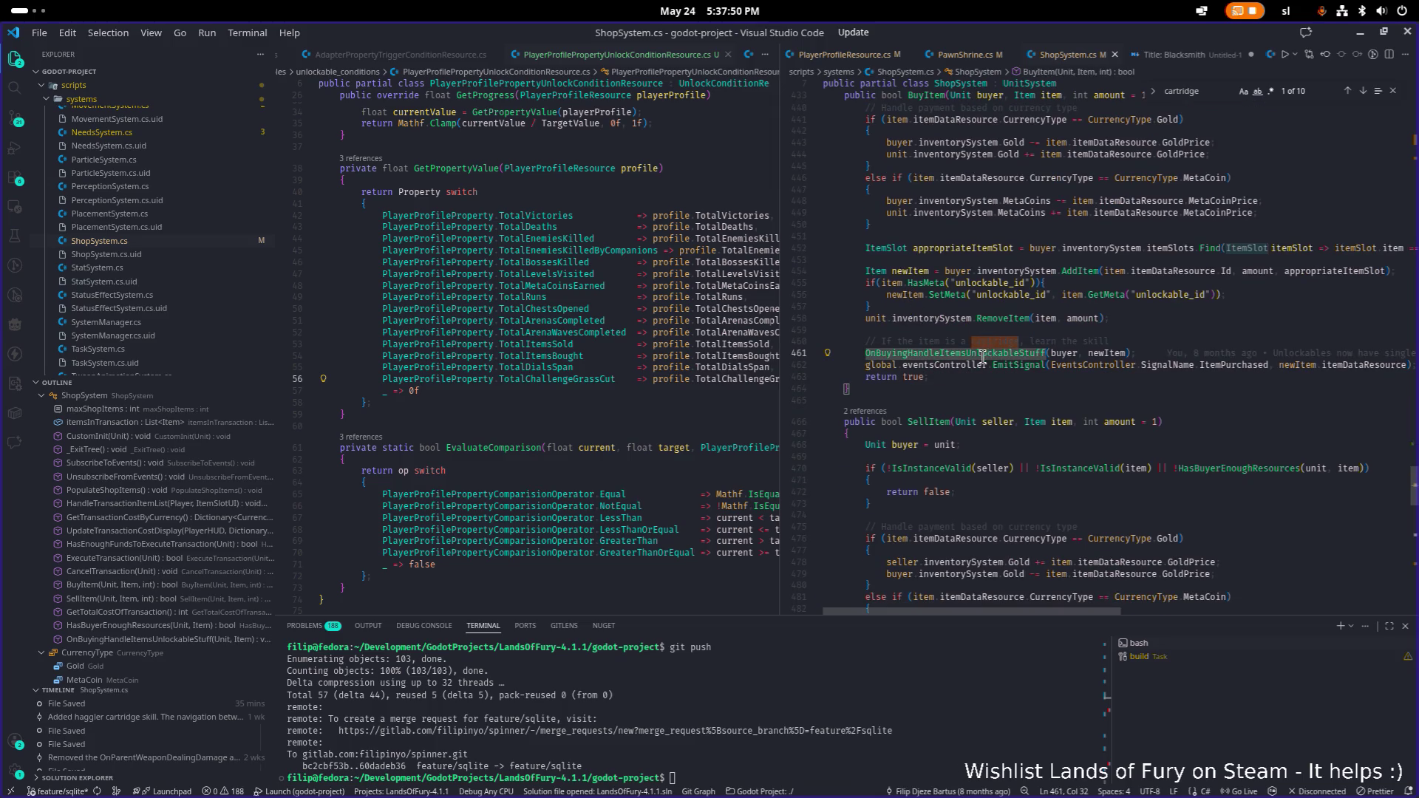
left_click(1009, 351, "ctrl")
scroll(1008, 344, "down", 1)
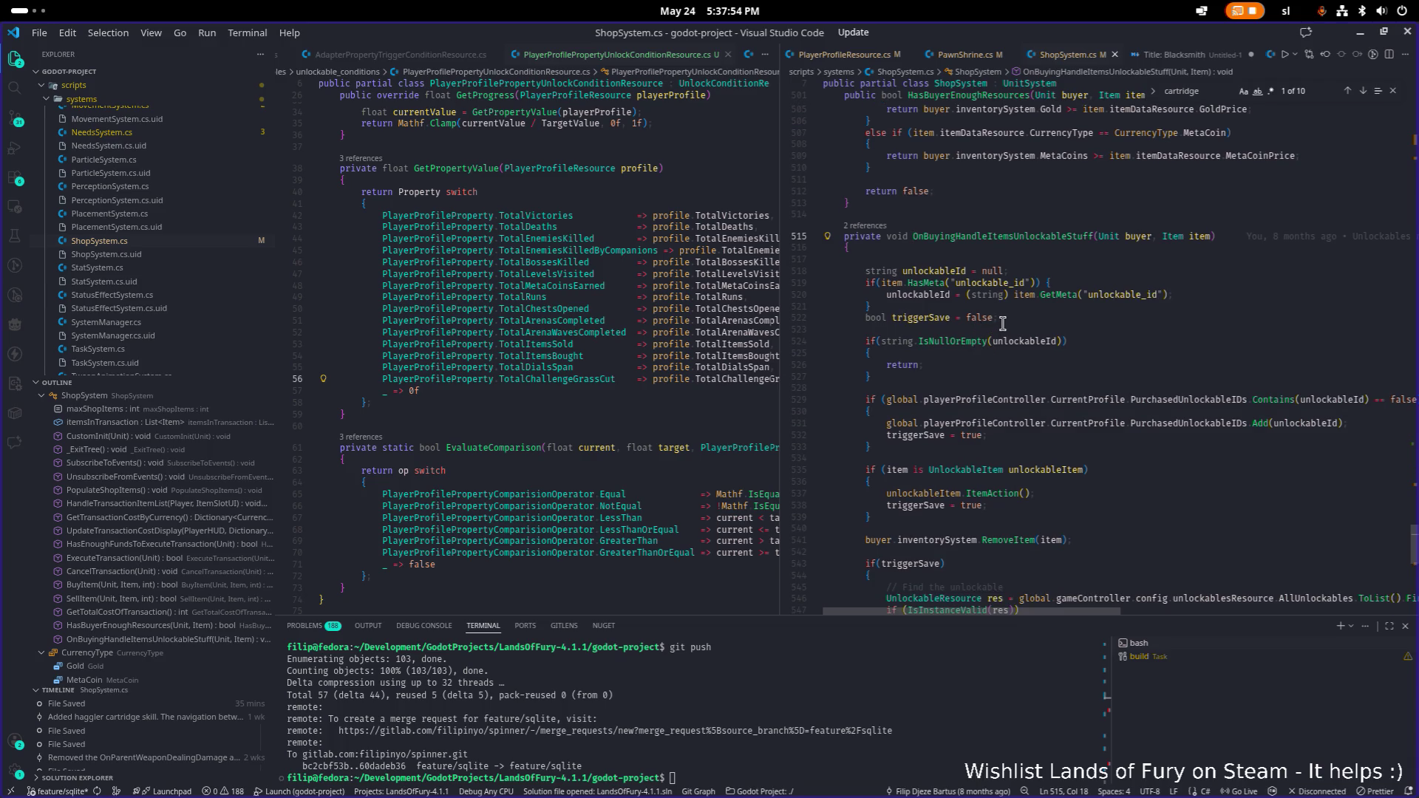
scroll(983, 321, "down", 4)
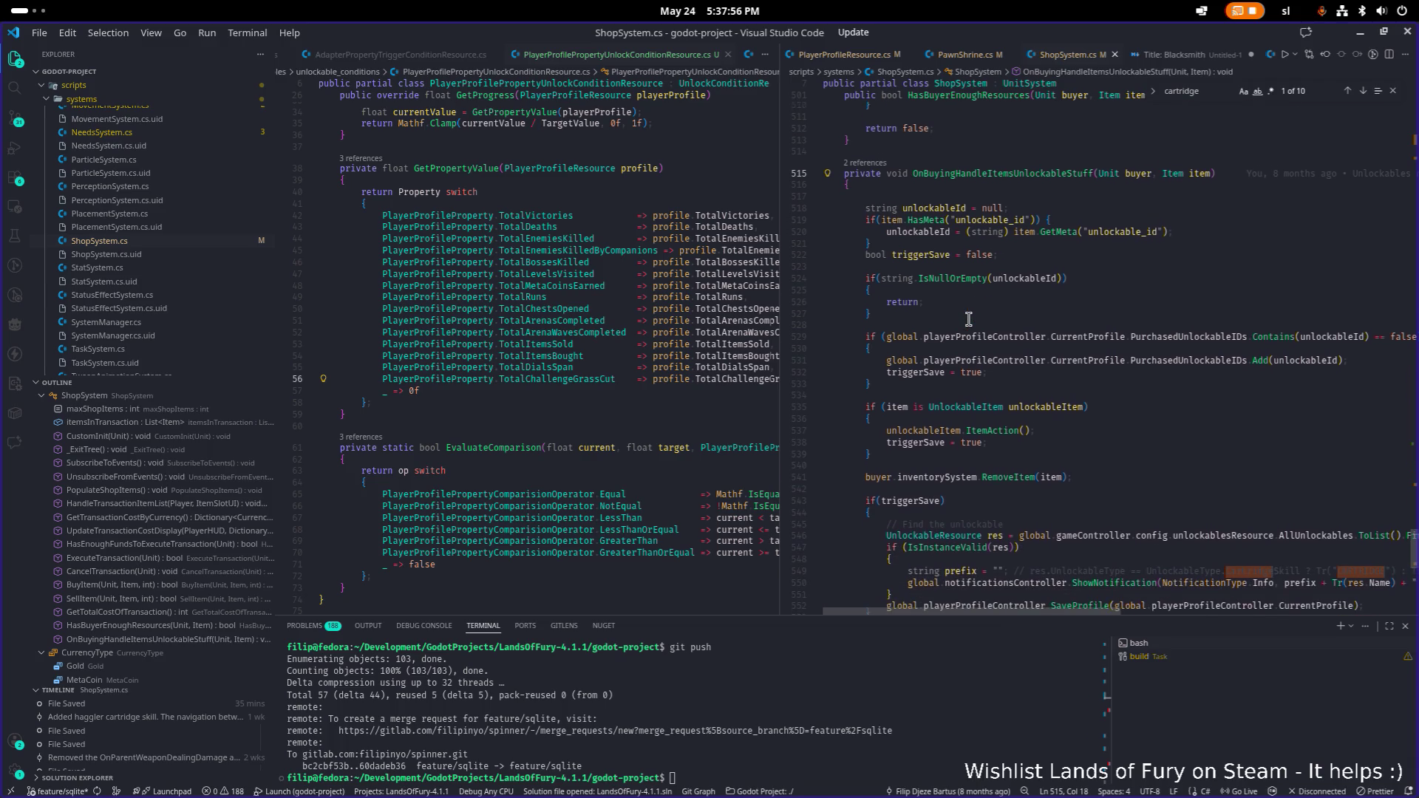
scroll(968, 319, "down", 5)
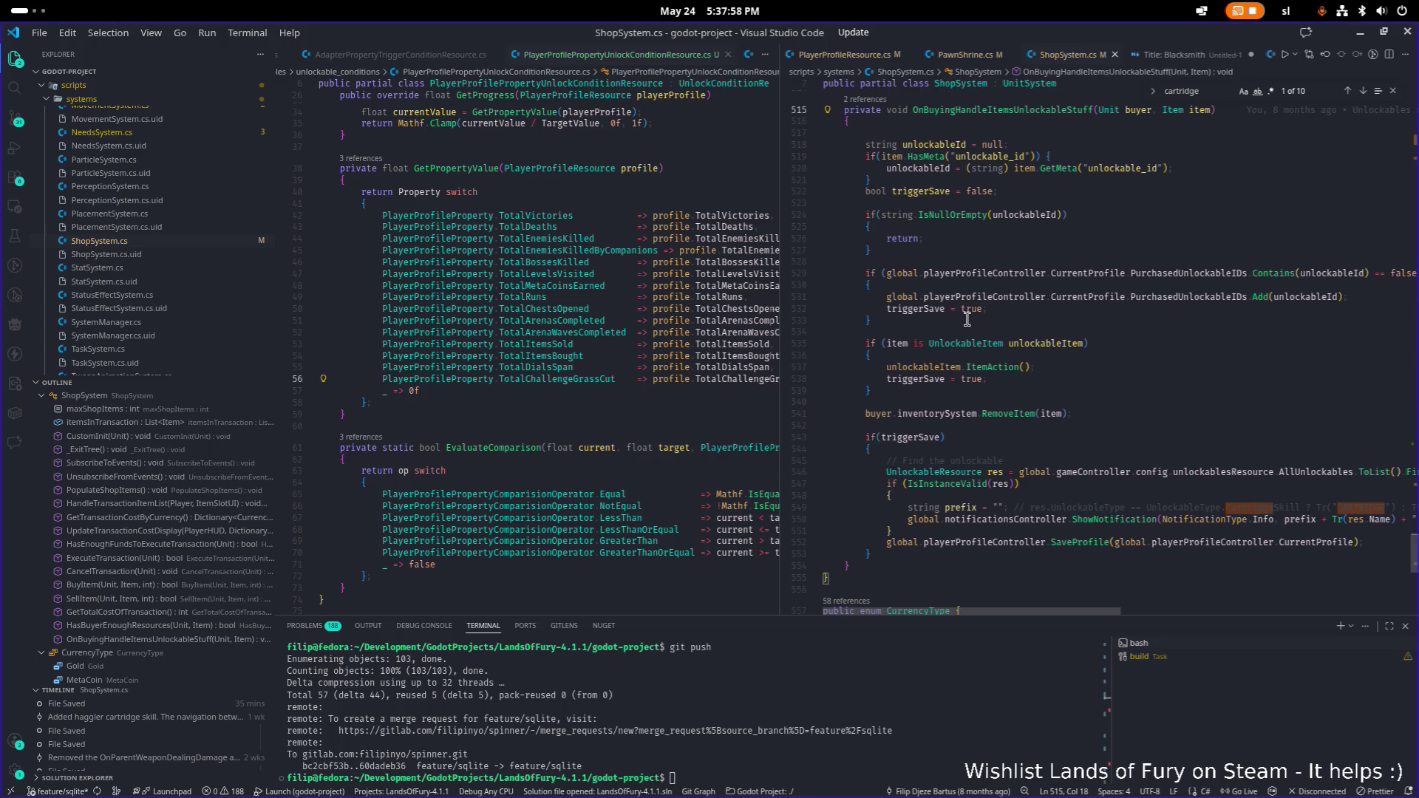
scroll(966, 320, "down", 1)
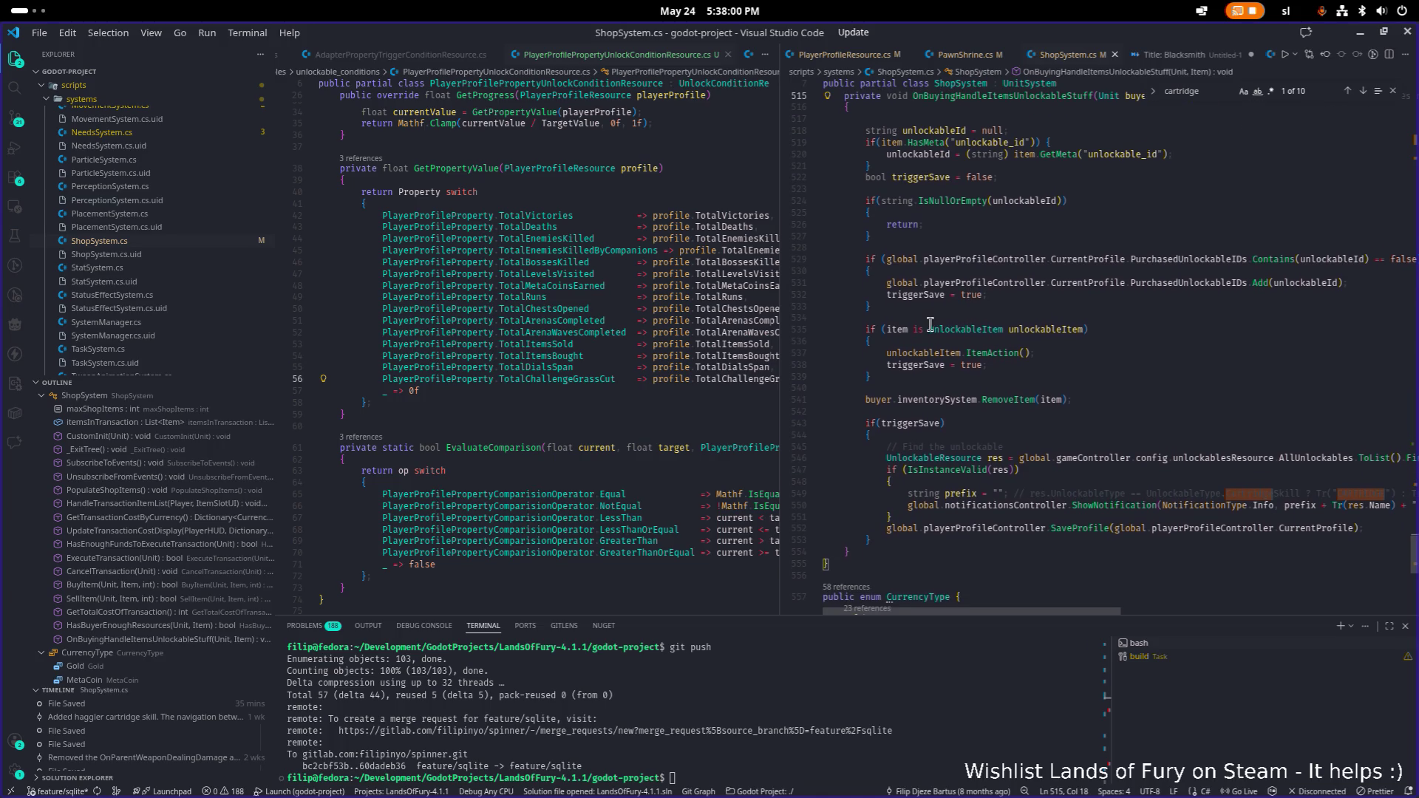
scroll(929, 323, "down", 1)
scroll(920, 323, "down", 4)
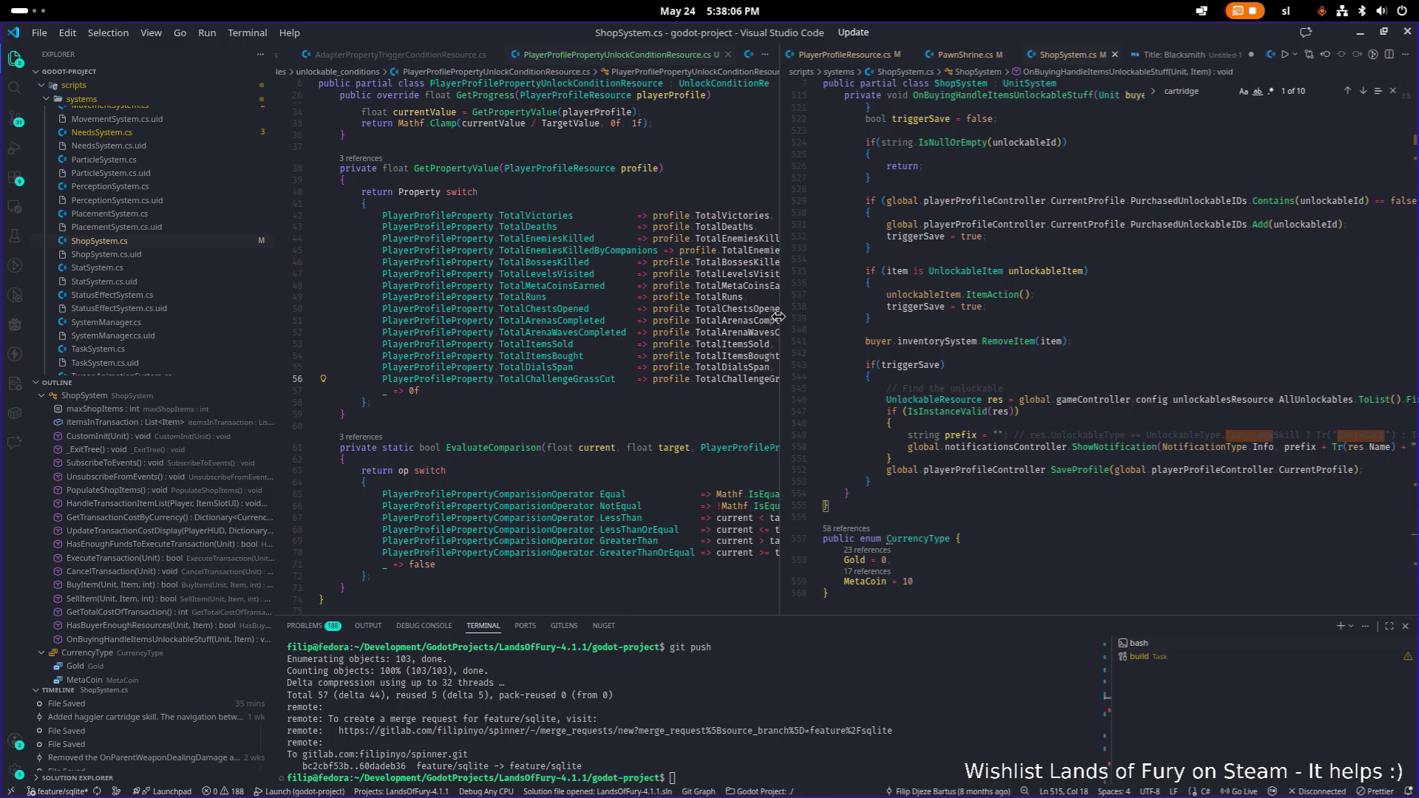
left_click_drag(778, 316, 464, 279)
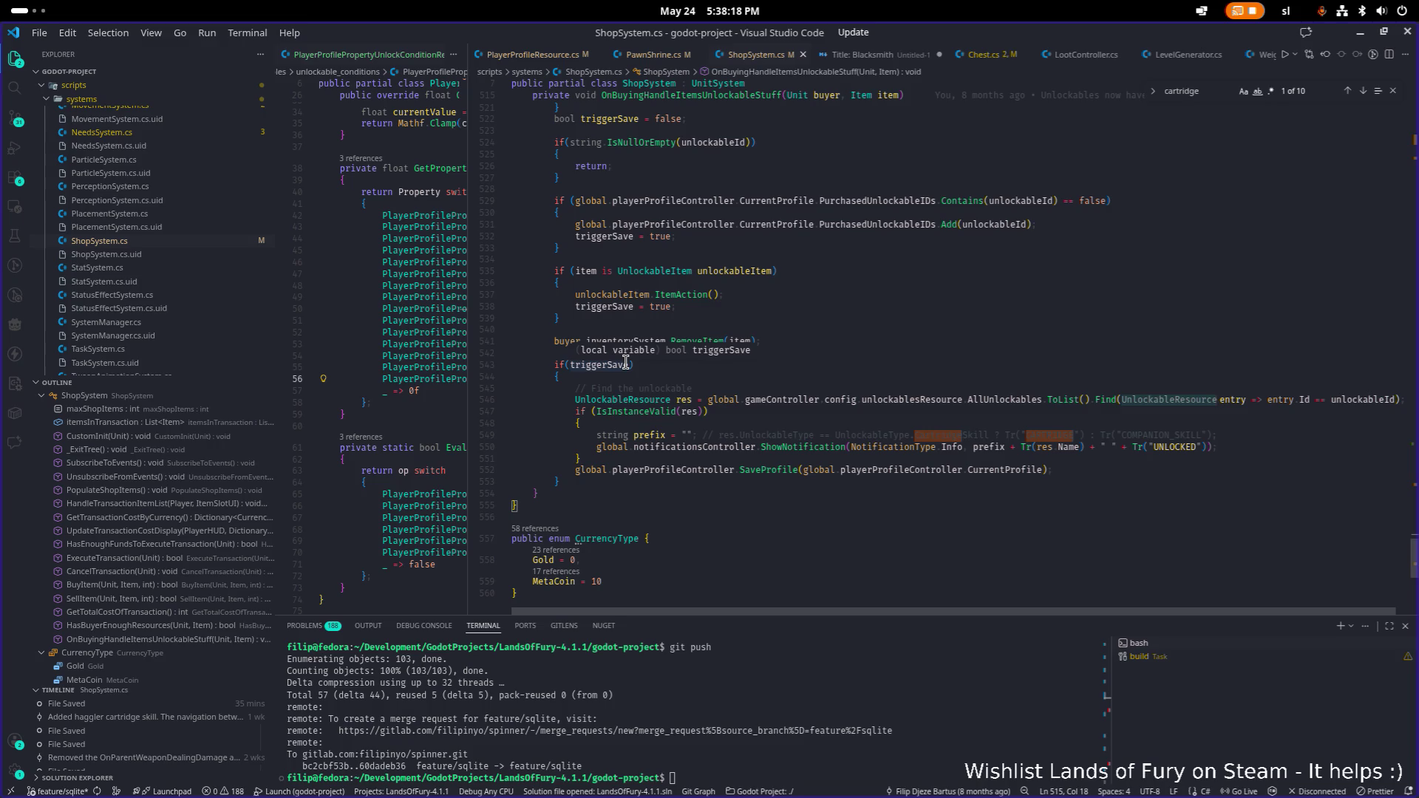
- Select the res variable, then put the caret at the end of notification line 550
double_click(684, 399)
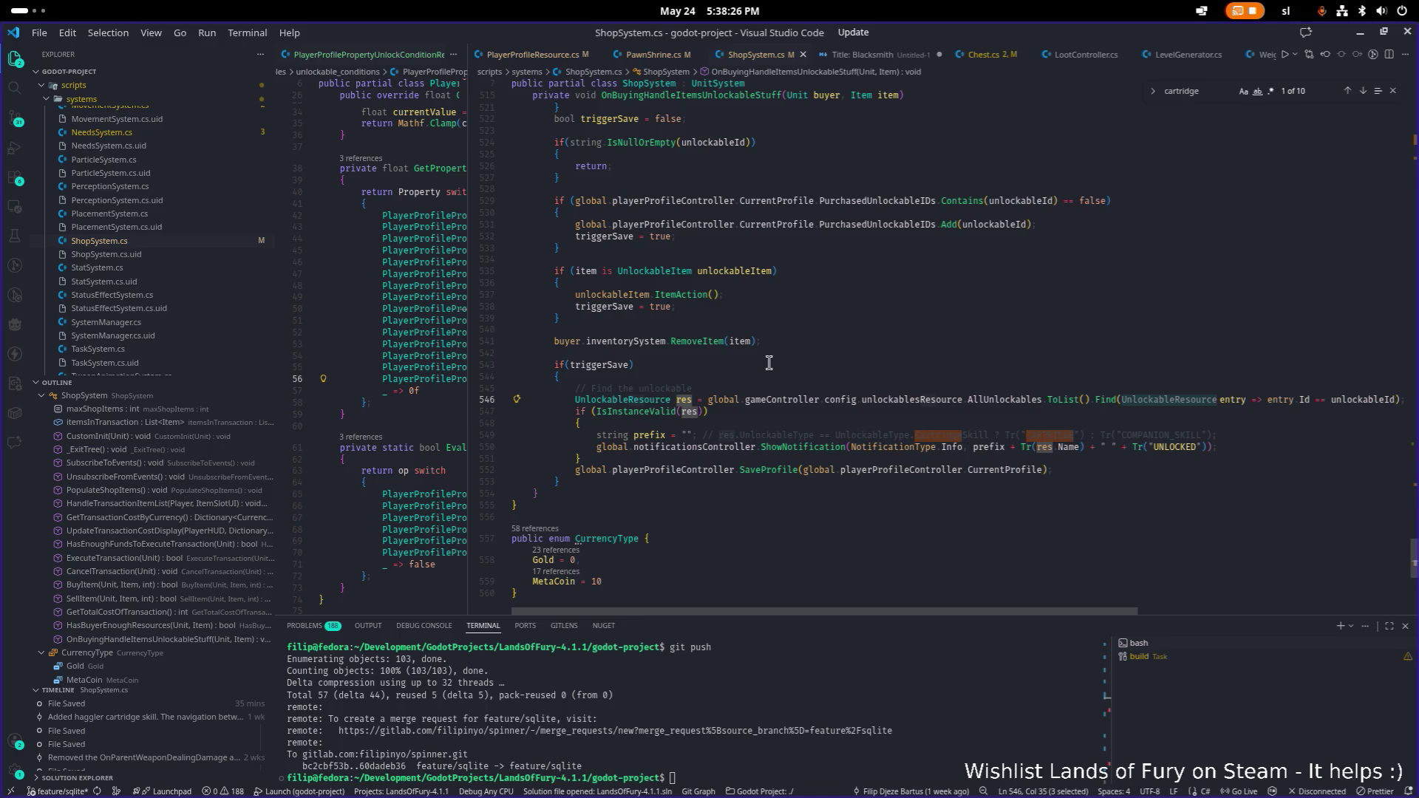
left_click(708, 446)
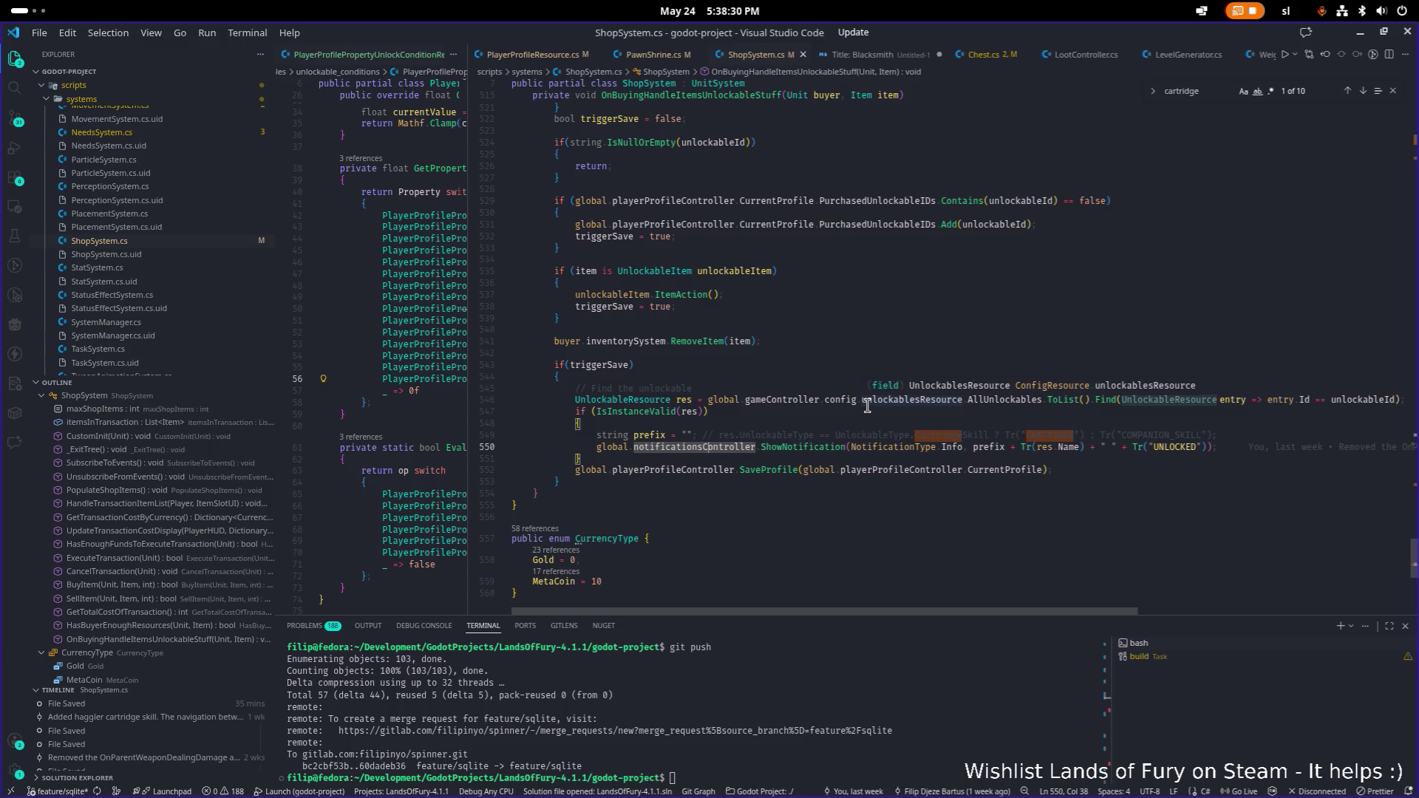
key("End")
- Insert an empty if-block checking res.UnlockableType == UnlockableType.CartridgeSkill
key("Up")
key("Return")
key("Return")
key("Up")
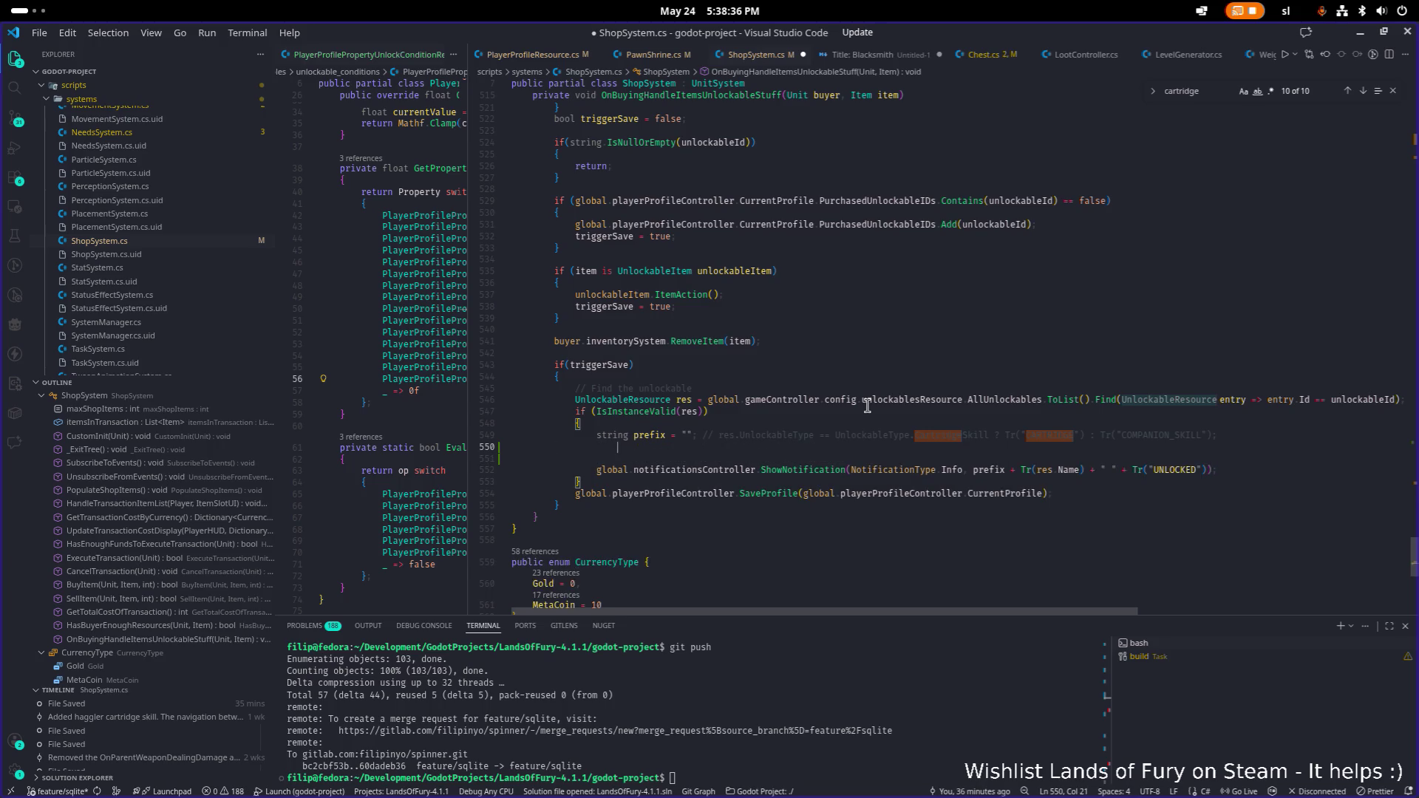
key("Return")
type("res")
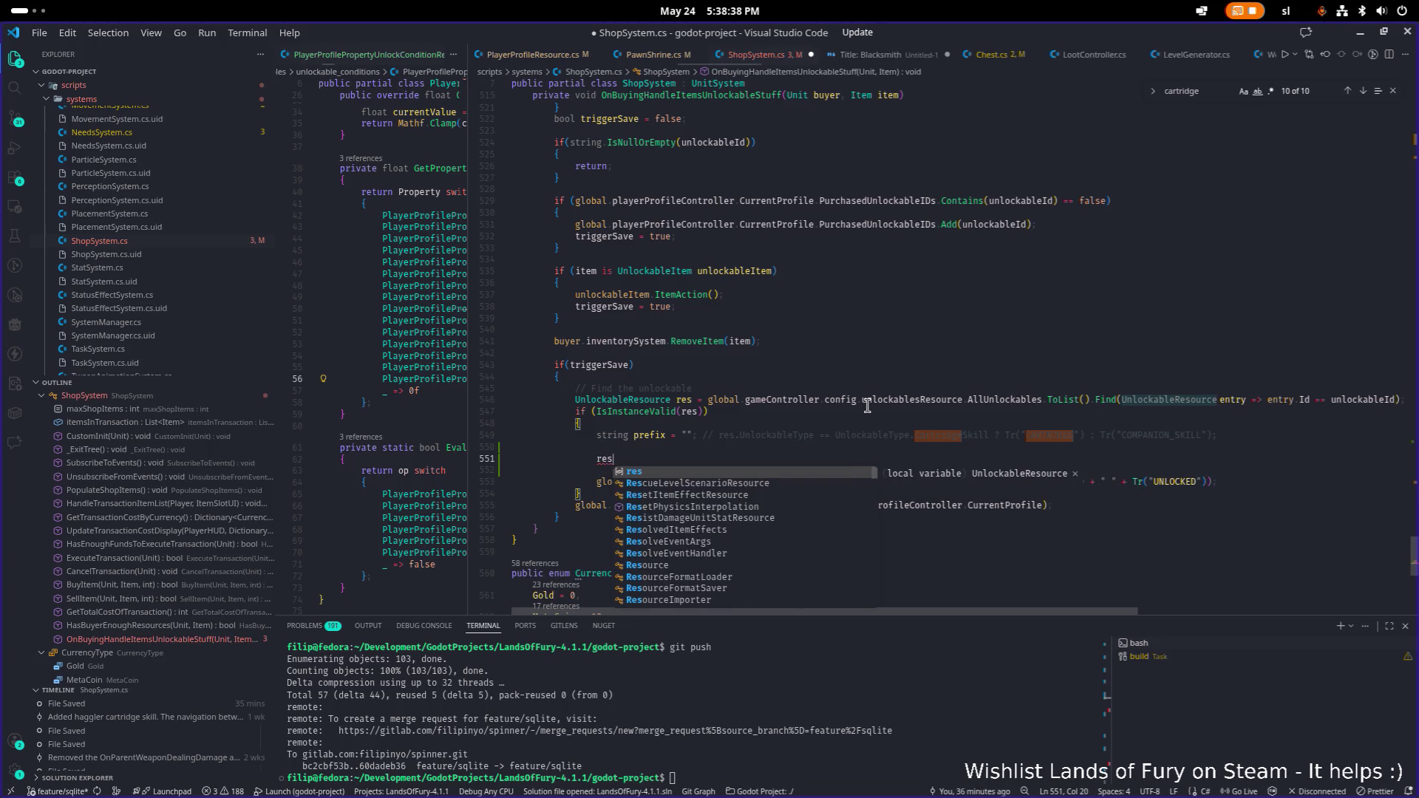
type(".")
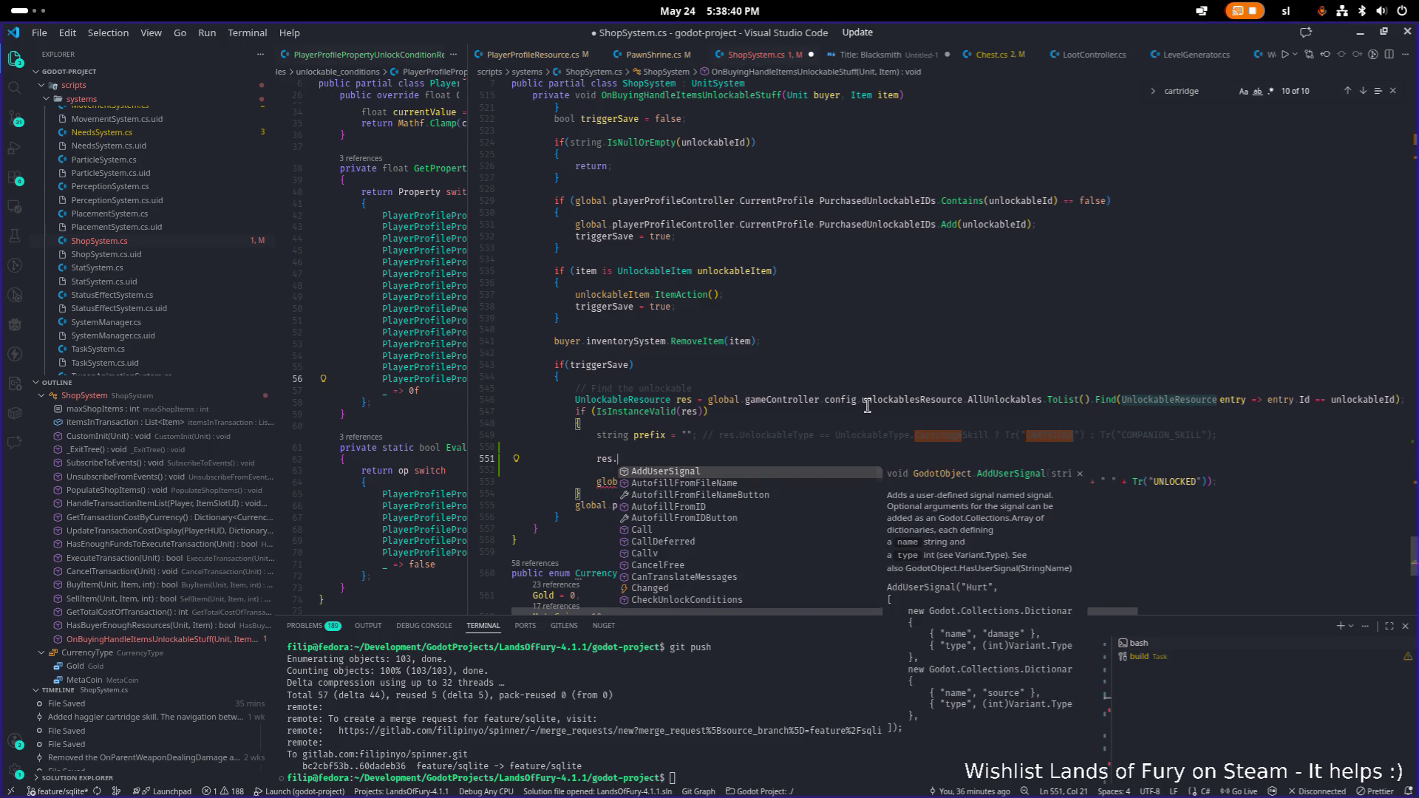
type("UnlockableType")
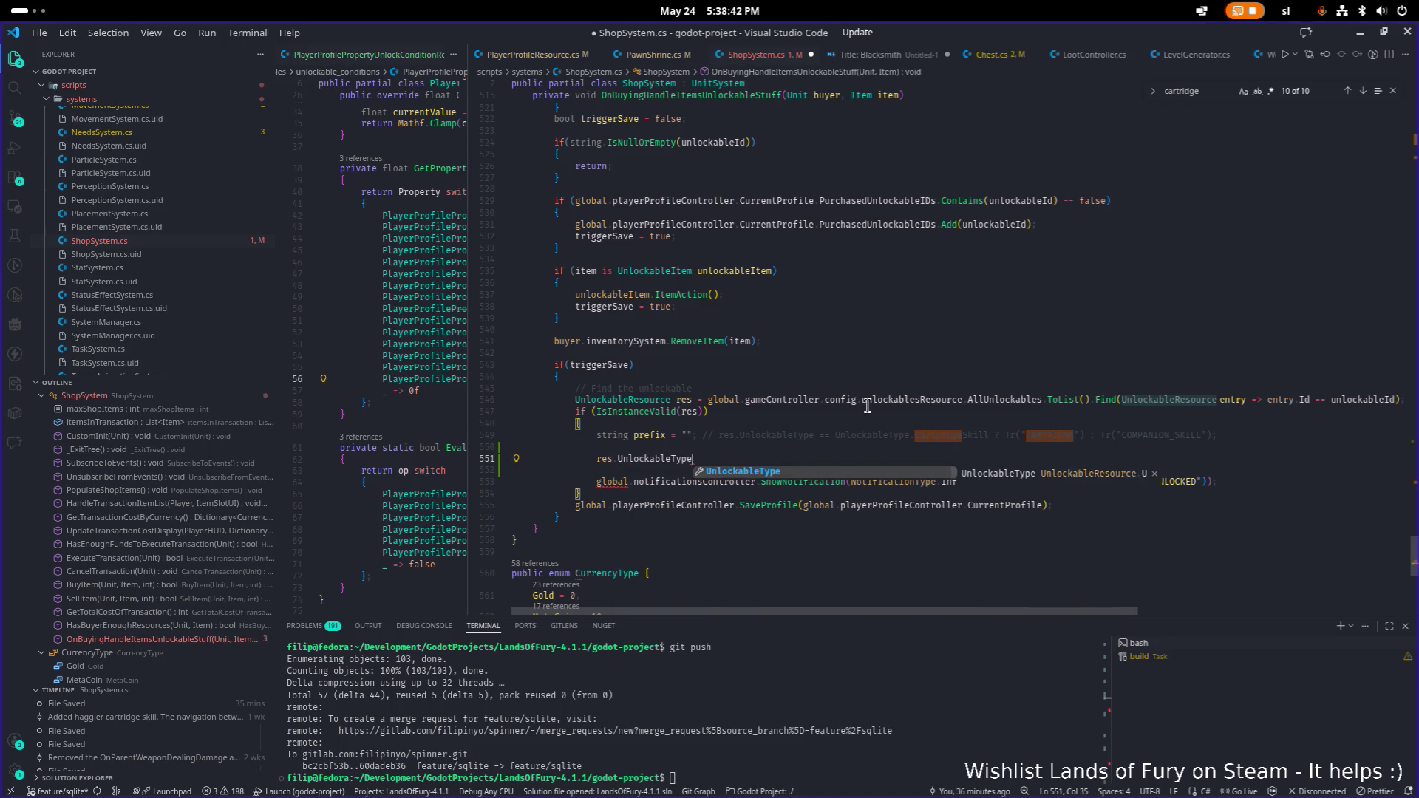
type(" == Un")
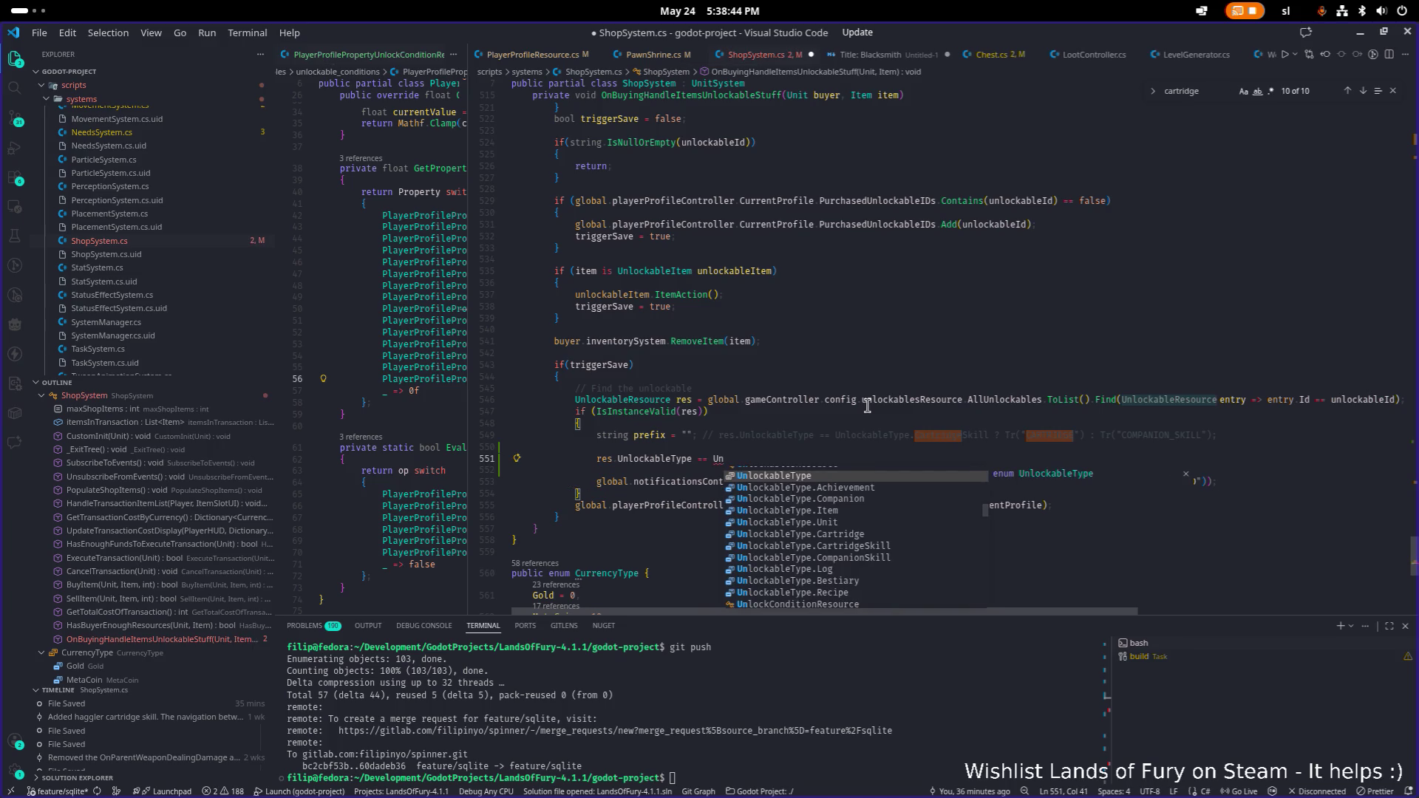
key("Down")
key("Down")
key("Down")
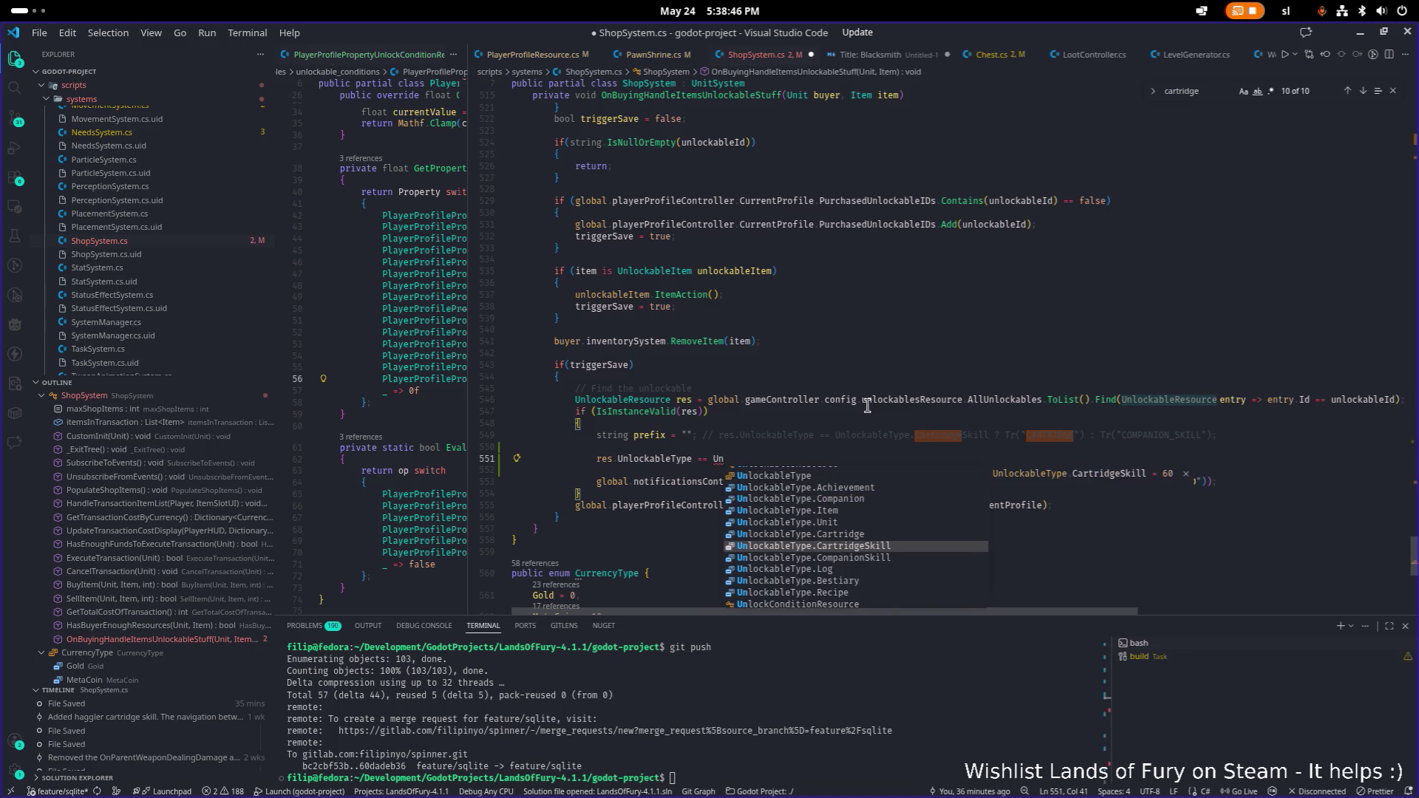
key("Up")
key("Down")
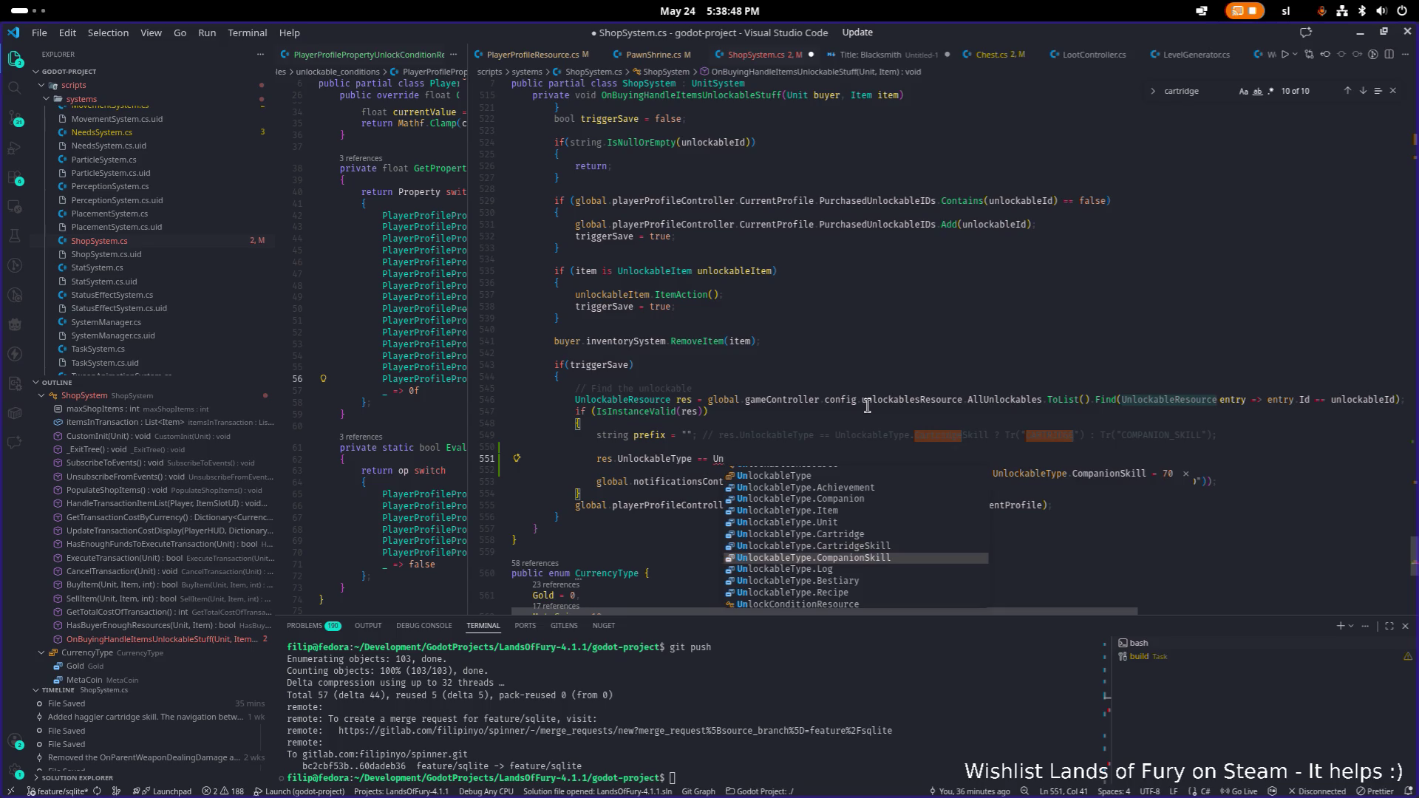
key("Up")
key("Return")
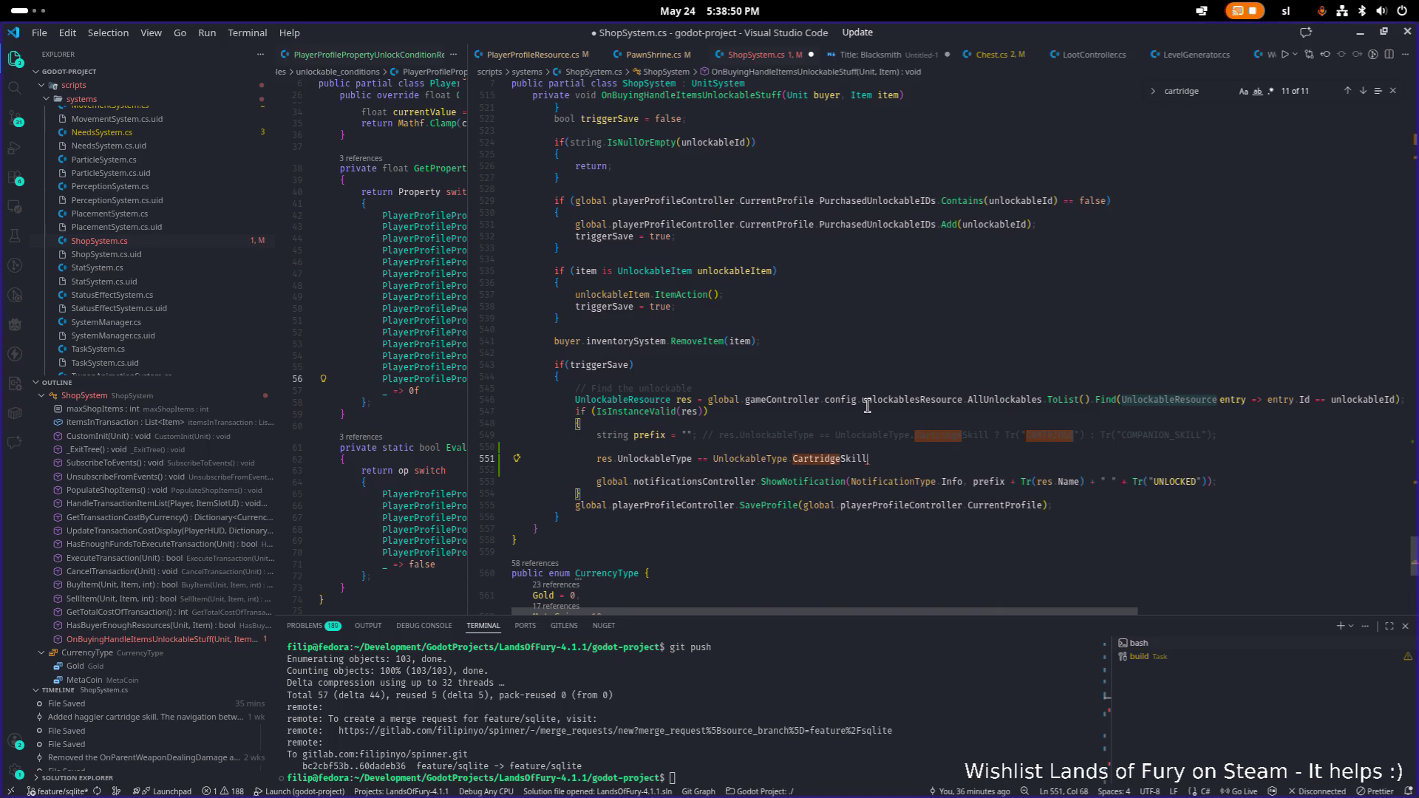
key("Home")
type("if()")
key("Left")
key("Left")
key("Delete")
key("Delete")
key("End")
type(")")
key("Return")
- Duplicate that block, change its condition to UnlockableType.CompanionSkill, and save ShopSystem.cs
key("Down")
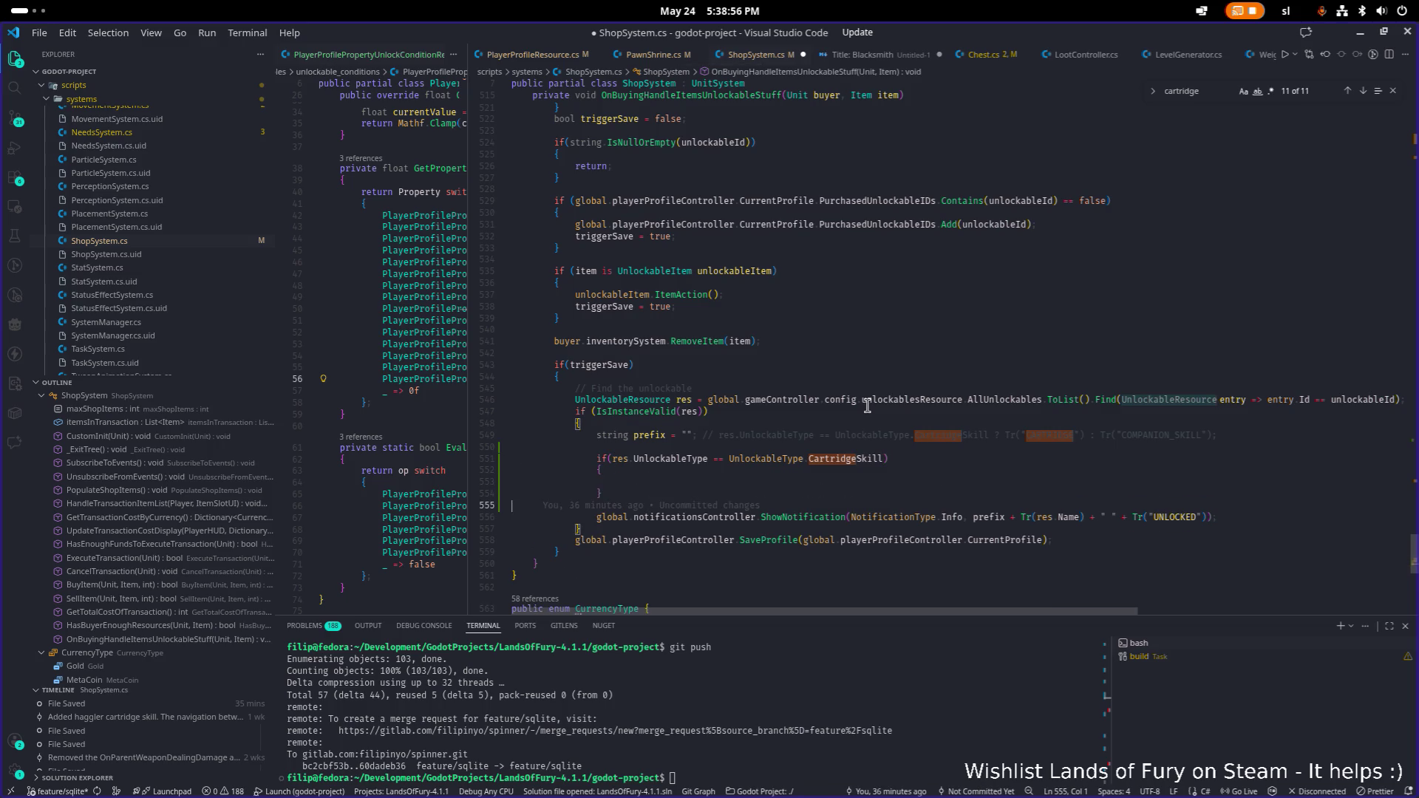
key("shift+Up")
key("shift+Up")
key("shift+Up")
key("ctrl+c")
key("Down")
key("Down")
key("Down")
key("Return")
key("ctrl+v")
key("Up")
key("Up")
key("Up")
key("End")
key("Left")
key("Left")
key("ctrl+BackSpace")
key("ctrl+space")
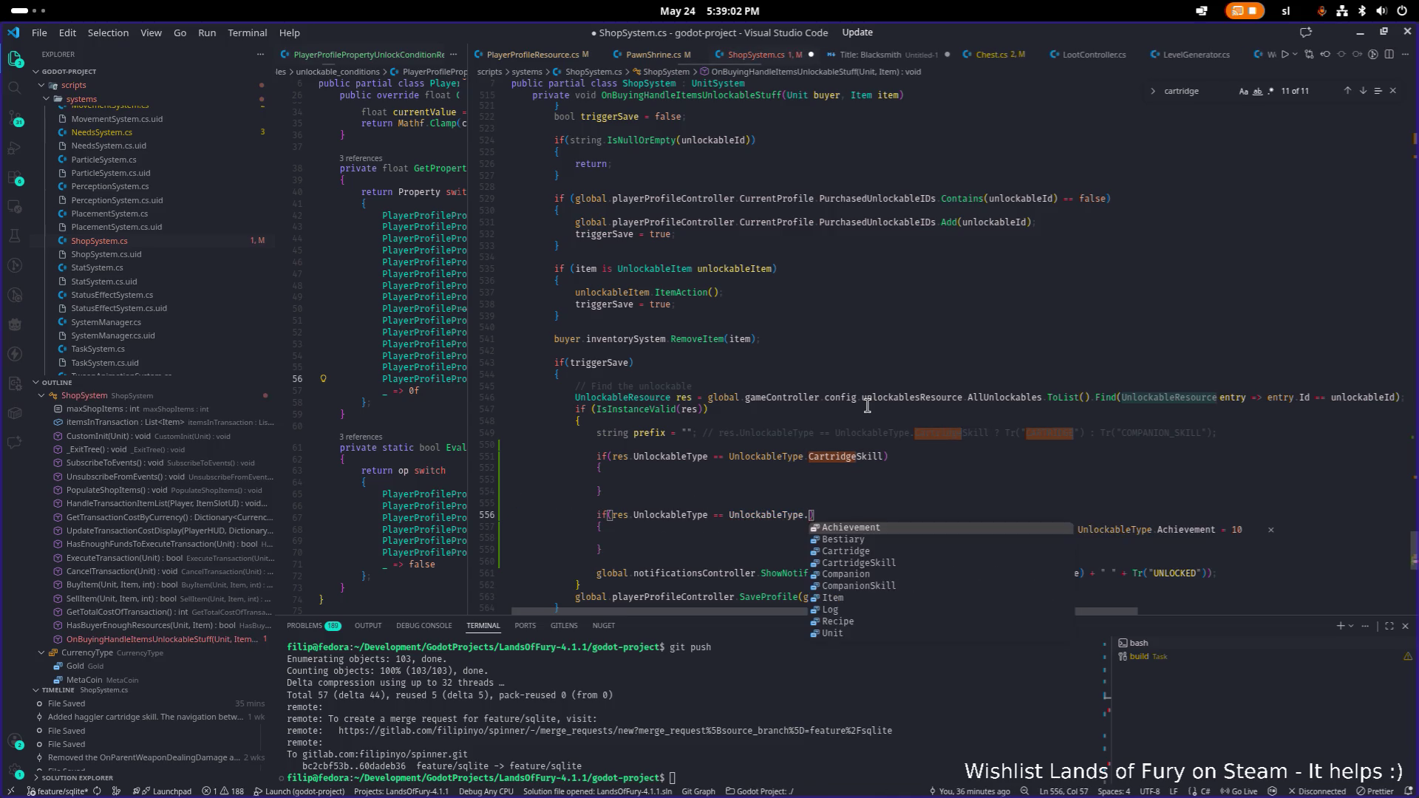
key("Down")
key("Down")
key("Down")
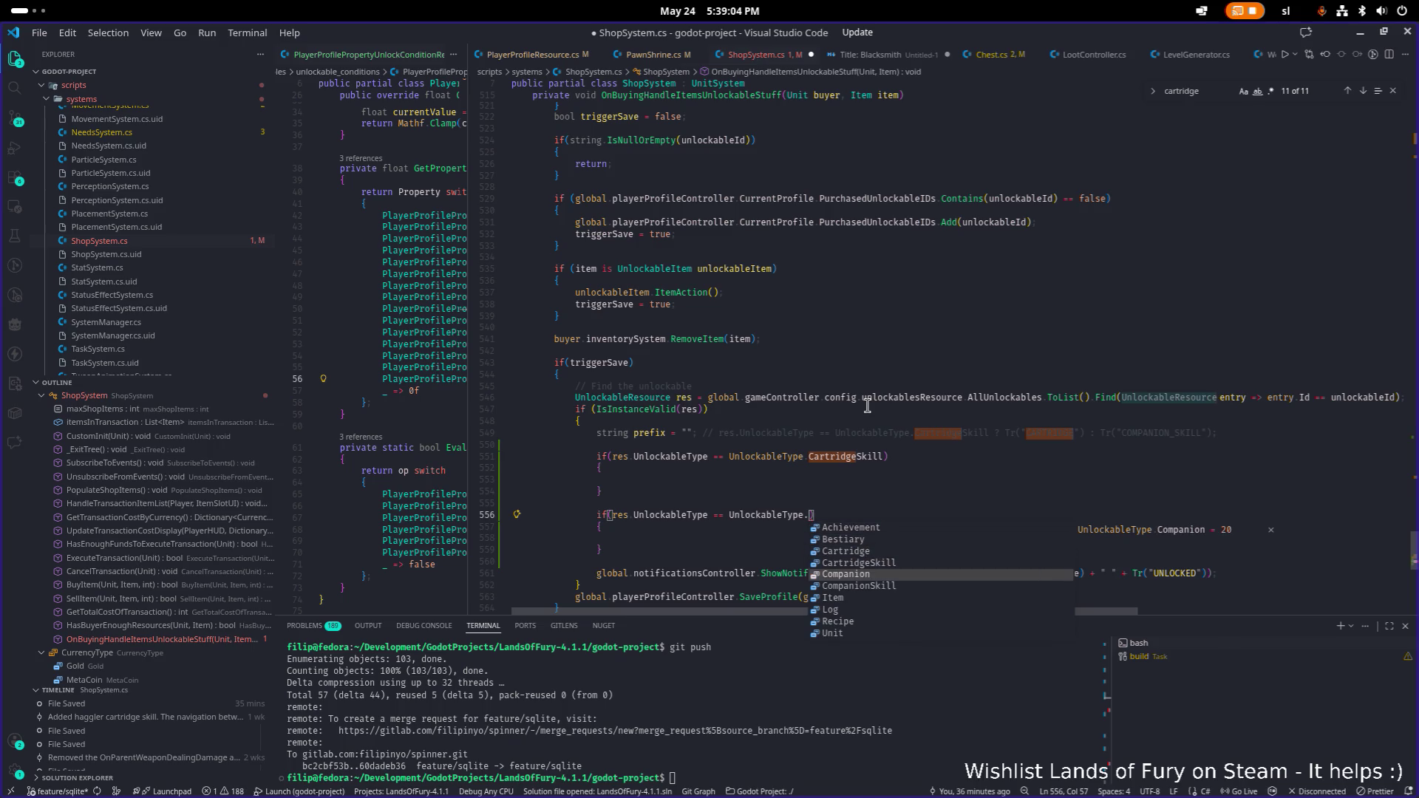
key("Return")
key("ctrl+s")
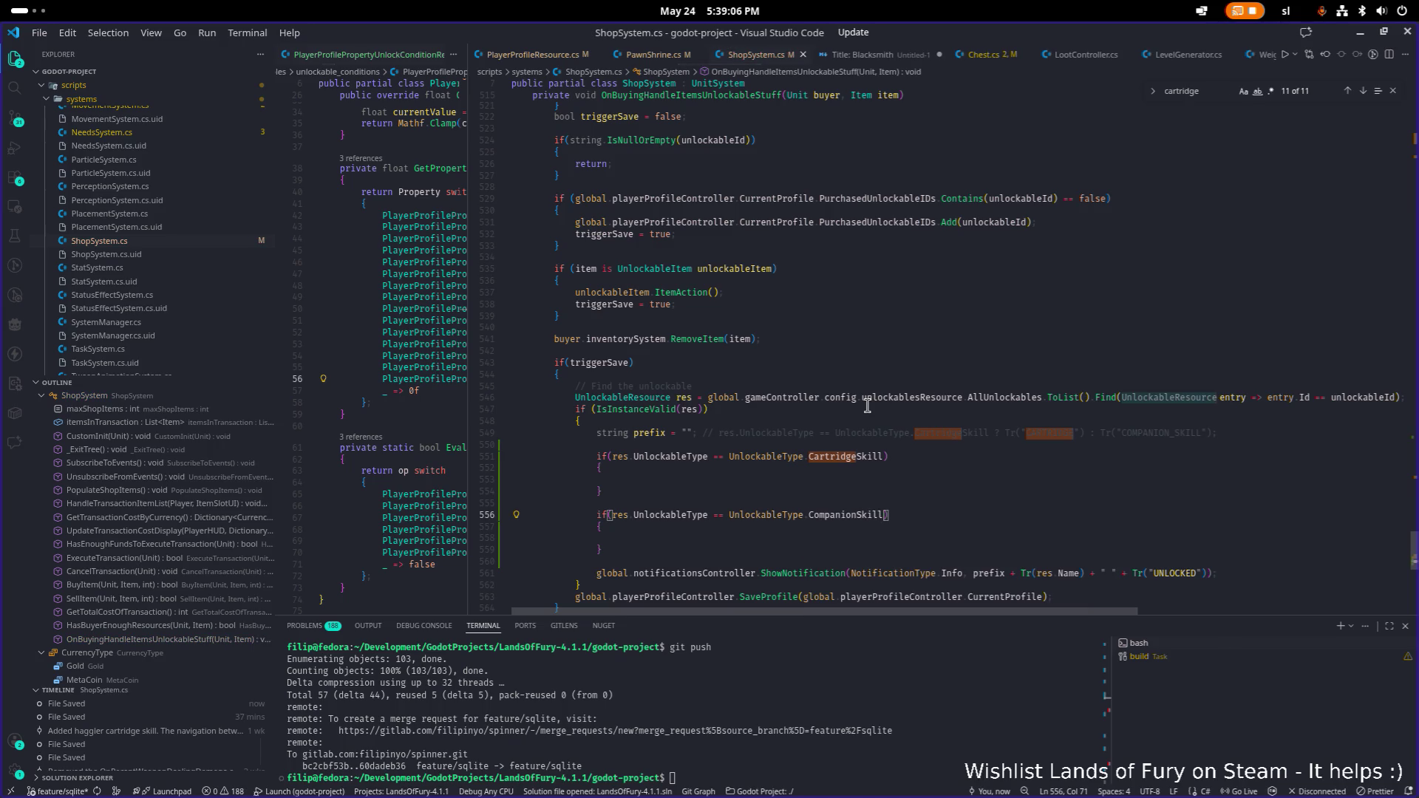
key("ctrl+Left")
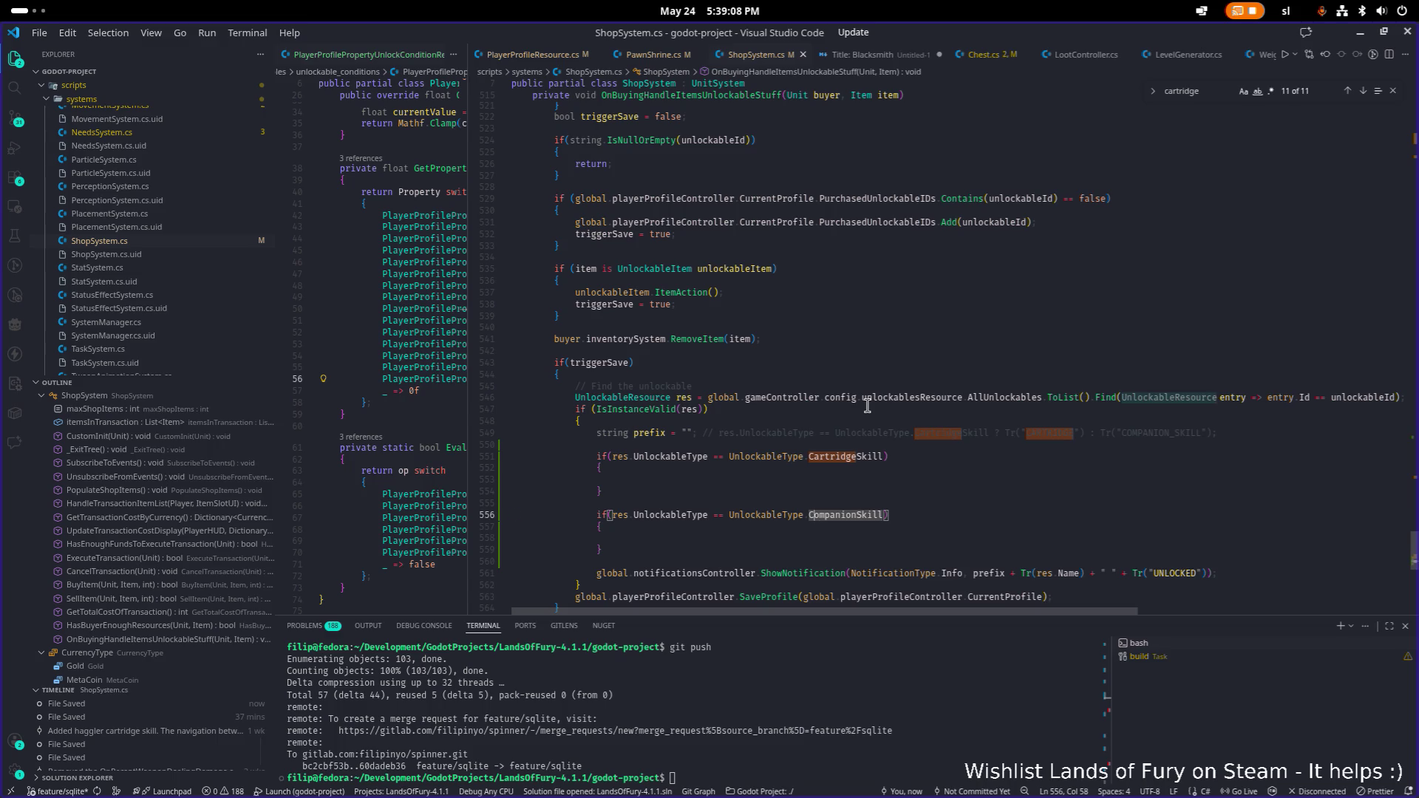
- Inspect the UnlockableType enum's CartridgeSkill entry, then close UnlockableResource.cs
key("F12")
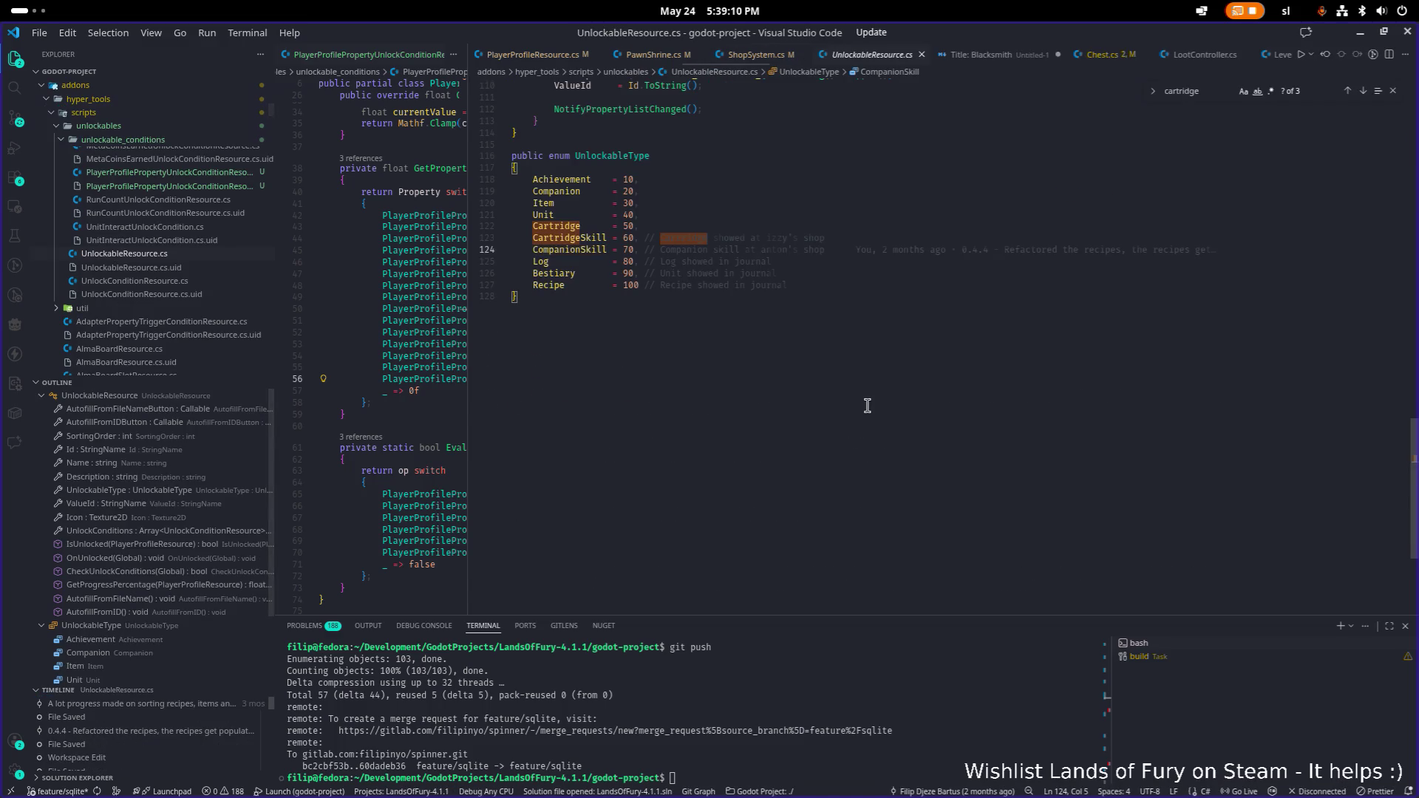
key("Up")
key("Up")
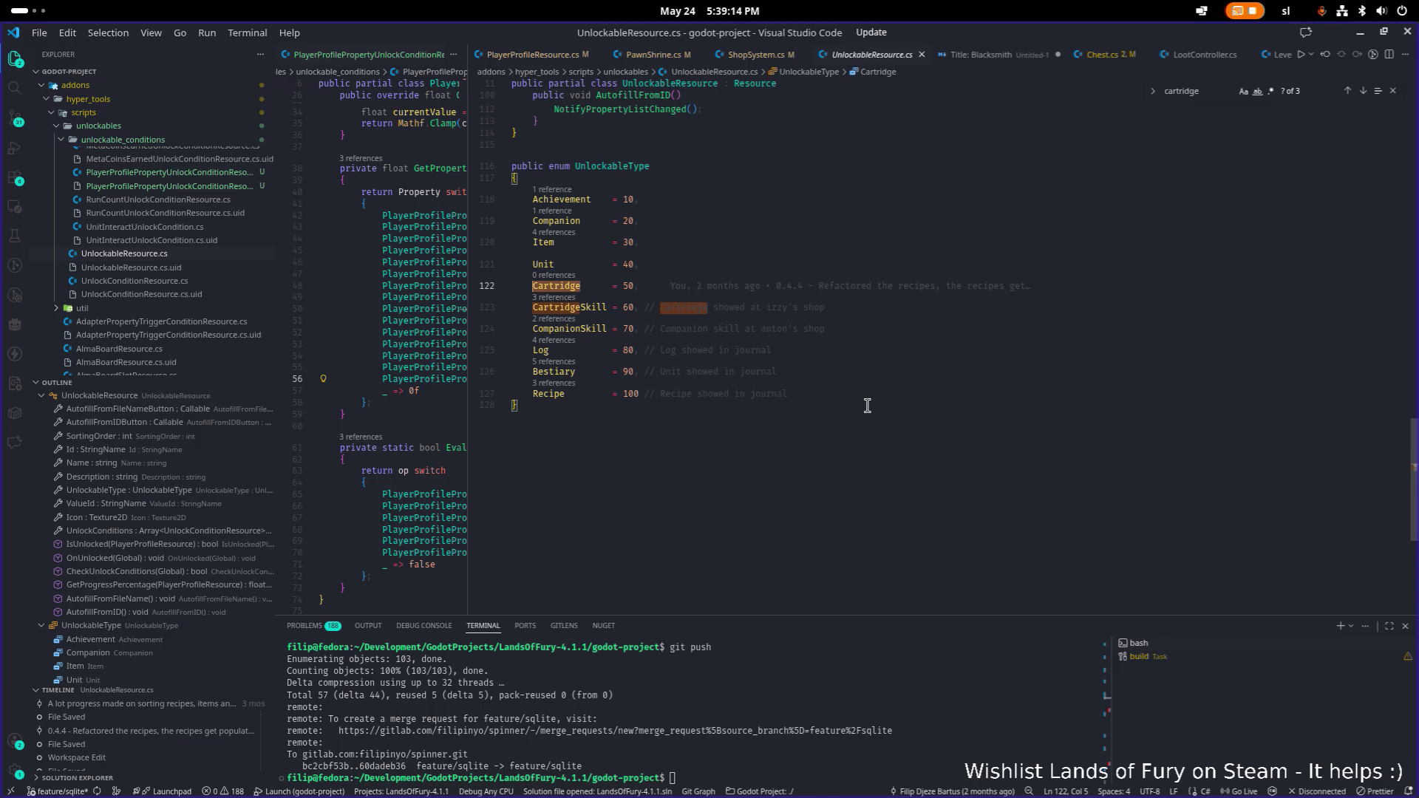
key("Down")
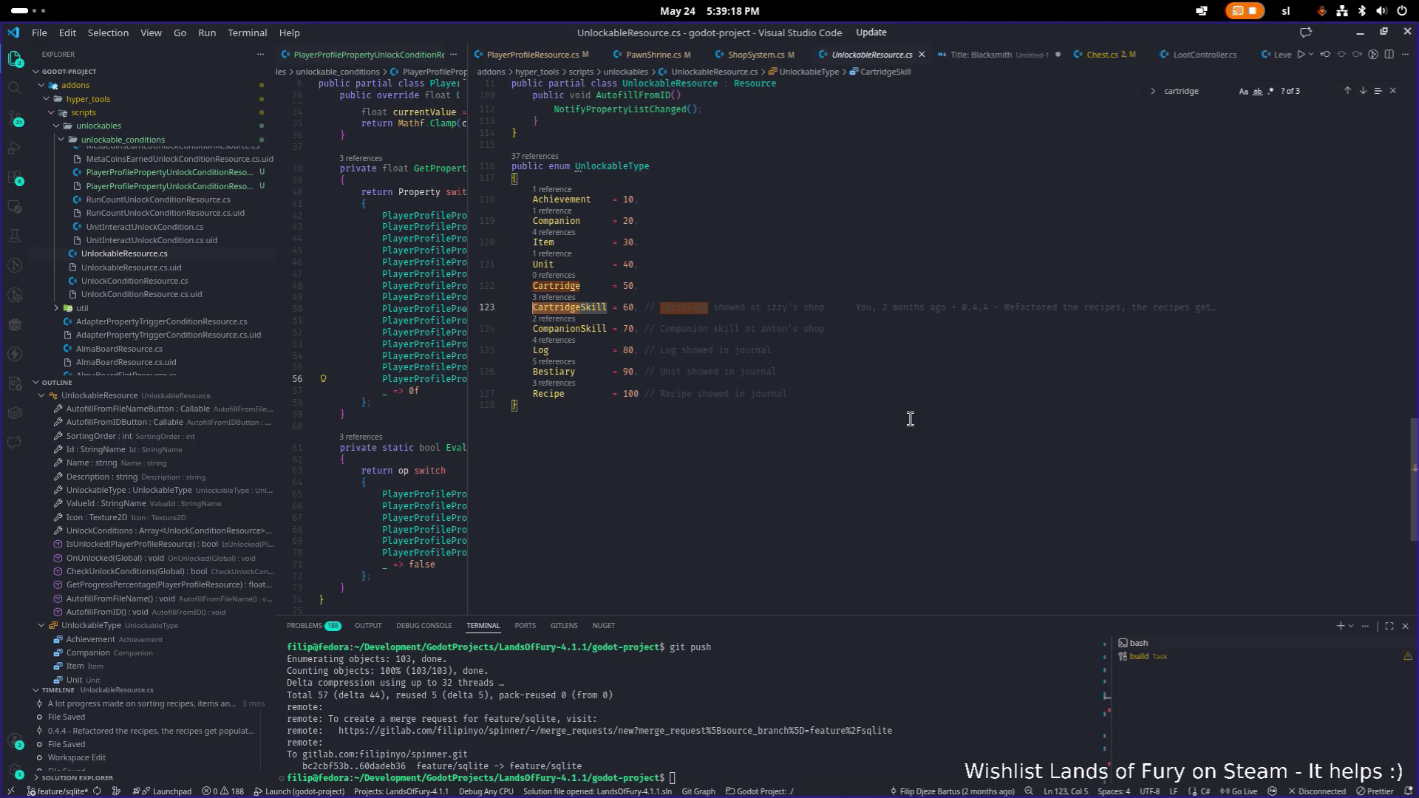
middle_click(874, 57)
scroll(919, 338, "down", 2)
- Start a global statement on an indented line inside the CartridgeSkill block
key("Up")
key("Down")
key("Down")
key("Home")
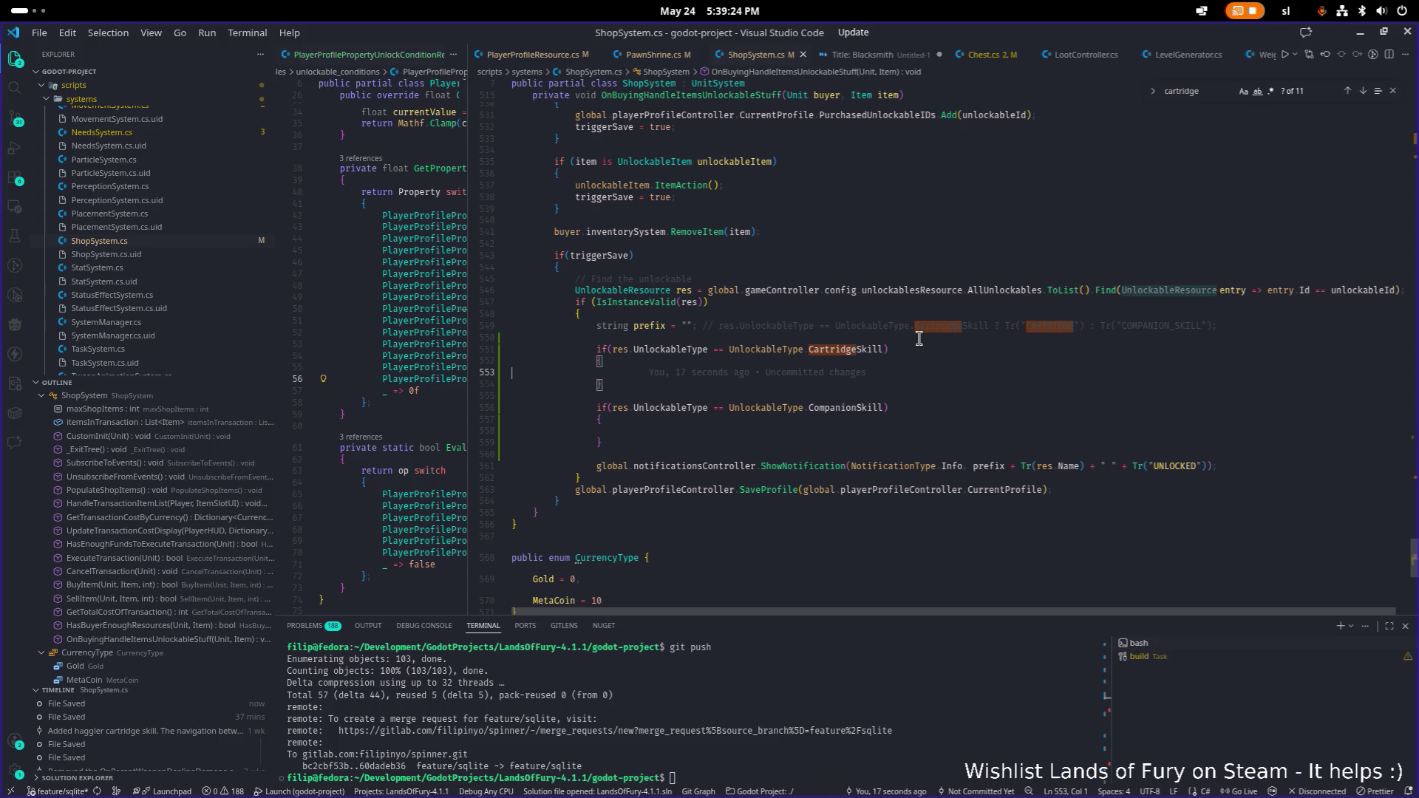
key("Tab")
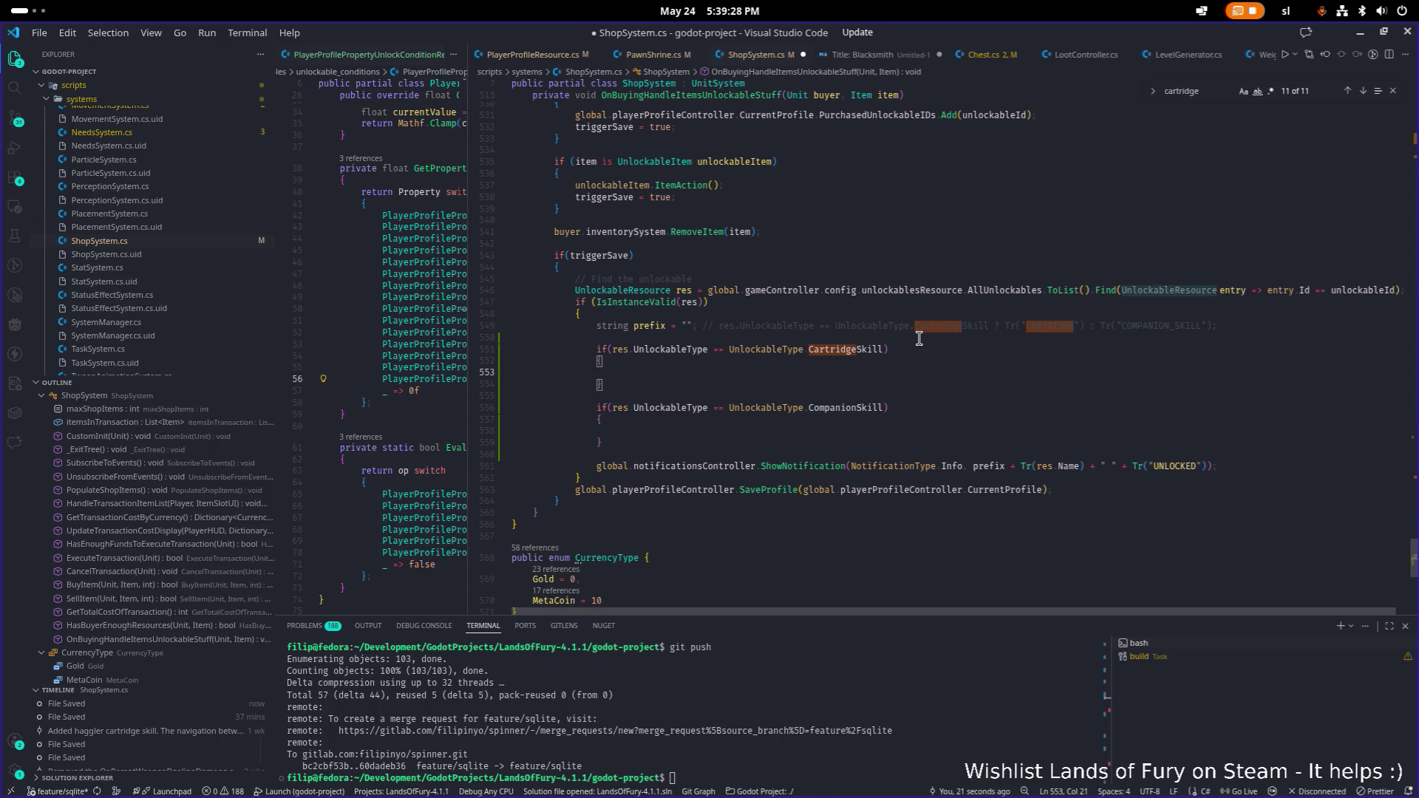
type("glo")
key("Down")
key("Down")
key("Down")
key("Up")
key("Up")
key("Up")
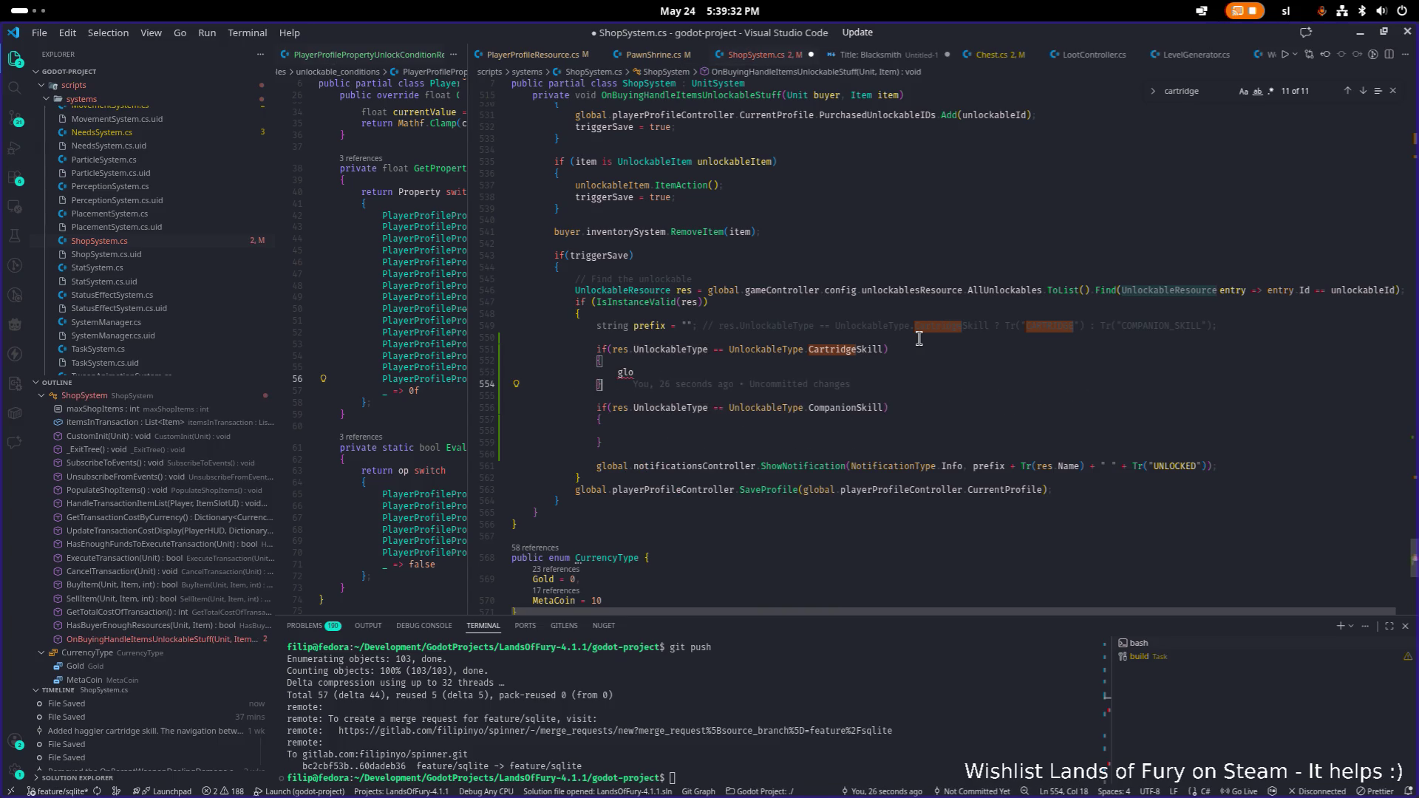
type("ba")
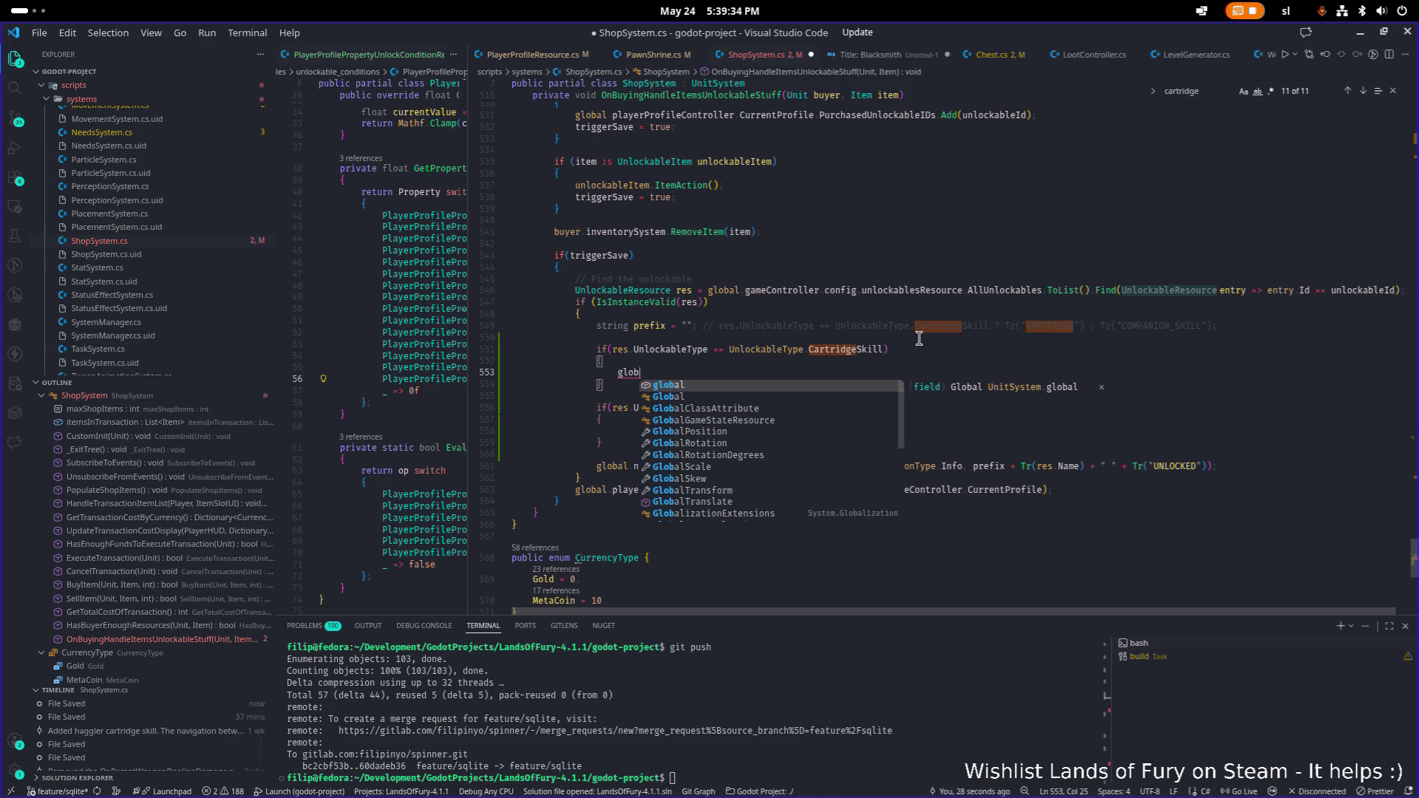
key("Tab")
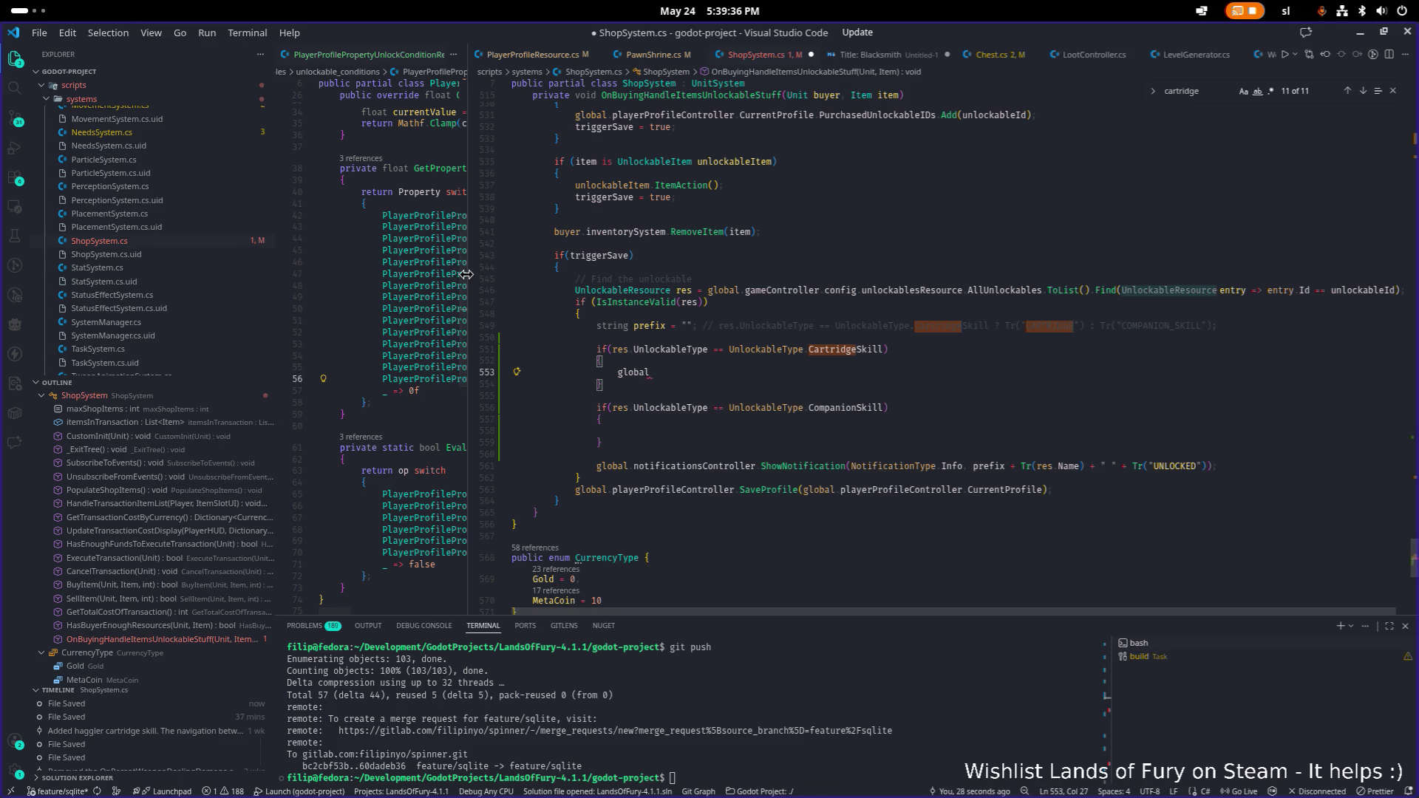
- Widen the left editor pane and search project files for the player profile resource
left_click_drag(473, 277, 648, 274)
left_click(532, 260)
key("ctrl+p")
type("playerpfoi")
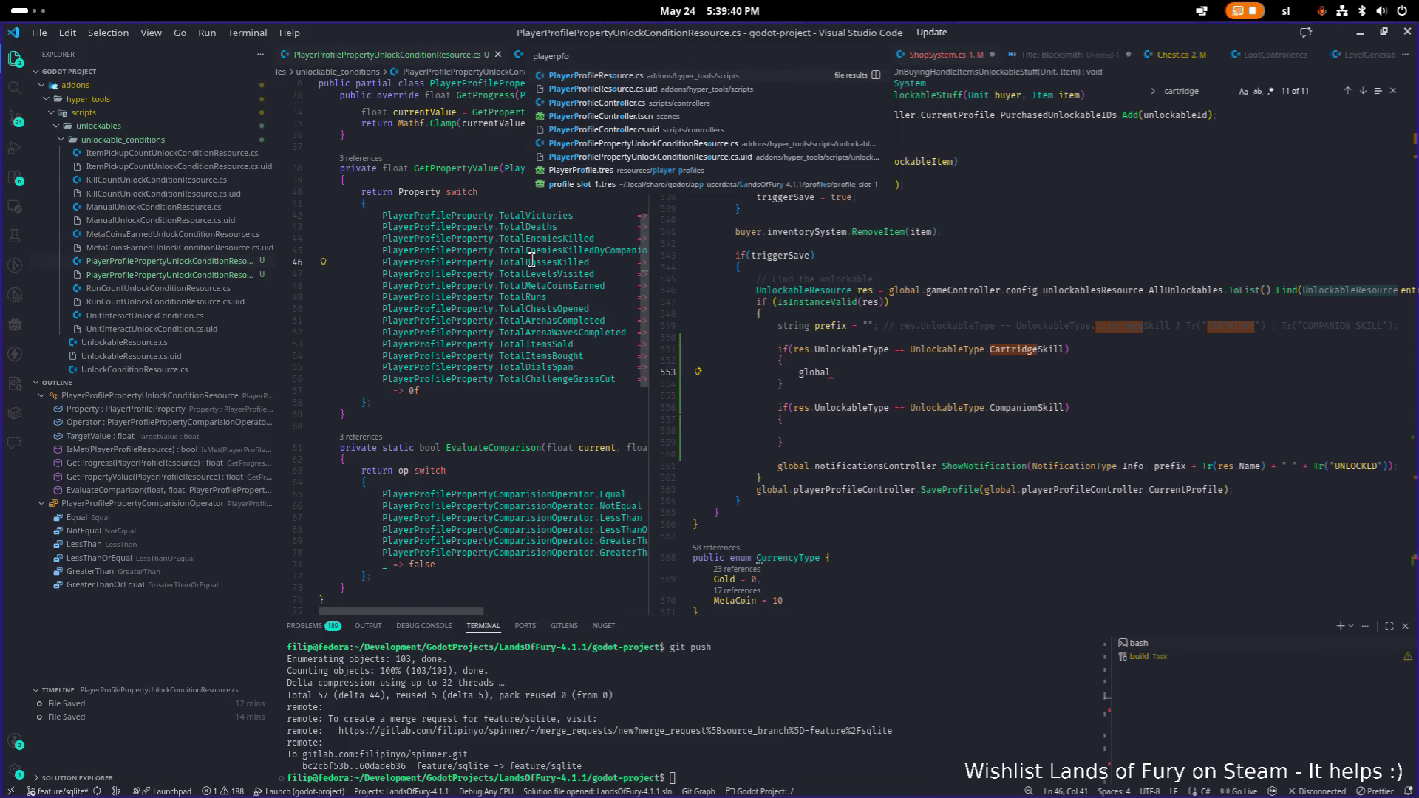
- Open PlayerProfileResource.cs in the widened left editor and find its counter fields
key("Return")
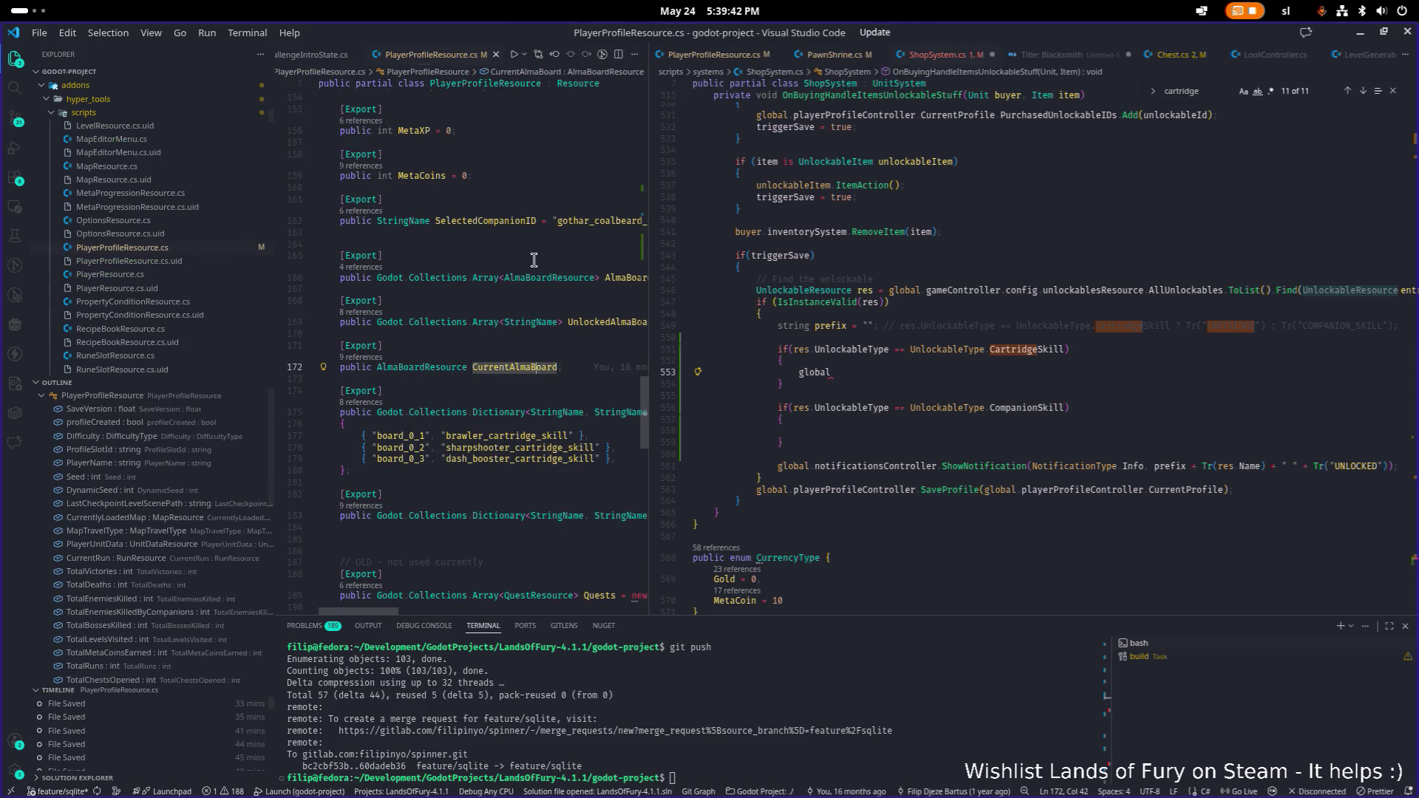
left_click_drag(648, 229, 822, 214)
left_click(620, 220)
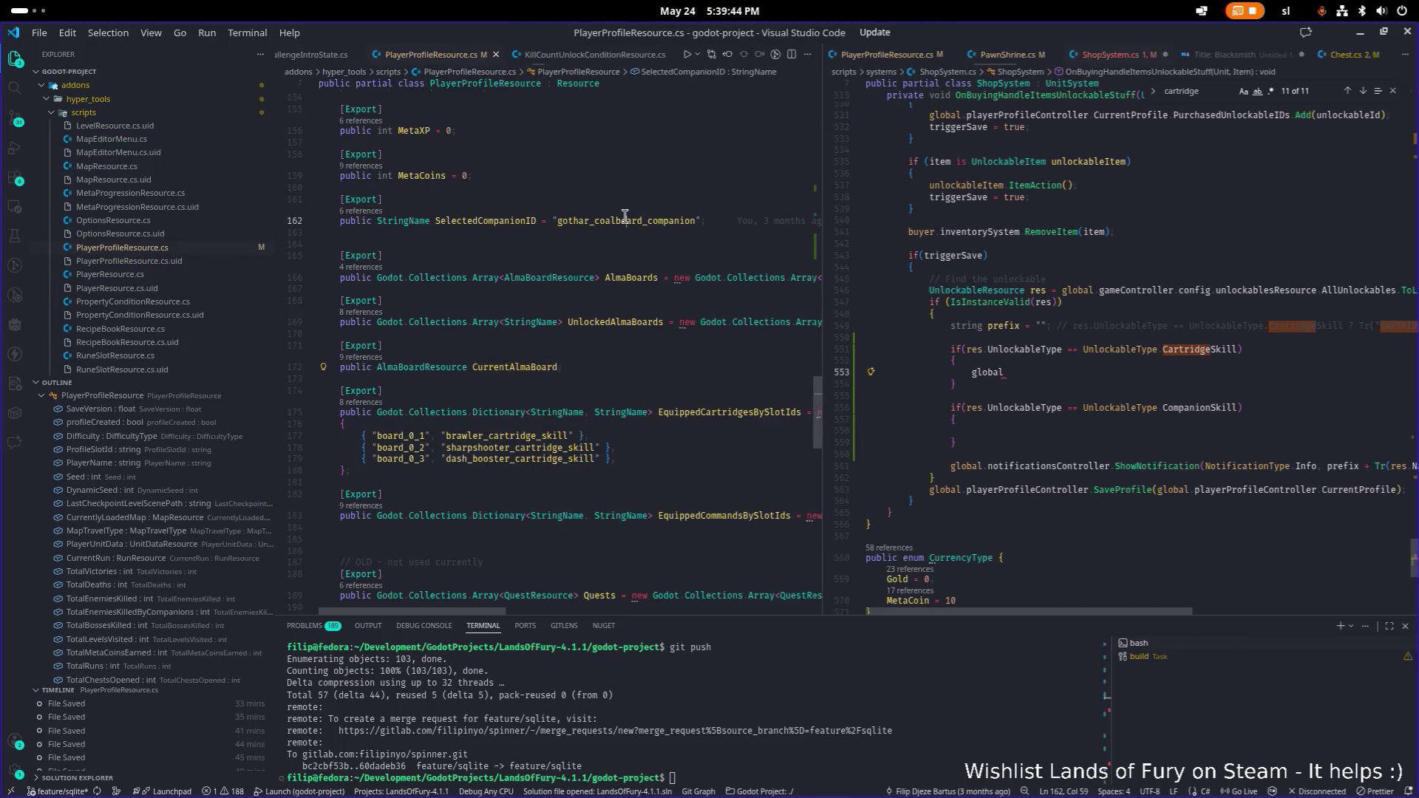
scroll(522, 358, "up", 5)
scroll(523, 358, "up", 15)
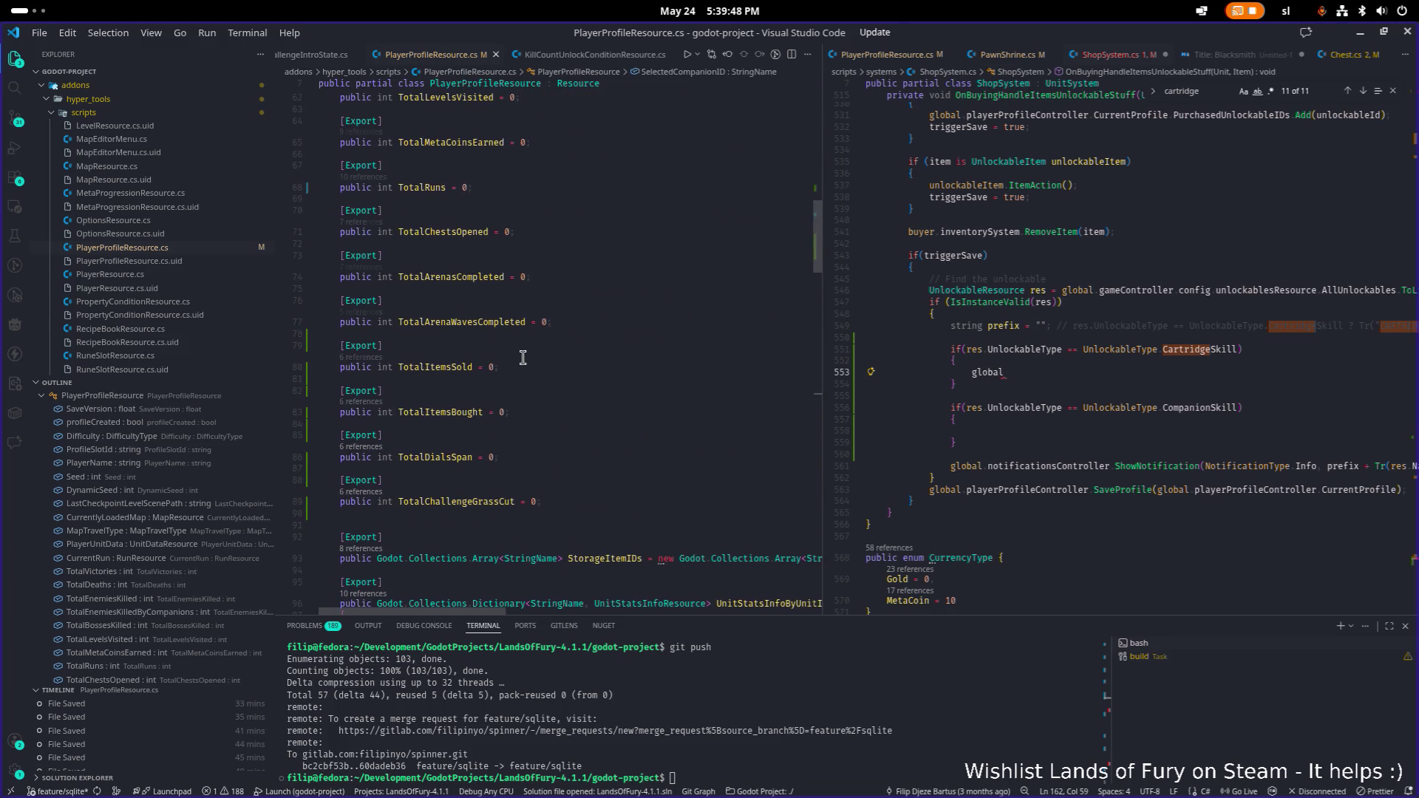
scroll(541, 325, "up", 3)
scroll(541, 325, "up", 2)
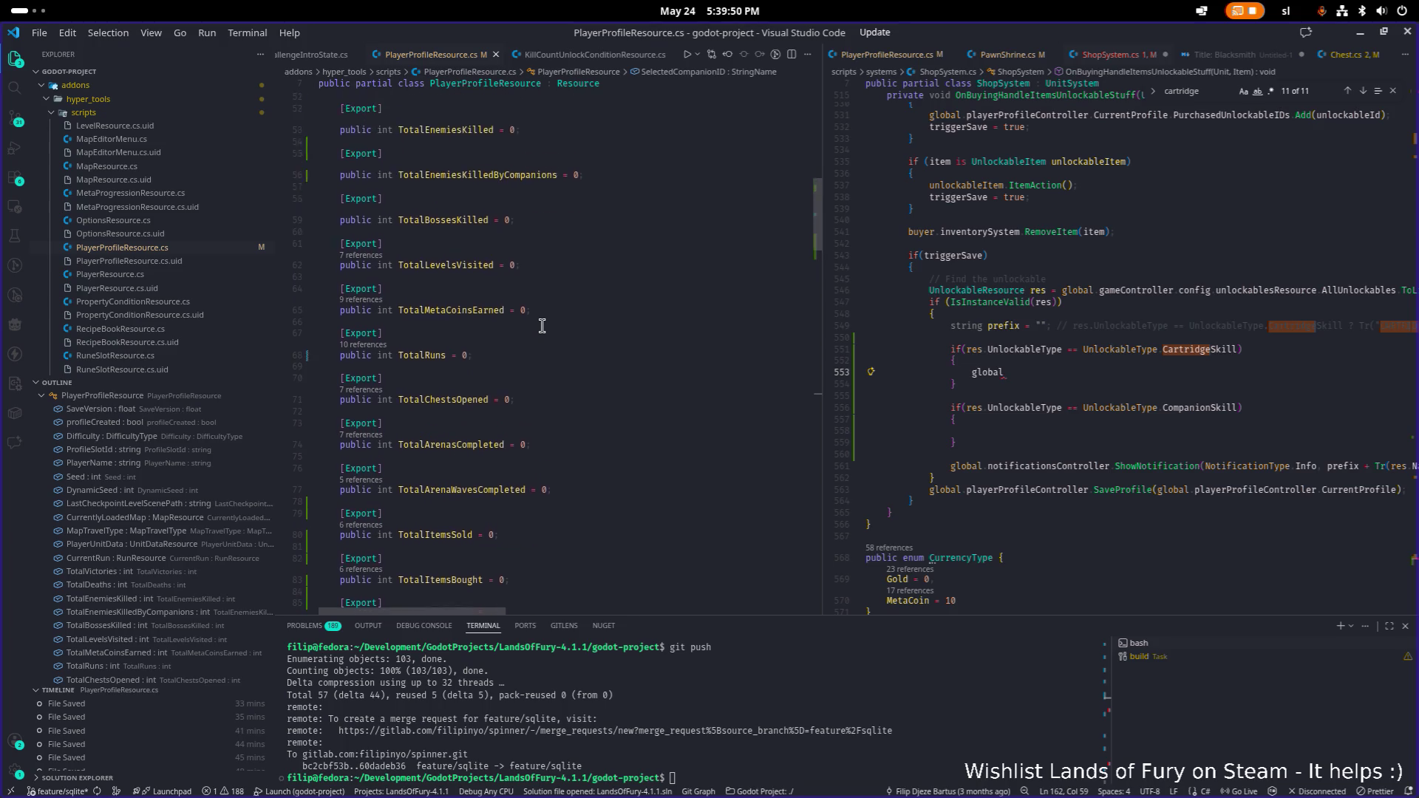
scroll(542, 325, "down", 5)
- Add an exported public int TotalCartridgesBought = 0 after TotalChallengeGrassCut
left_click(658, 351)
key("End")
key("Return")
key("Return")
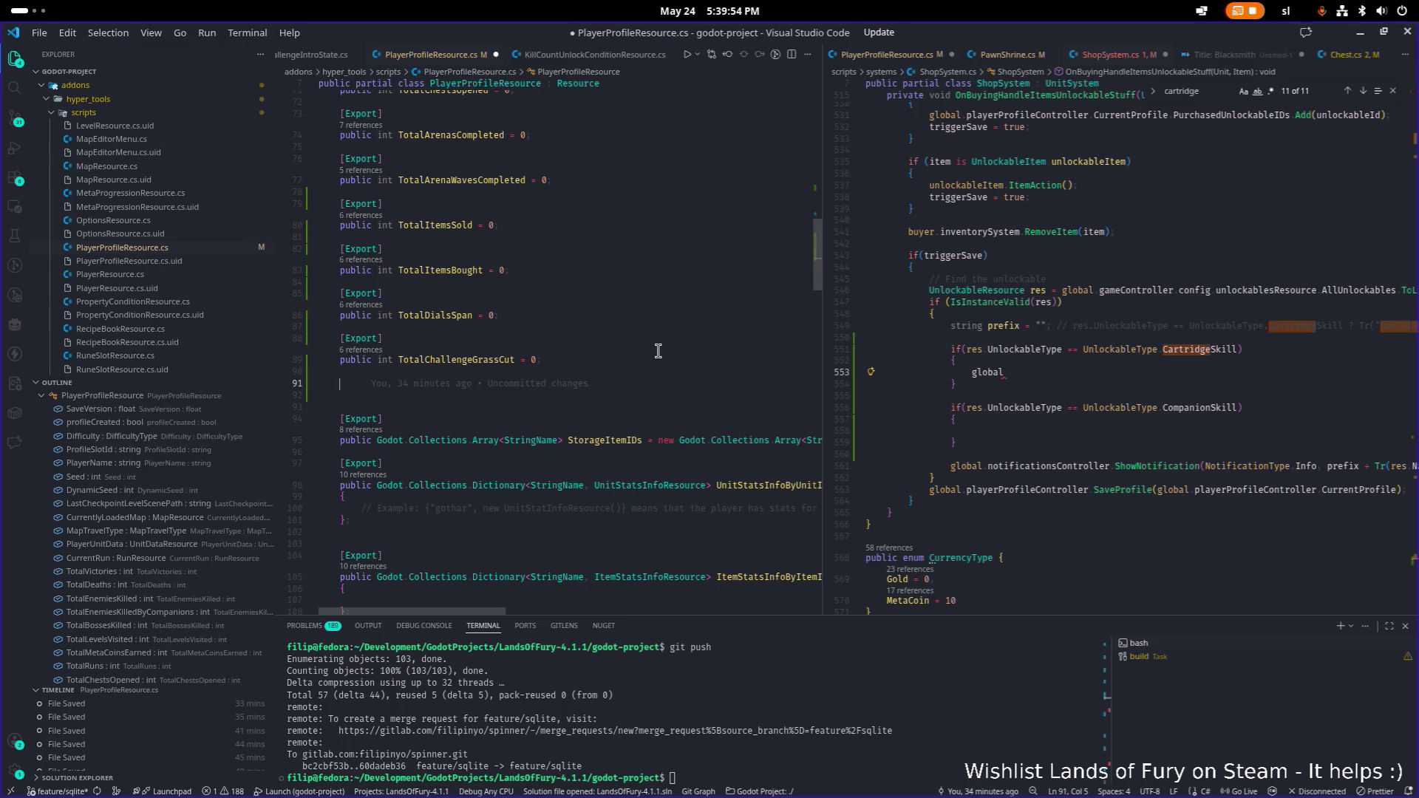
type("[Export")
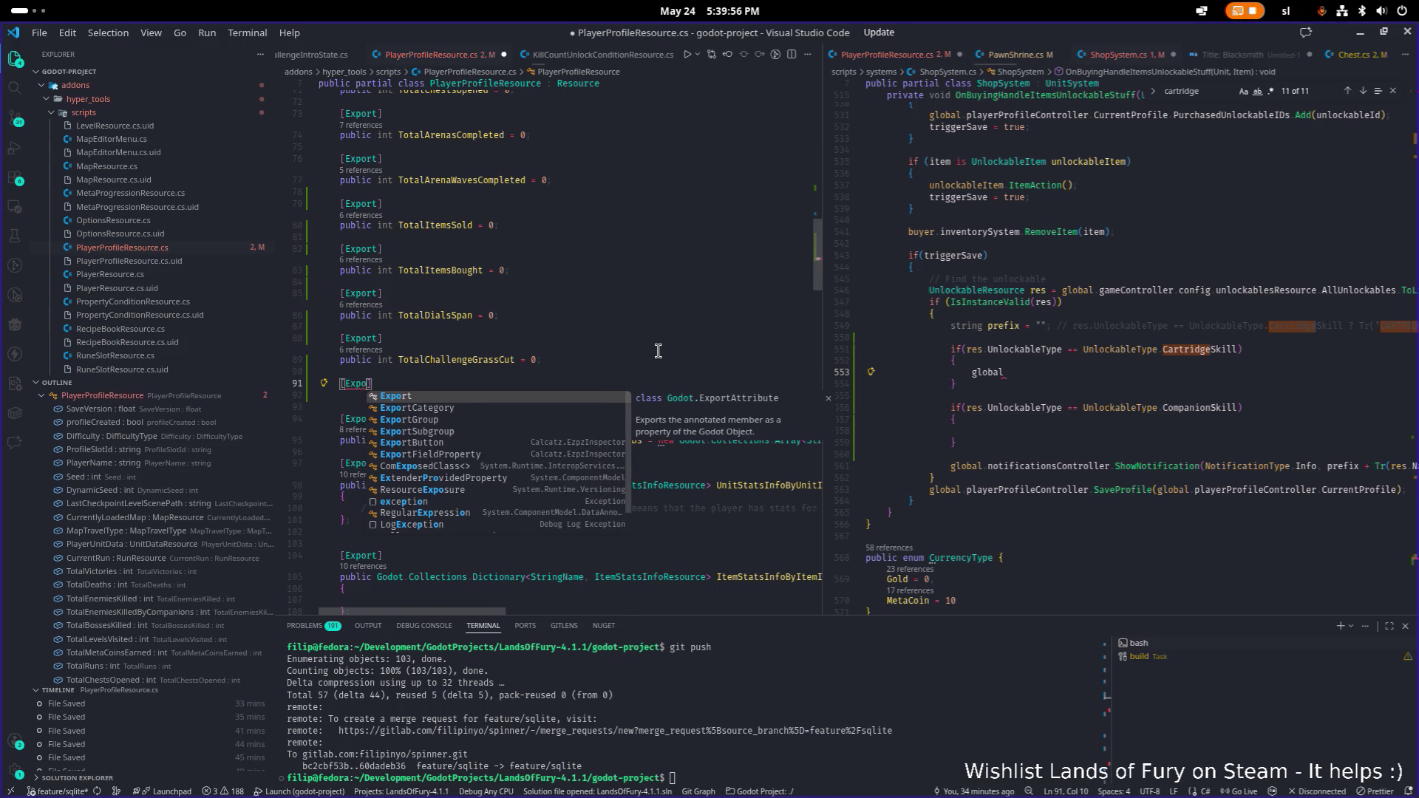
key("Escape")
key("End")
key("Return")
type("pub")
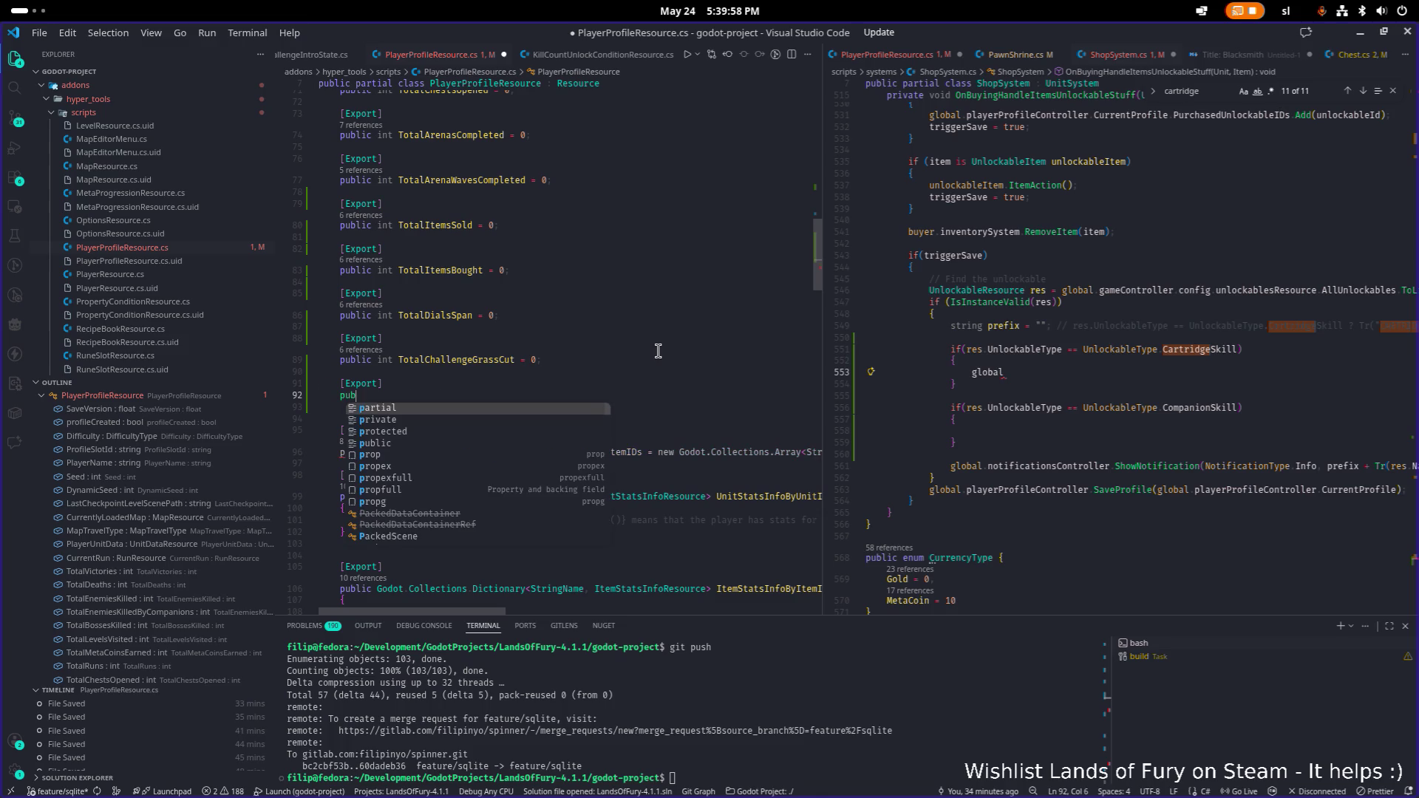
type("lic int Total")
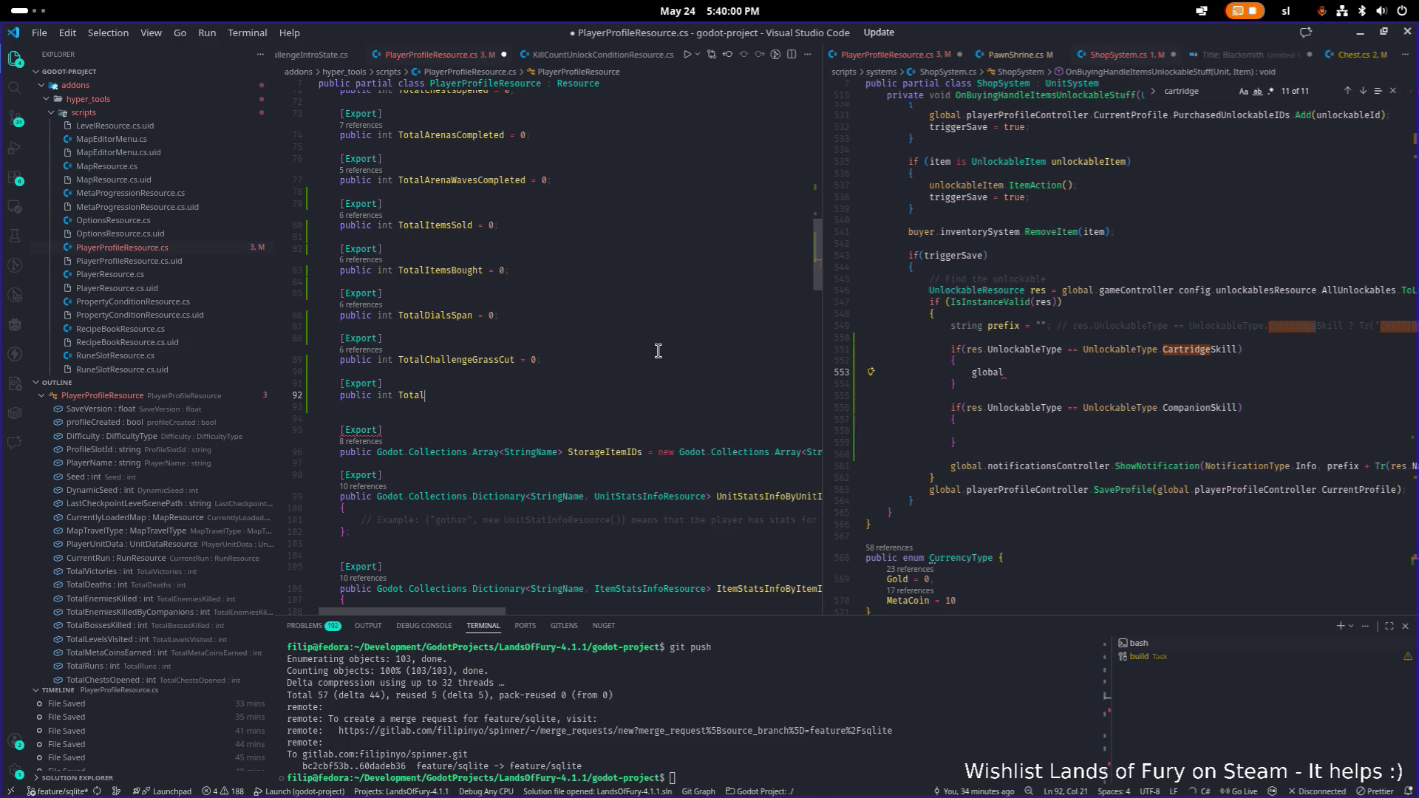
type("CartridgesBought = 0;")
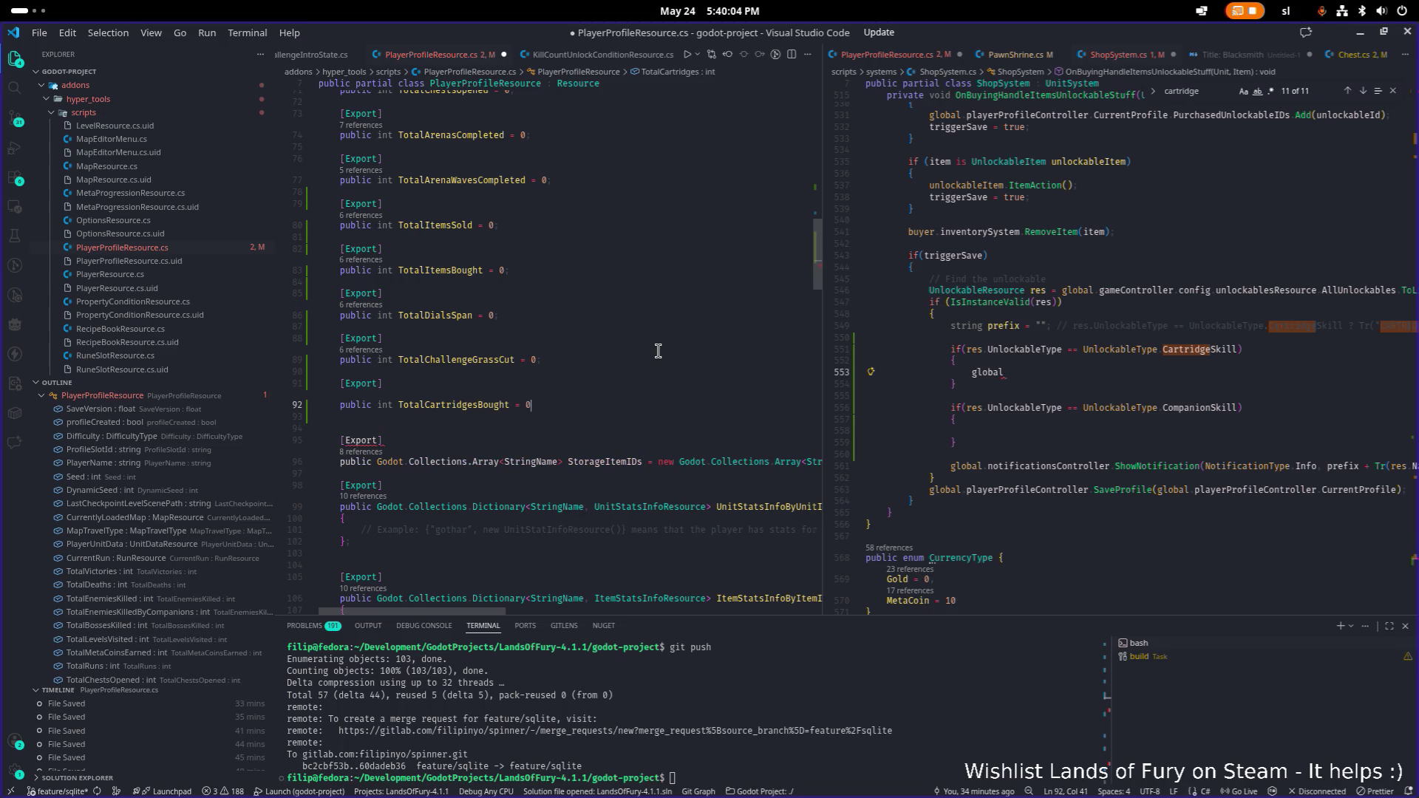
key("Return")
key("Return")
- Add an exported int TotalCompanionSkillsBought = 0 below it, save, and search for it
type("[Export]")
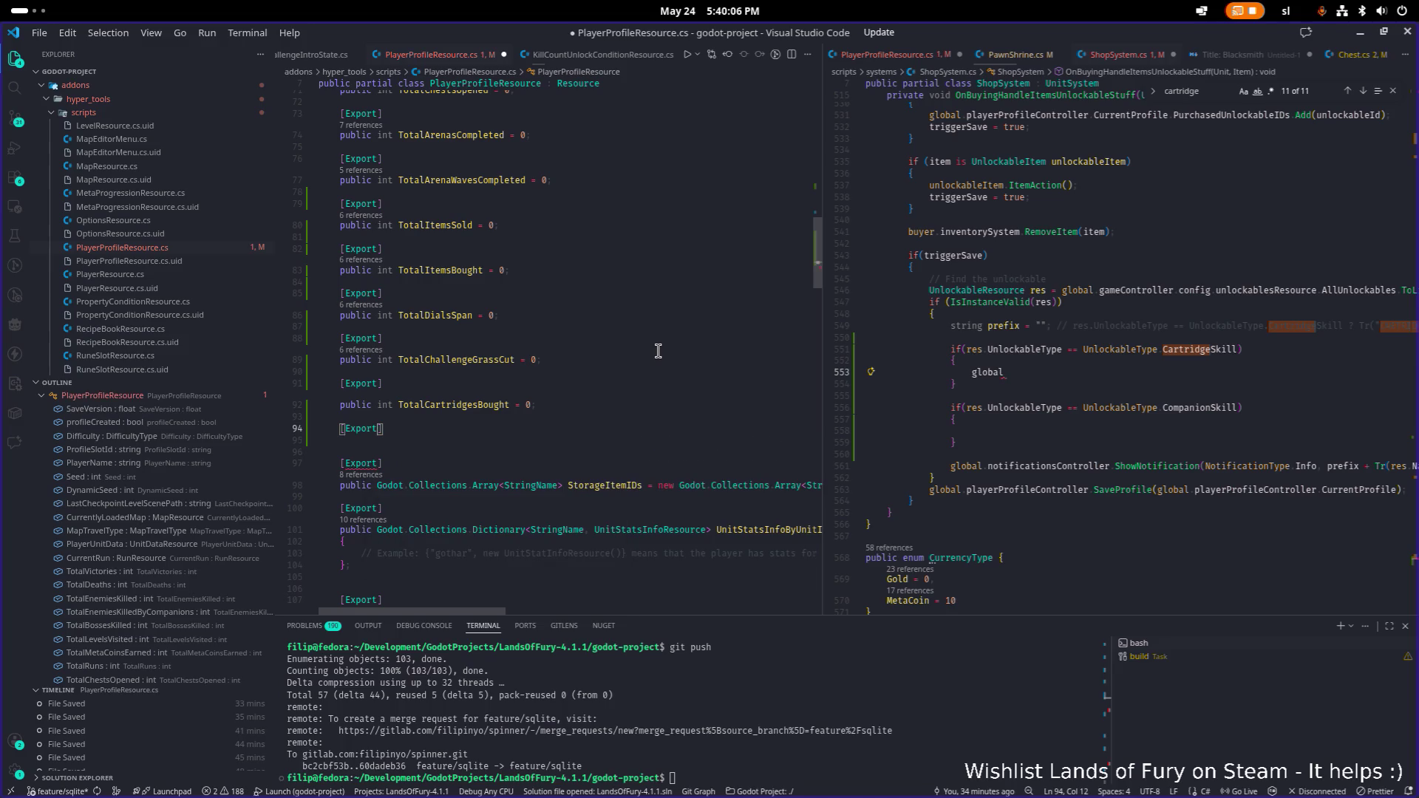
key("Return")
key("Return")
type("public")
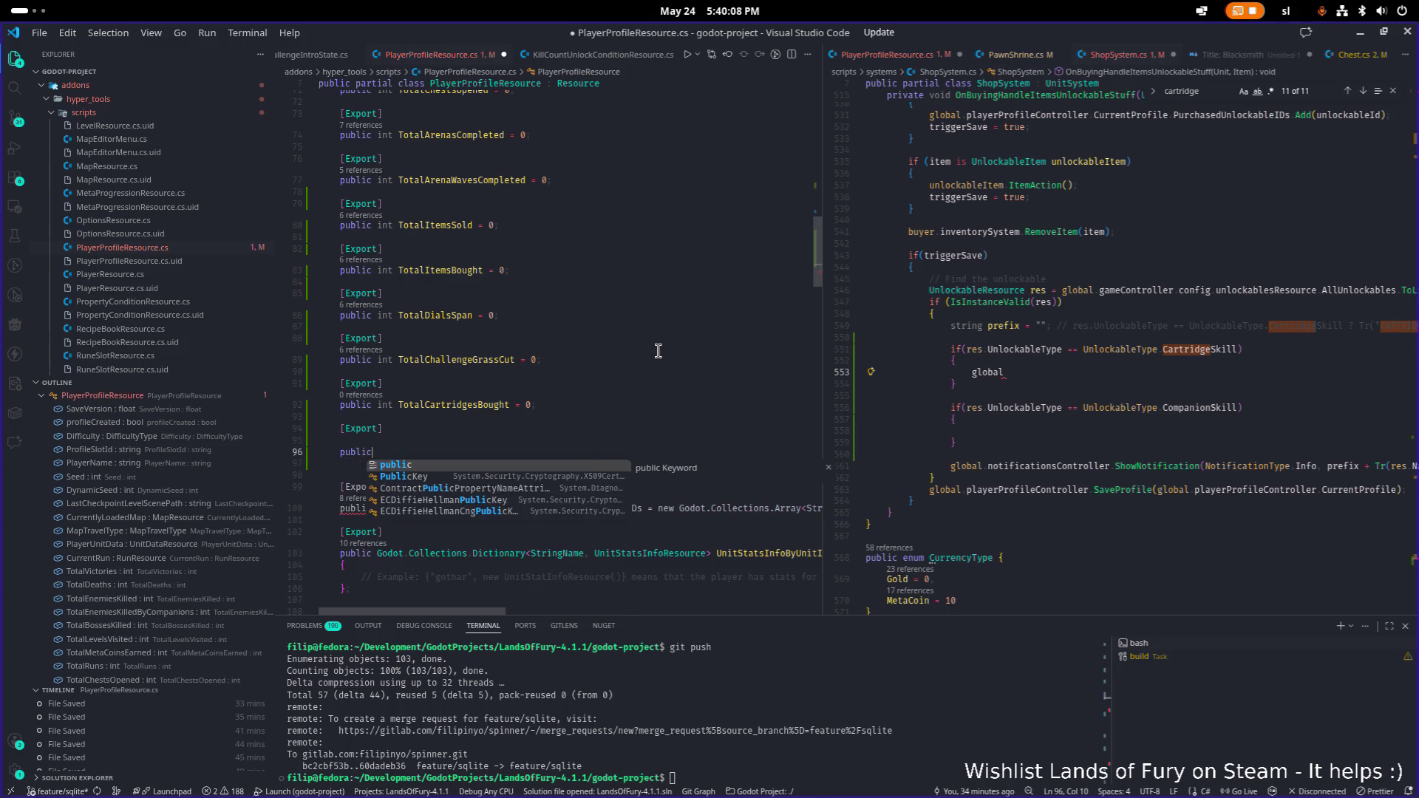
key("Escape")
key("Up")
key("Delete")
key("End")
type("int Tot")
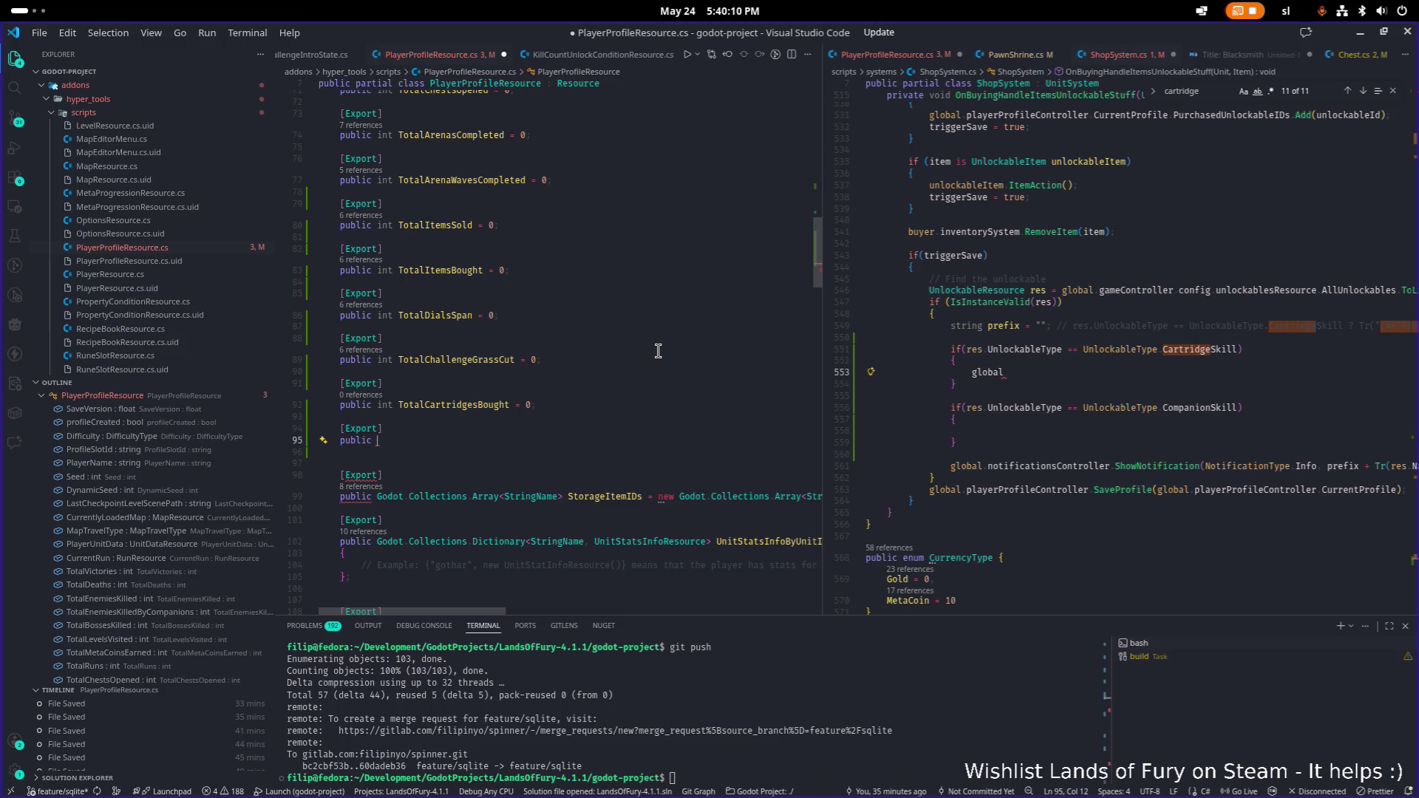
type("alCompanionSkillsBought = 0;")
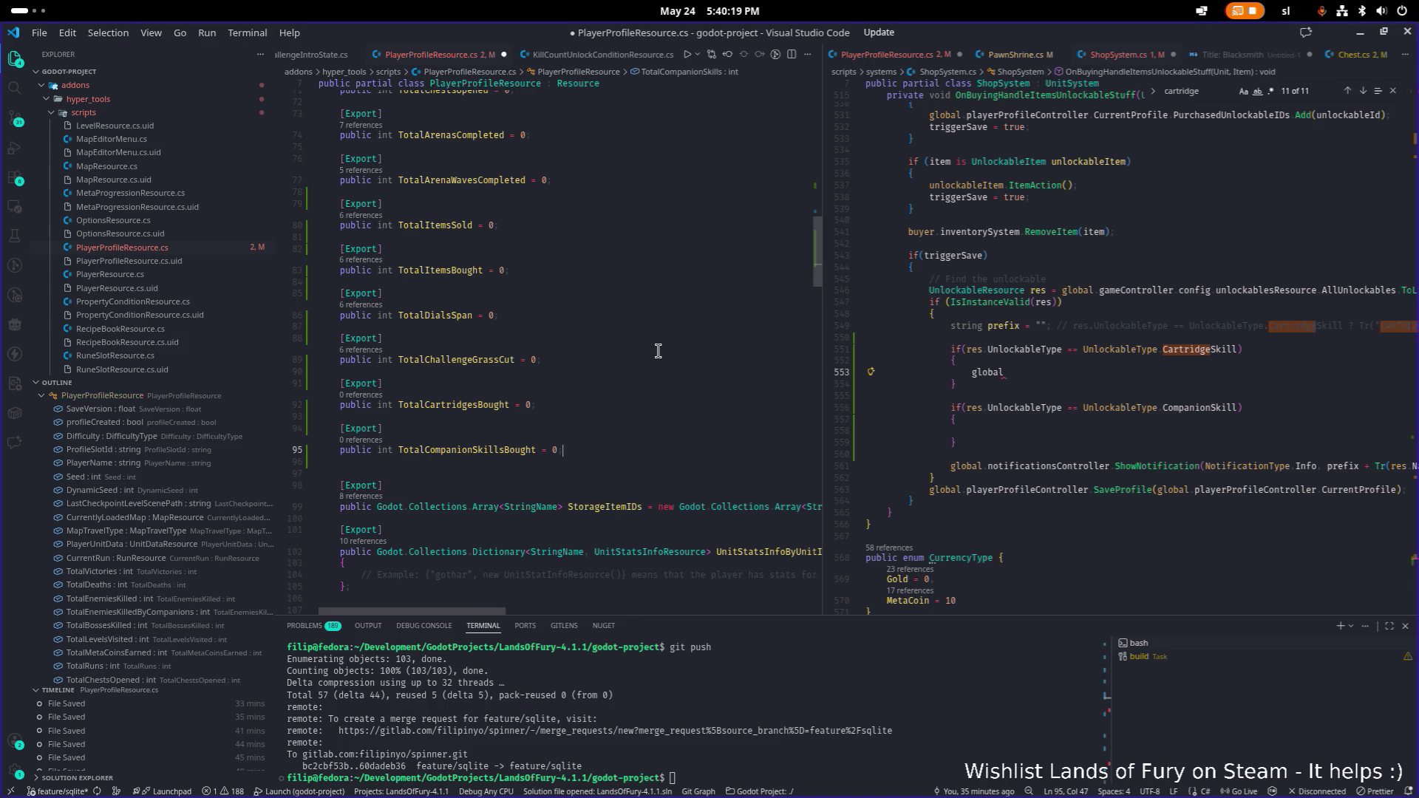
key("ctrl+s")
key("Left")
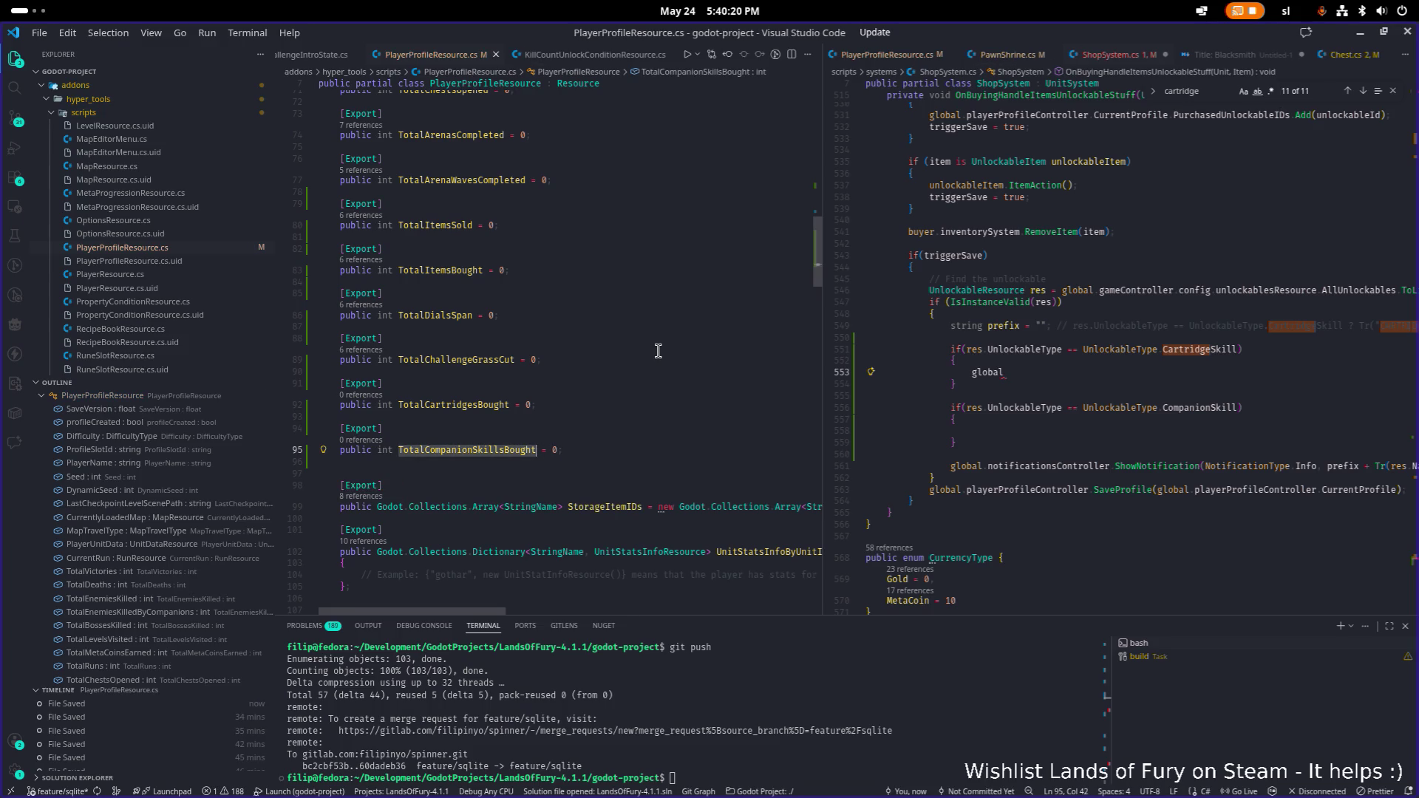
key("ctrl+f")
type("companionski")
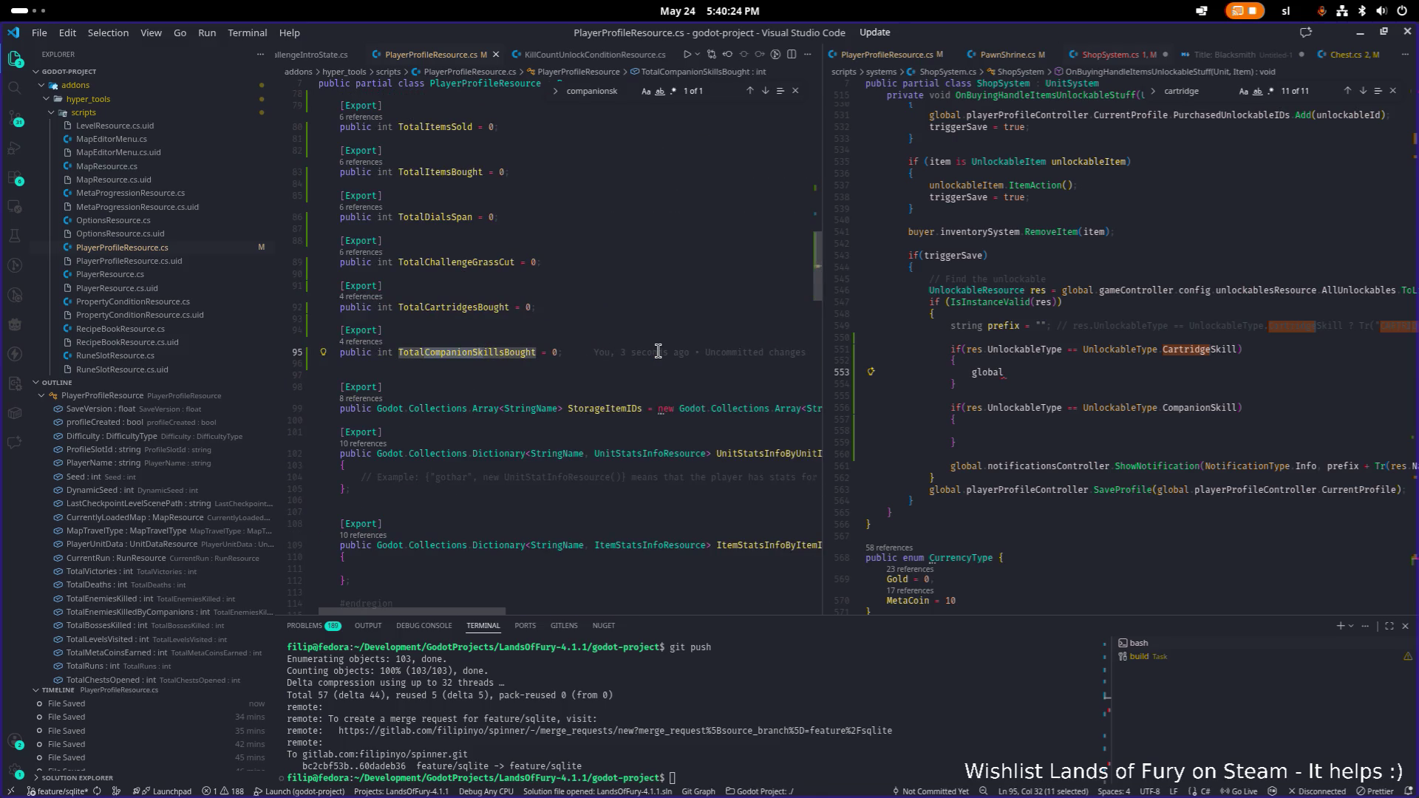
- Return to ShopSystem.cs, save it, and place the caret after global on line 553
key("ctrl+2")
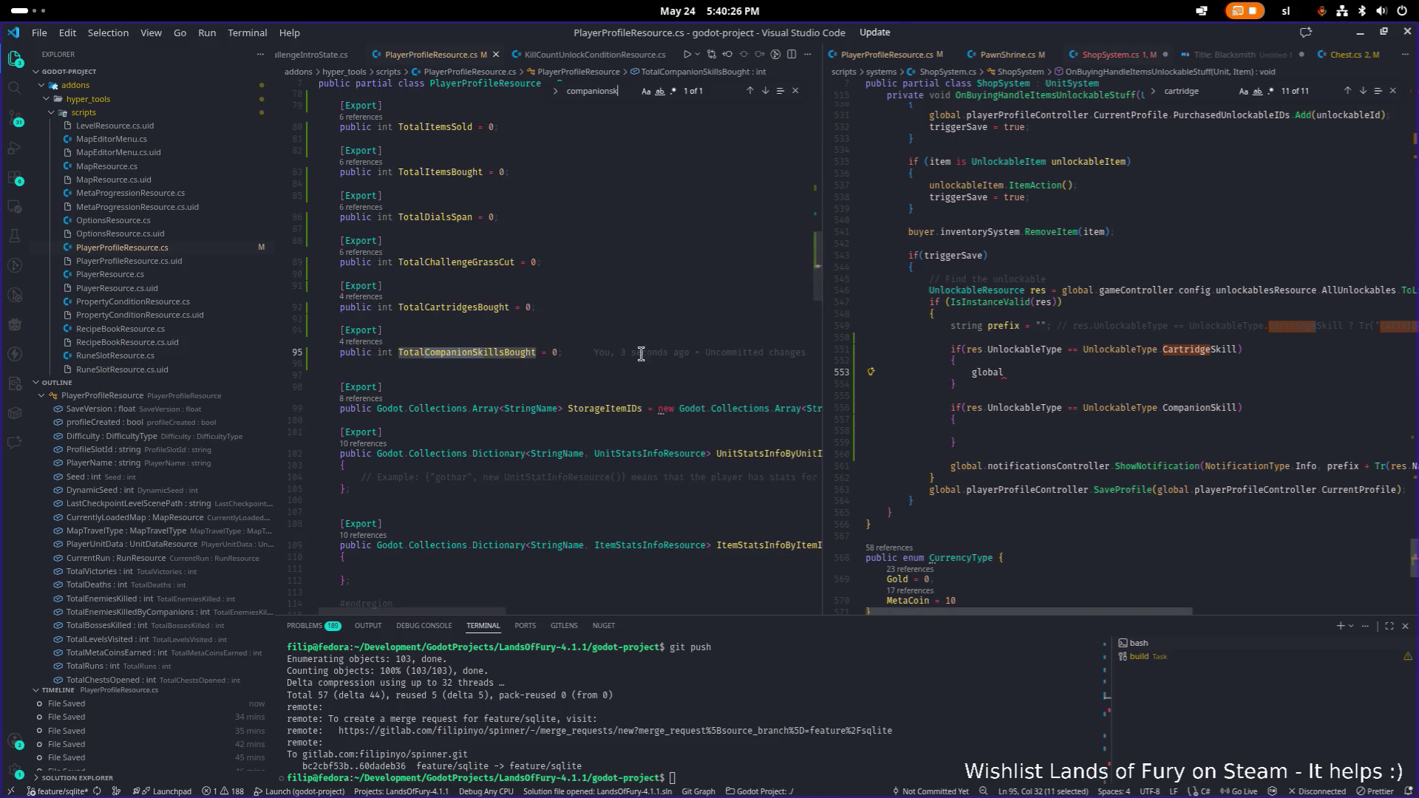
key("Up")
key("ctrl+s")
left_click(1107, 371)
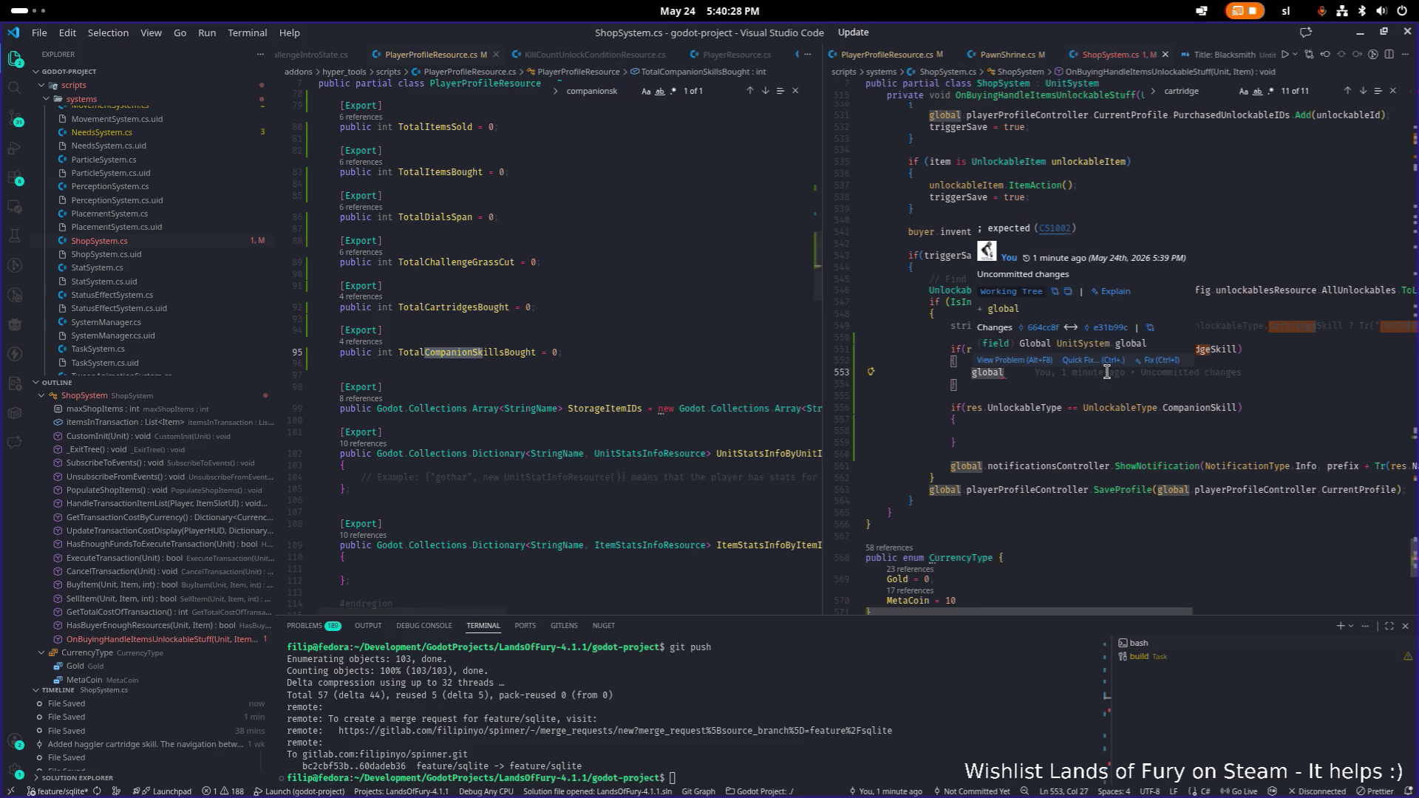
- Increment CurrentProfile.TotalCartridgesBought in the cartridge skill block of ShopSystem.cs
type(".playerProfileController.cur")
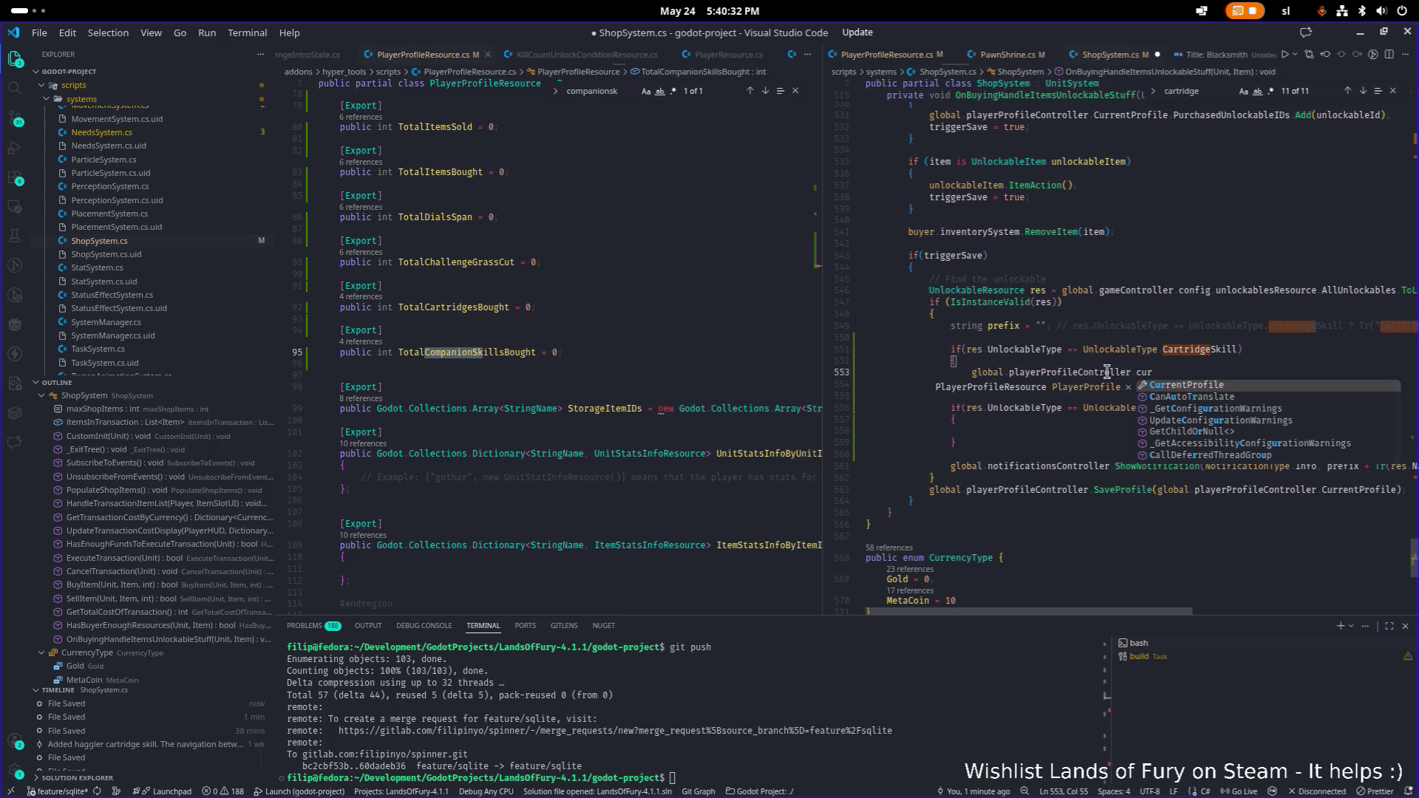
key("Tab")
type(".")
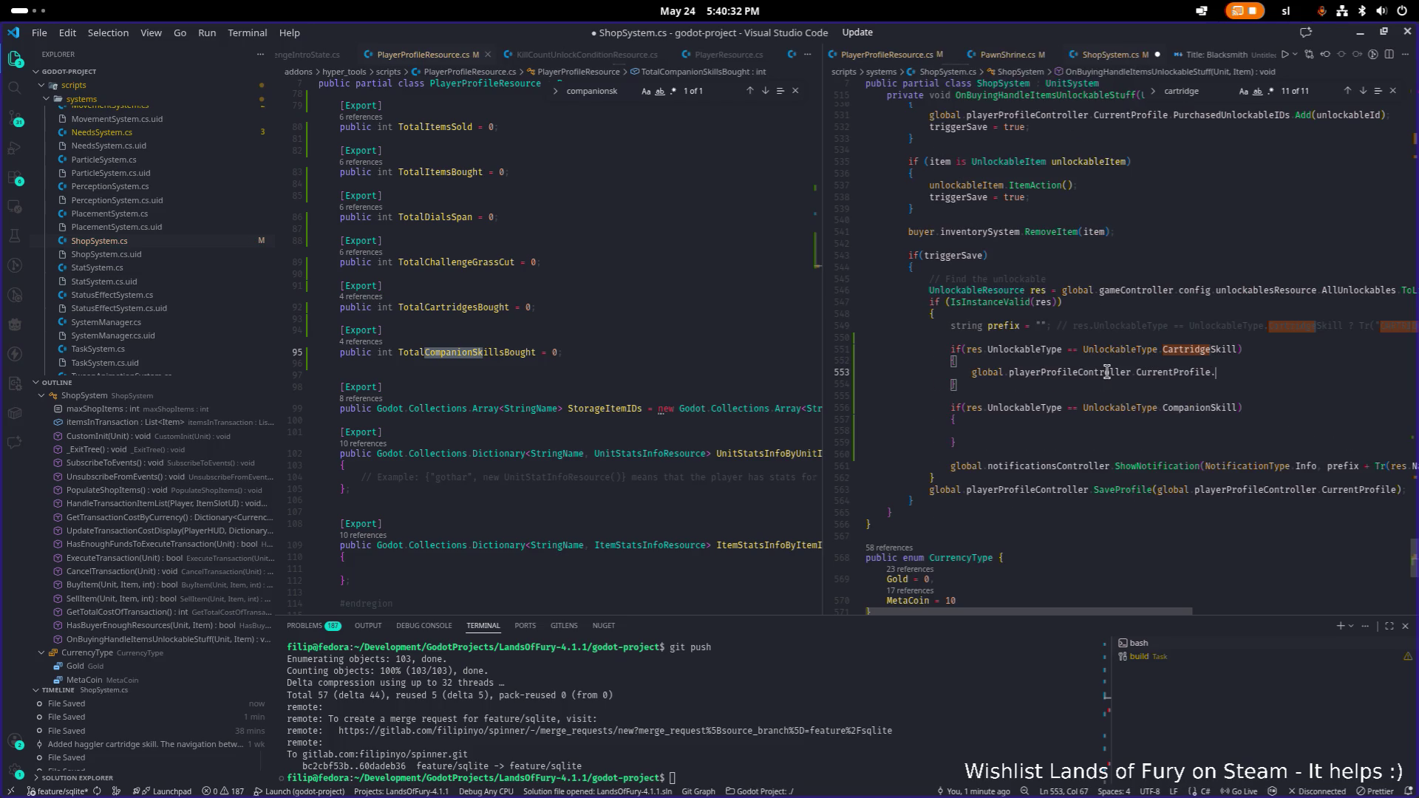
type("tot")
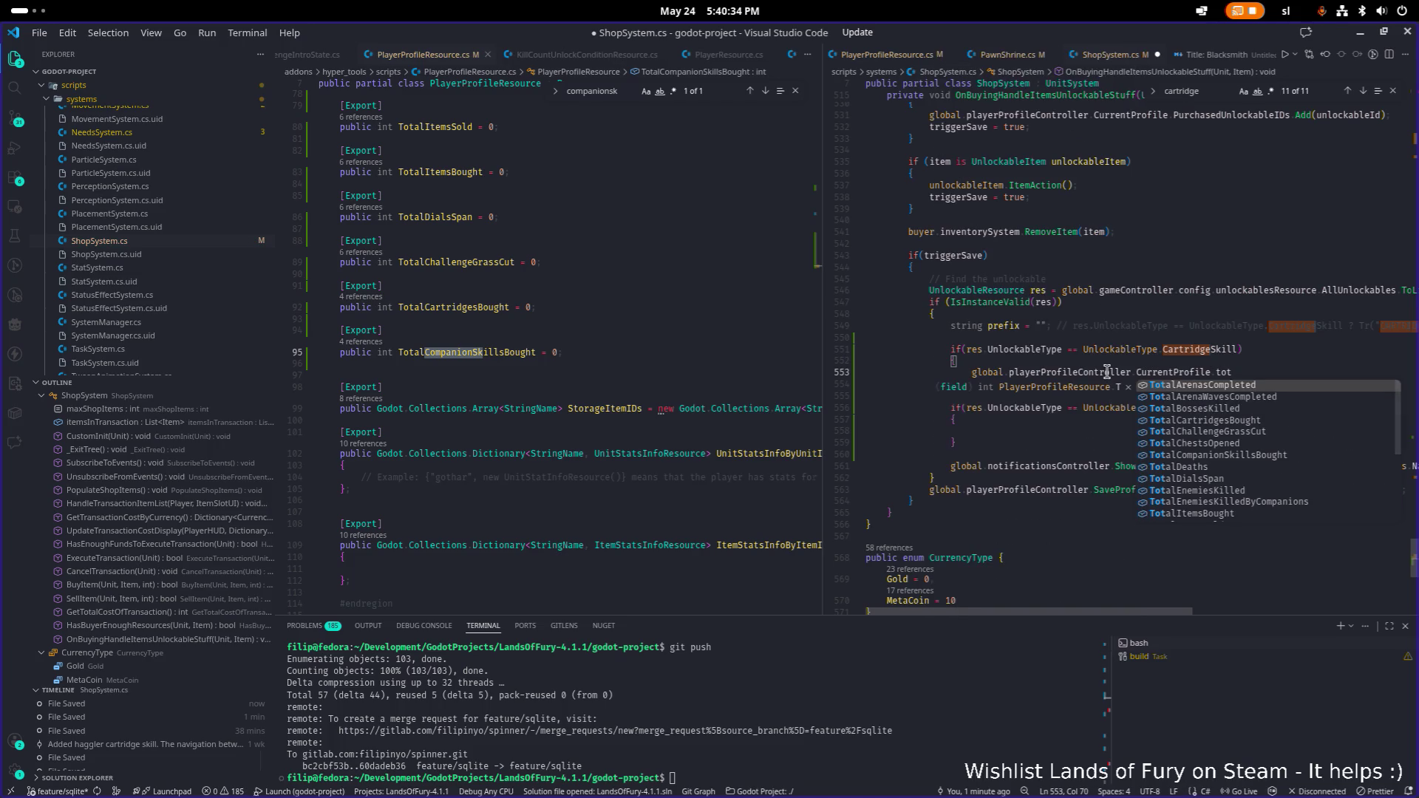
type("car")
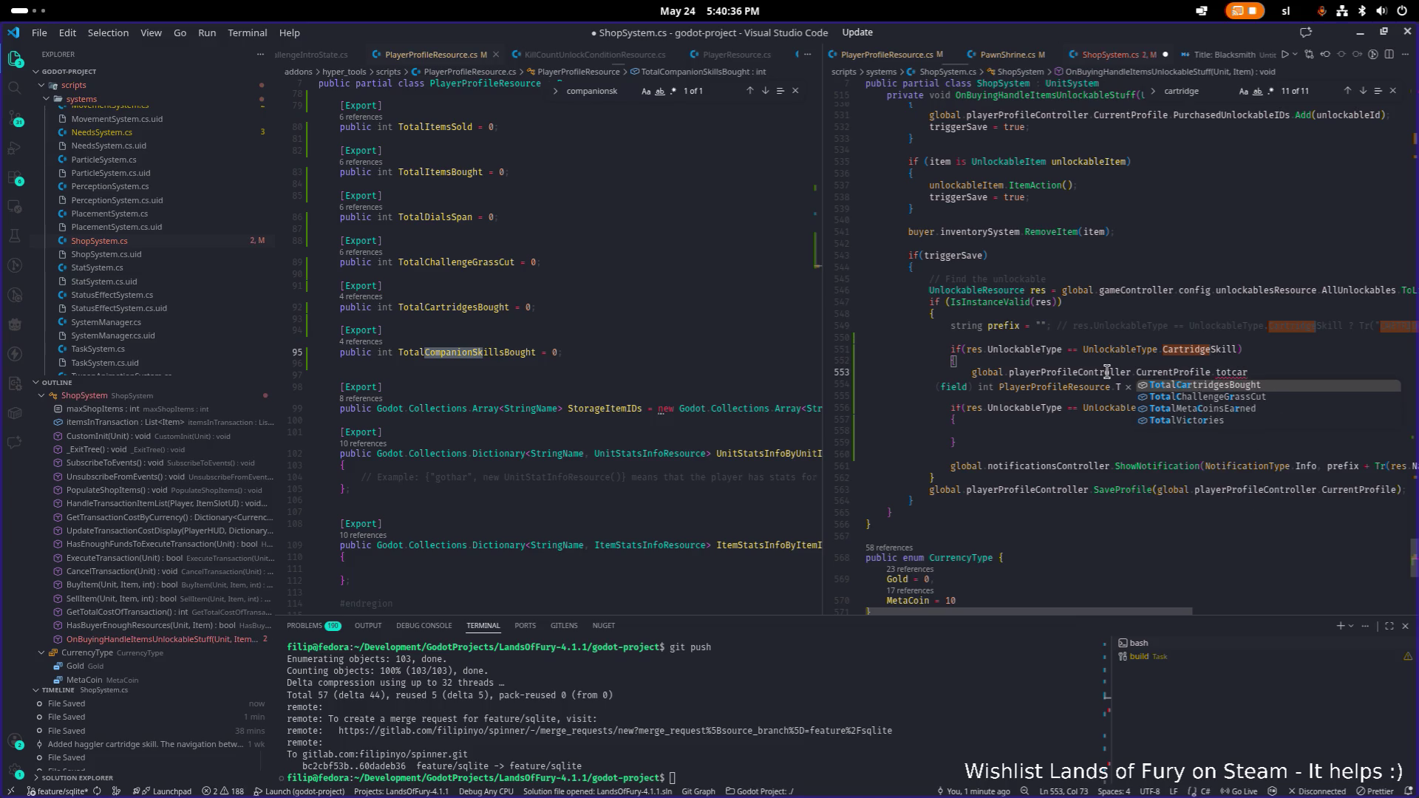
key("Tab")
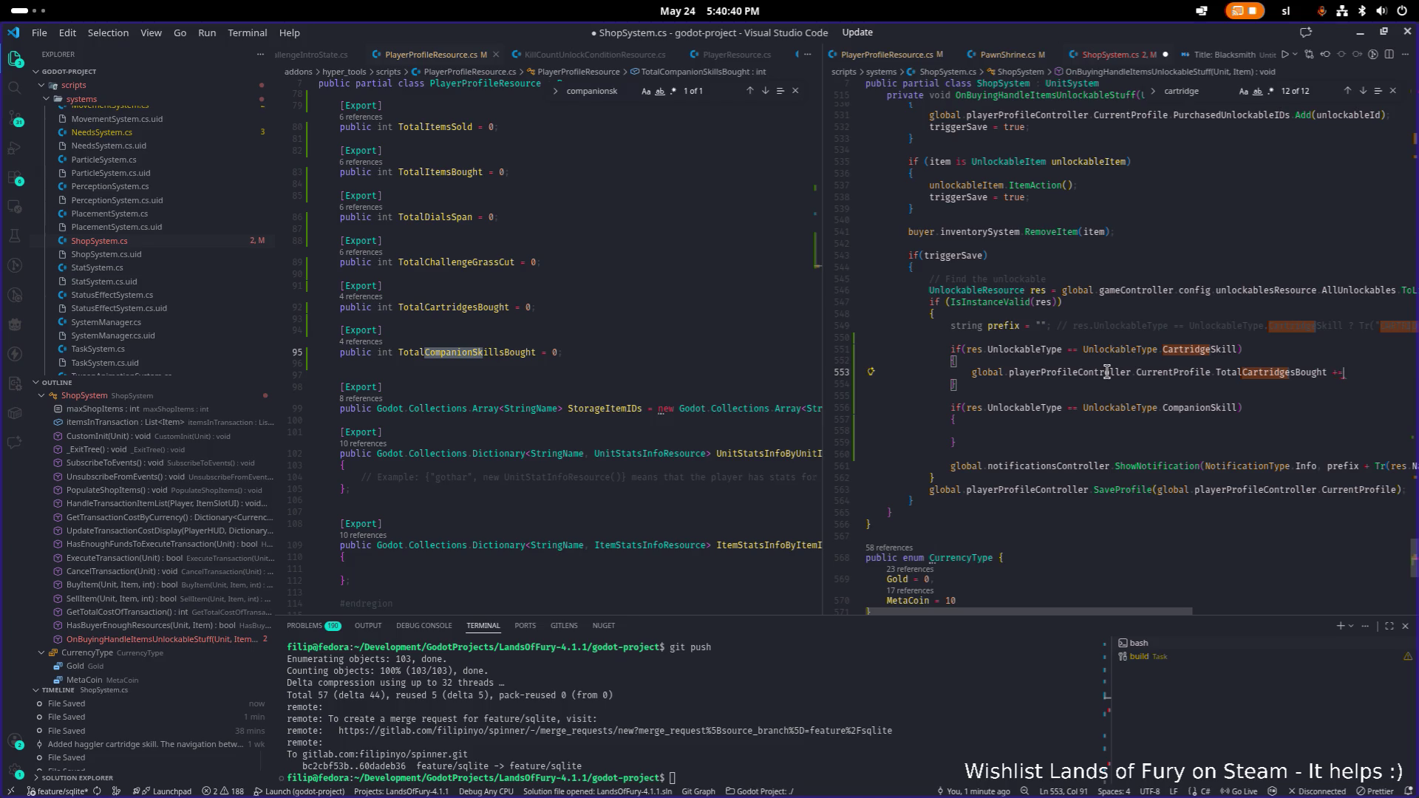
type(";")
- Copy the increment into the companion skill block, change it to TotalCompanionSkillsBought, and save
key("Down")
key("Down")
key("Down")
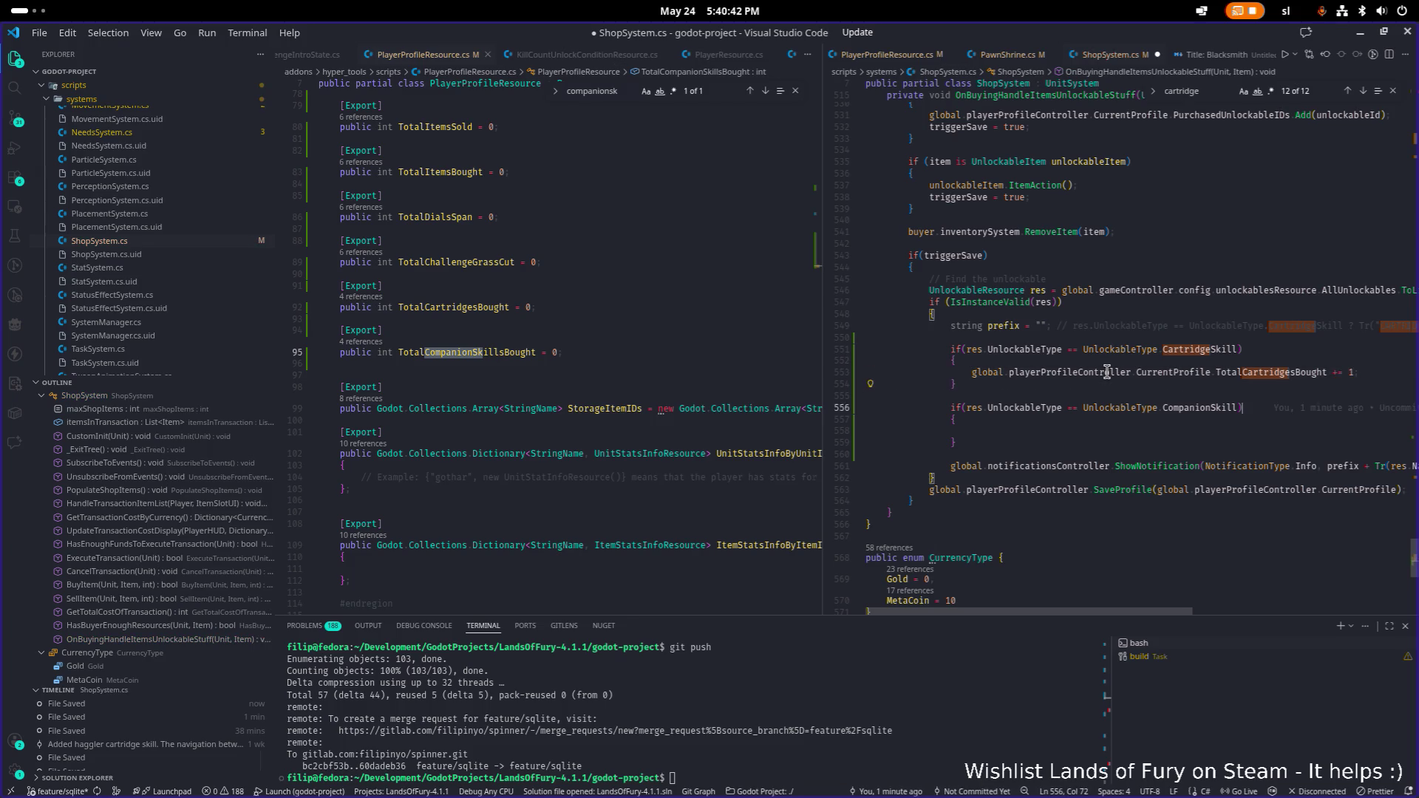
type("global.playerProfileController.CurrentProfile.TotalCartridgesBought += 1;")
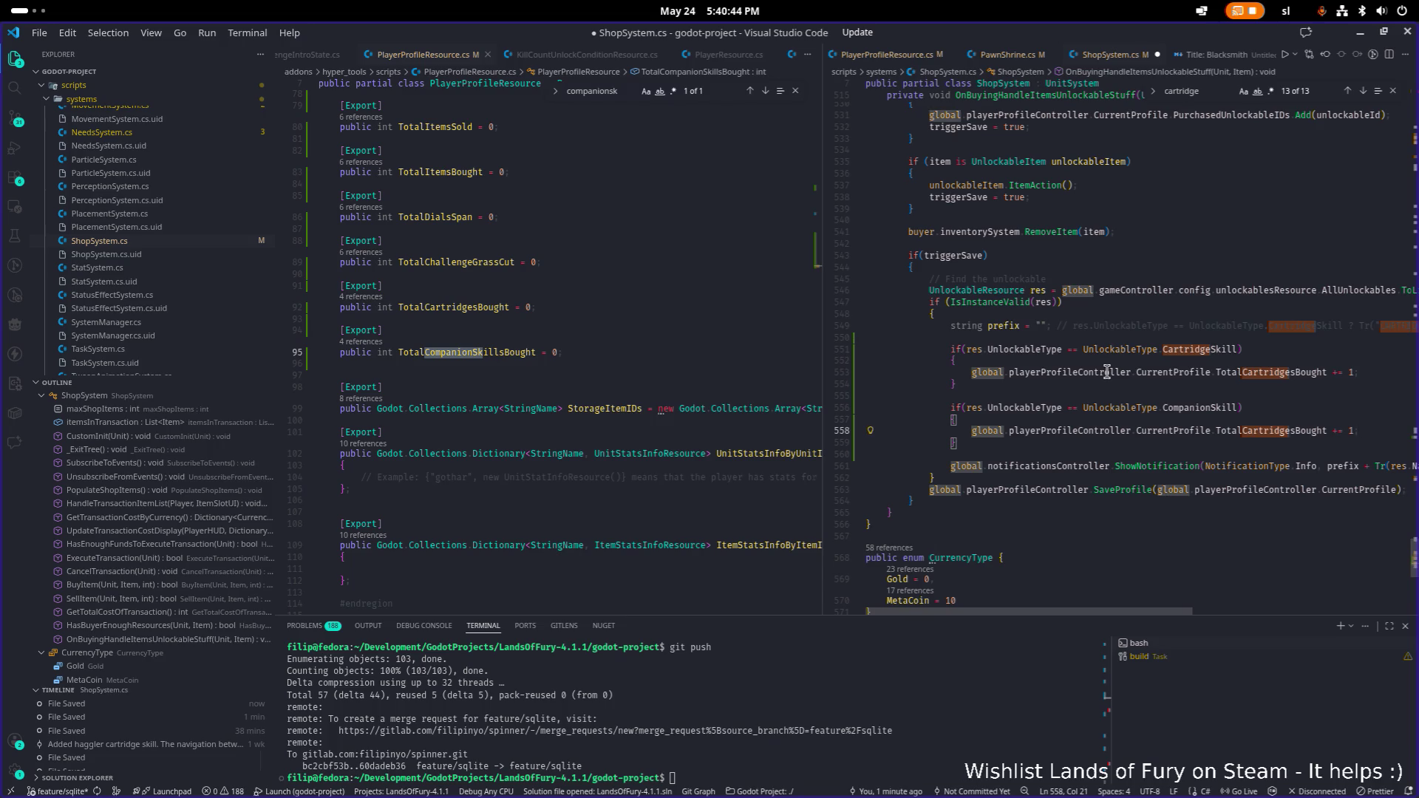
key("End")
scroll(501, 362, "up", 1)
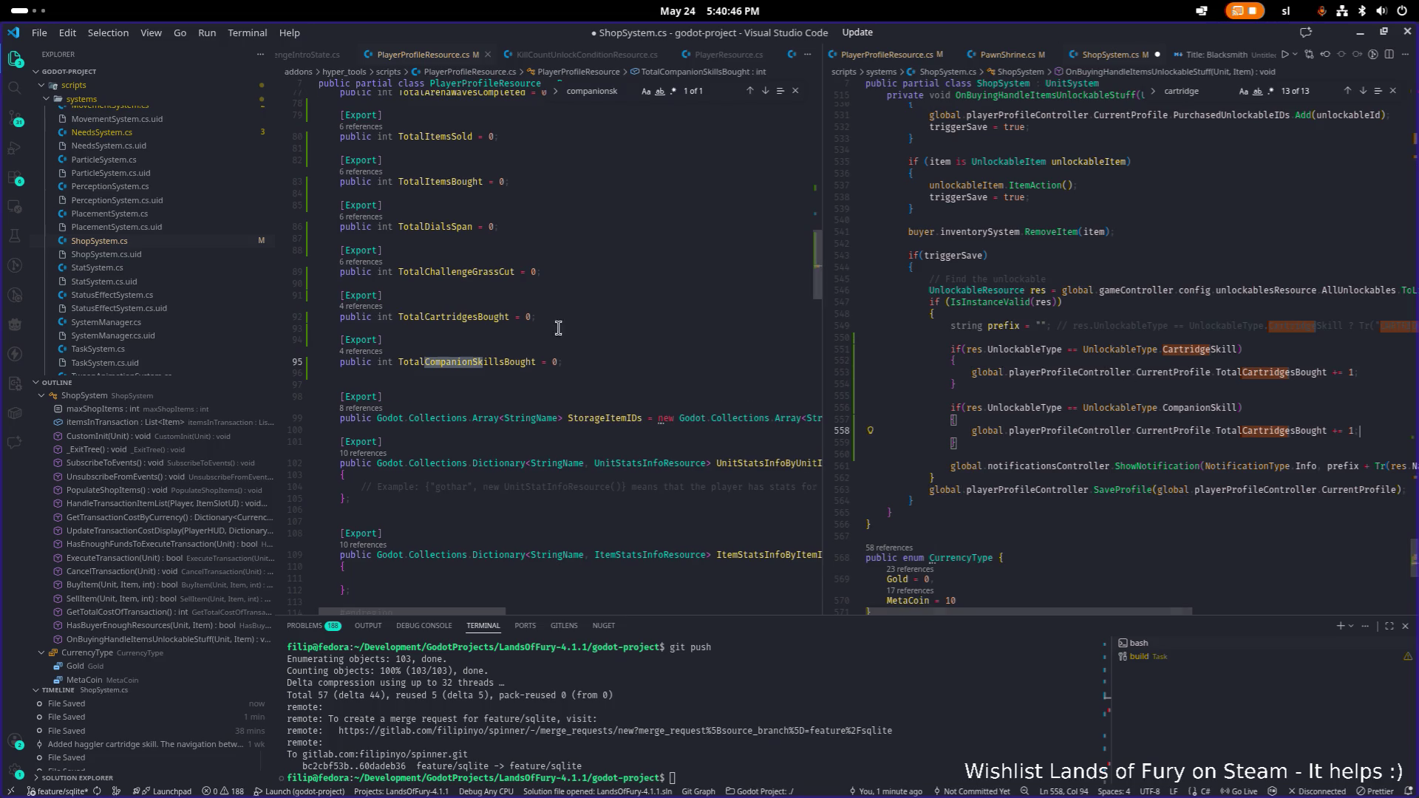
double_click(501, 362)
key("ctrl+c")
double_click(1286, 431)
key("ctrl+v")
left_click(1315, 400)
key("ctrl+s")
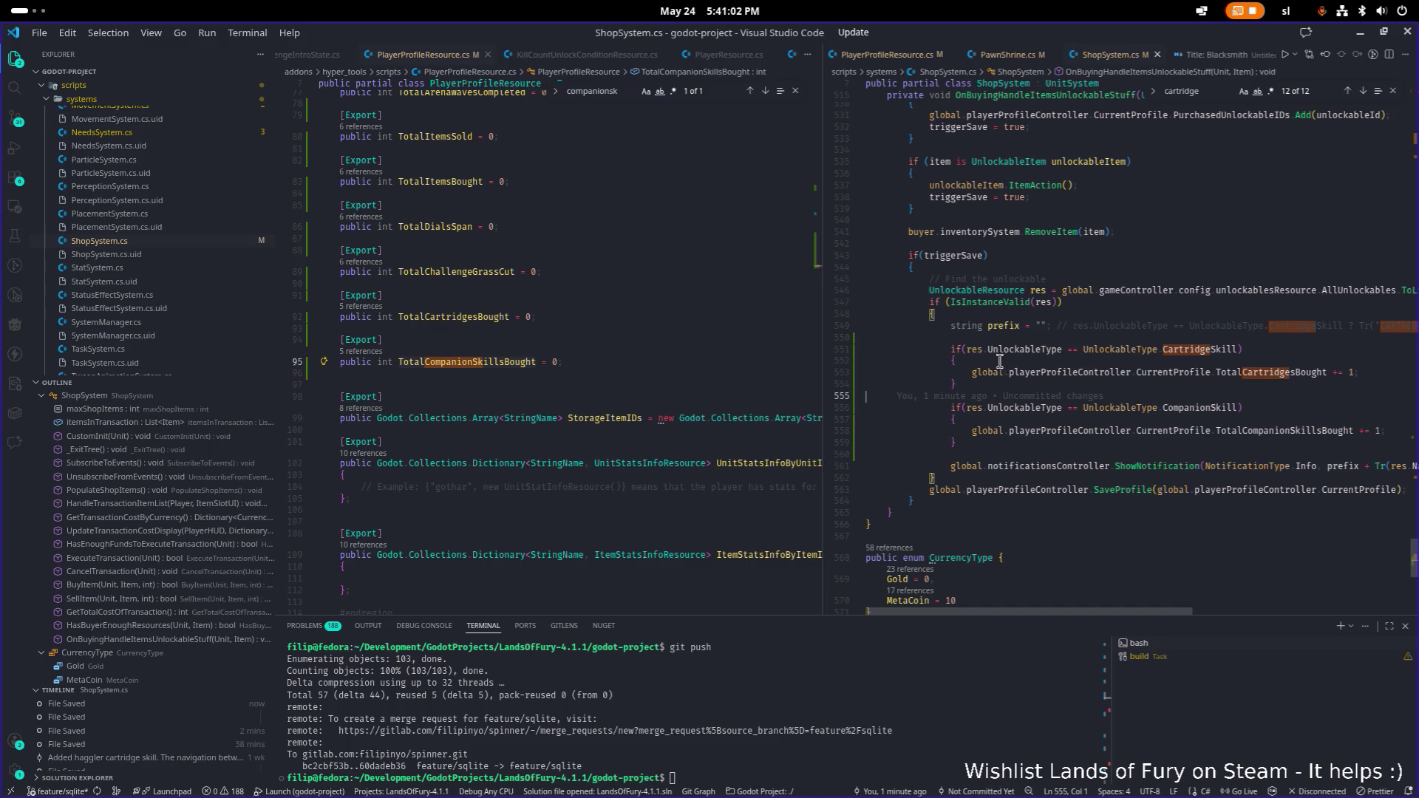
- Widen the code pane and review the TotalCartridgesBought line 553 before returning to the profile code
left_click(1067, 315)
left_click_drag(820, 338, 817, 338)
left_click(1154, 375)
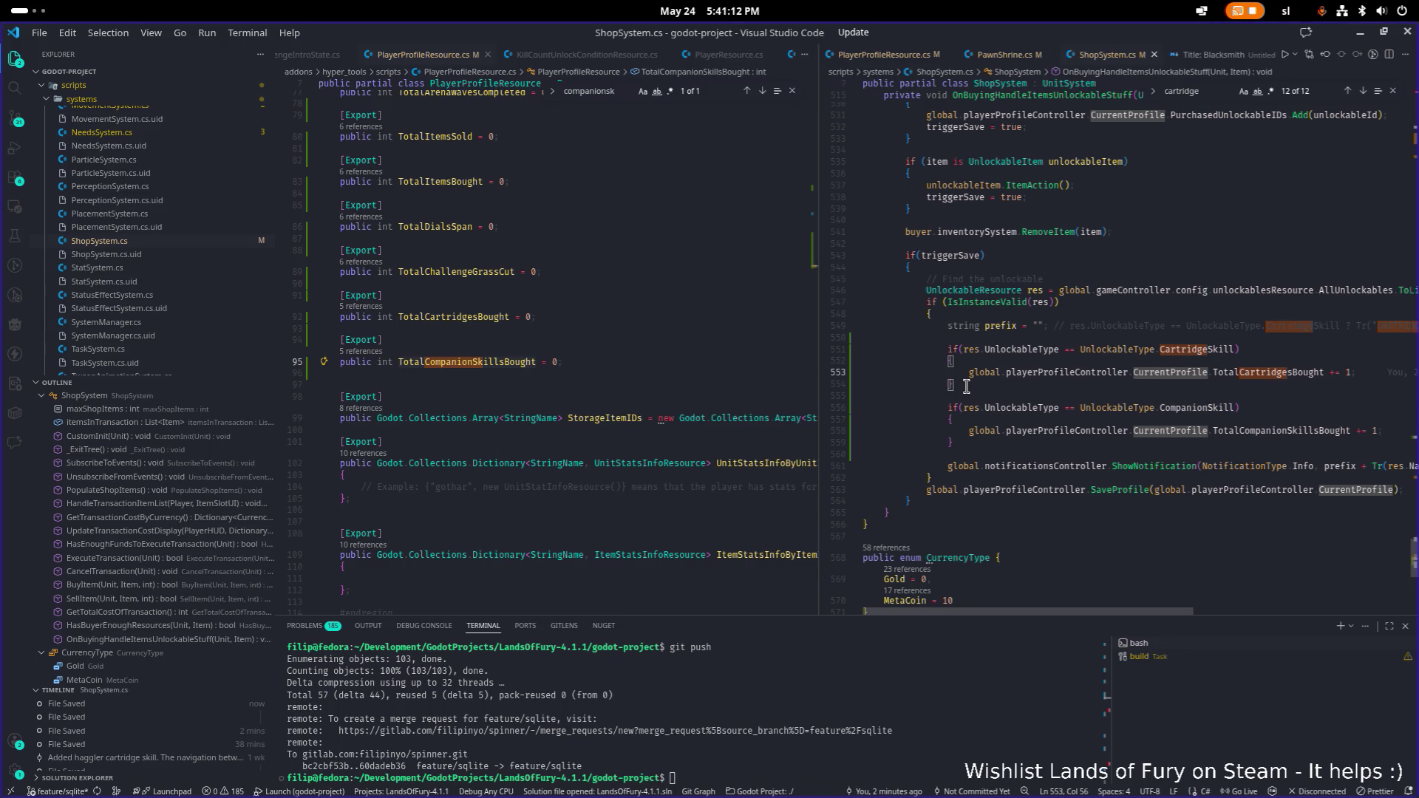
double_click(1259, 373)
left_click(1265, 430, "alt")
left_click(650, 341)
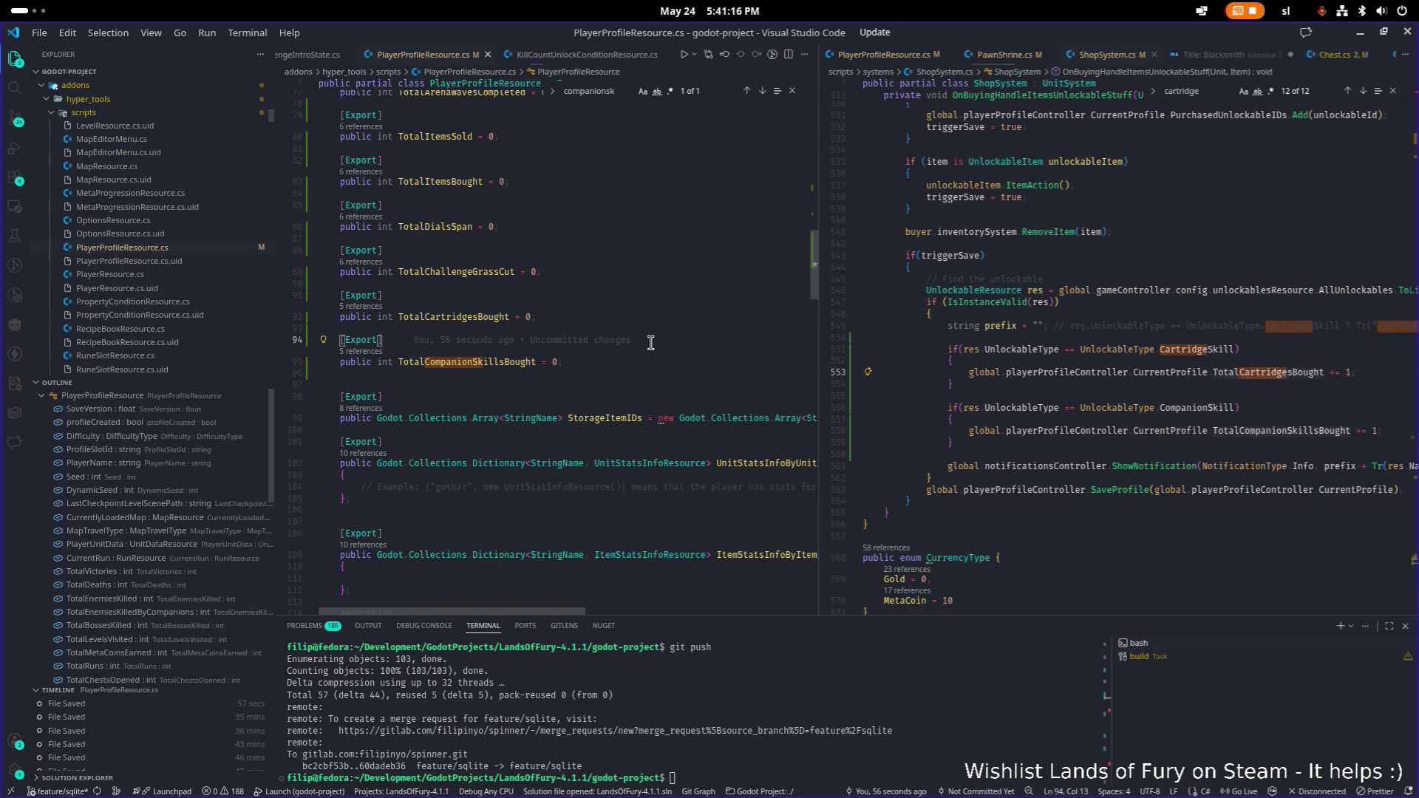
- Open PlayerProfileController.cs and scroll to the PlayerProfileProperty enum
key("ctrl+p")
type("profiel")
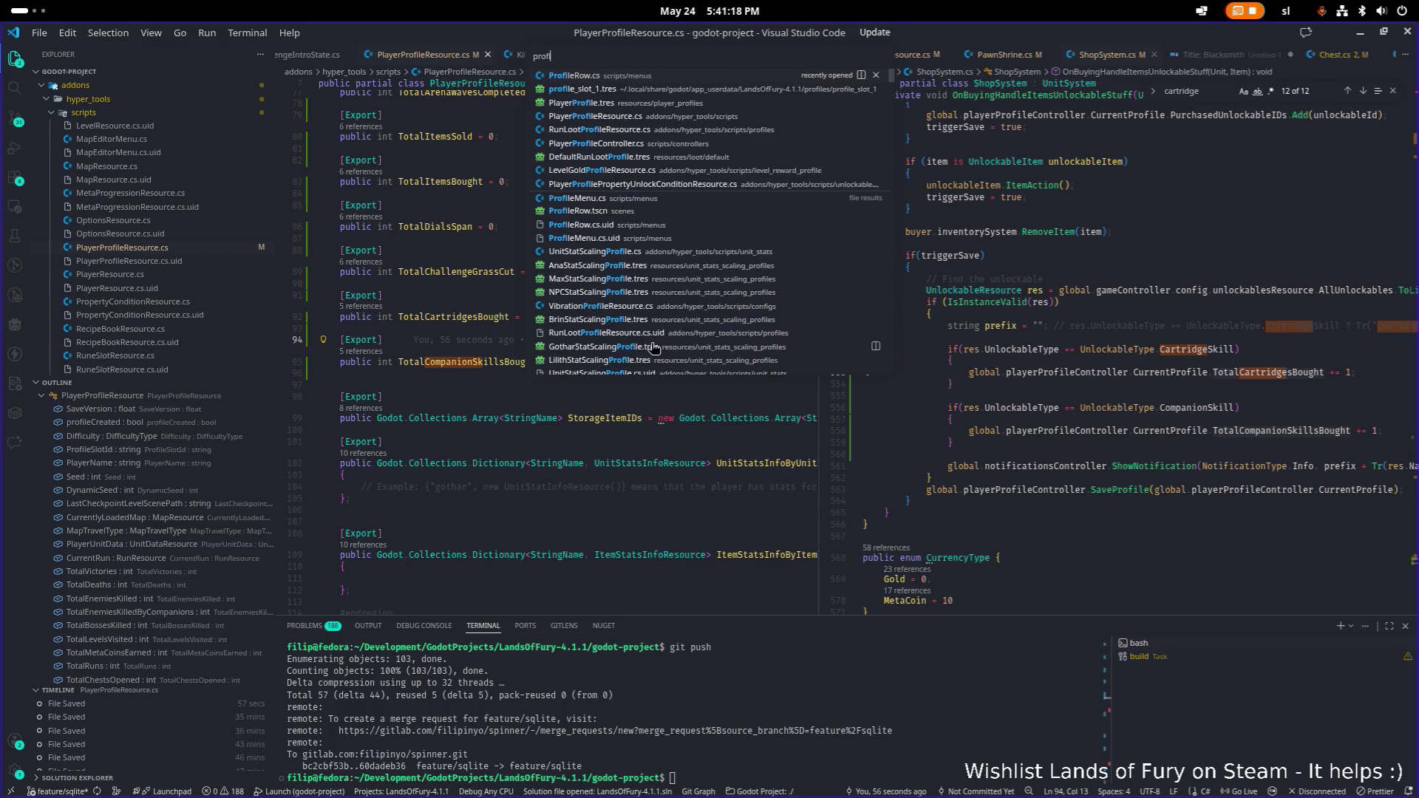
key("Down")
key("Return")
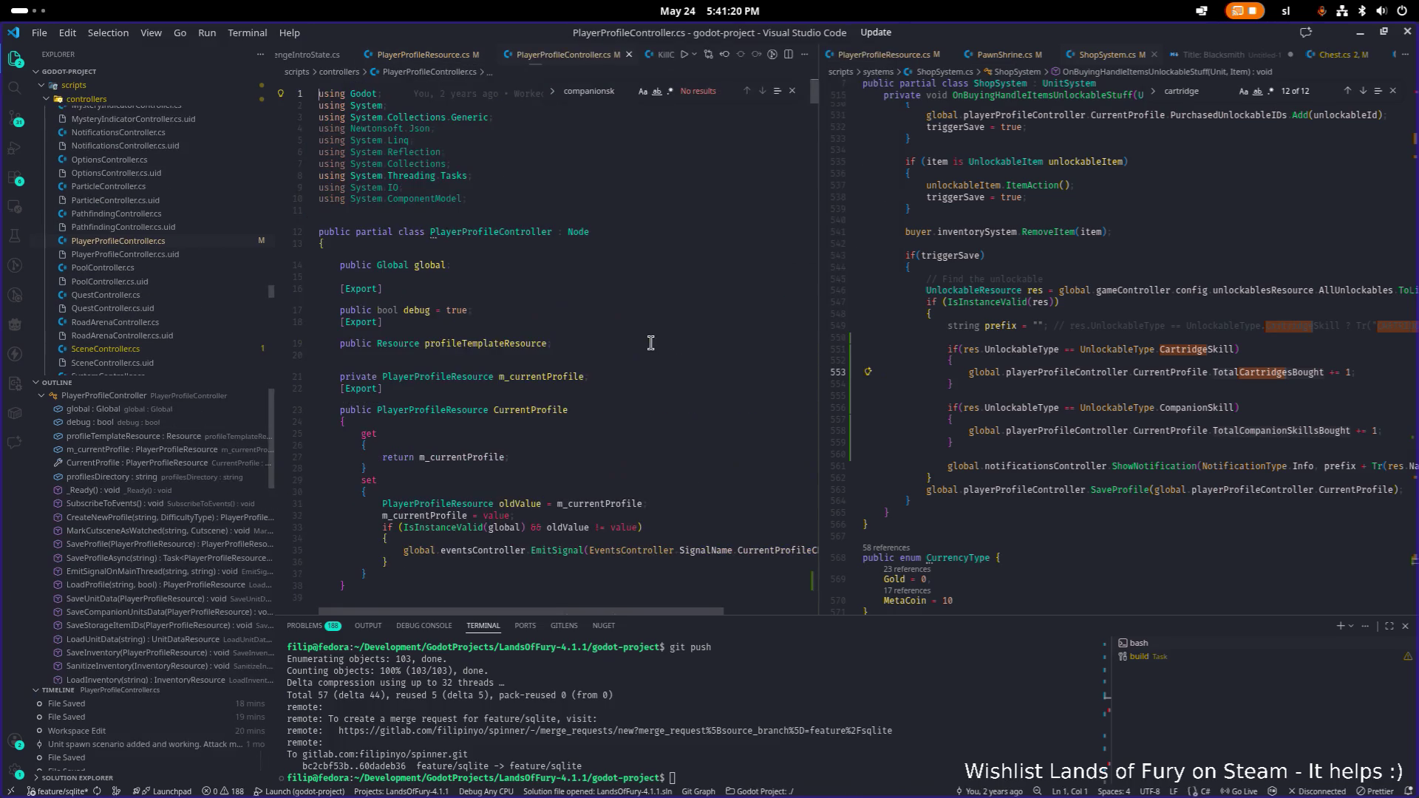
scroll(640, 340, "down", 20)
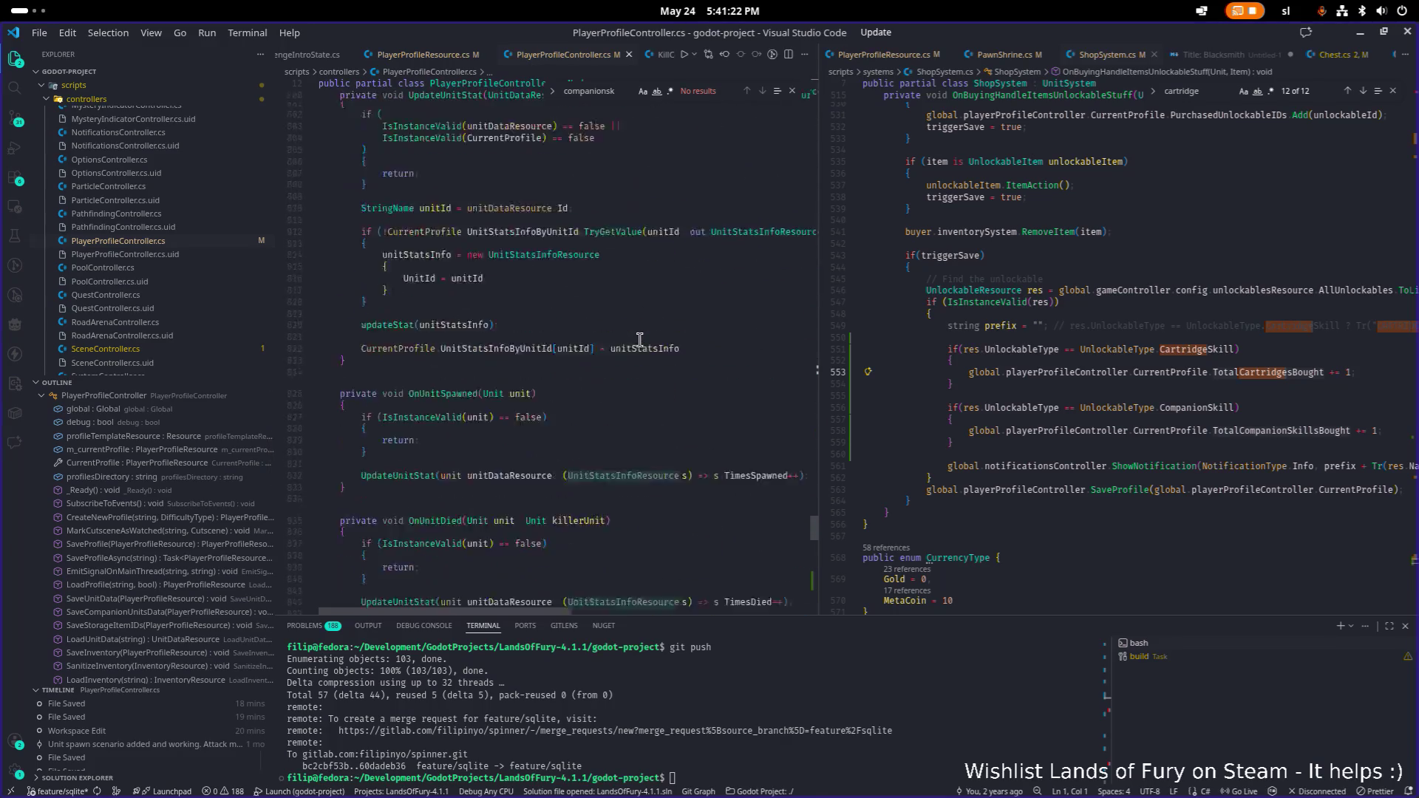
scroll(632, 337, "up", 5)
scroll(632, 336, "down", 3)
- Add TotalCartridgesBought = 150 and TotalCompanionSkillsBought = 160 to the enum, save, and return to Godot
left_click(658, 287)
key("ctrl+v")
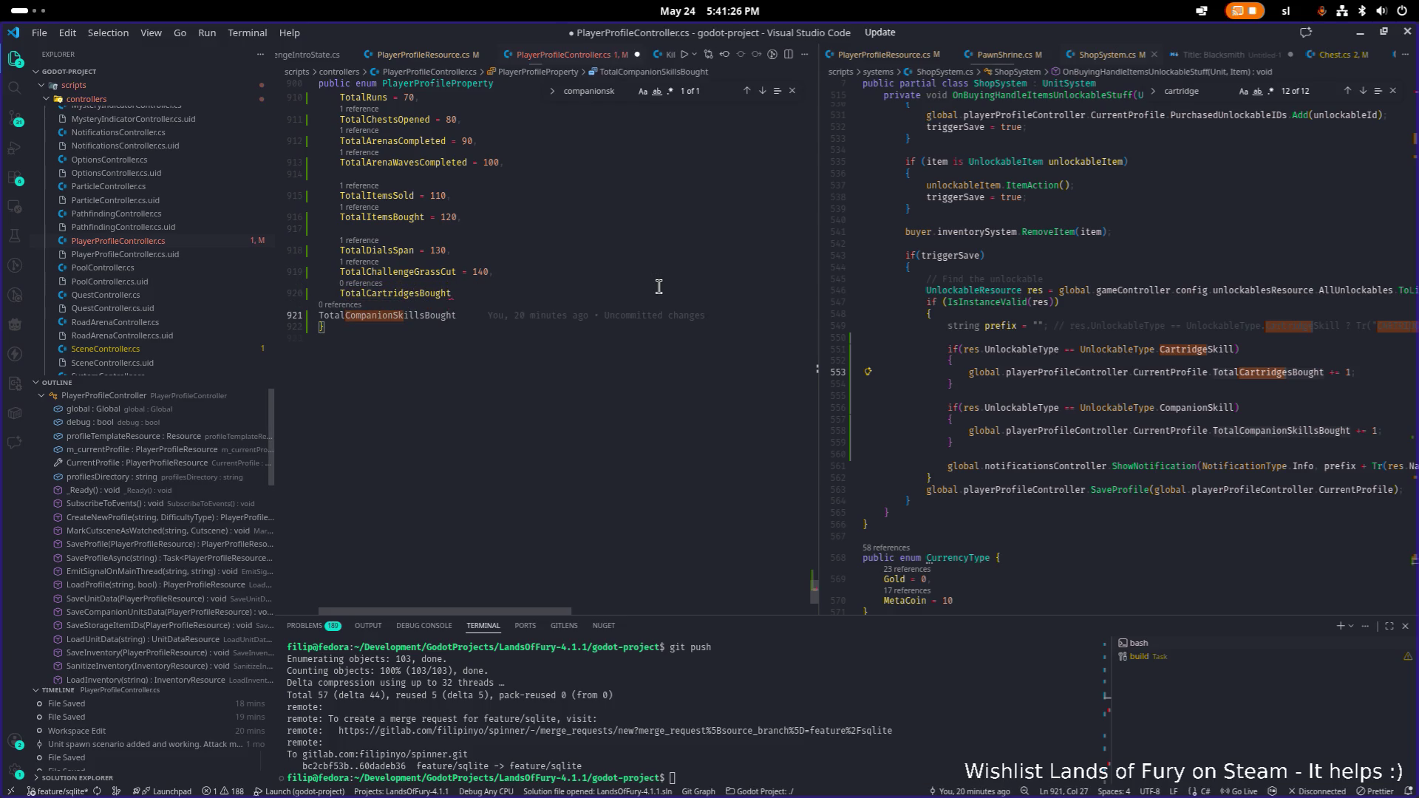
key("Up")
key("End")
type("= 1")
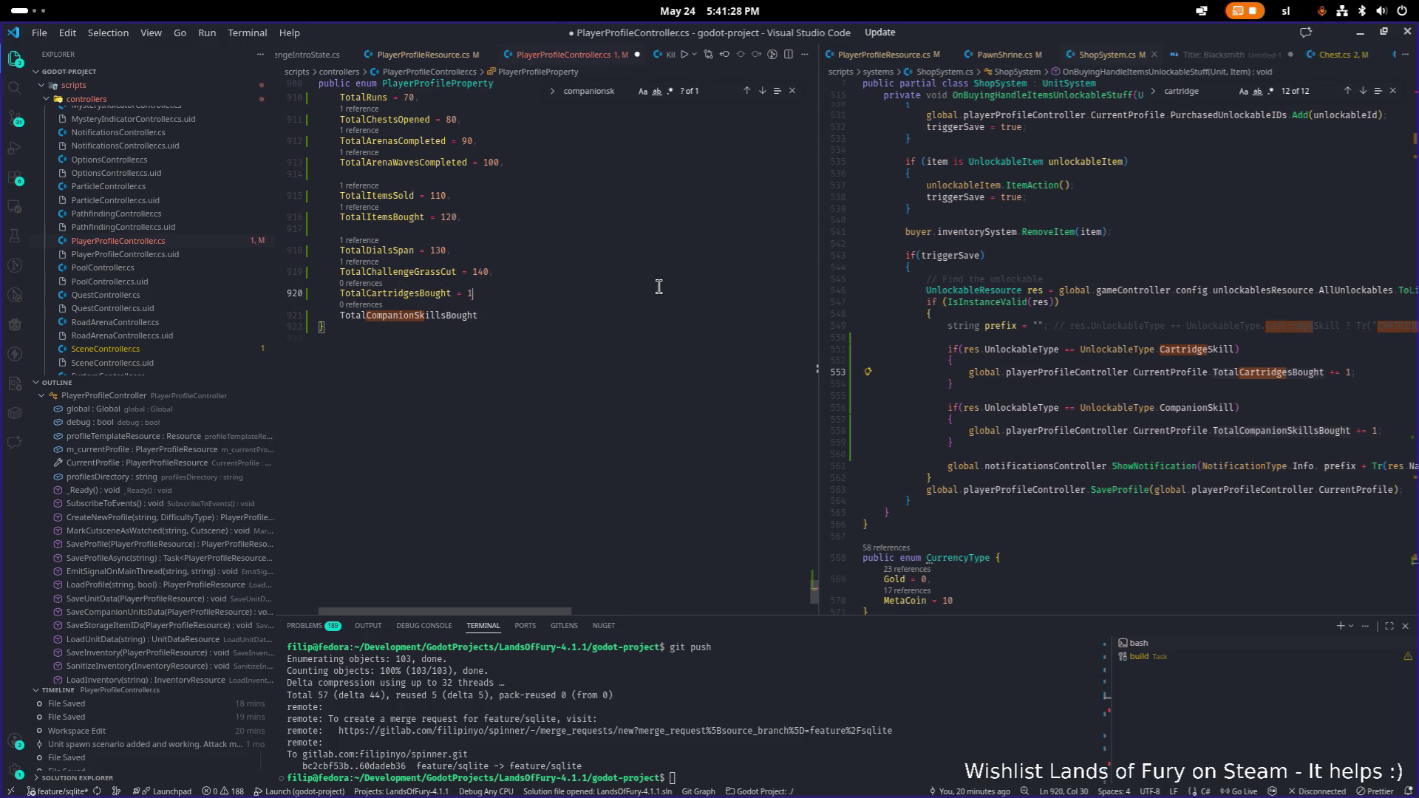
type("50,")
key("Down")
type("= 15")
key("ctrl+s")
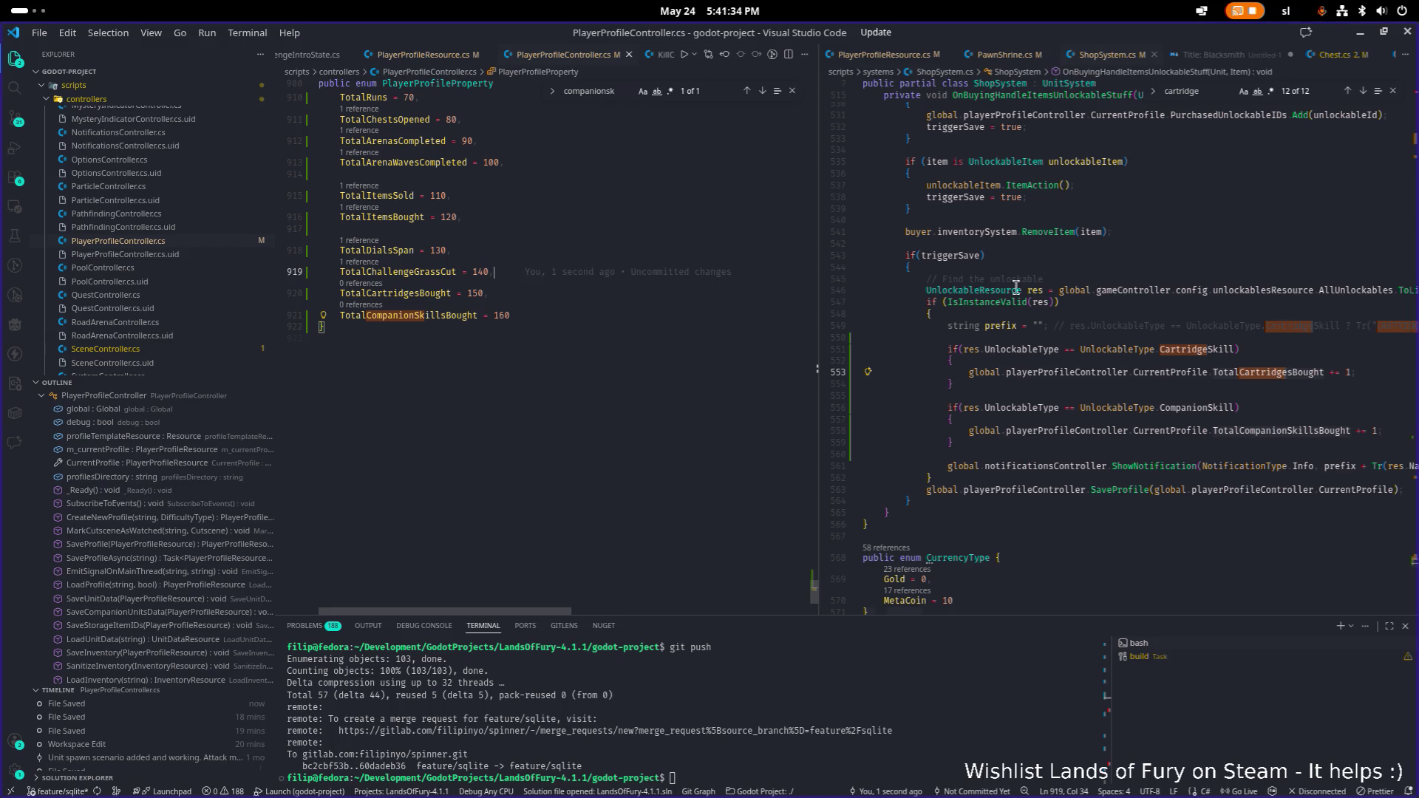
key("alt+Tab")
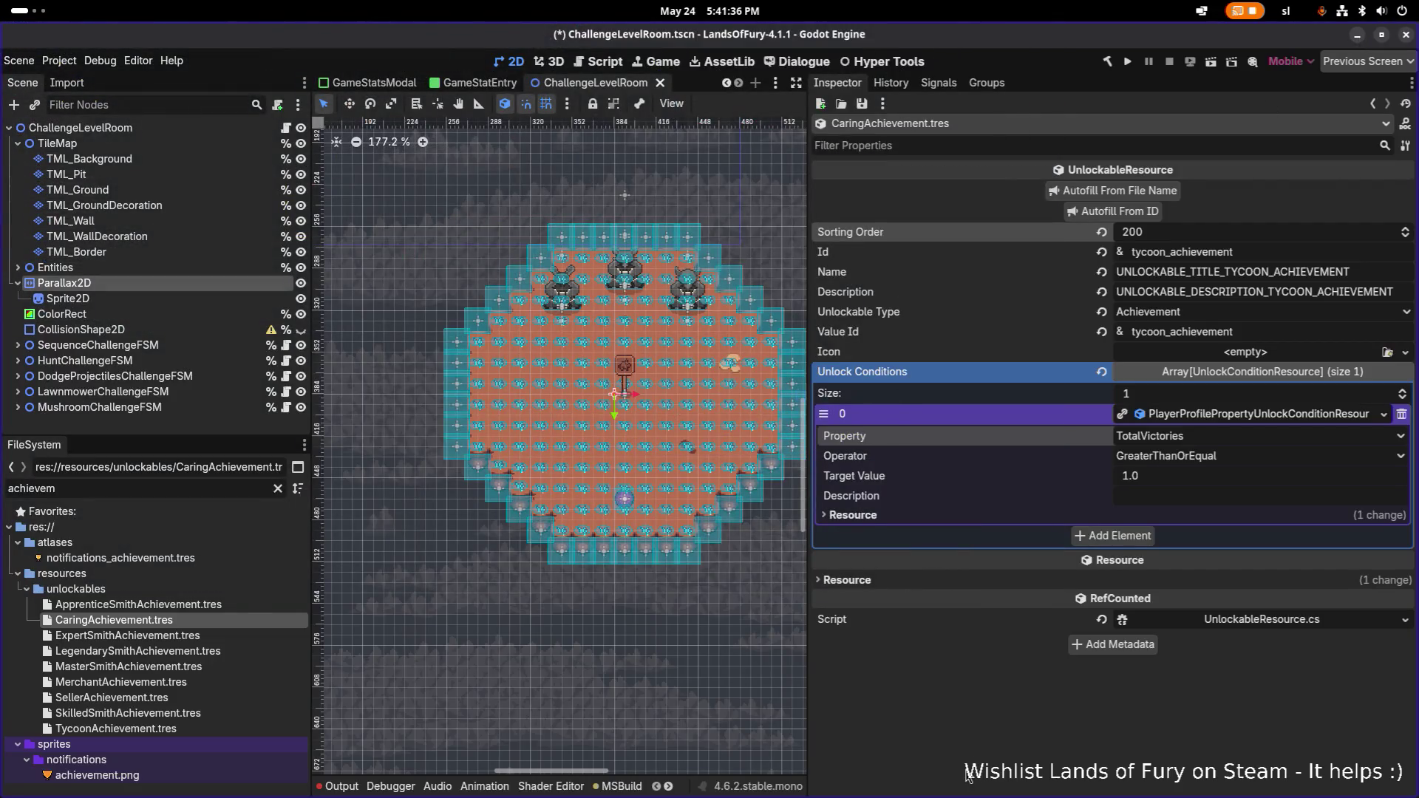
- Rebuild, then replace CaringAchievement's unlock condition with a TotalCompanionSkillsBought profile property condition
left_click(1107, 63)
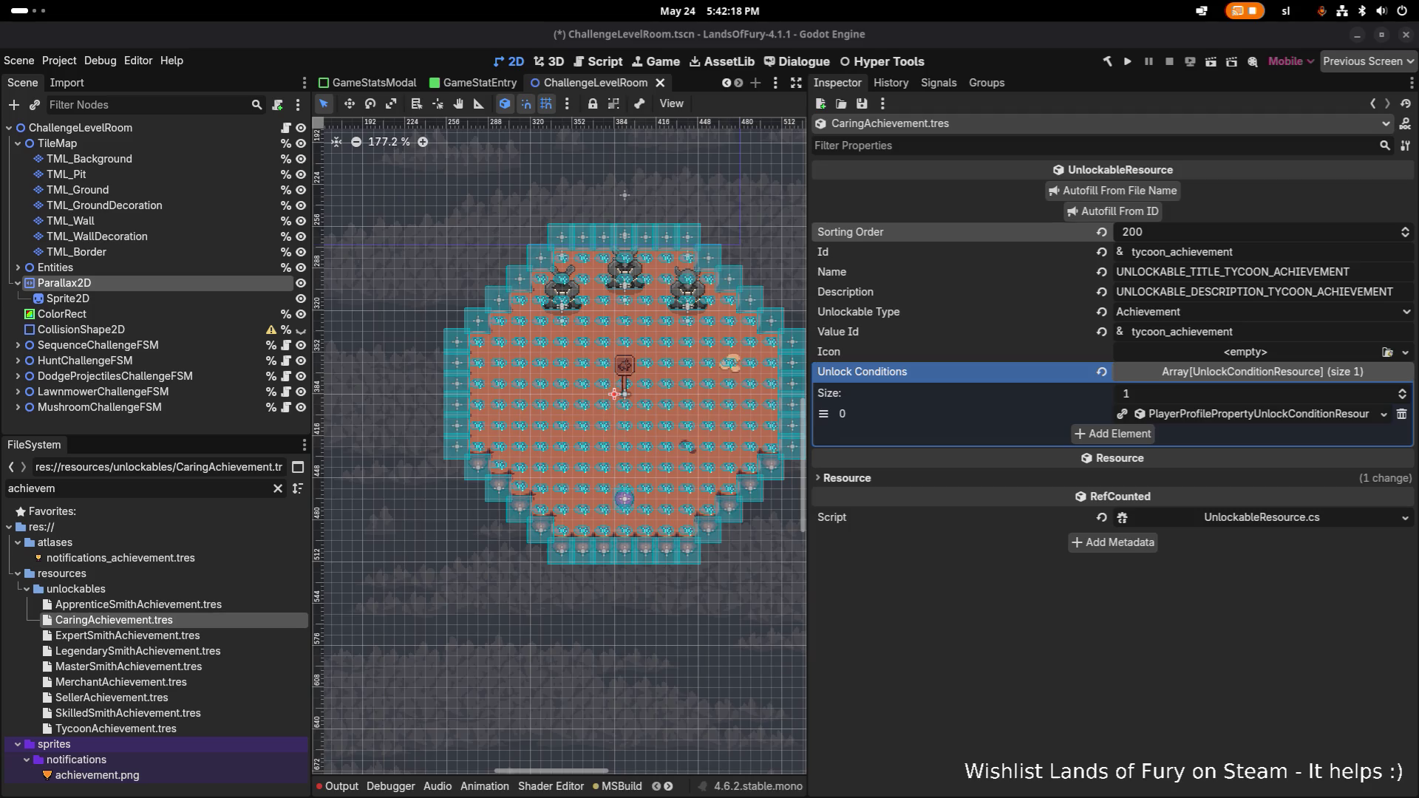
left_click(1401, 414)
left_click(1113, 414)
left_click(1246, 416)
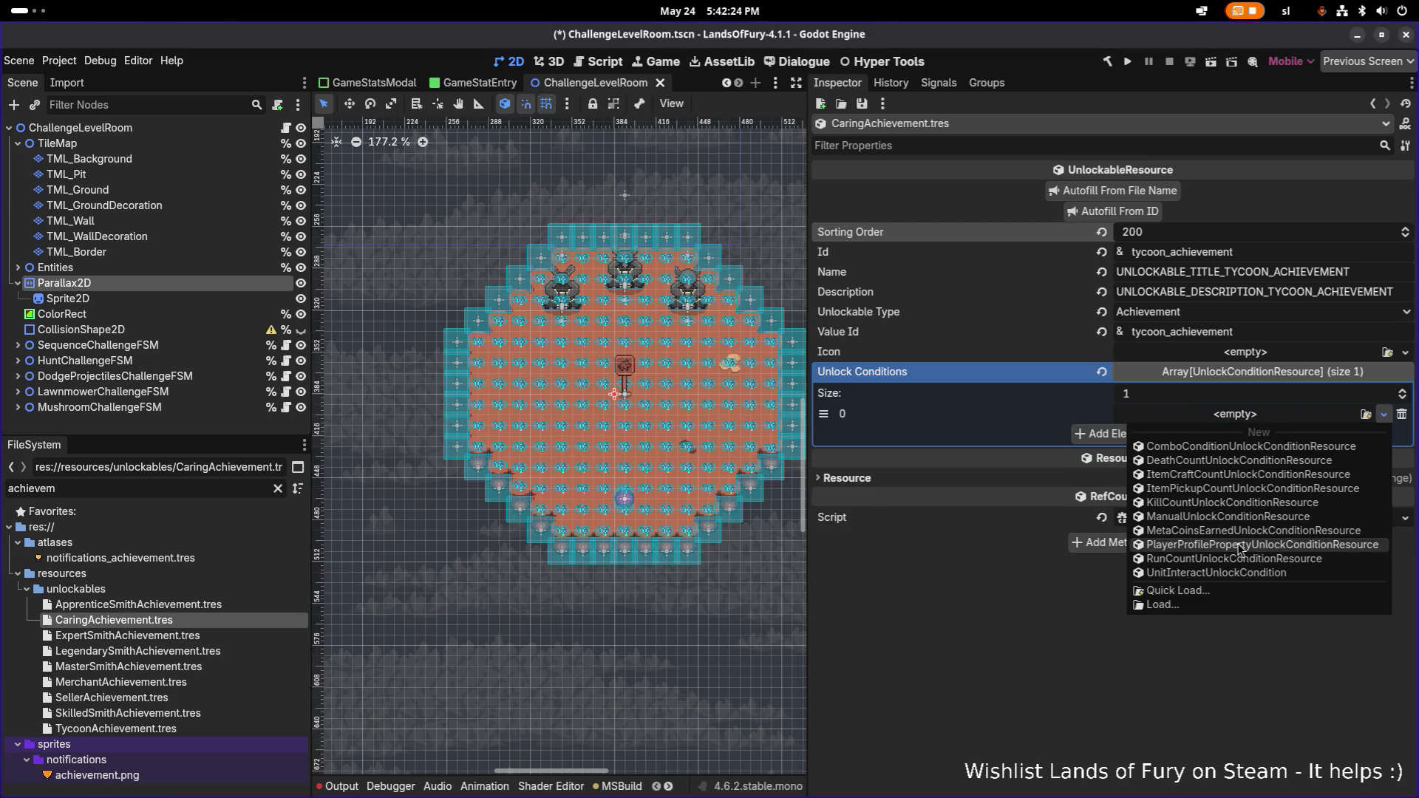
left_click(1239, 545)
left_click(1231, 437)
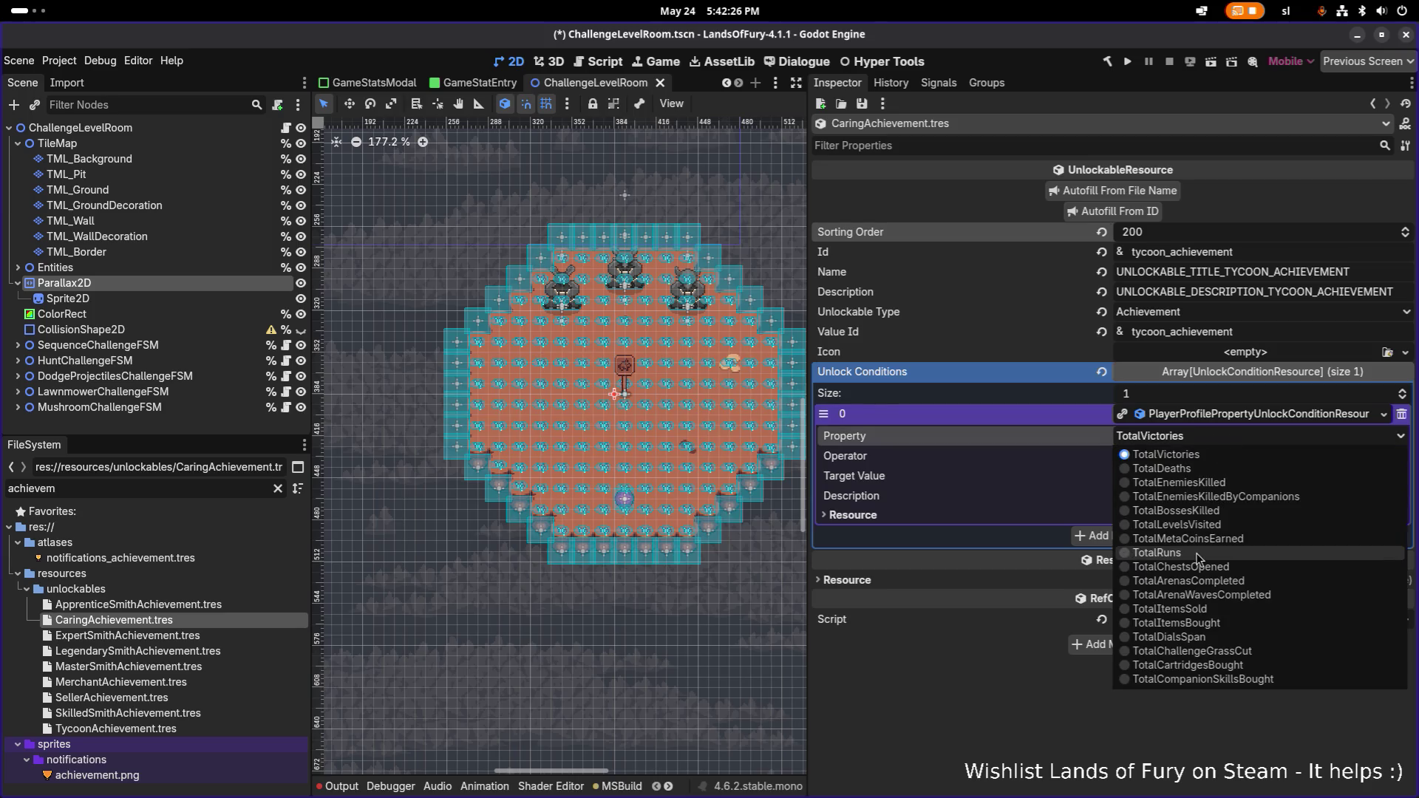
left_click(1223, 681)
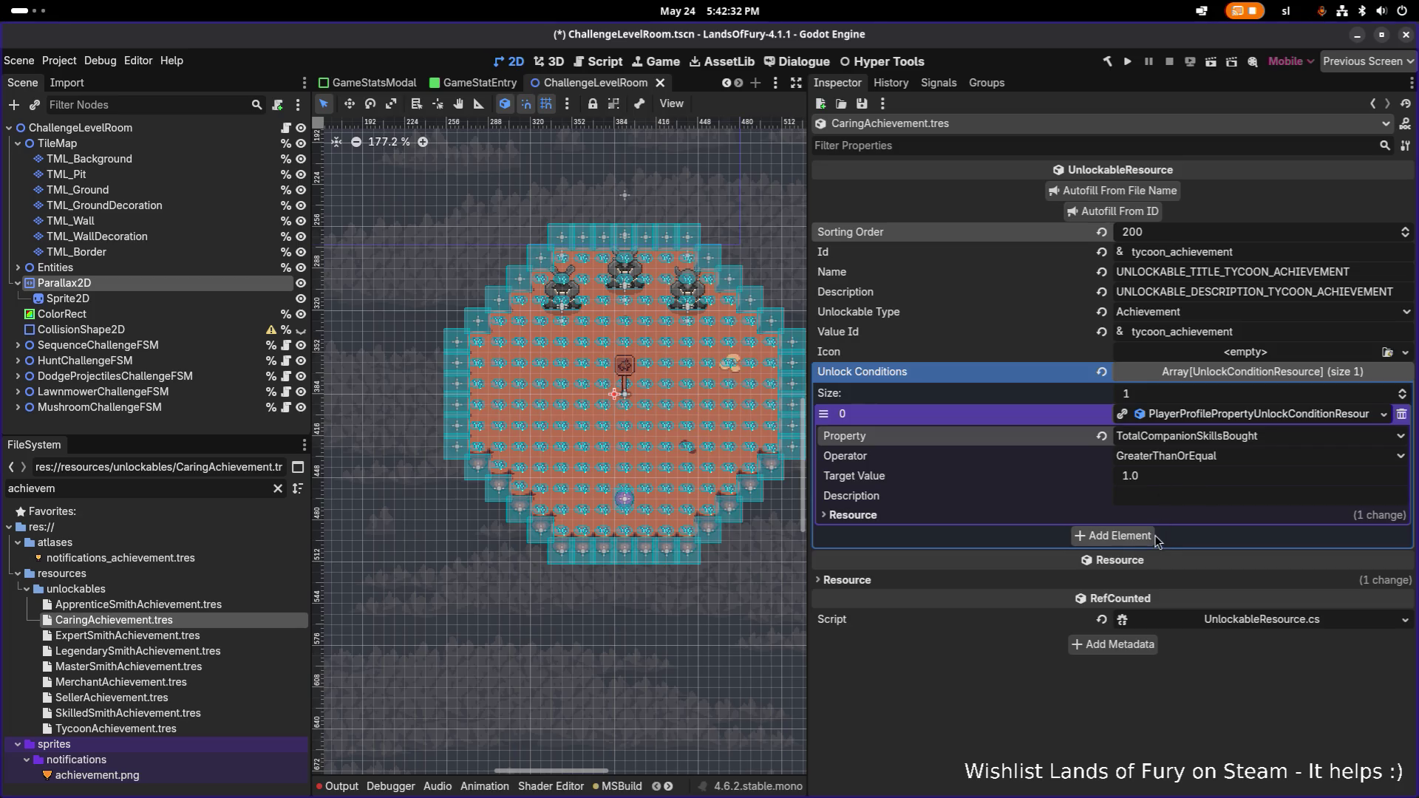
left_click(1235, 415)
key("ctrl+s")
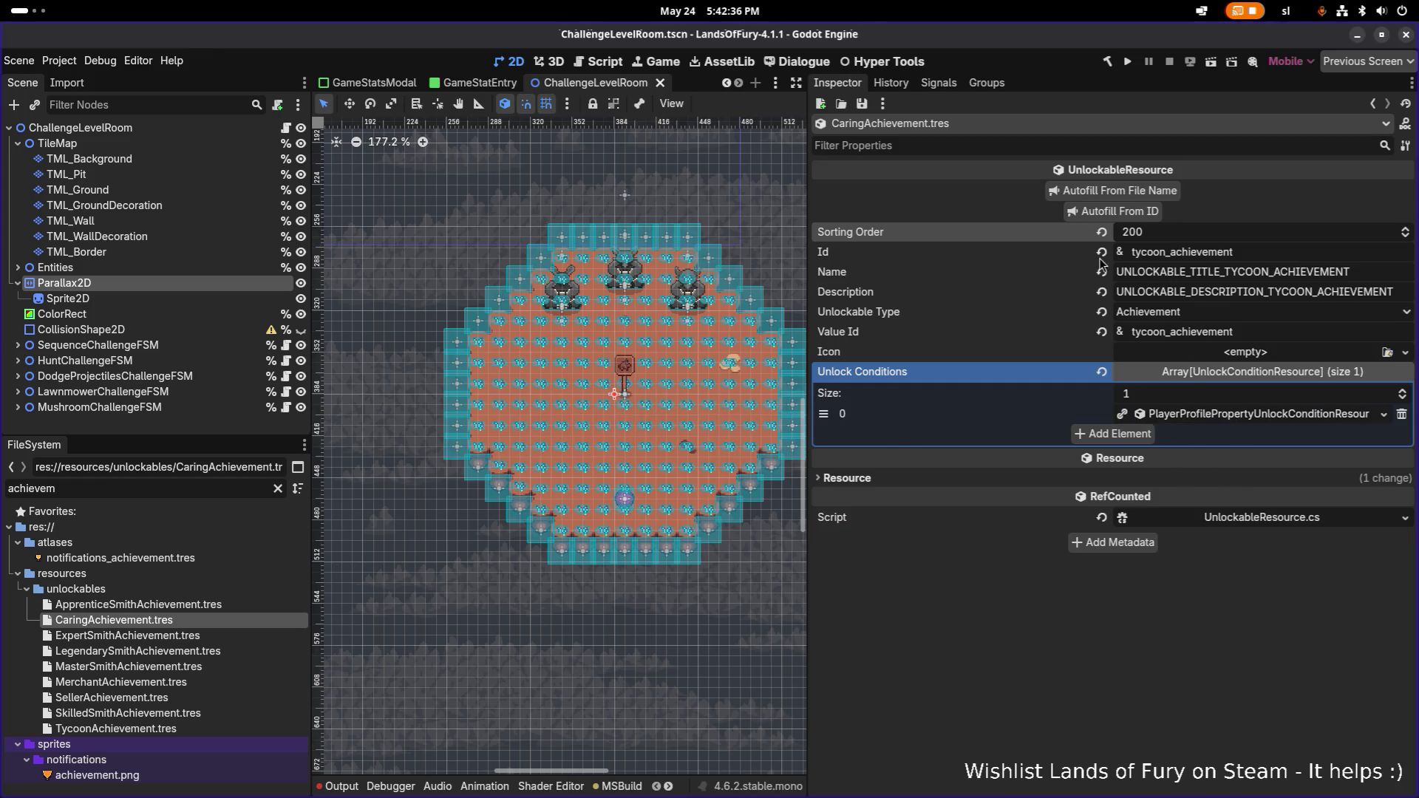
- Change the Id to caring_achievement, autofill name, description and value id, and save
left_click_drag(1166, 255, 1109, 252)
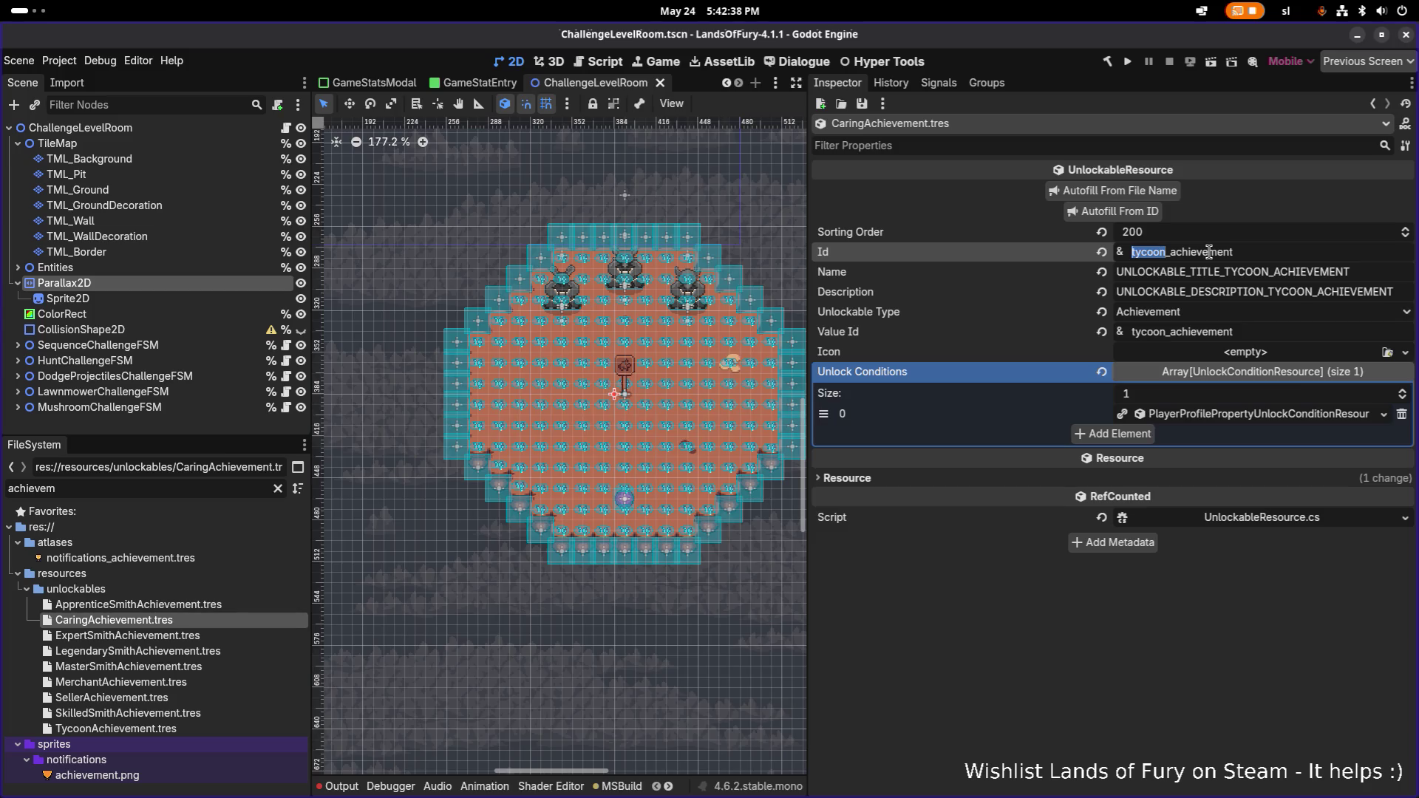
type("caring")
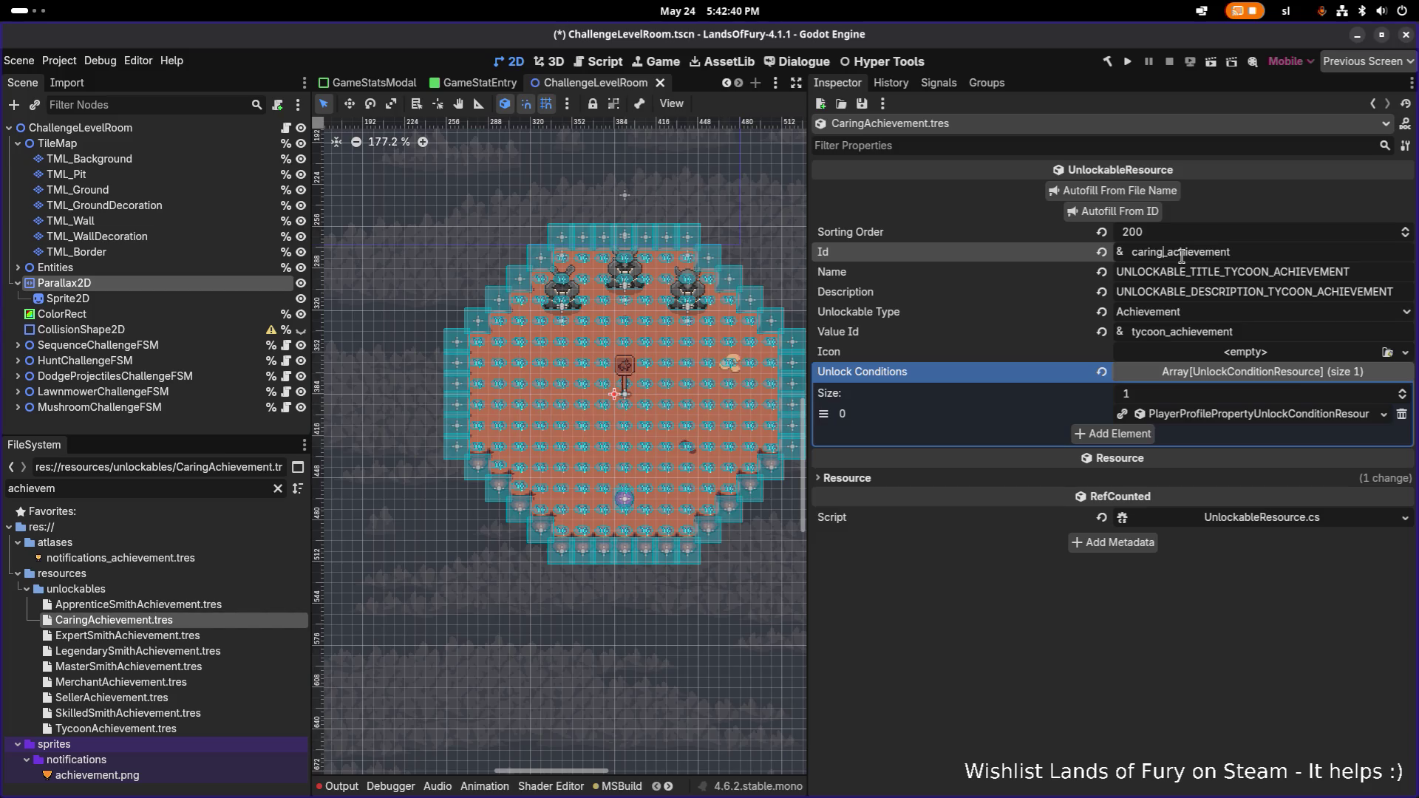
left_click(1148, 214)
key("ctrl+s")
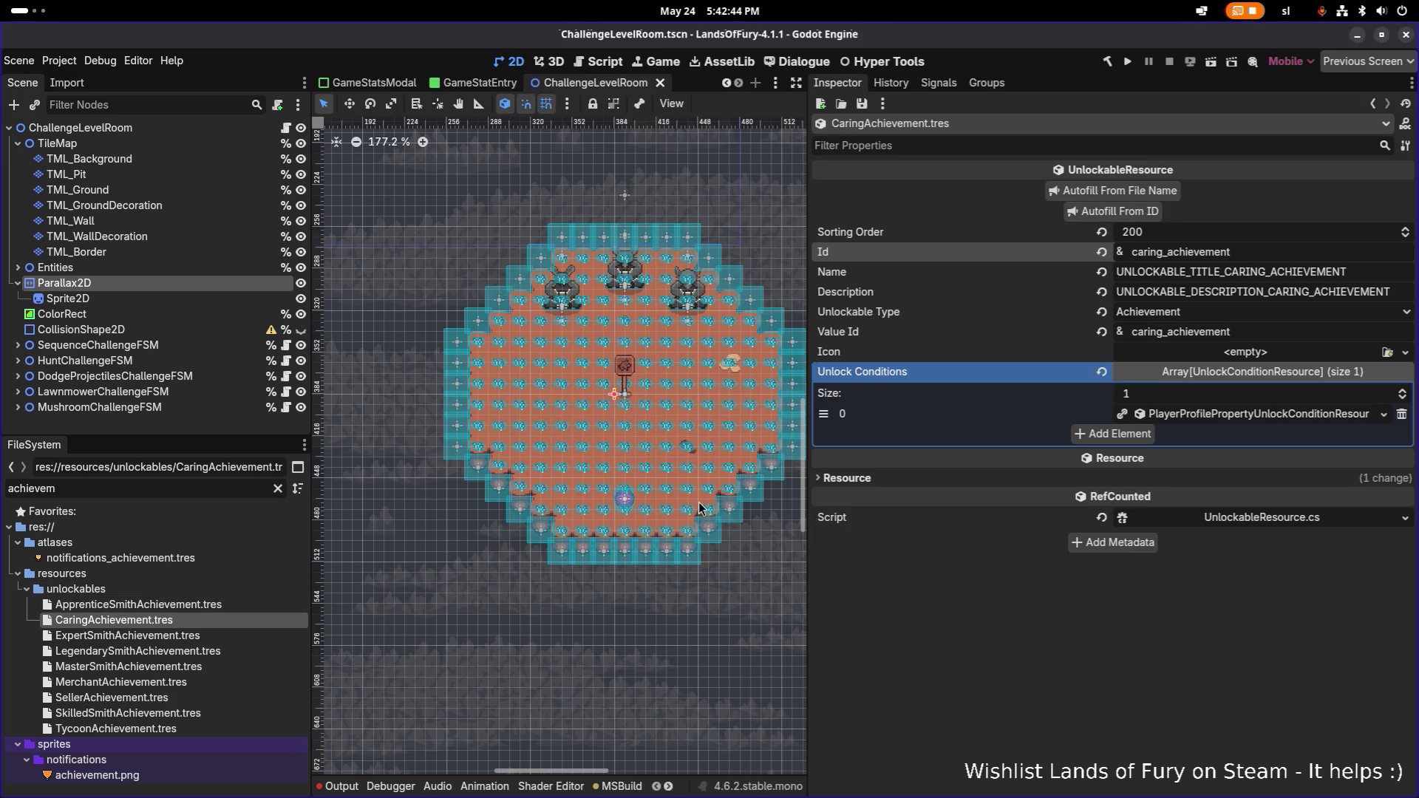
- Reselect CaringAchievement.tres in the file list and duplicate it
left_click(239, 603)
left_click(228, 620)
left_click(232, 601)
left_click(219, 615)
key("ctrl+d")
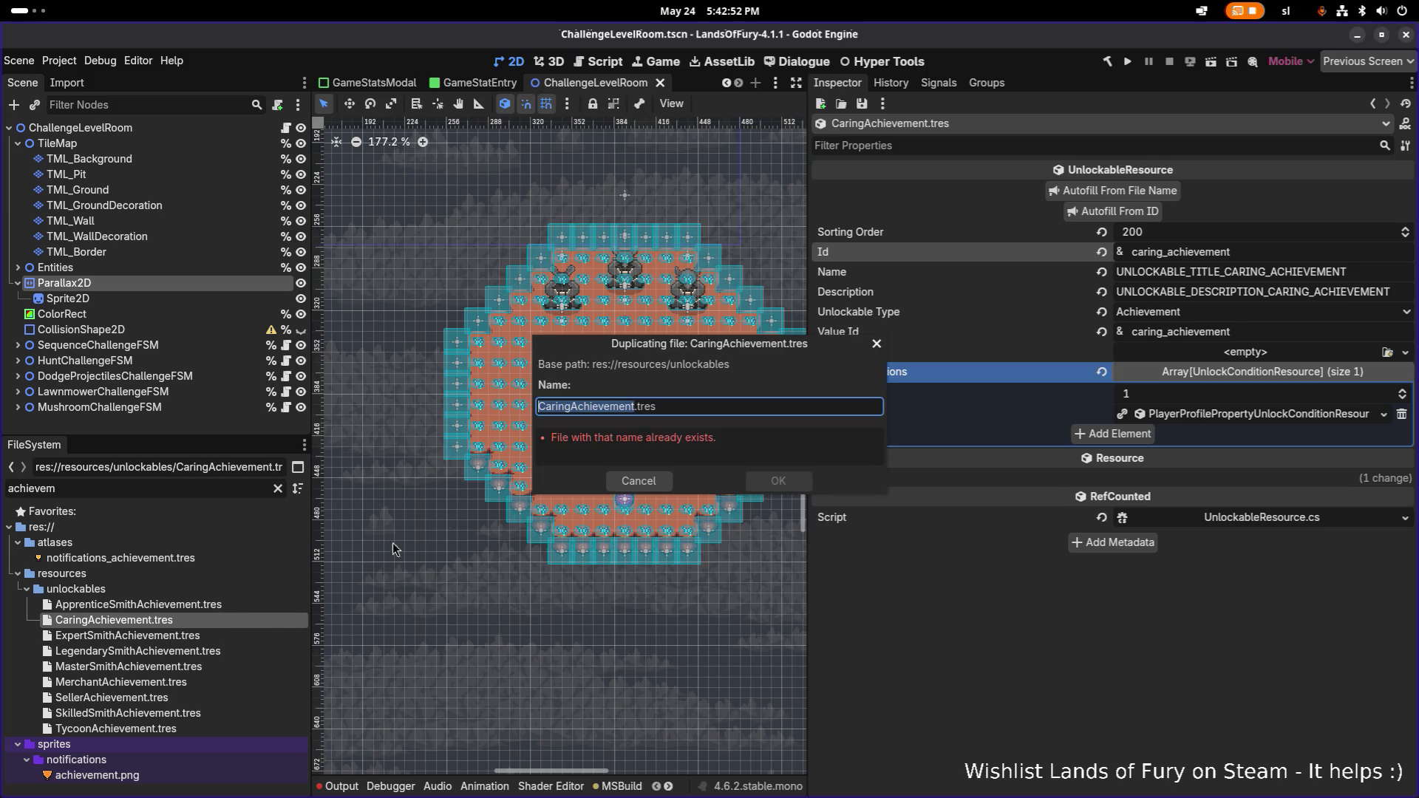
- Name the copy MentorAchievement.tres and open it
left_click(668, 403)
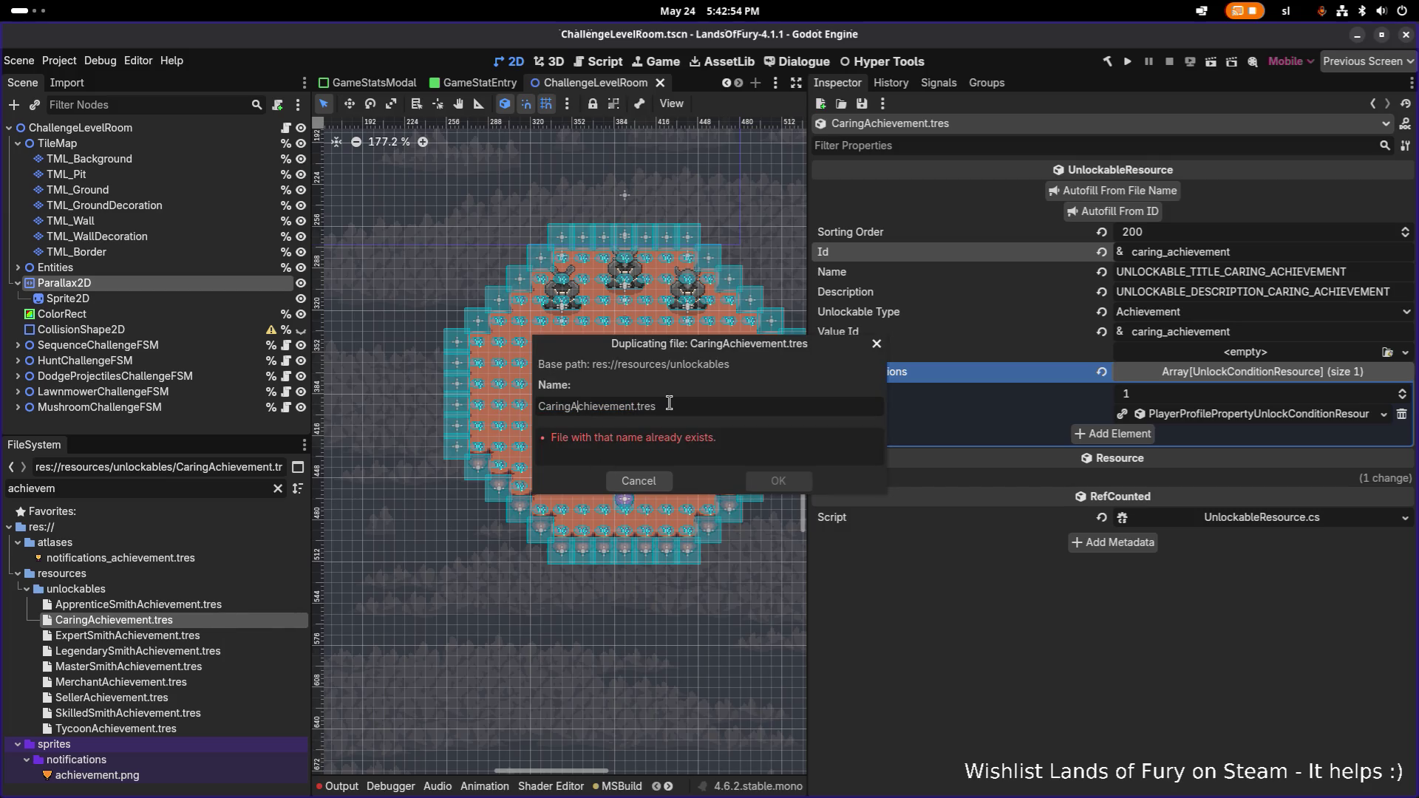
type("Mentor")
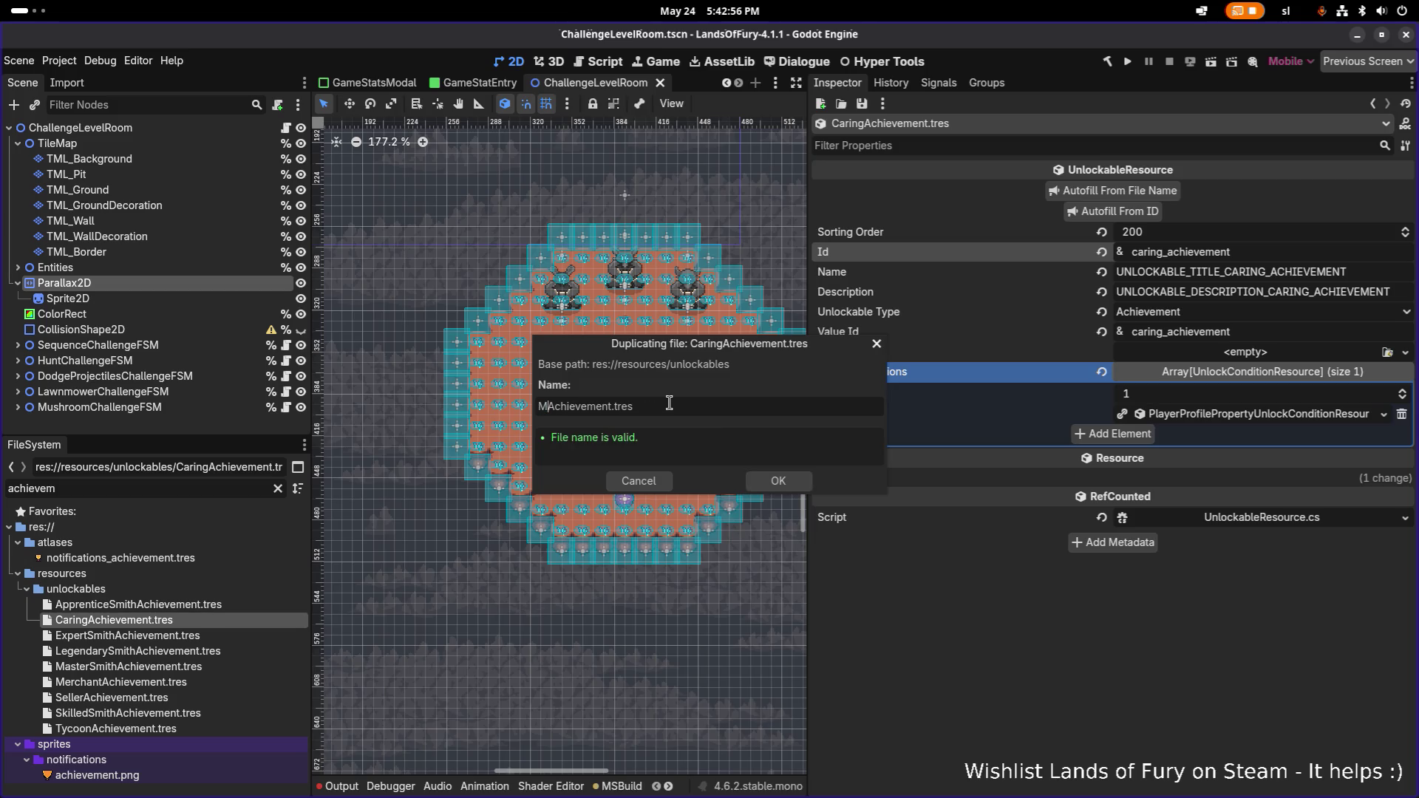
key("Return")
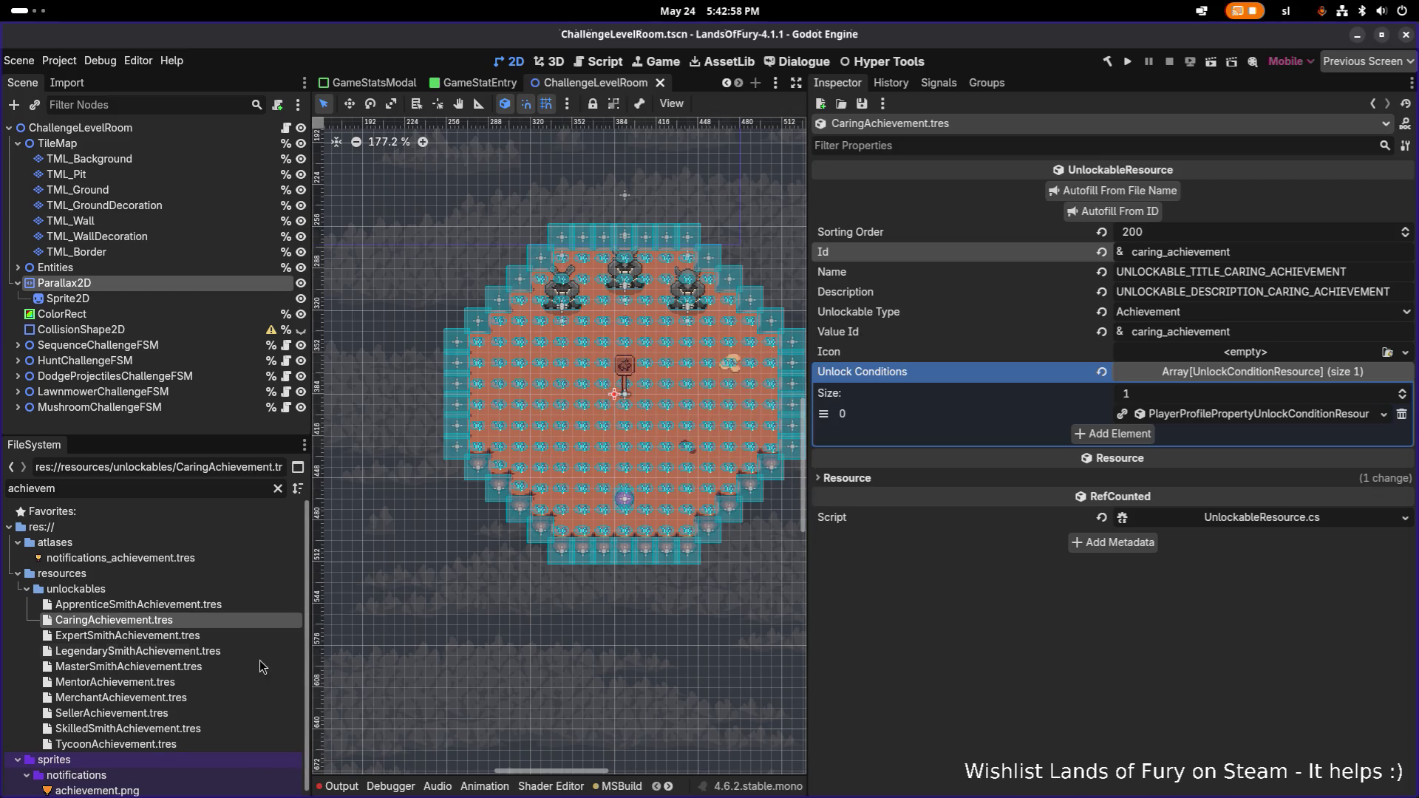
left_click(228, 686)
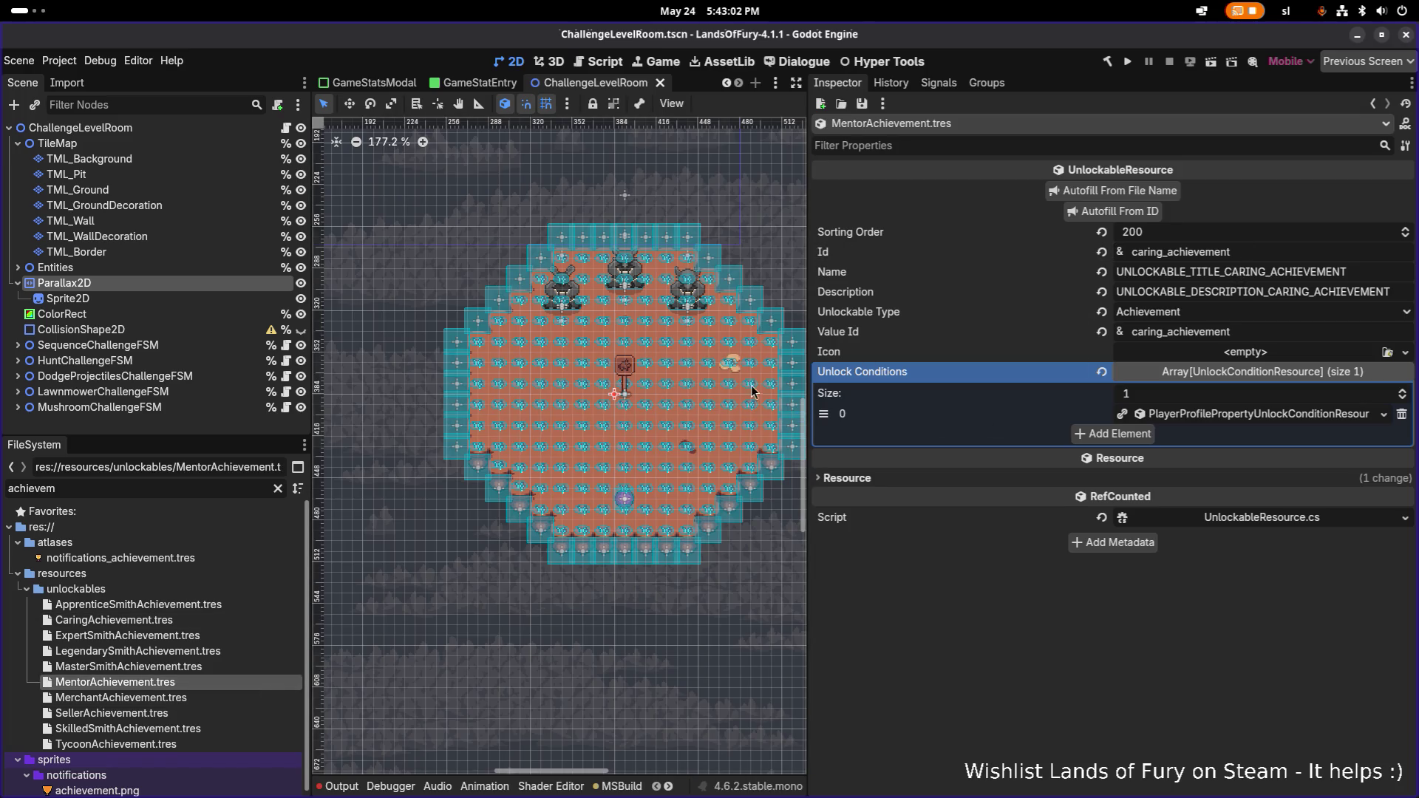
- Set sorting order 210 and Id mentor_achievement, autofill its texts, and save
left_click(1140, 232)
key("Home")
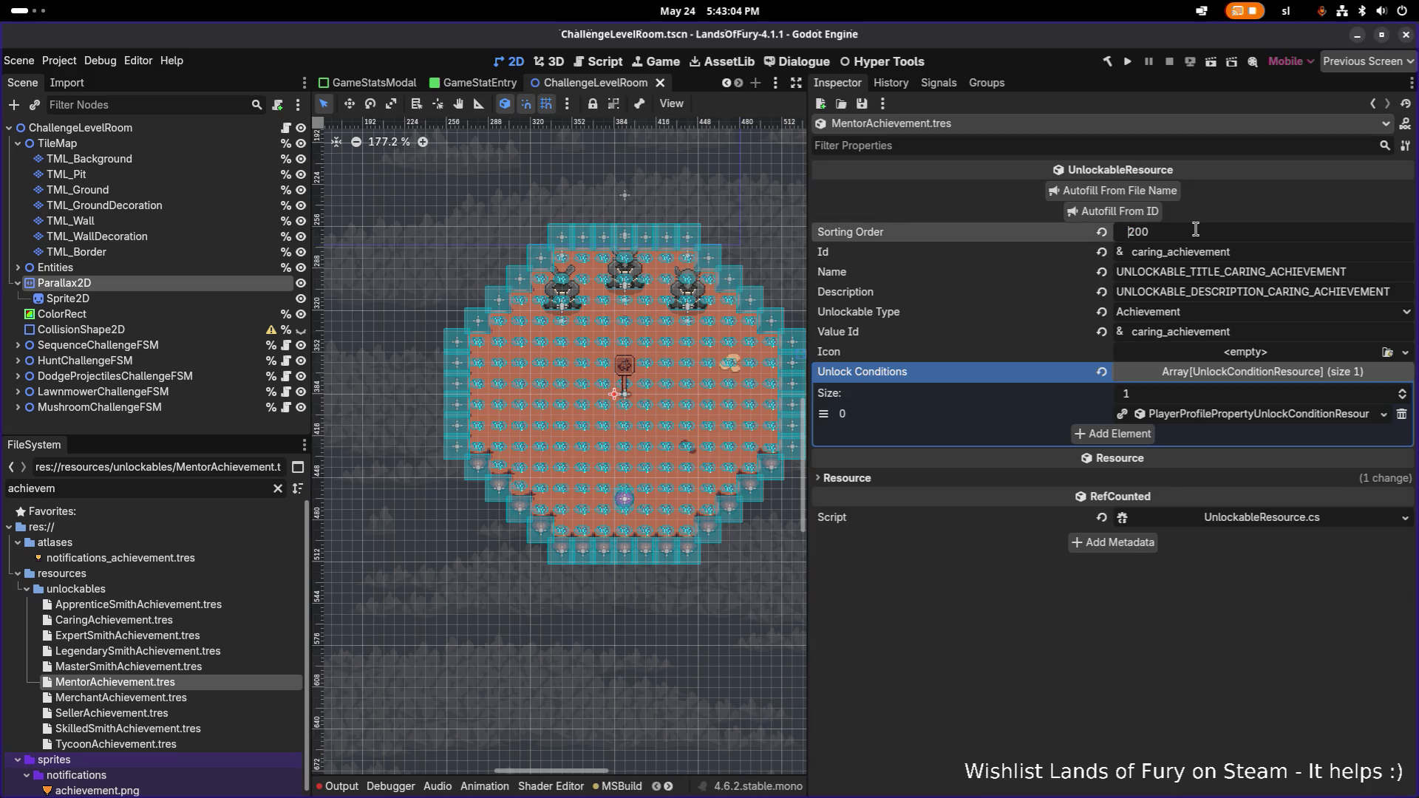
type("1")
key("Tab")
type("mentor")
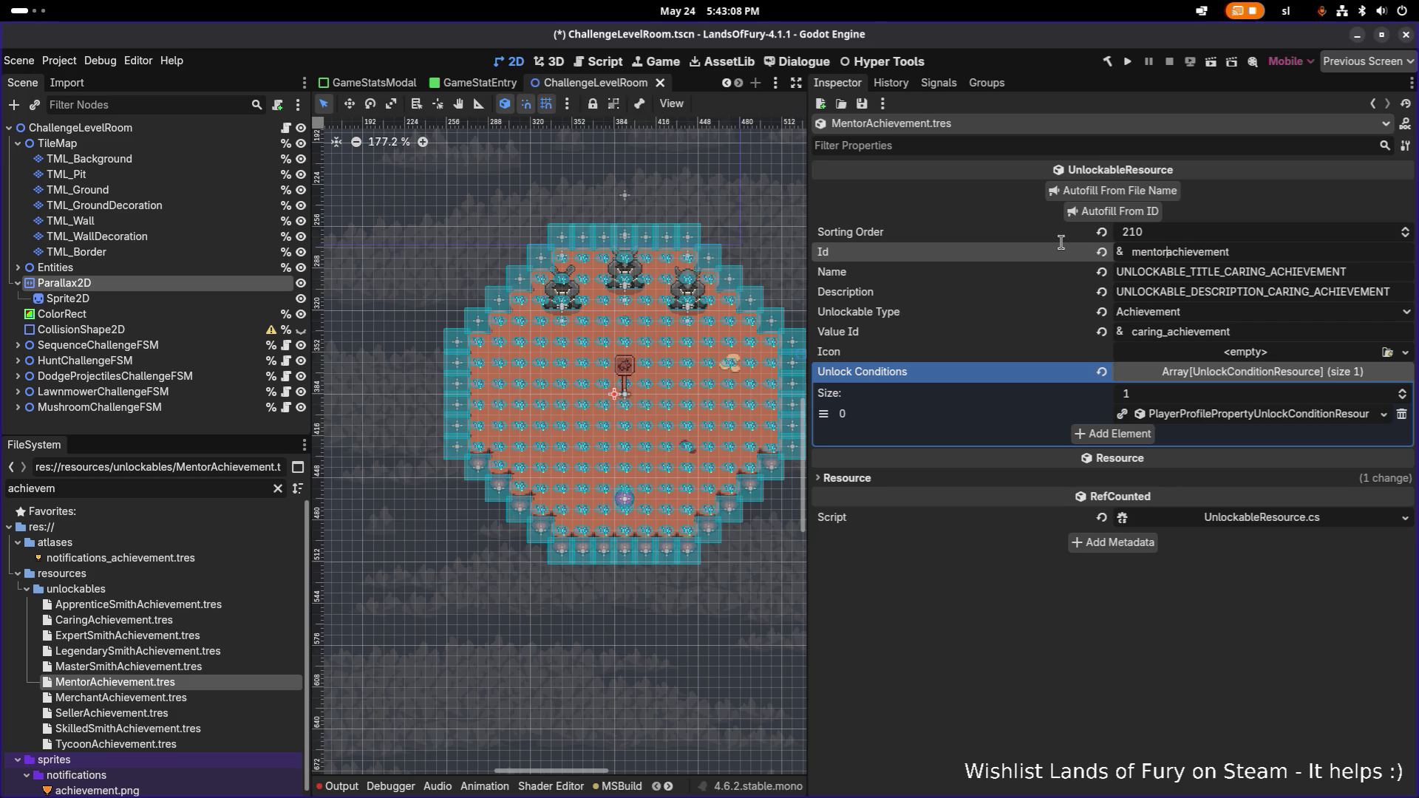
type("_")
left_click(1070, 211)
key("ctrl+s")
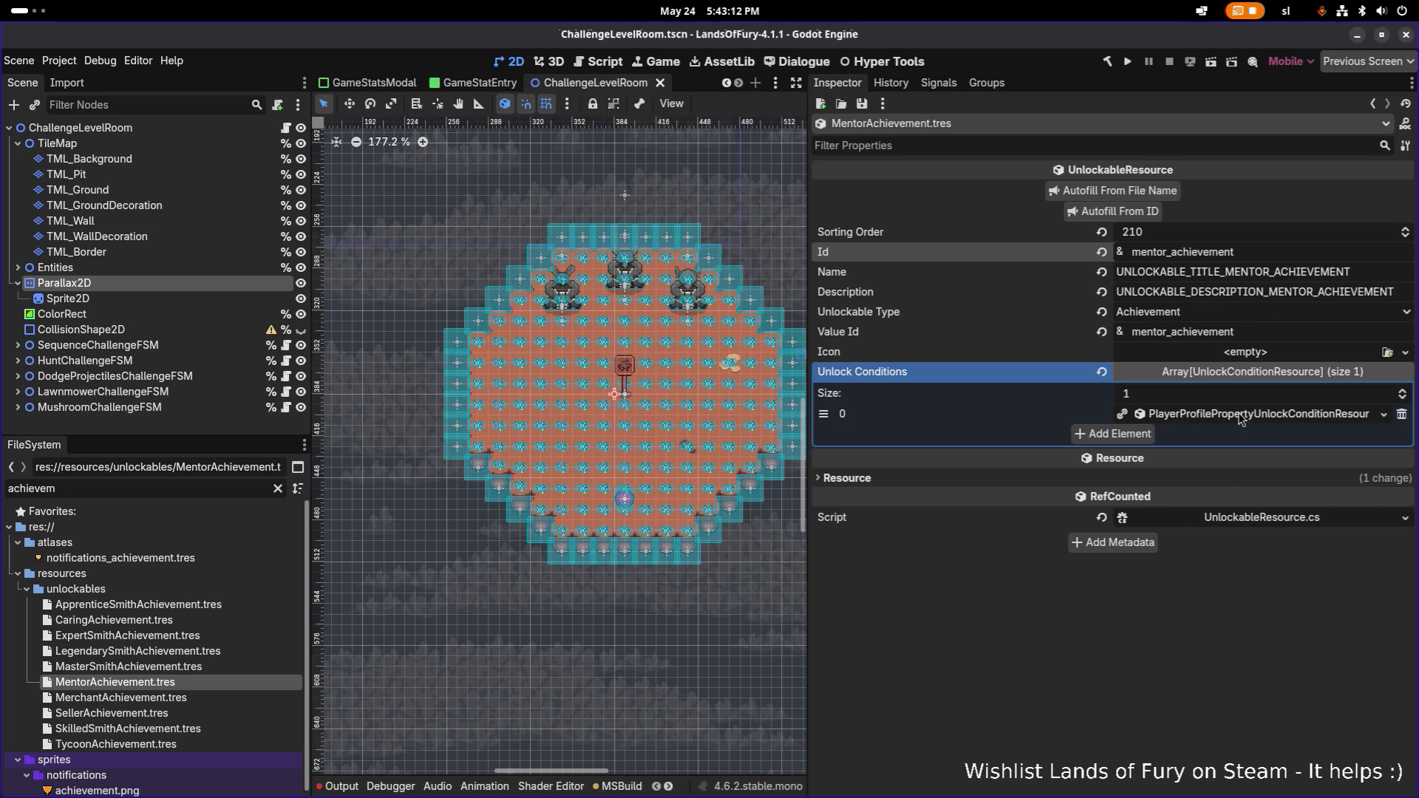
- Make the unlock condition unique with Target Value 5, save, and duplicate MentorAchievement.tres
right_click(1240, 416)
left_click(1240, 640)
left_click(1278, 416)
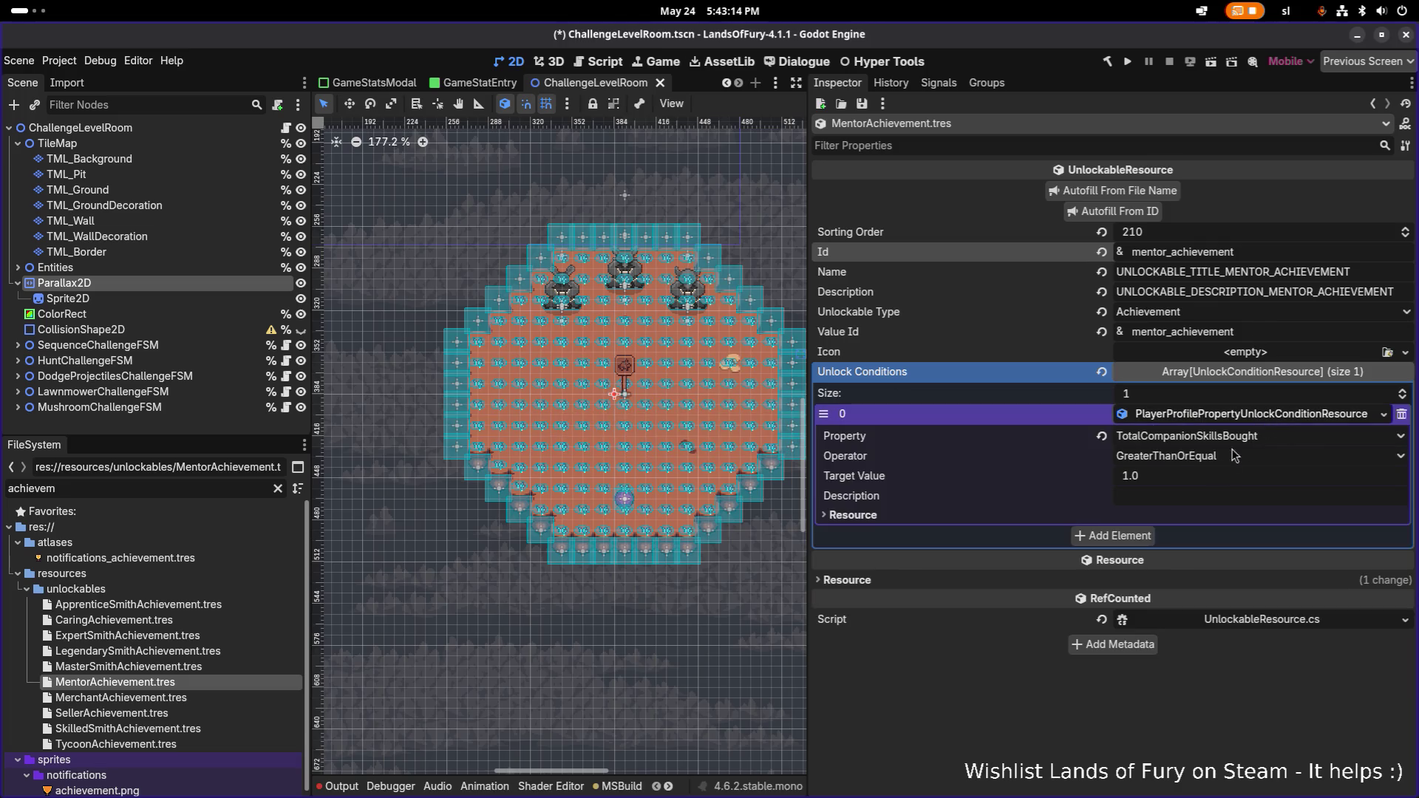
left_click(1191, 480)
type("5")
key("ctrl+s")
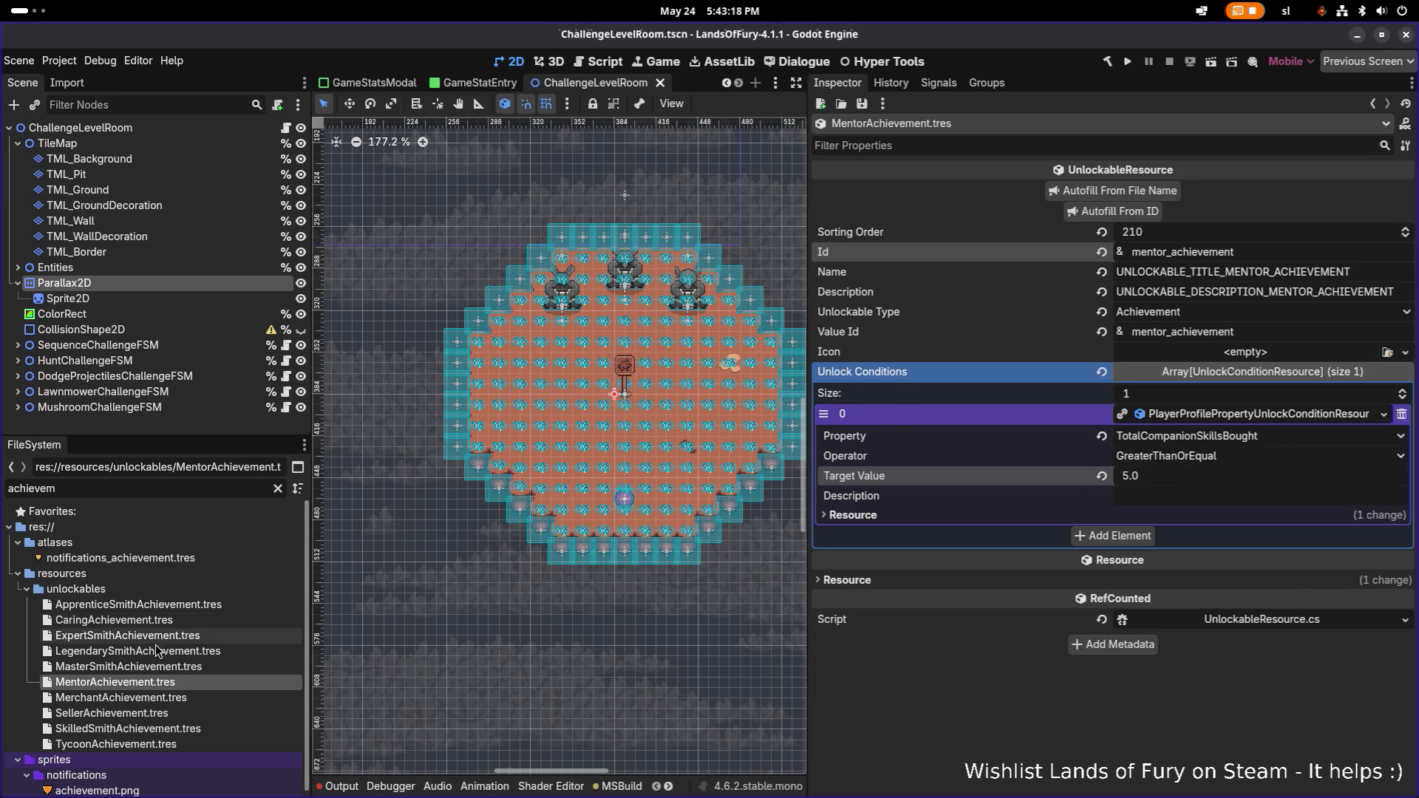
left_click(170, 684)
key("ctrl+d")
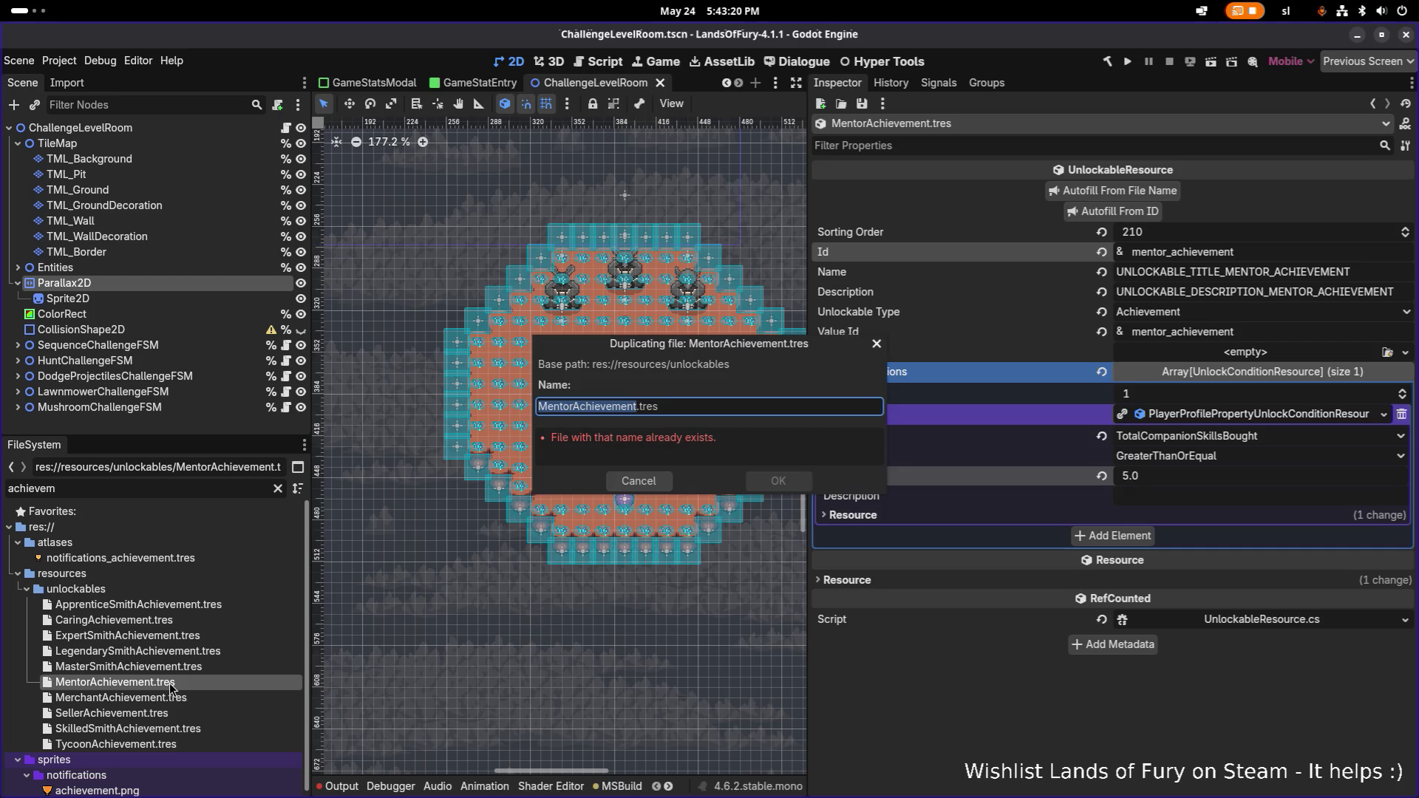
- Name the copy LeaderAchievement.tres and open it
key("Right")
key("shift+Home")
type("Leader")
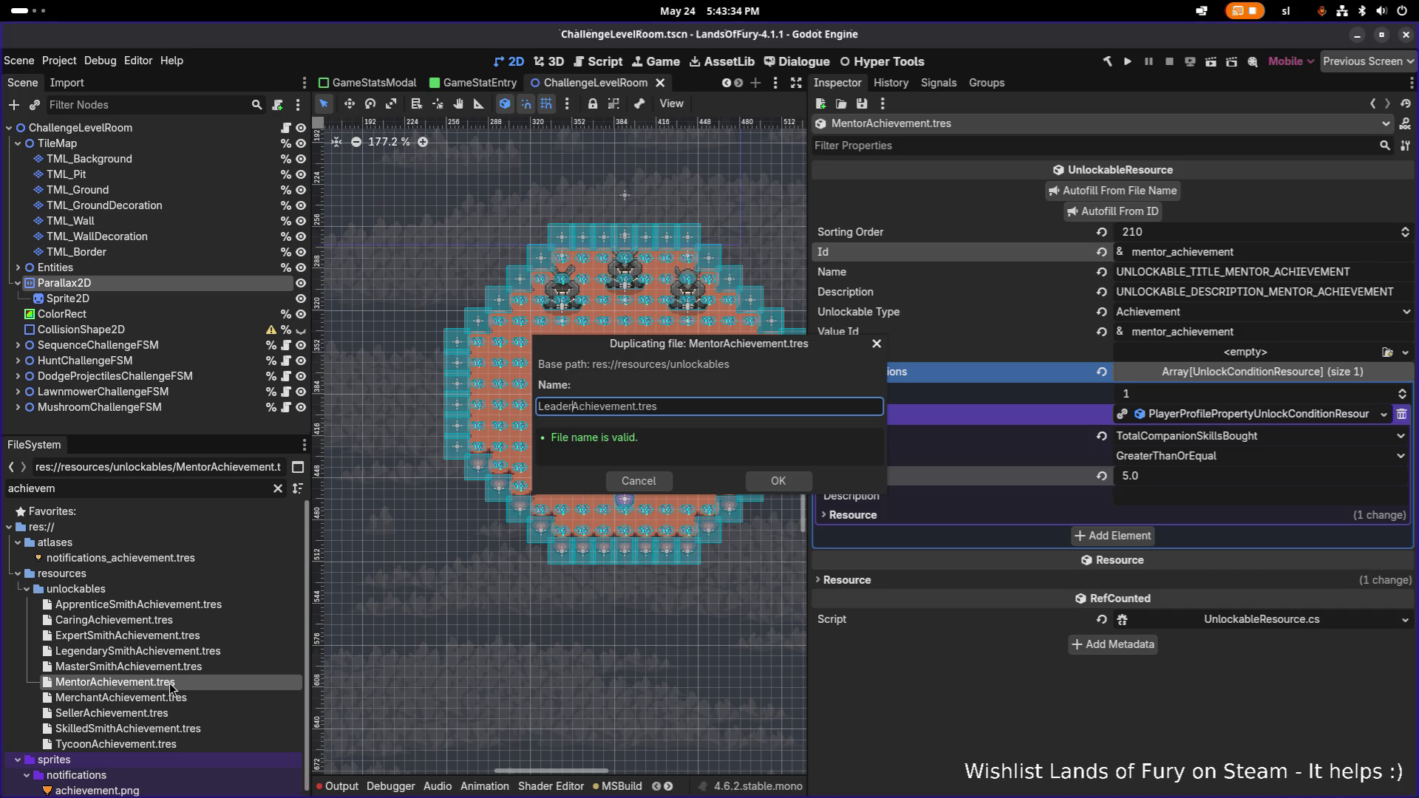
key("Return")
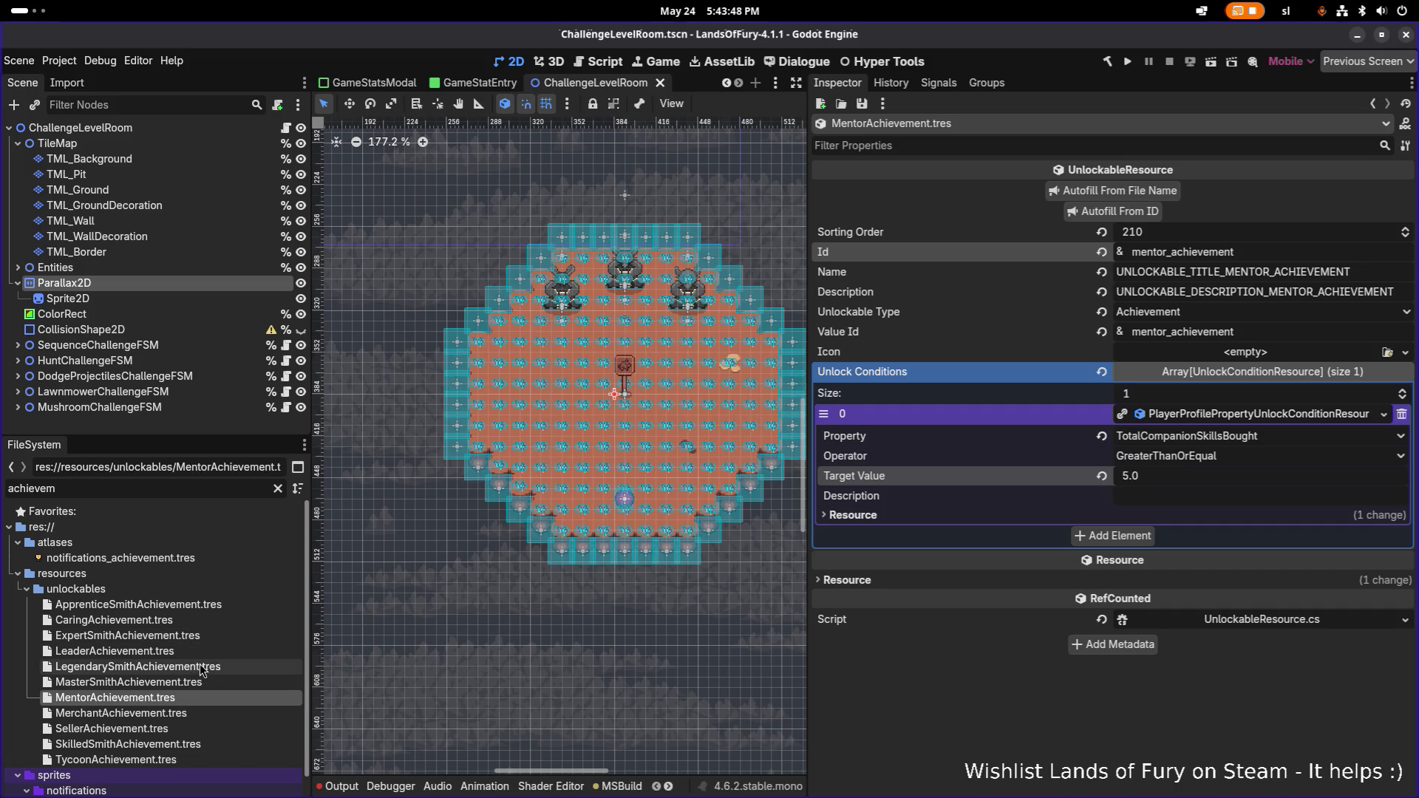
left_click(201, 650)
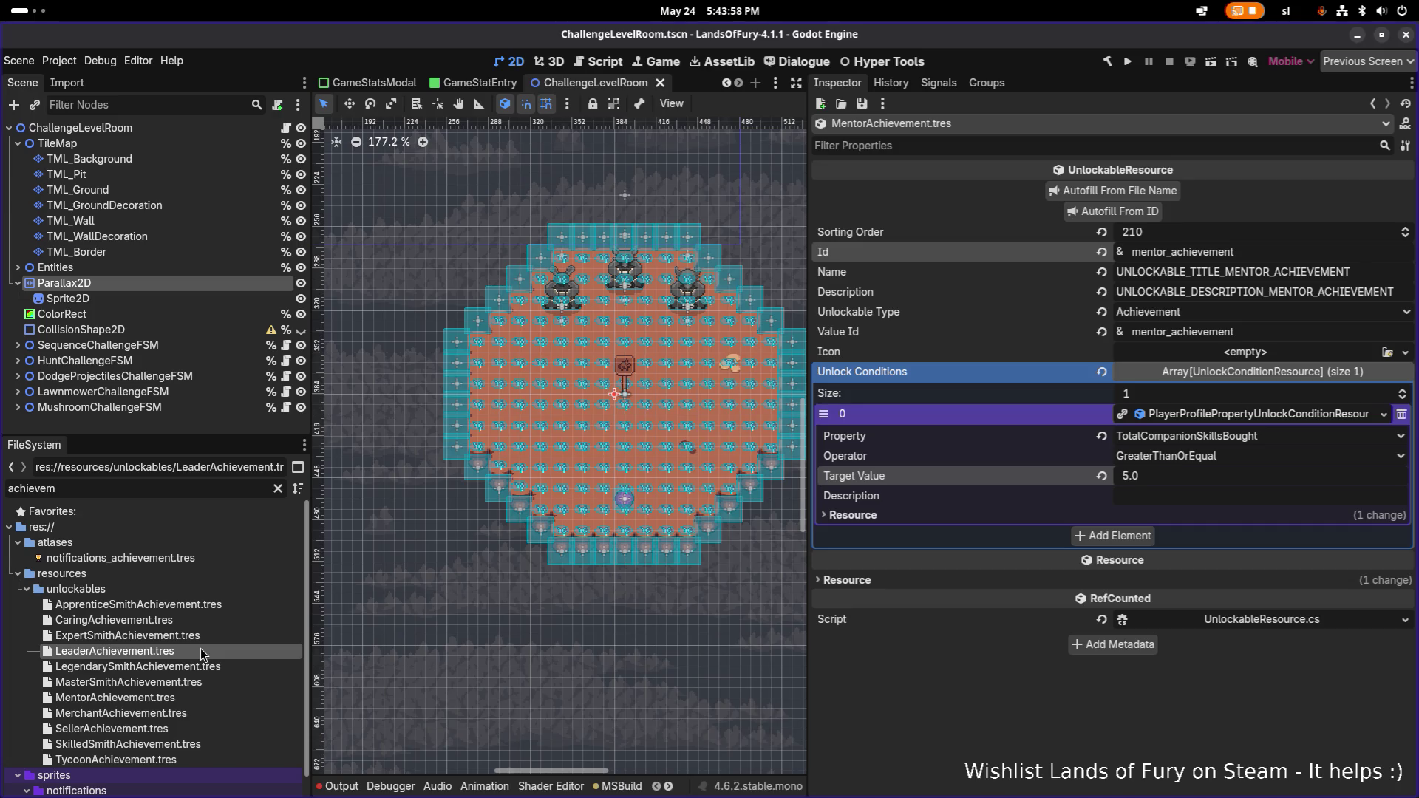
double_click(202, 648)
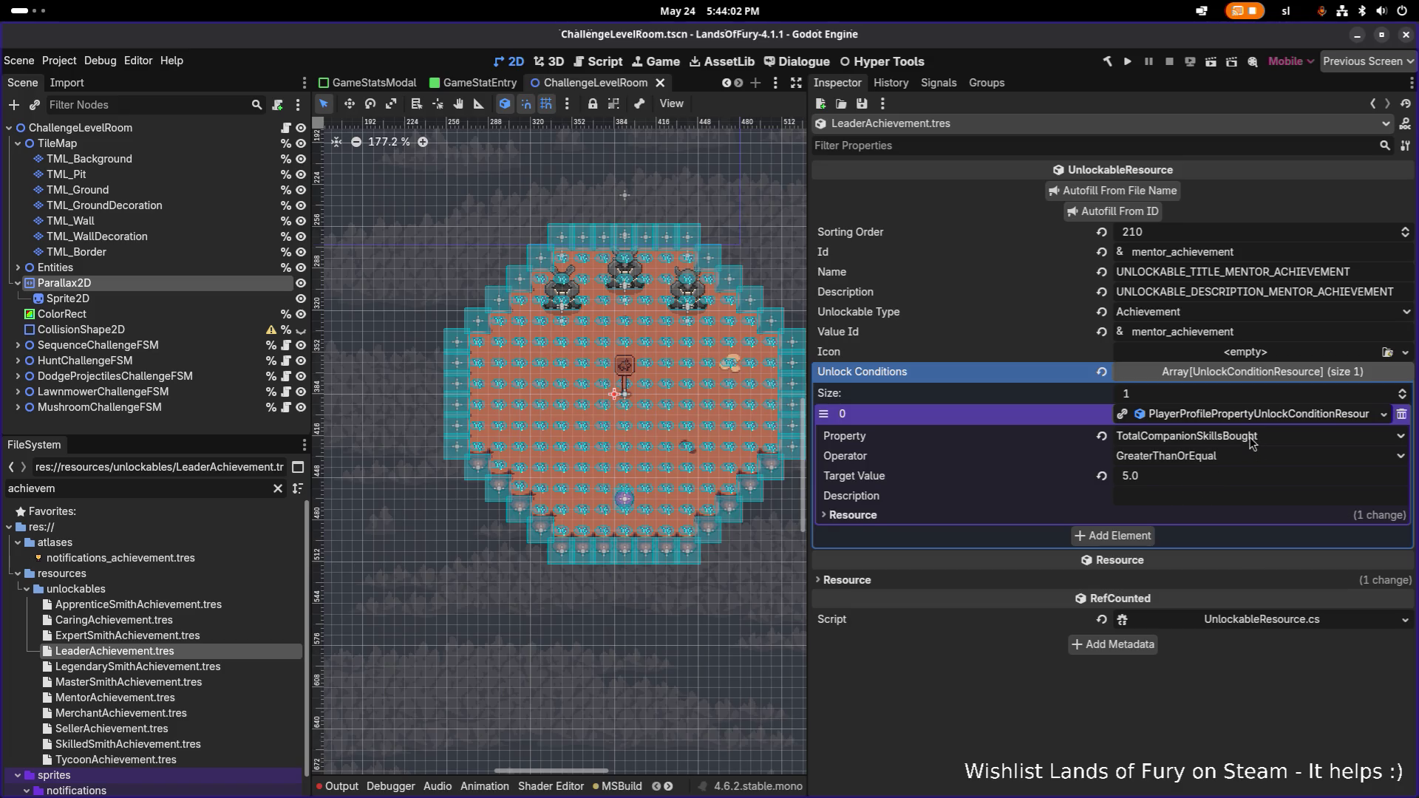
- Set the condition's Target Value to 20, make it unique to Leader, and save
left_click(1242, 476)
type("20")
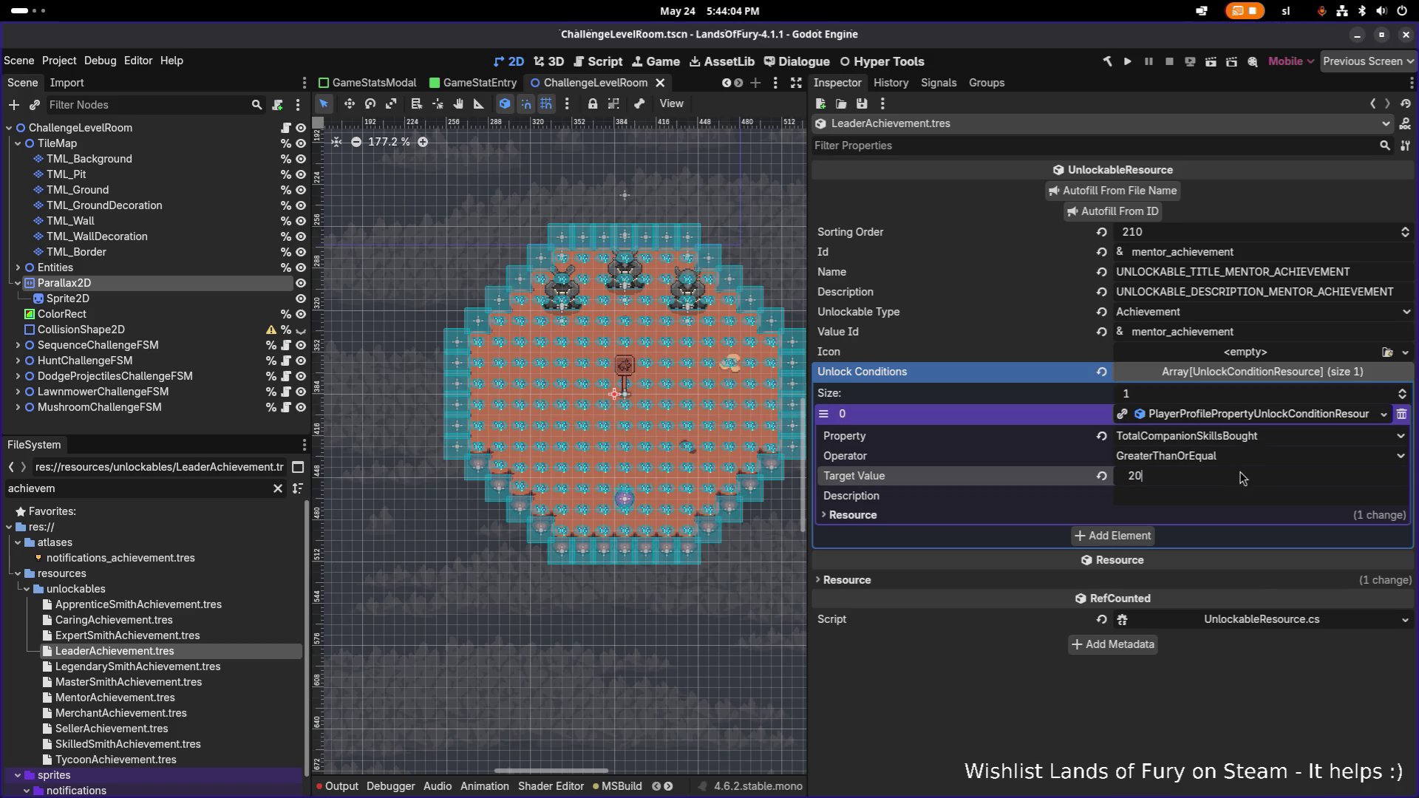
key("Return")
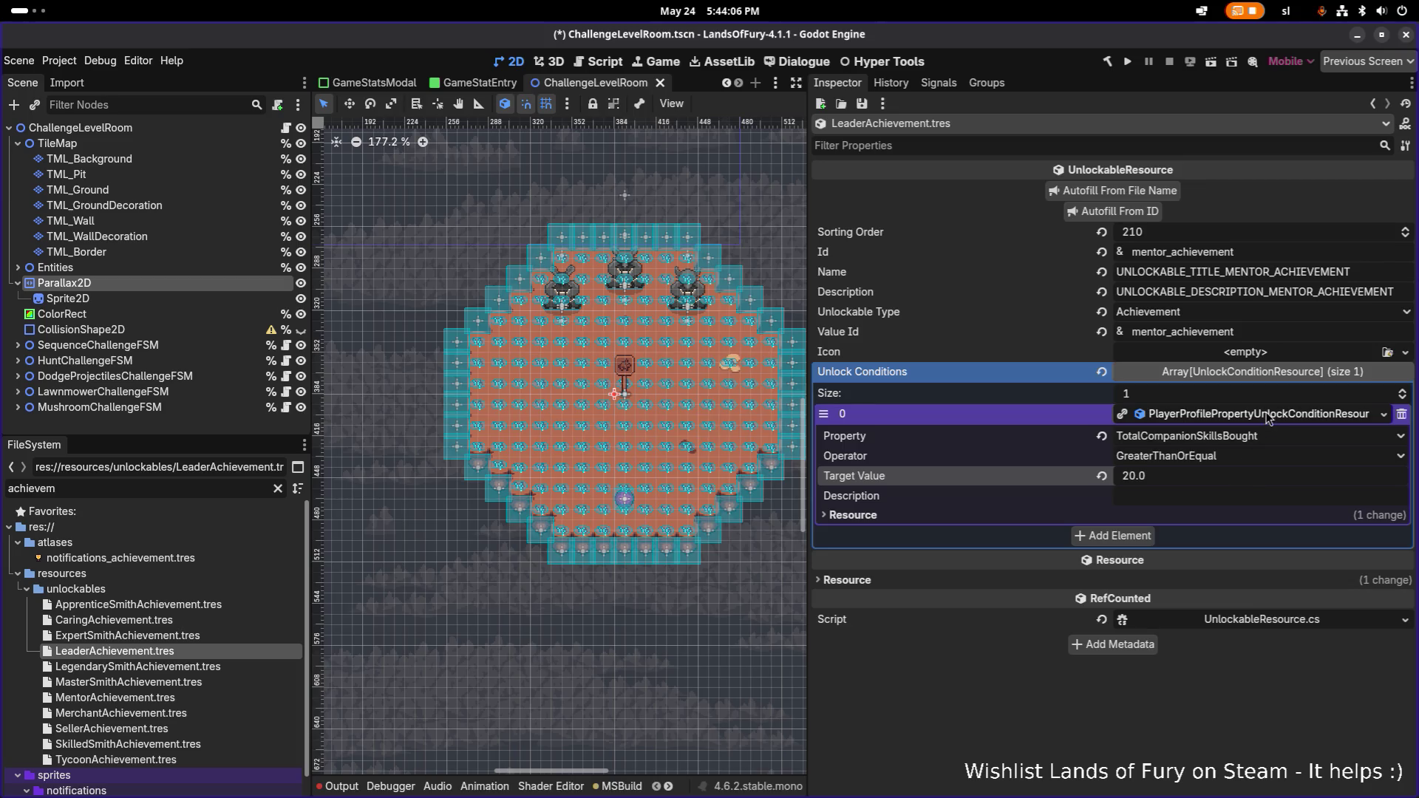
right_click(1269, 412)
left_click(1265, 634)
right_click(1269, 412)
left_click(1069, 690)
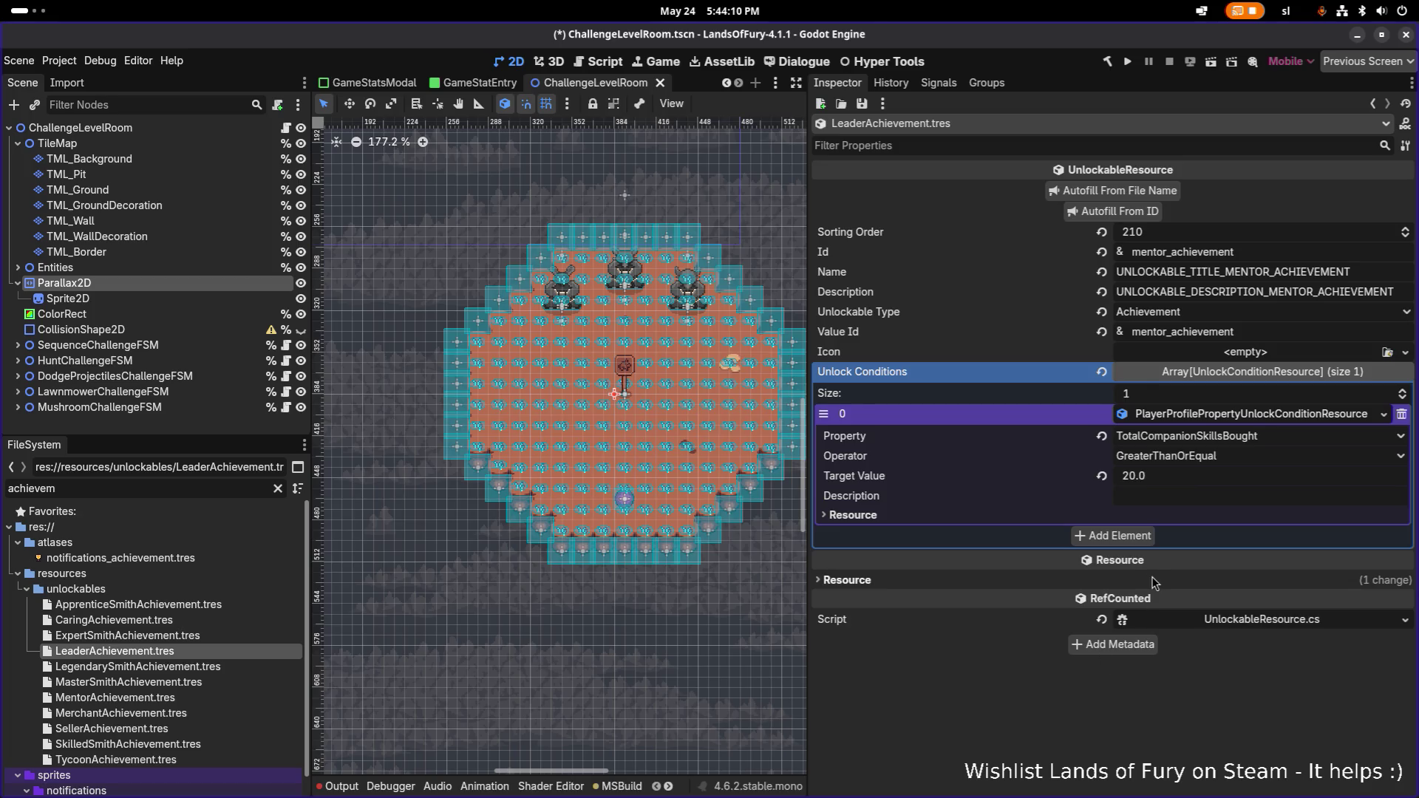
left_click(1172, 484)
key("ctrl+s")
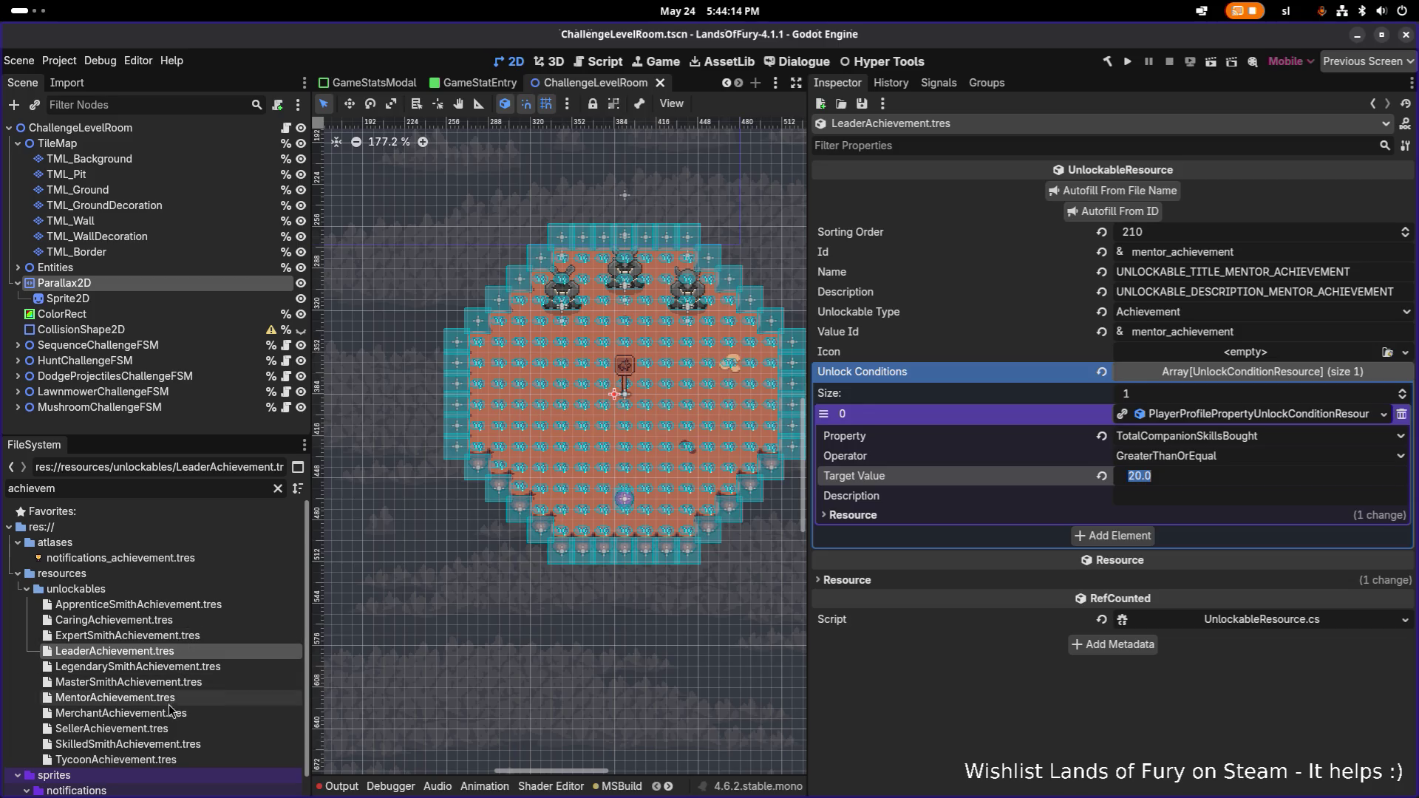
- Confirm MentorAchievement's condition still requires 5.0
left_click(175, 696)
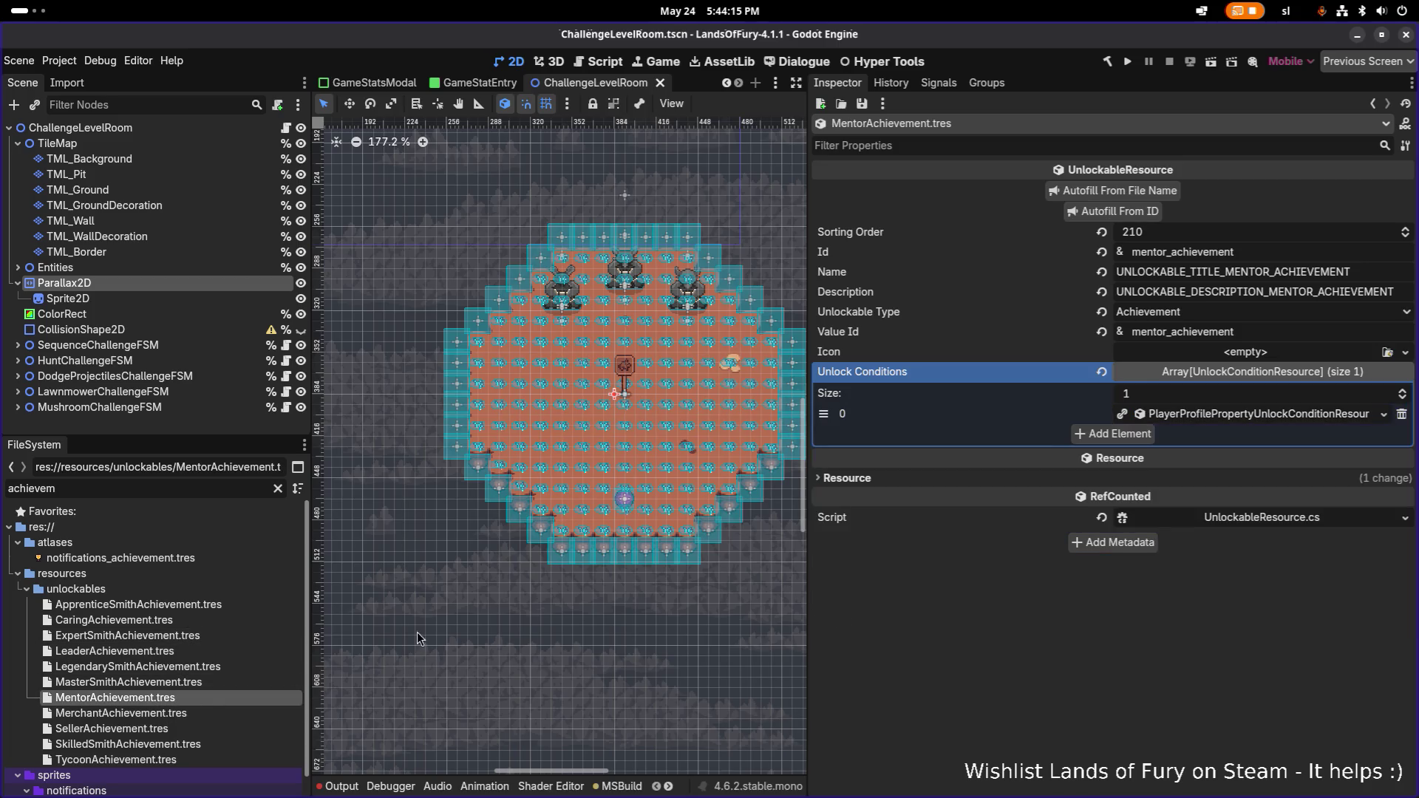
left_click(1182, 416)
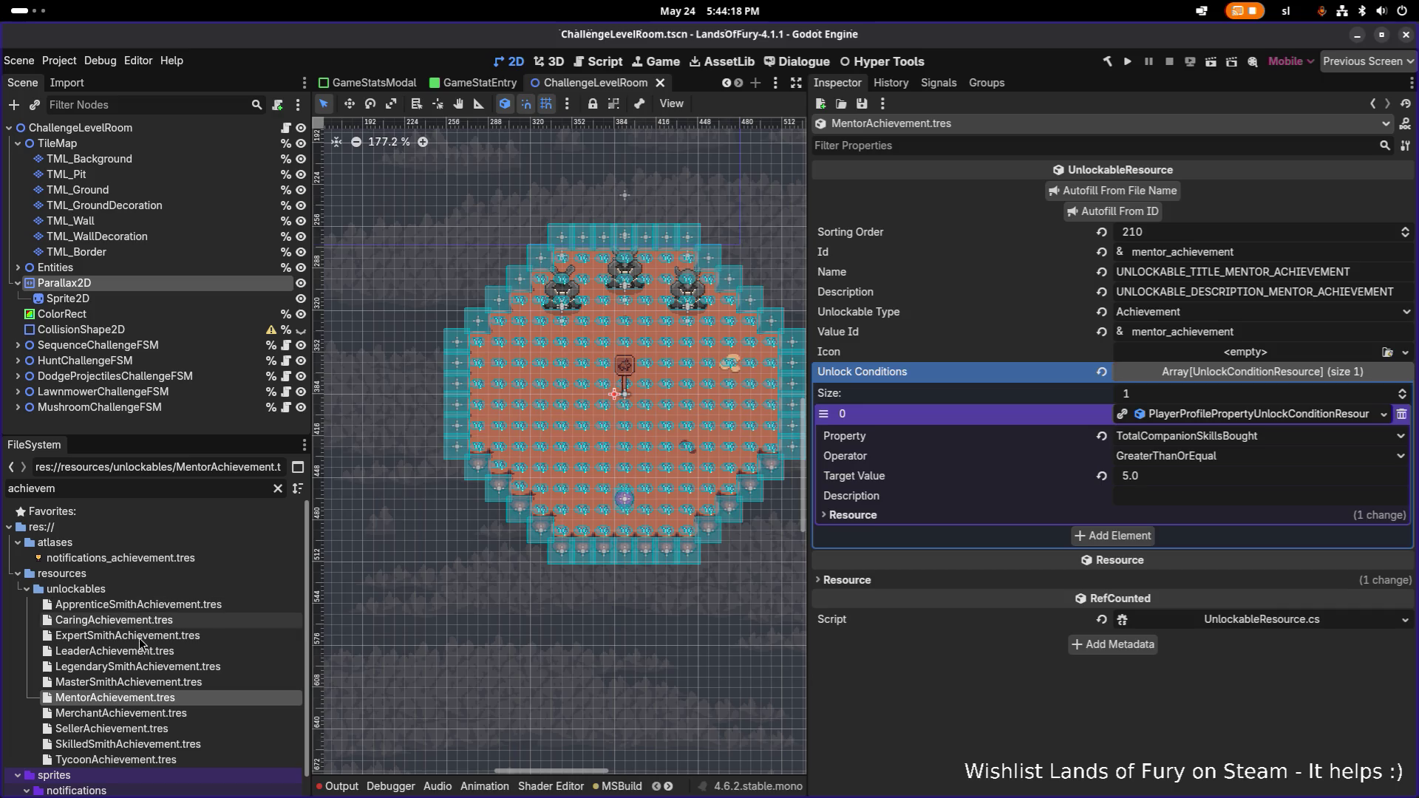
left_click(115, 650)
- Change Leader's Id to leader_achievement, autofill its texts, and save
left_click_drag(1164, 252, 1118, 255)
key("BackSpace")
type("leader")
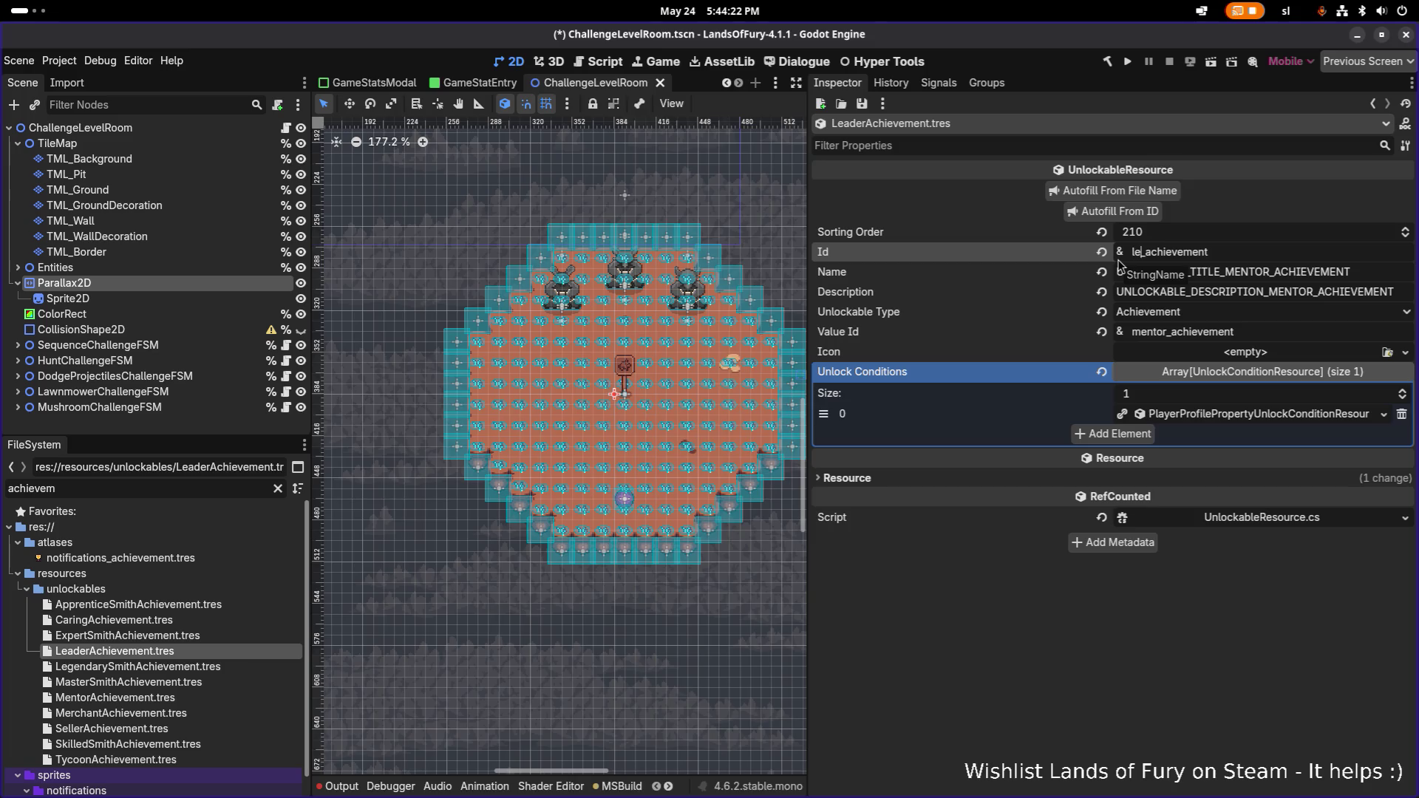
left_click(1116, 213)
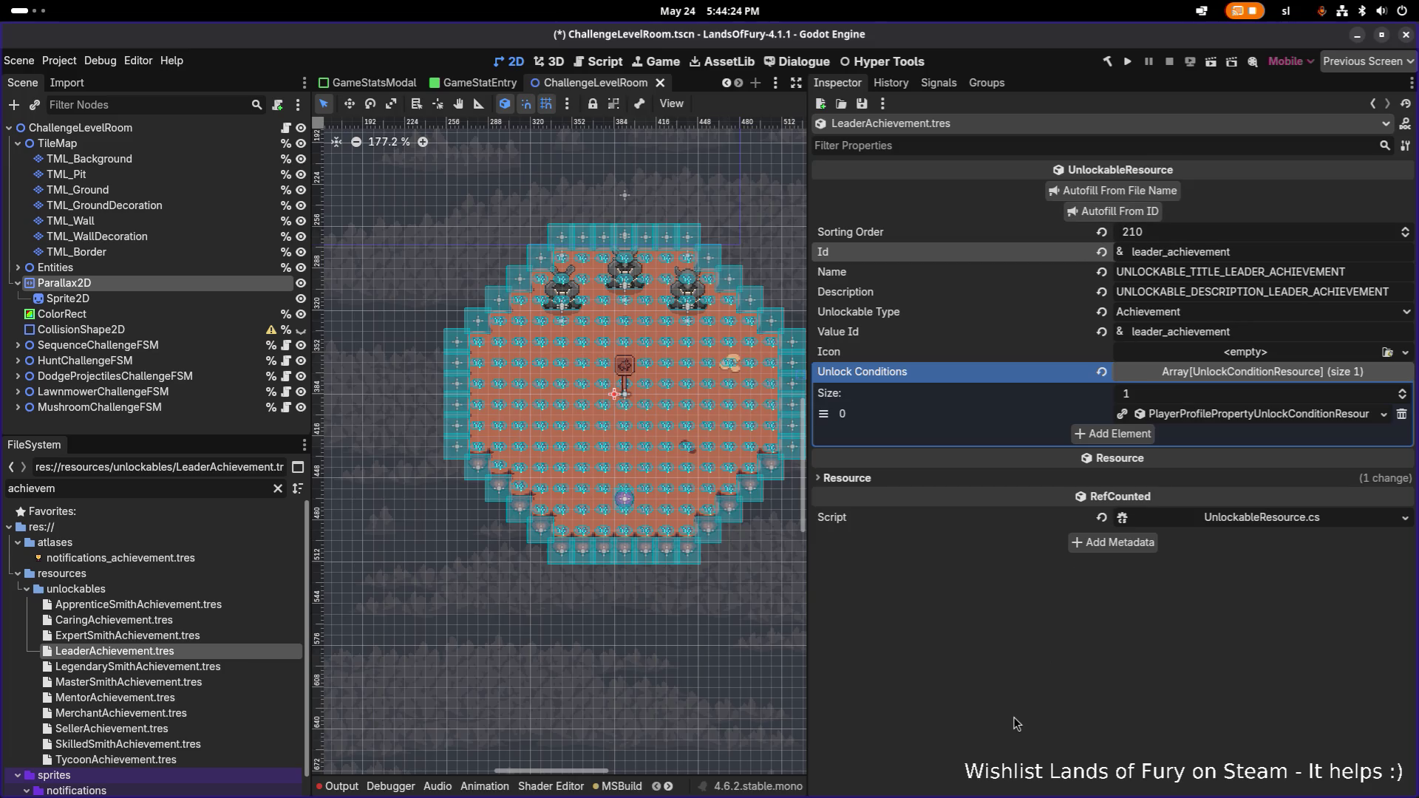
key("ctrl+s")
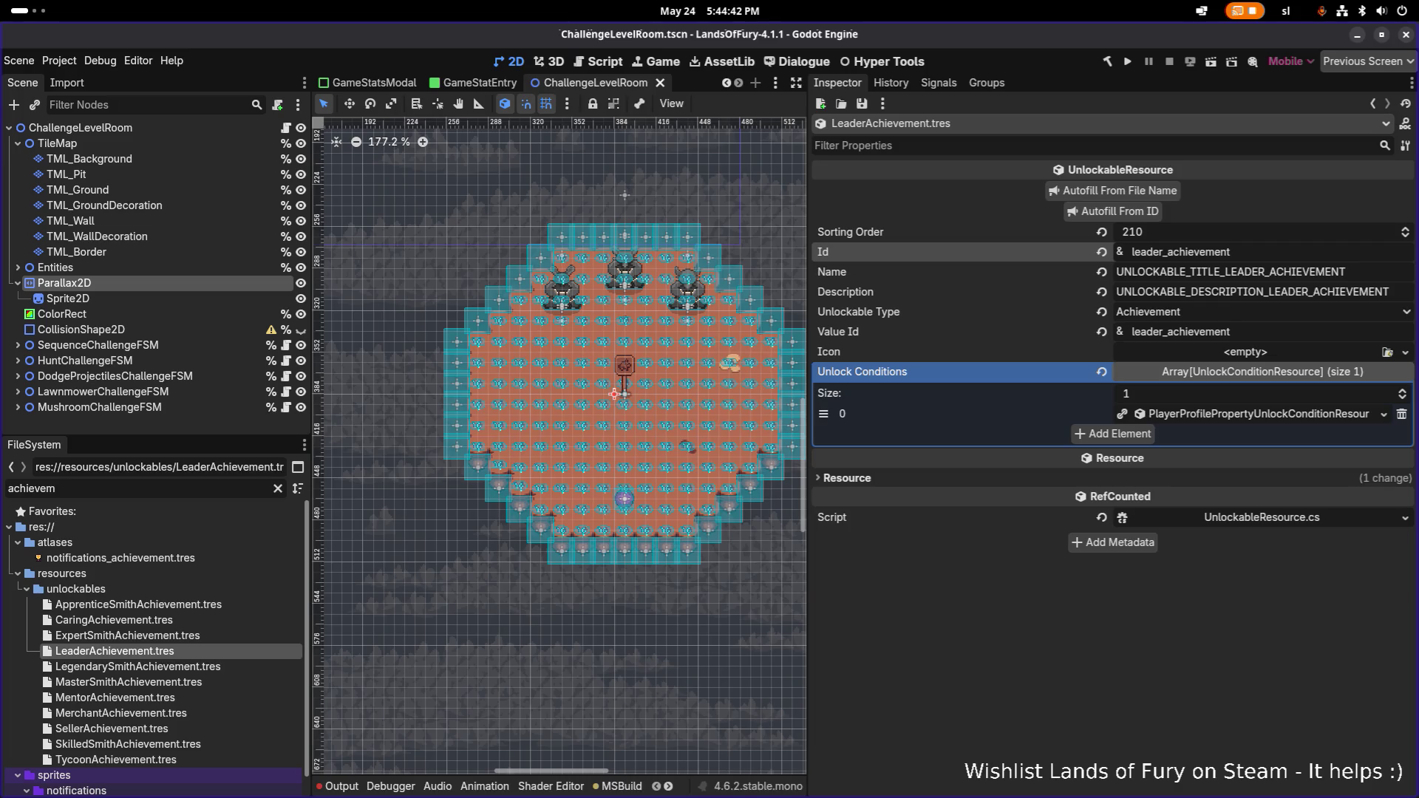
left_click(155, 606)
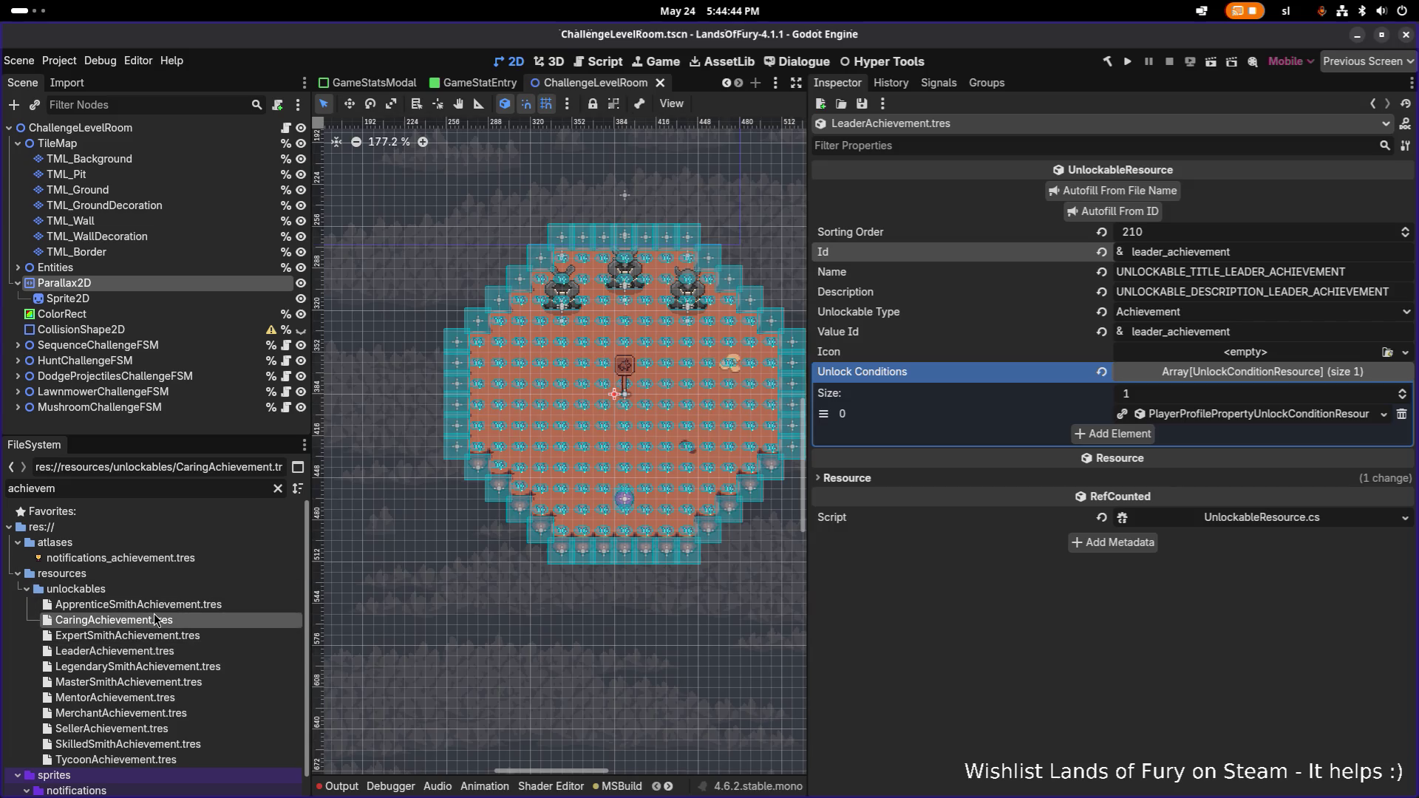
- Duplicate ApprenticeSmithAchievement.tres as TekLoverAchievement.tres and open it
key("ctrl+d")
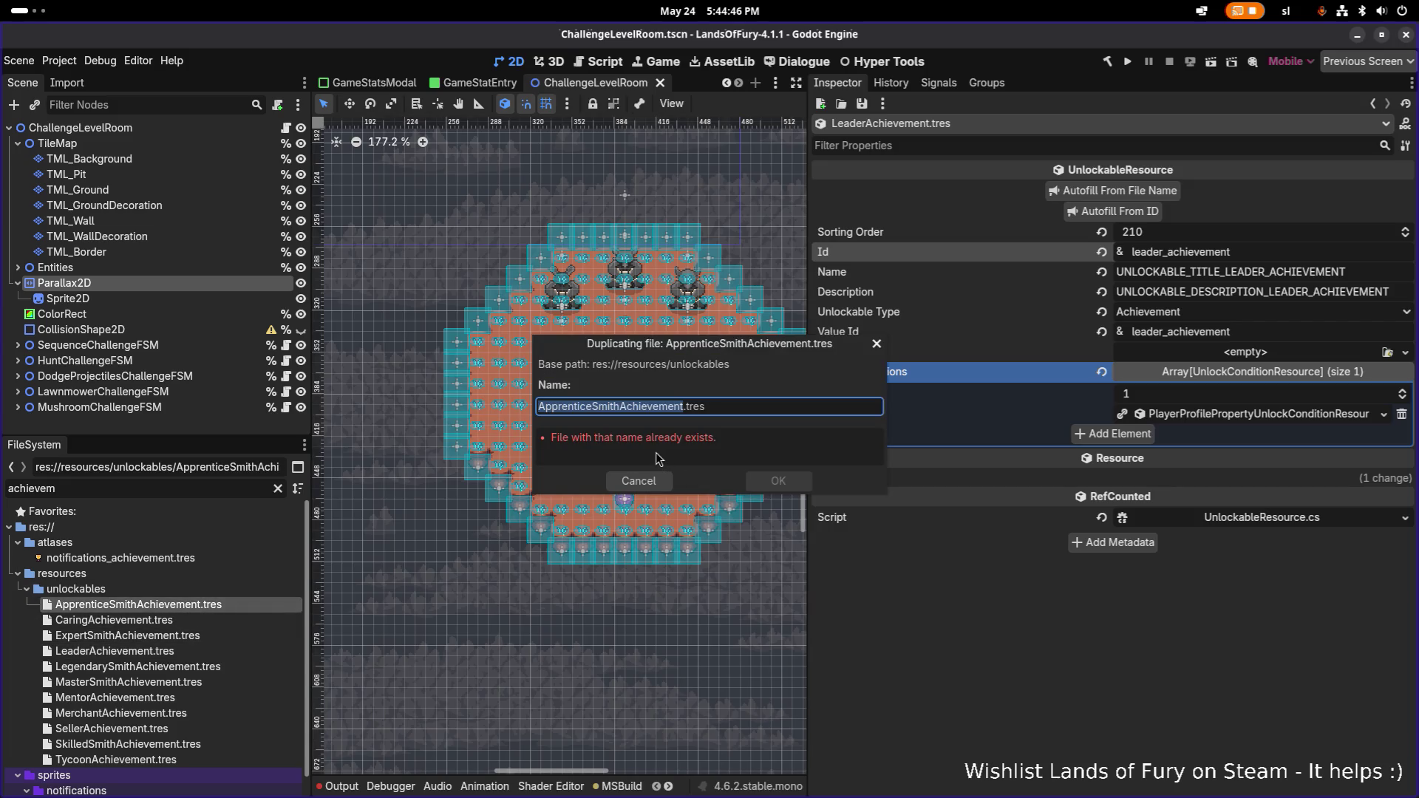
key("Home")
key("Right")
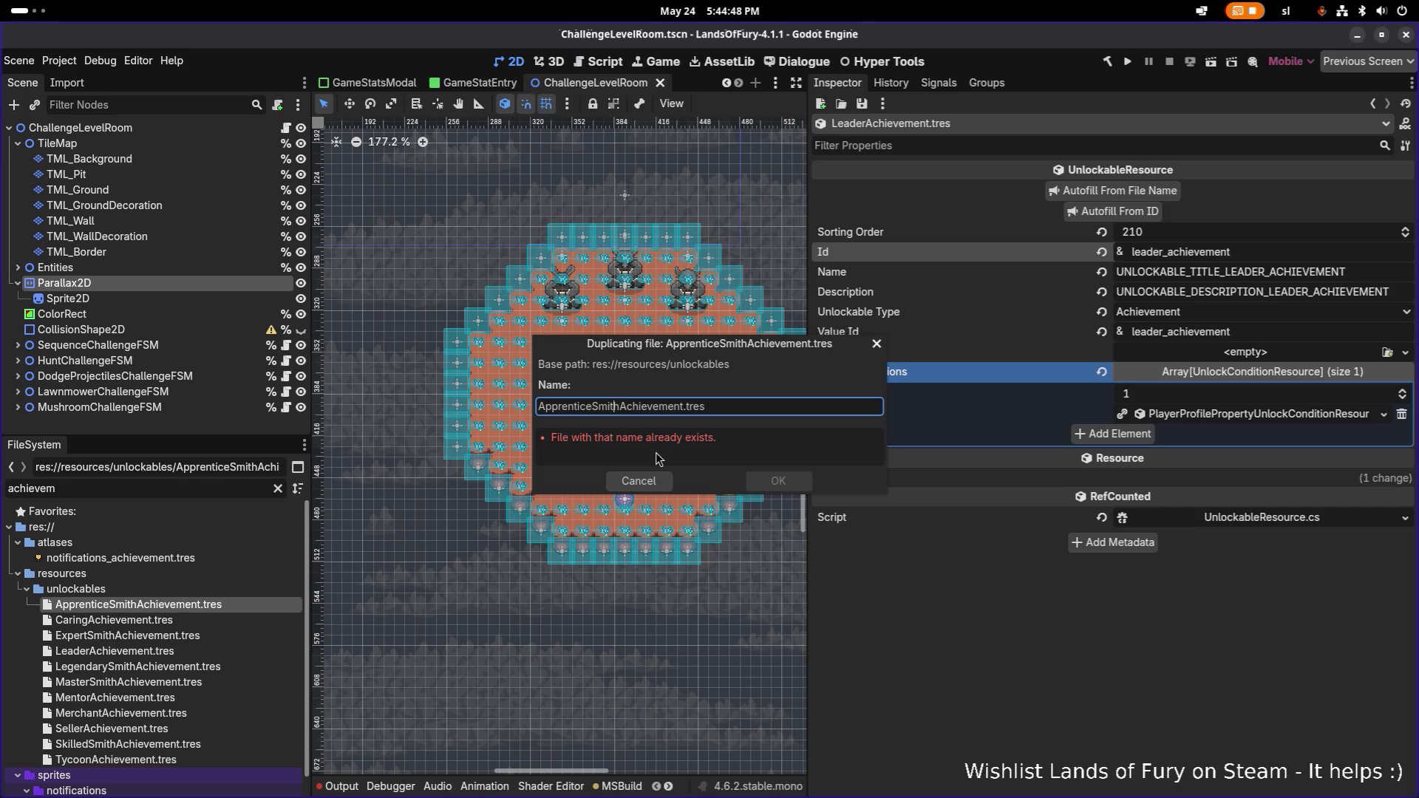
key("Right")
key("Right")
key("Right")
key("shift+Home")
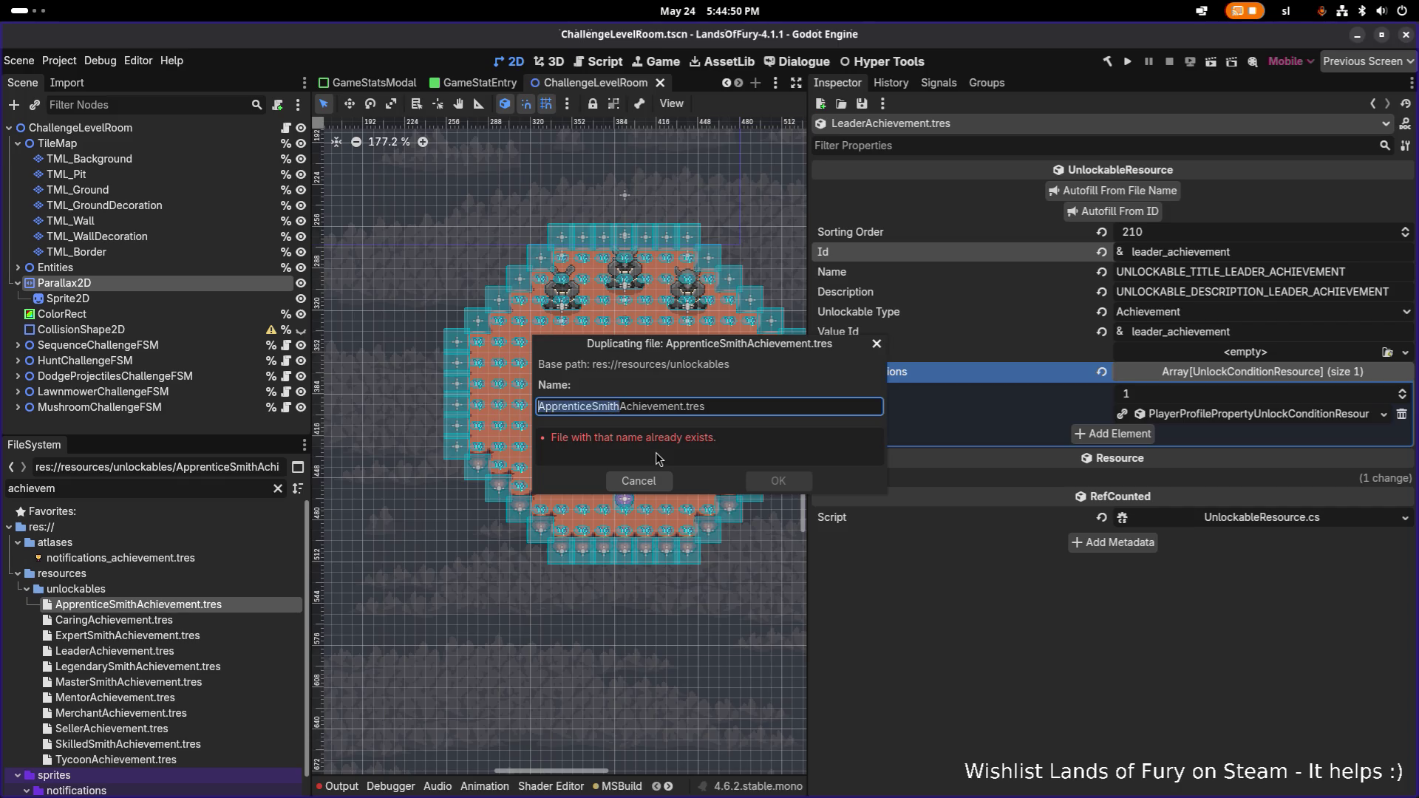
type("TekLover")
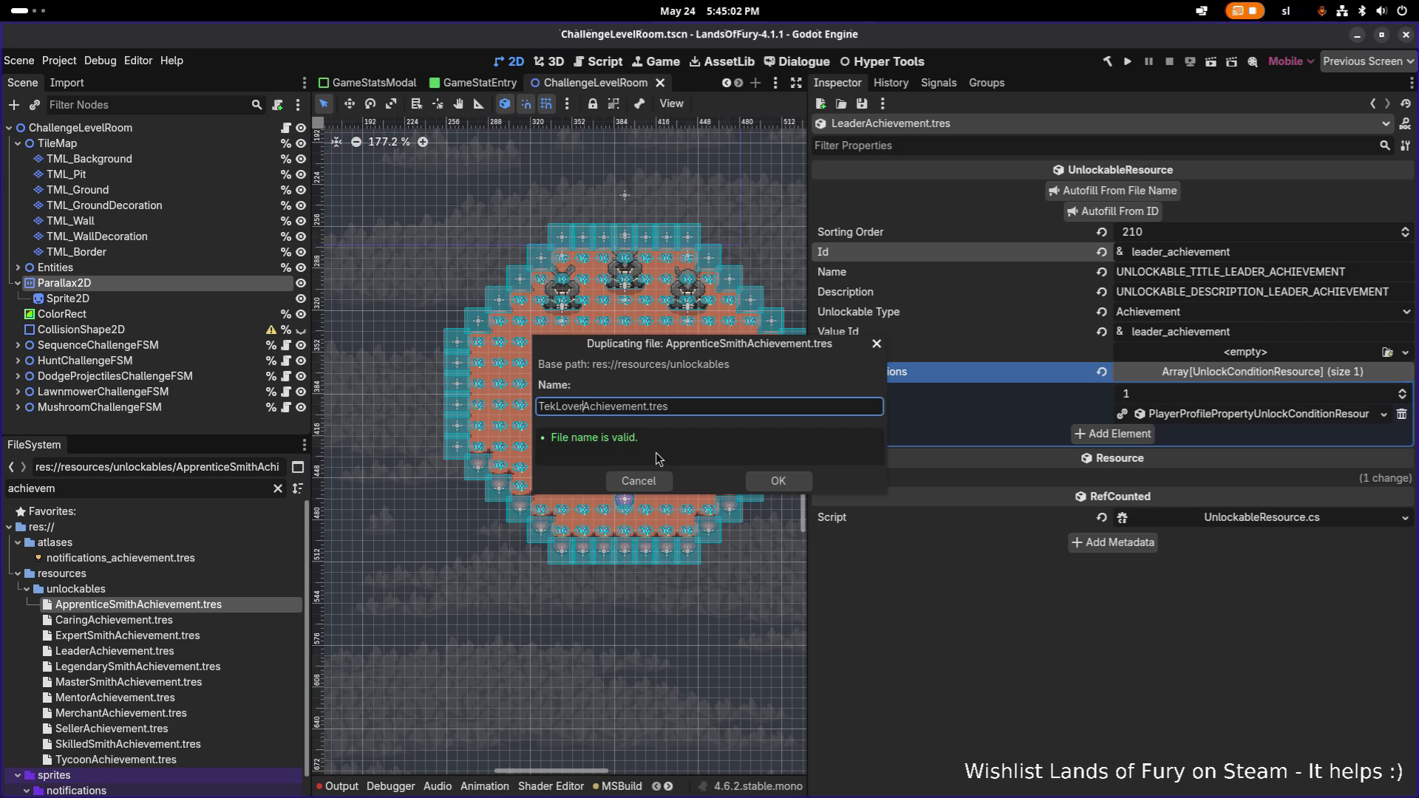
key("Return")
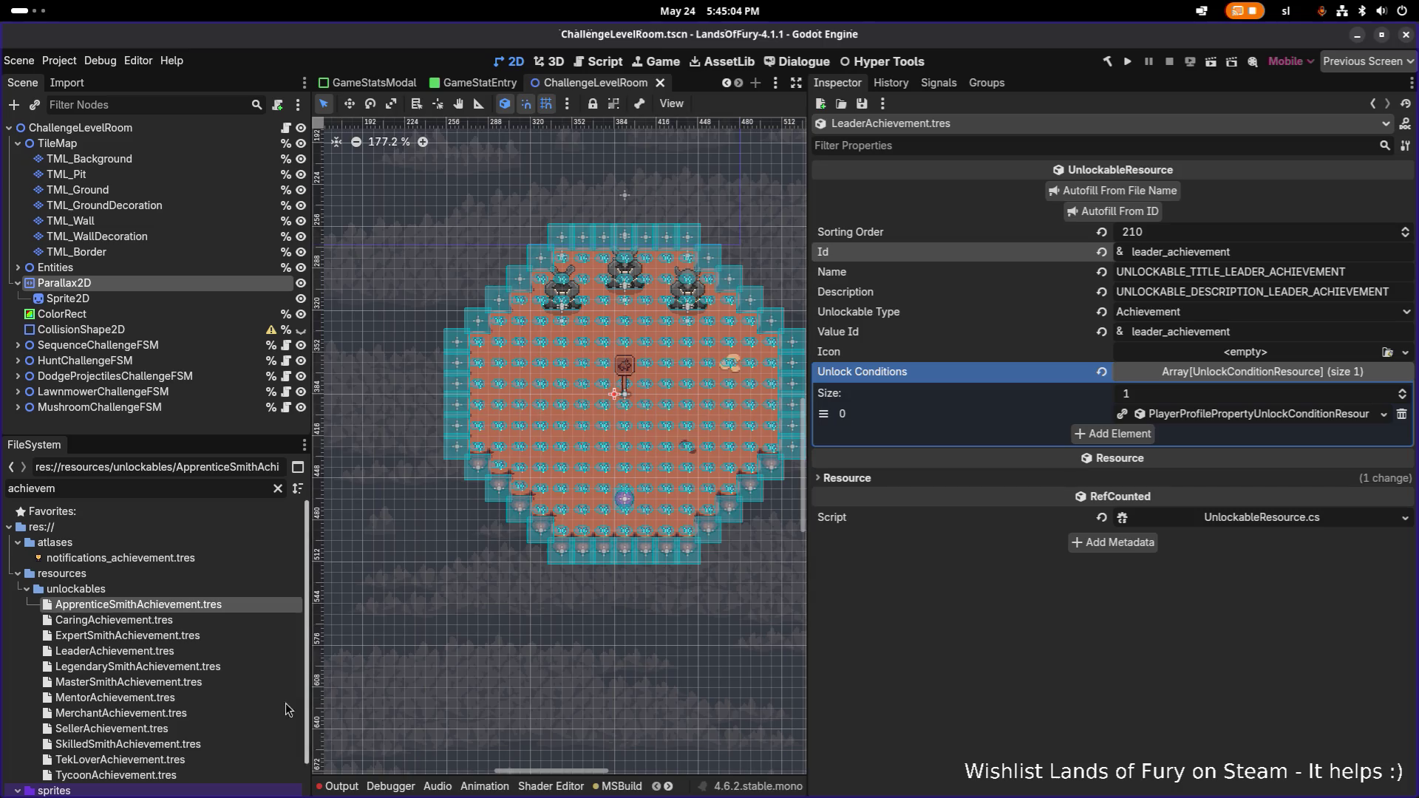
left_click(204, 760)
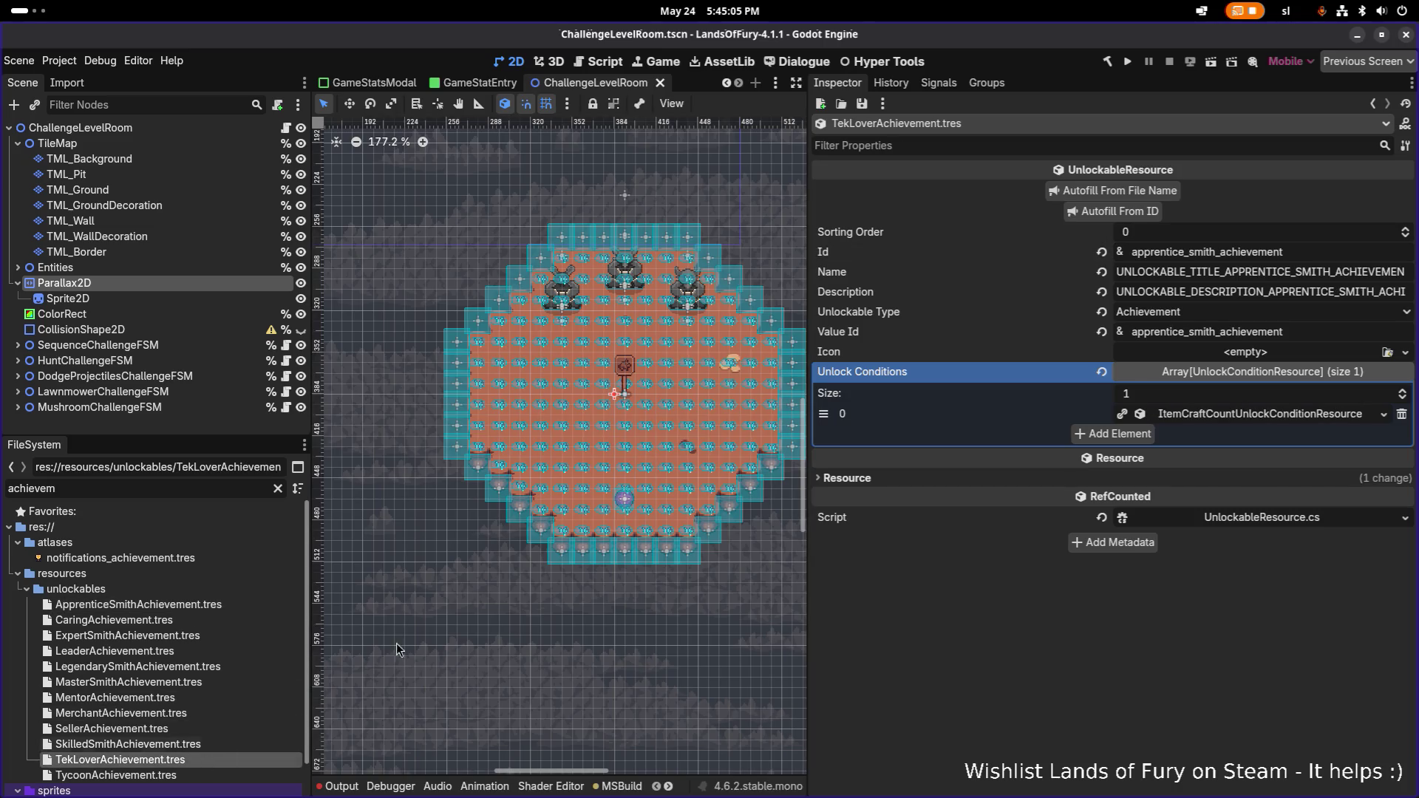
- Set the Id to tek_lover_achievement, autofill its texts, and save
left_click(1184, 252)
key("shift+Home")
type("te")
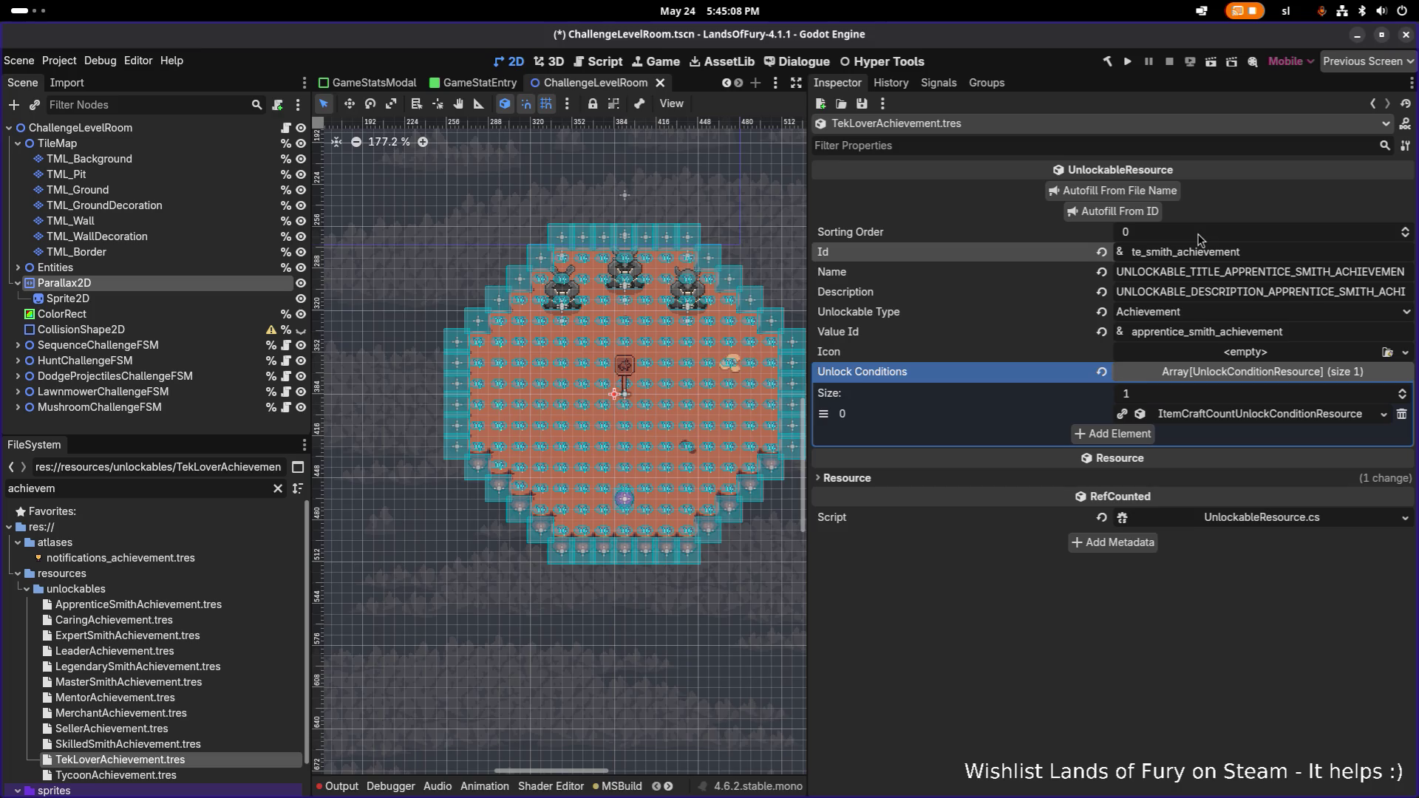
type("k")
key("shift+Right")
key("shift+Right")
key("shift+Right")
type("lover")
left_click(1112, 212)
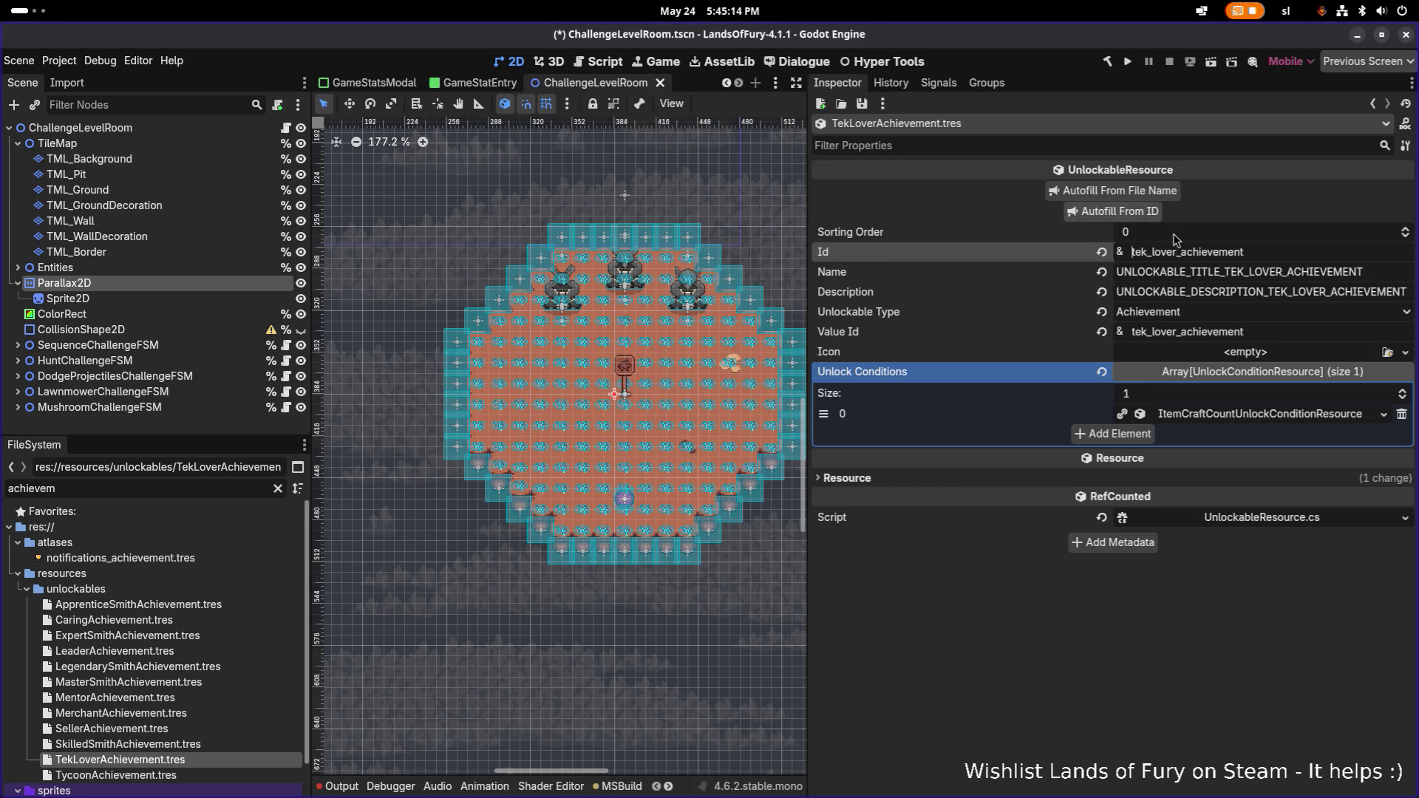
right_click(1265, 422)
left_click(1026, 651)
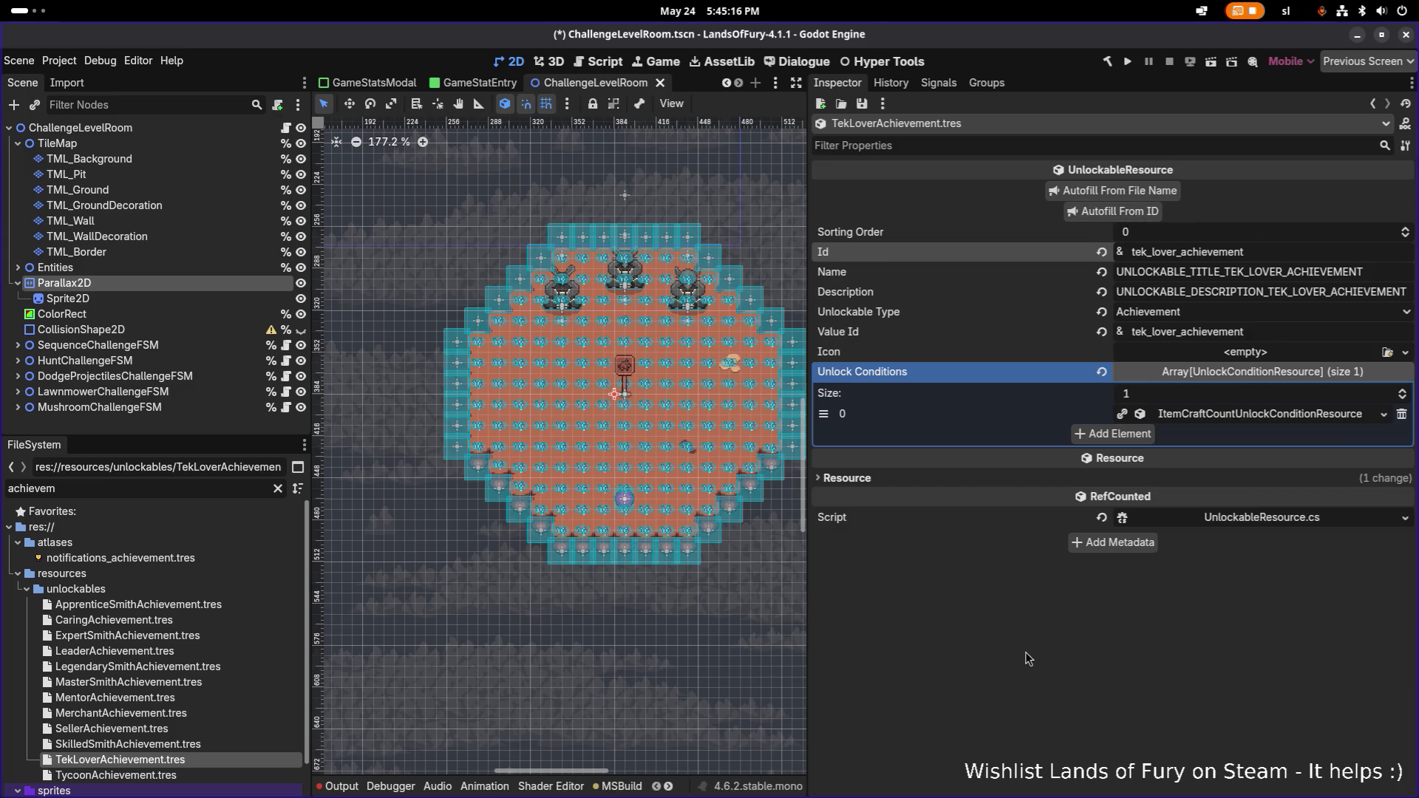
key("ctrl+s")
- Replace the crafting condition with a TotalCartridgesBought ≥ 1.0 profile property condition and save
left_click(1402, 415)
left_click(1112, 413)
left_click(1234, 414)
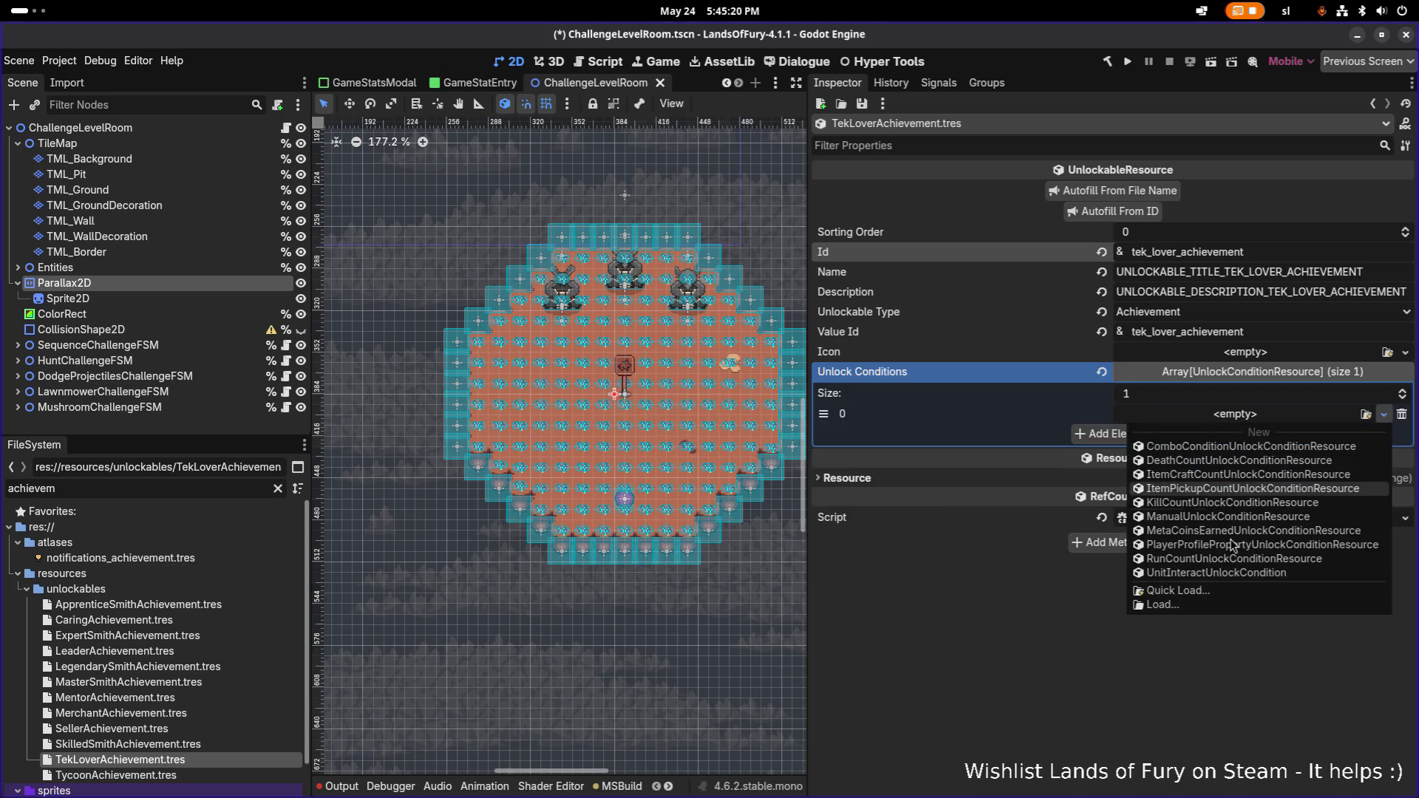
left_click(1241, 543)
left_click(1263, 420)
left_click(1247, 438)
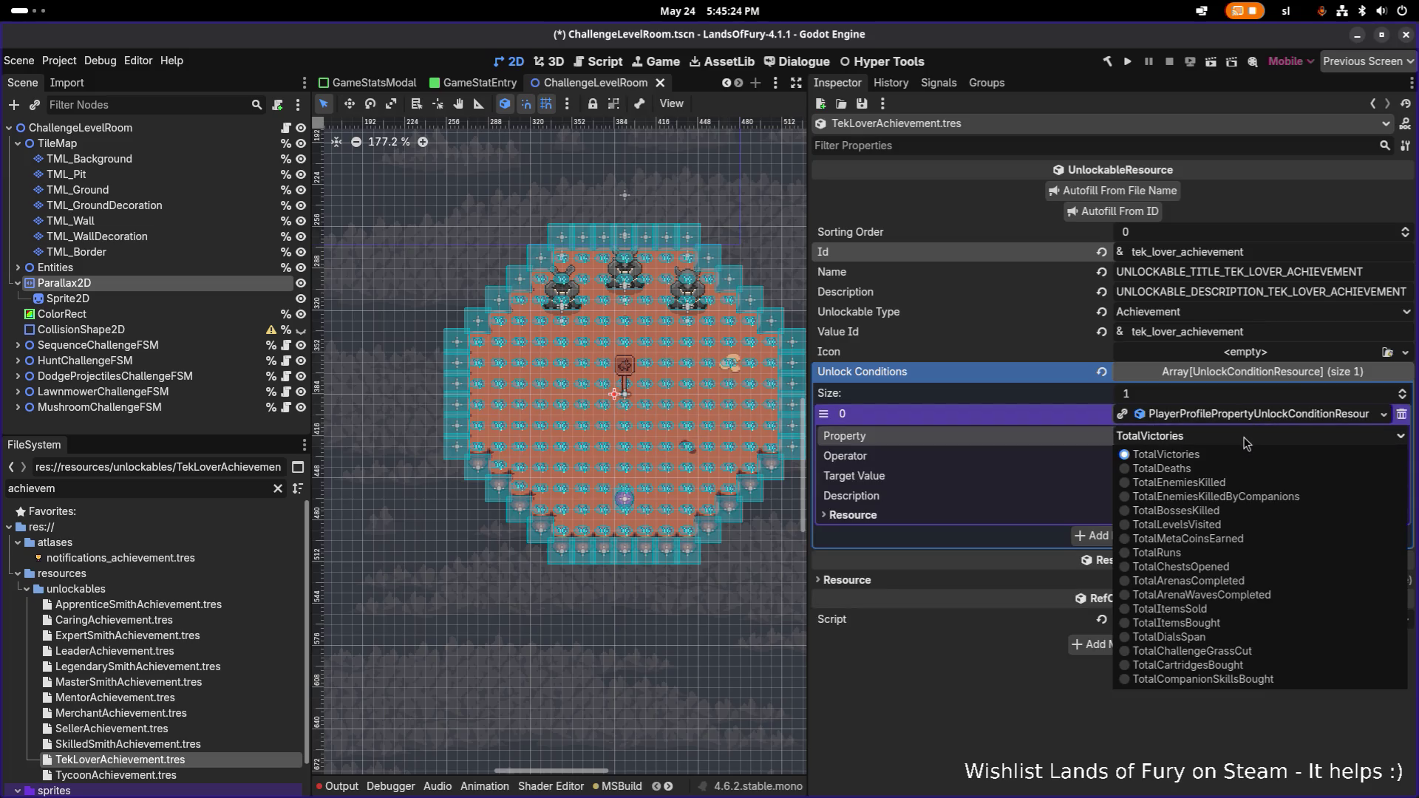
left_click(1212, 666)
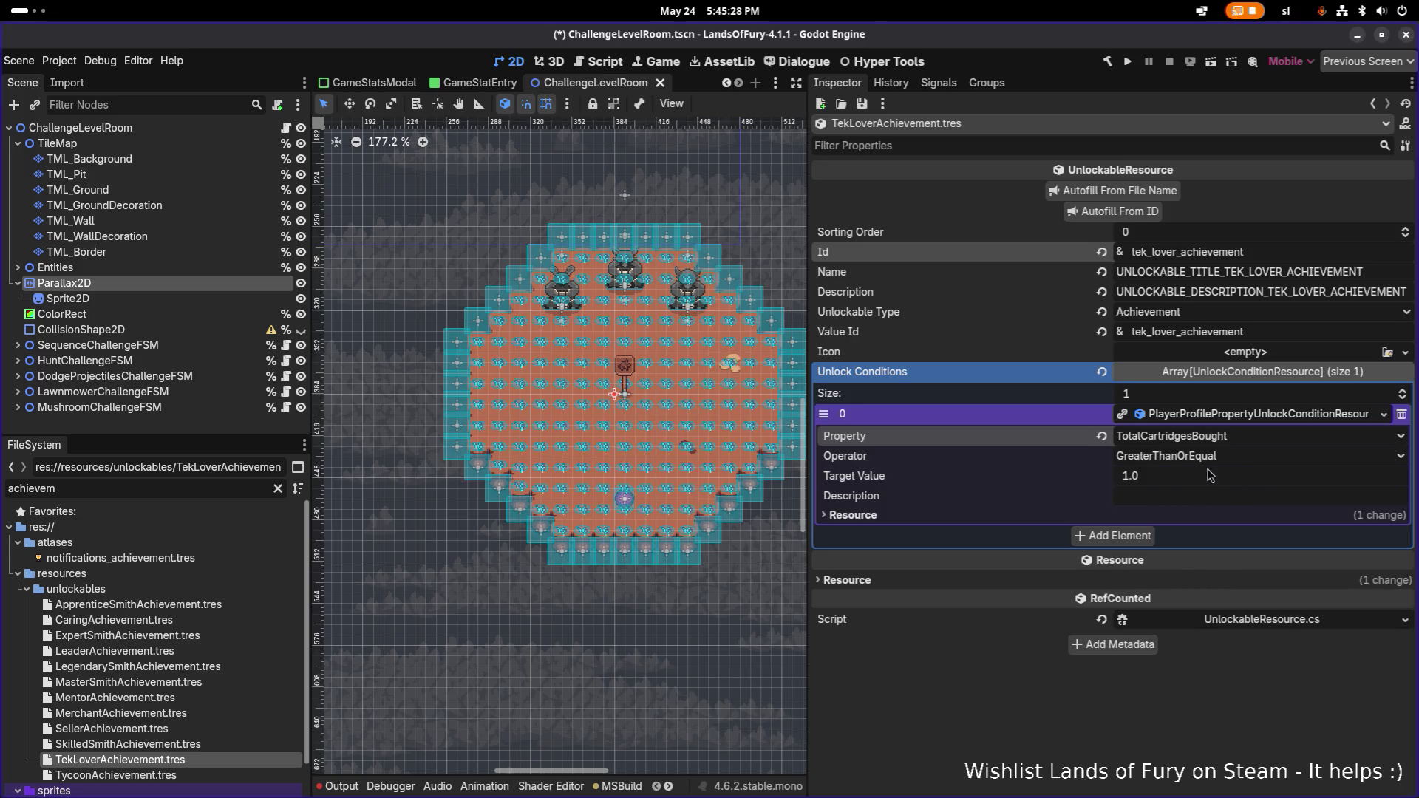
left_click(1243, 415)
key("ctrl+s")
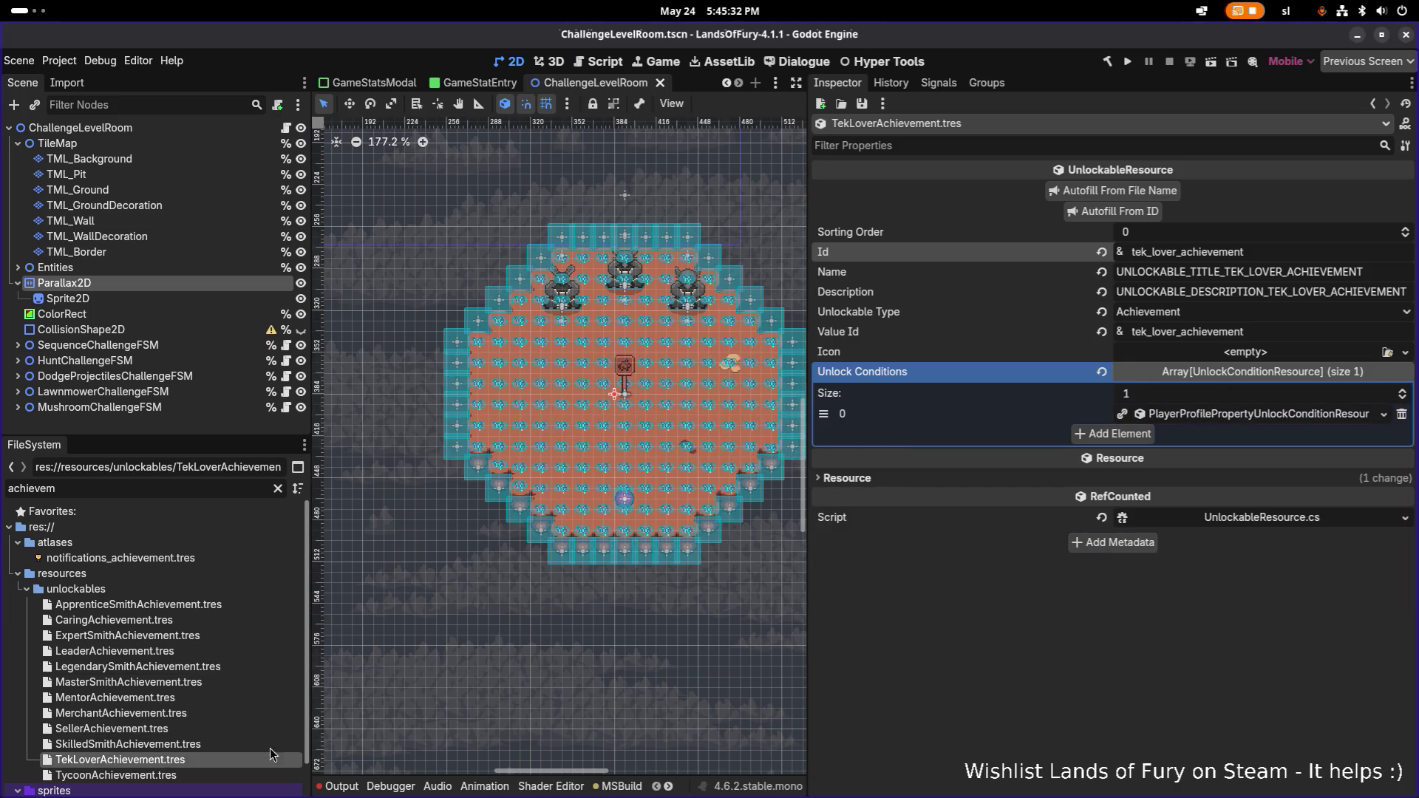
key("ctrl+d")
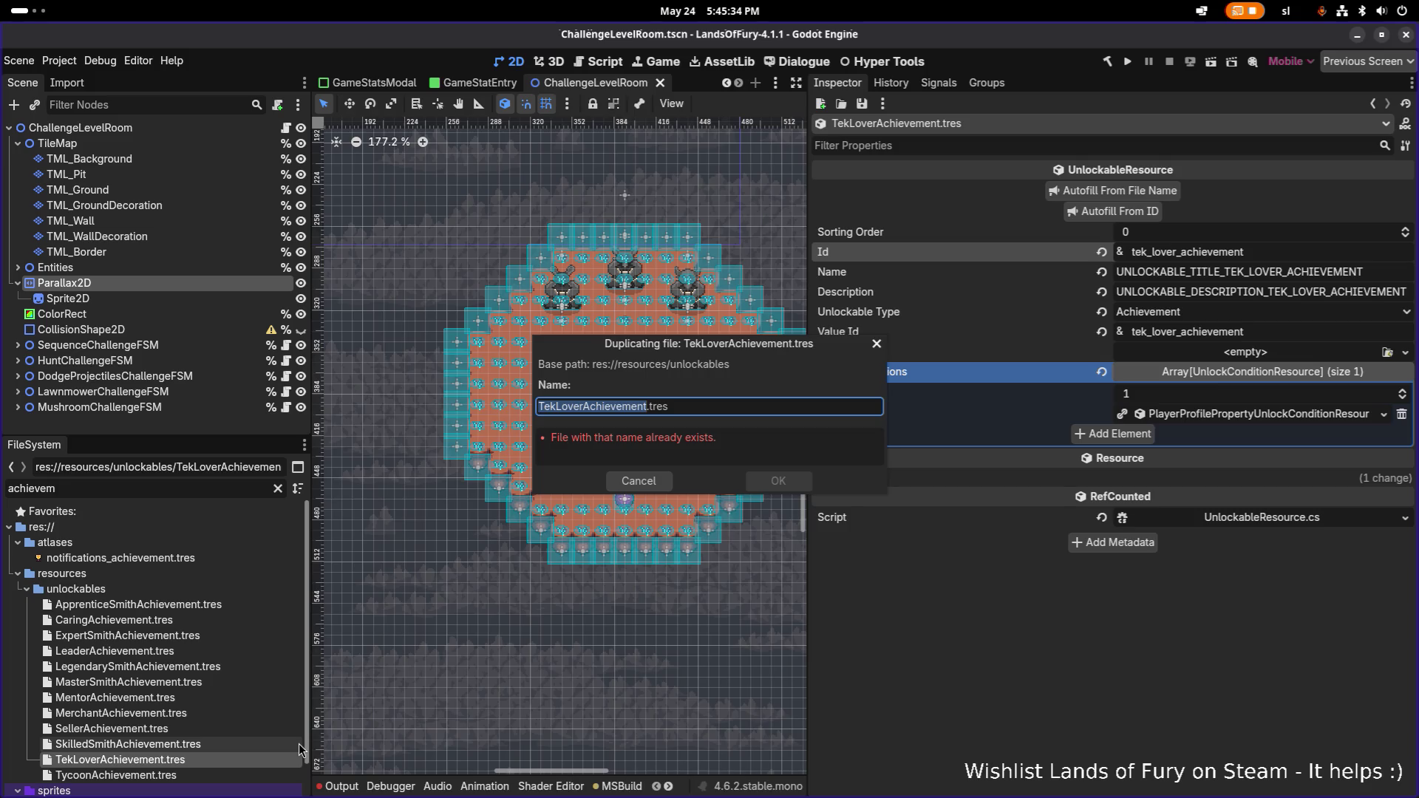
- Duplicate TekLover as TekAddictAchievement.tres and open it
key("Right")
key("shift+Right")
key("shift+Right")
key("shift+Right")
type("Addict")
key("Return")
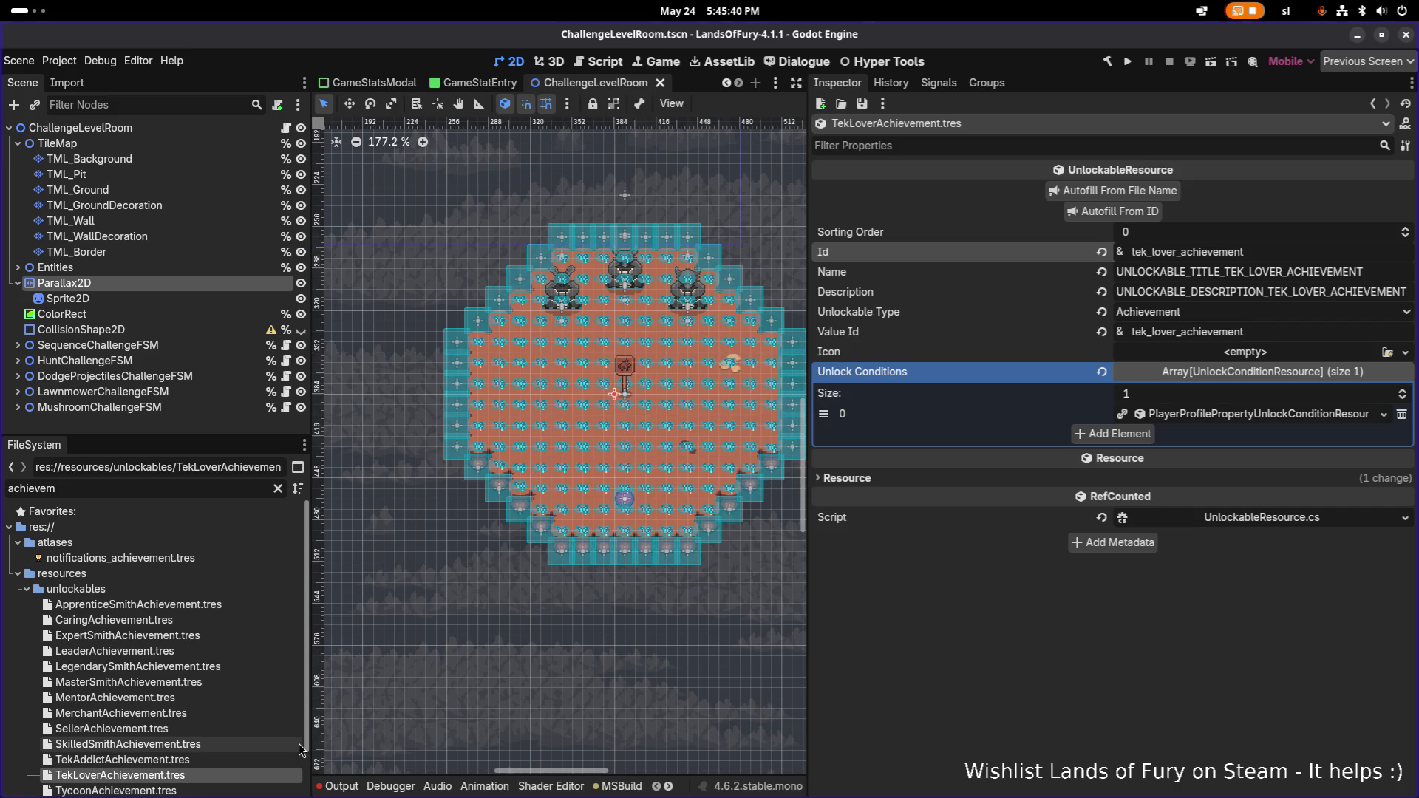
left_click(179, 761)
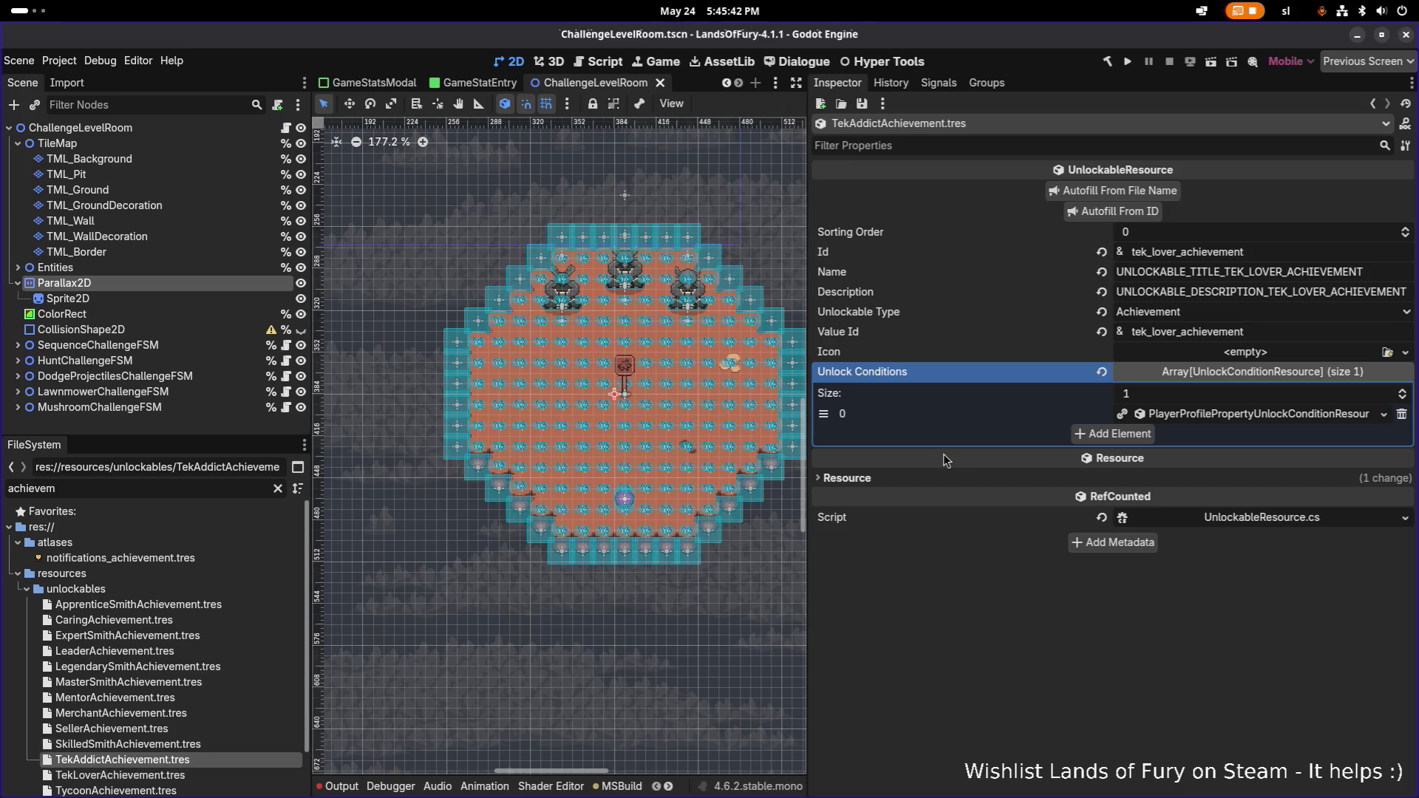
- Change the Id to tek_addict_achievement, set Target Value 10, and save
double_click(1165, 252)
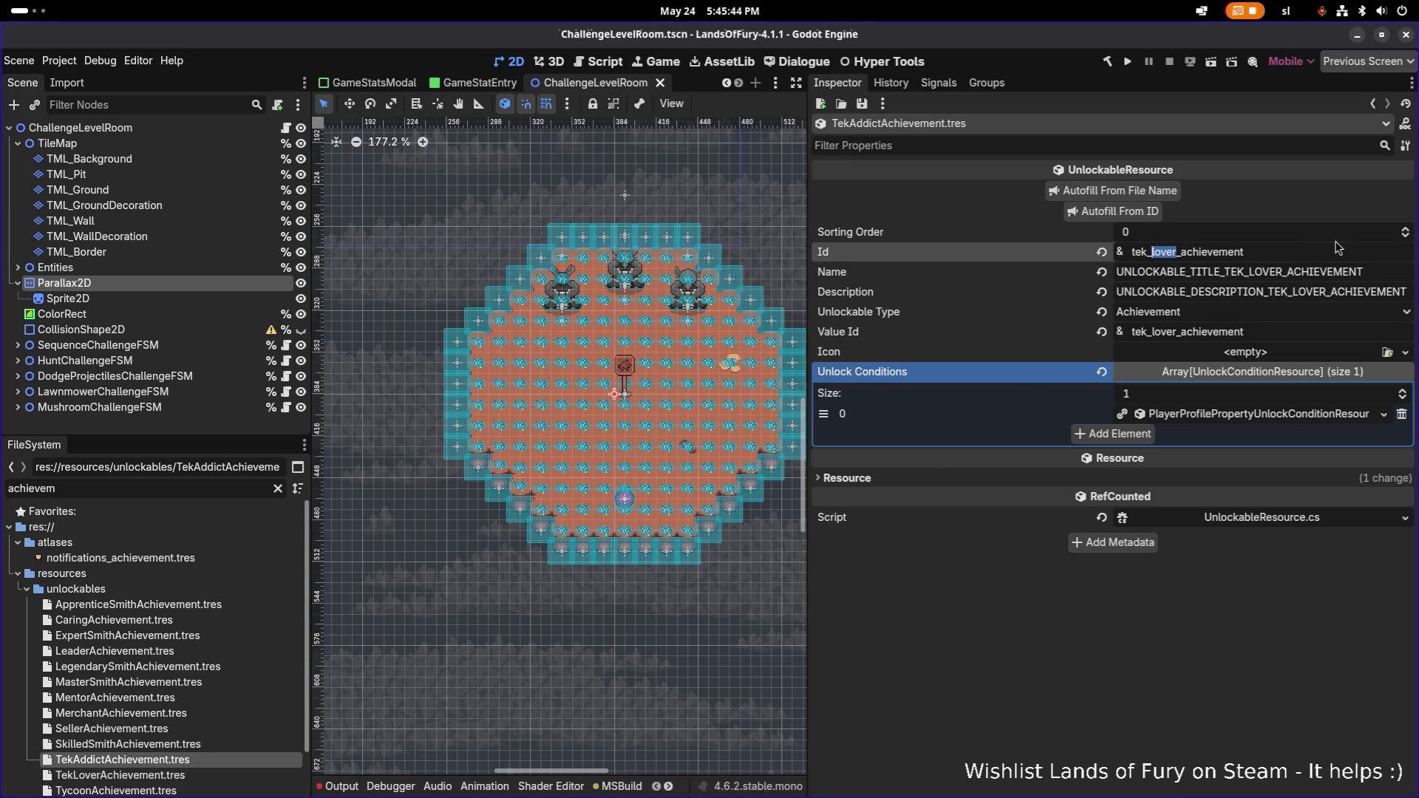
type("add")
type("10")
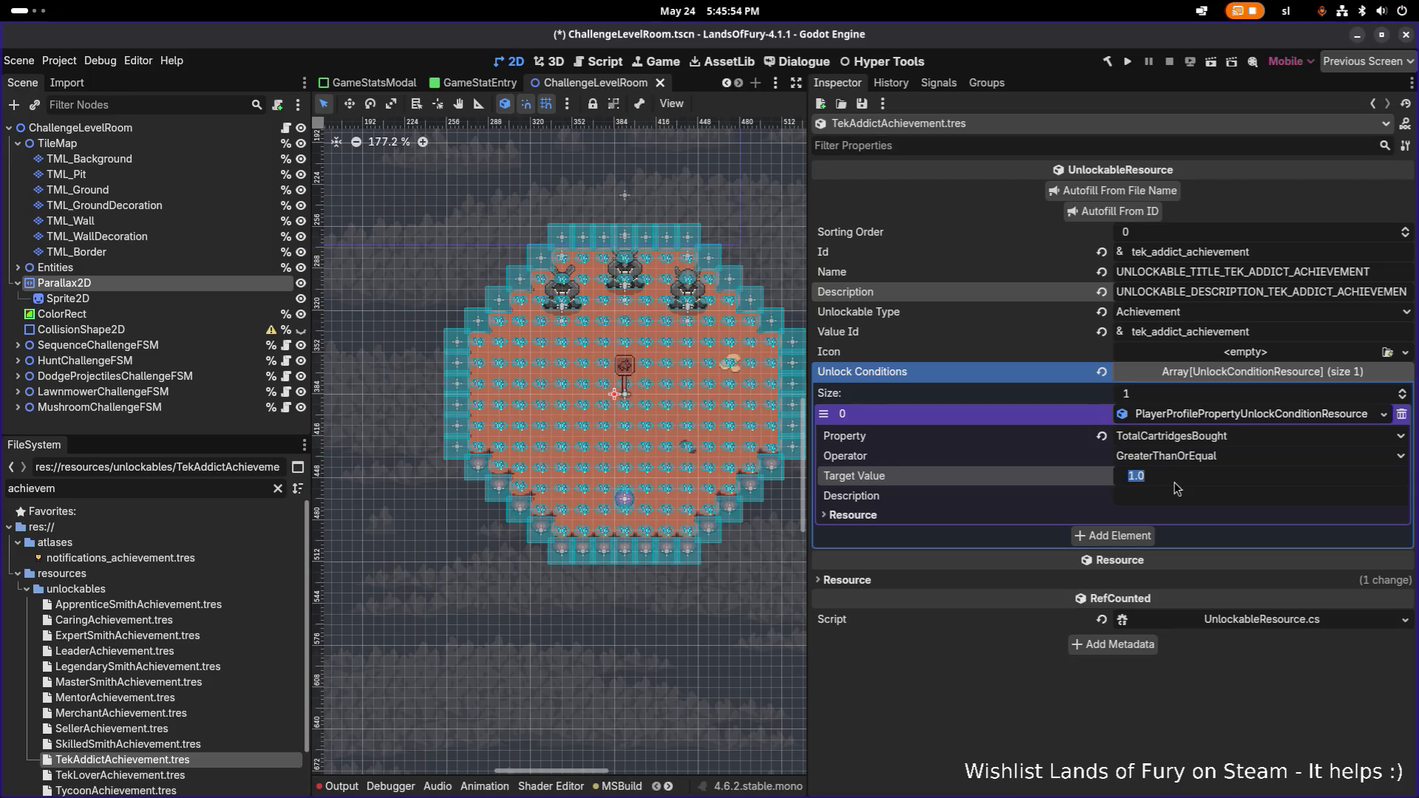
key("Return")
key("ctrl+s")
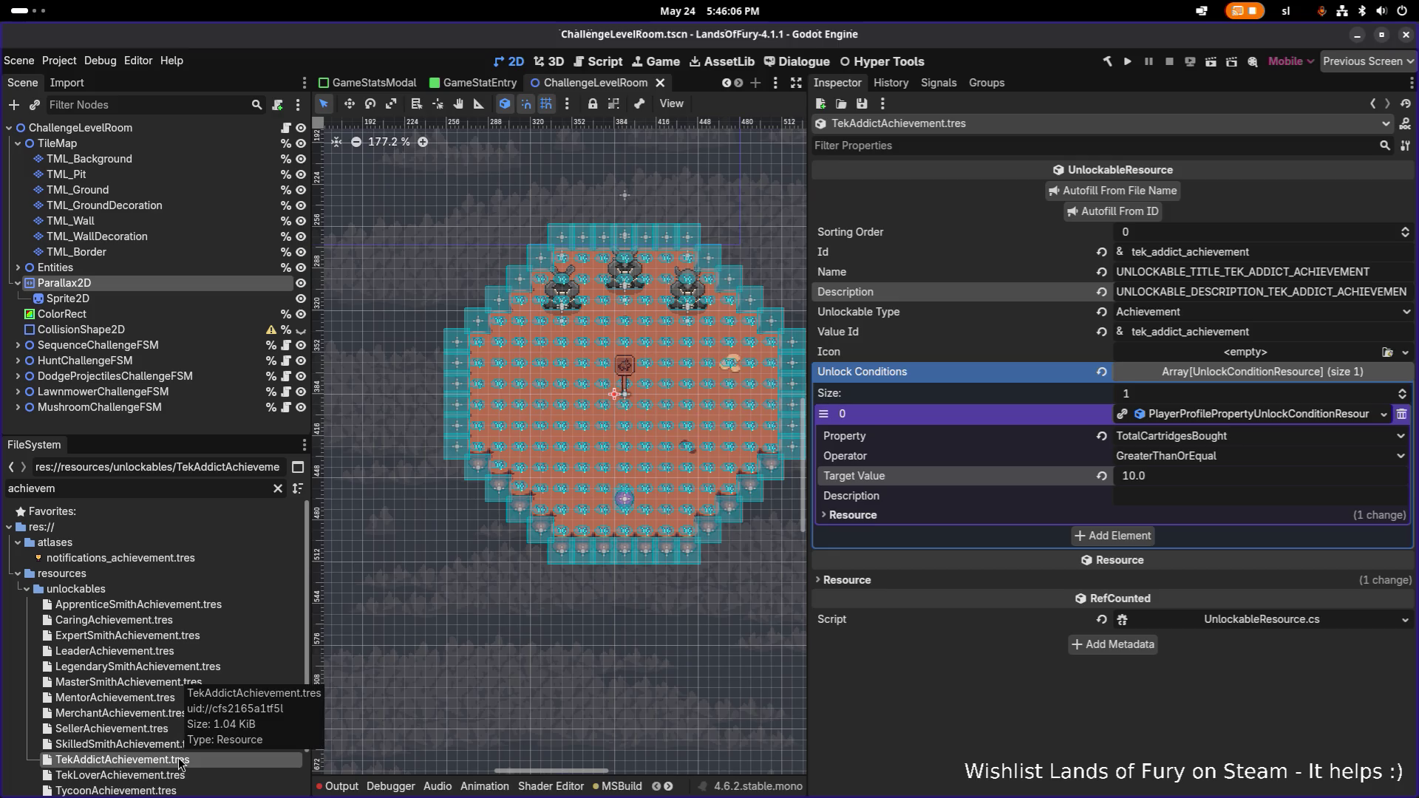
- Duplicate TekAddictAchievement.tres as TekHeadAchievement.tres and change its Id to tek_head_achievement
key("ctrl+d")
key("Right")
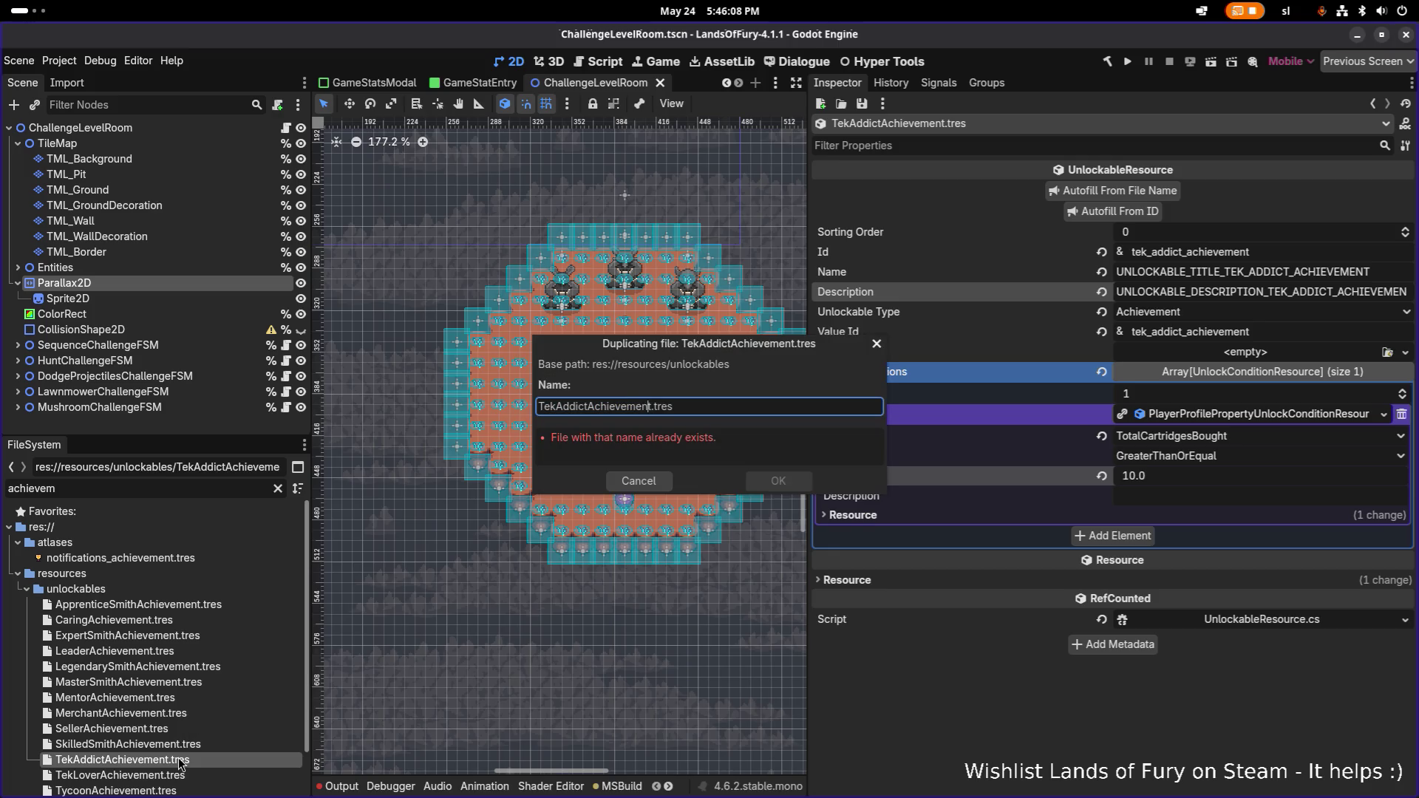
key("Left")
key("Left")
key("Left")
key("Left")
key("shift+Right")
key("shift+Right")
key("shift+Right")
key("shift+Right")
type("ead")
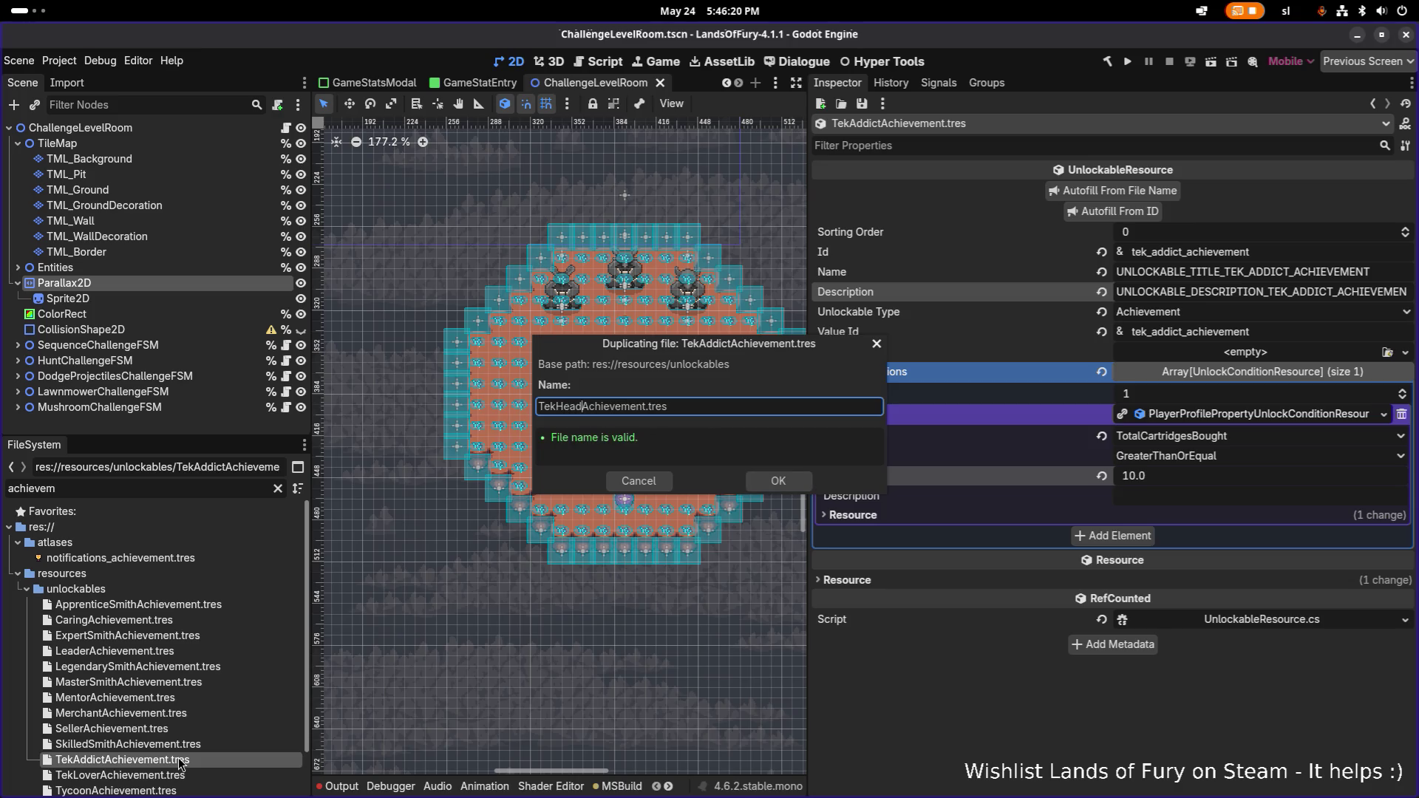
left_click(797, 481)
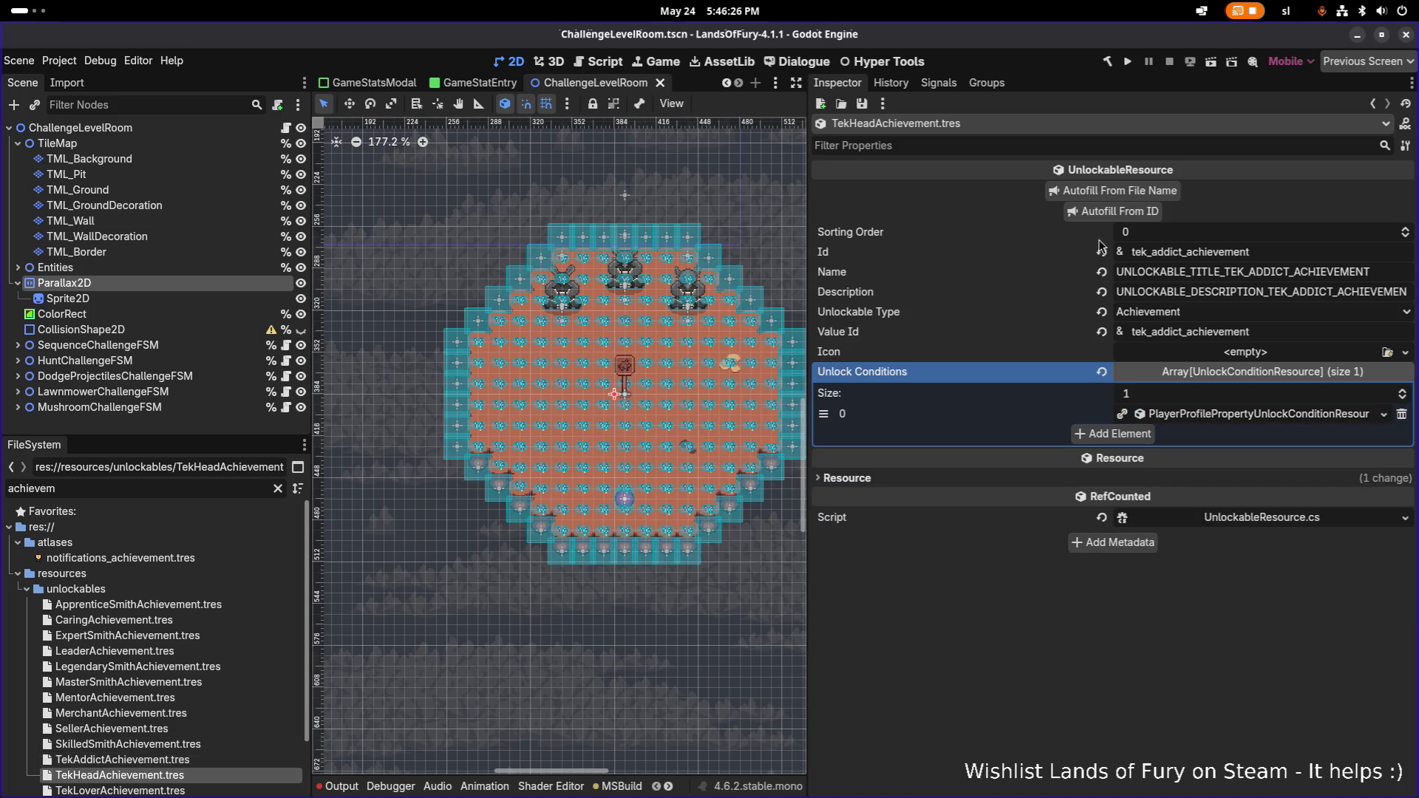
left_click_drag(1150, 252, 1187, 251)
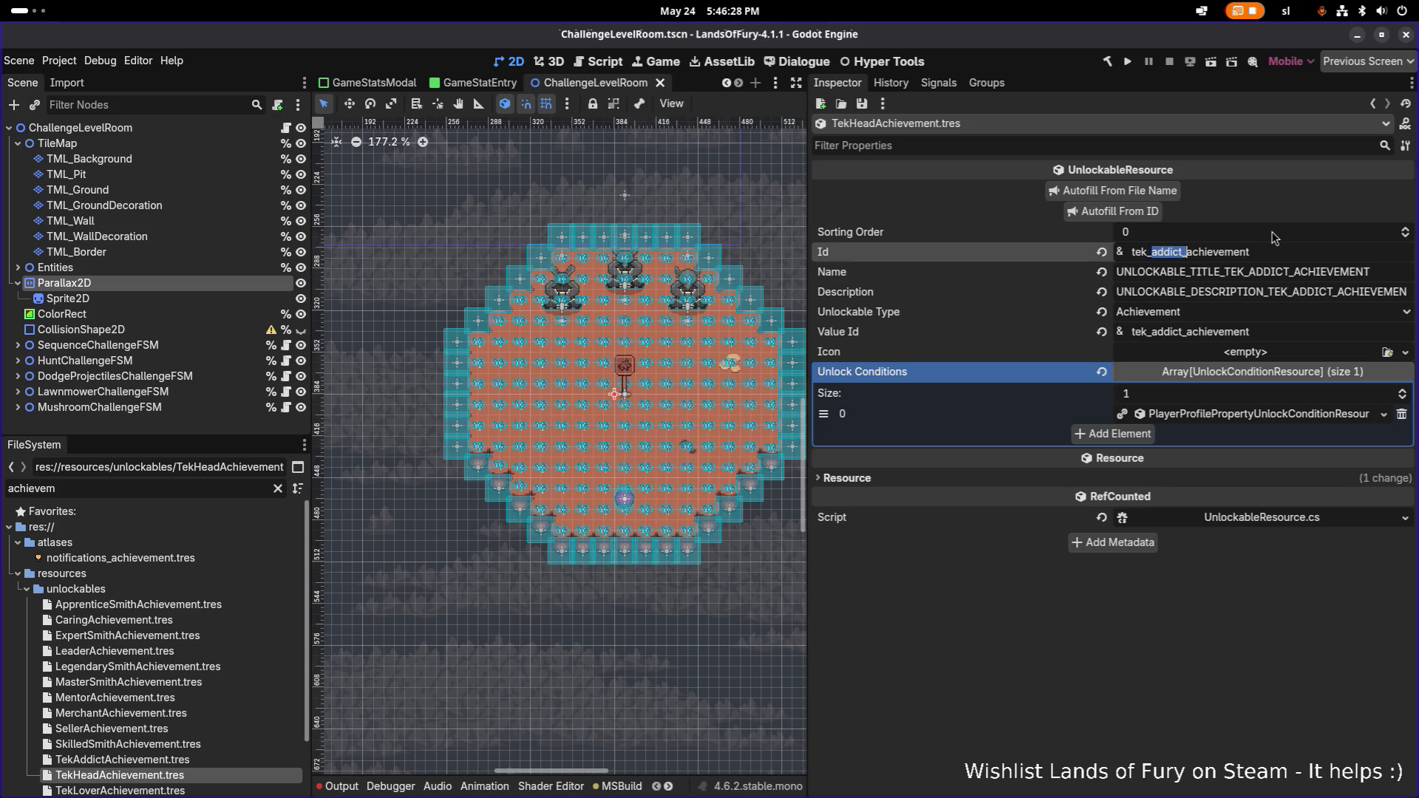
type("head")
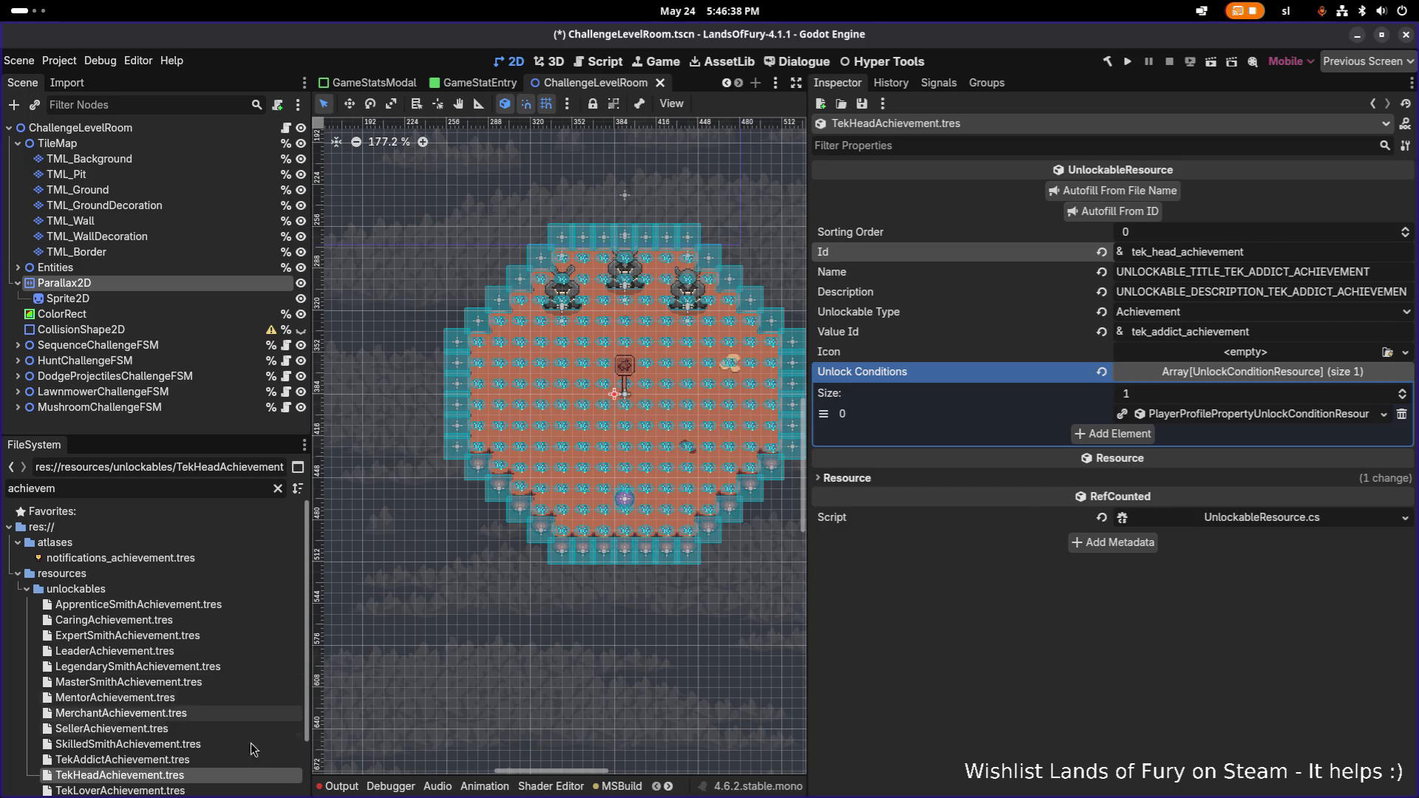
- Rename the file to BrainDeadAchievement.tres
key("ctrl+x")
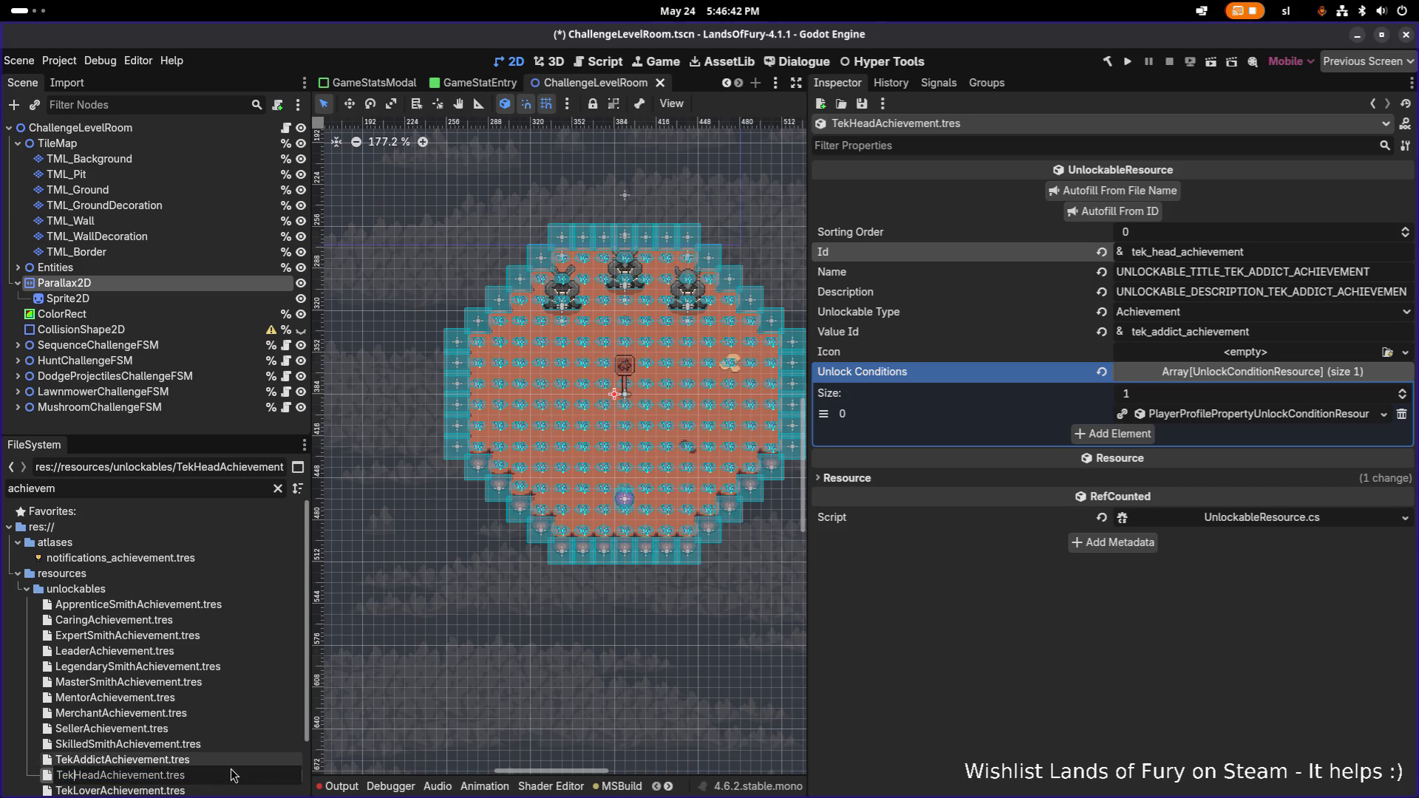
key("shift+Home")
type("BrainDea")
type("d")
key("Return")
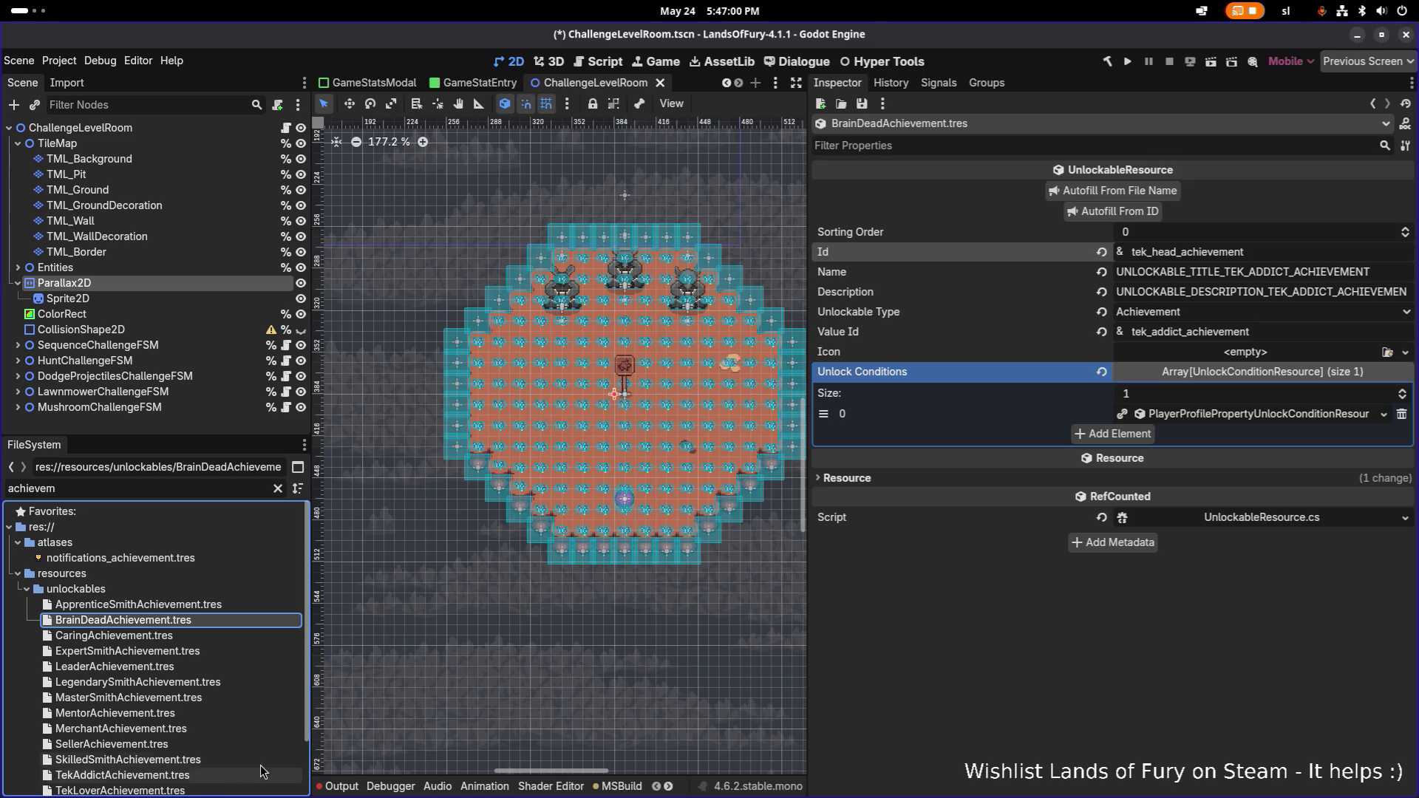
- Set the Id to brain_dead_achievement and autofill name, description and value id
double_click(1178, 256)
type("brain_dead")
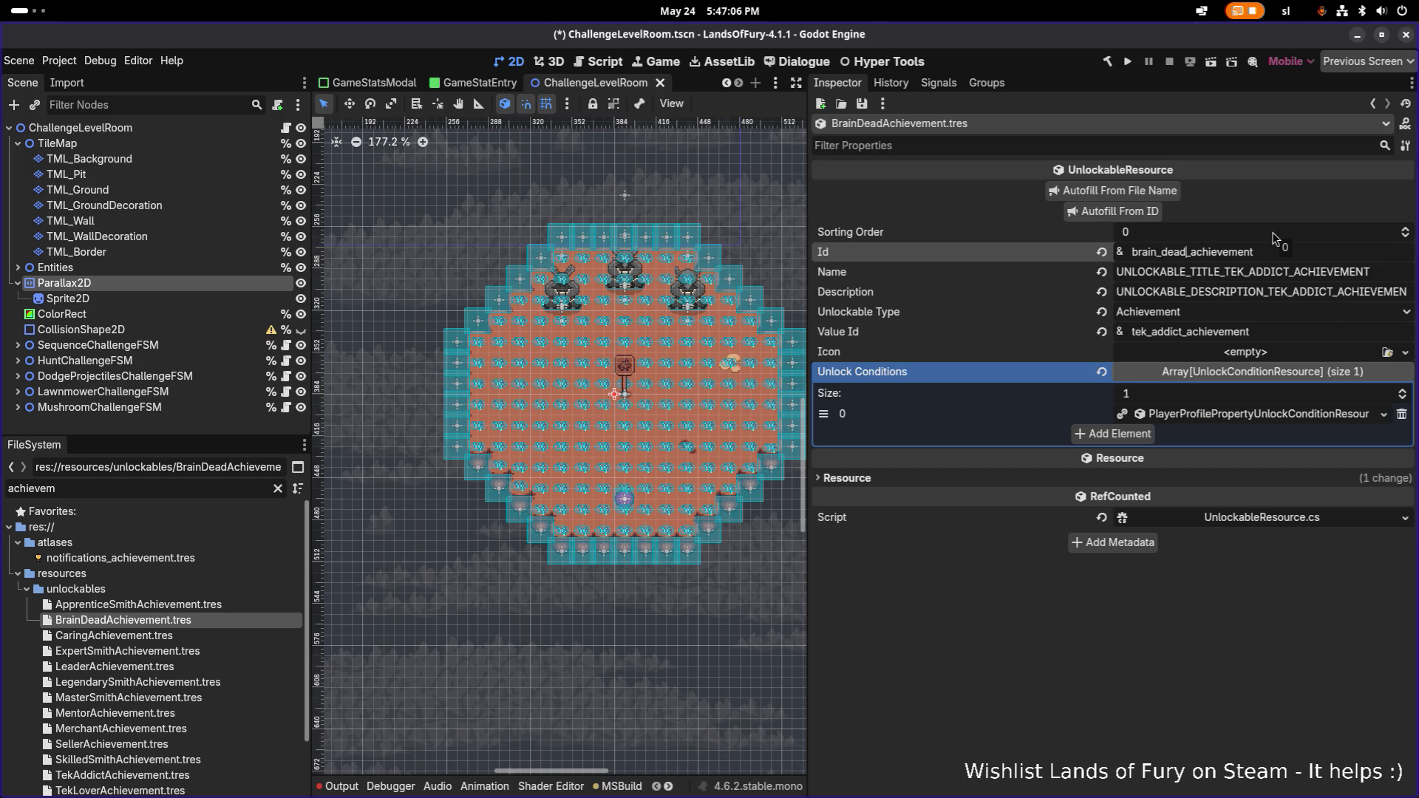
left_click(1113, 212)
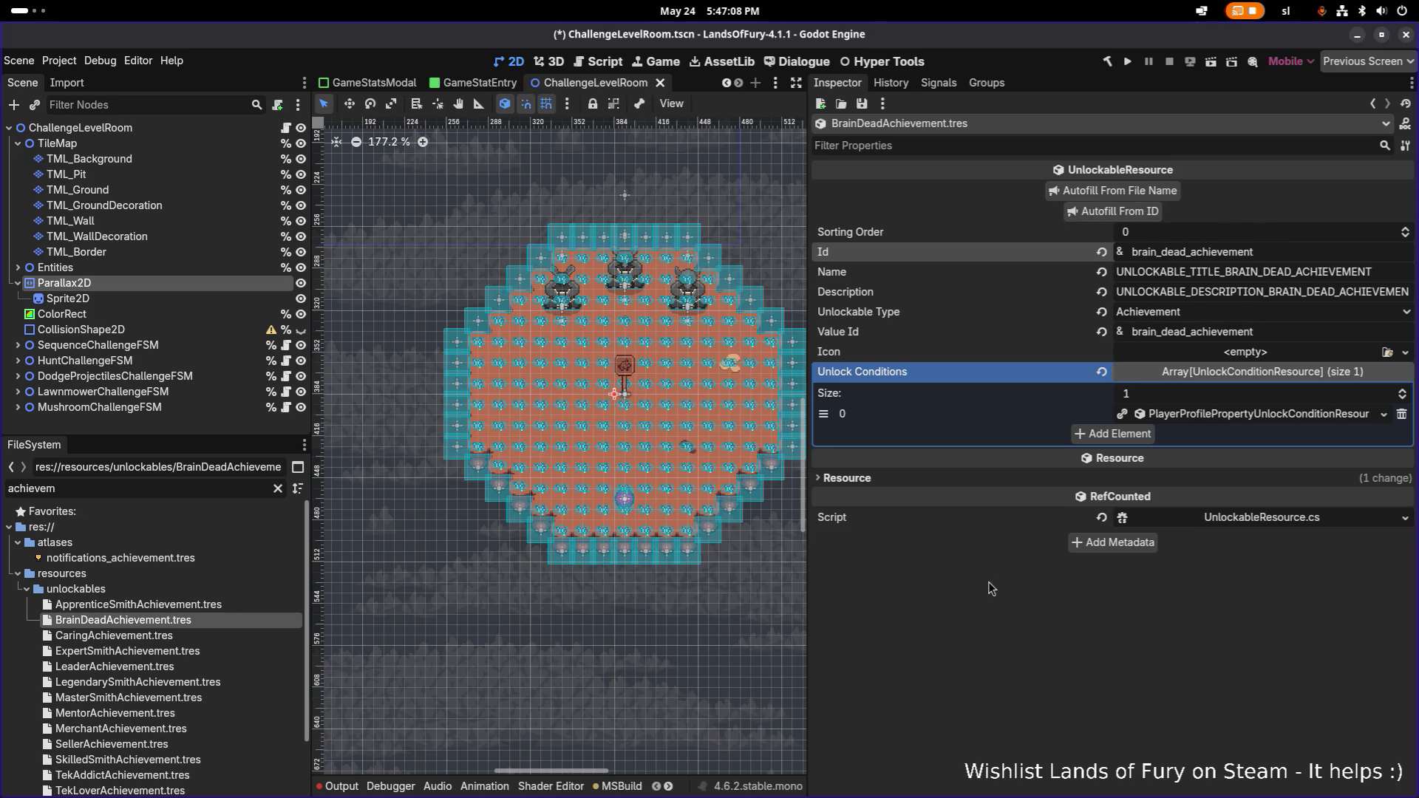
- Make the unlock condition unique with a target of 16 cartridges bought, and save
right_click(1246, 418)
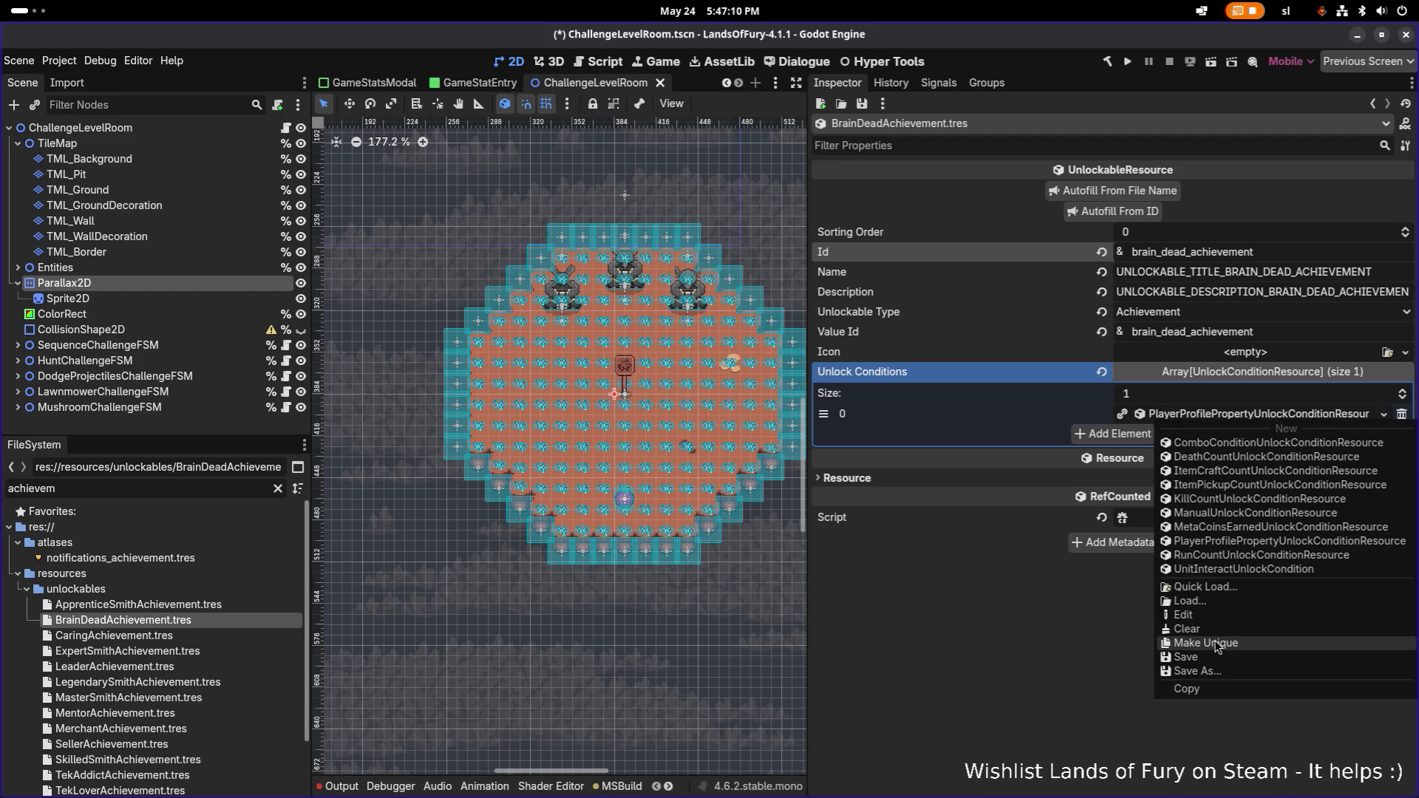
left_click(1216, 643)
left_click(1263, 414)
left_click(1221, 483)
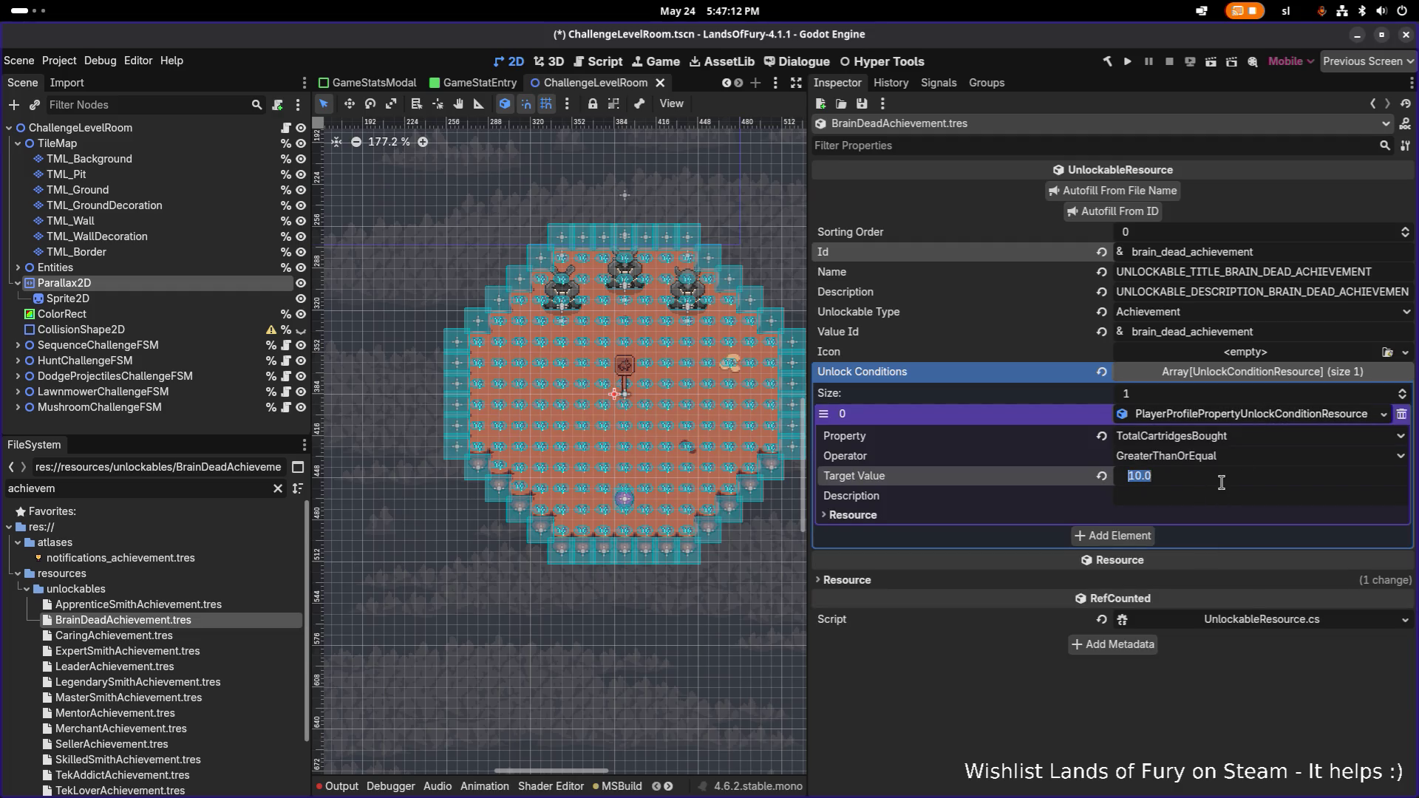
type("16")
key("Return")
key("ctrl+s")
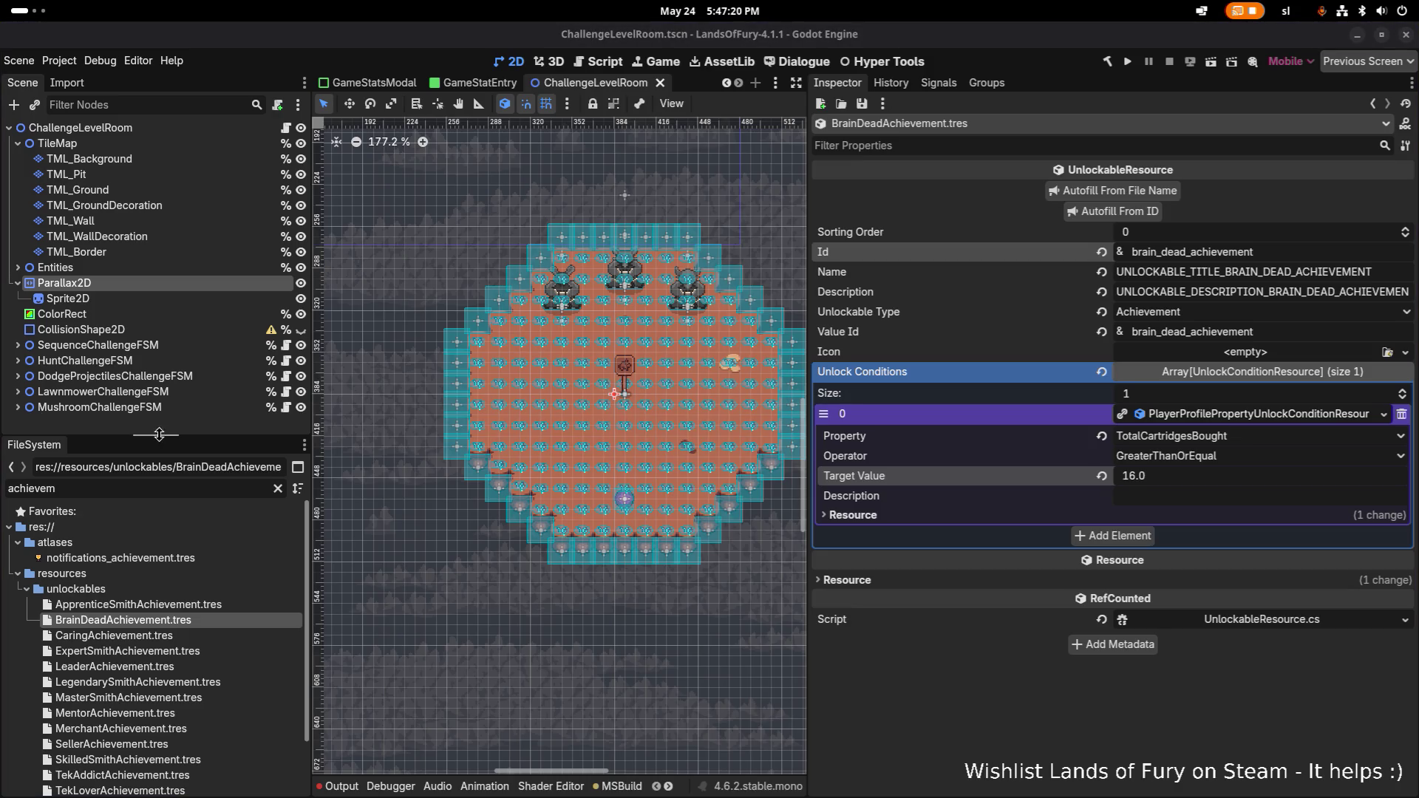
- Duplicate ApprenticeSmithAchievement.tres
left_click(185, 604)
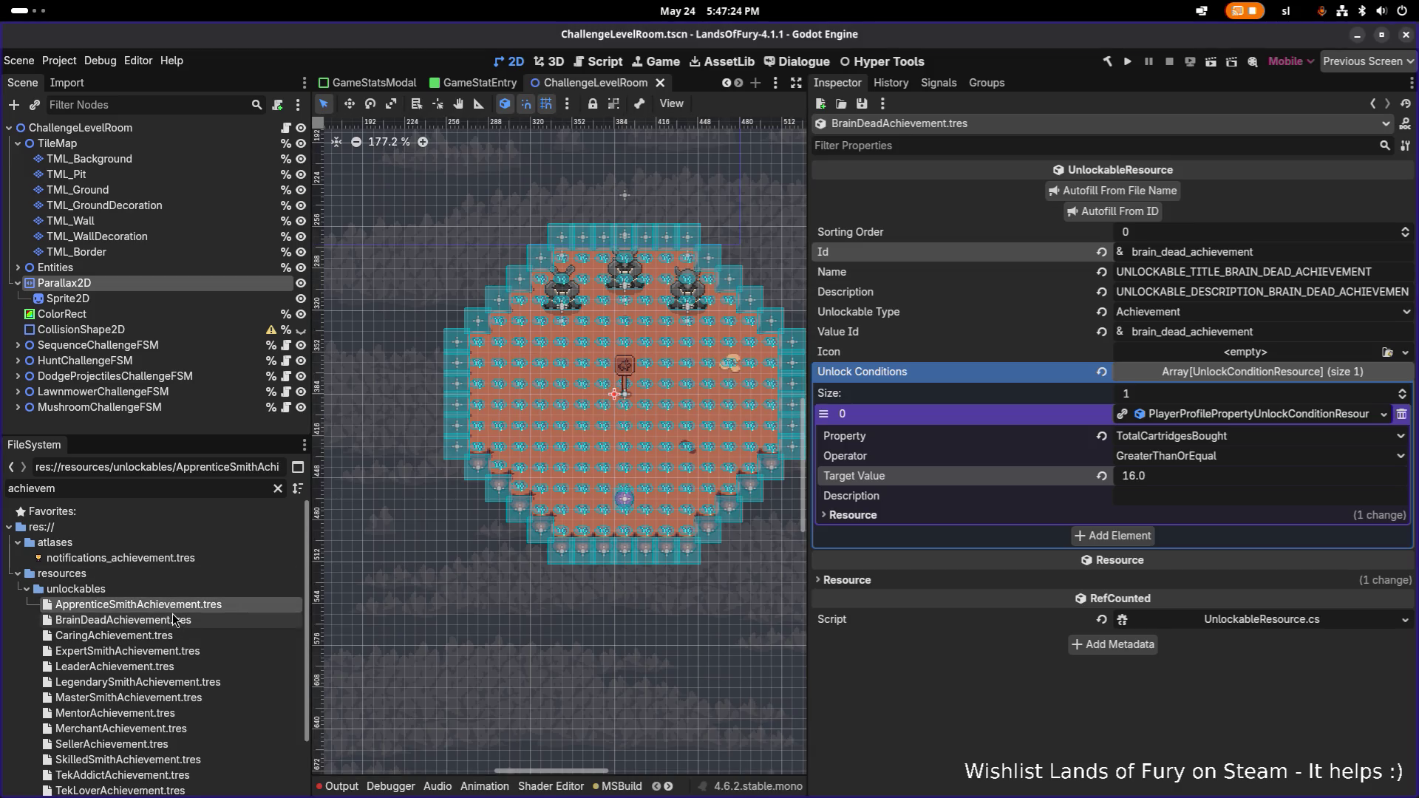
scroll(207, 571, "down", 2)
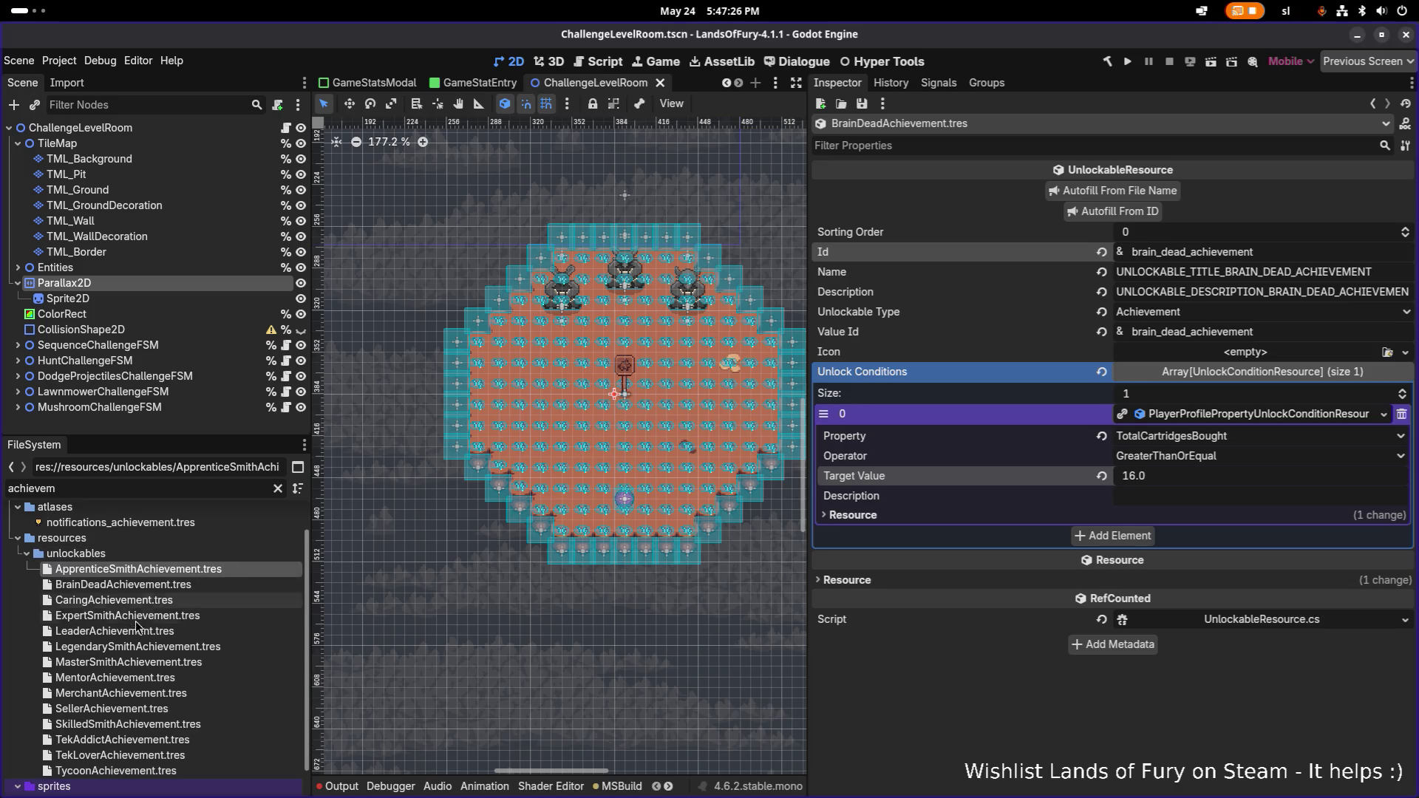
left_click(177, 585)
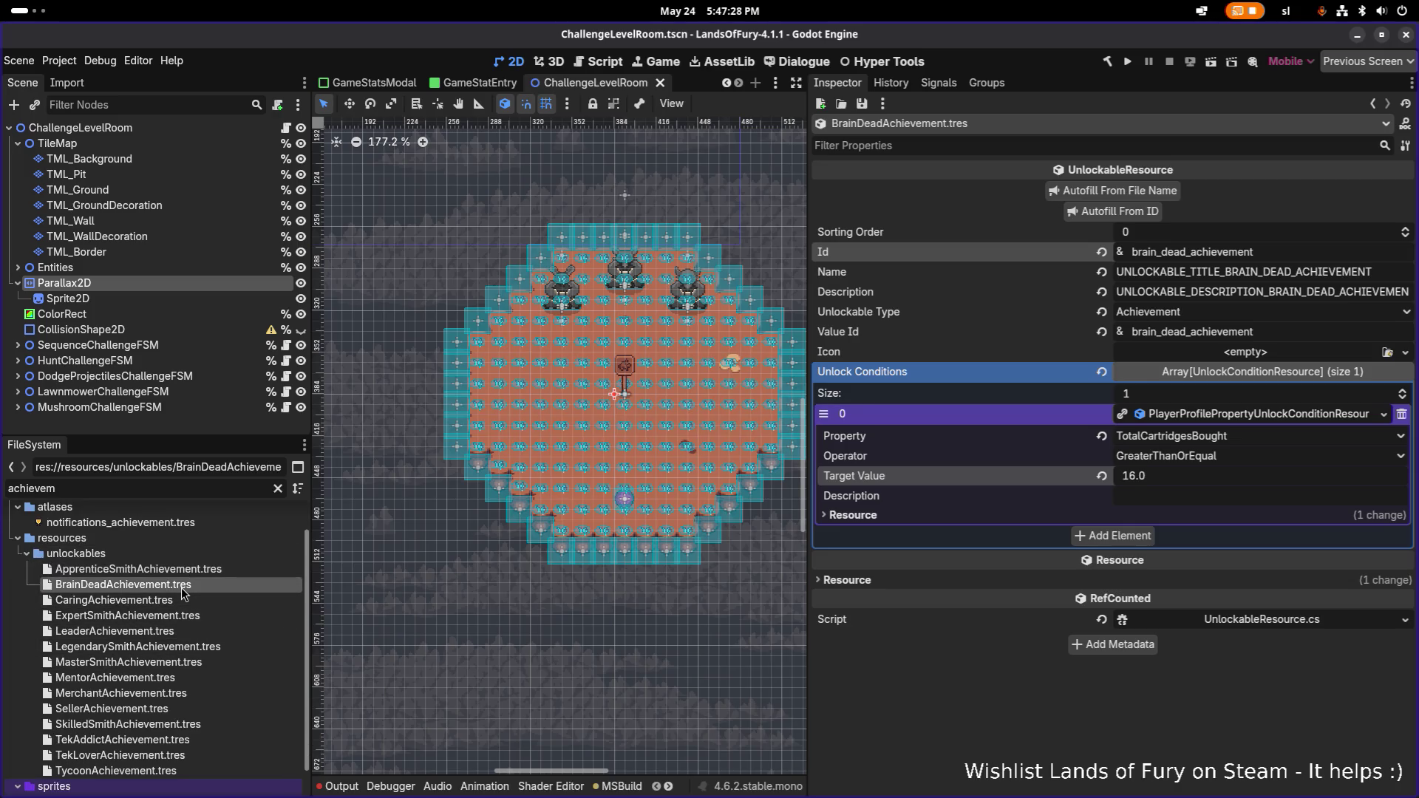
scroll(185, 621, "up", 2)
left_click(186, 604)
left_click(177, 621)
left_click(182, 603)
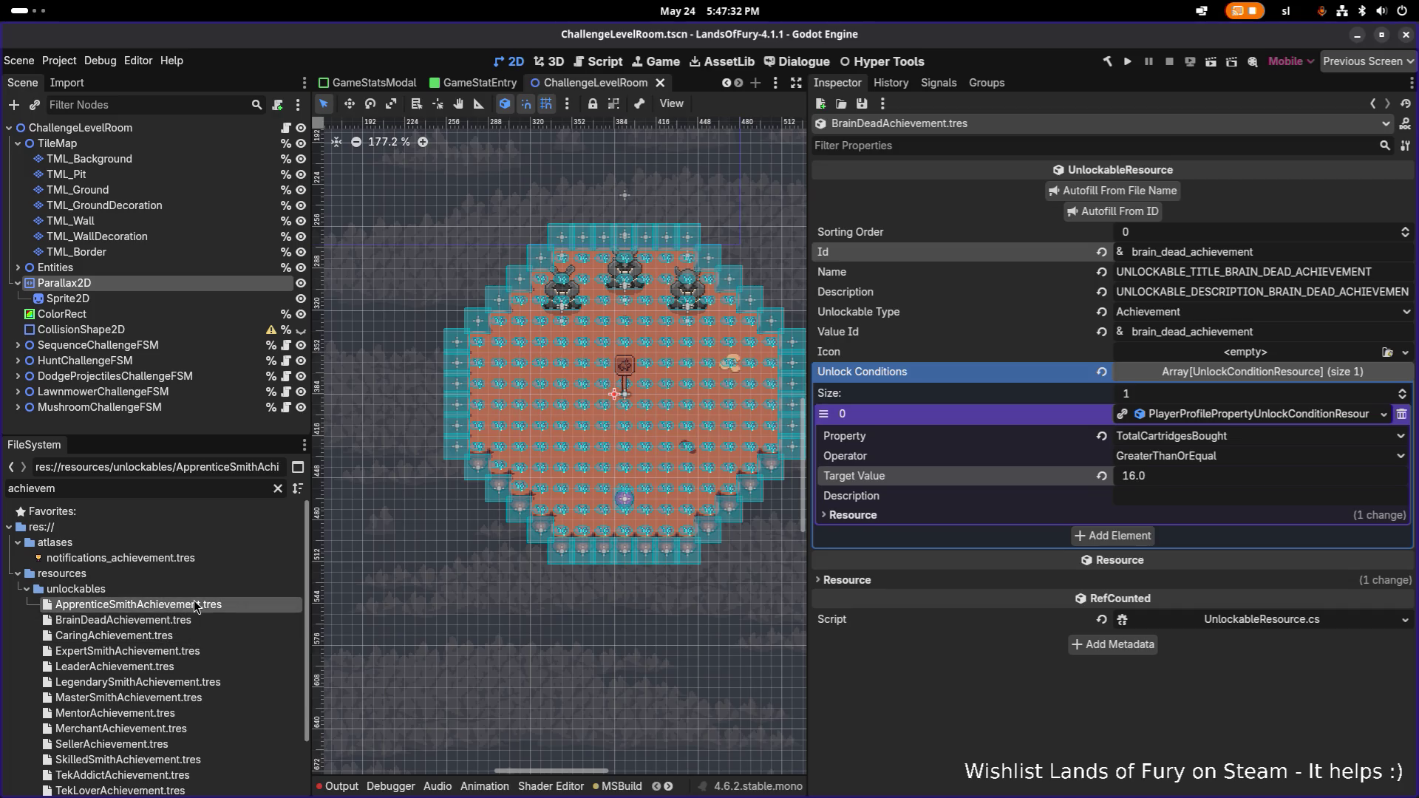
key("ctrl+d")
left_click(598, 403)
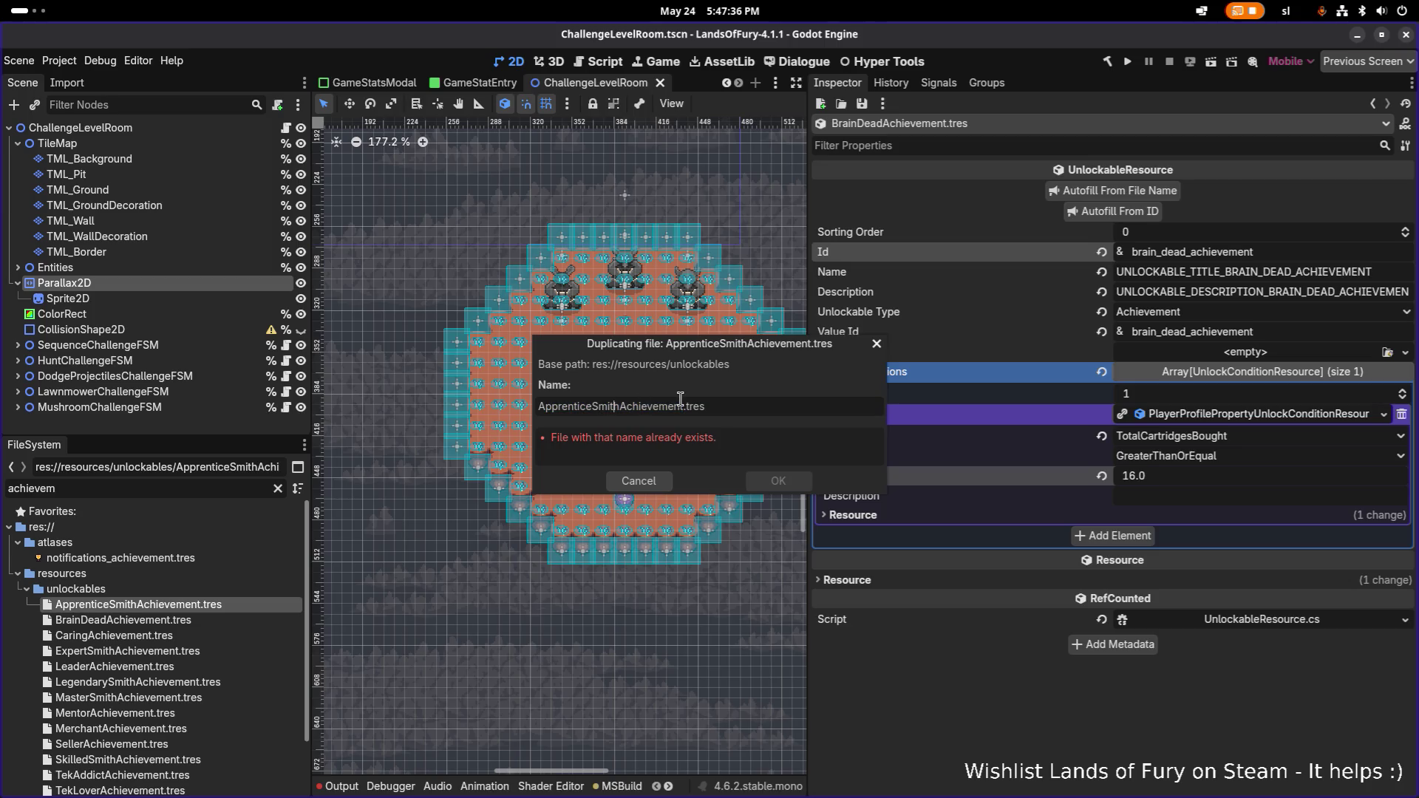
- Name the ApprenticeSmith copy LawnmowerAchievement.tres and open it for editing
key("shift+Home")
key("BackSpace")
type("Lawnmo")
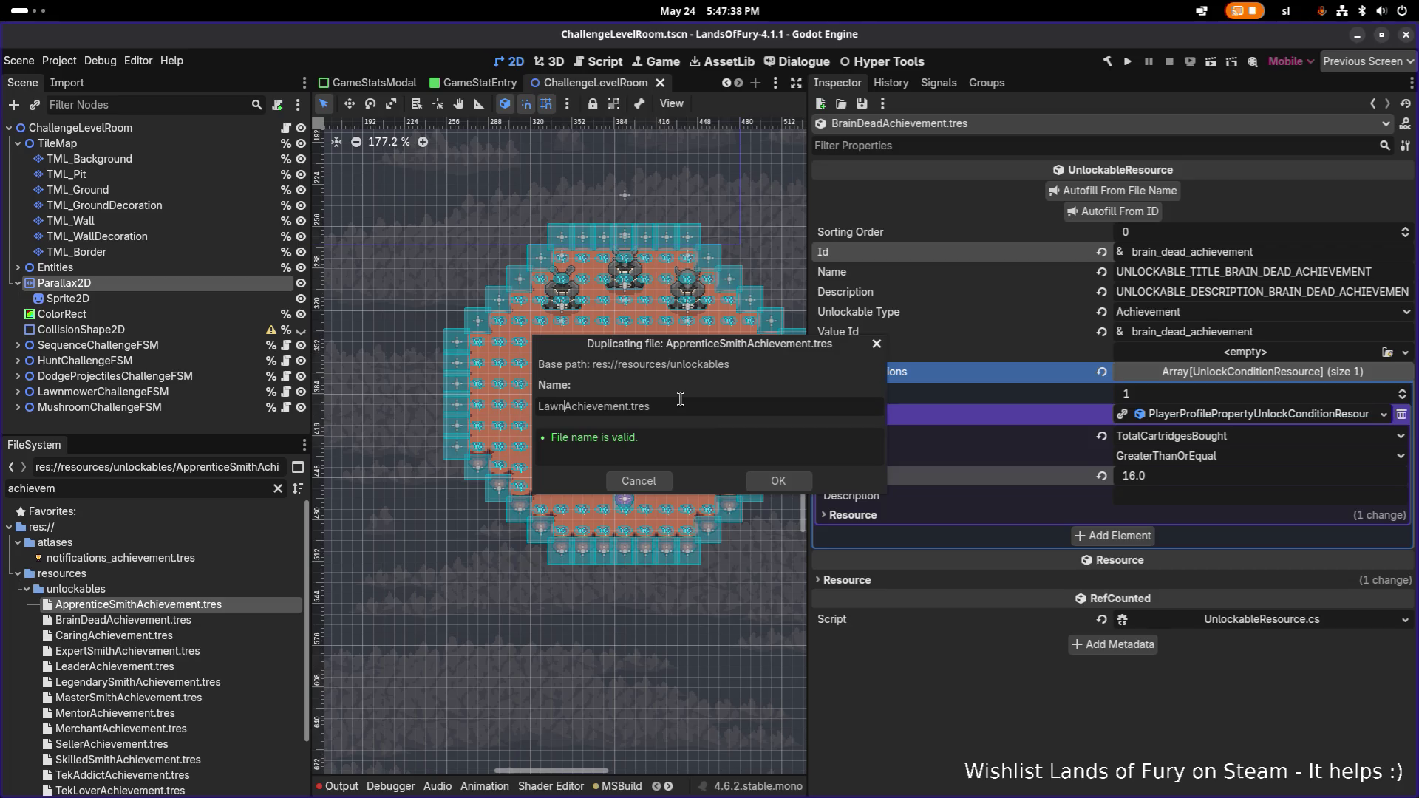
type("wer")
key("Return")
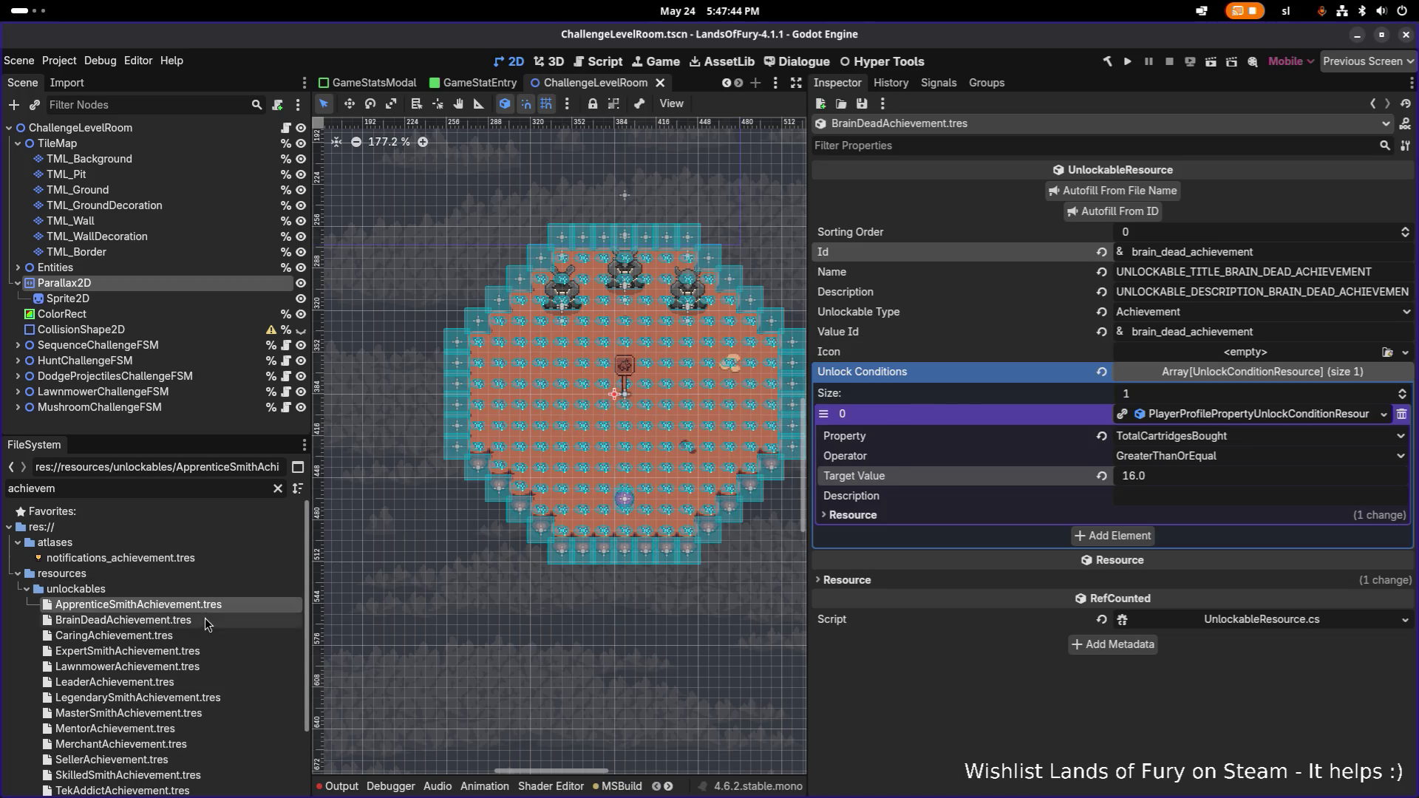
left_click(171, 663)
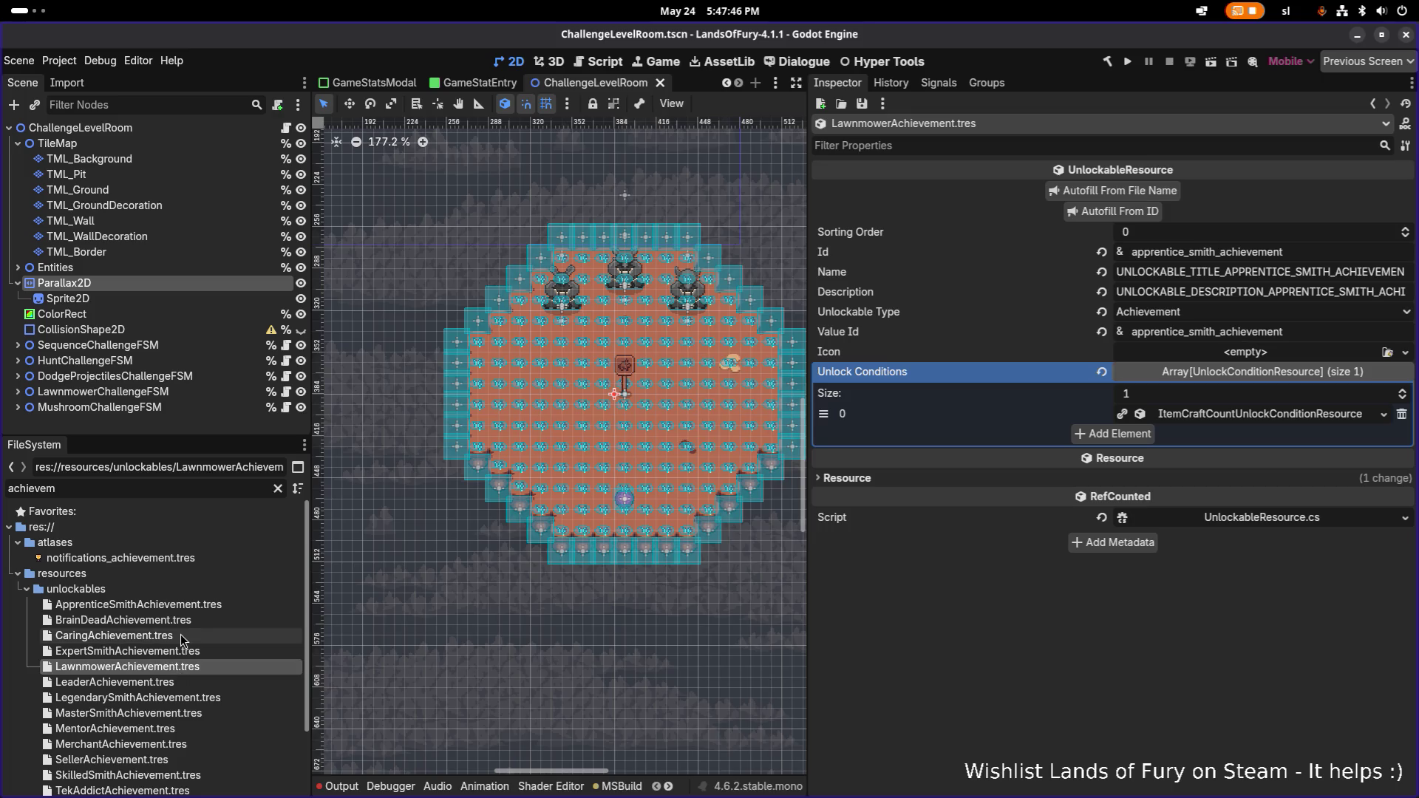
scroll(171, 659, "down", 2)
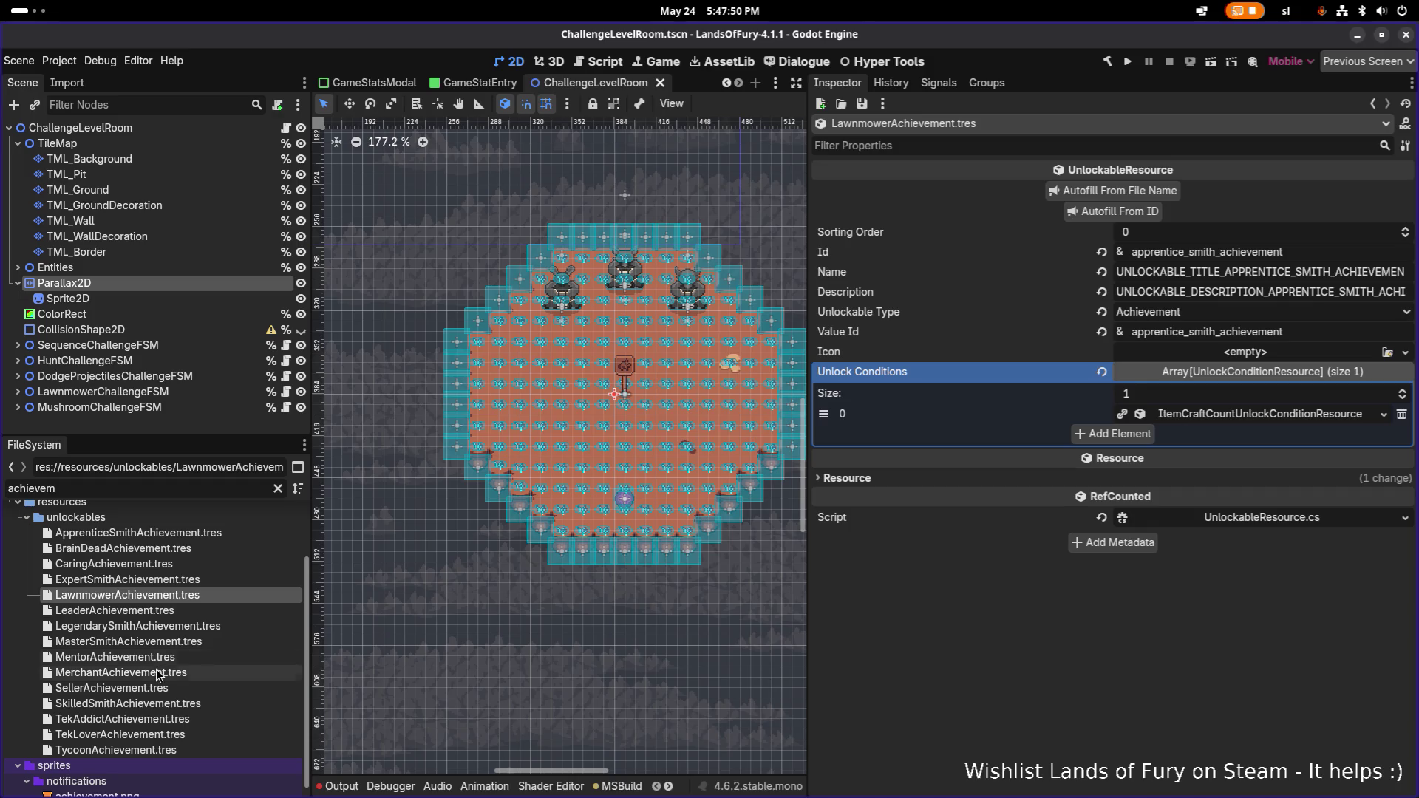
- Review the TekAddict, TekLover, Tycoon, Merchant and Seller achievements' settings
left_click(136, 723)
left_click(137, 732)
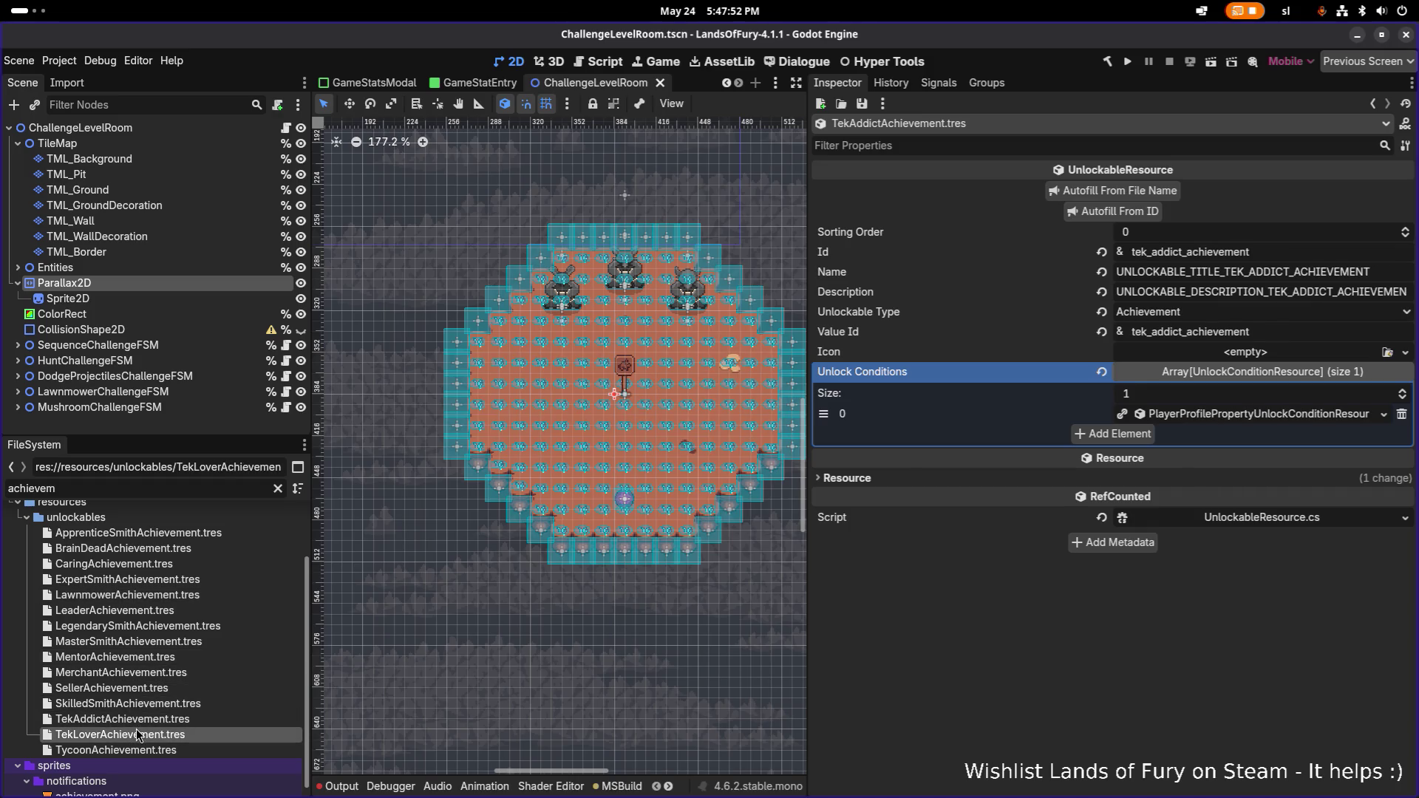
left_click(133, 747)
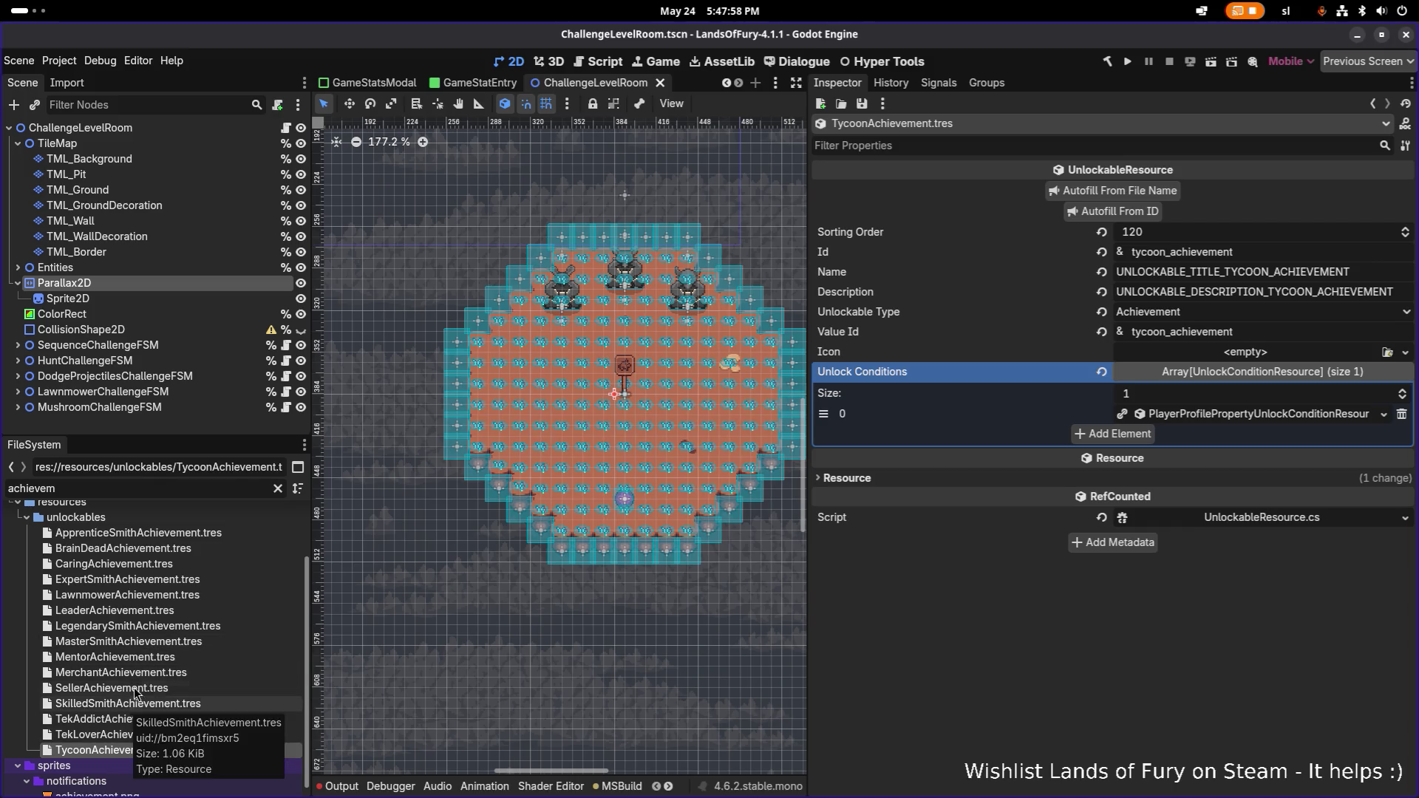
left_click(144, 672)
left_click(136, 747)
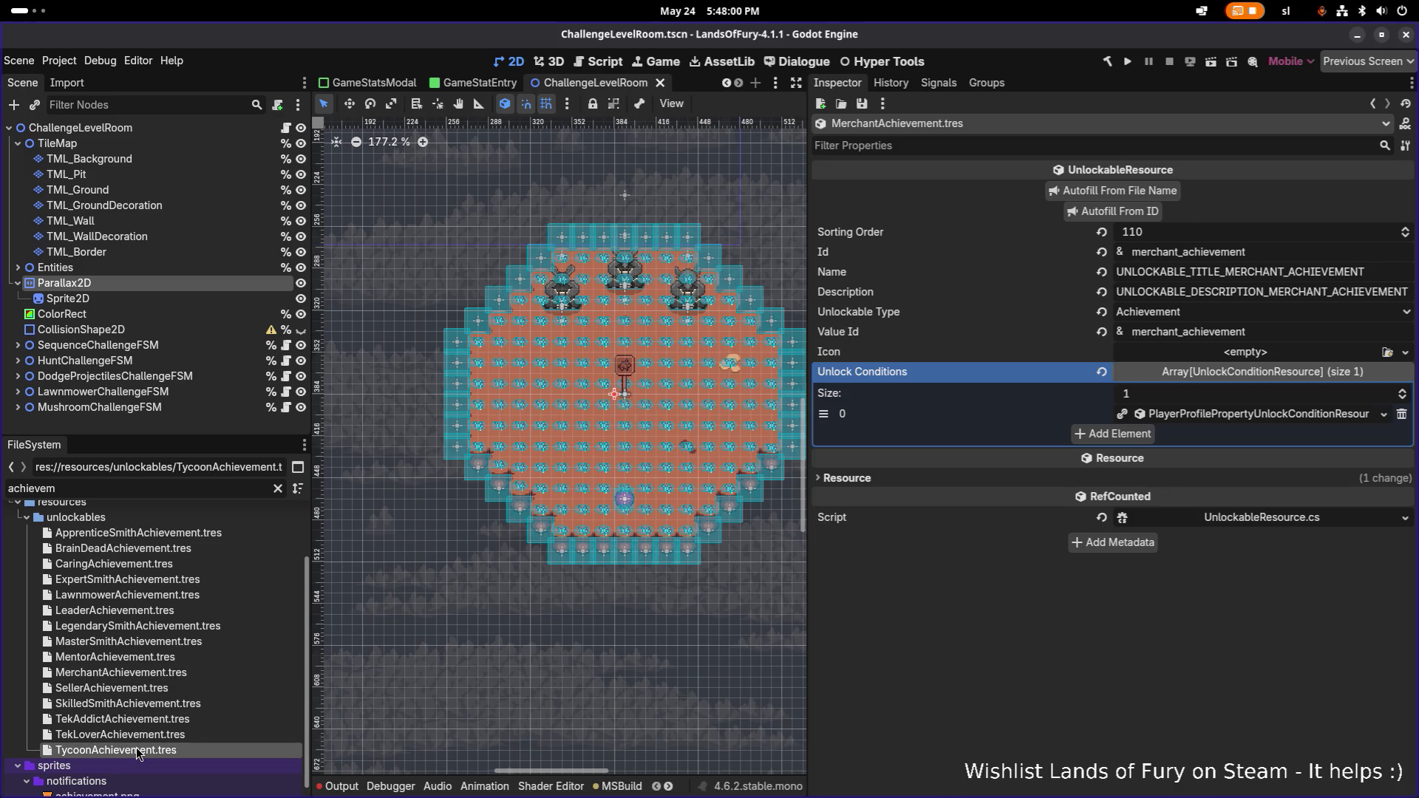
left_click(145, 686)
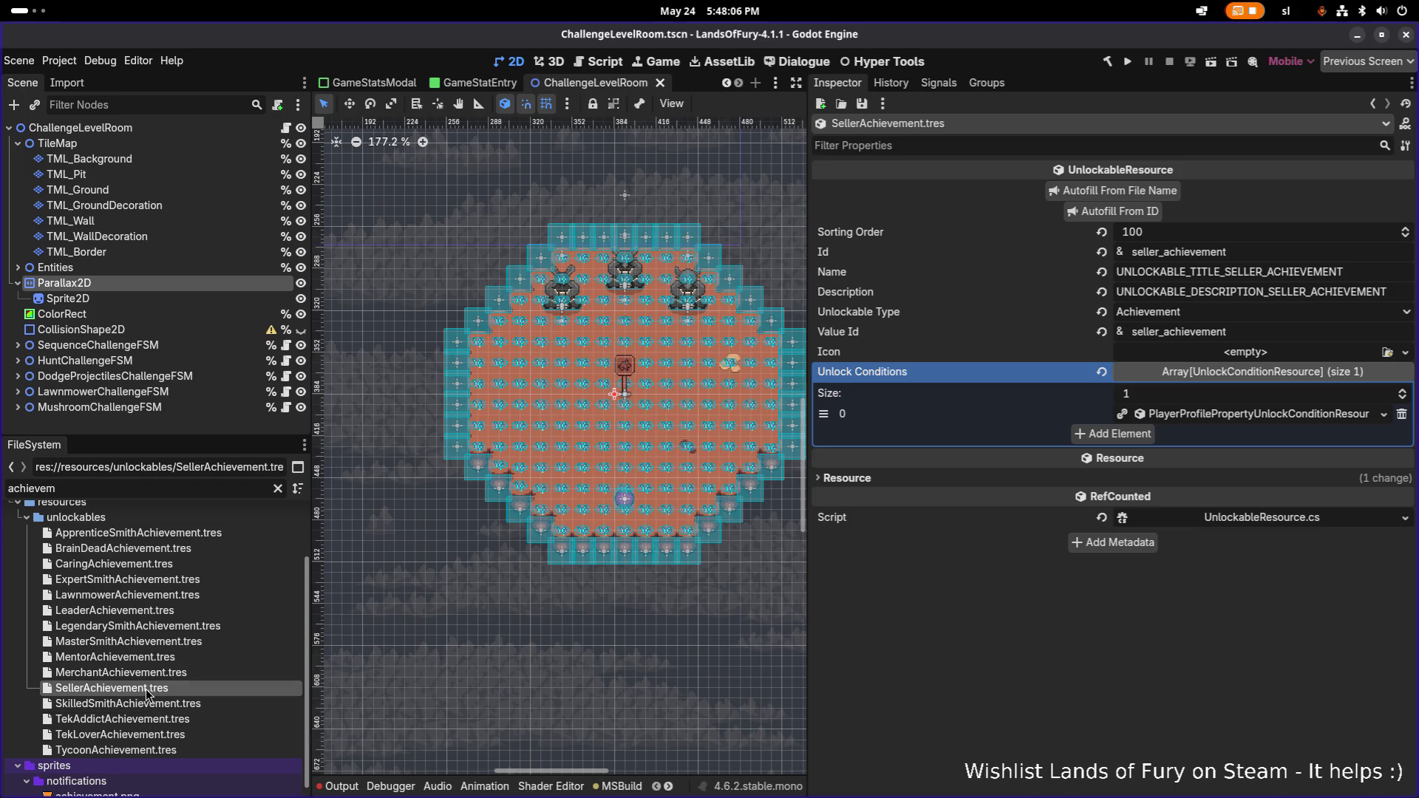
- Set the Leader achievement's sorting order to 220 and save
left_click(166, 610)
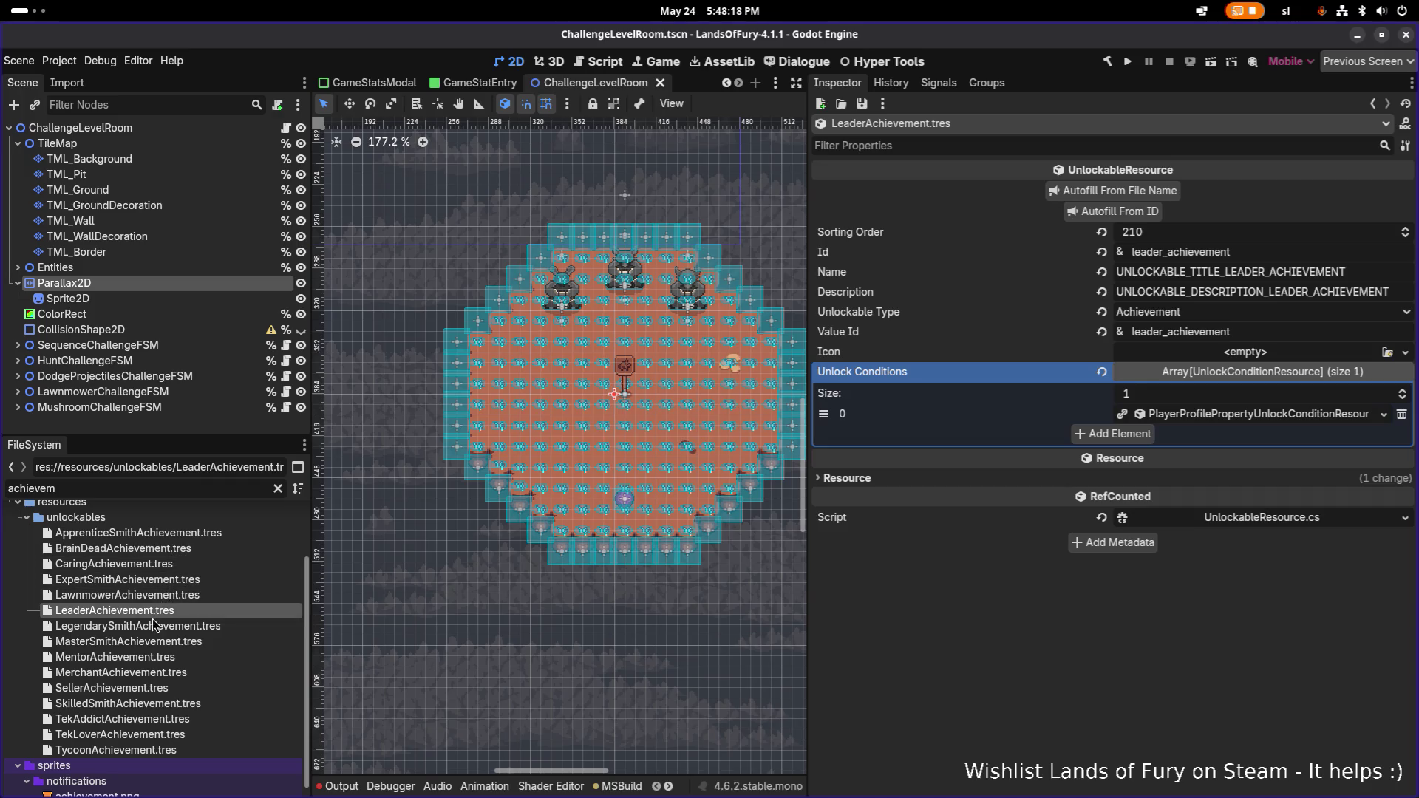
scroll(158, 600, "up", 1)
scroll(156, 601, "down", 1)
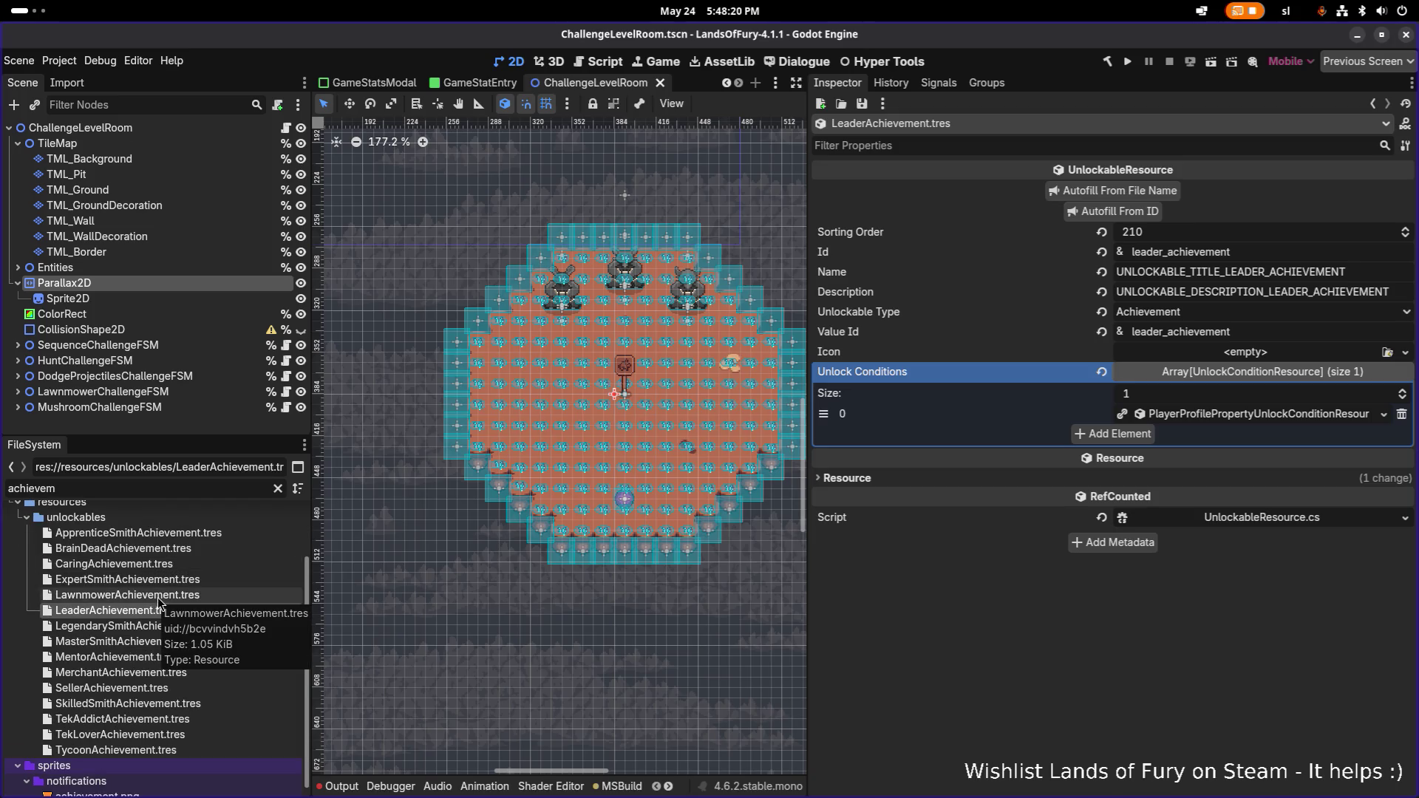
scroll(145, 642, "up", 1)
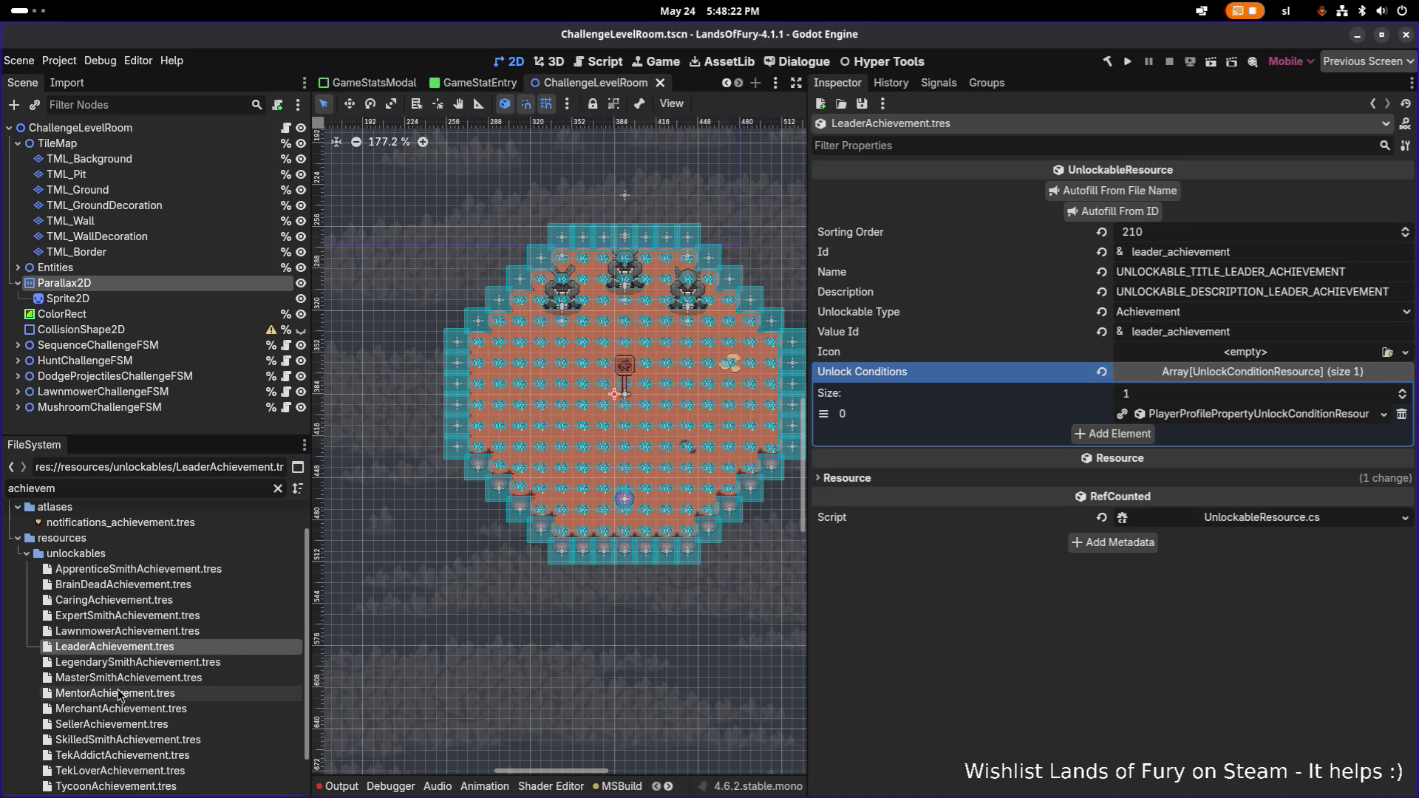
left_click(118, 693)
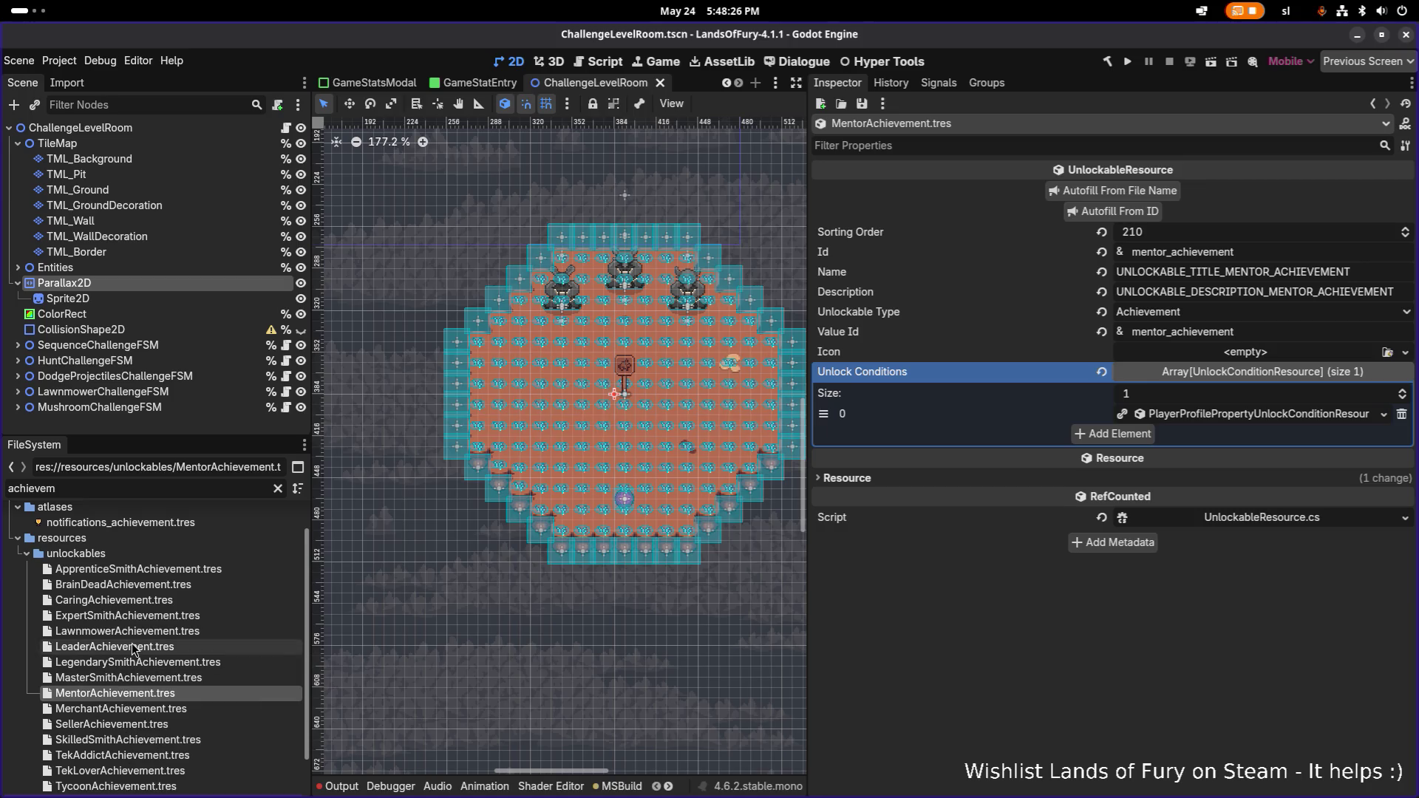
left_click(179, 642)
left_click(1152, 235)
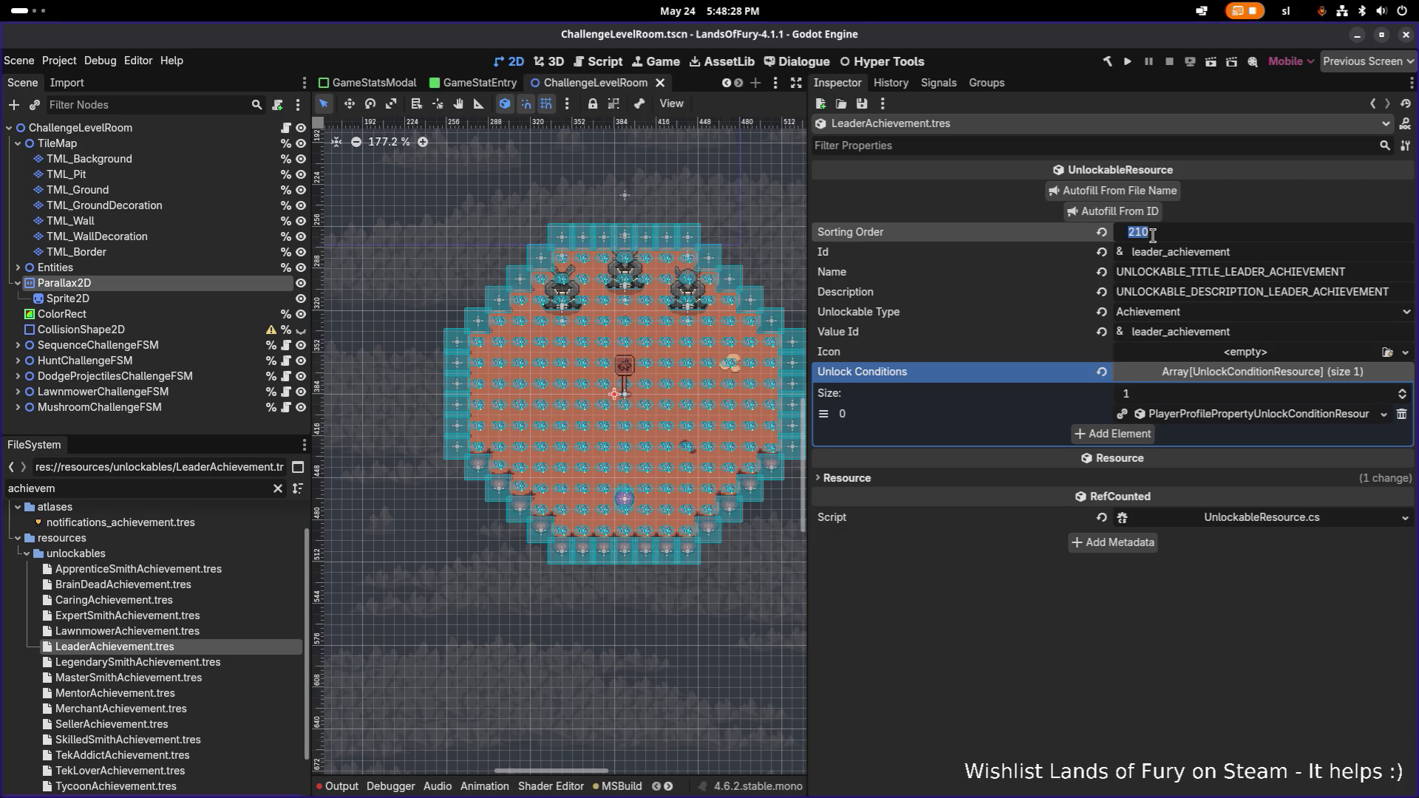
type("220")
key("Return")
key("ctrl+s")
- Review the Lawnmower, ExpertSmith, Caring, Merchant and TekAddict achievements
left_click(118, 631)
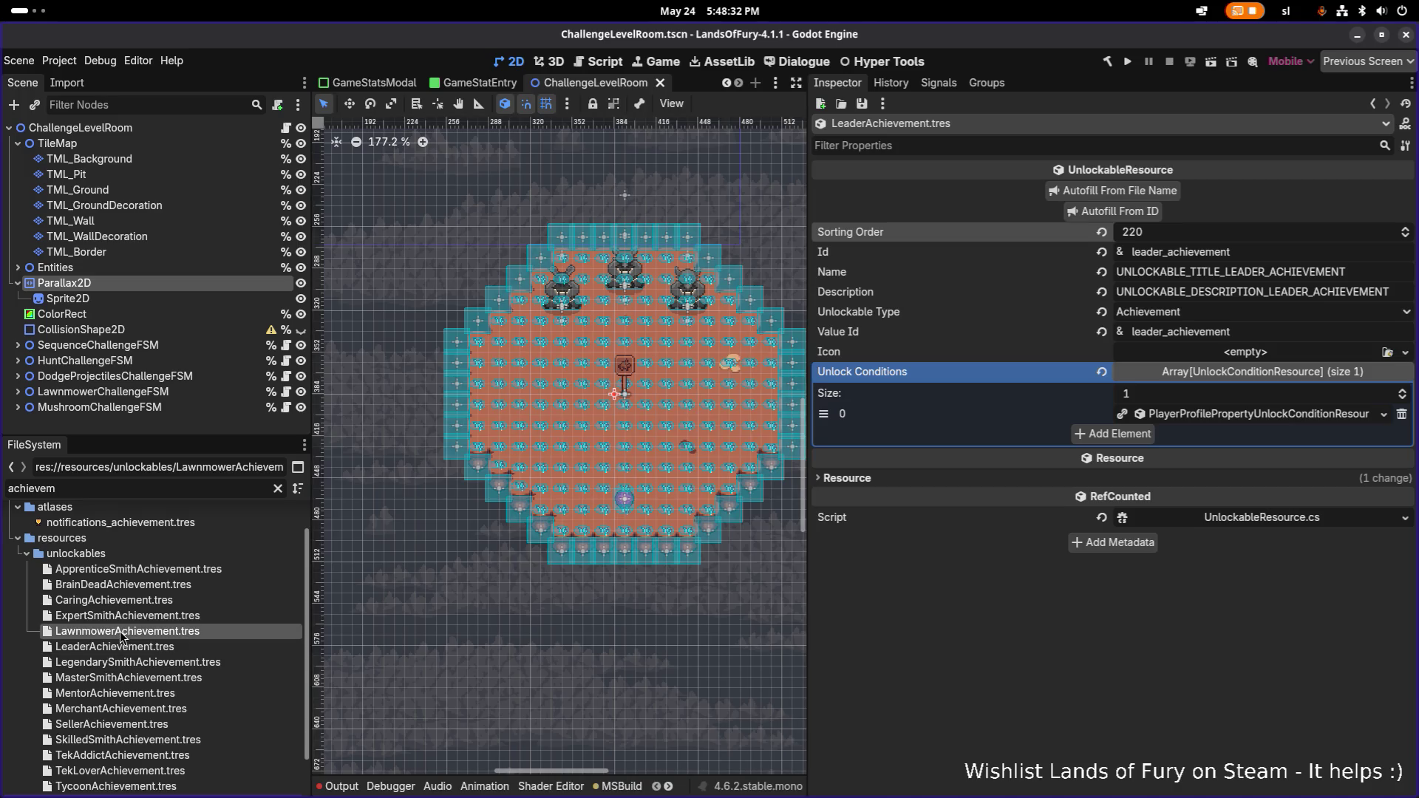
left_click(138, 617)
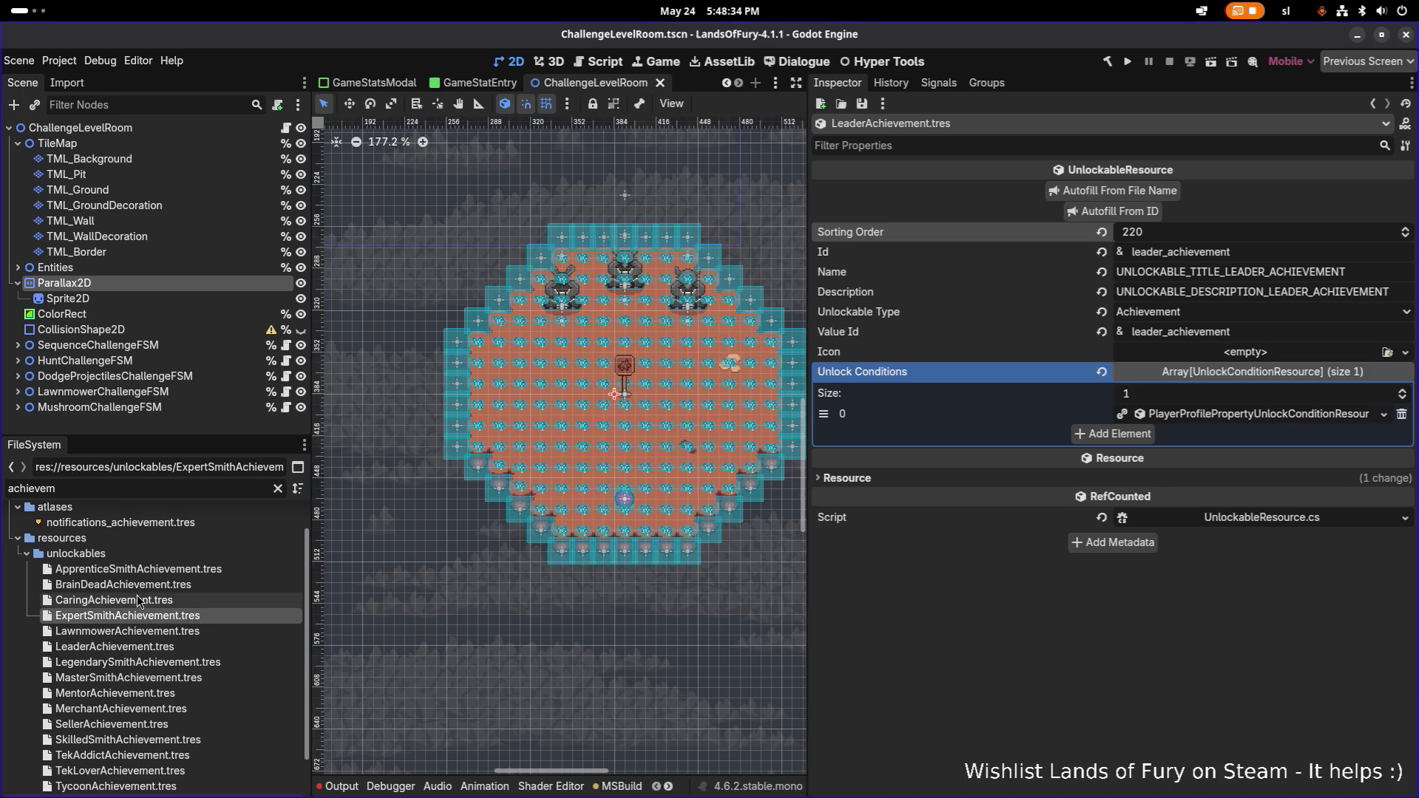
left_click(137, 600)
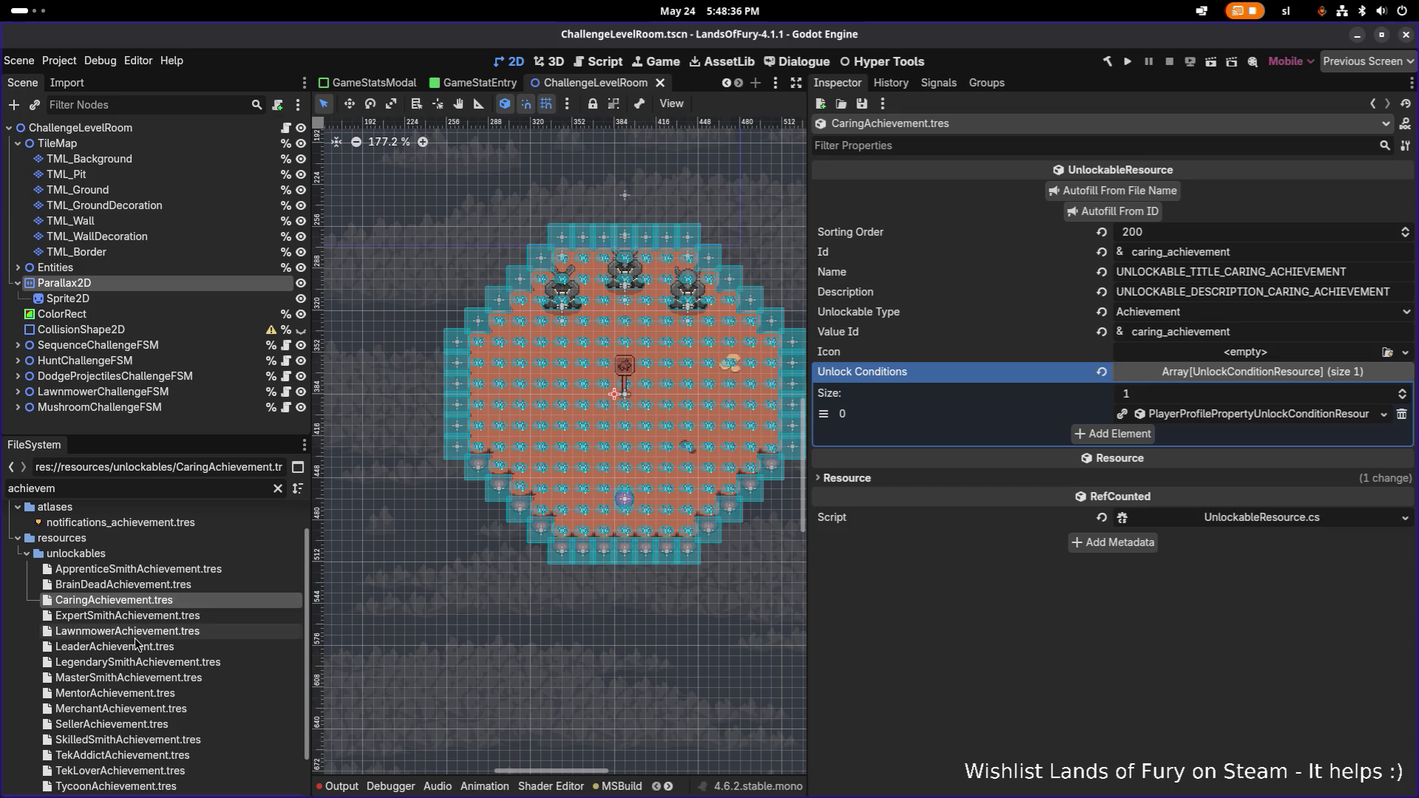
left_click(136, 709)
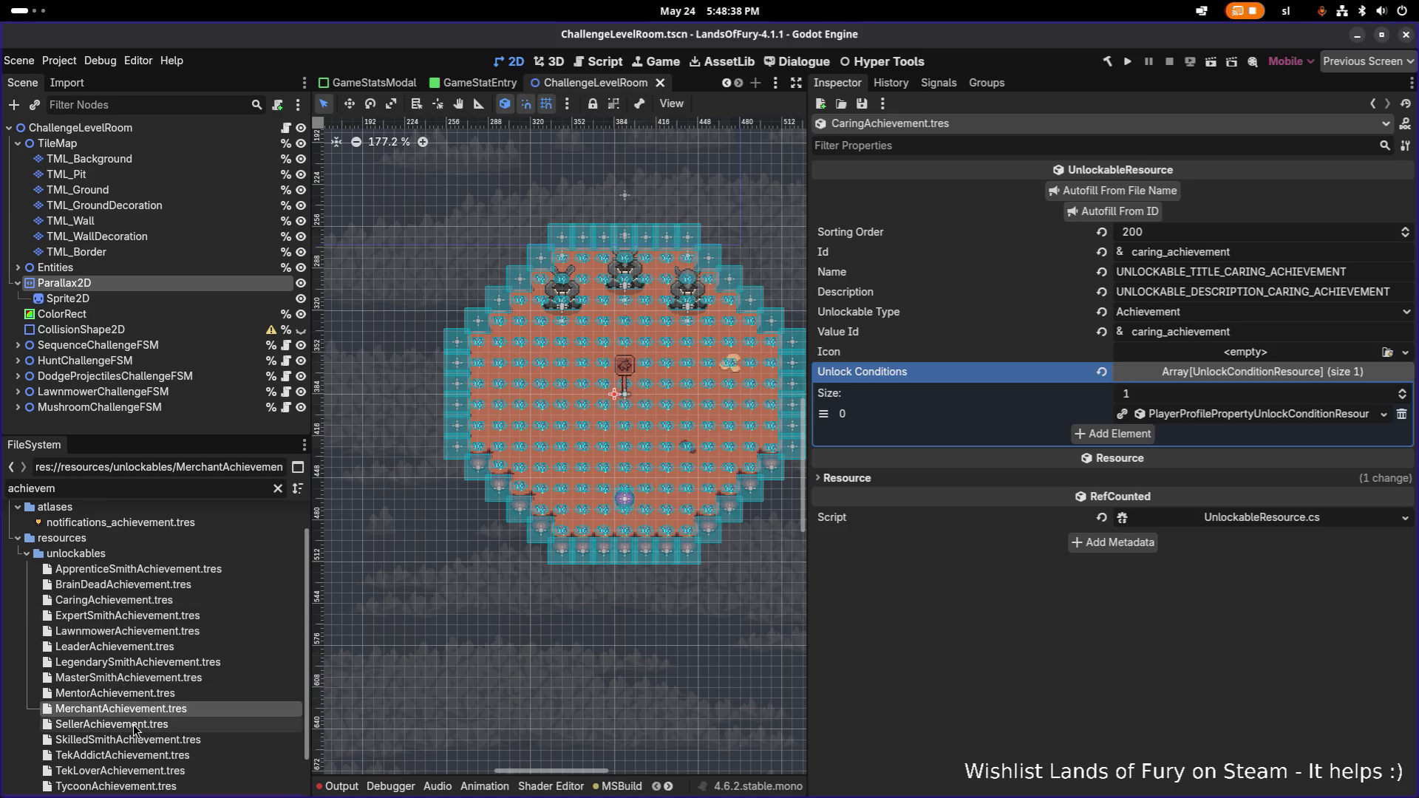
left_click(128, 756)
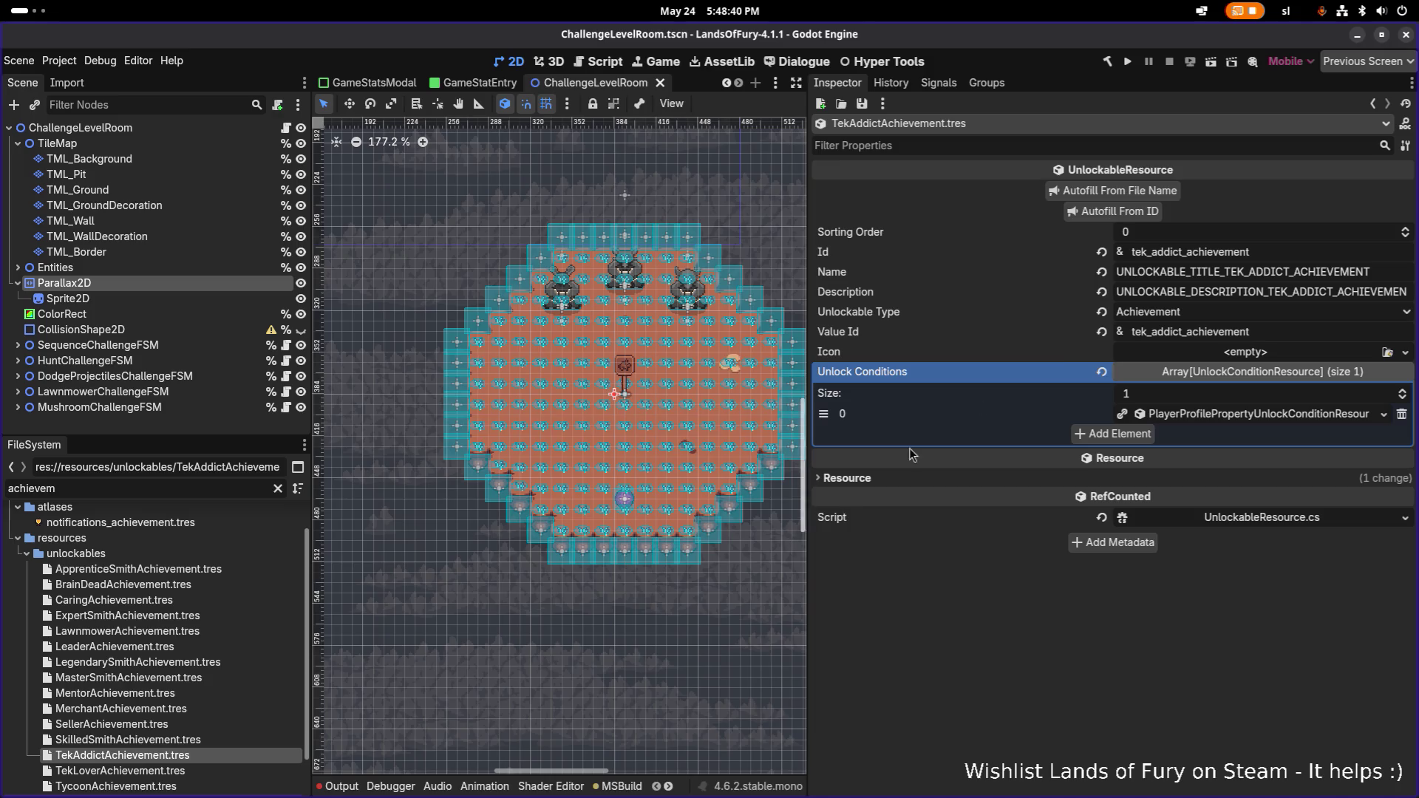
scroll(174, 669, "down", 2)
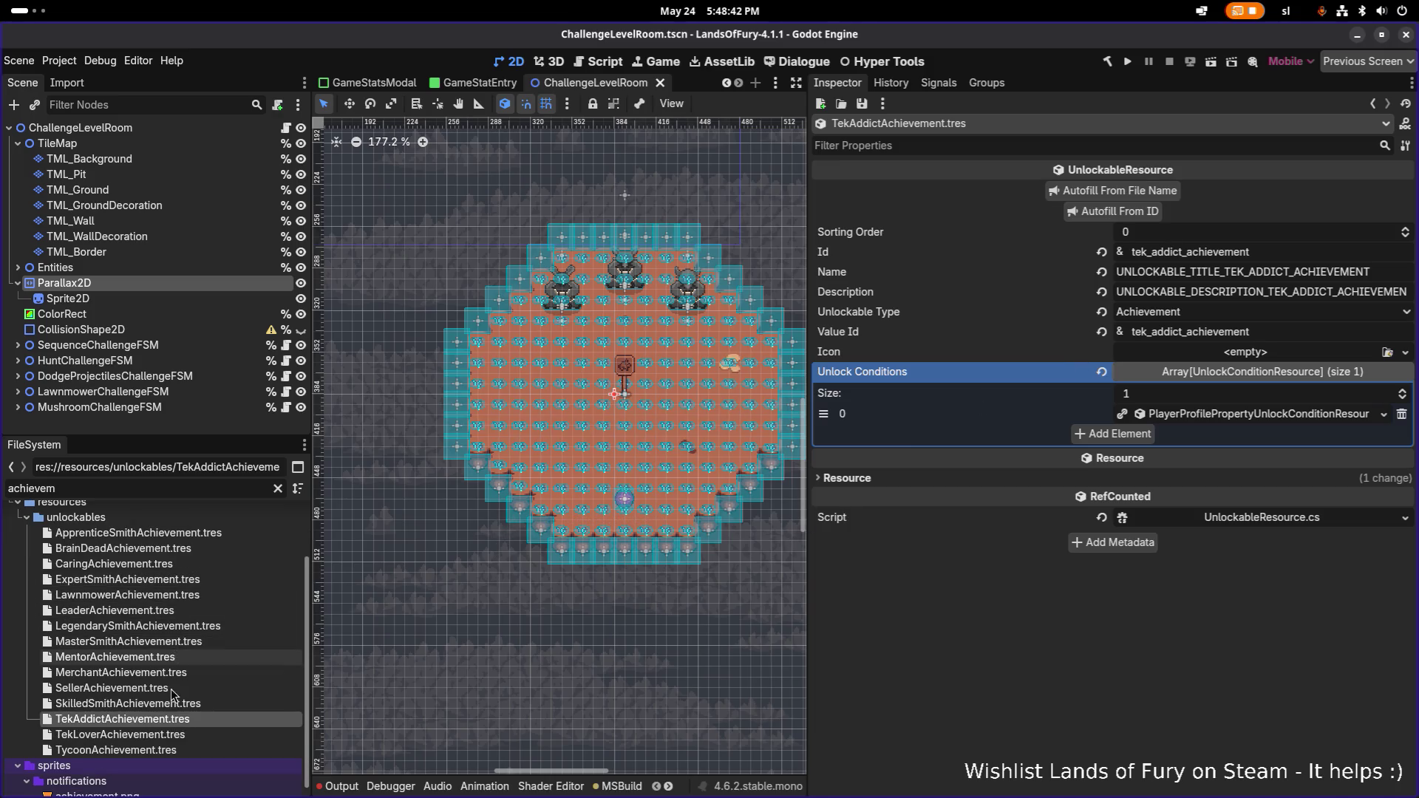
- Set the TekLover achievement's sorting order to 300 and save
left_click(159, 737)
left_click(1197, 415)
left_click(1197, 415)
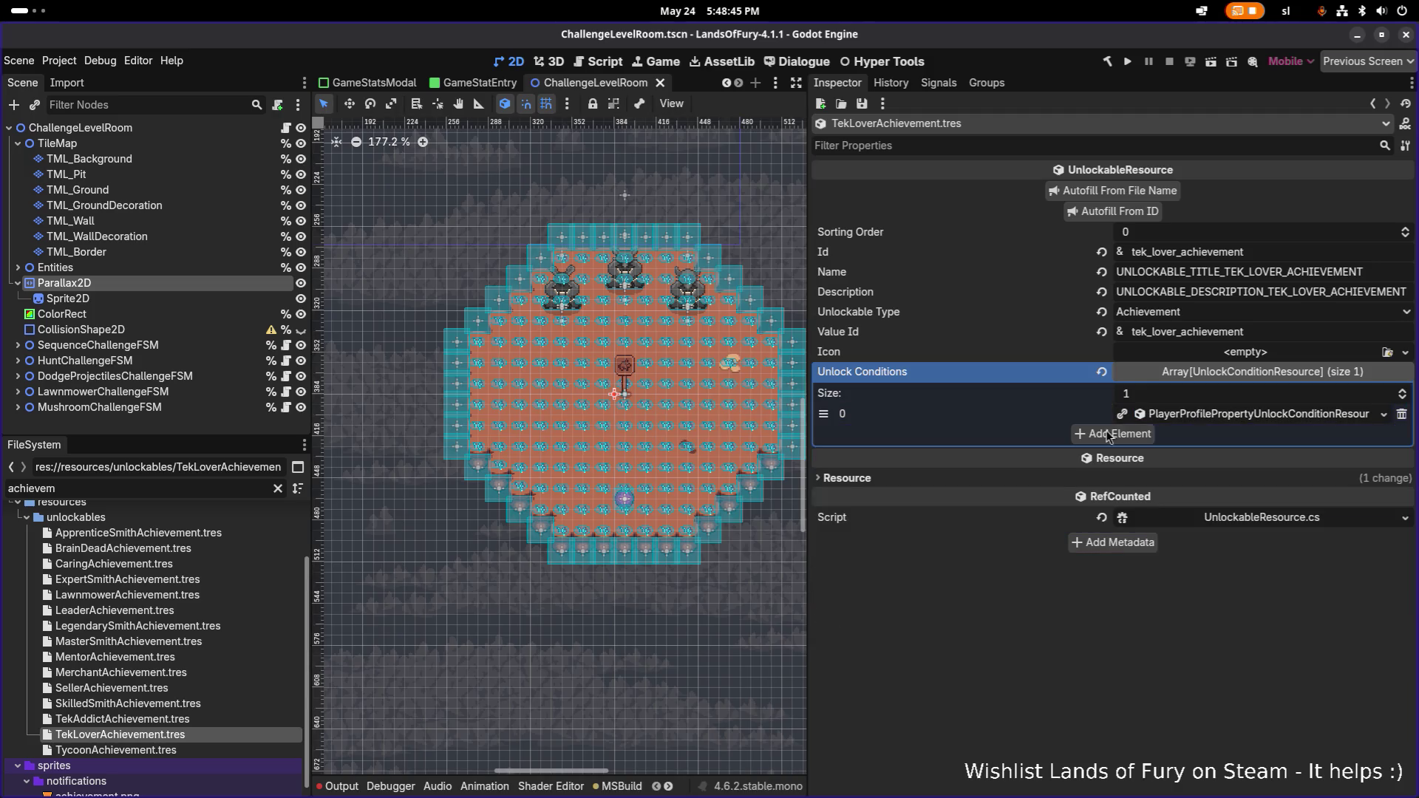
left_click(1183, 235)
type("300")
key("Return")
key("ctrl+a")
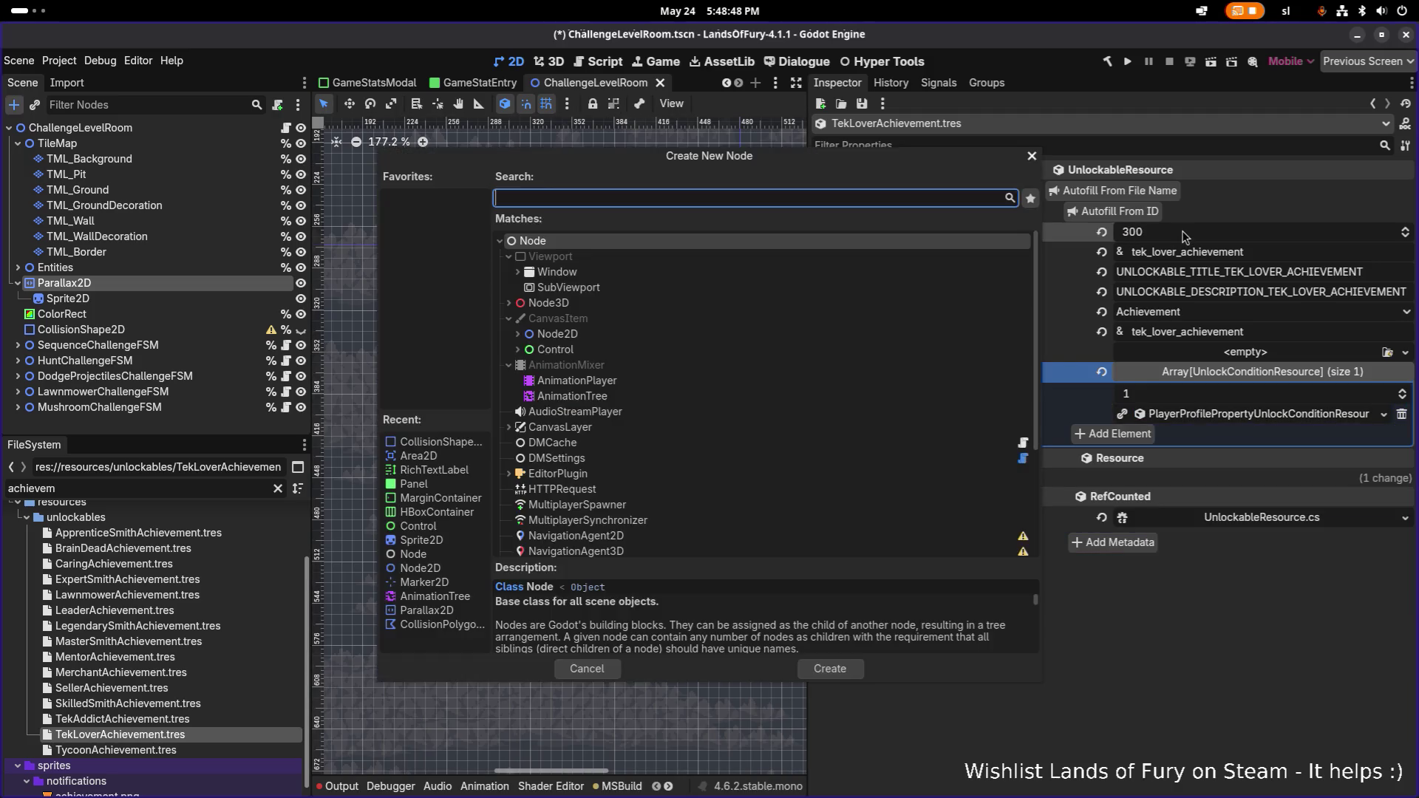
key("Escape")
key("ctrl+s")
left_click(175, 720)
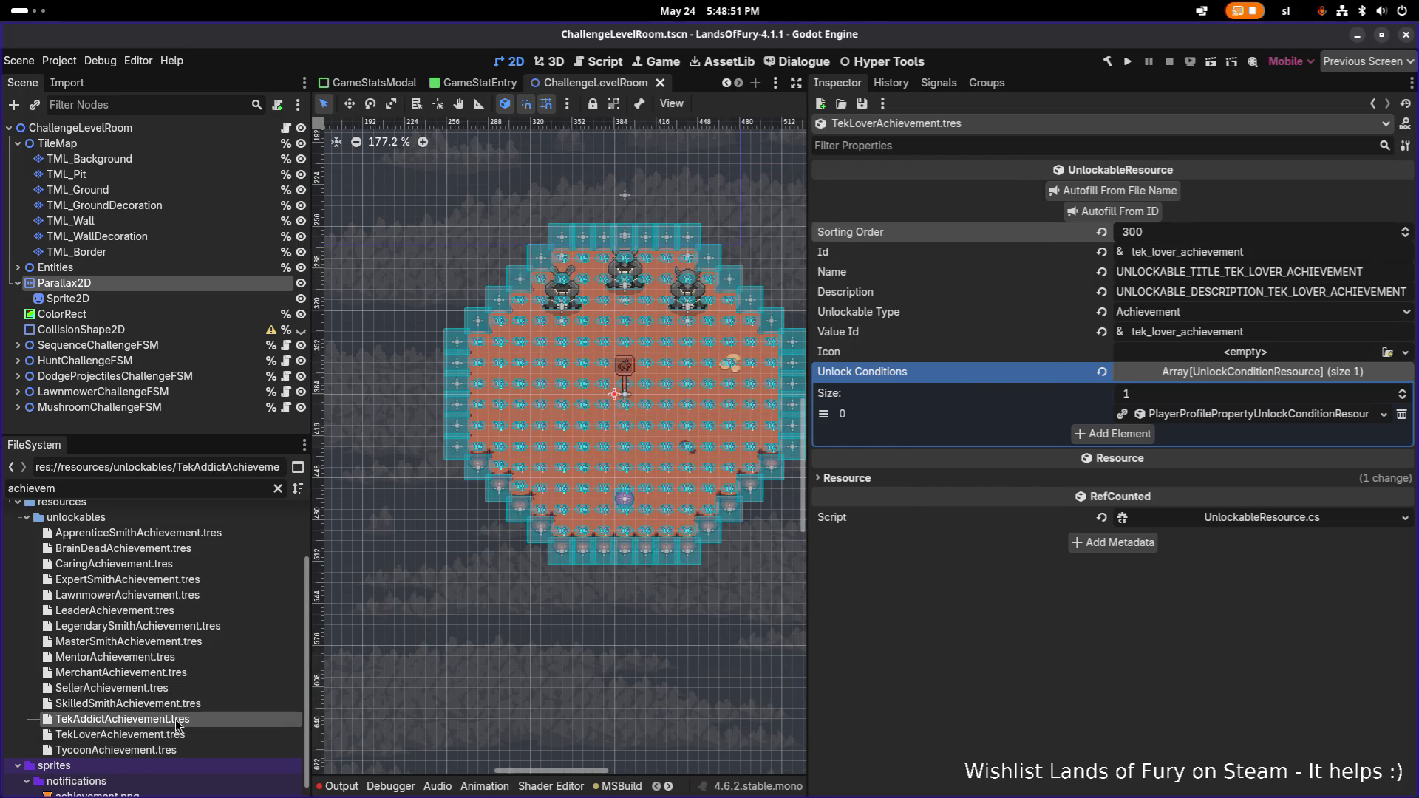
- Set the TekAddict achievement's sorting order to 310 and save
left_click(1156, 237)
type("300")
key("BackSpace")
type("1")
key("Return")
key("ctrl+s")
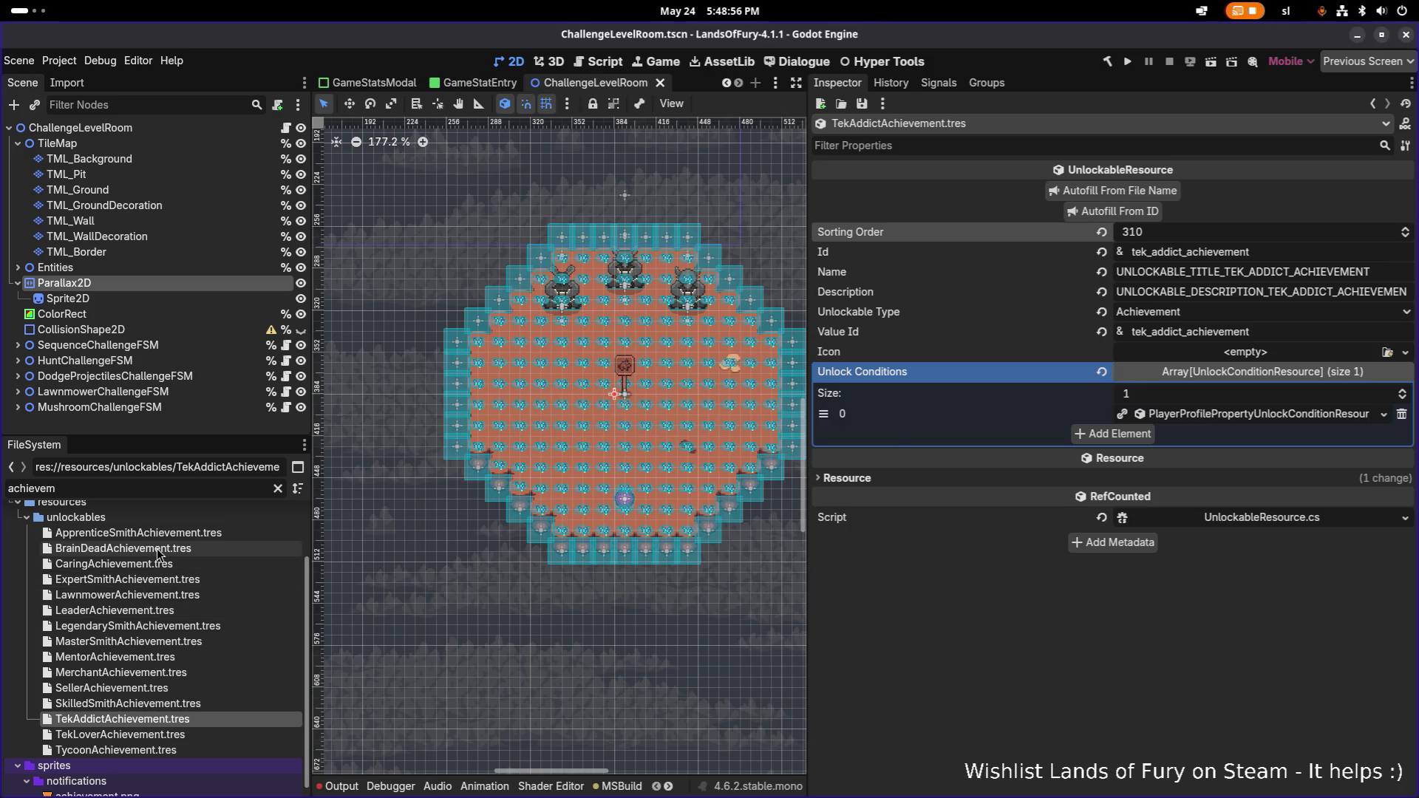
- Set the BrainDead achievement's sorting order to 320 and save
left_click(123, 548)
left_click(1141, 232)
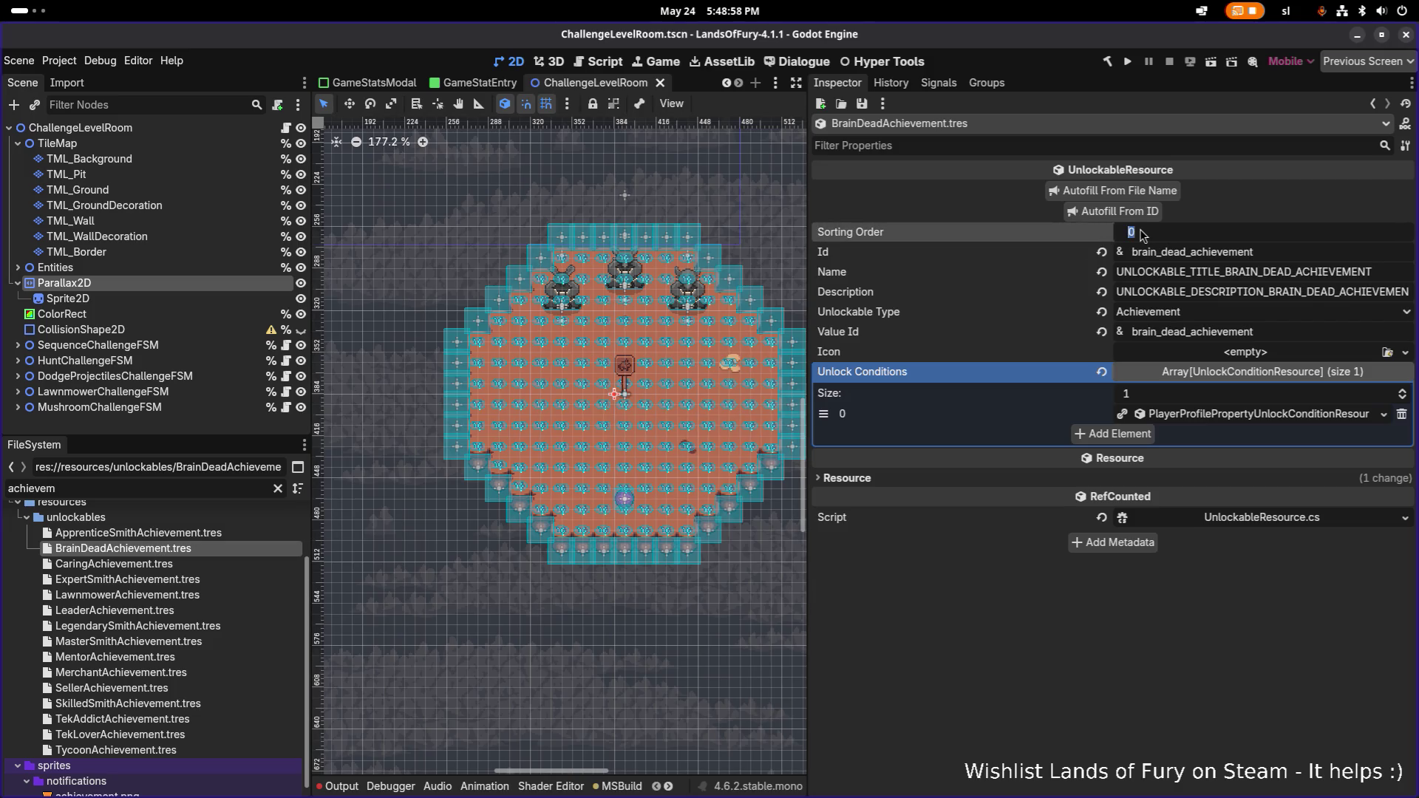
type("320")
key("Return")
key("ctrl+s")
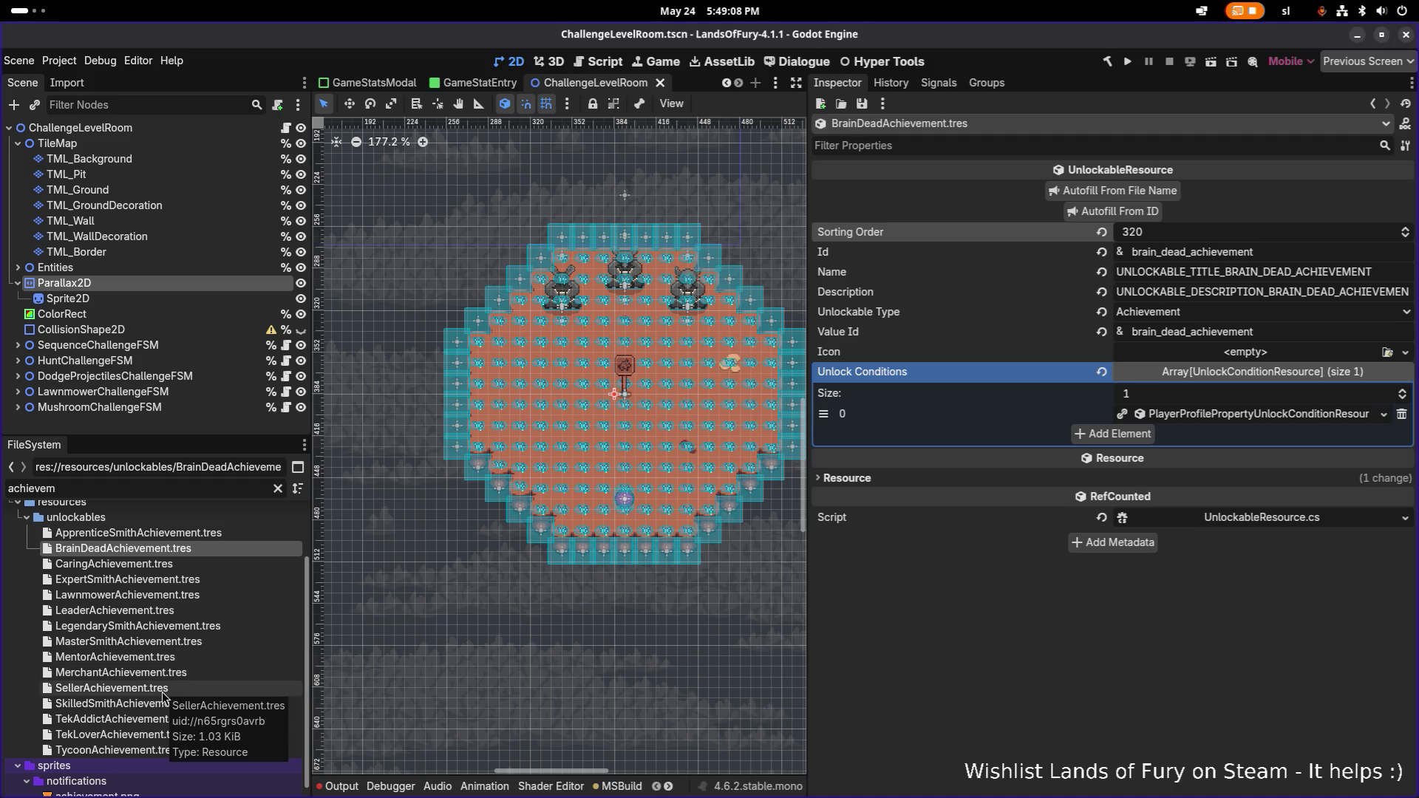
left_click(126, 595)
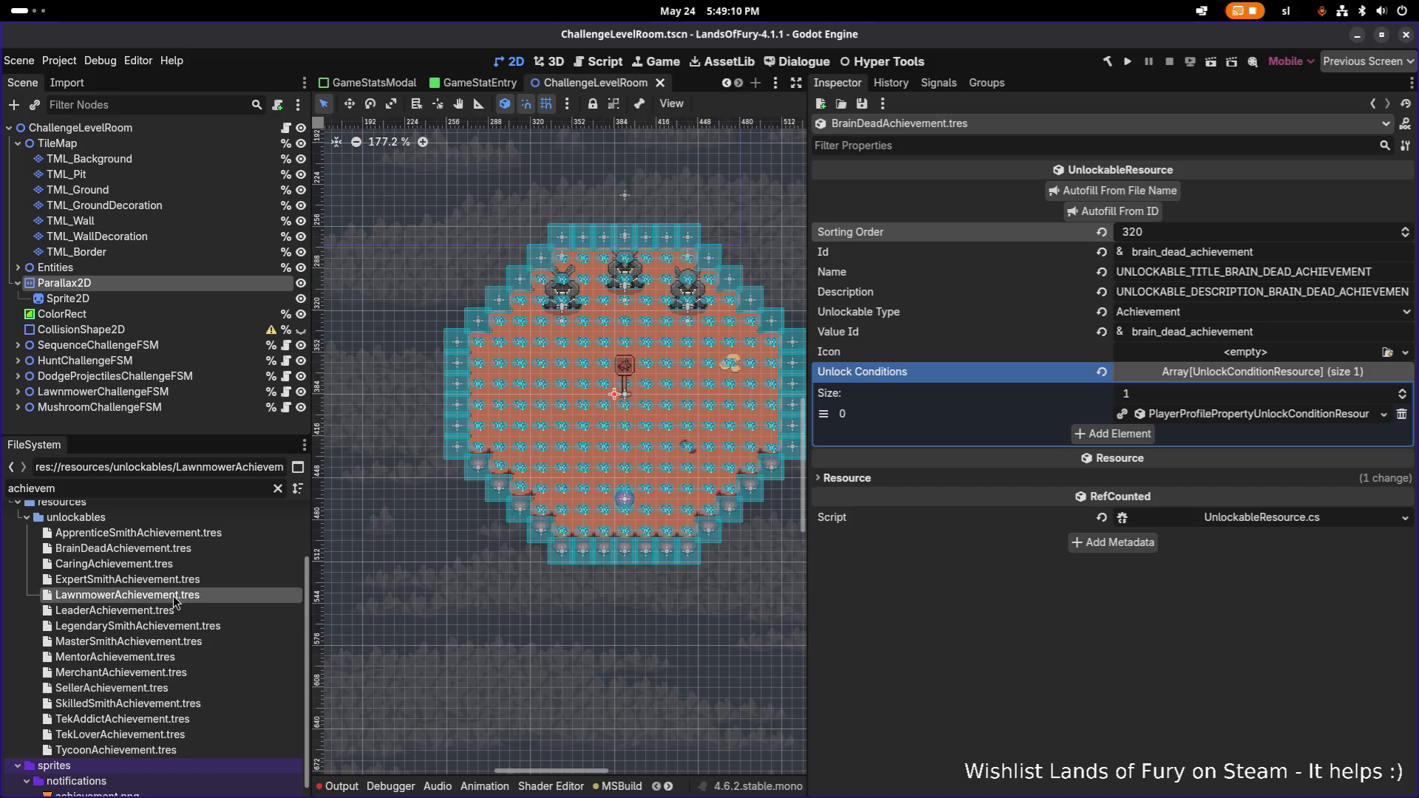
- Give the Lawnmower achievement sorting order 400 and Id lawnmower_achievement, autofilling its texts
left_click(1147, 228)
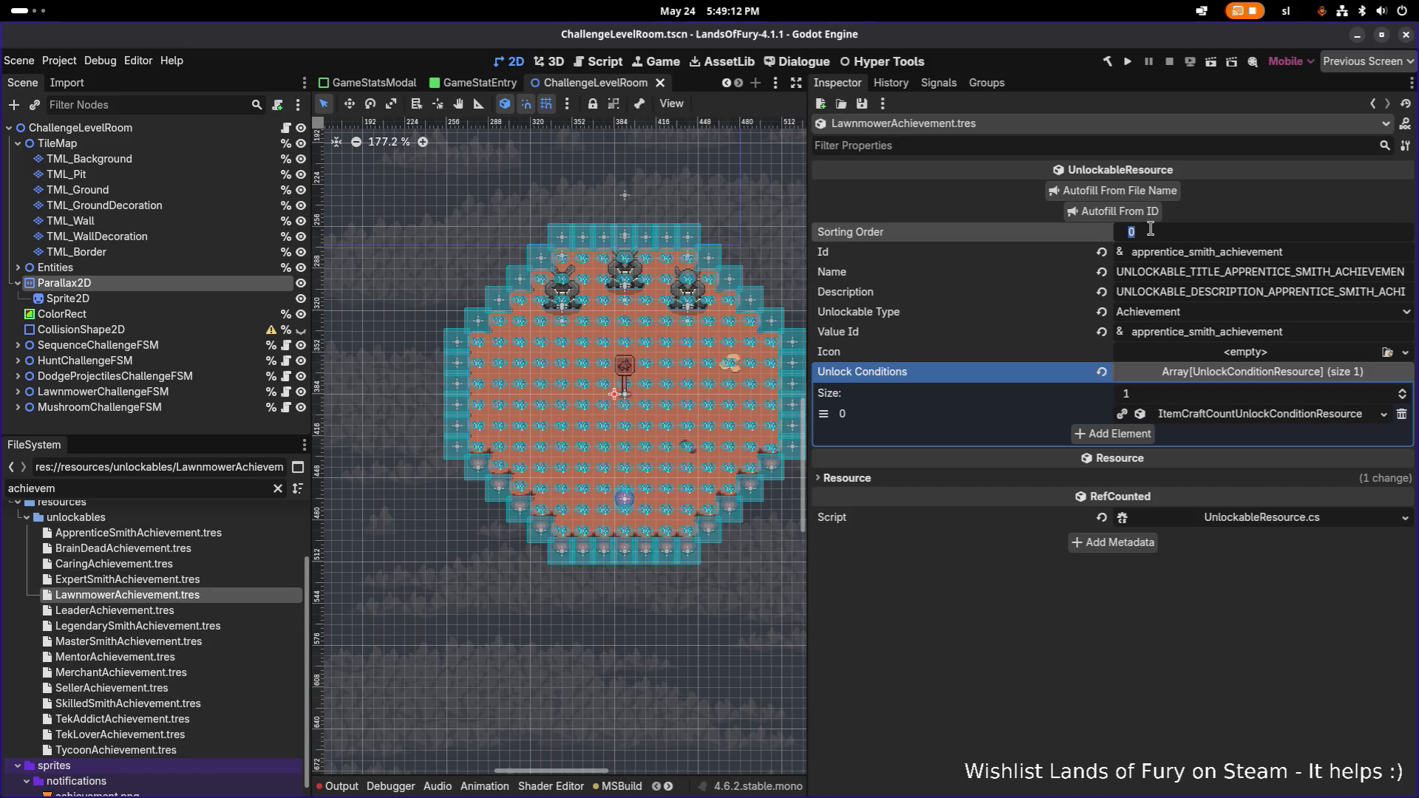
type("400")
key("Return")
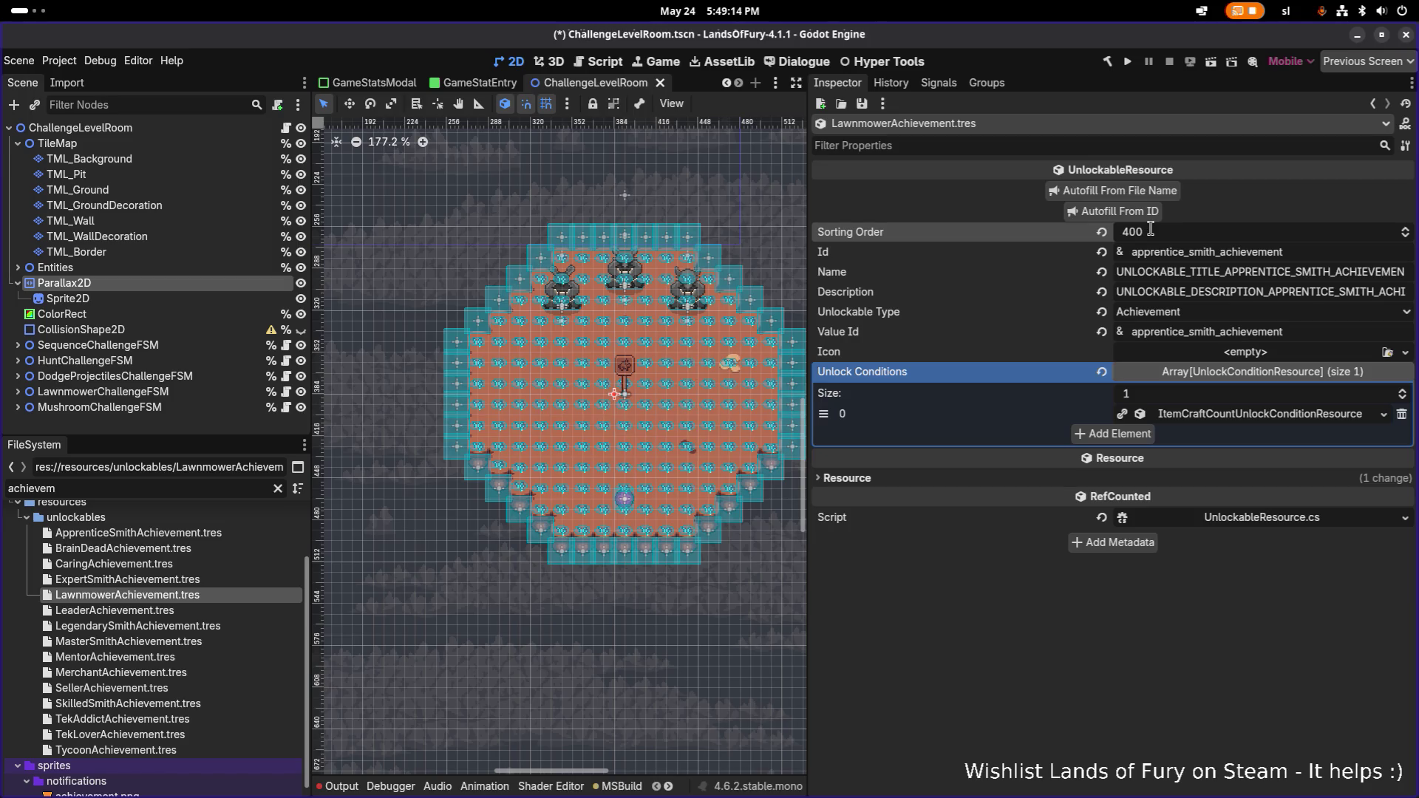
left_click_drag(1214, 252, 1001, 251)
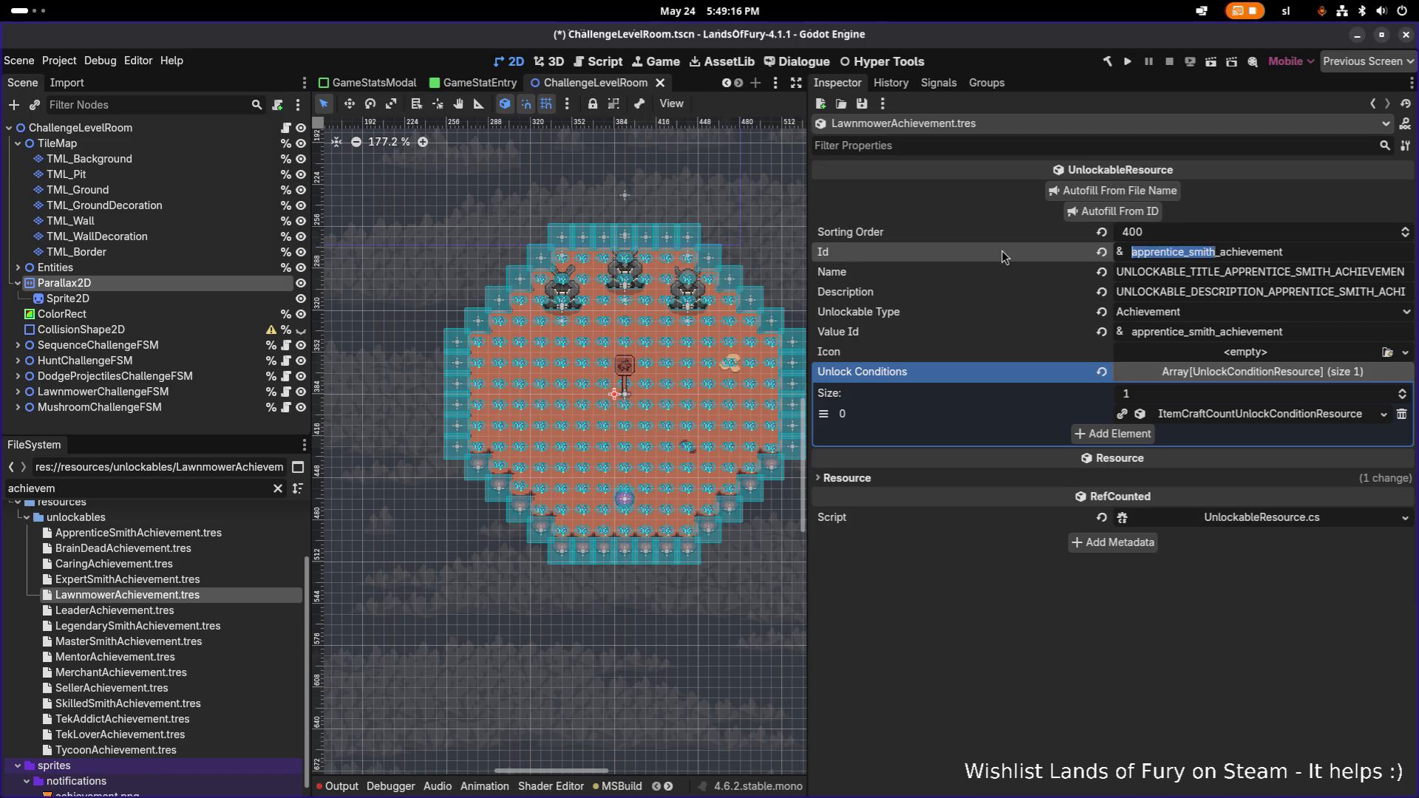
type("lawnmo")
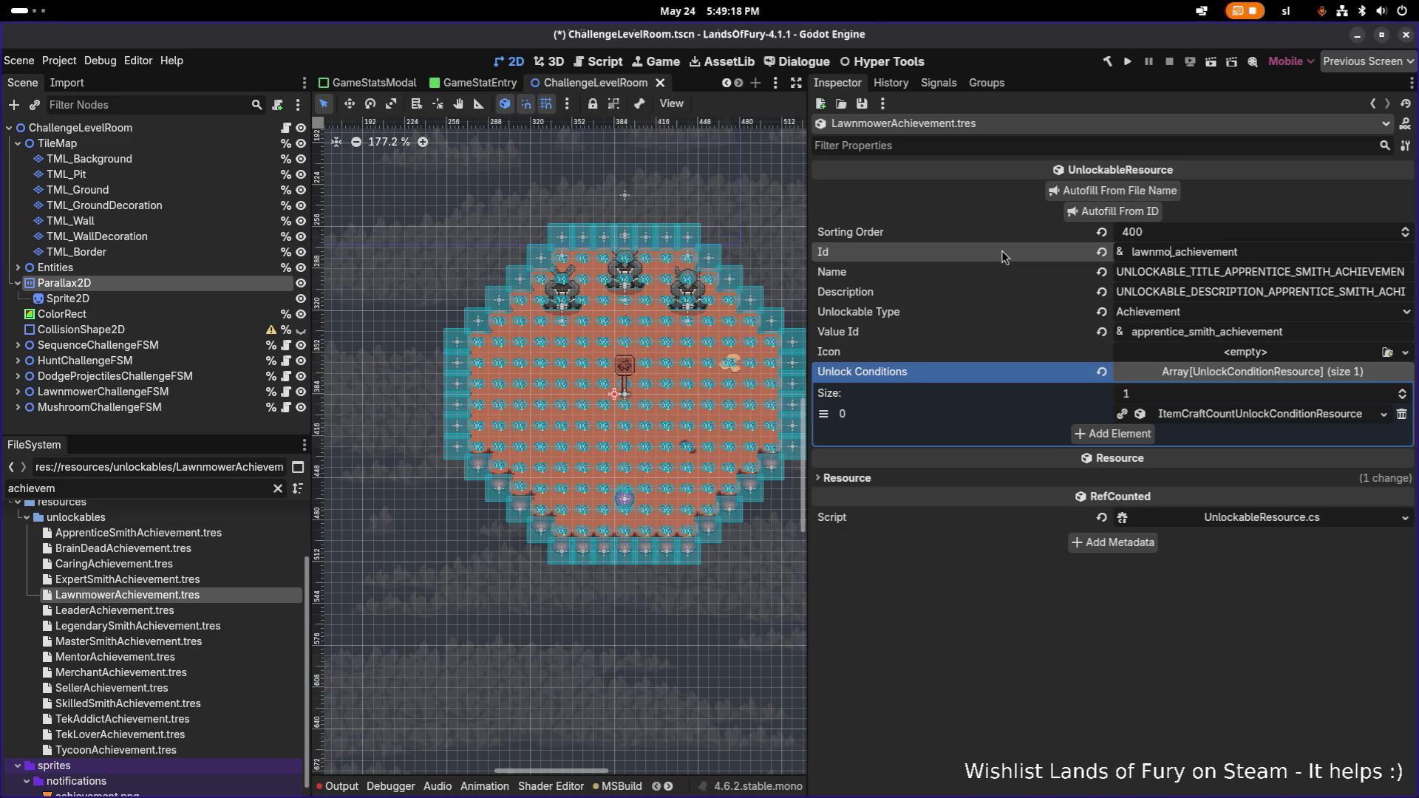
type("wer")
left_click(1141, 212)
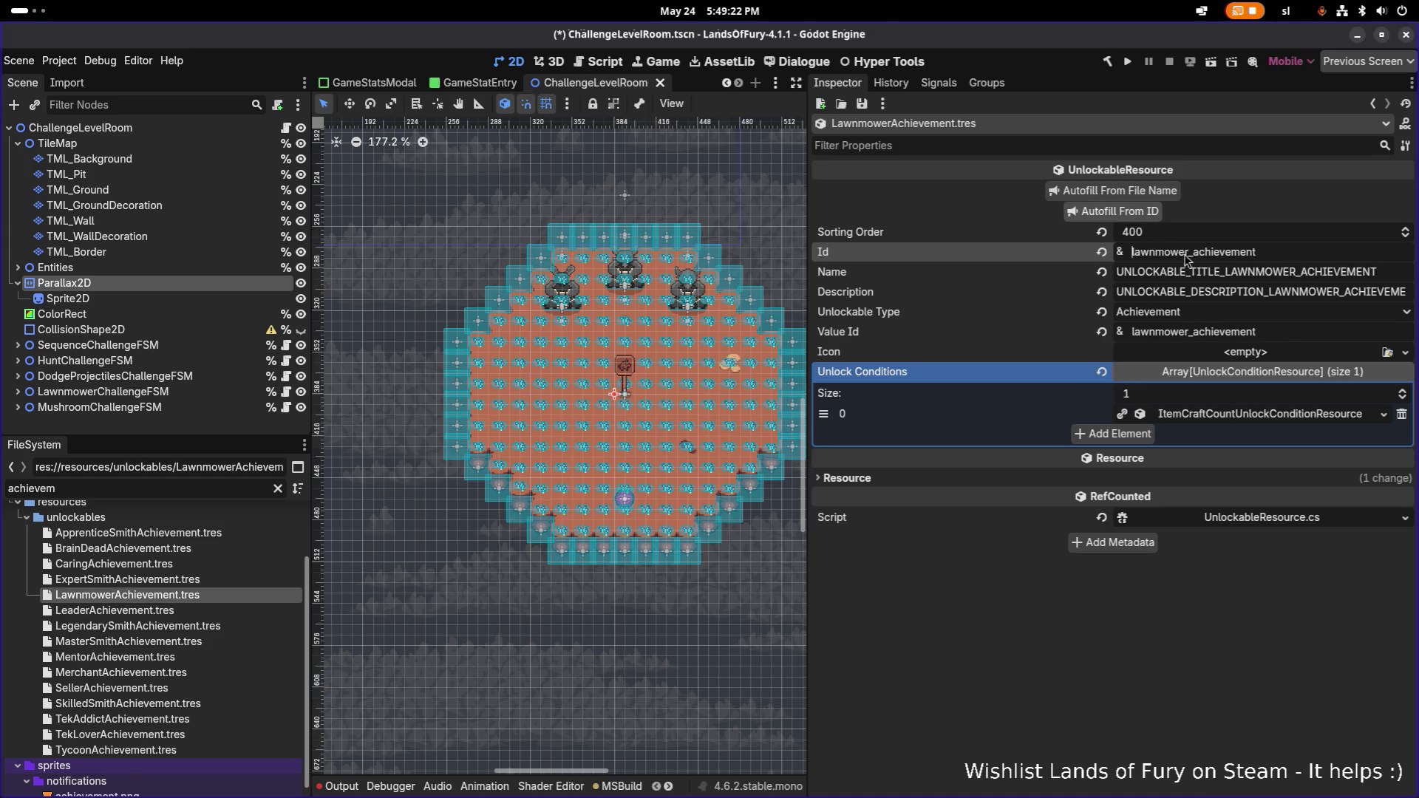
key("ctrl+s")
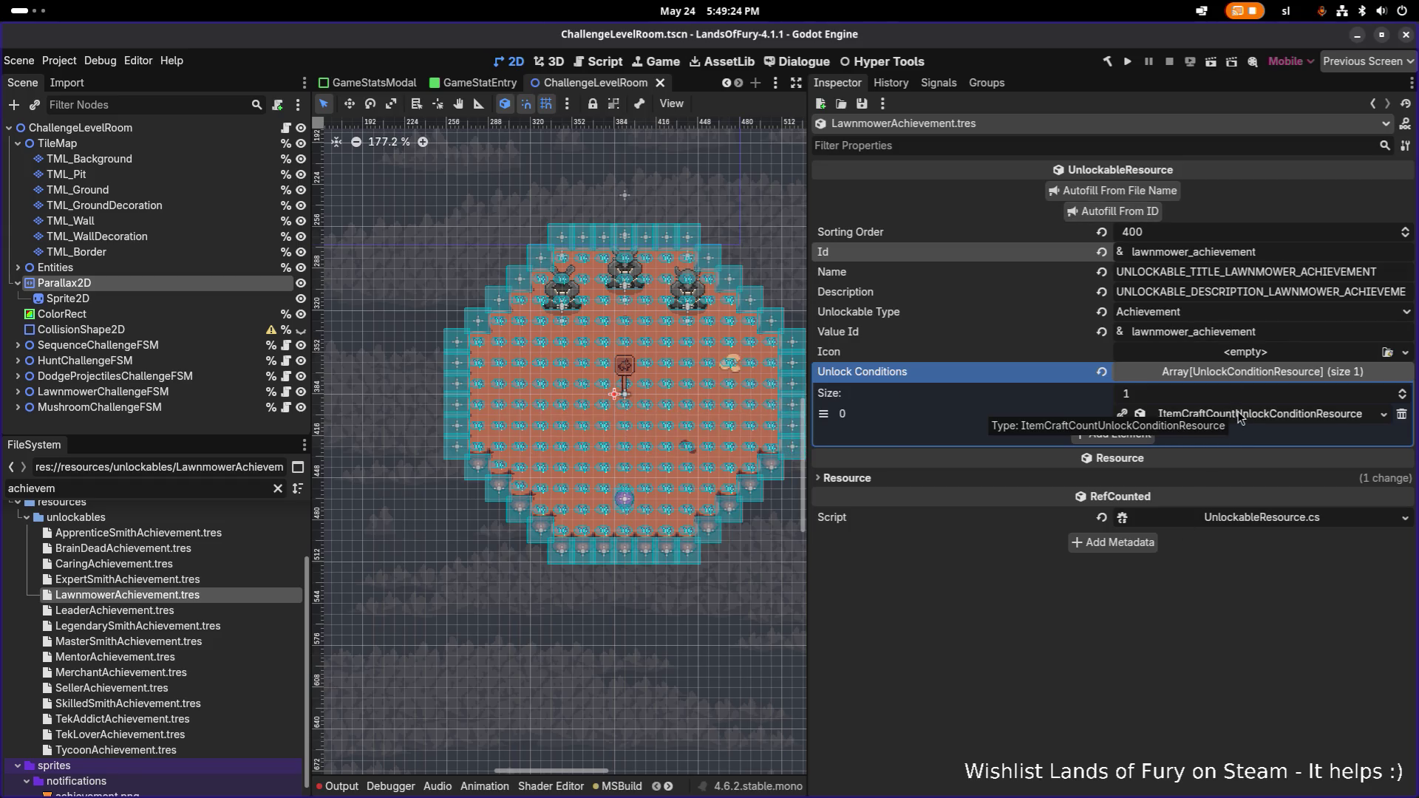
- Replace its condition with a TotalChallengeGrassCut profile-property condition targeting 100, and save
left_click(1402, 414)
left_click(1126, 419)
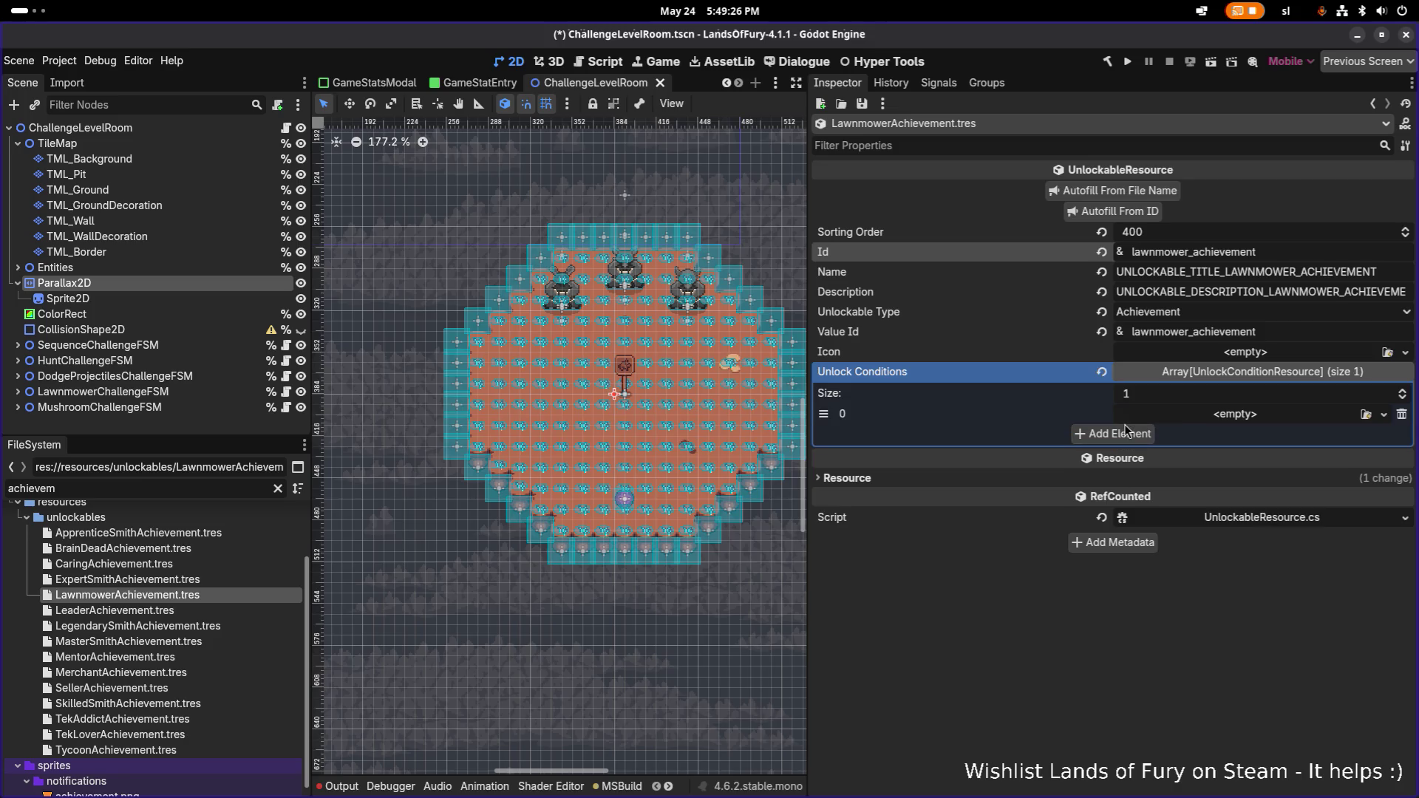
left_click(1142, 416)
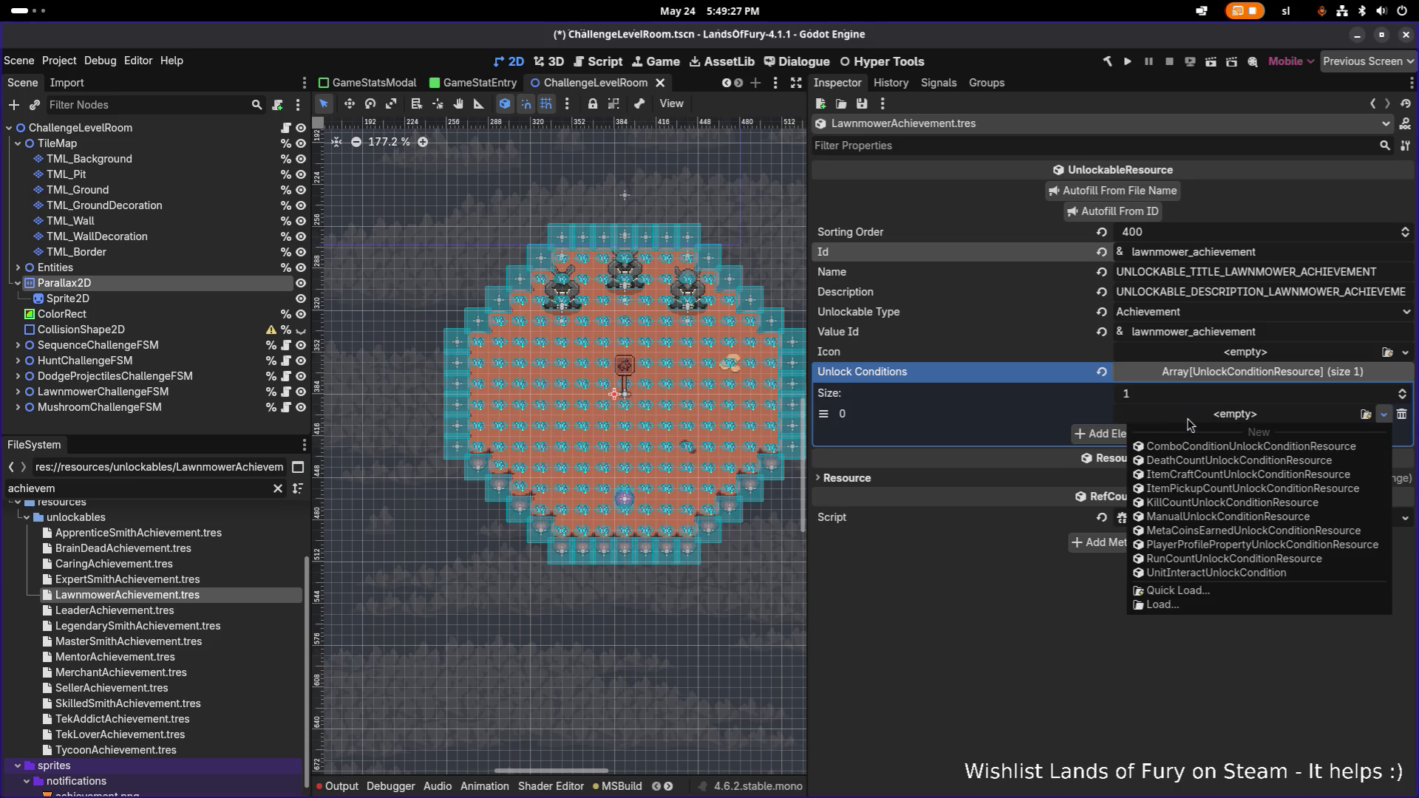
left_click(1223, 551)
left_click(1218, 440)
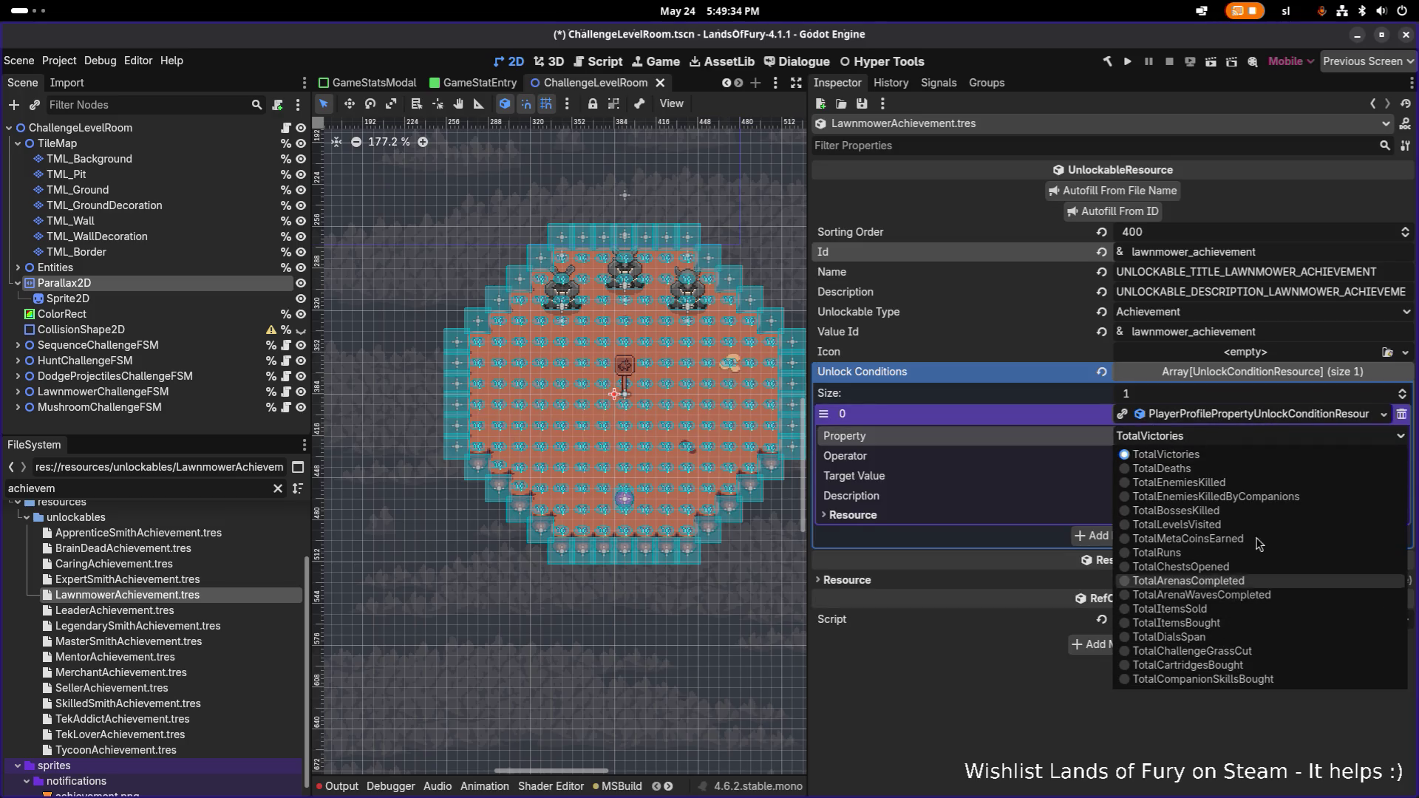
left_click(1234, 651)
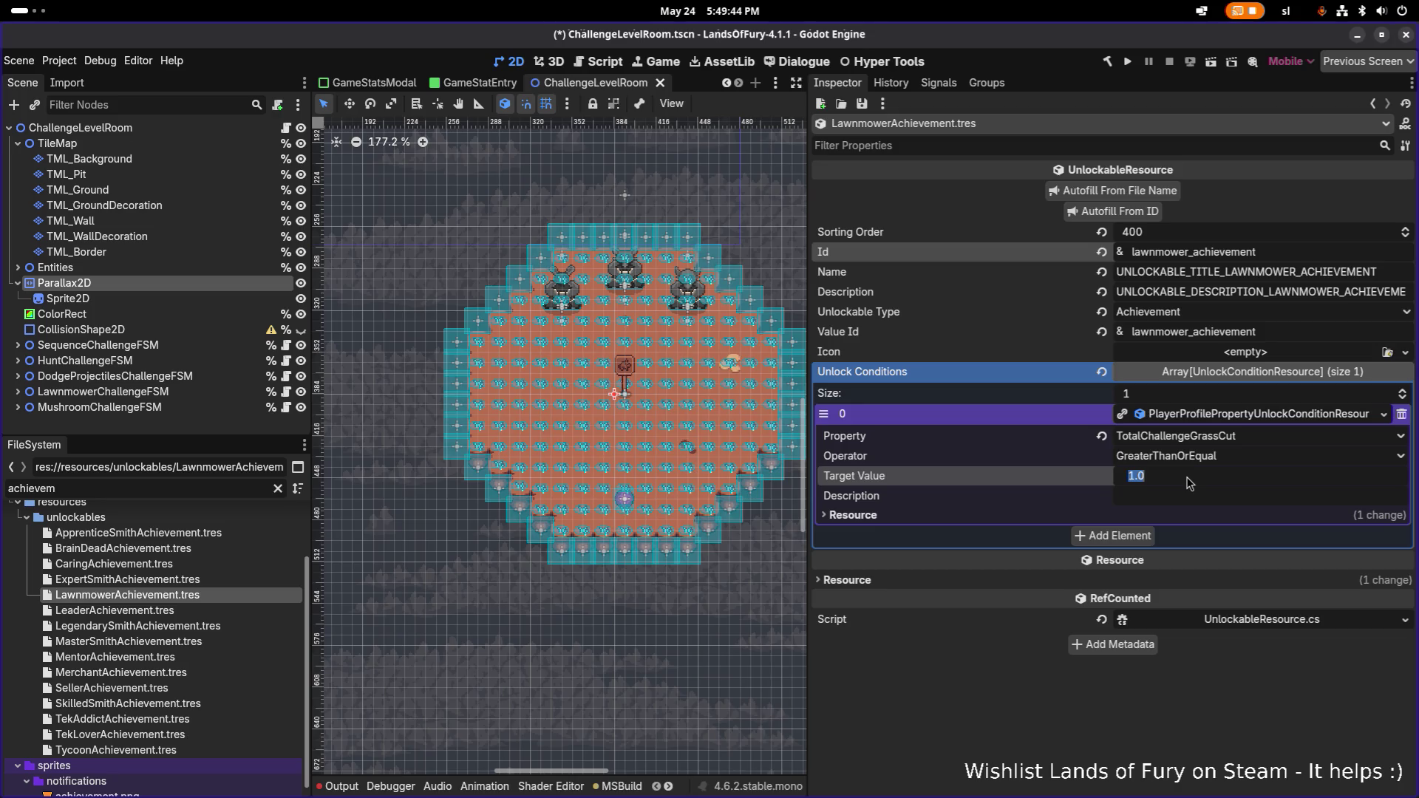
type("10")
key("Return")
key("ctrl+s")
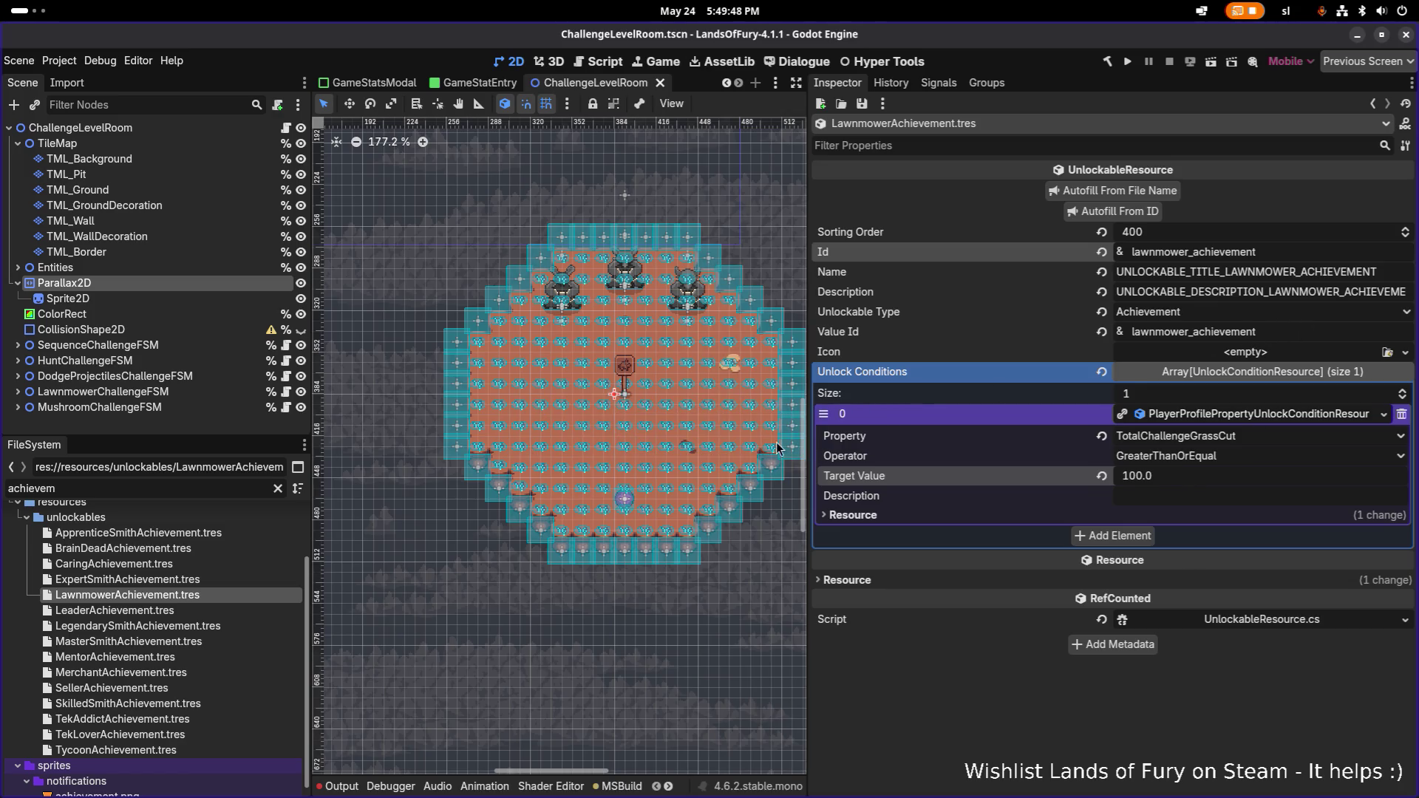
left_click(223, 595)
key("ctrl+d")
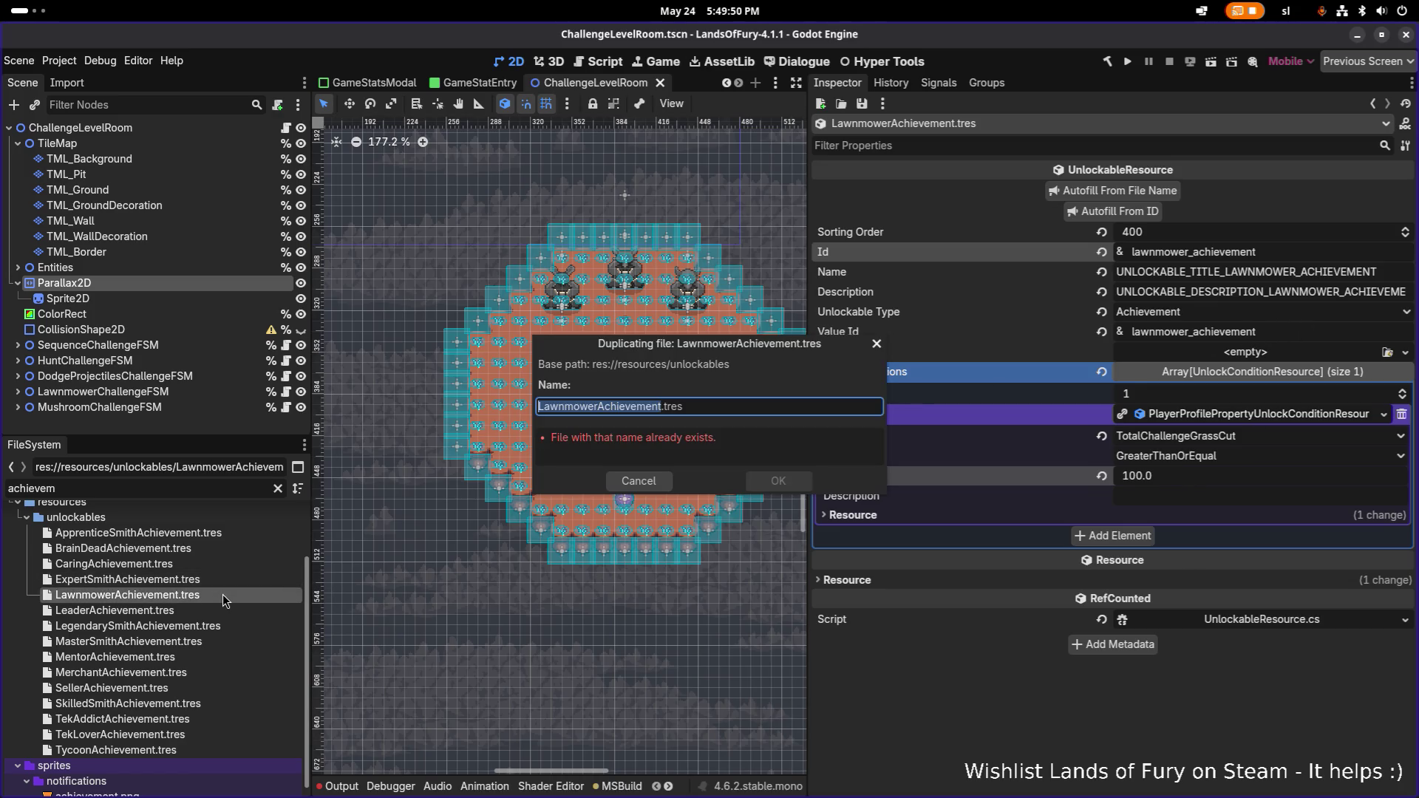
- Name the Lawnmower copy GroundskeeperAchievement.tres
key("Right")
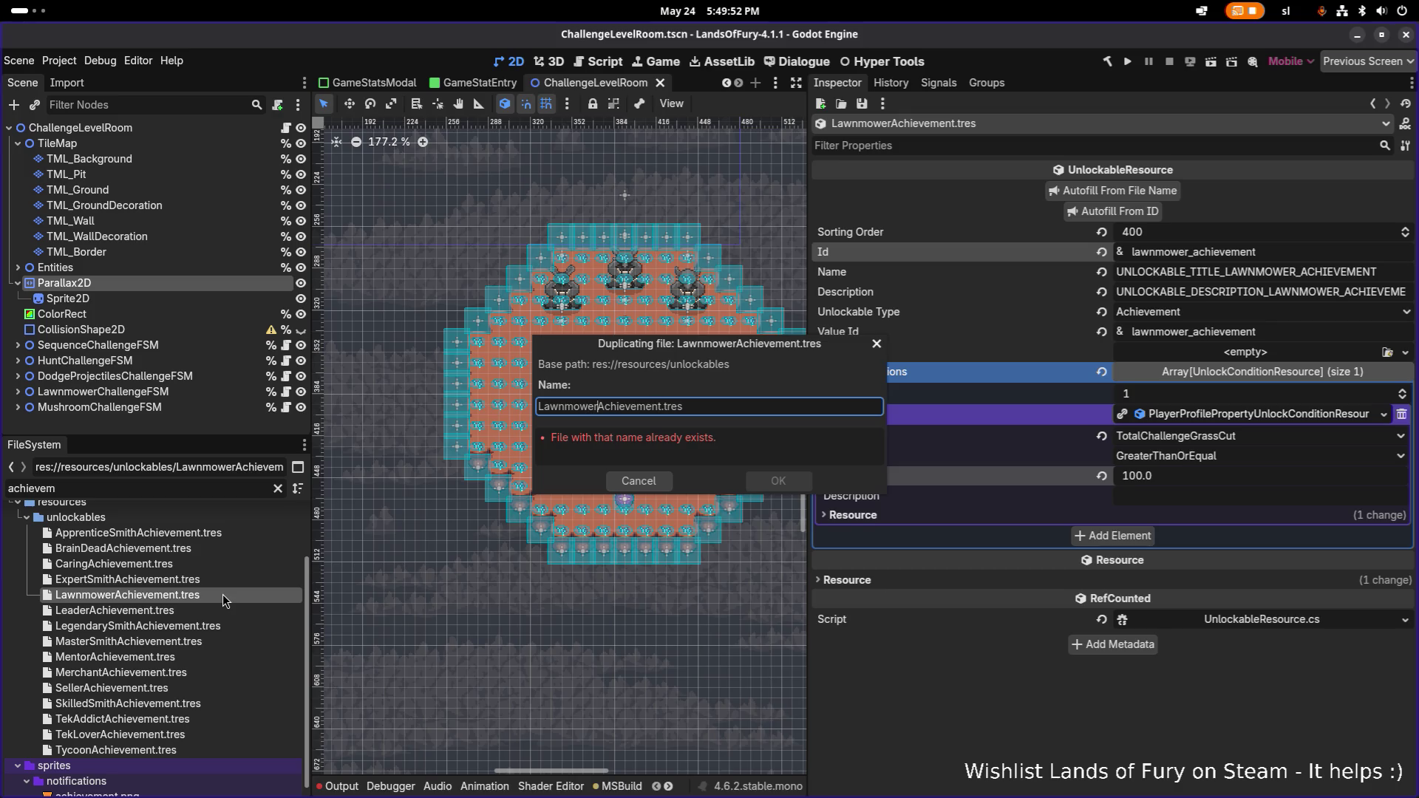
type("Ground")
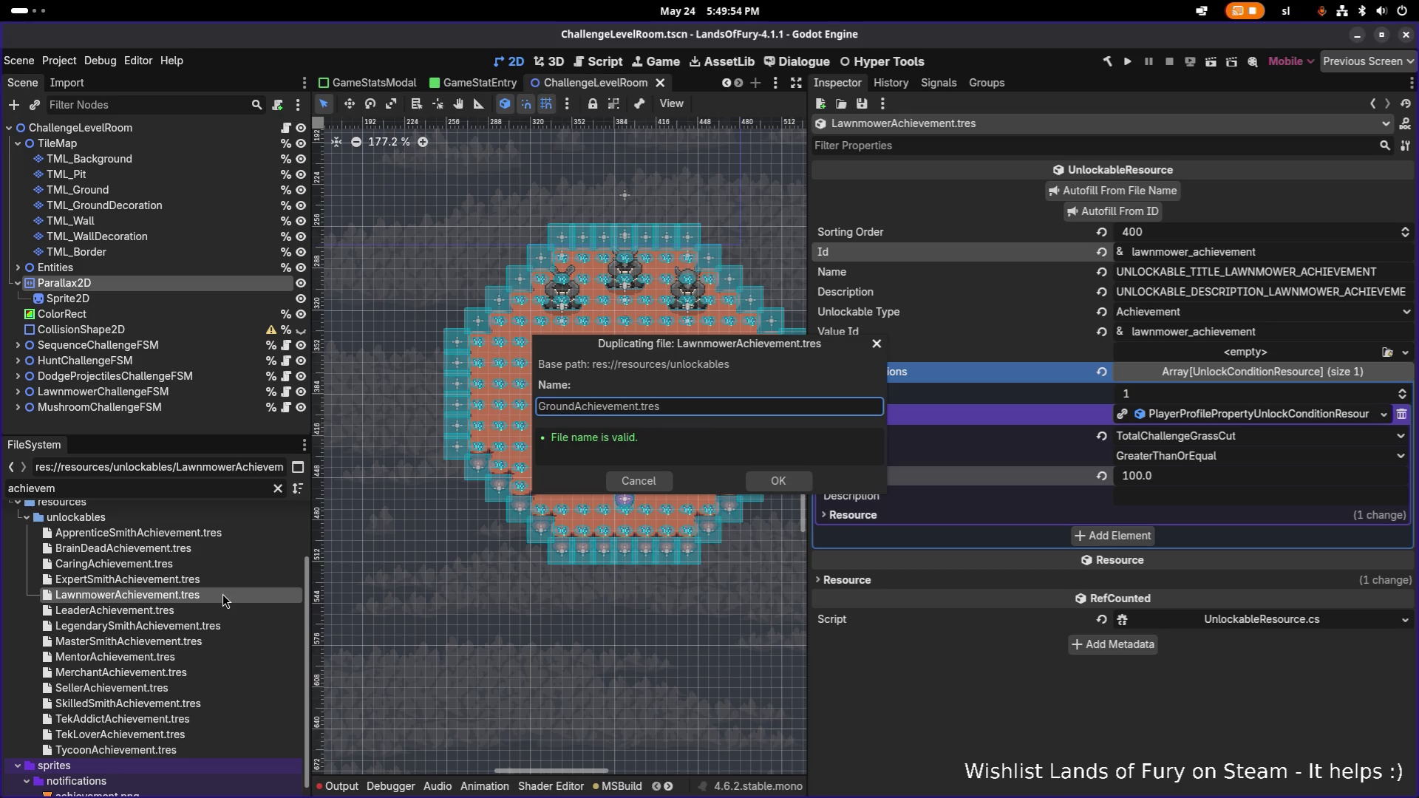
type("er")
key("Return")
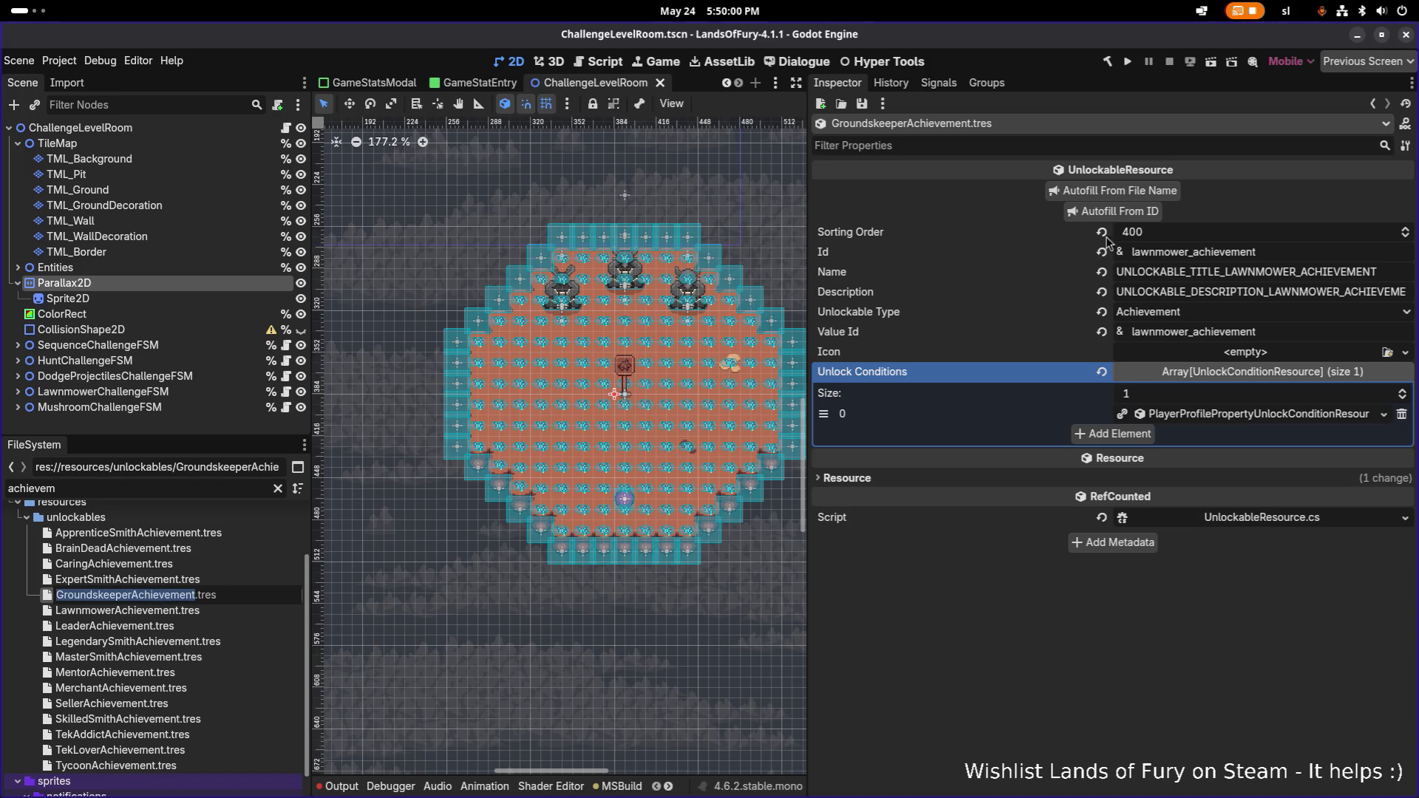
- Set Id groundskeeper_achievement and sorting order 410, autofilling name, description and value id
left_click_drag(1189, 252, 1131, 251)
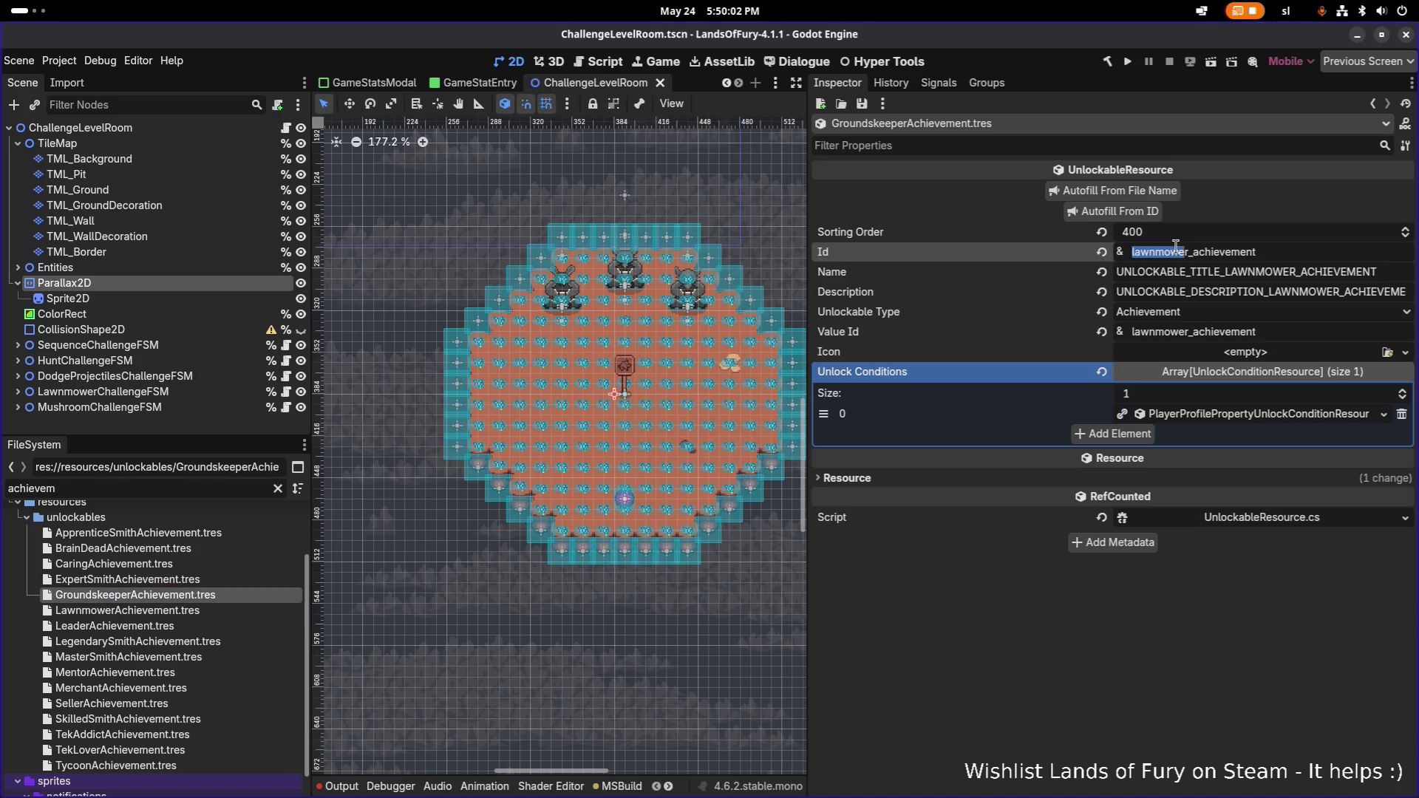
key("BackSpace")
type("GroundskeeperAchievement")
key("Delete")
type("g")
left_click(1205, 251)
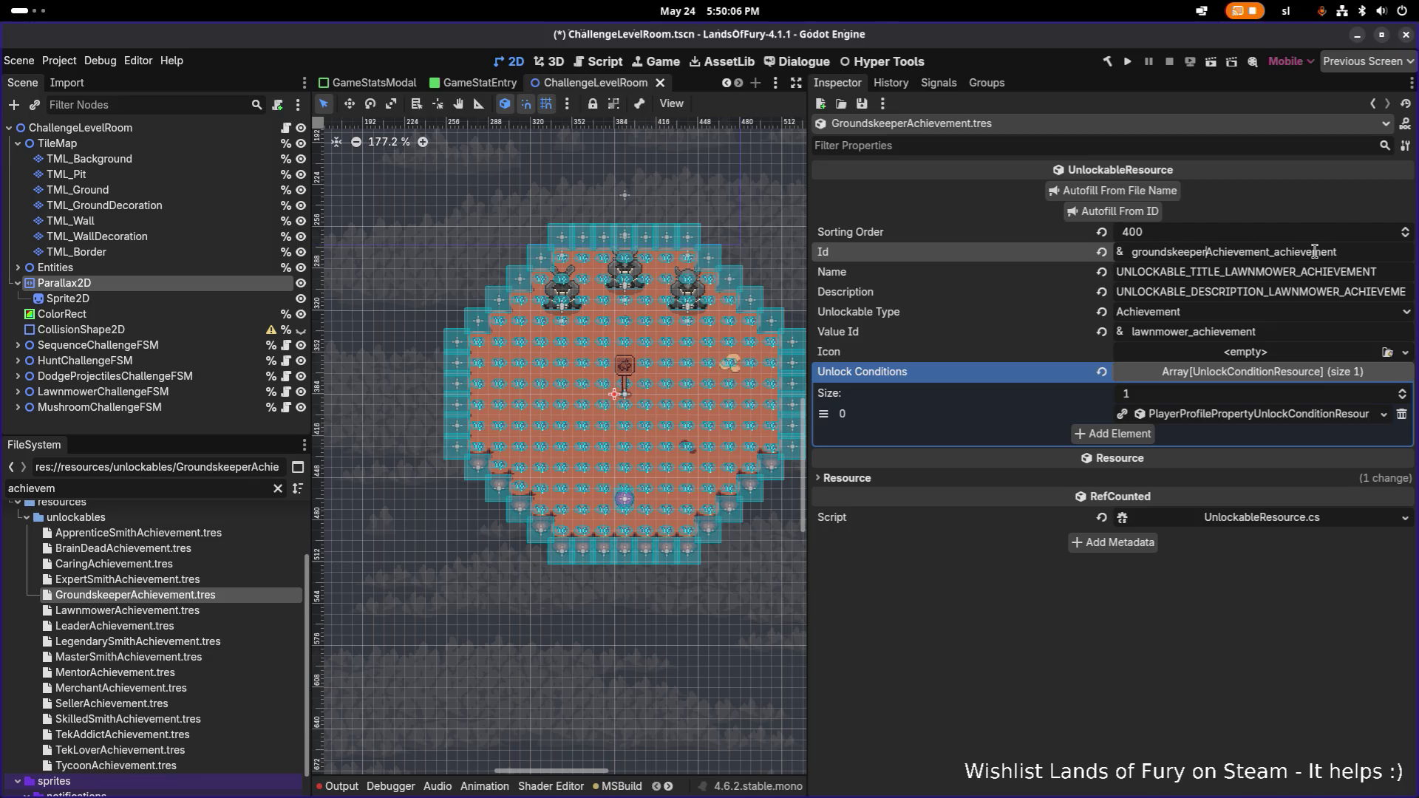
key("shift+Right")
key("shift+Right")
key("shift+Right")
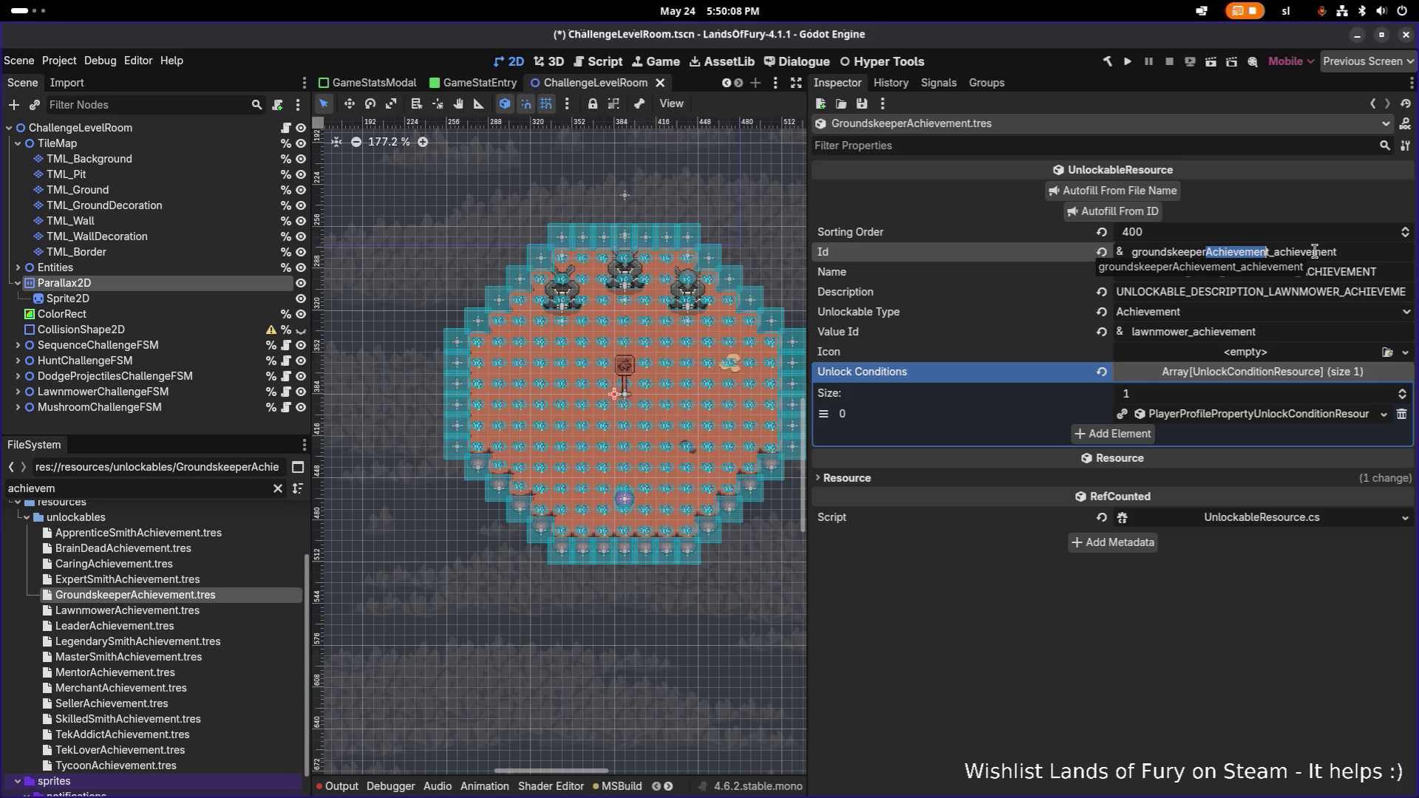
key("BackSpace")
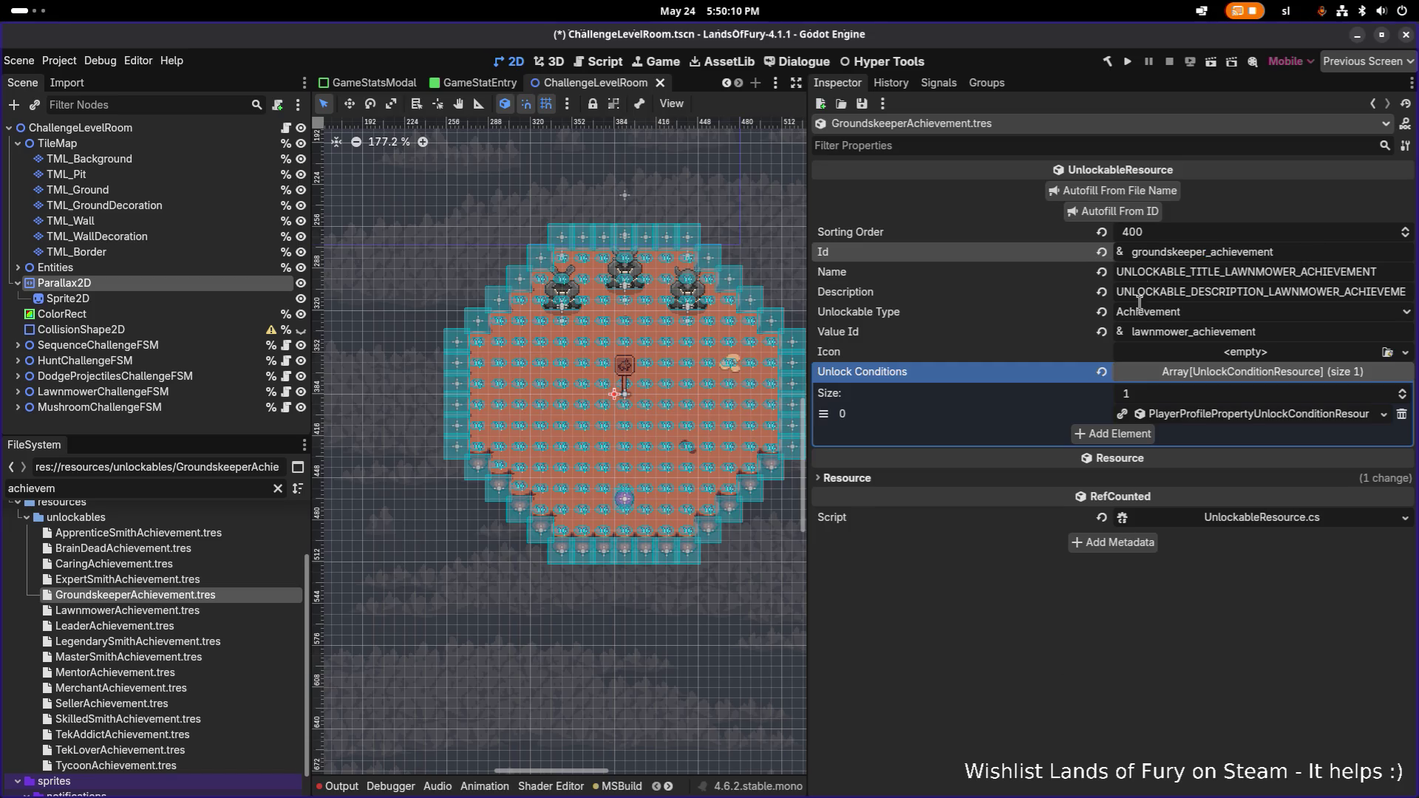
left_click(1150, 234)
type("4")
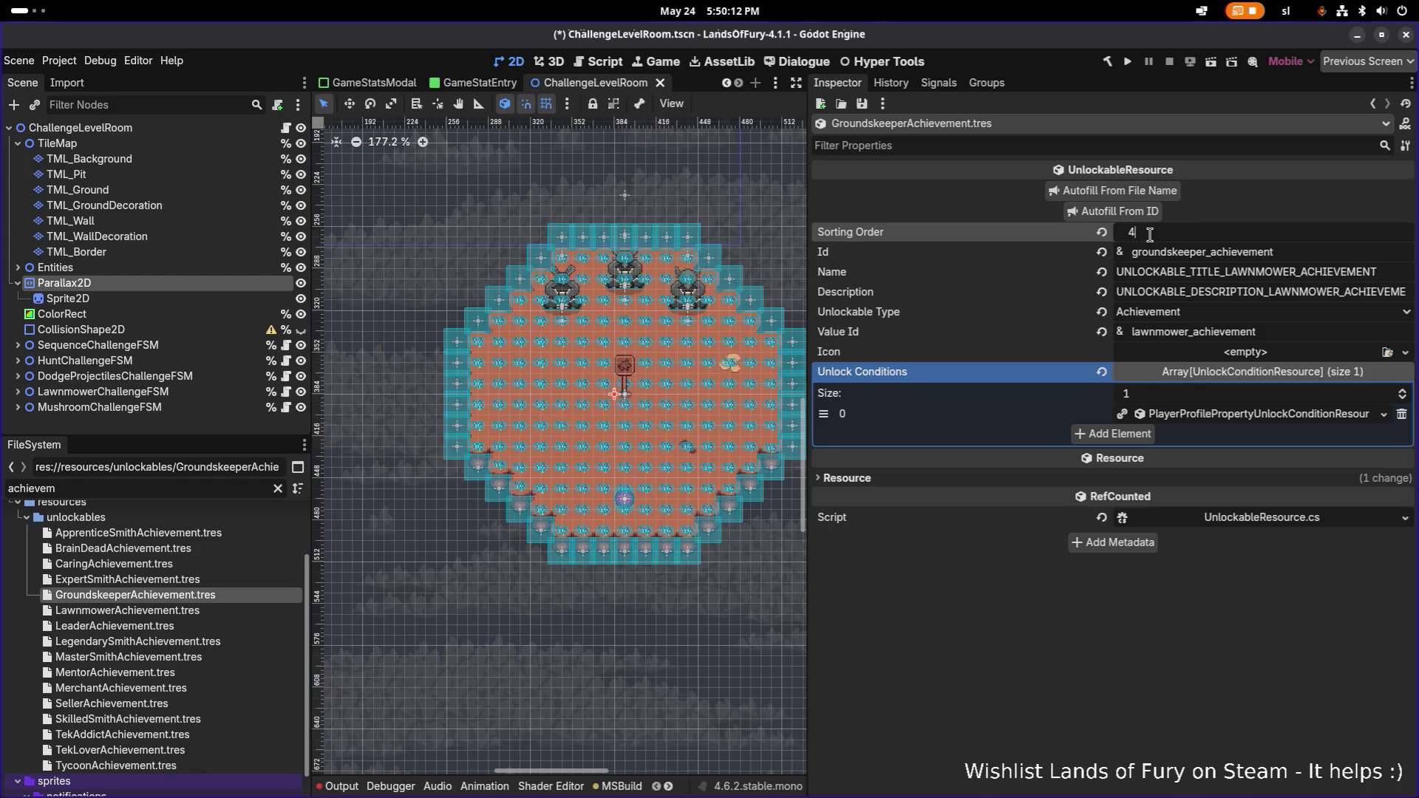
left_click(1150, 212)
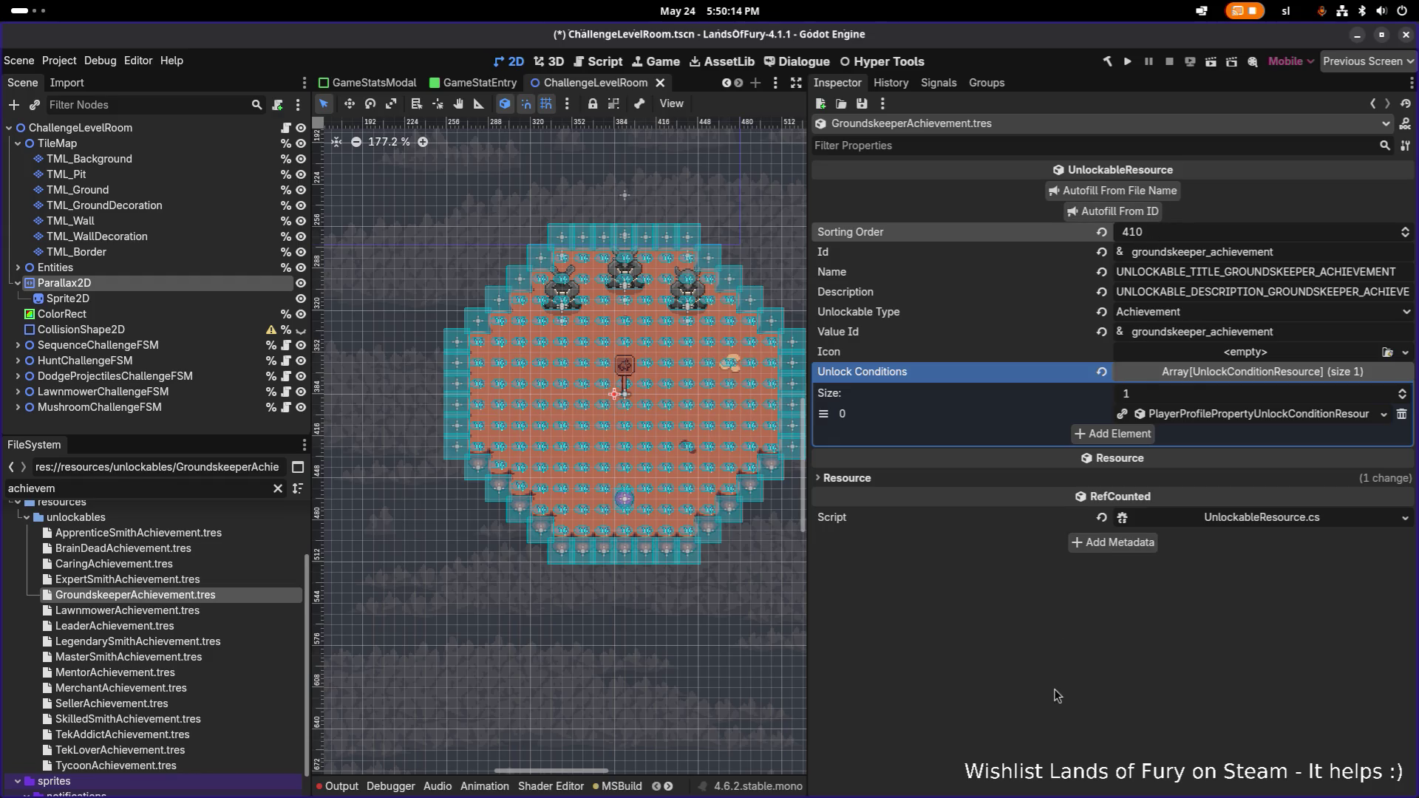
- Make the grass-cut condition unique with a target of 500, and save
left_click(1251, 416)
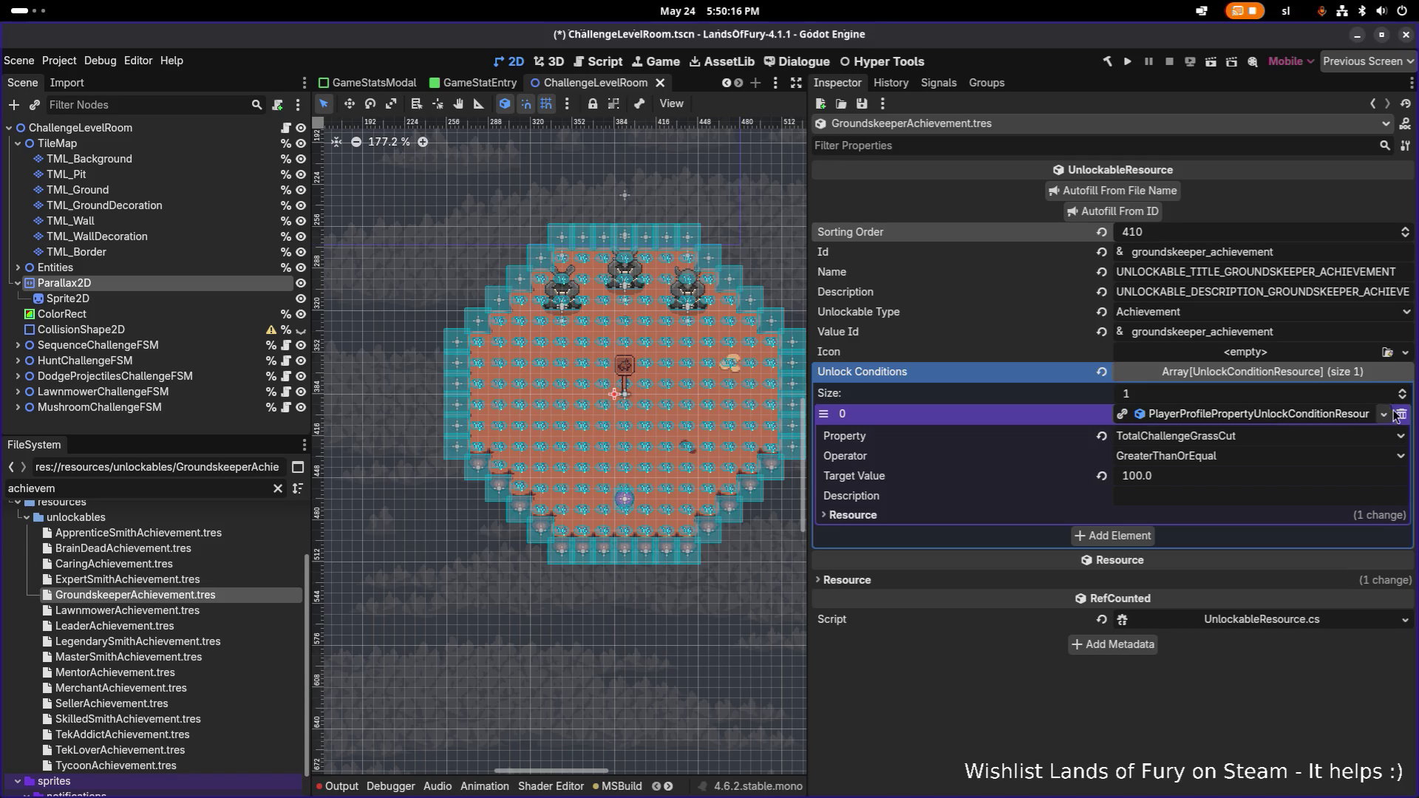
left_click(1264, 416)
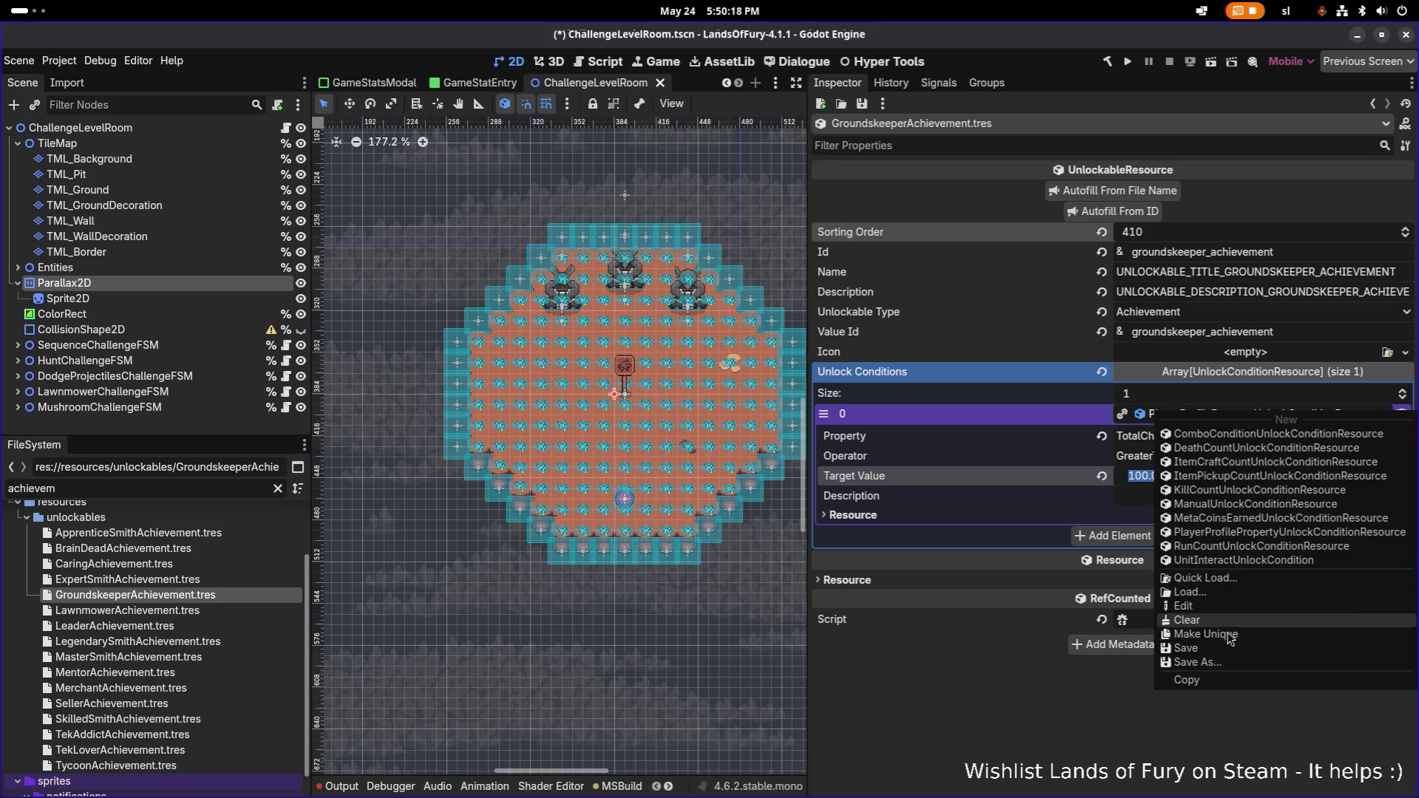
left_click(1274, 634)
left_click(1198, 477)
type("500")
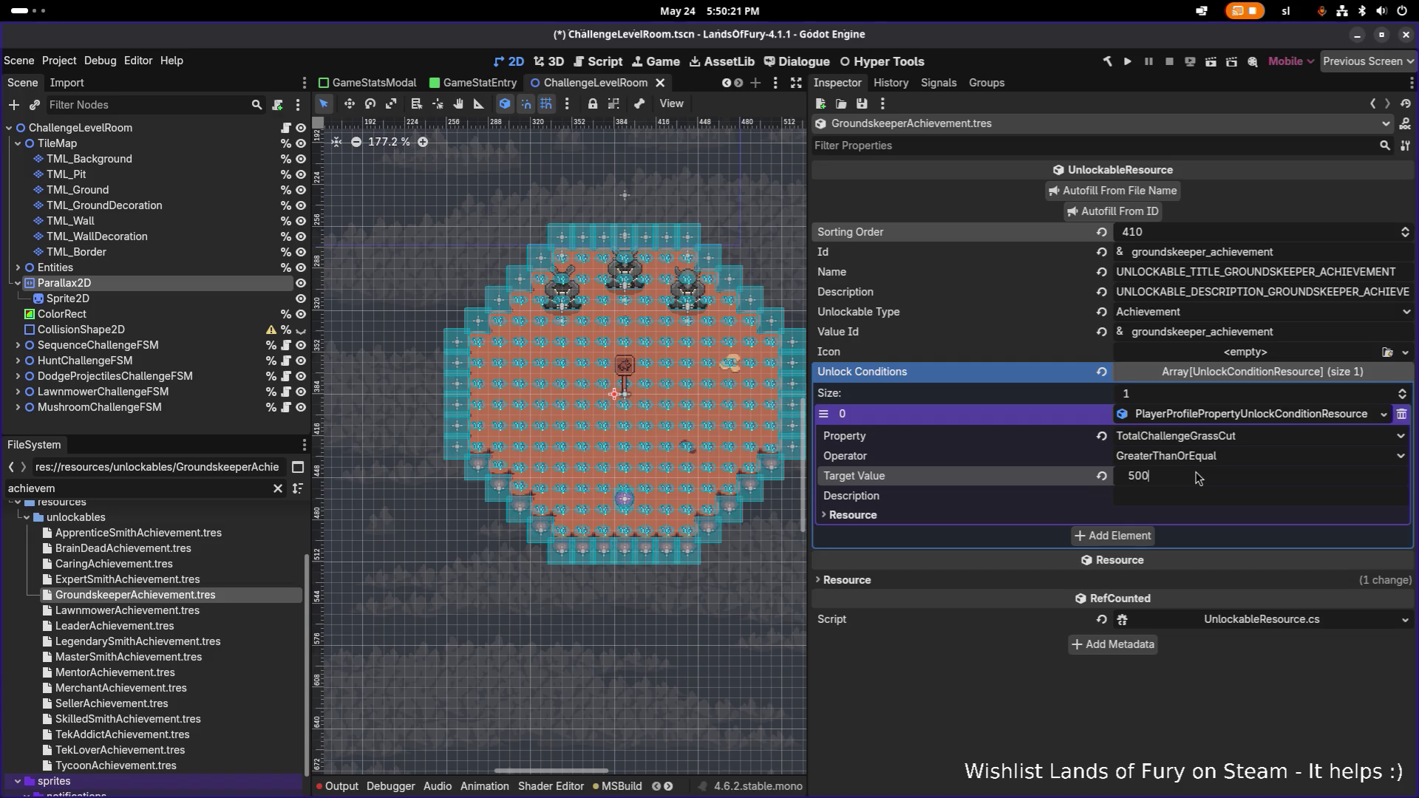
key("Return")
key("ctrl+s")
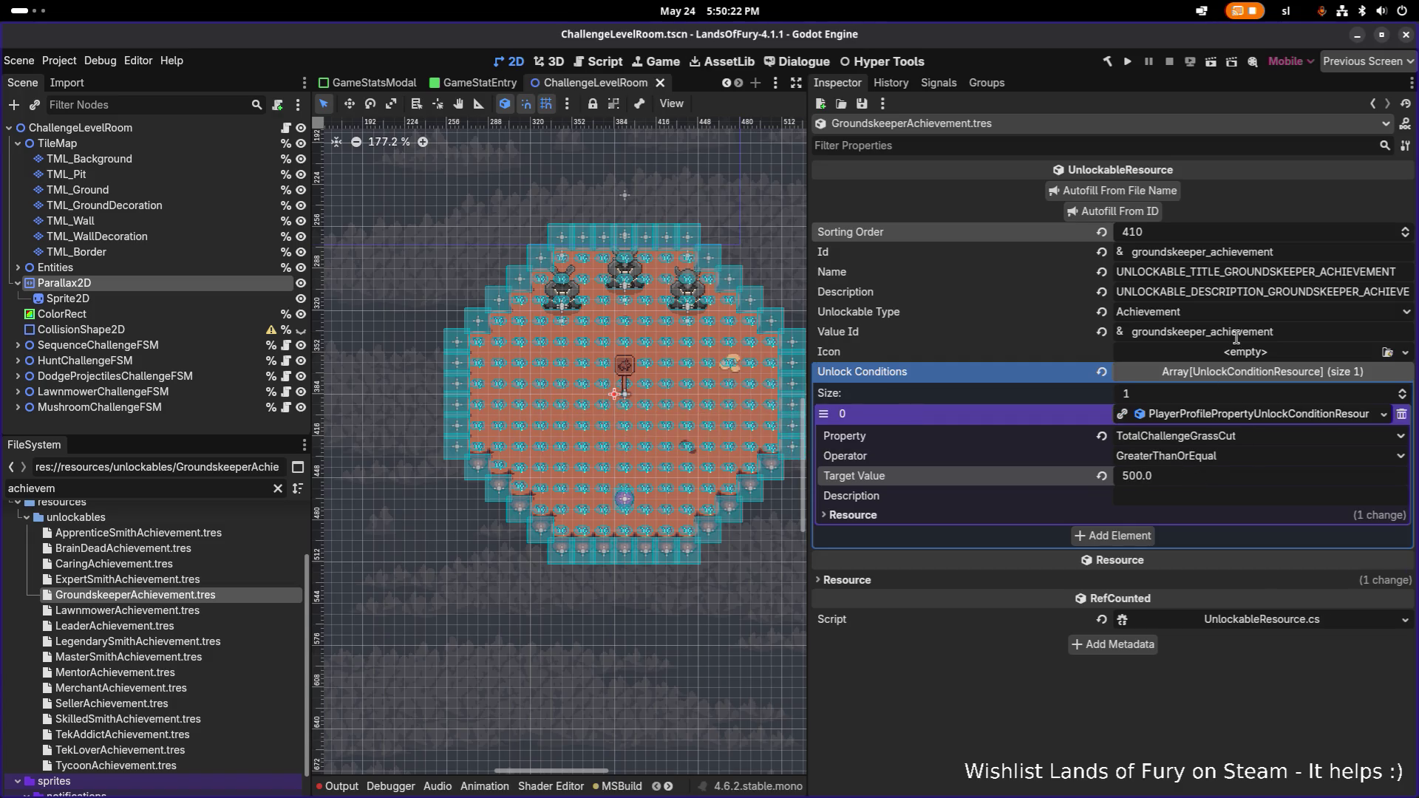
scroll(370, 570, "up", 1)
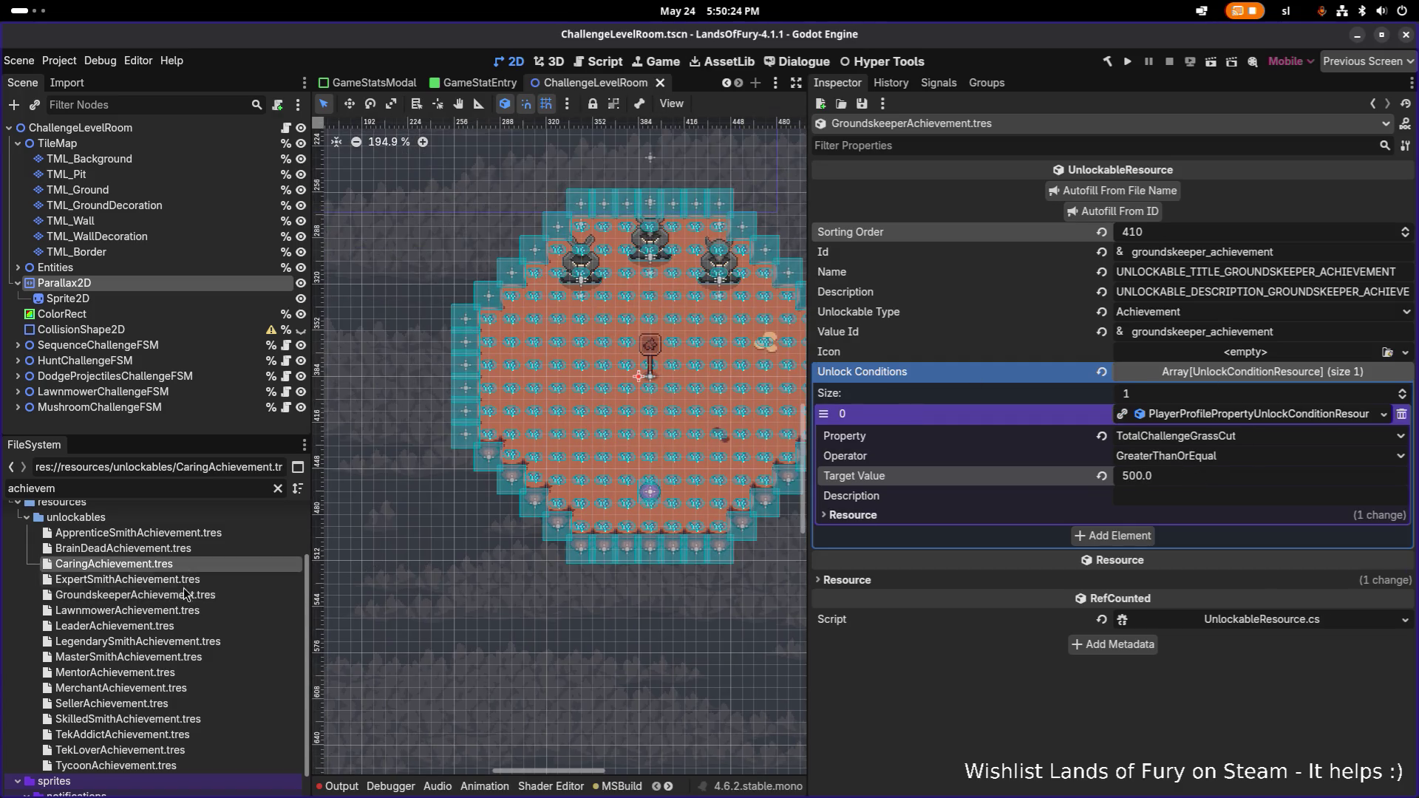
key("ctrl+d")
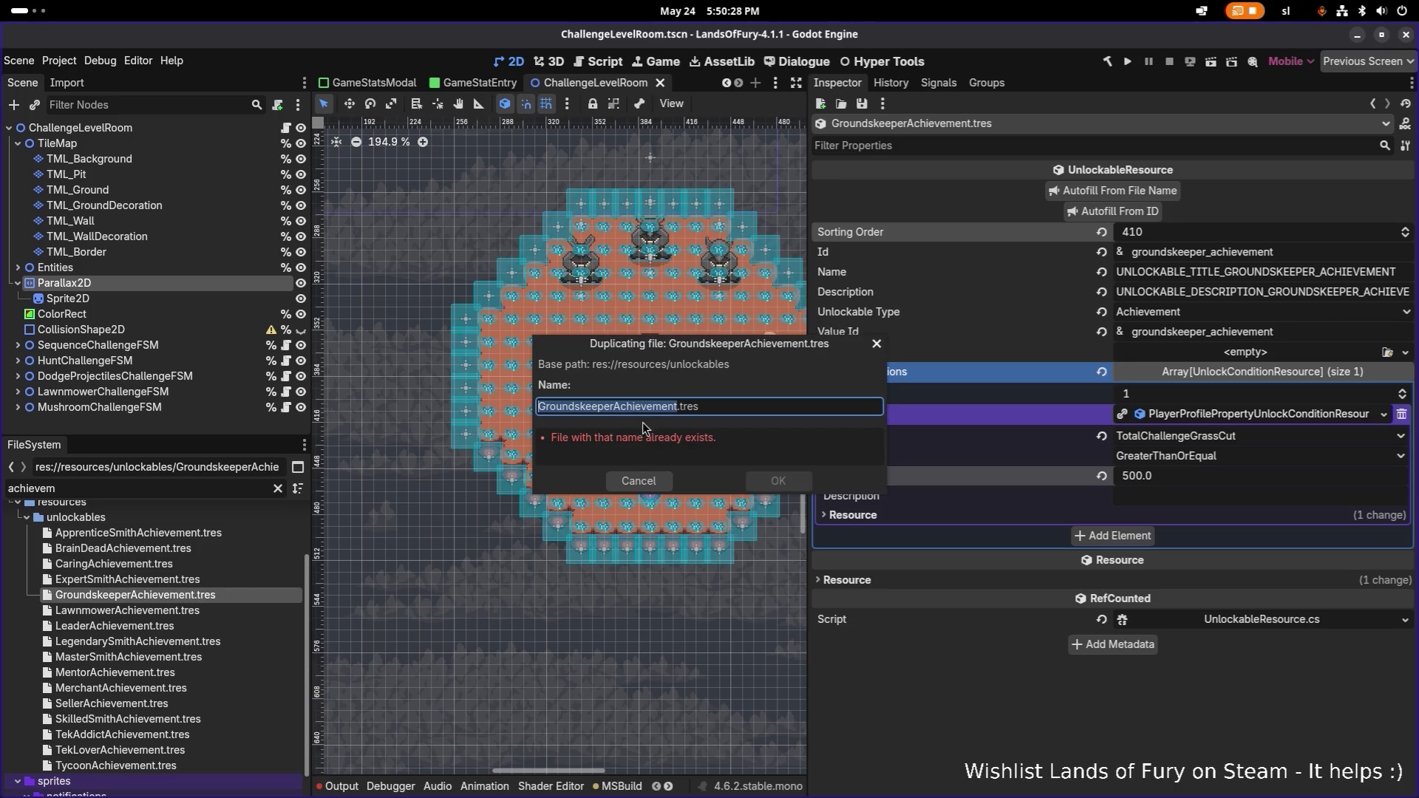
- Name the Groundskeeper copy NaturesEndAchievement.tres and open it for editing
left_click(614, 406)
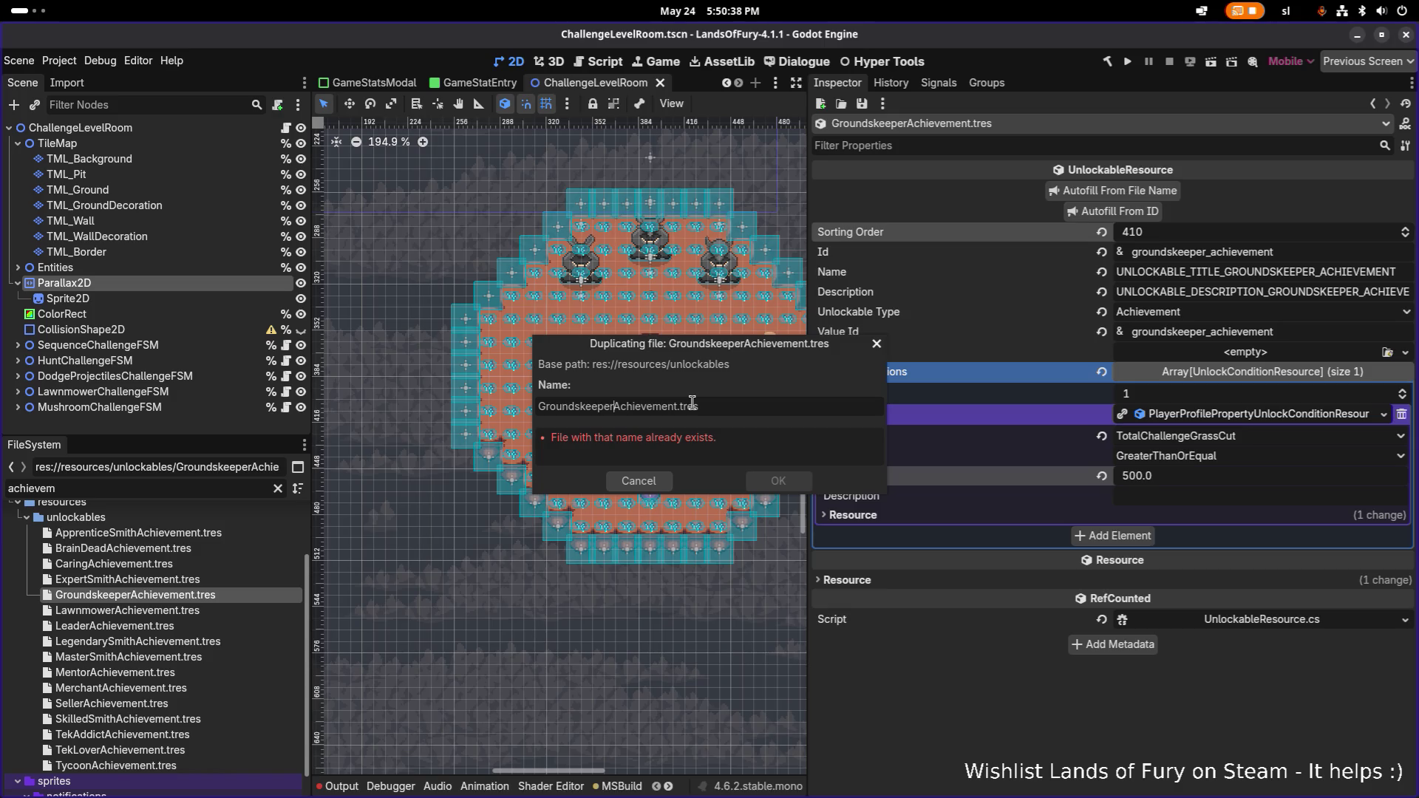
key("shift+Home")
type("Nature")
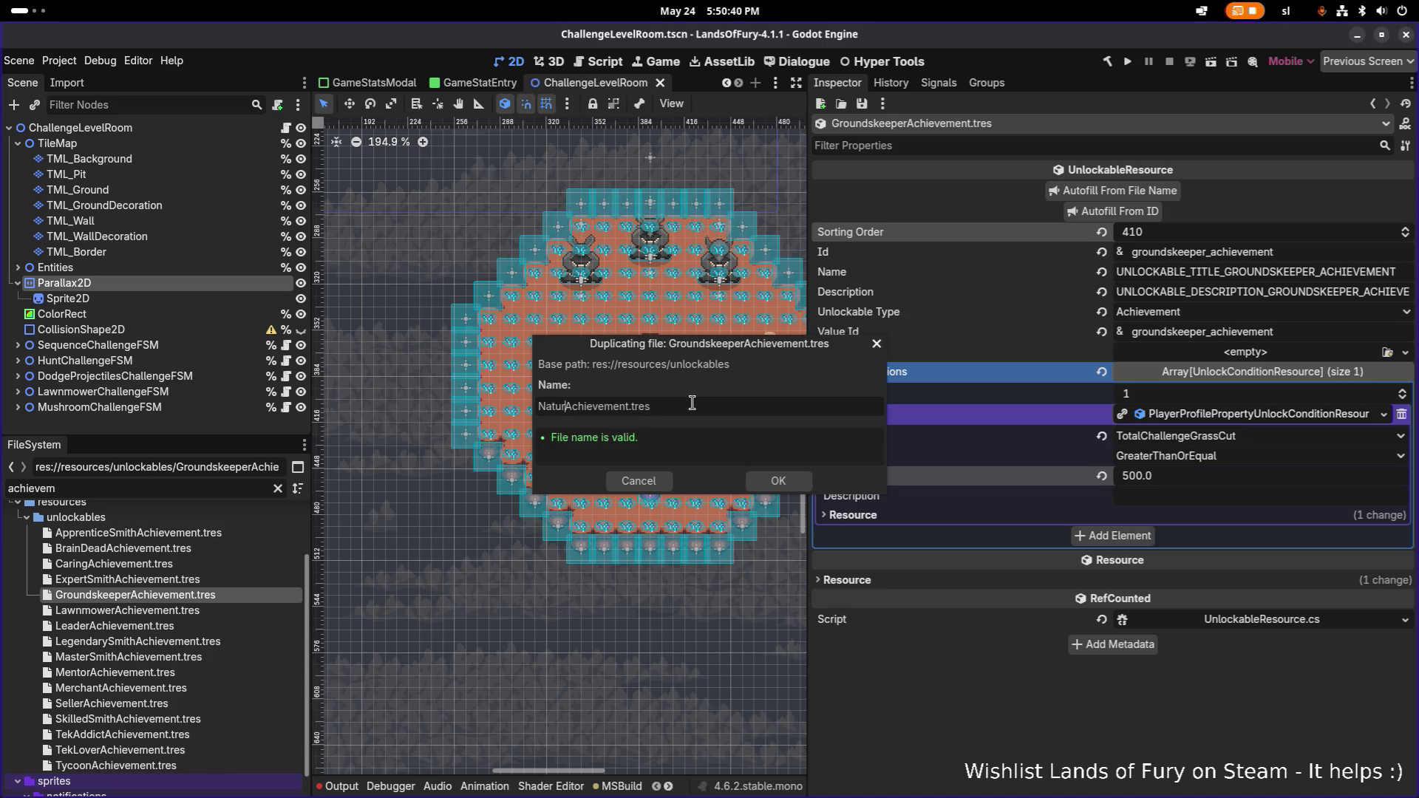
type("sEnd")
key("Return")
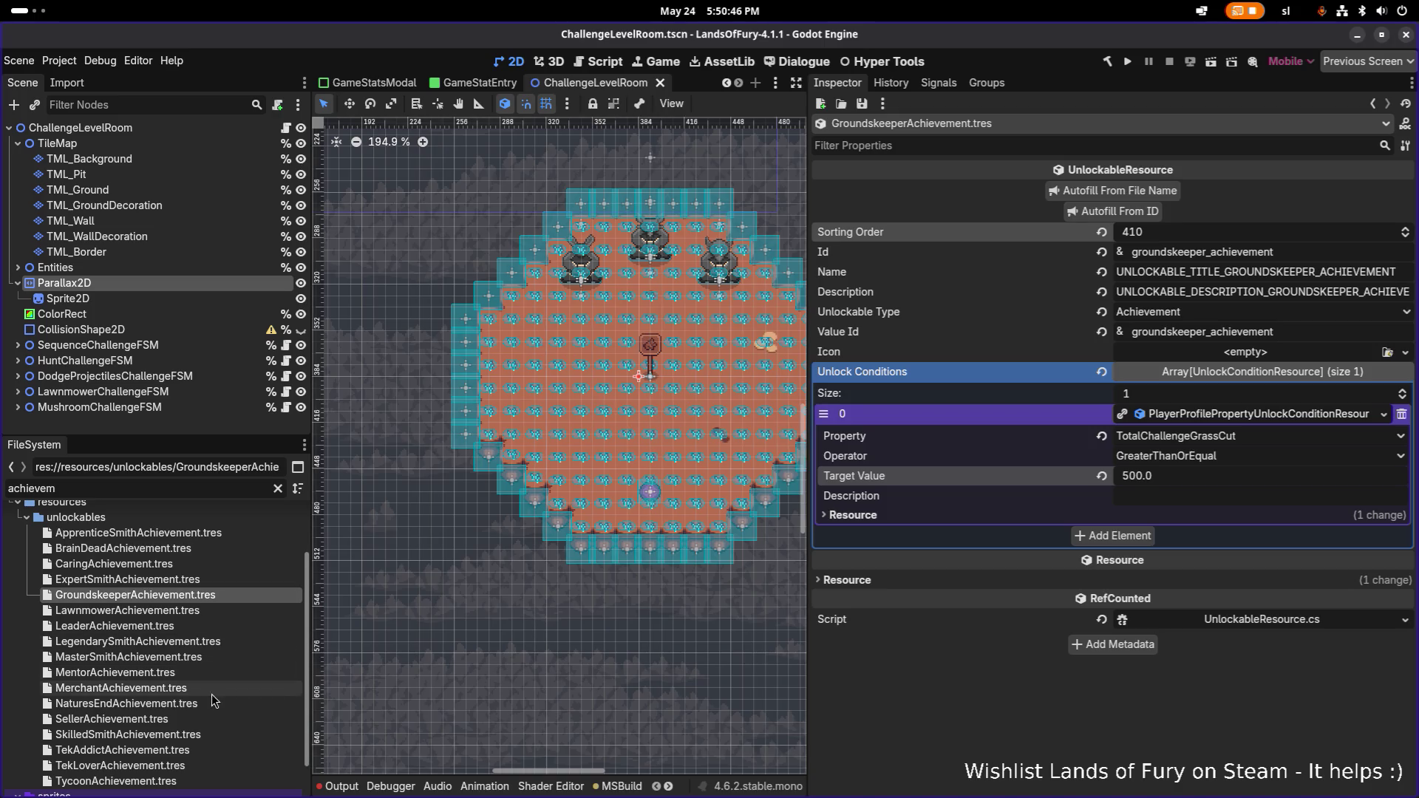
left_click(200, 705)
- Set sorting order 420 and Id natures_end_achievement, autofill the texts, and save
left_click(1174, 231)
type("42")
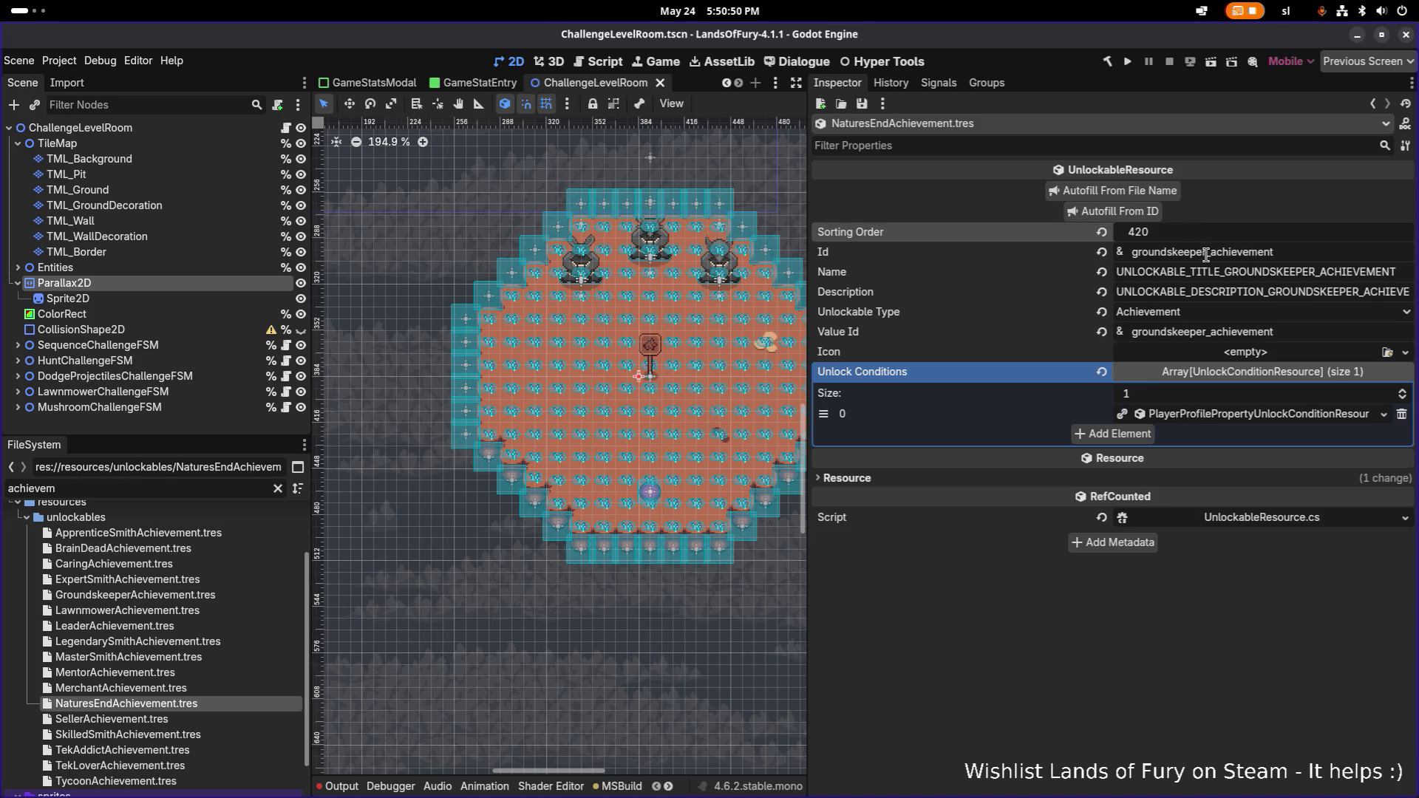
double_click(1197, 252)
type("natures_end")
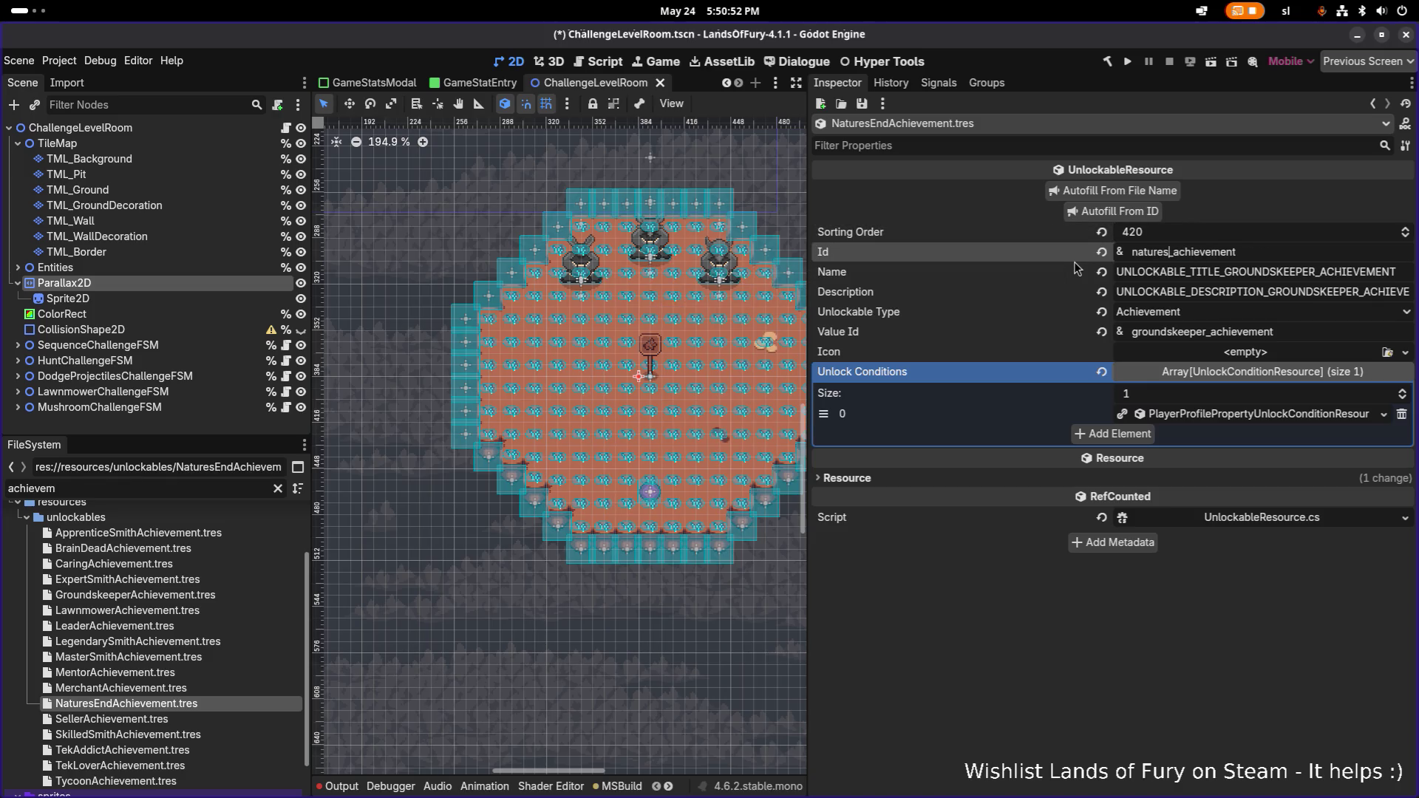
left_click(1119, 212)
key("ctrl+s")
- Make the grass-cut condition unique with a target of 1000, and save
right_click(1241, 416)
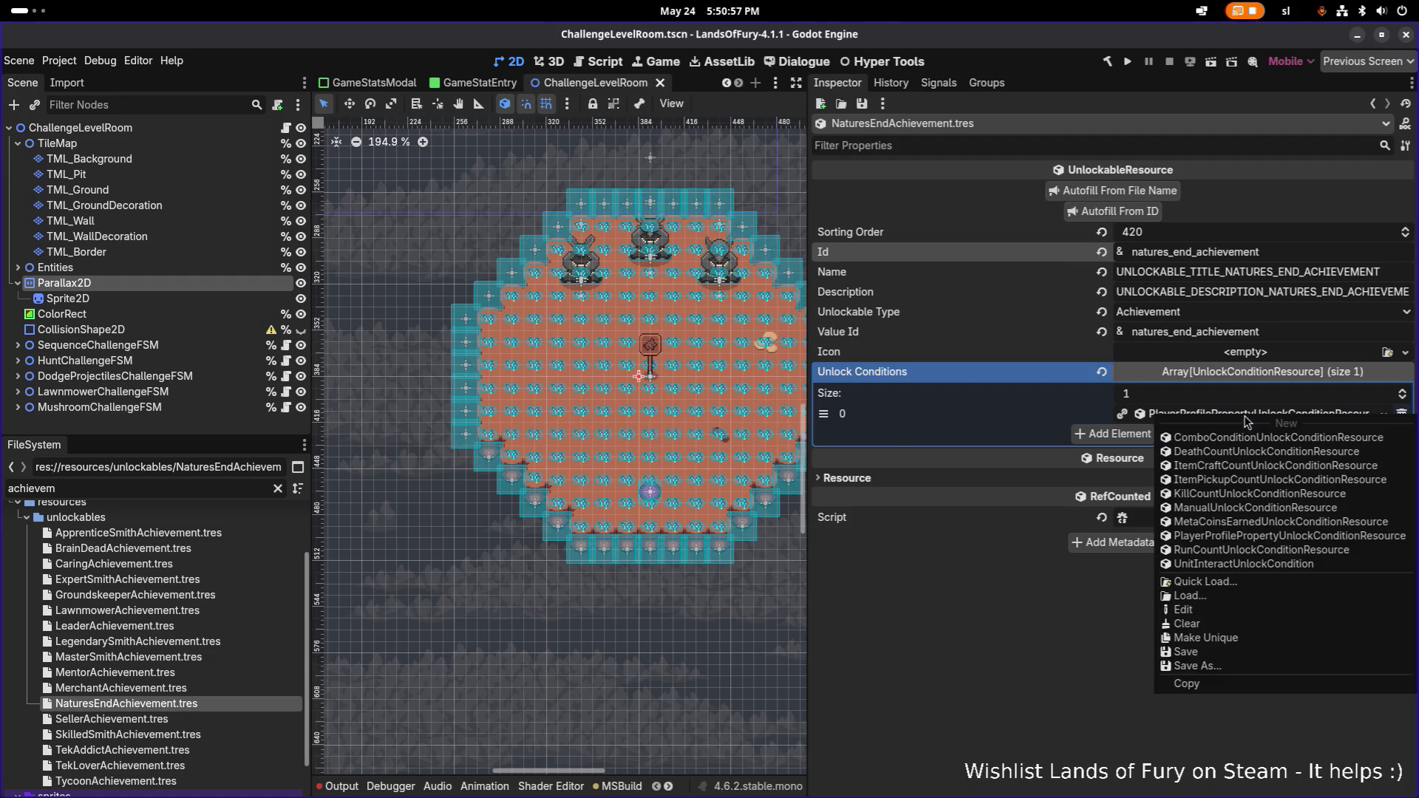
left_click(1248, 638)
left_click(1263, 414)
left_click(1225, 485)
type("10")
key("Return")
key("ctrl+s")
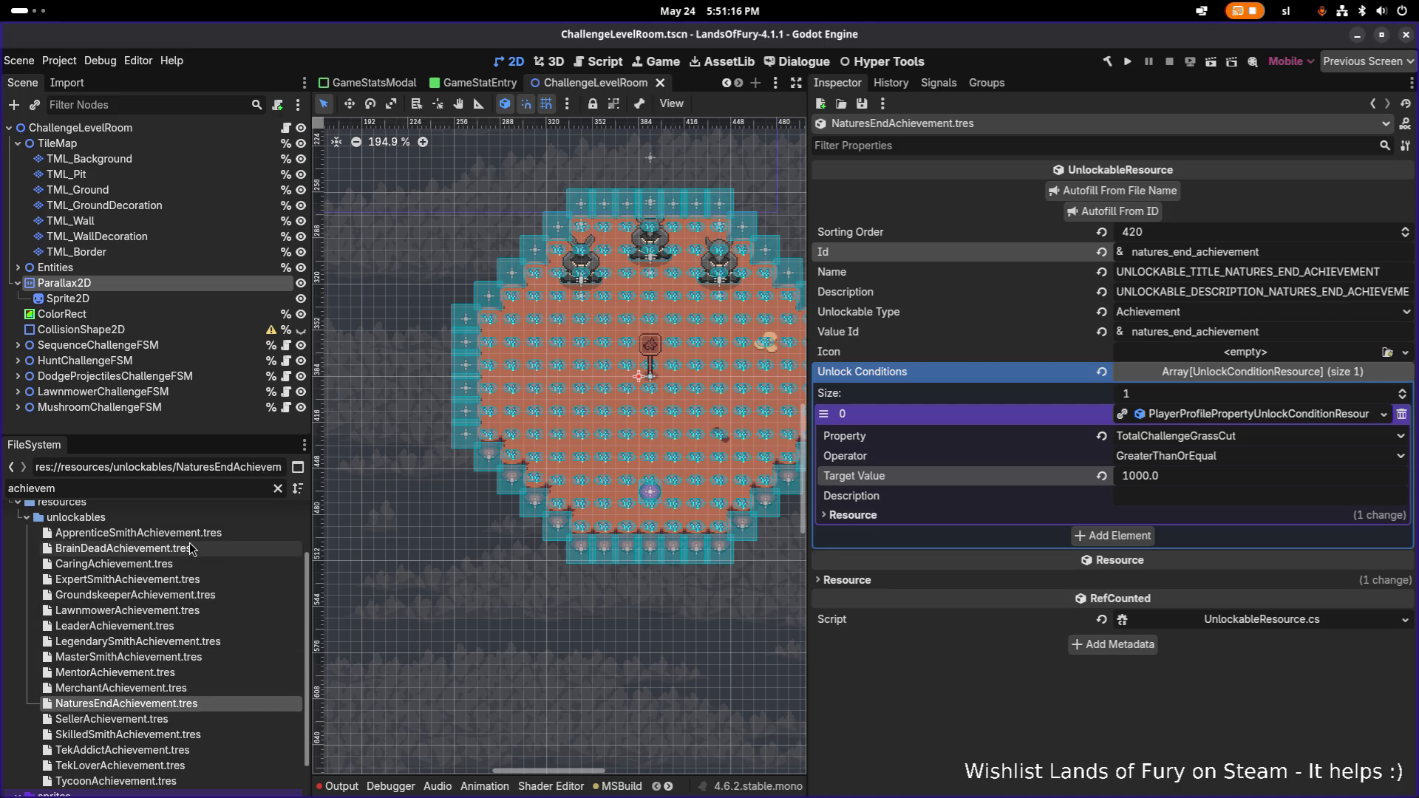
- Duplicate the NaturesEnd achievement as PestControlAchievement.tres
key("ctrl+d")
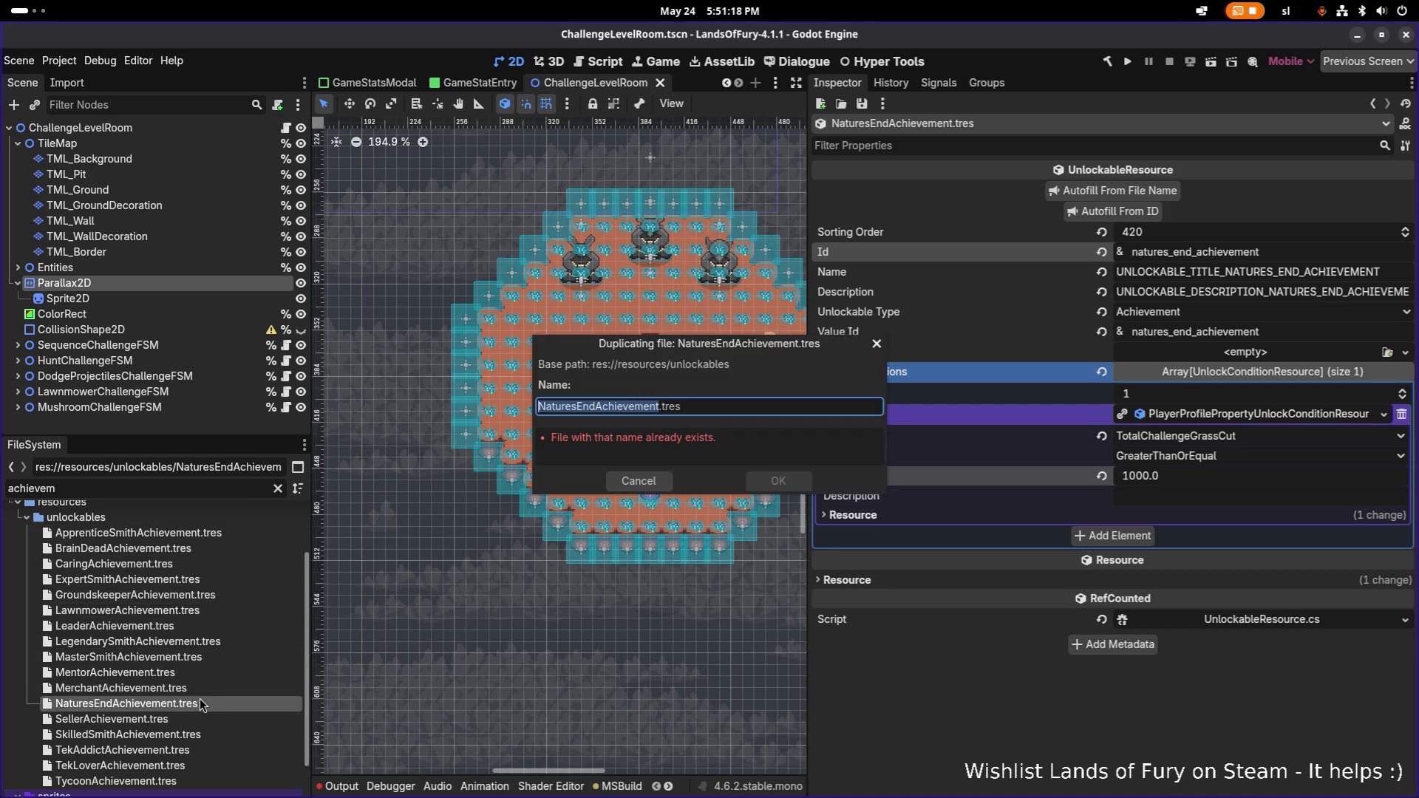
key("Right")
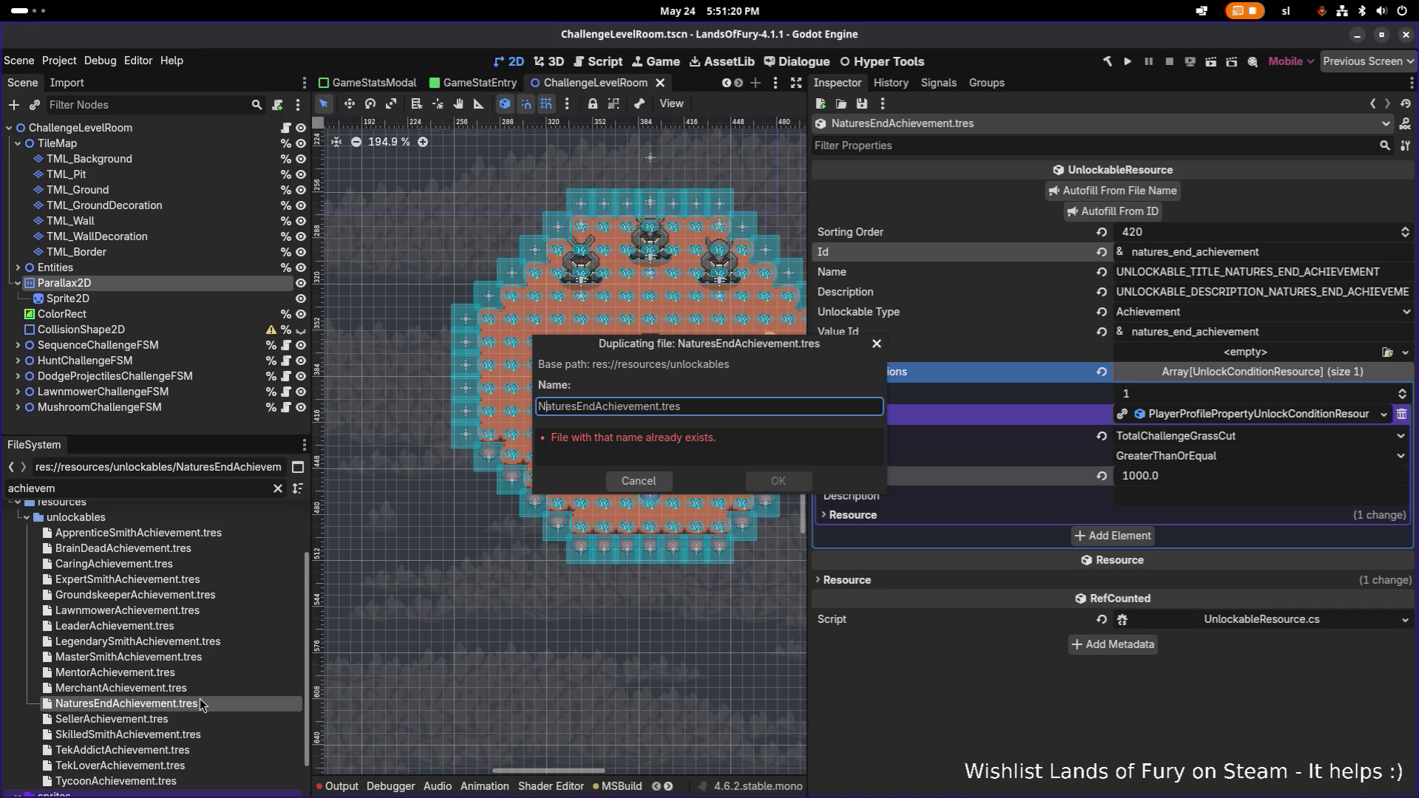
key("shift+Home")
type("PestCo")
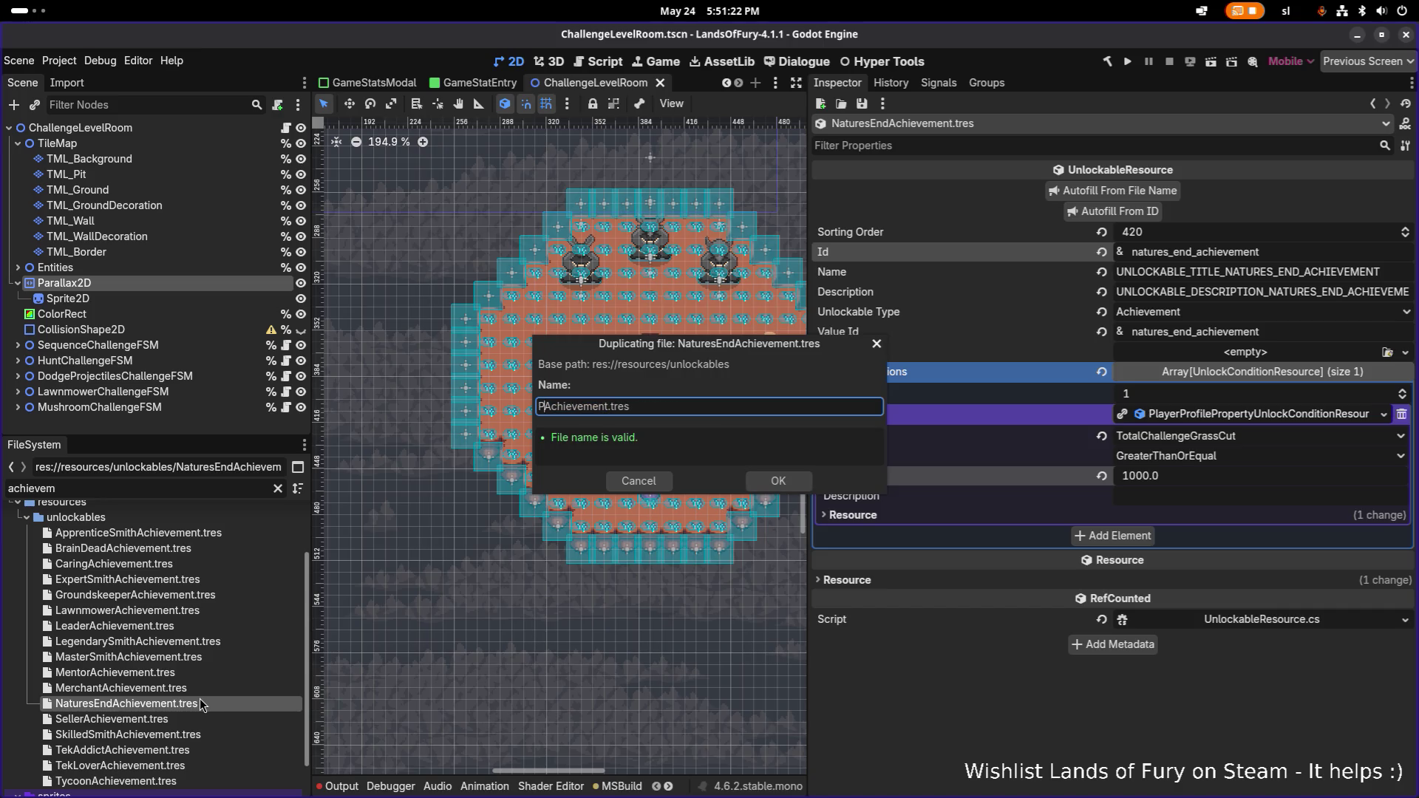
type("ntrol")
key("Return")
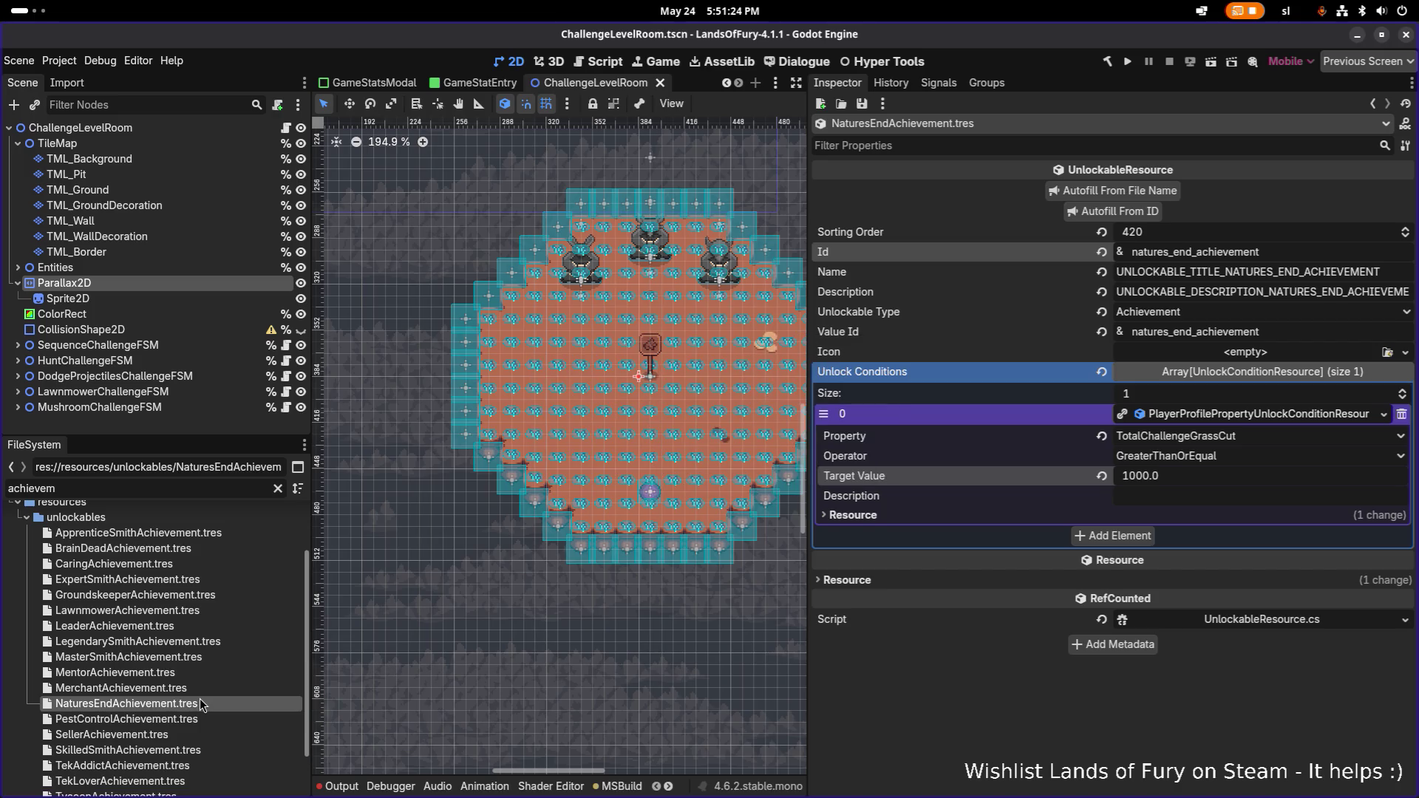
- Change the Id to pest_control_achievement and set sorting order to 500
left_click(195, 717)
scroll(751, 495, "up", 1)
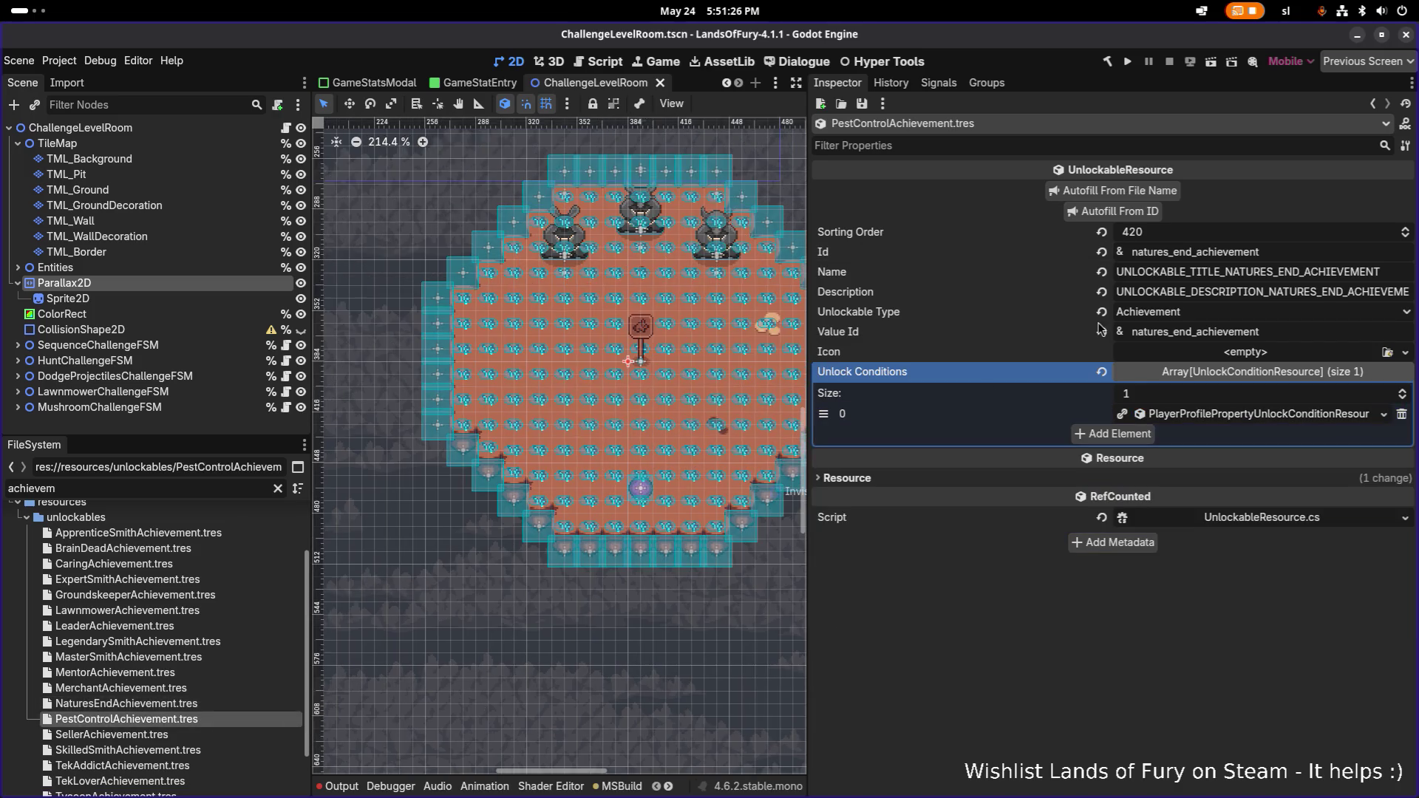
left_click_drag(1184, 258, 1071, 261)
type("pest_control")
left_click(1160, 231)
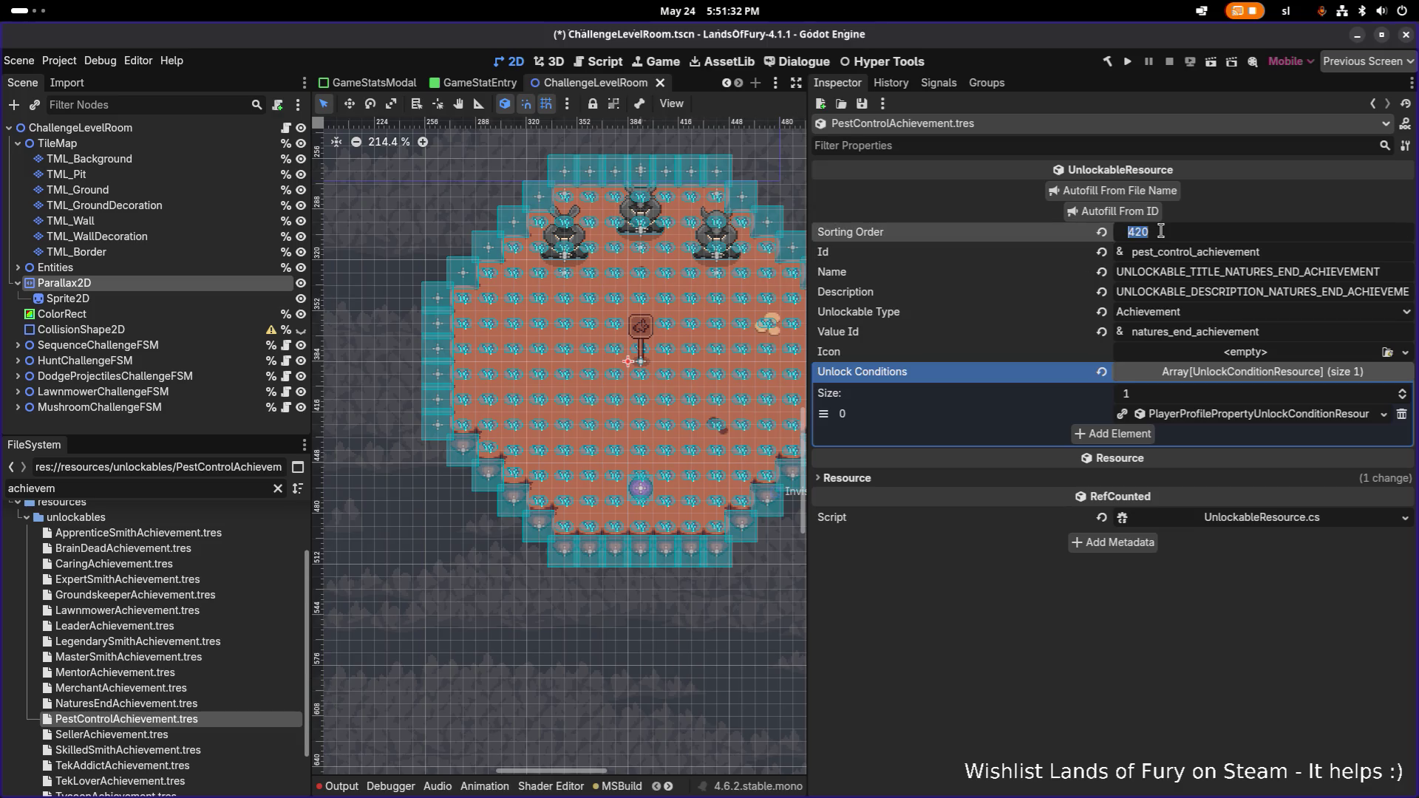
type("500")
key("Return")
- Autofill name, description and value id from the Id, and make the unlock condition unique
left_click(1142, 213)
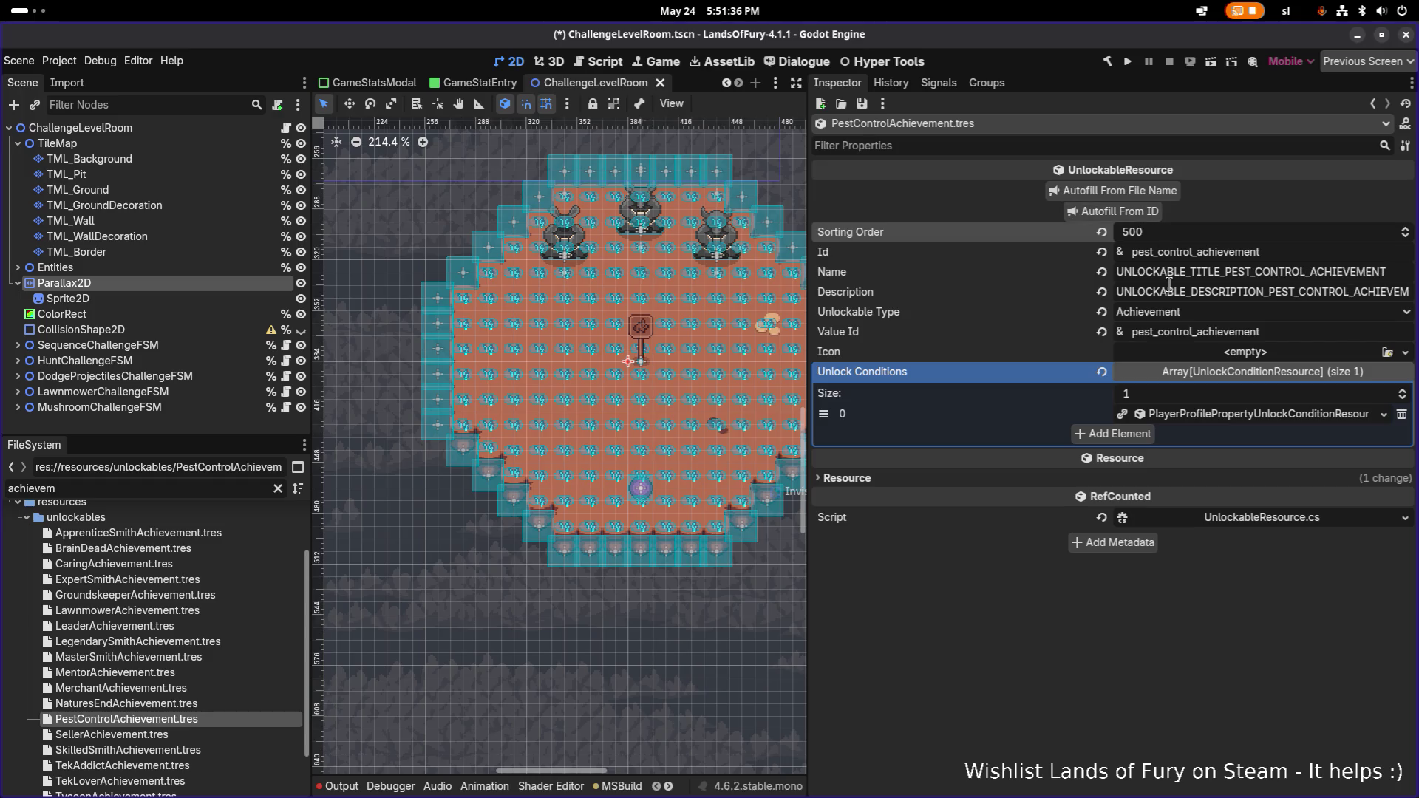
right_click(1231, 418)
left_click(1243, 634)
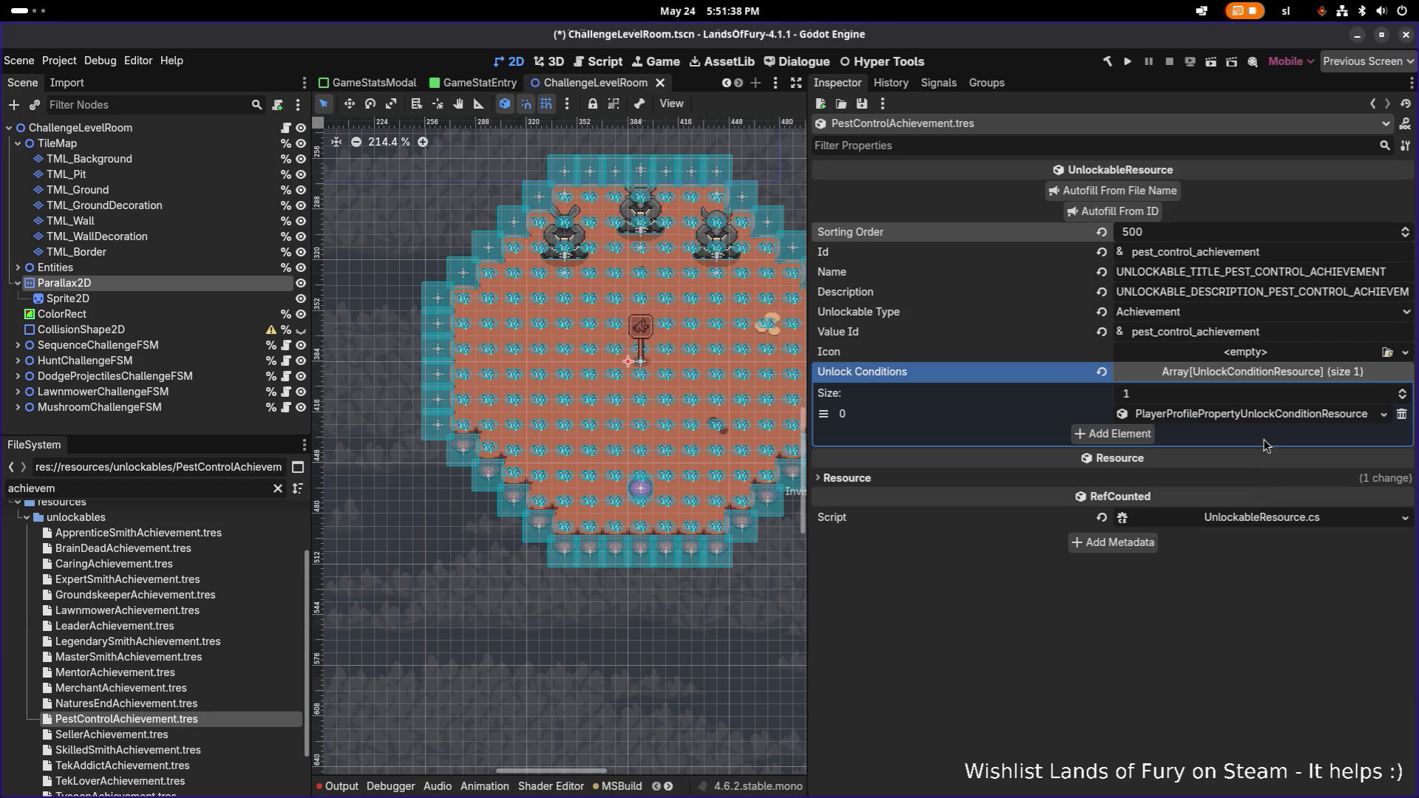
- Make the condition track TotalEnemiesKilled with target value 500 and save
left_click(1228, 436)
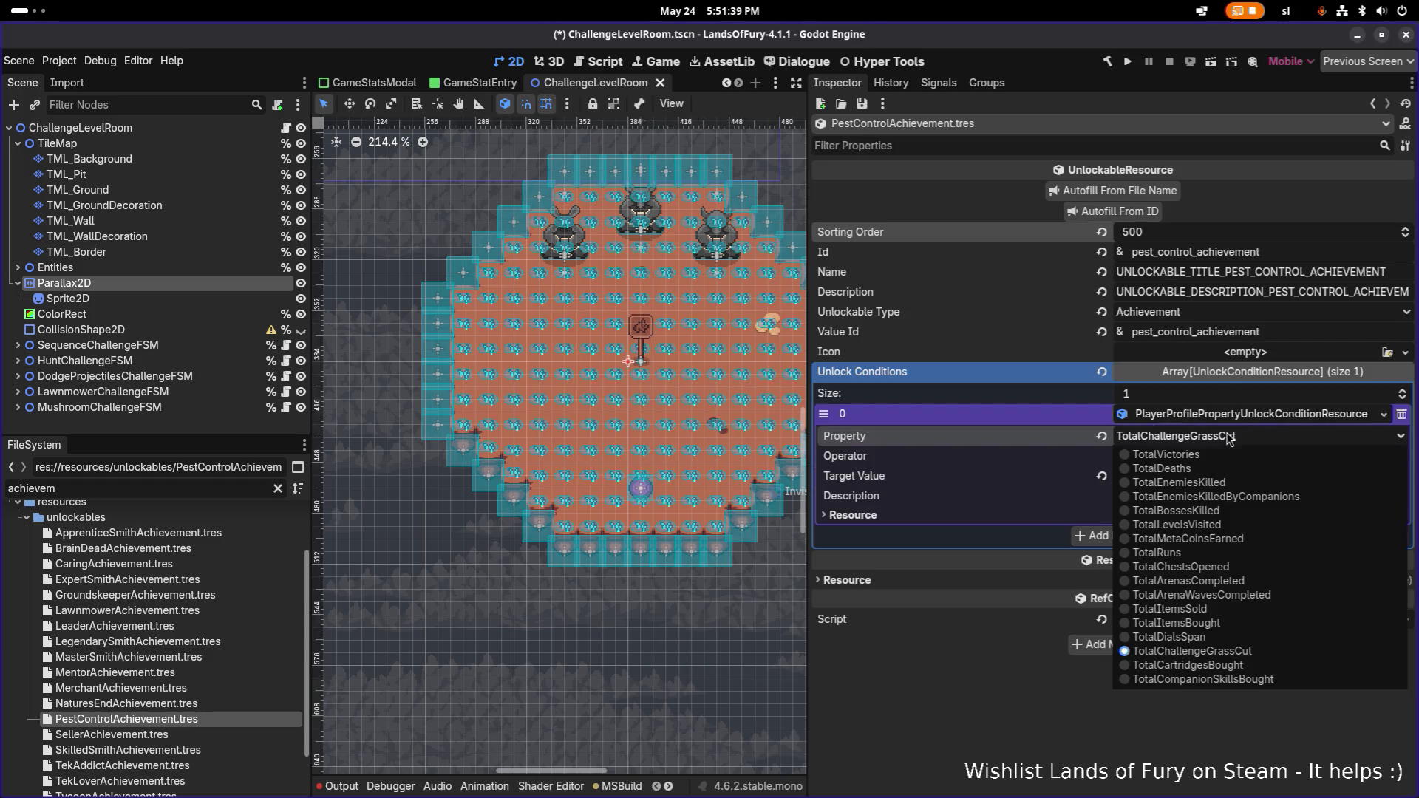
left_click(1223, 483)
left_click(1212, 483)
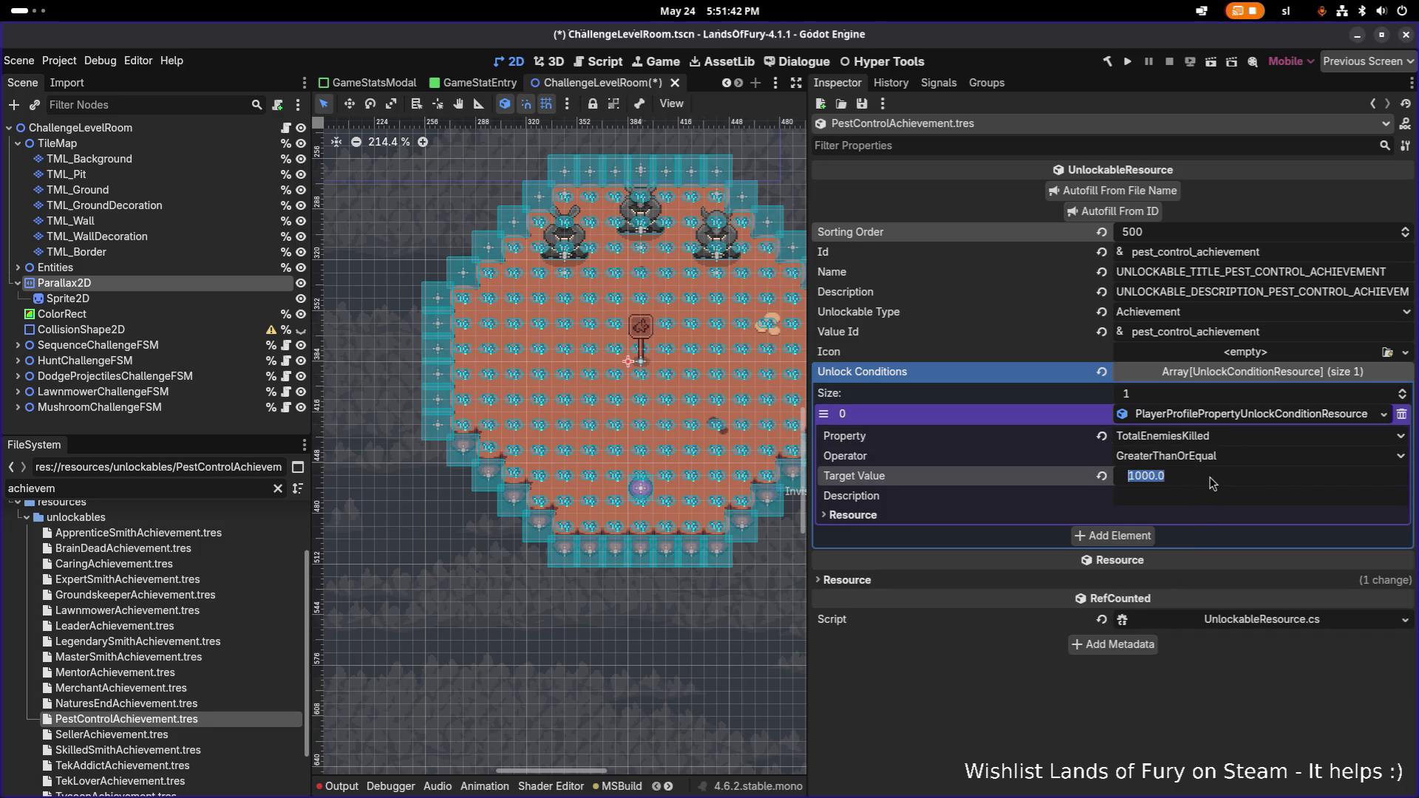
type("500")
key("Return")
key("ctrl+s")
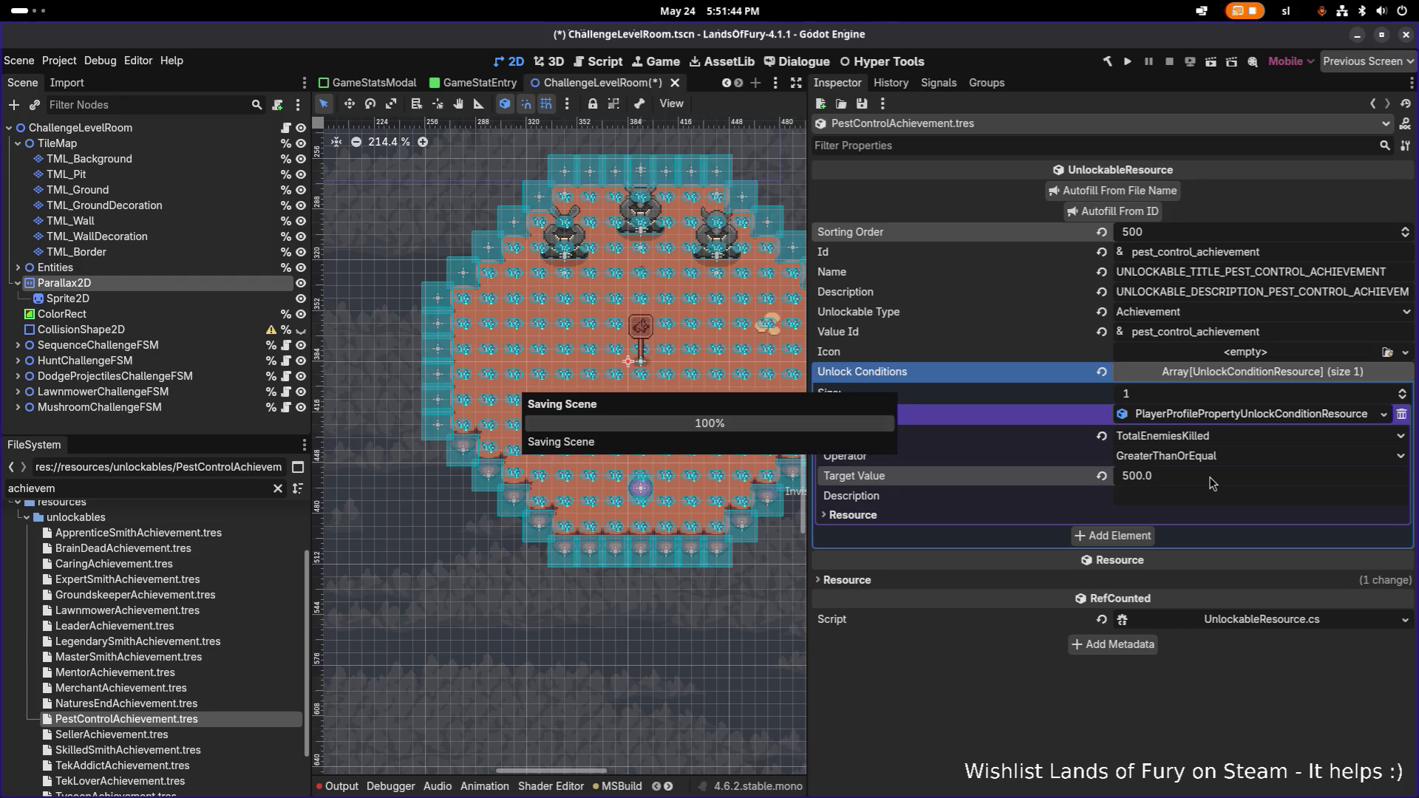
left_click(225, 690)
left_click(214, 717)
- Duplicate the Pest Control achievement as ExterminatorAchievement.tres and open it
key("ctrl+d")
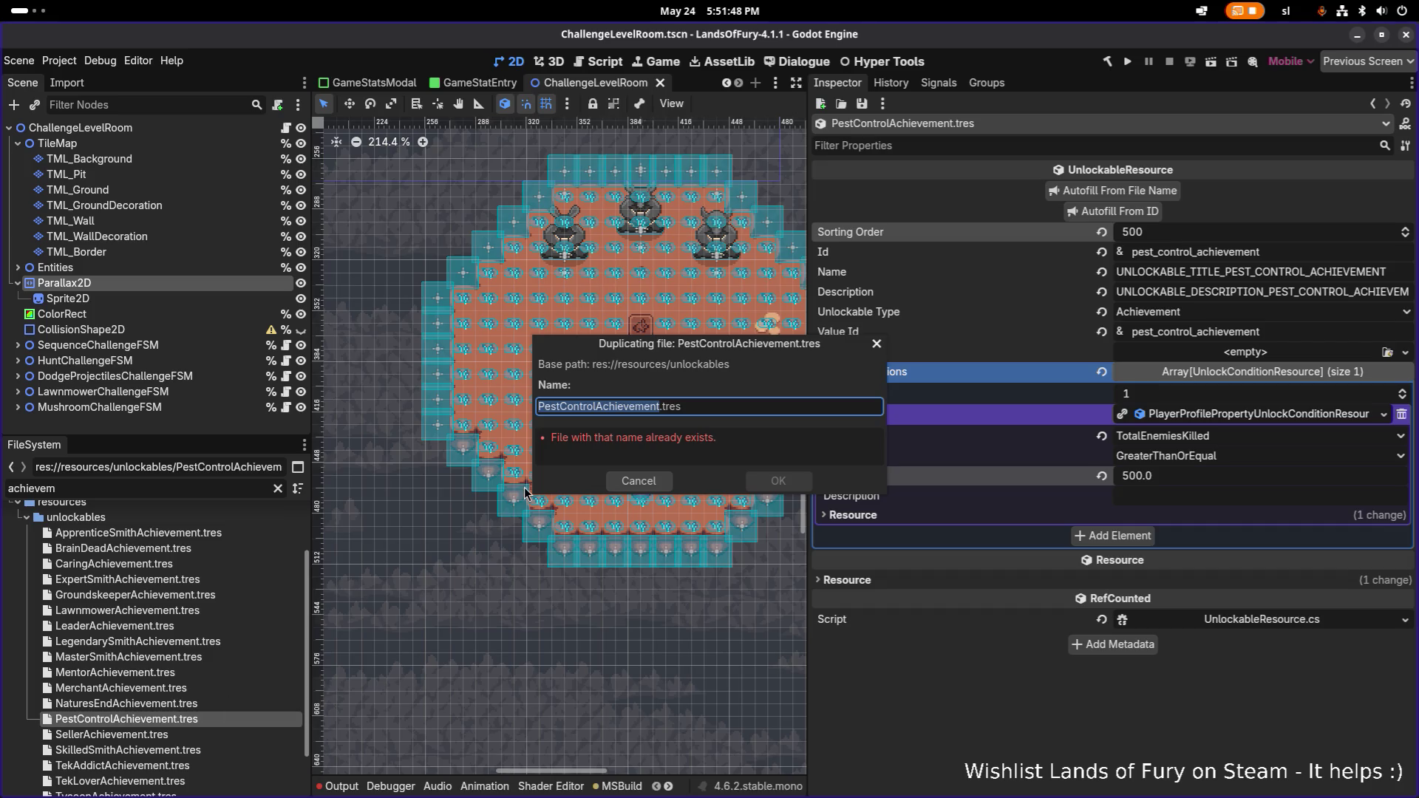
key("Right")
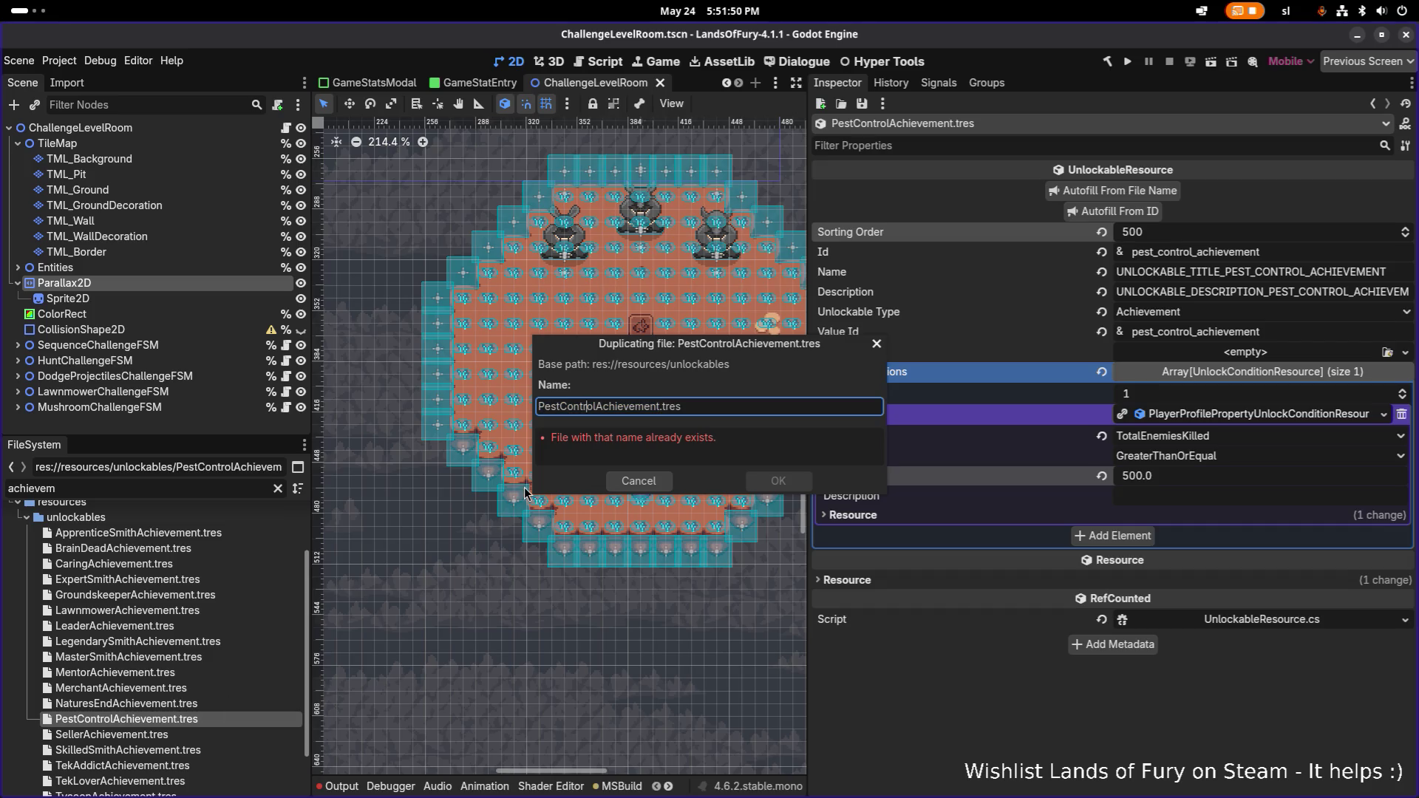
type("Exterminator")
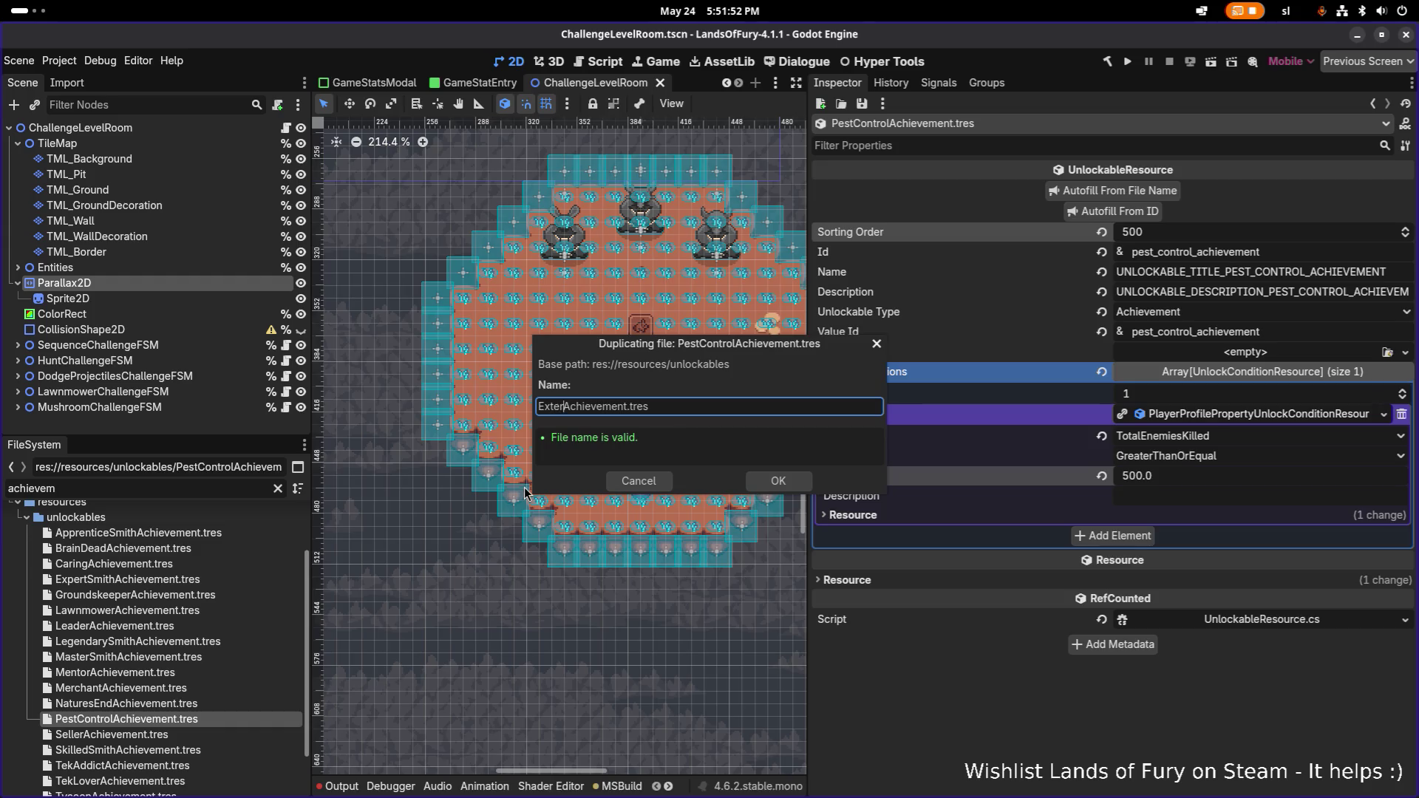
key("Return")
scroll(245, 628, "up", 2)
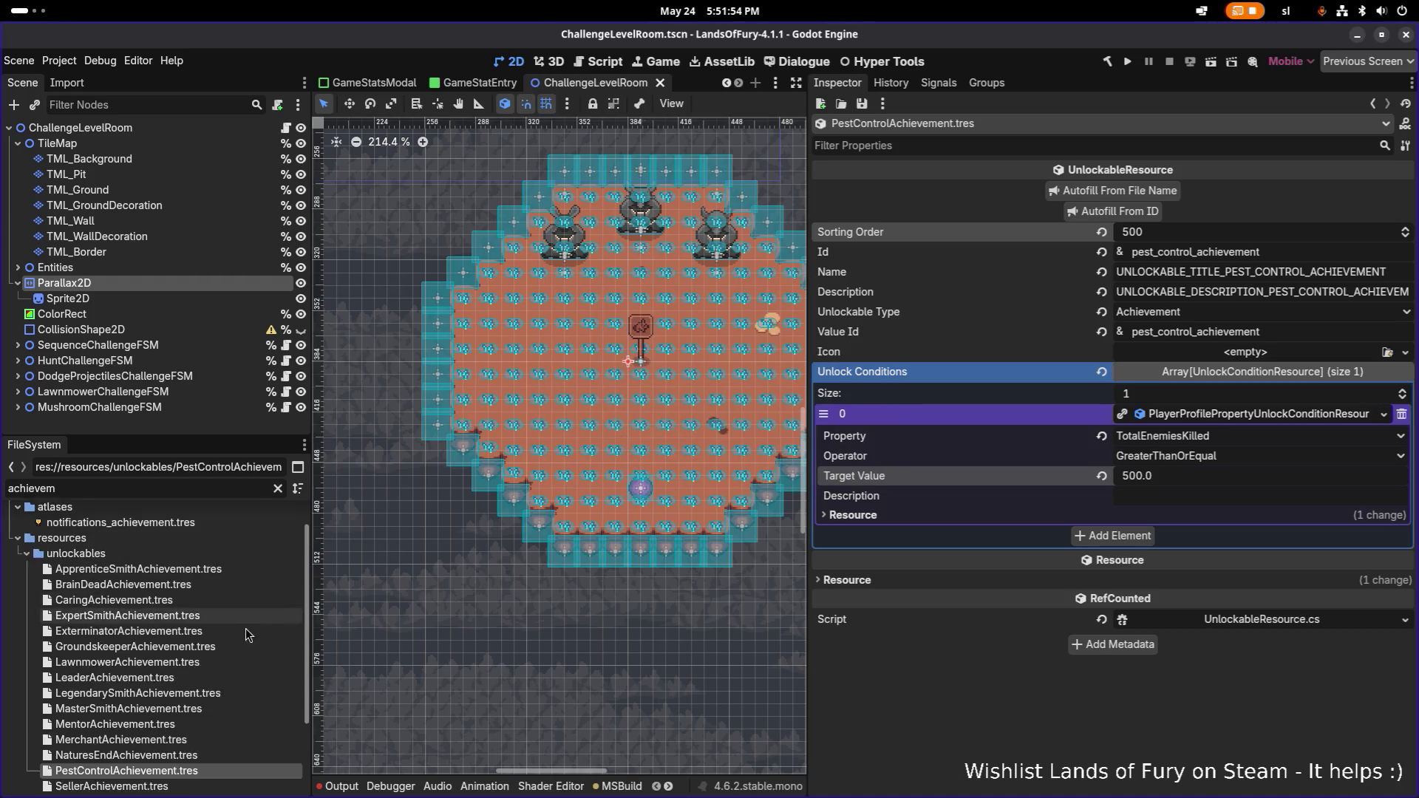
scroll(201, 664, "down", 1)
left_click(192, 630)
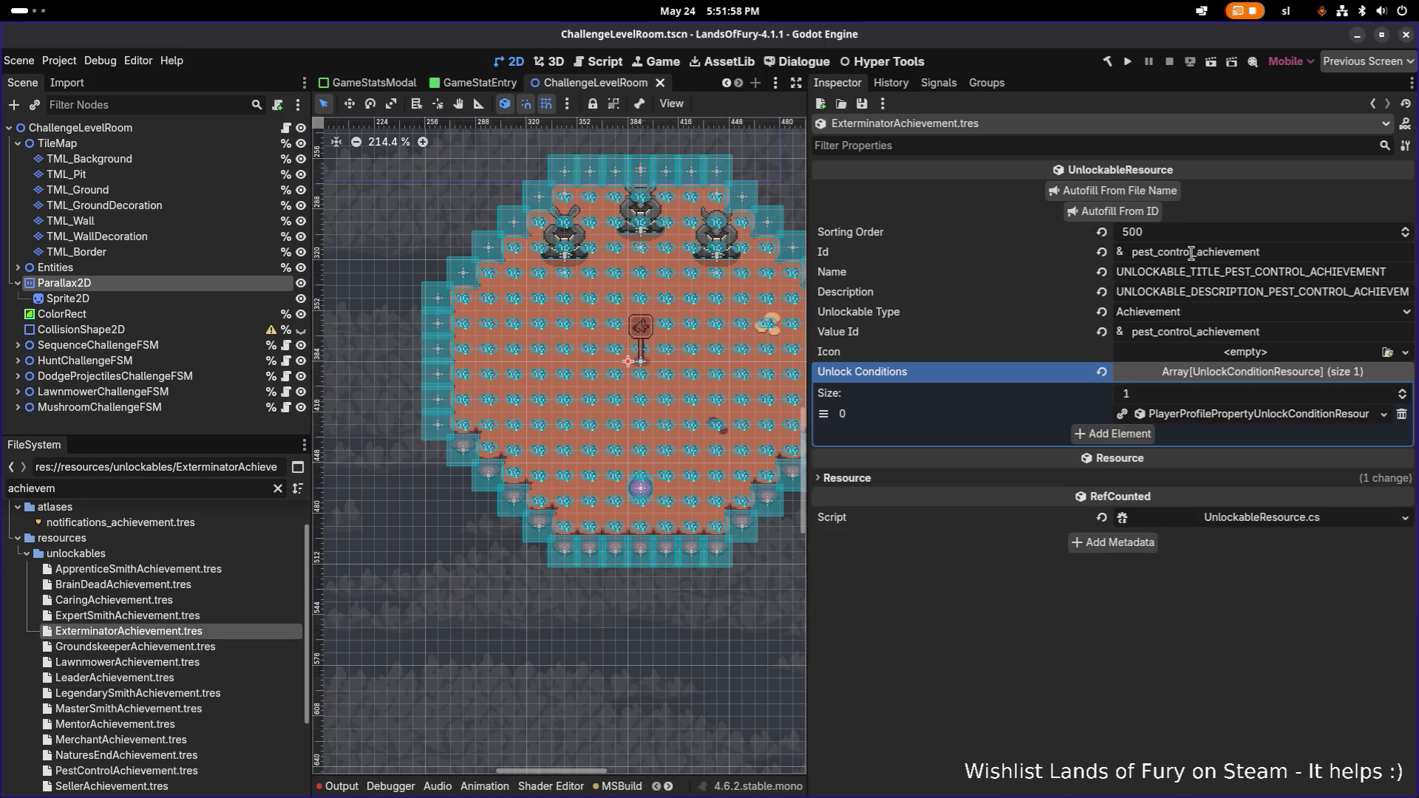
- Set the Id to exterminator_achievement, autofill its texts, and make the unlock condition unique
left_click_drag(1195, 252, 1114, 255)
type("exterminator")
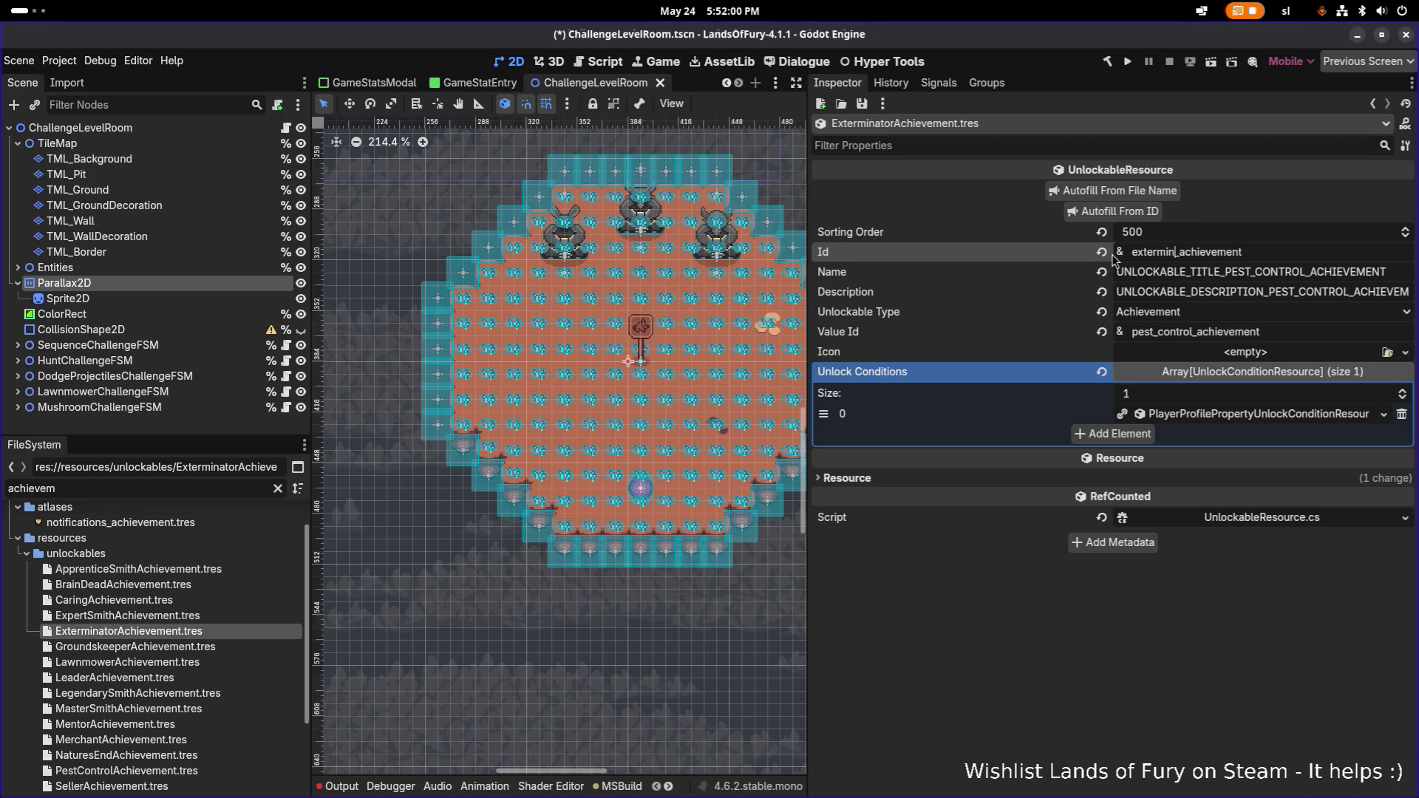
left_click(1138, 213)
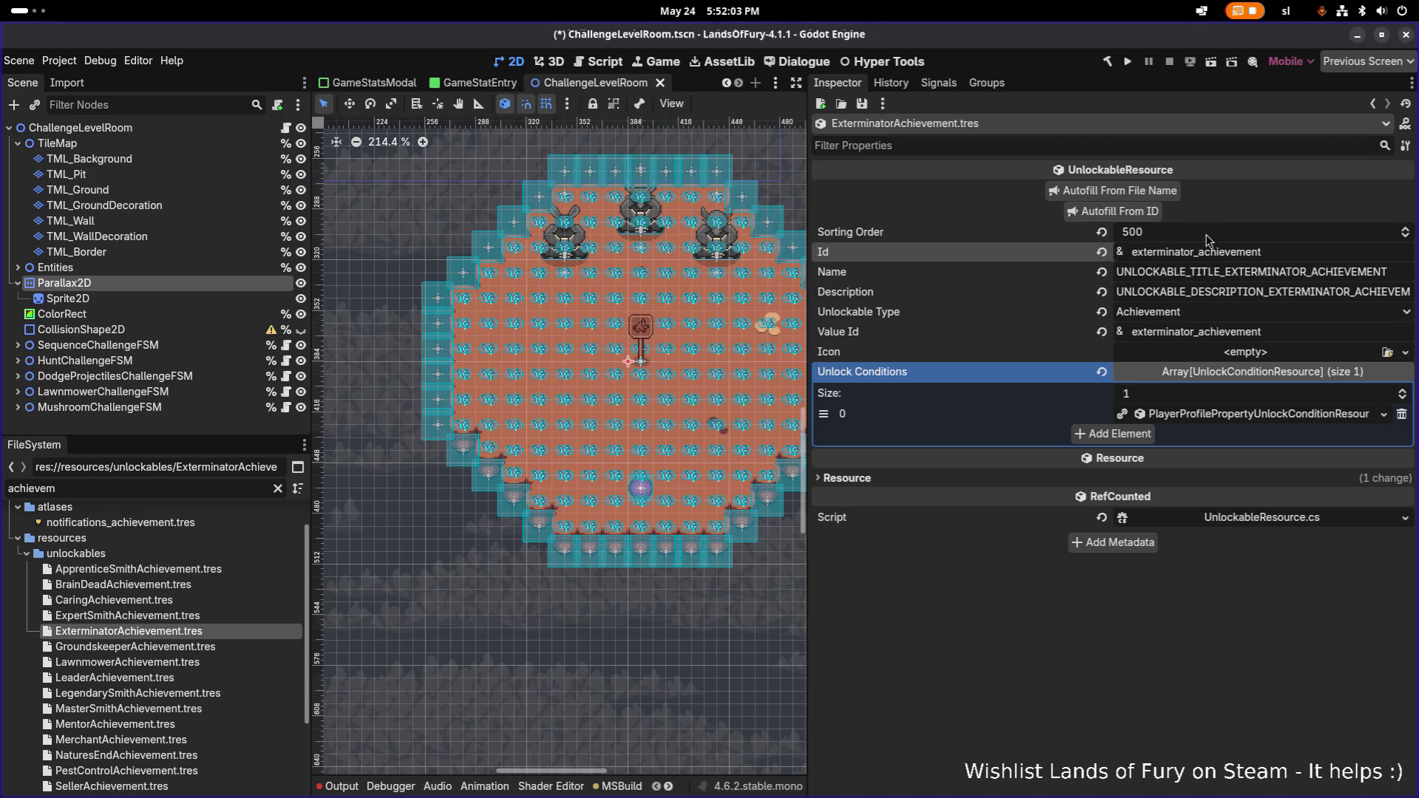
right_click(1261, 418)
left_click(1244, 653)
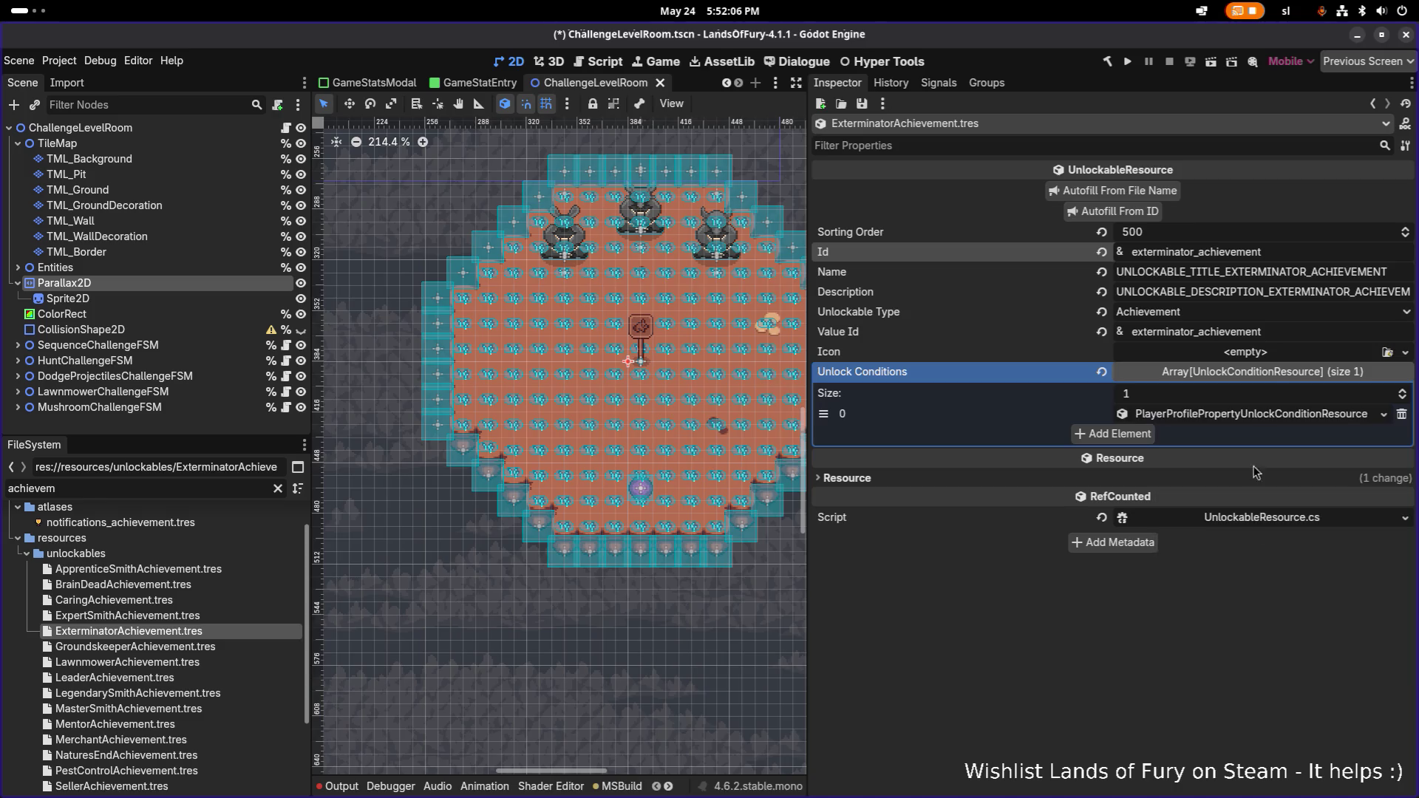
- Set the sorting order to 510
left_click(1190, 235)
type("54")
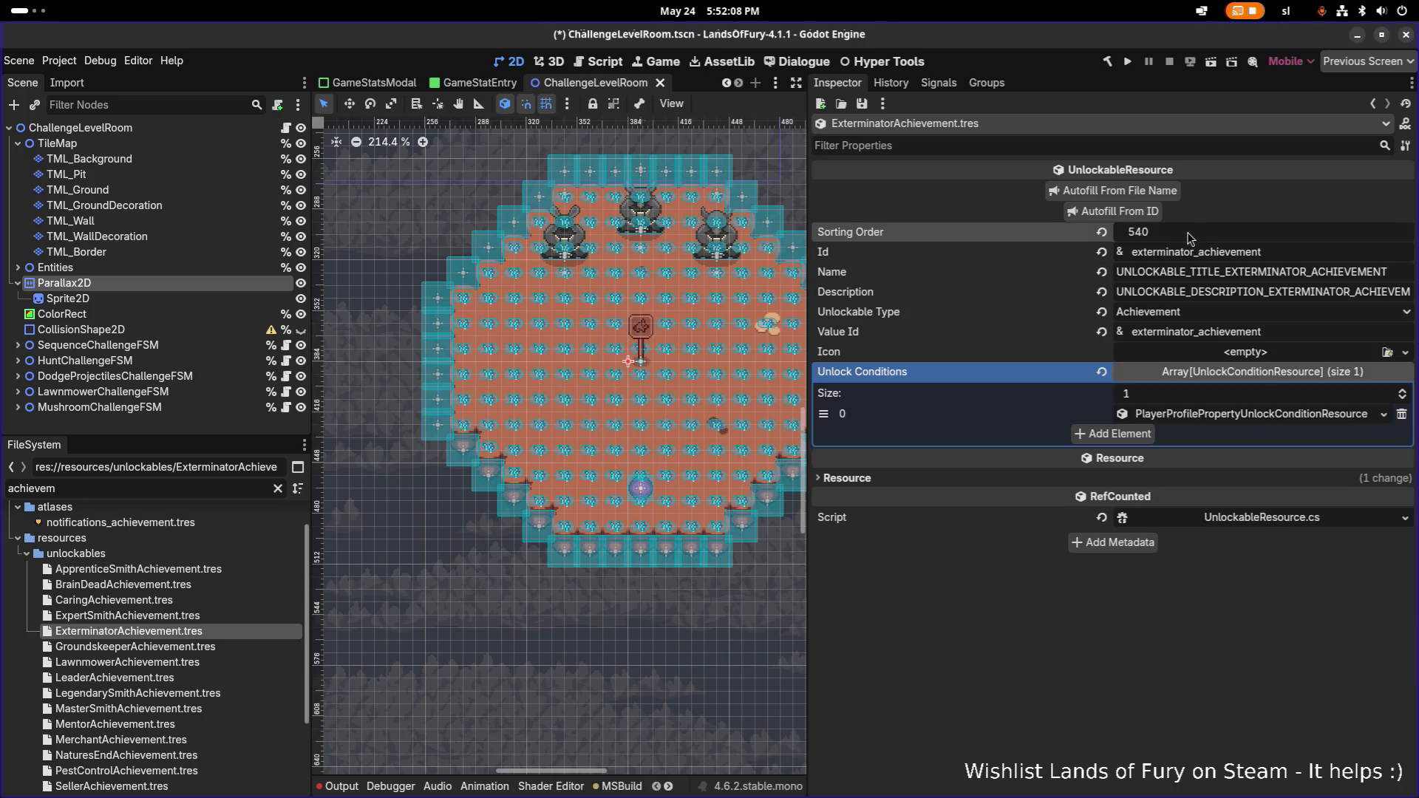
key("BackSpace")
key("BackSpace")
type("10")
key("Return")
- Set the condition's target kill count to 5000 and save the achievement
left_click(1239, 421)
right_click(1239, 421)
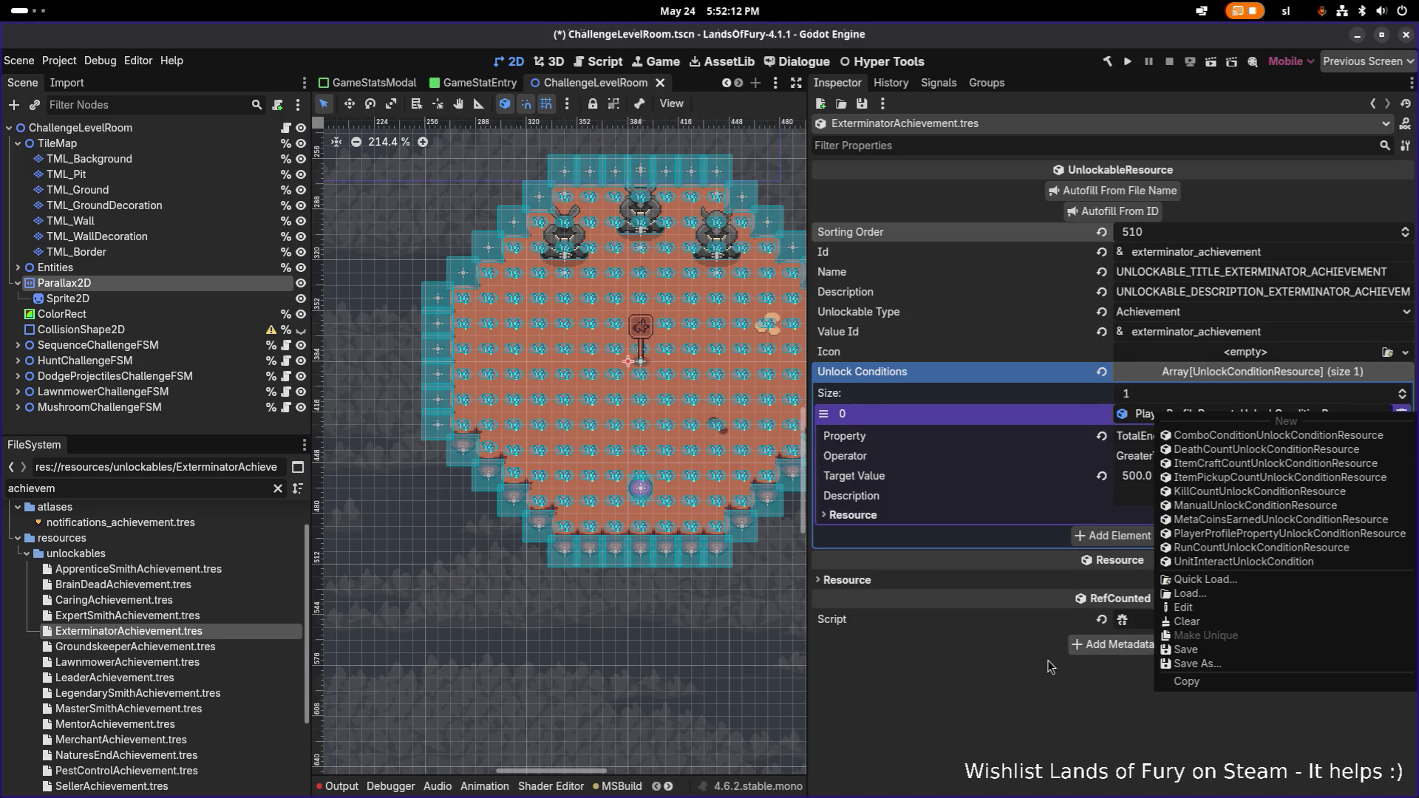
left_click(1058, 631)
left_click(1183, 481)
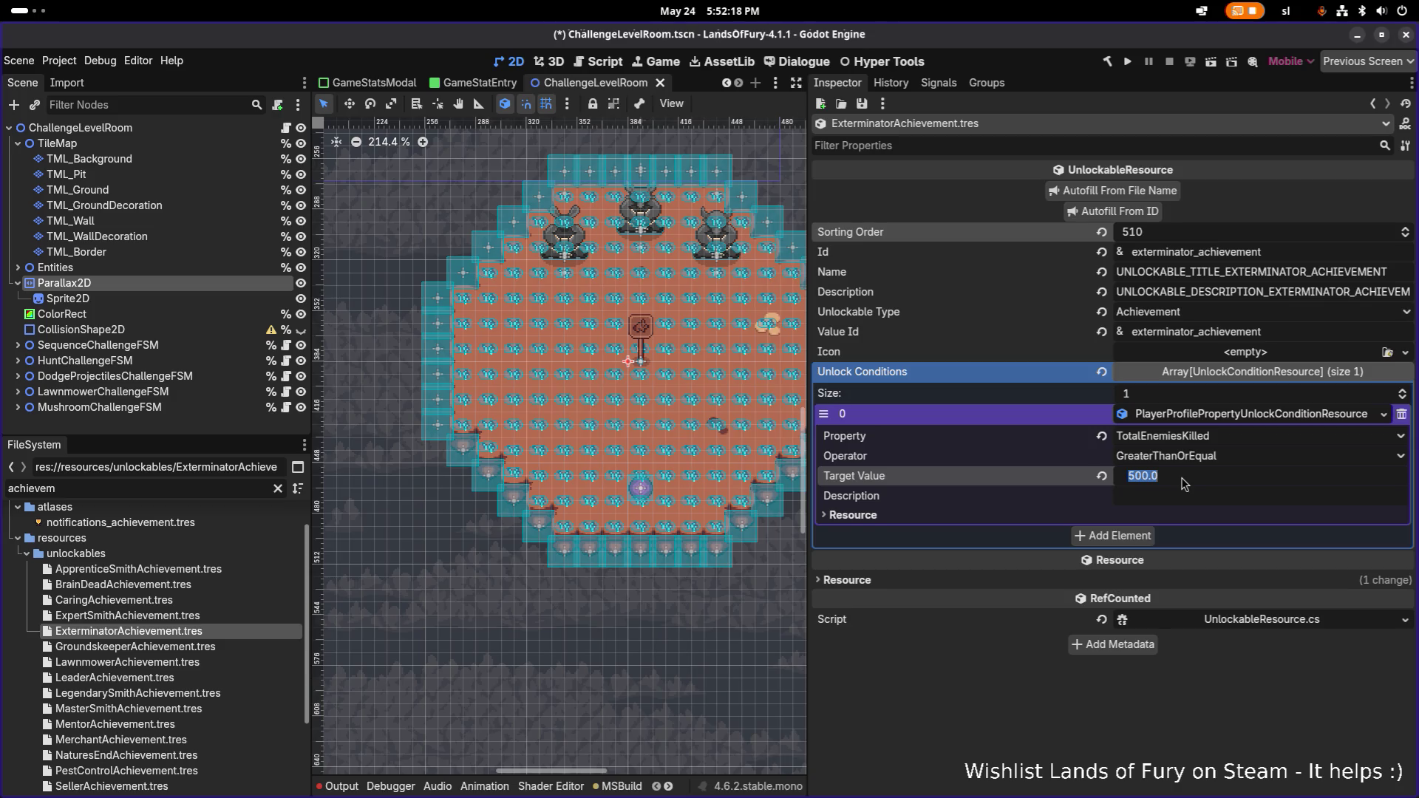
type("50")
key("Return")
left_click(1183, 482)
type("500")
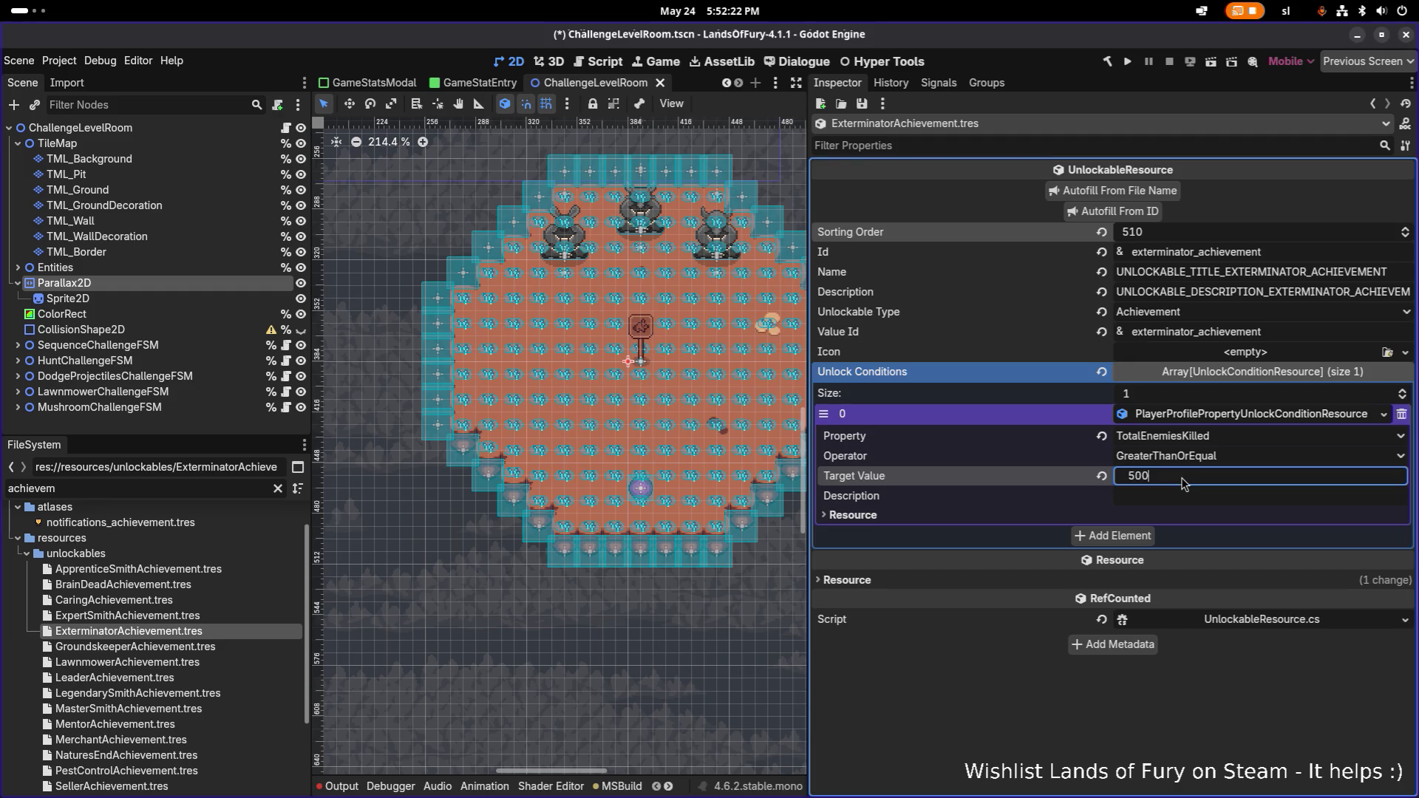
key("ctrl+s")
left_click(992, 720)
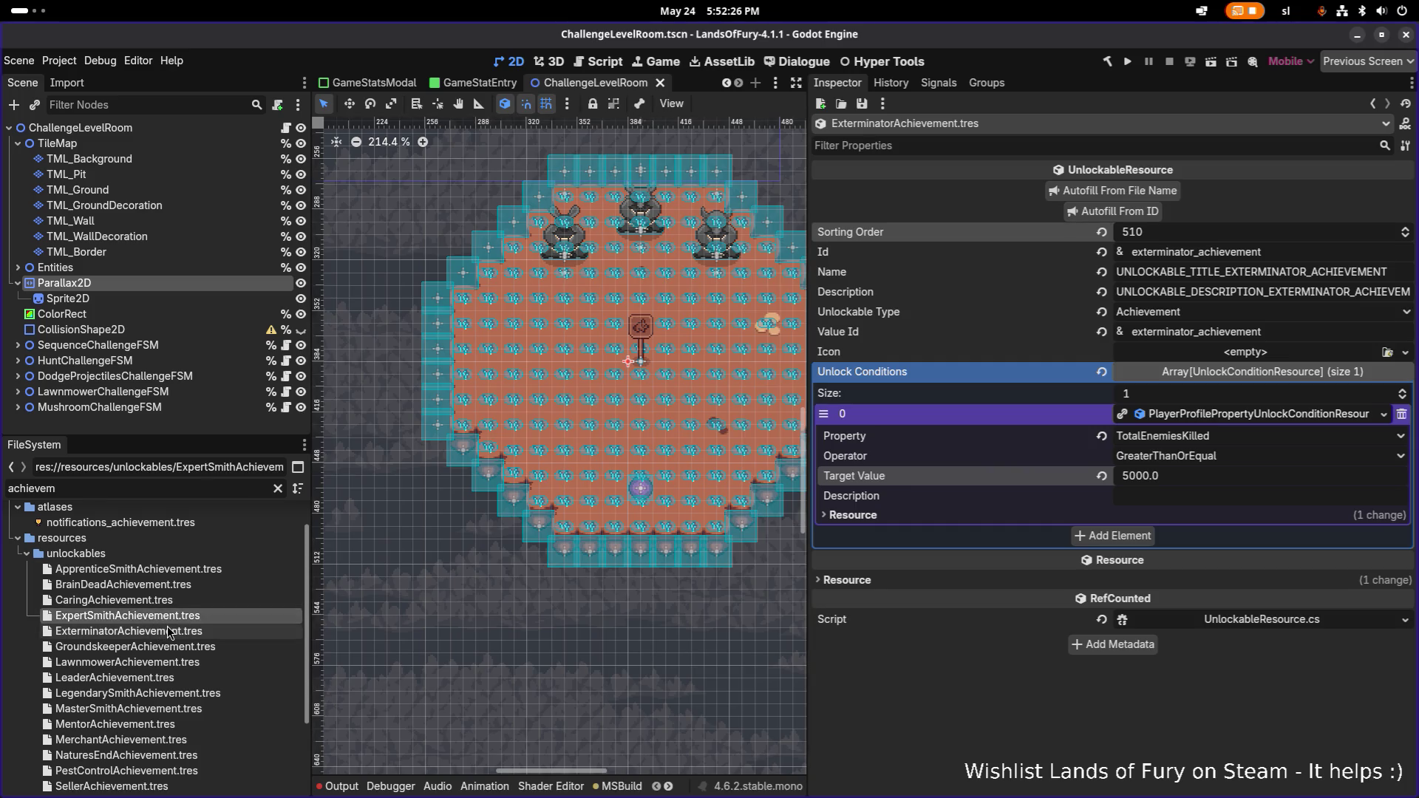
key("ctrl+d")
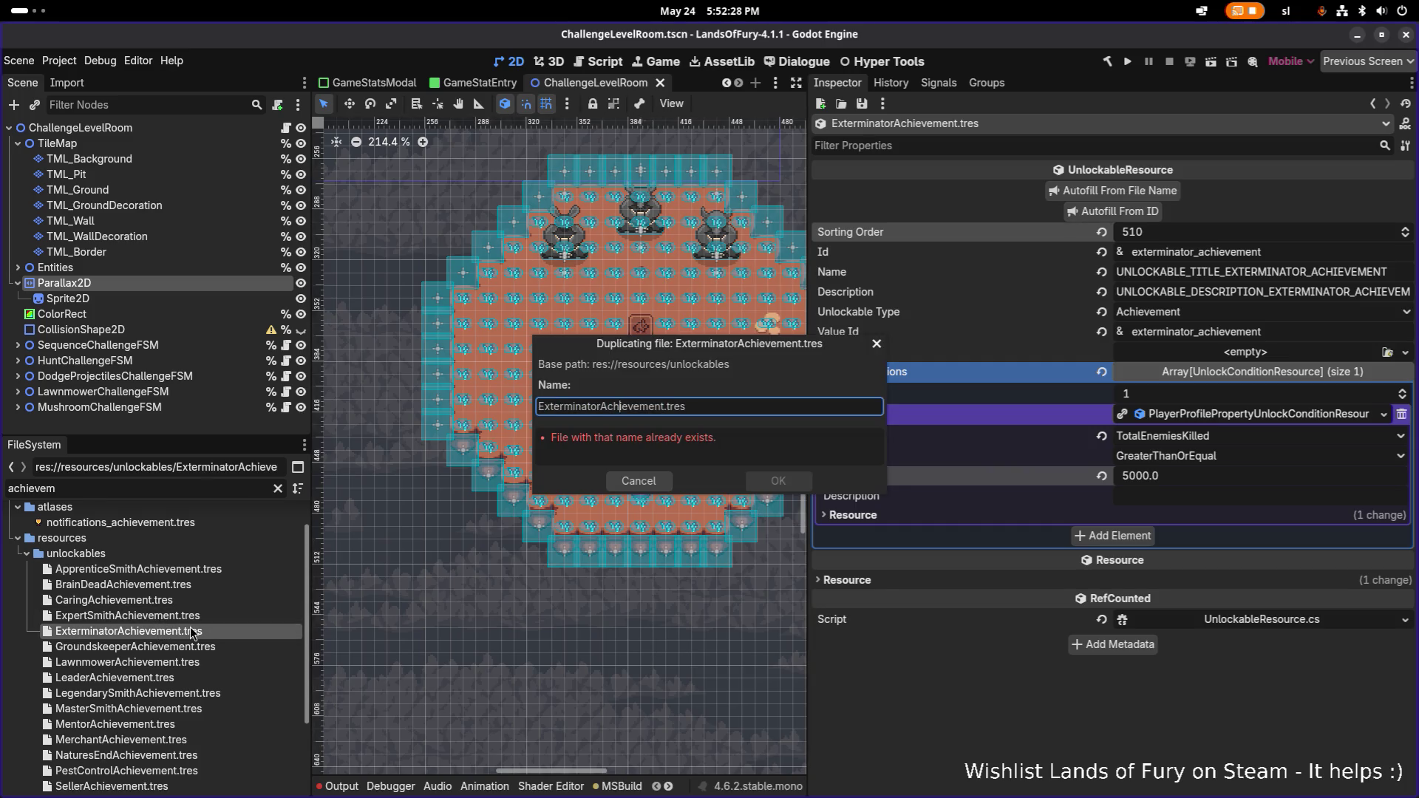
- Name the copy GodOfWarAchievement.tres and set its sorting order to 520
type("GodO")
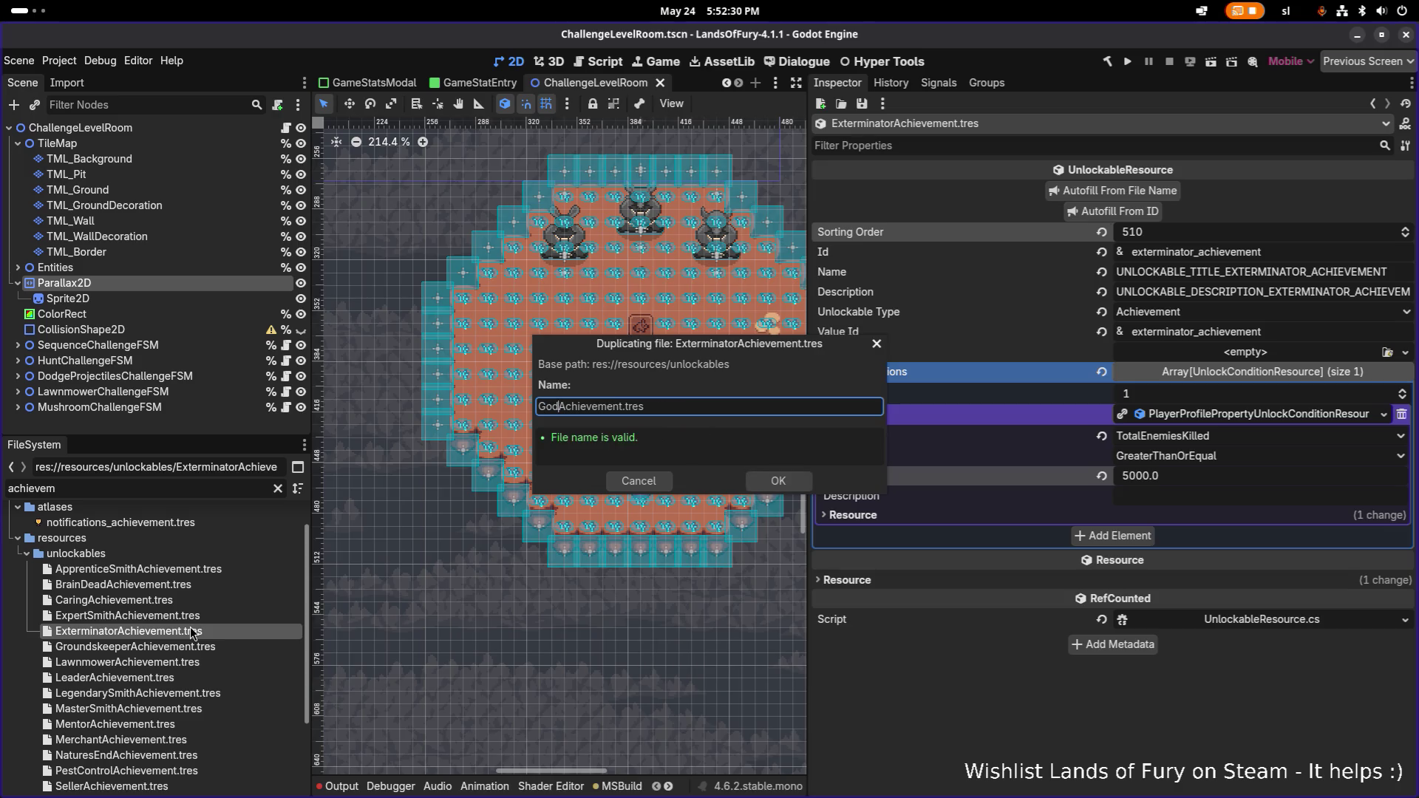
type("fWar")
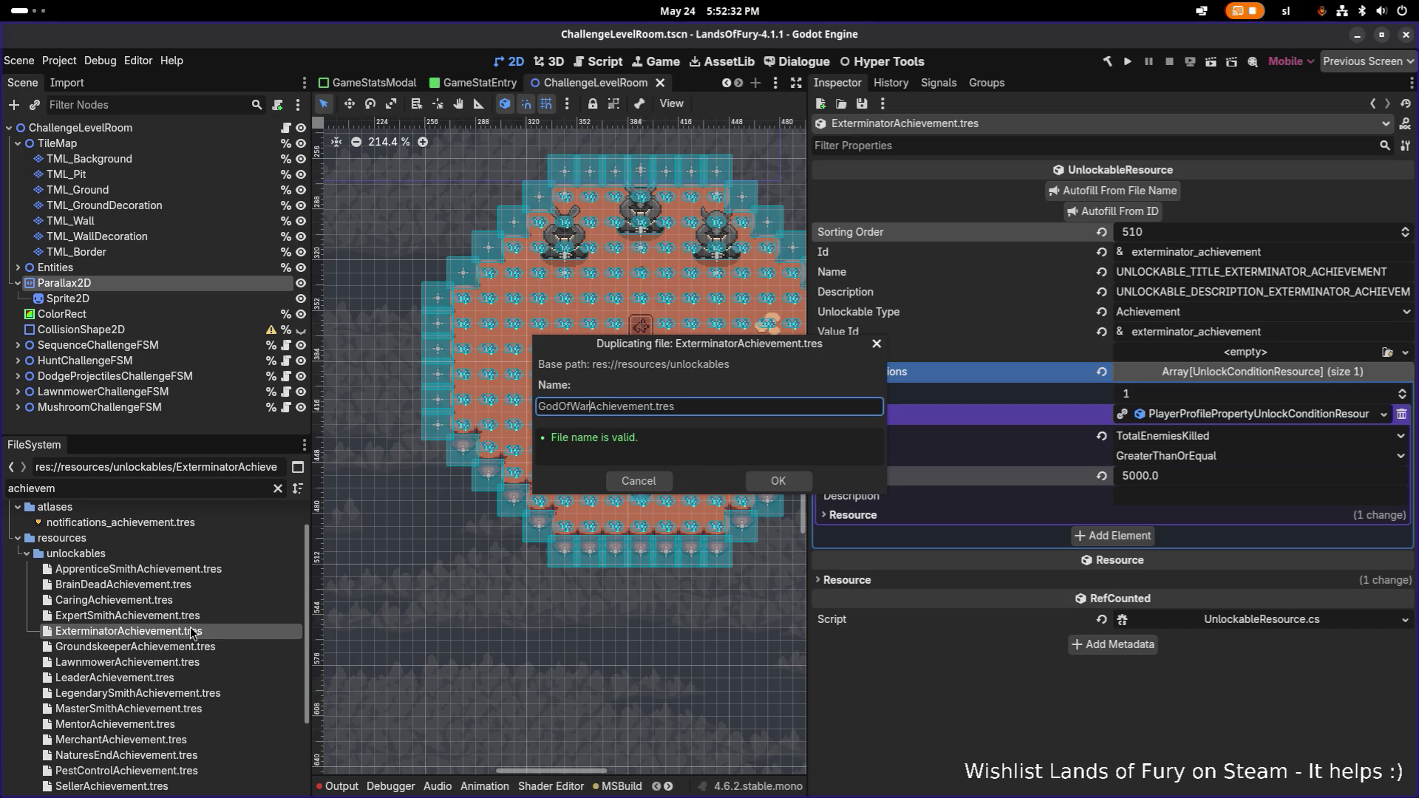
key("Return")
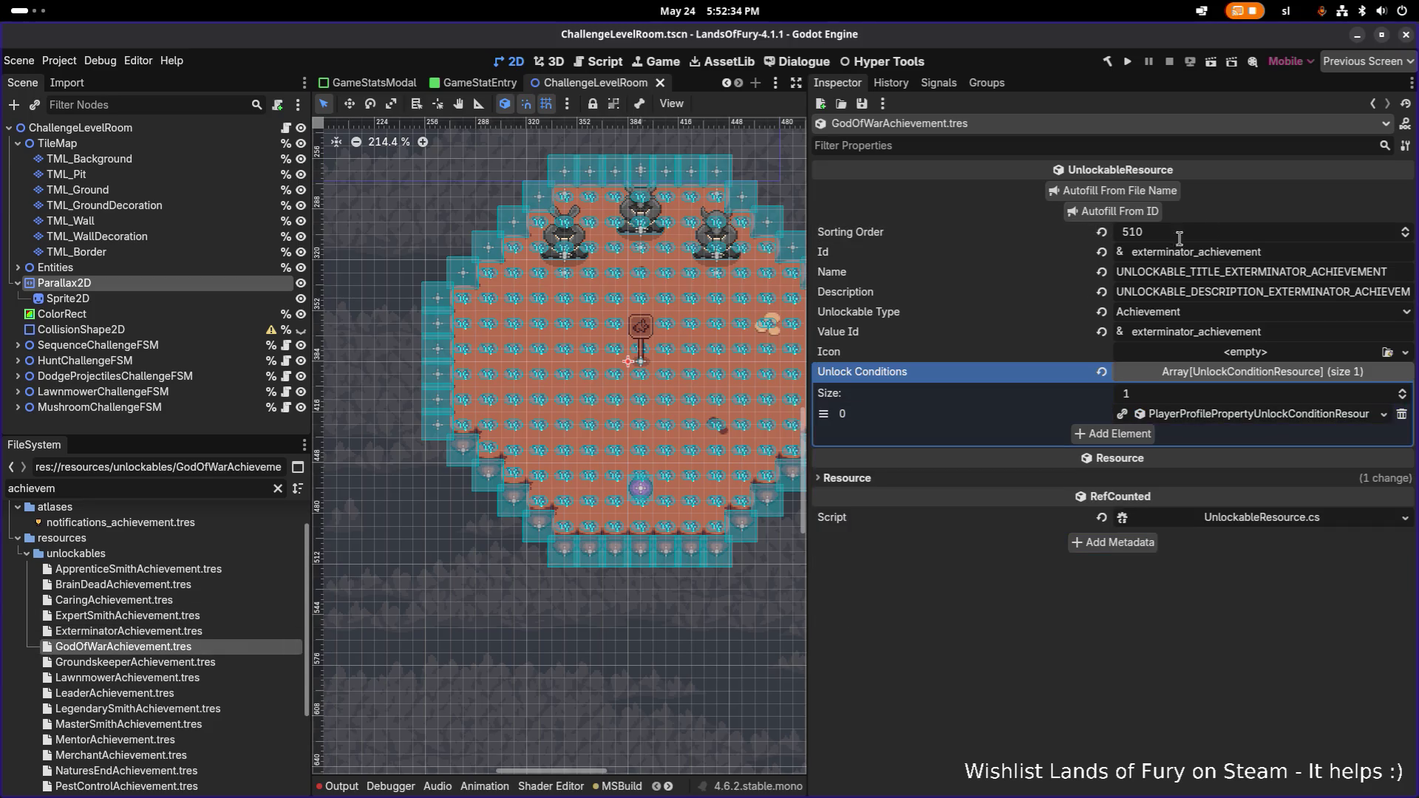
left_click(1212, 232)
type("520")
key("Return")
- Change the Id to god_of_war_achievement, autofill name, description and value id, and save
left_click_drag(1195, 256, 1069, 255)
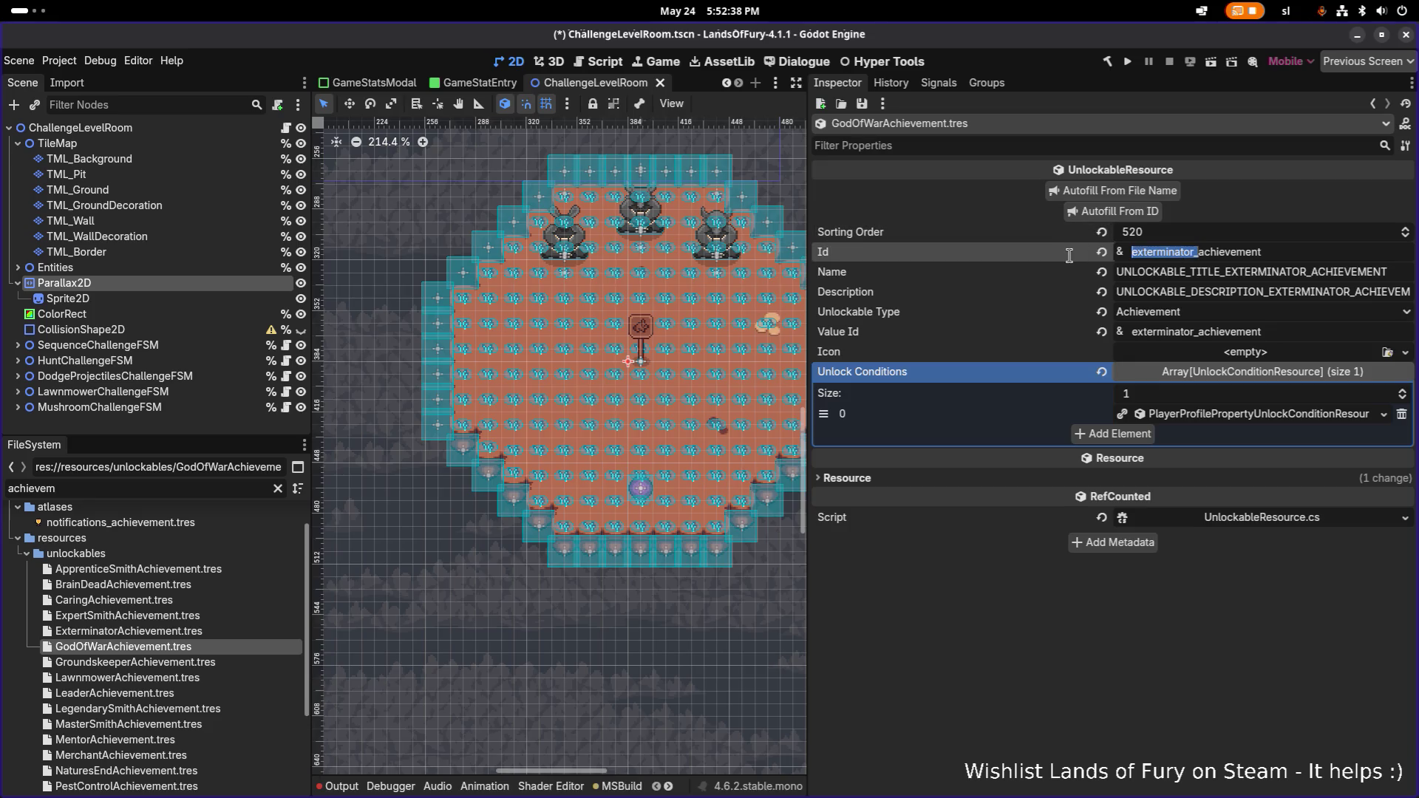
left_click(1069, 255)
key("shift+Home")
type("good:")
key("BackSpace")
type("_of_war")
key("Home")
key("Right")
key("Delete")
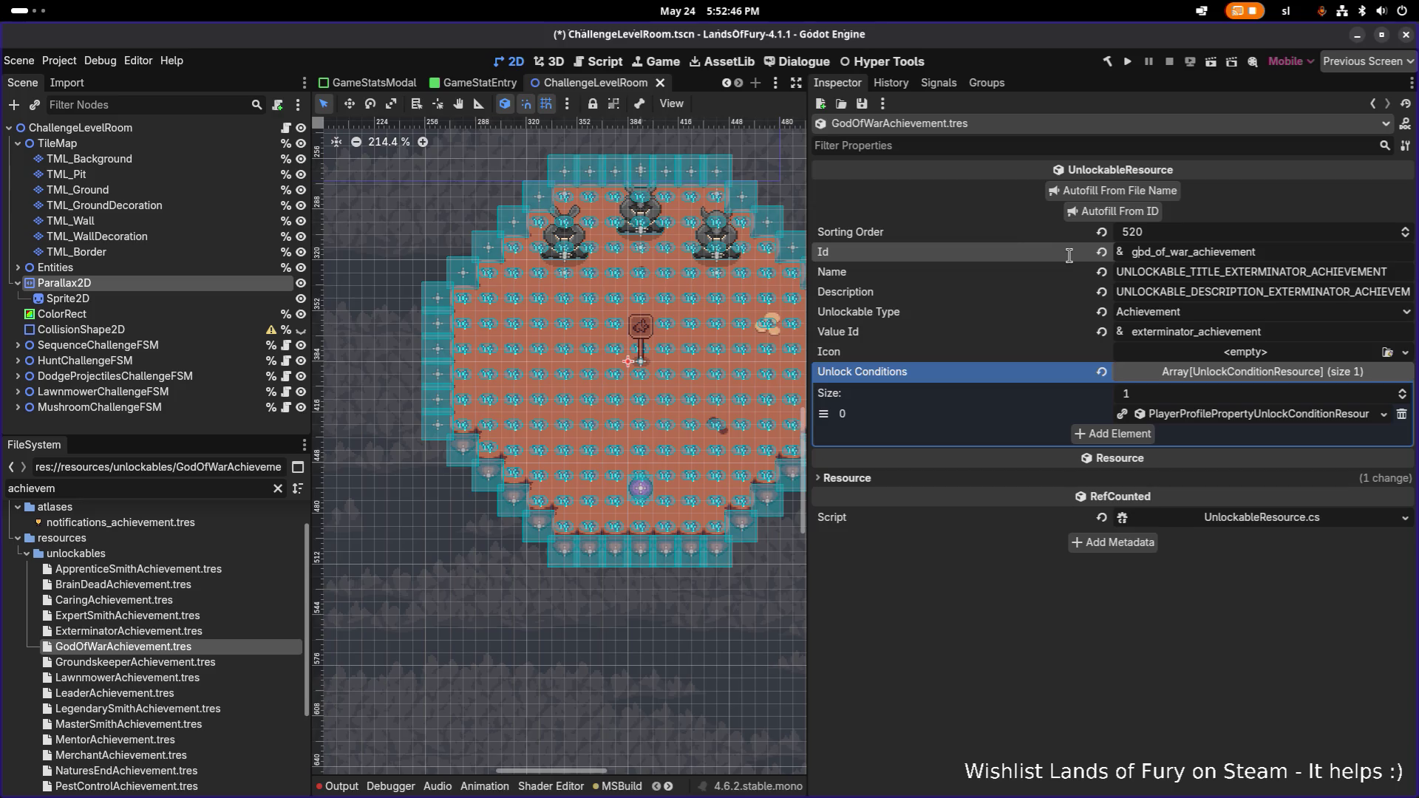
left_click(1094, 213)
key("ctrl+s")
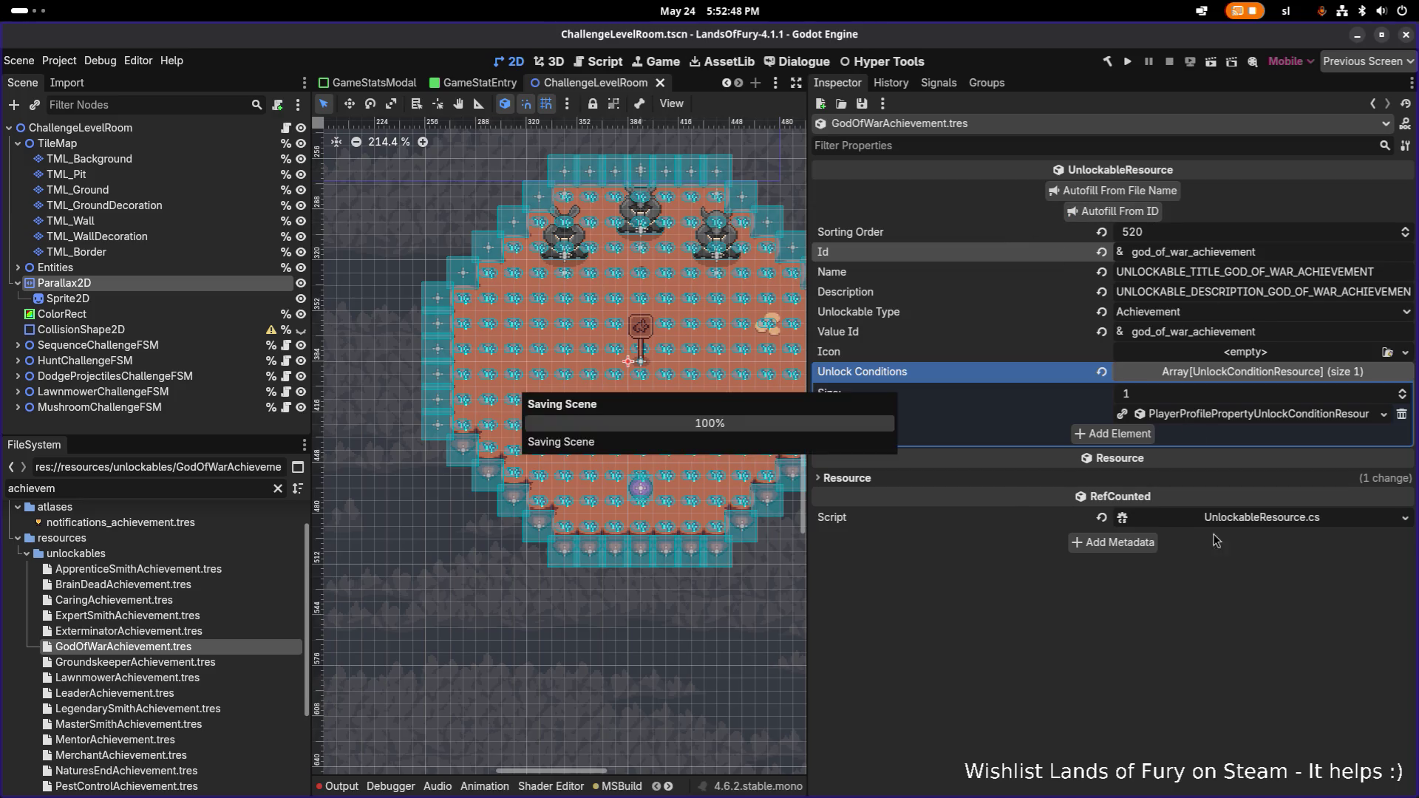
- Make the unlock condition unique with a target value of 10000 and save
right_click(1282, 421)
left_click(1284, 640)
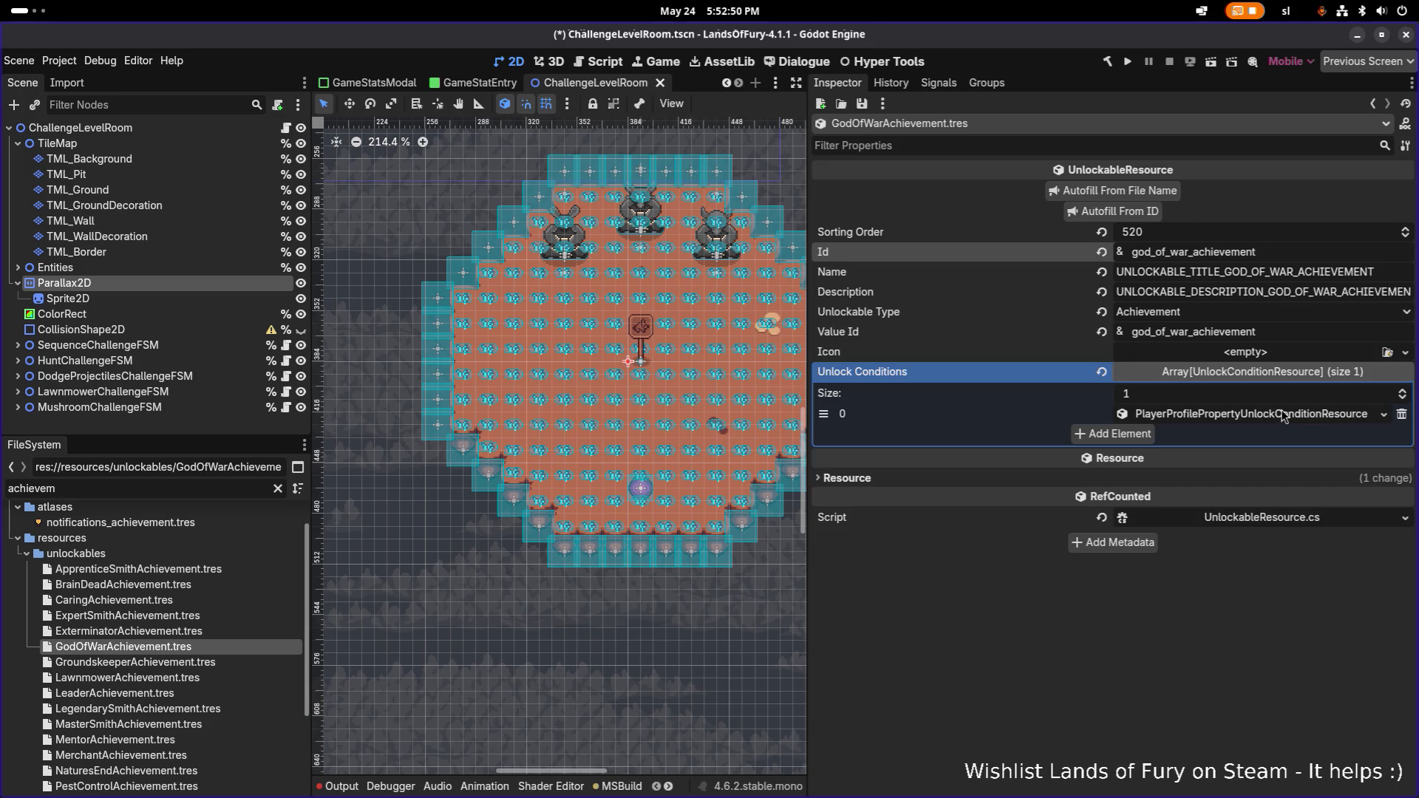
left_click(1284, 415)
left_click(1202, 482)
type("100")
key("Return")
key("ctrl+s")
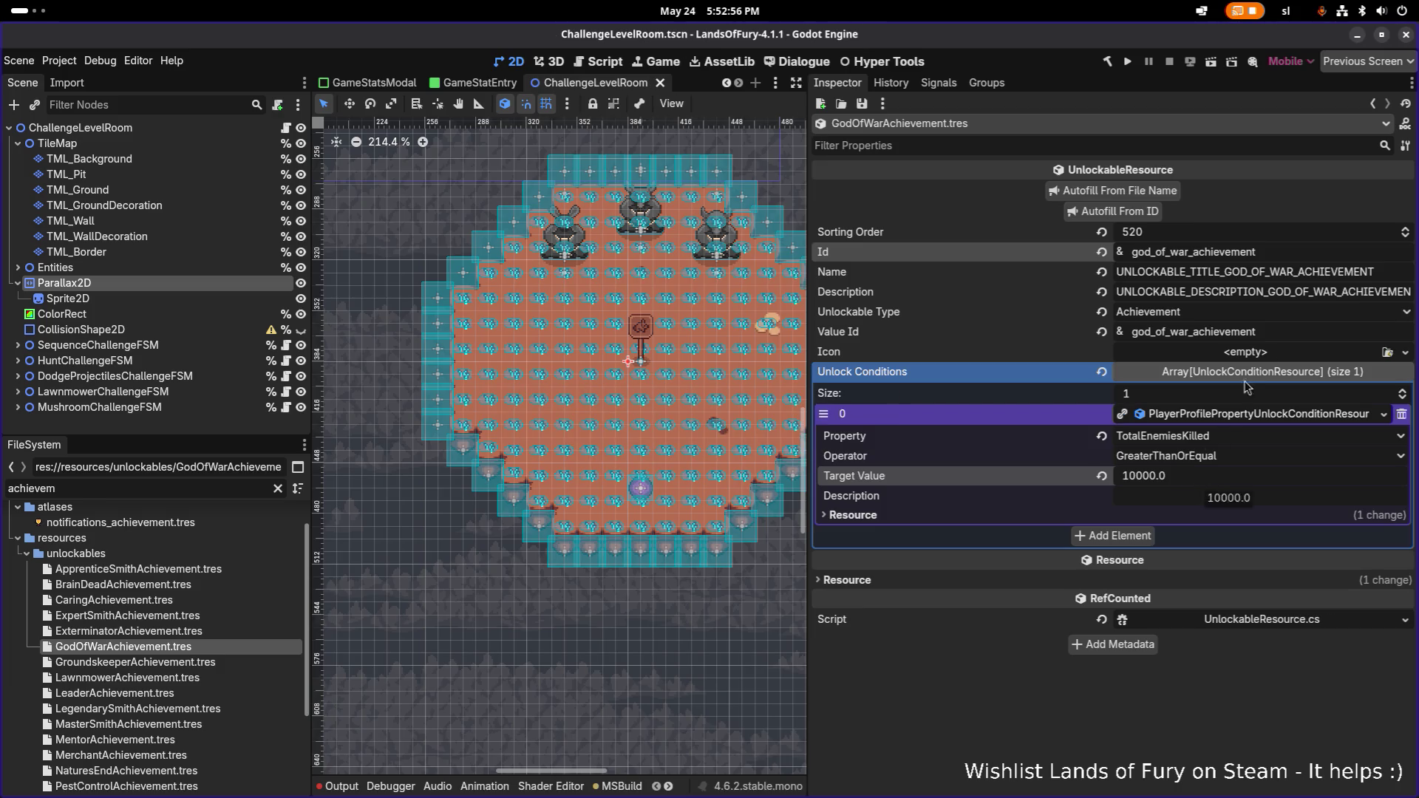
left_click(1147, 215)
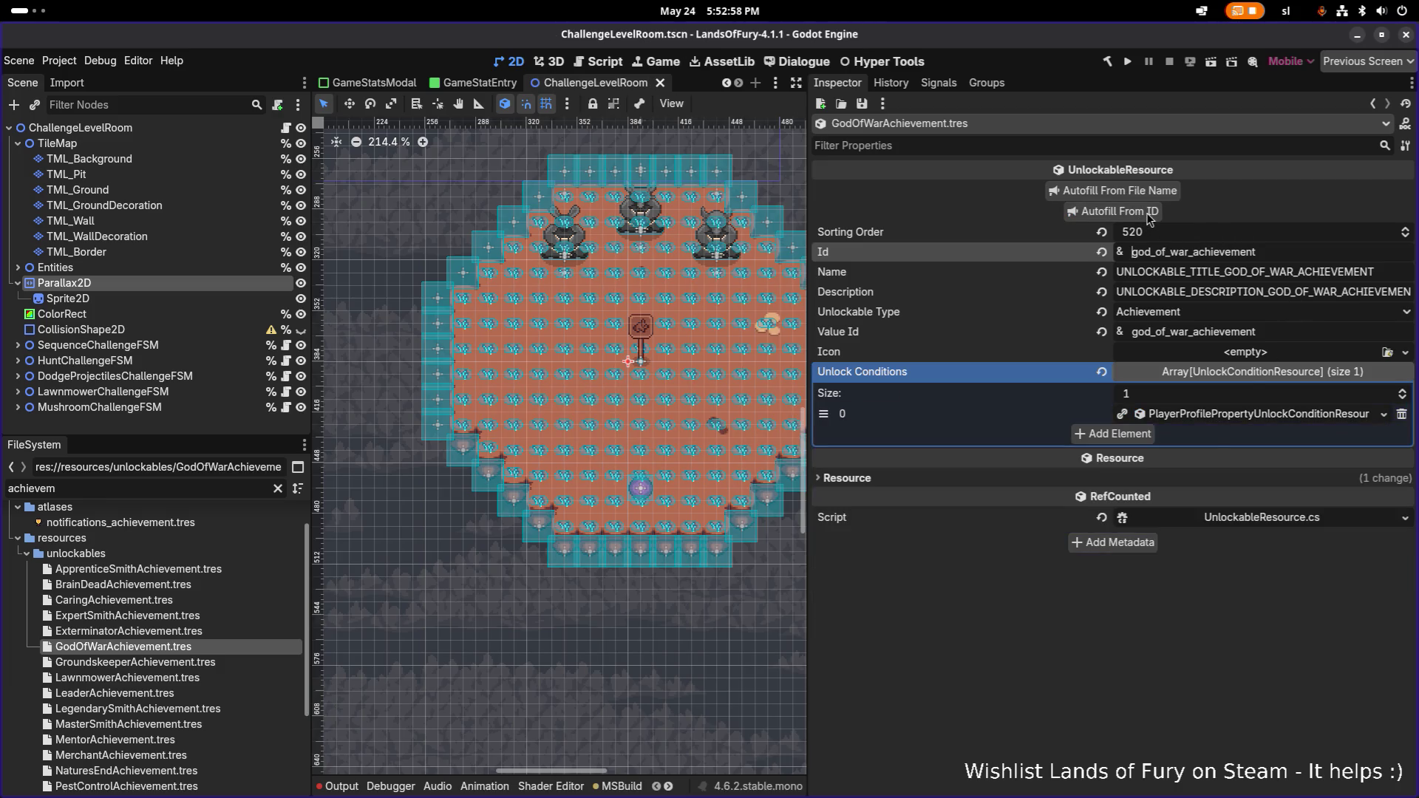
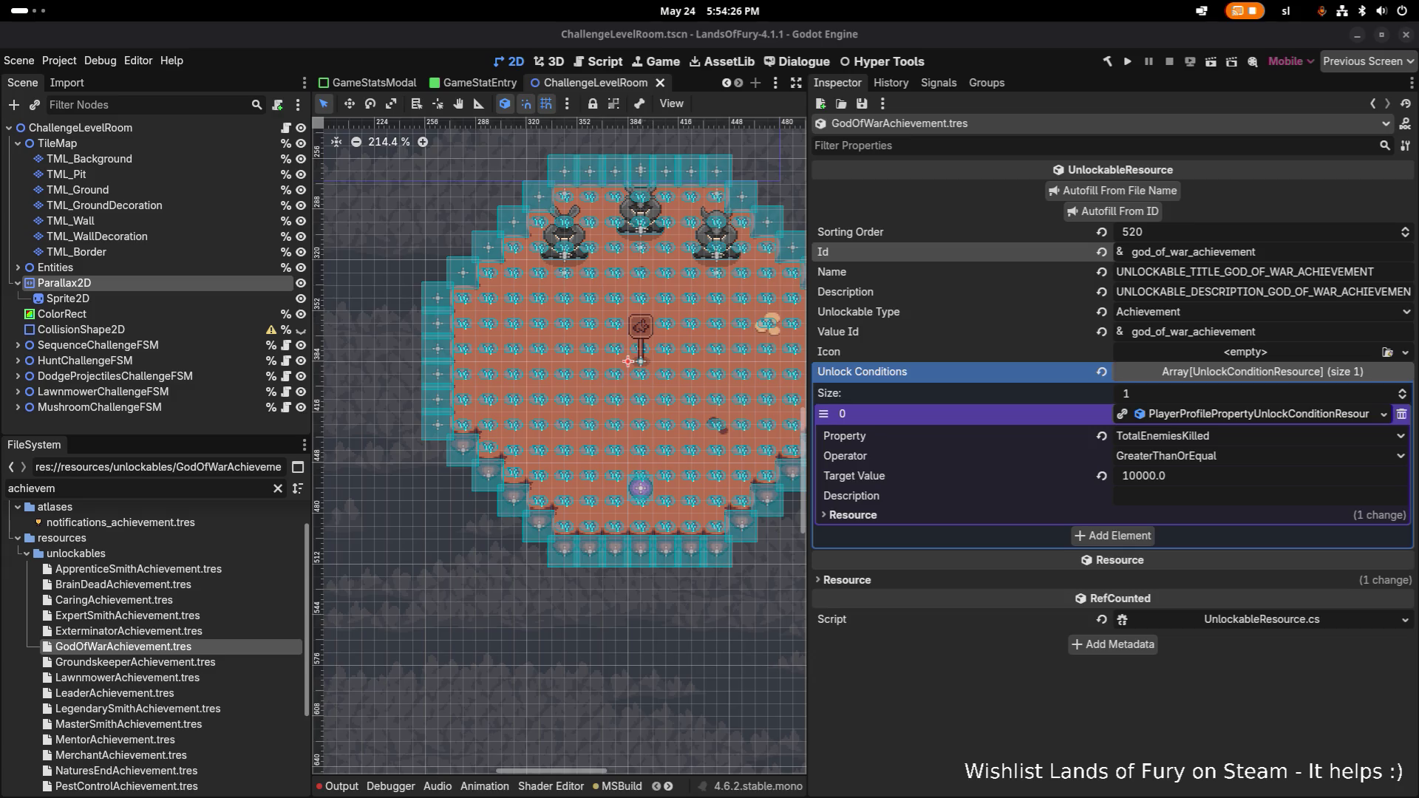
- Inspect the Exterminator and Expert Smith achievement resources in Godot, then return to Visual Studio Code
key("alt+Tab")
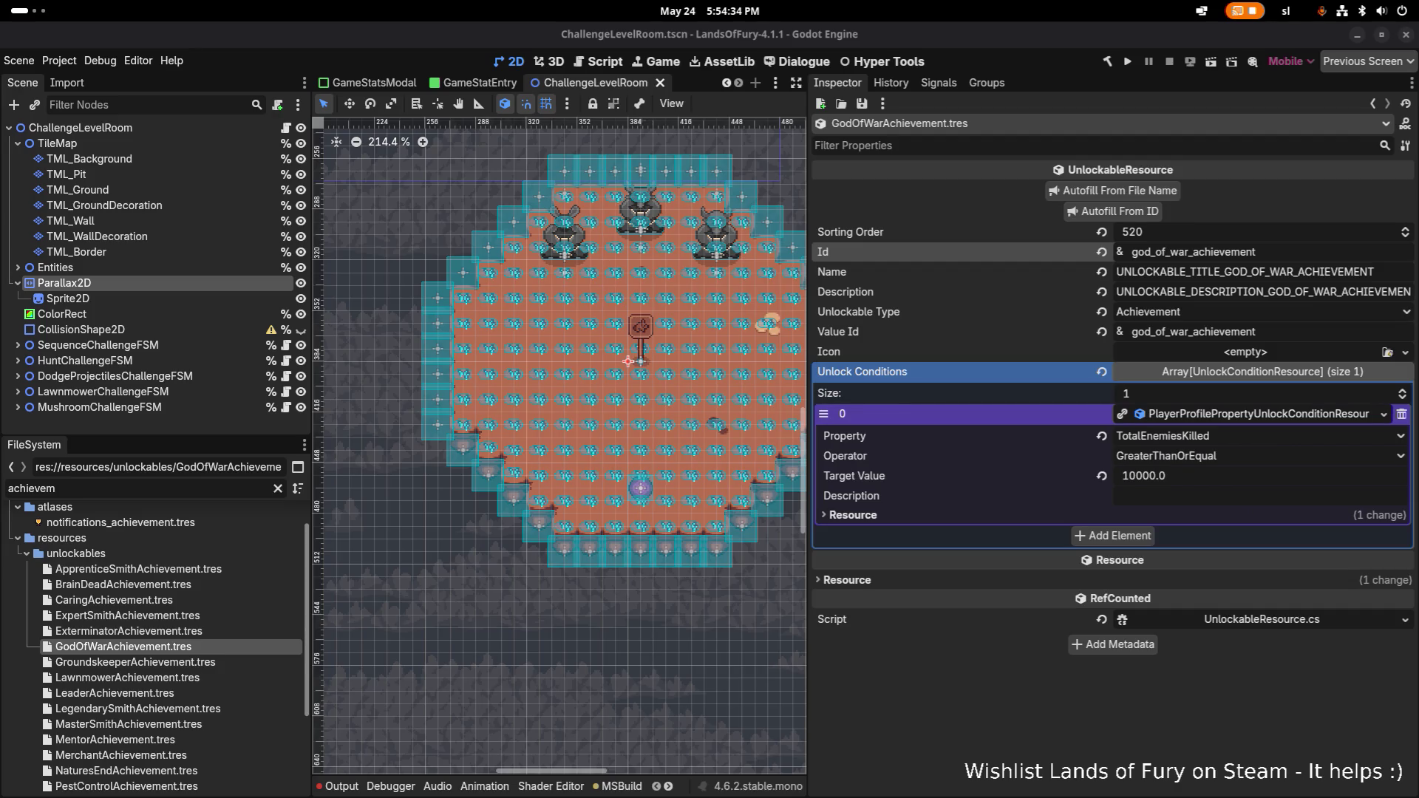
left_click(985, 752)
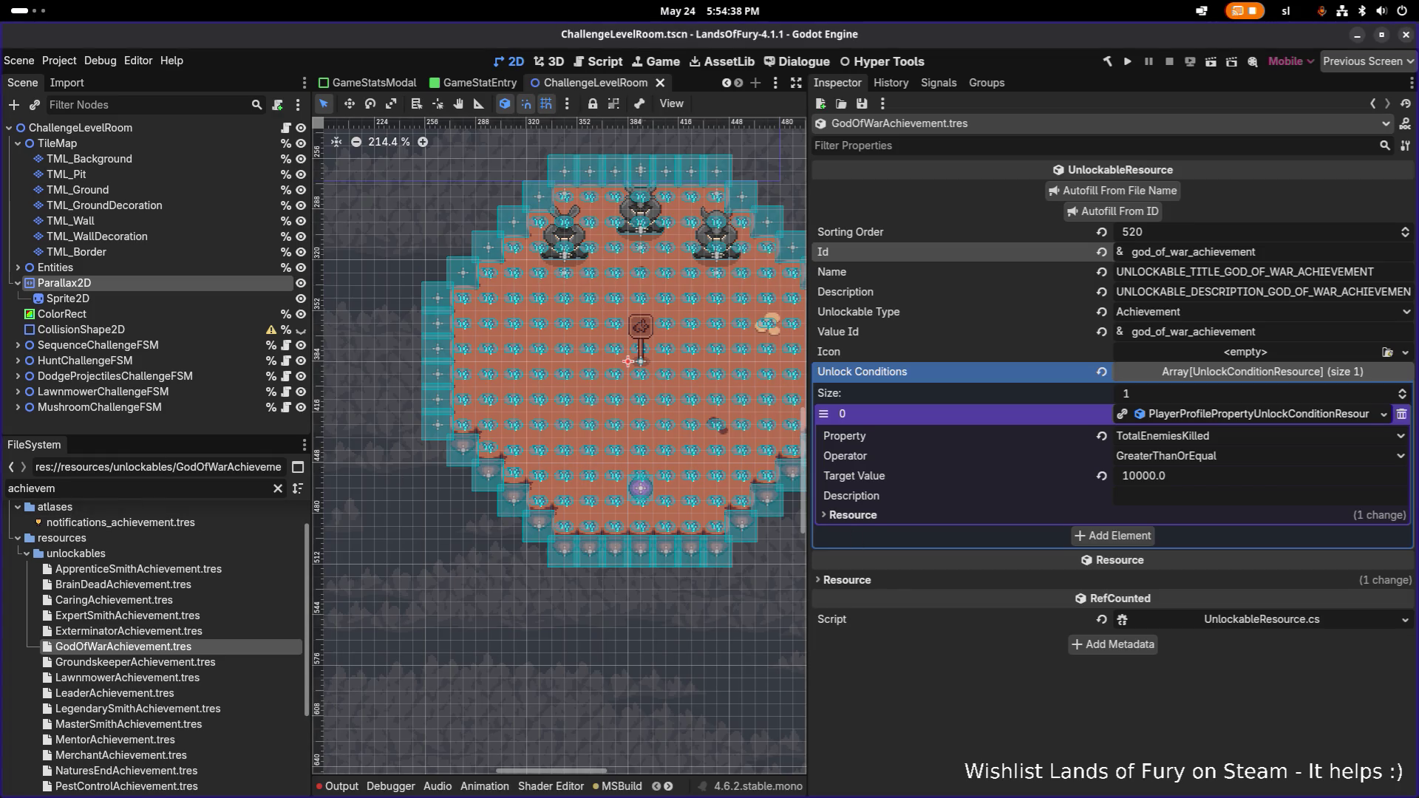
left_click(182, 632)
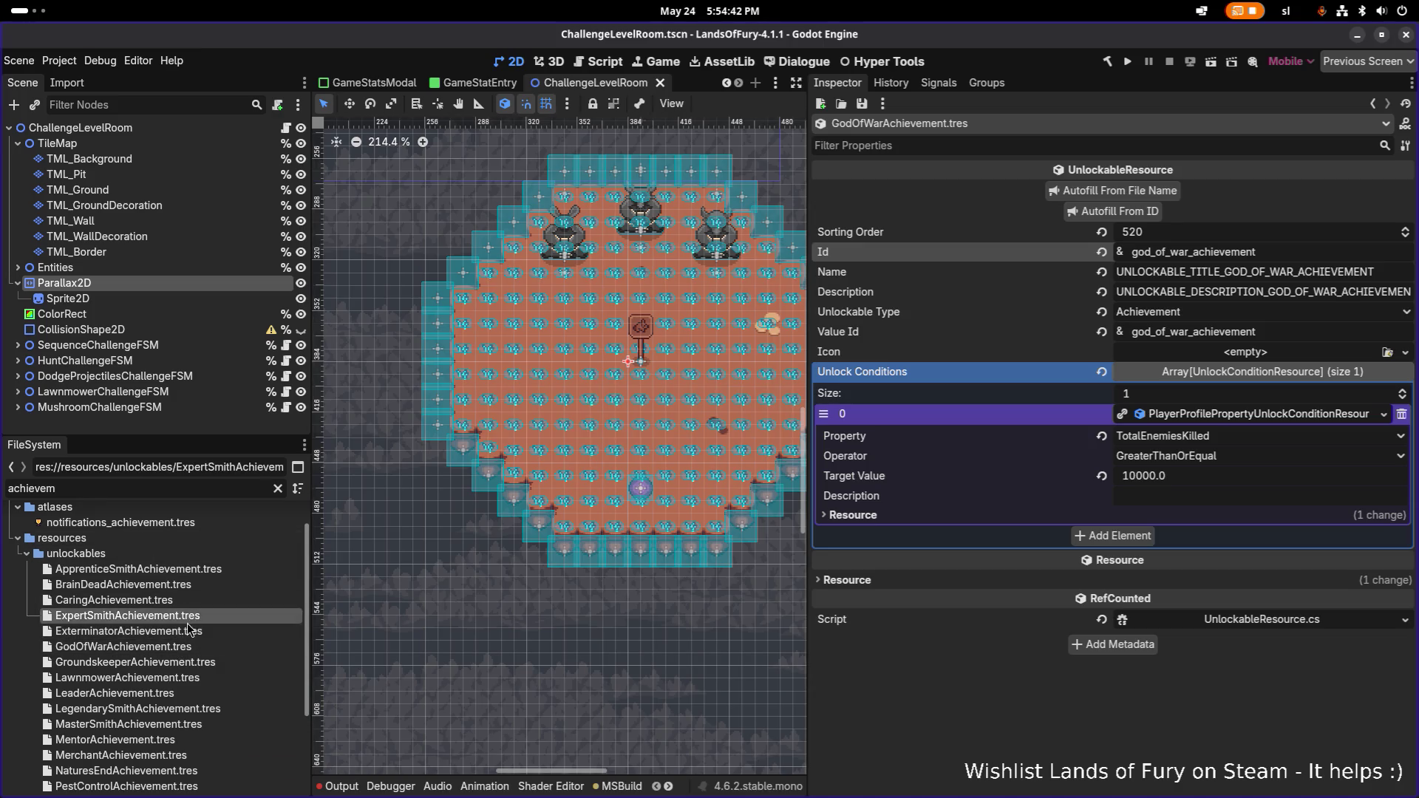
left_click(190, 616)
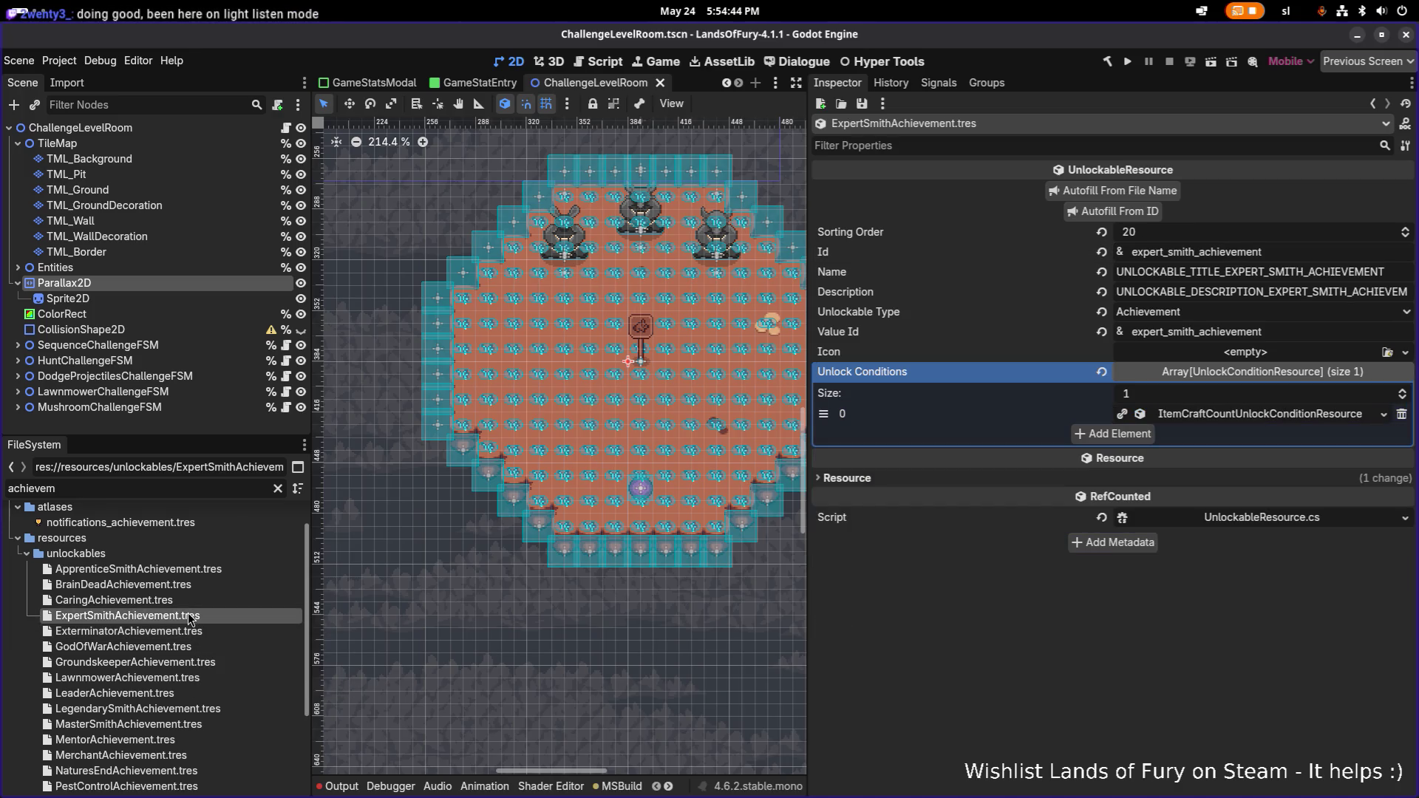
key("alt+Tab")
left_click(850, 388)
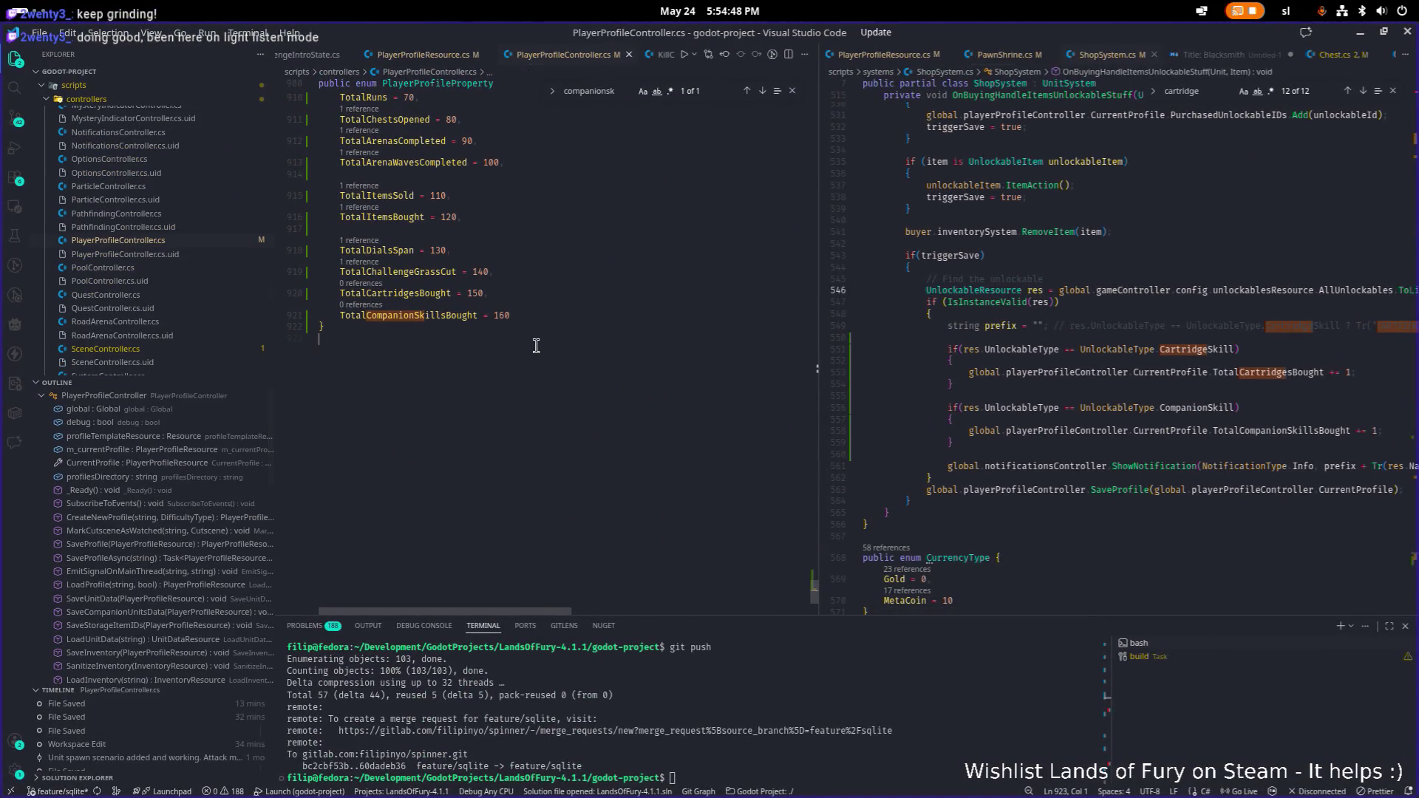
- Append 'TotalRecipesDiscovere = 170' after 'TotalCompanionSkillsBought = 160' in PlayerProfileProperty and save
scroll(539, 329, "up", 2)
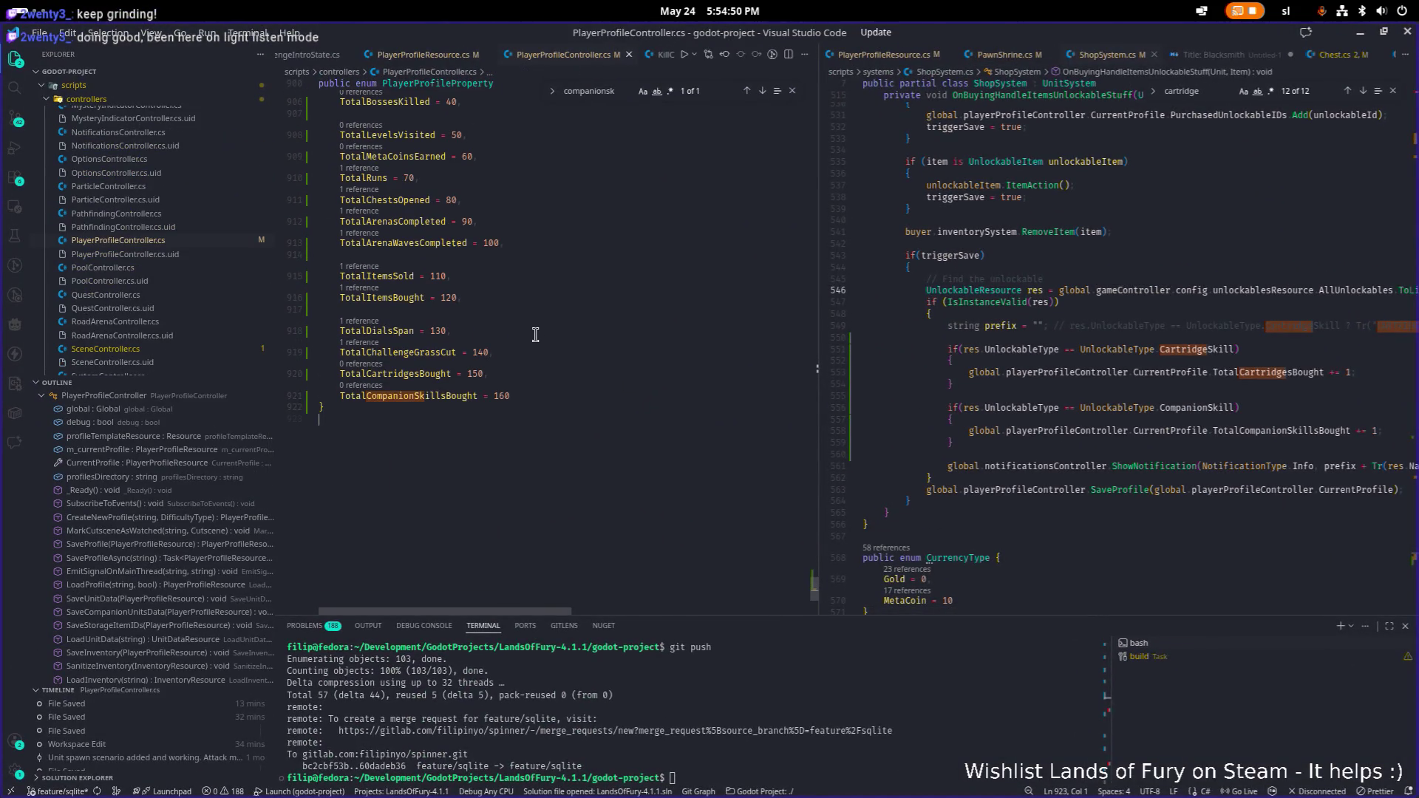
scroll(524, 341, "up", 4)
scroll(502, 372, "down", 2)
left_click(545, 491)
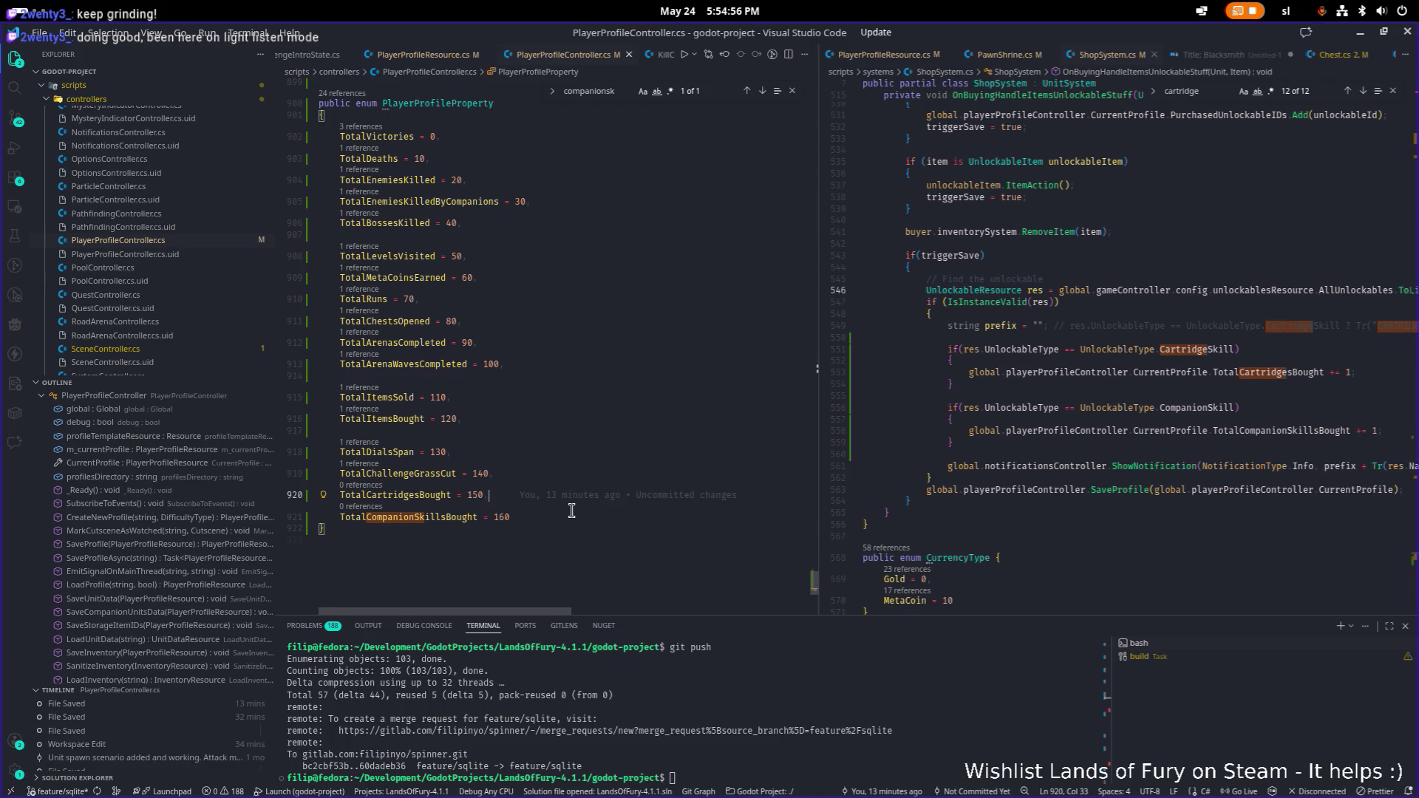
key("Return")
key("Return")
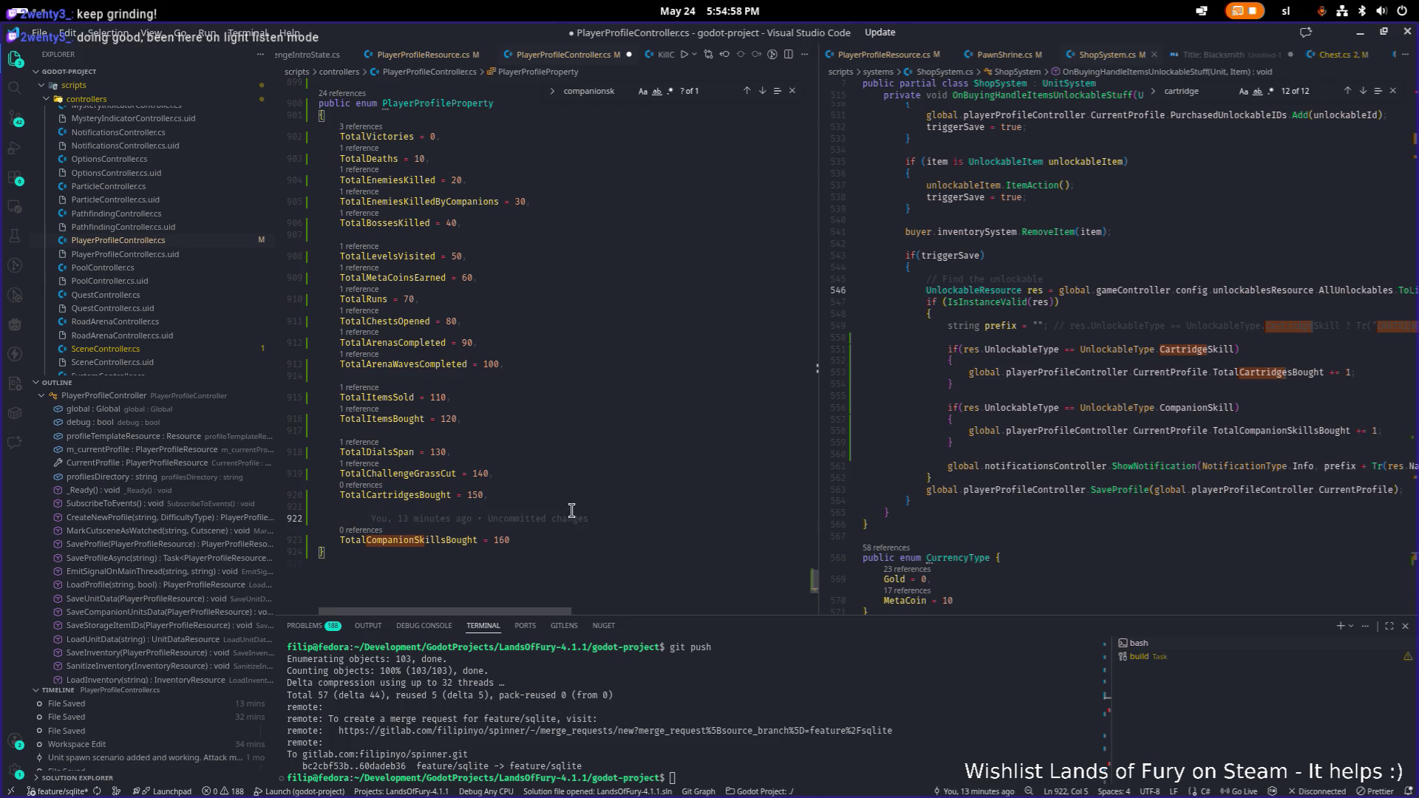
key("ctrl+z")
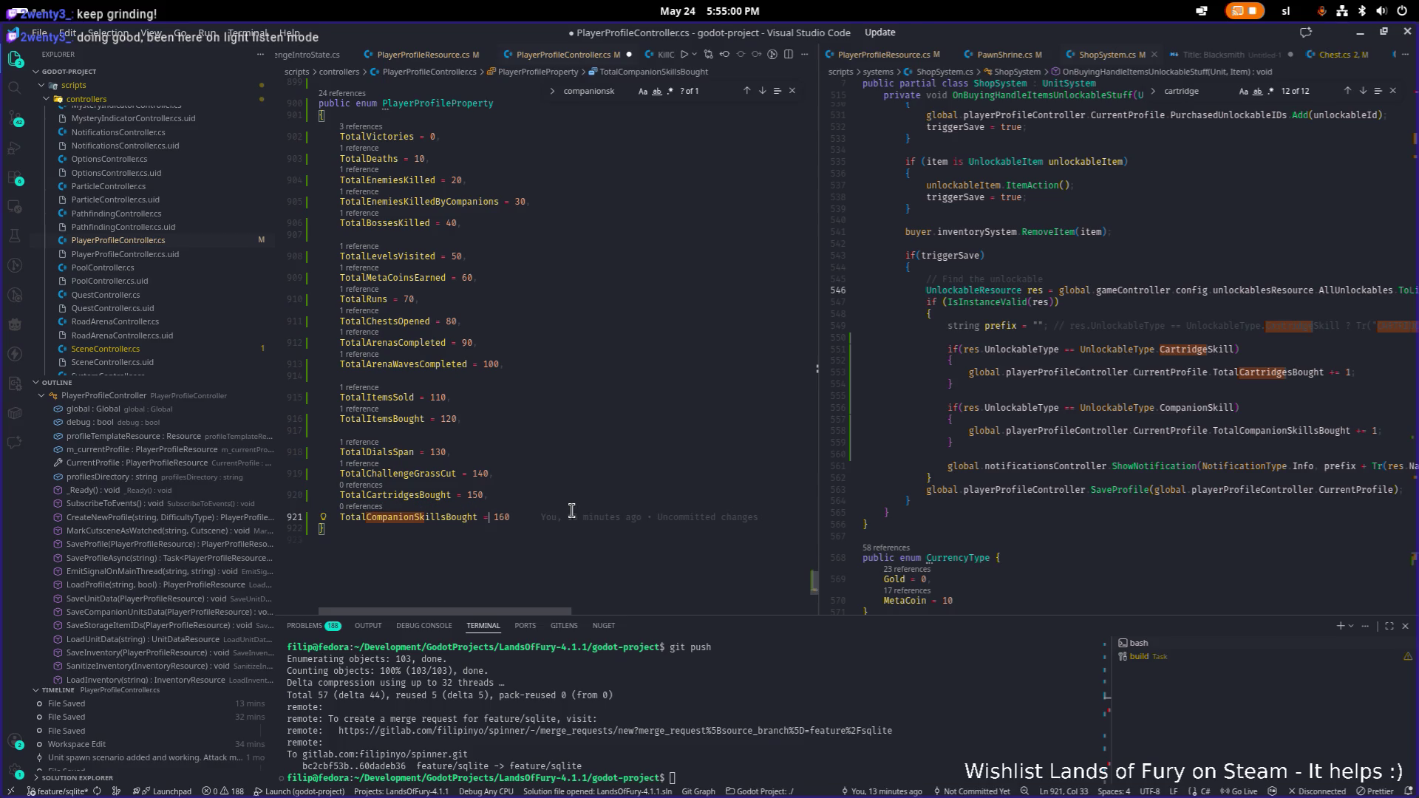
key("Return")
type("Total")
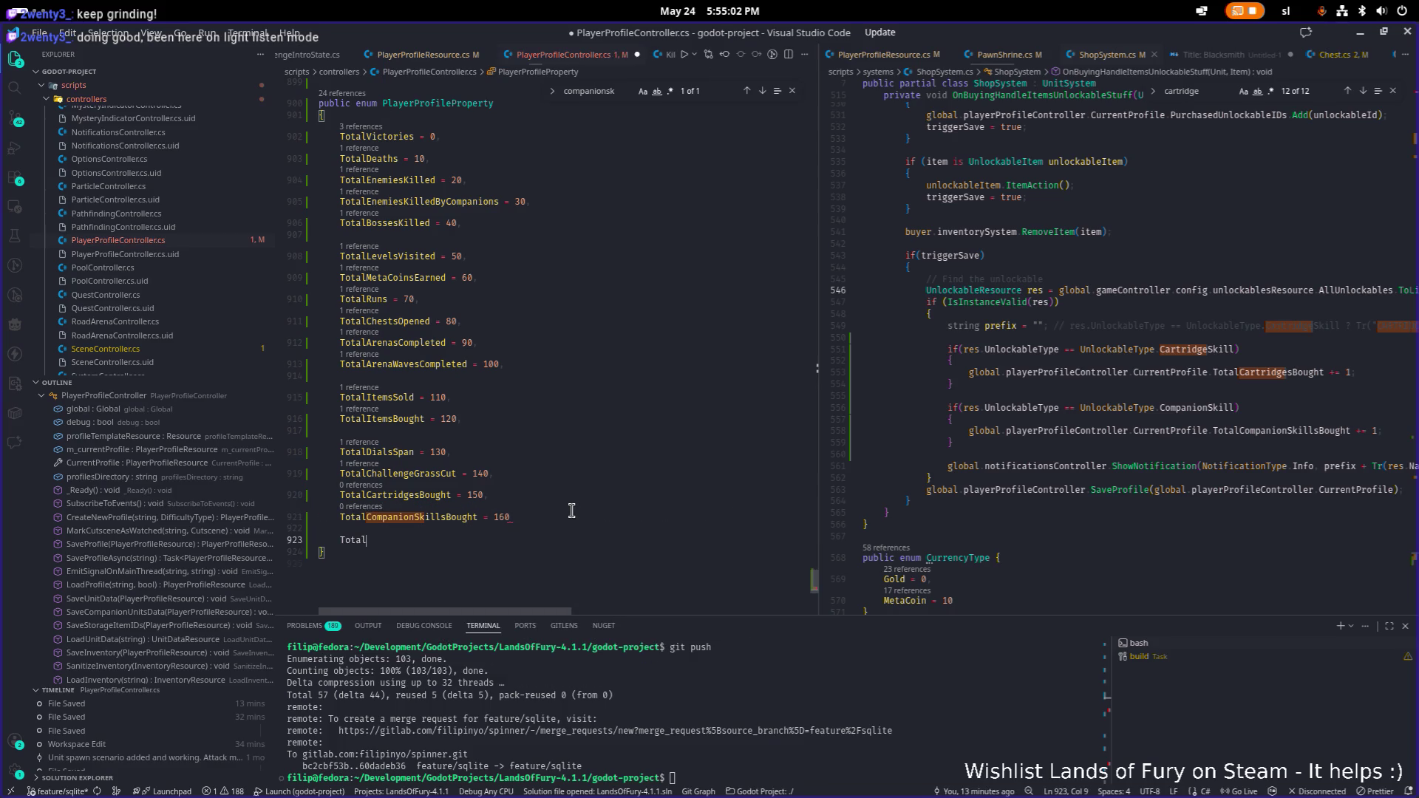
type("Recipe")
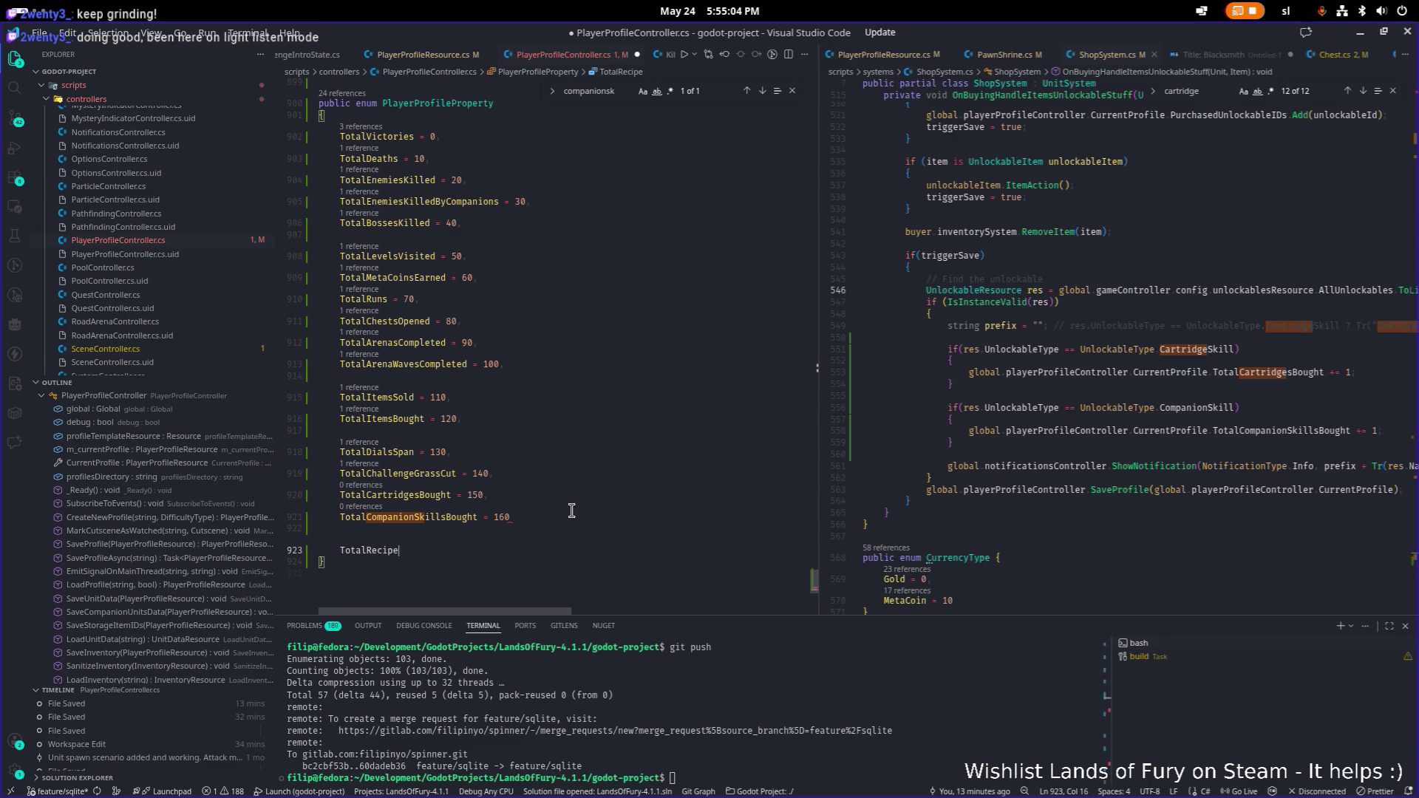
type("sDiscov")
type("ere = 18")
key("BackSpace")
type("70")
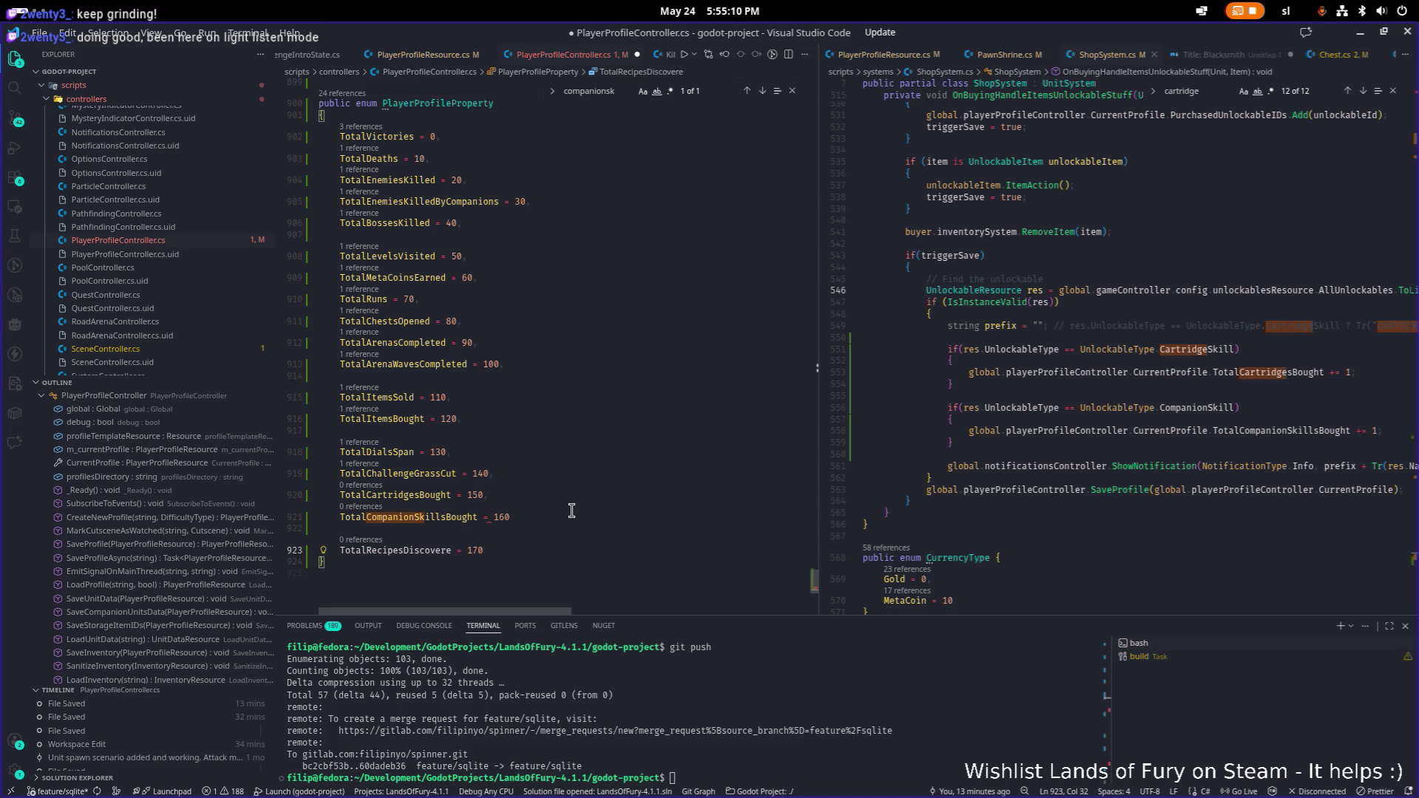
left_click(571, 510)
type(",")
key("ctrl+s")
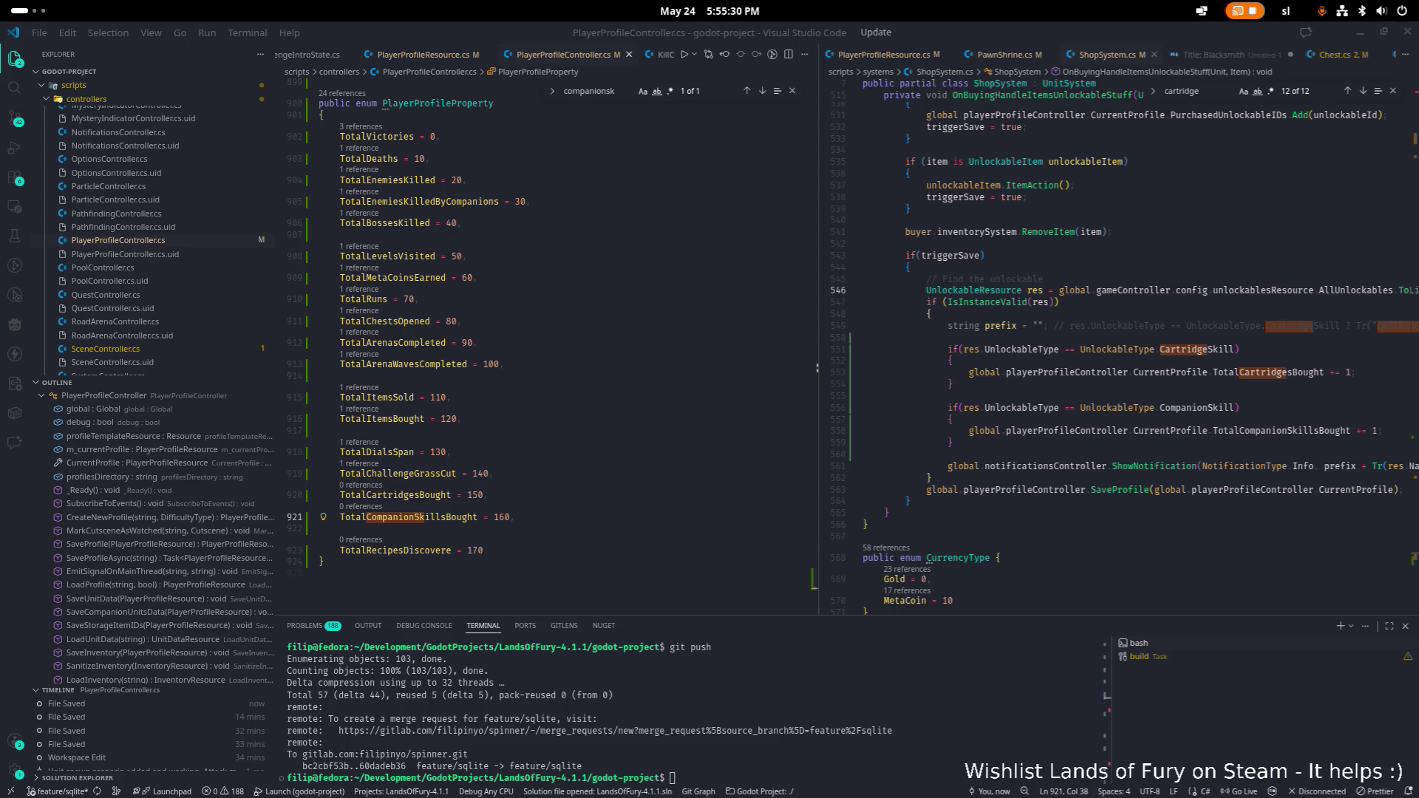
- Open Forge.cs through the quick file finder
left_click(696, 497)
left_click(1009, 400)
left_click(806, 376)
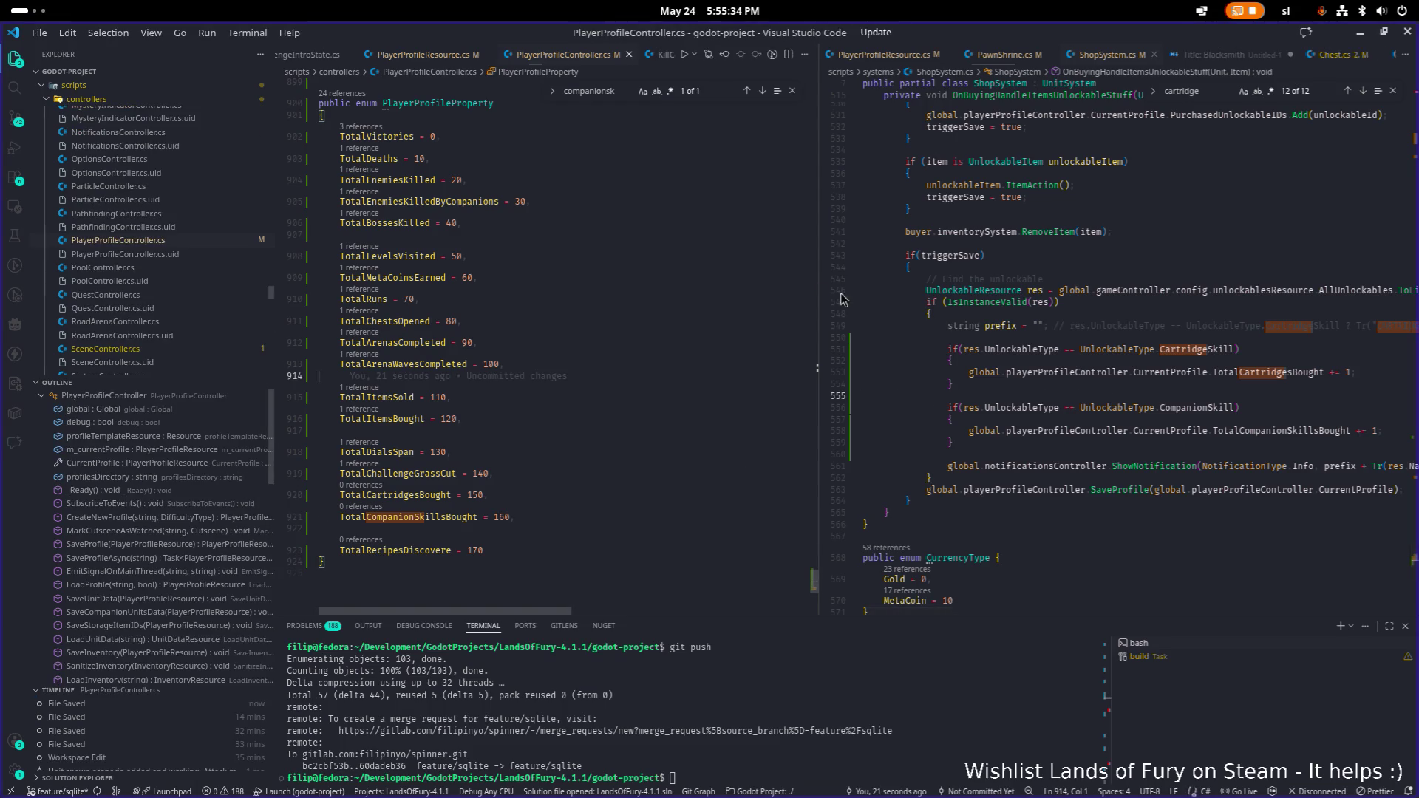
left_click(974, 267)
key("ctrl+p")
type("forge")
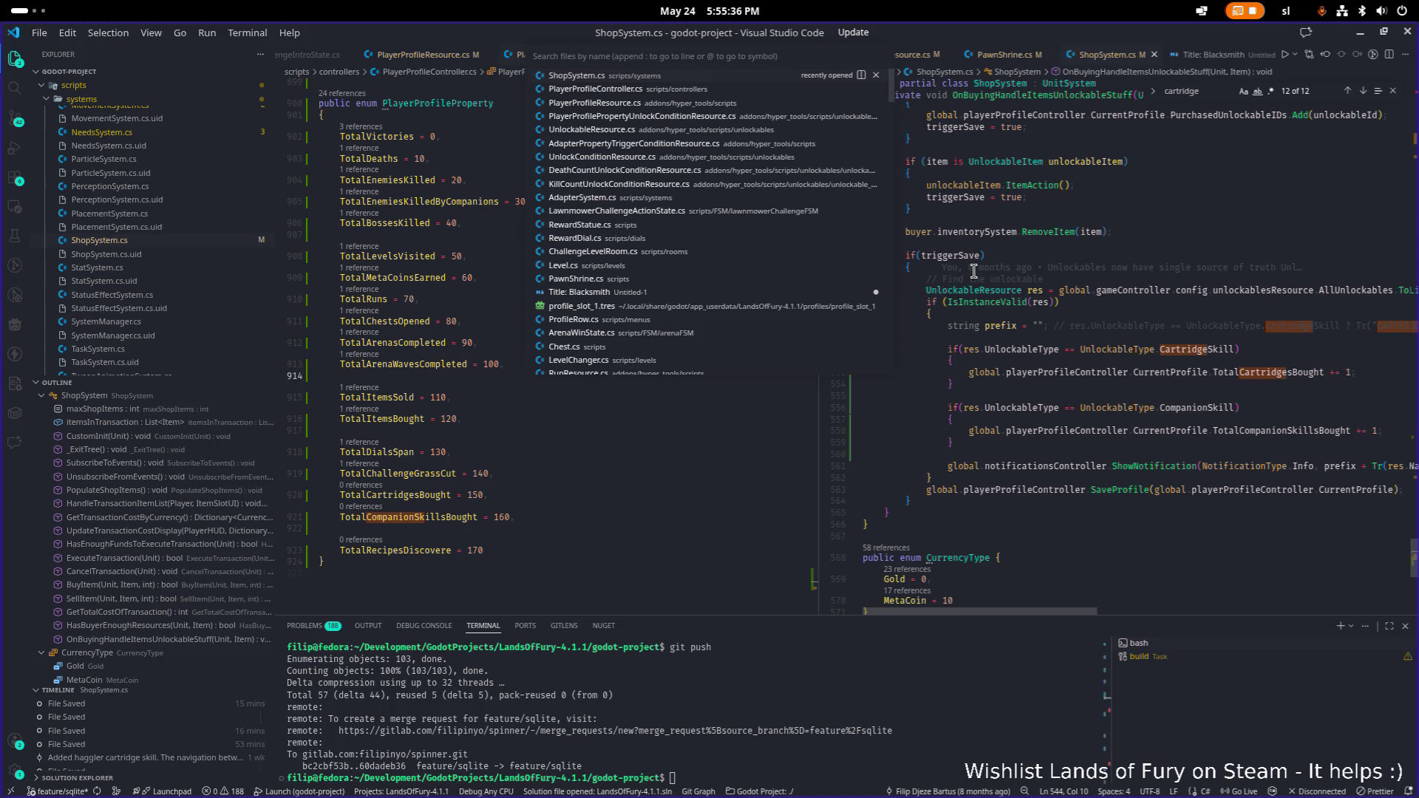
key("Return")
- Step through every 'recipe' match in Forge.cs, then search it for 'unlock'
key("ctrl+f")
type("recipe")
key("Return")
key("Return")
key("Return")
key("Return")
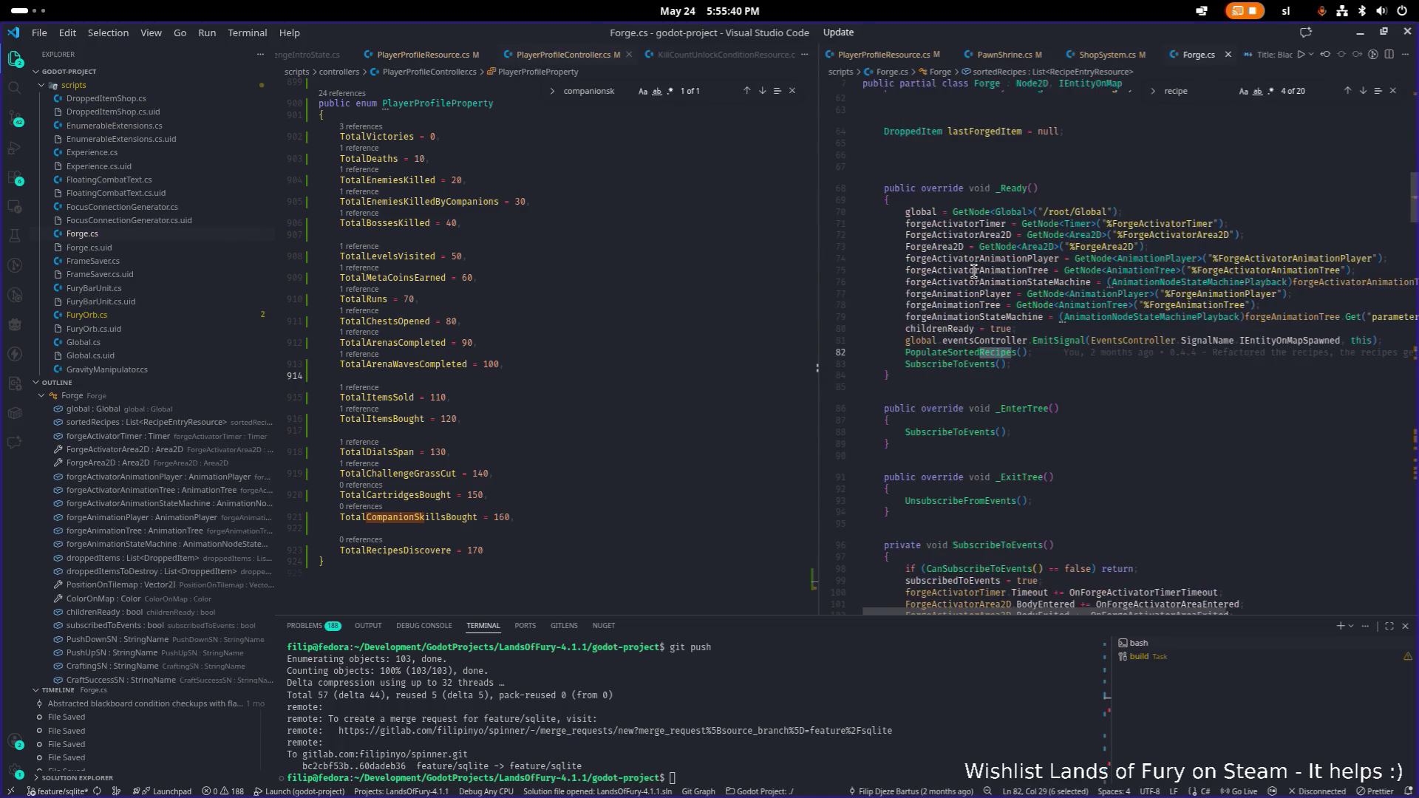
key("Return")
key("Return")
key("Return")
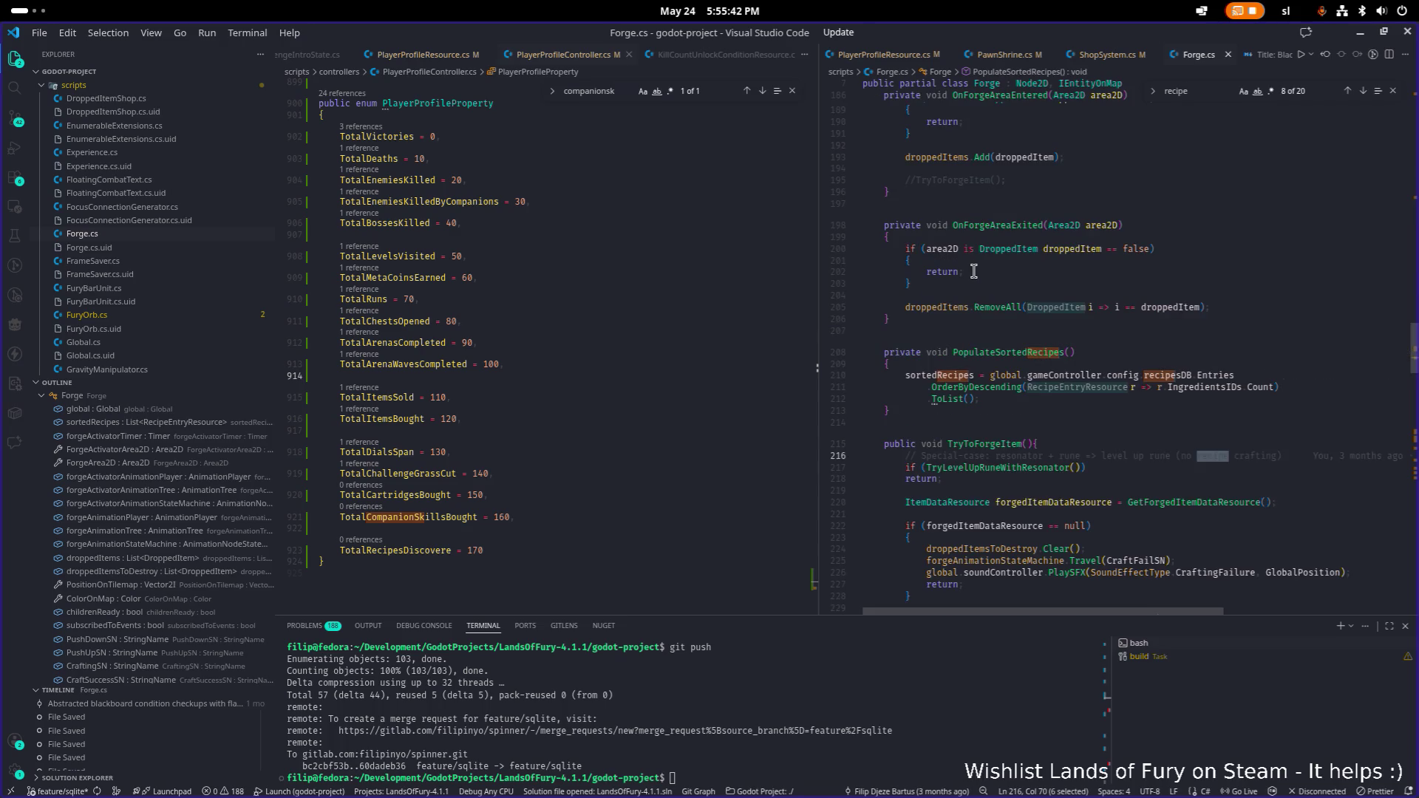
key("Return")
key("Return")
key("Return")
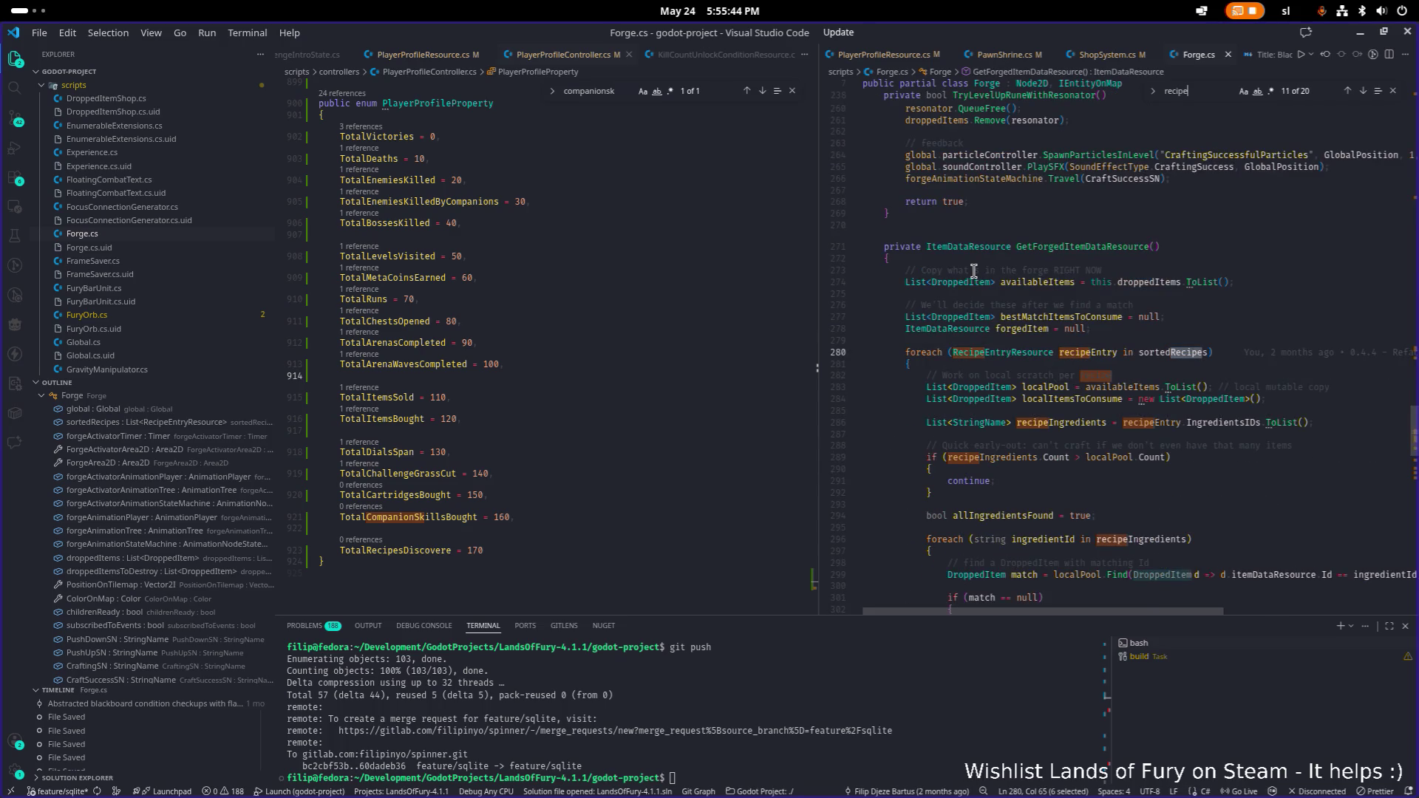
key("Return")
key("Return")
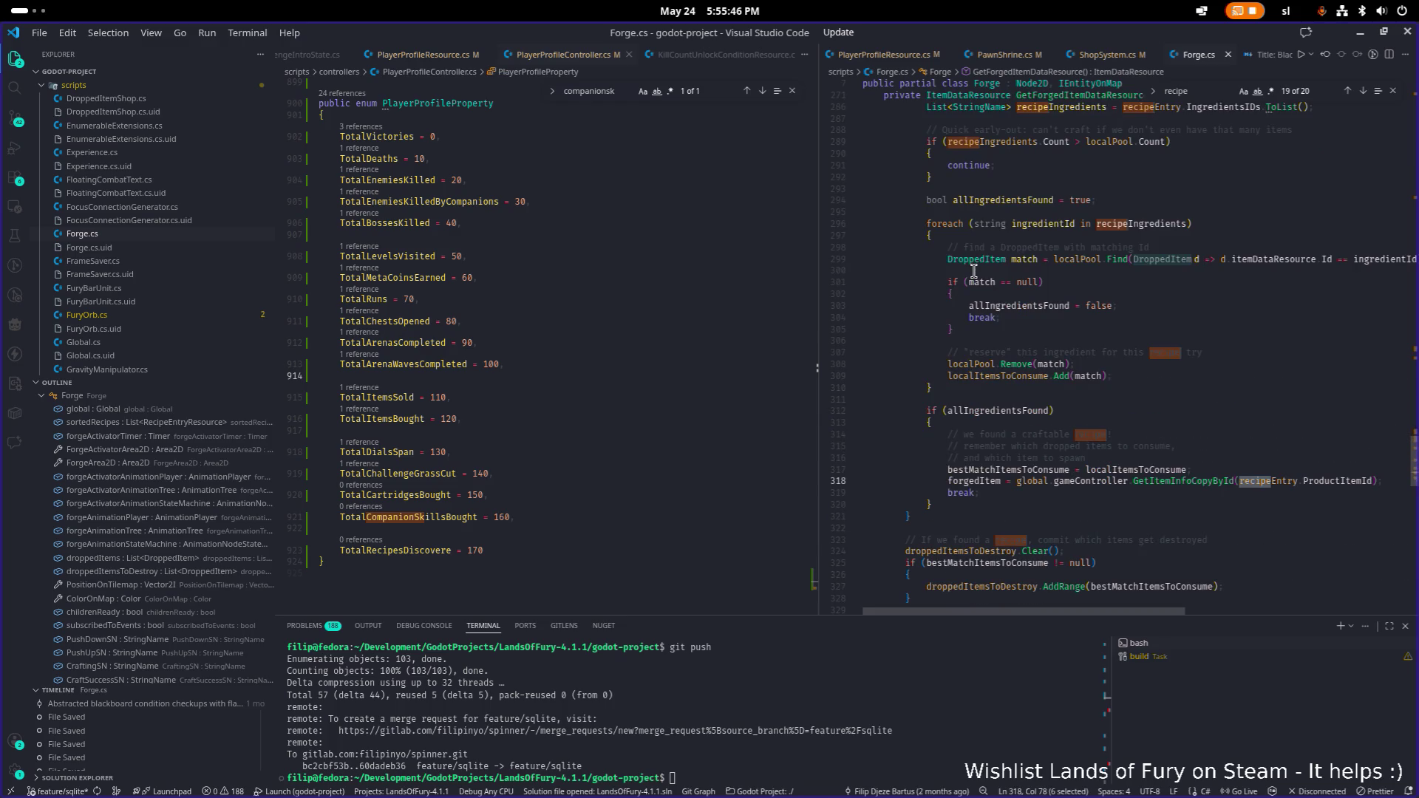
key("Return")
key("ctrl+f")
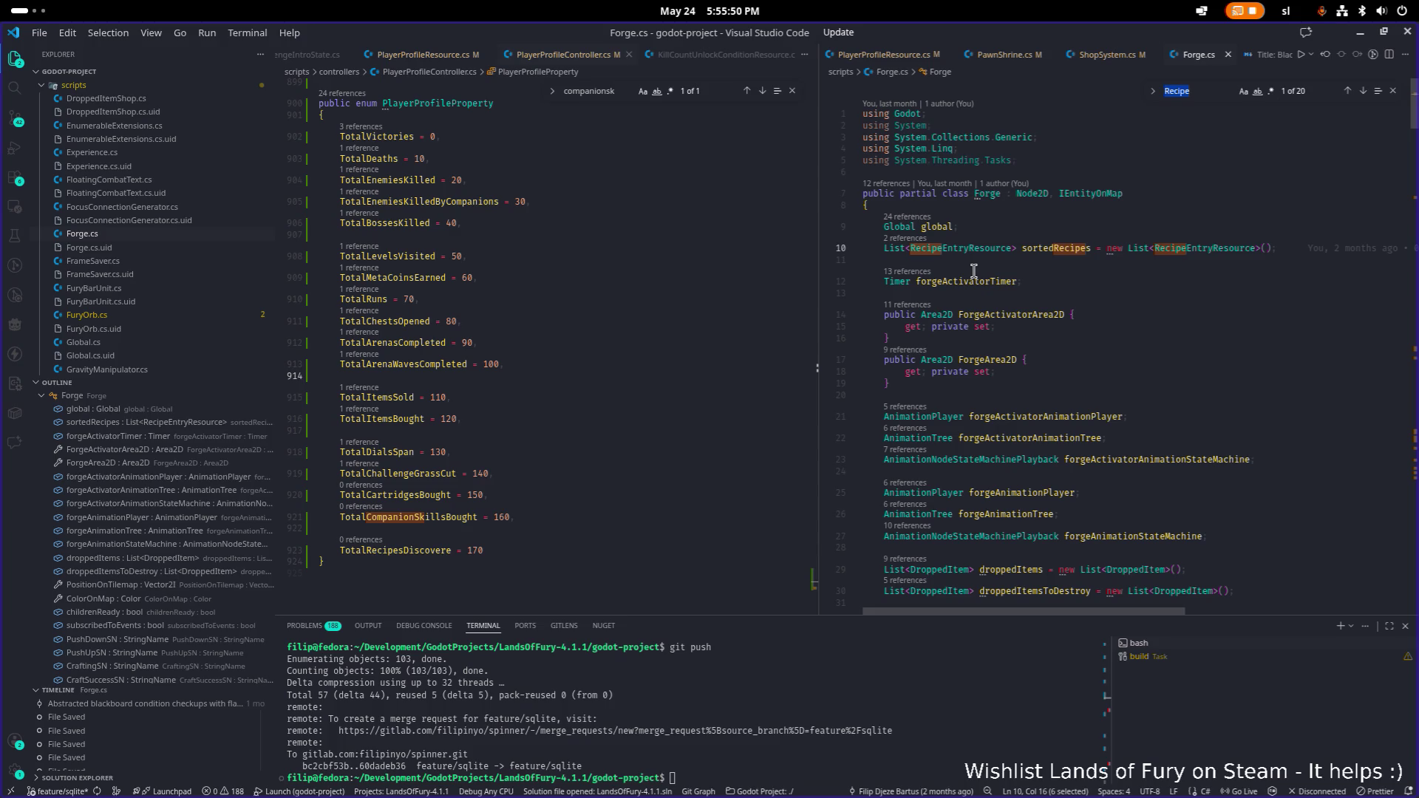
type("unlop")
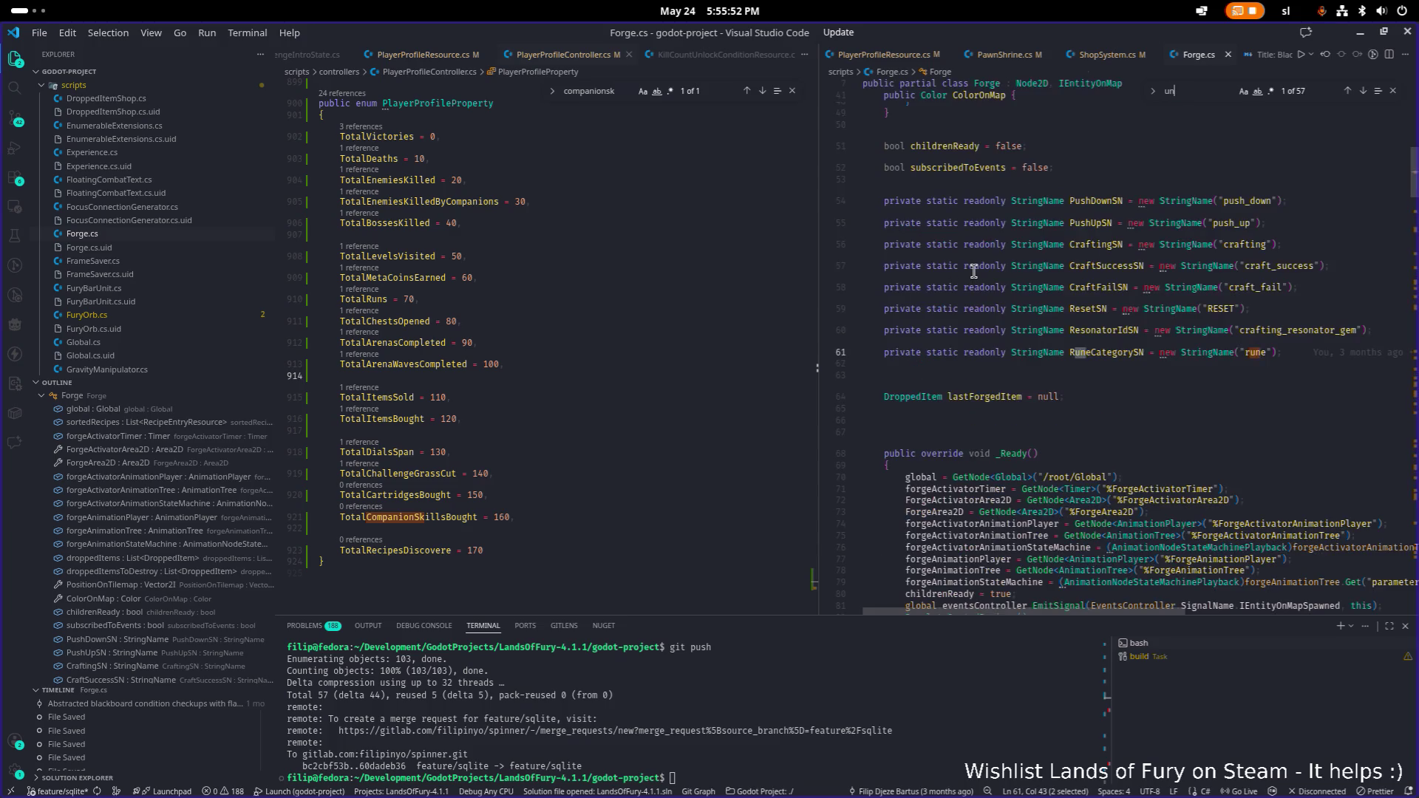
key("BackSpace")
type("ck")
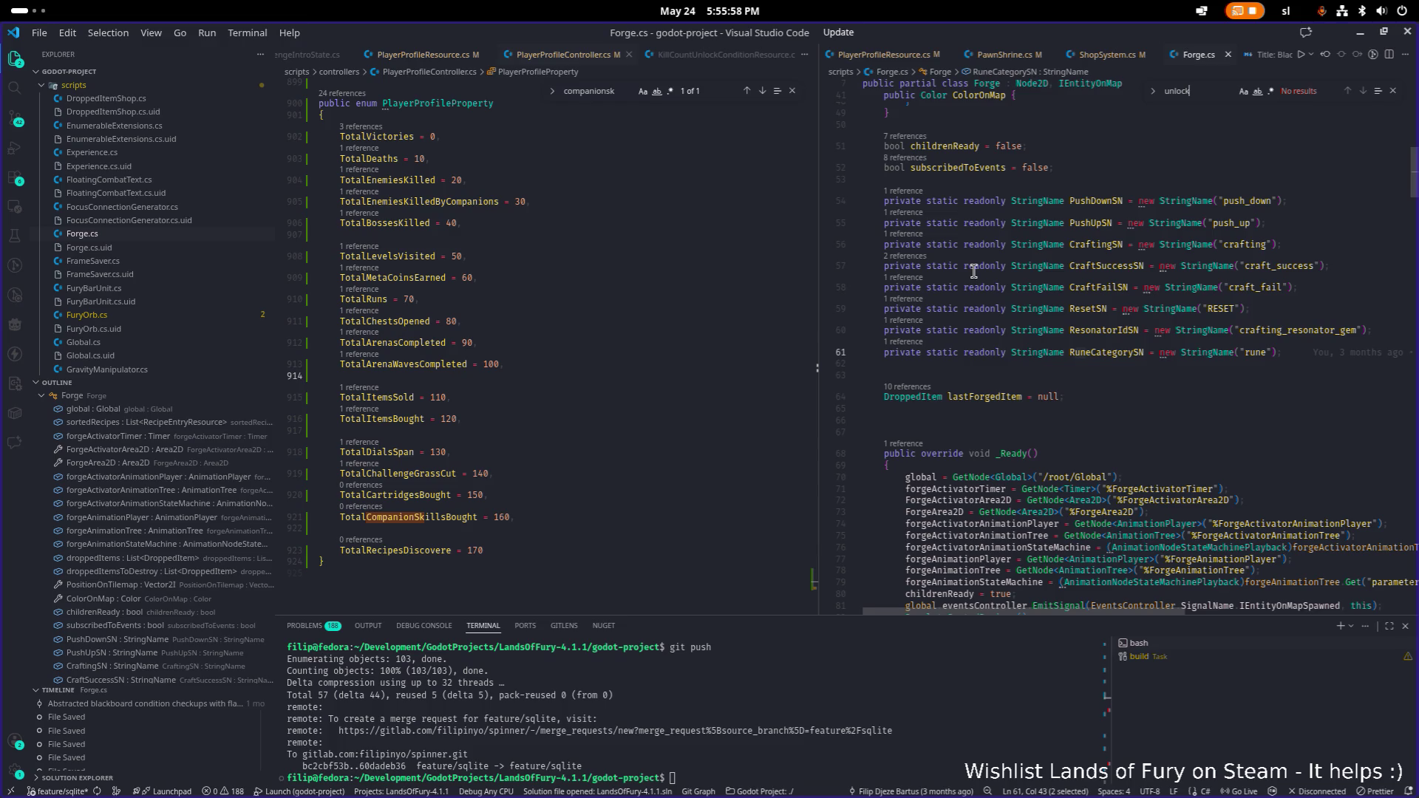
- Open UnlockableController.cs
key("ctrl+p")
type("unlocka")
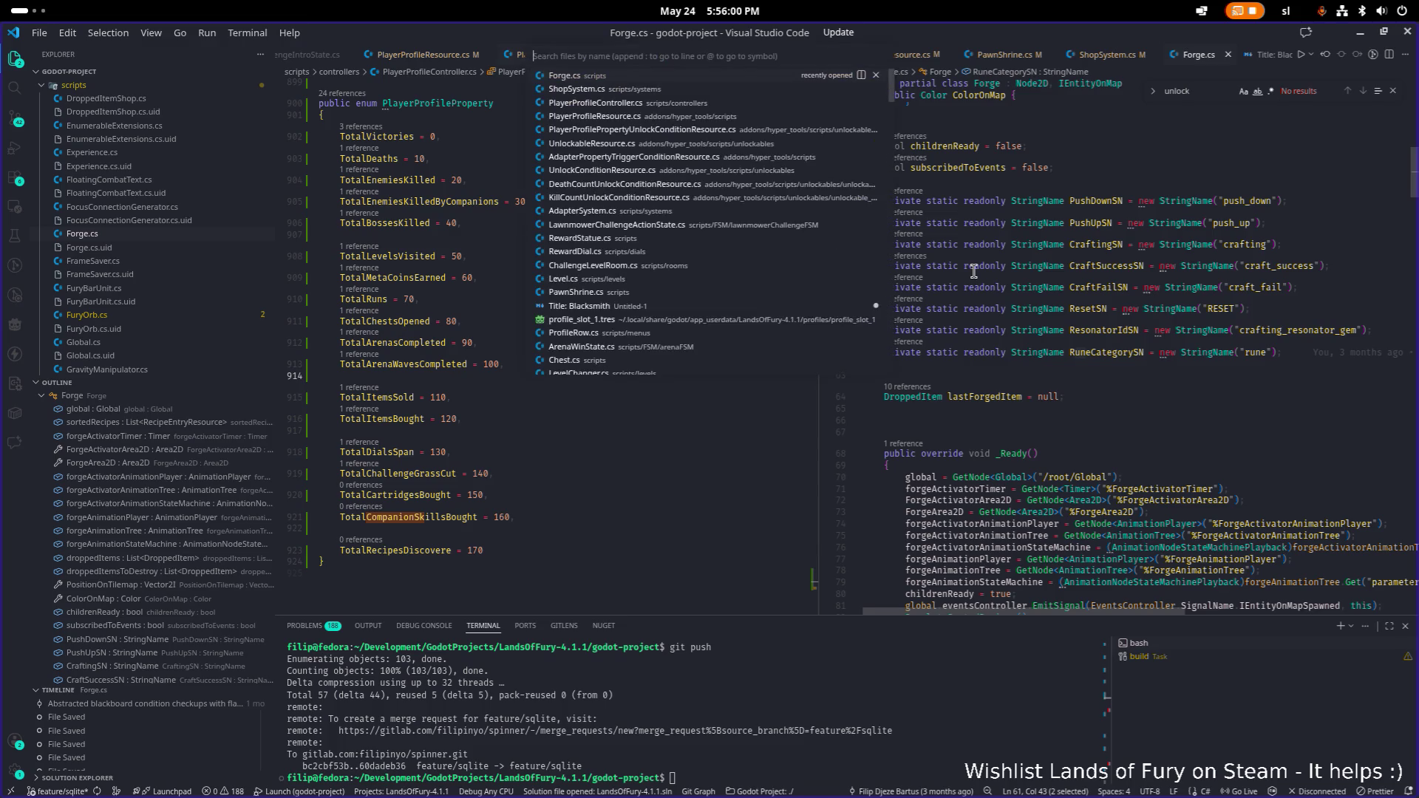
type("blcon")
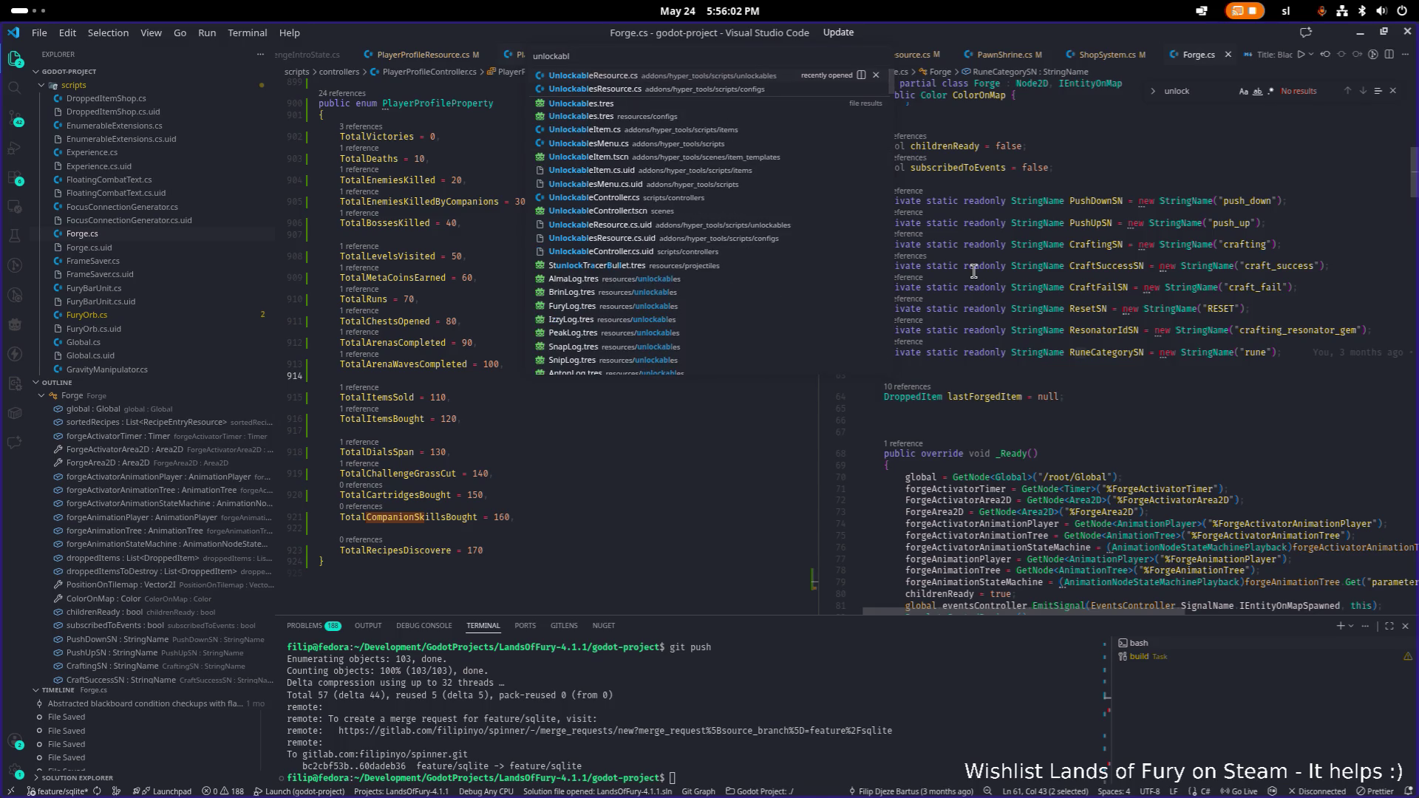
key("Return")
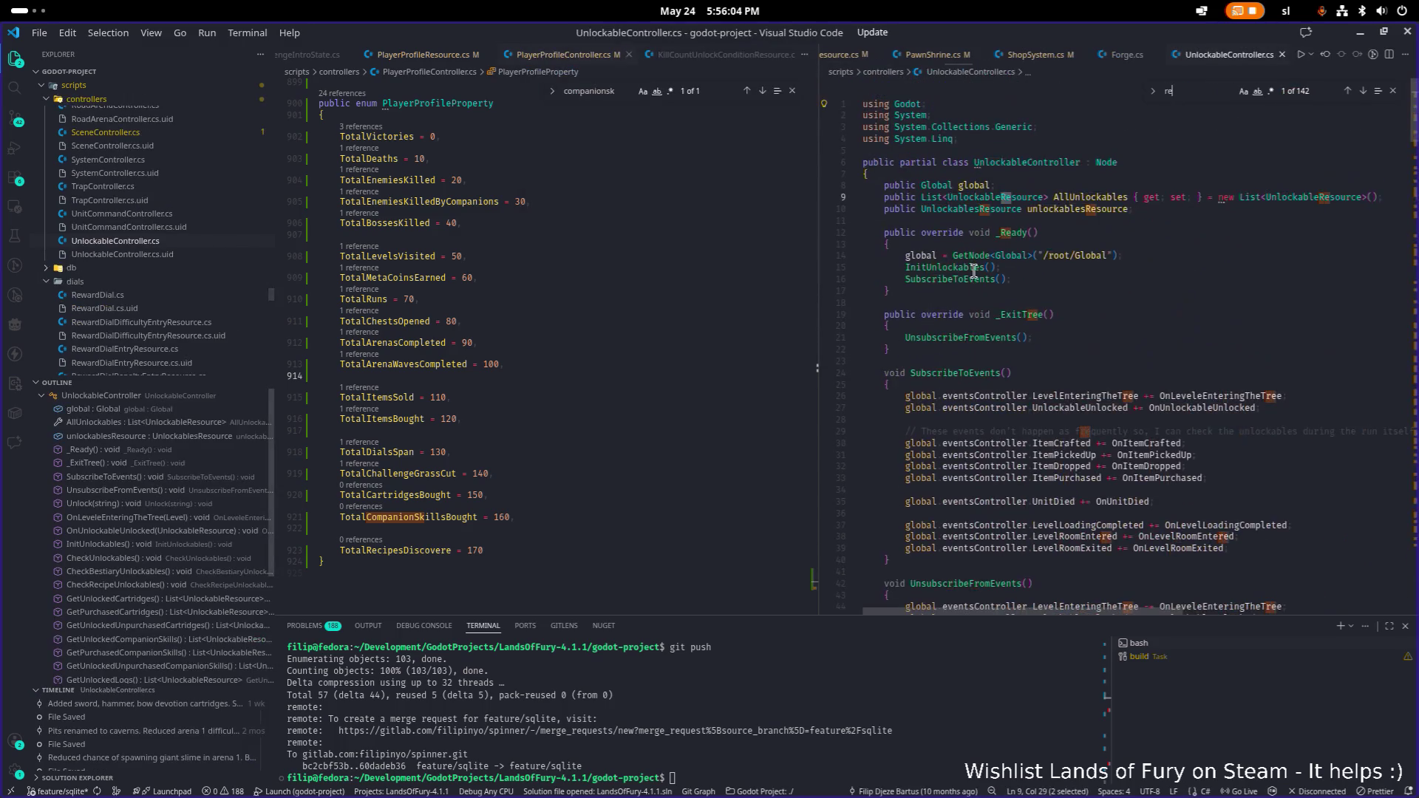
- Search UnlockableController.cs for 'recipe' and read how unlocked log, bestiary and recipe IDs are saved
key("ctrl+f")
type("recipe")
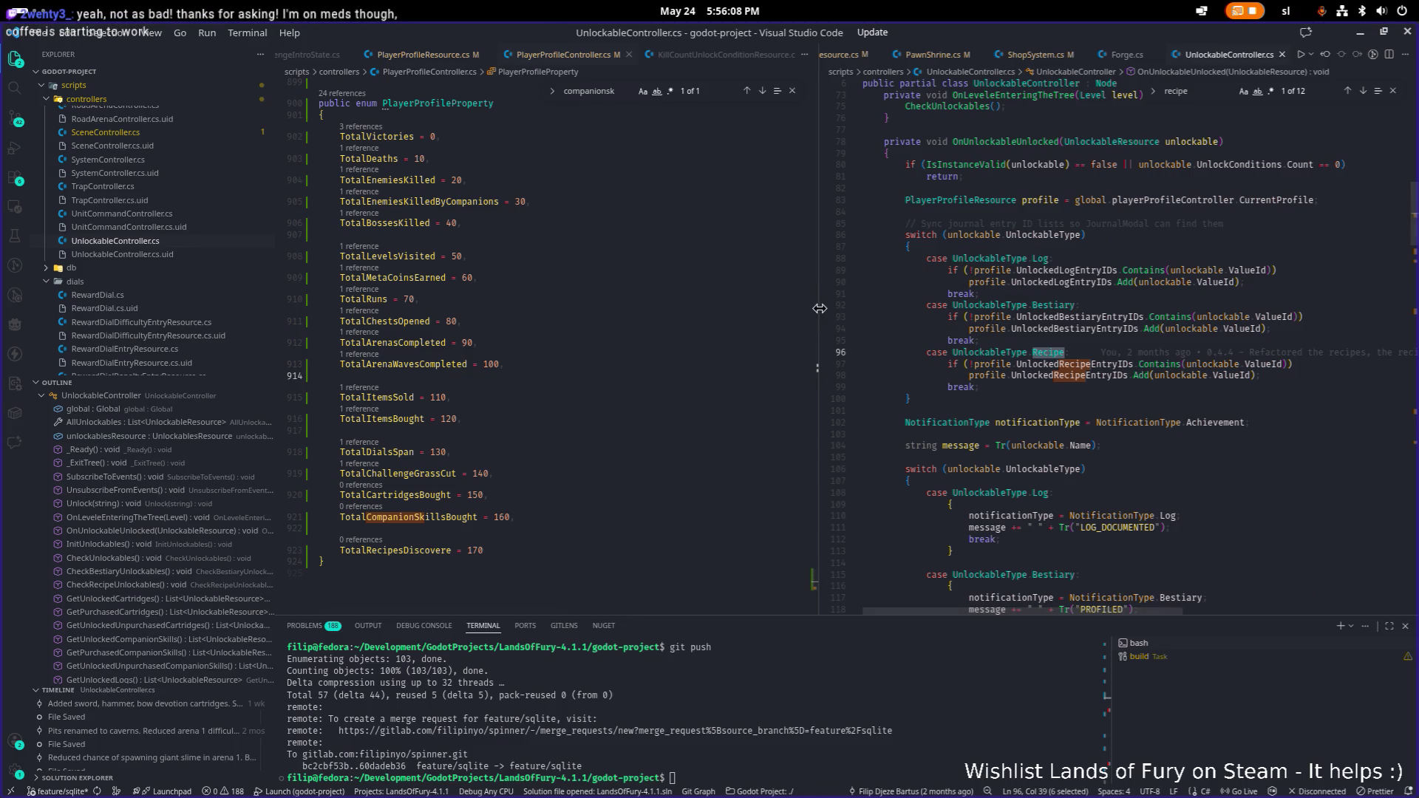
left_click_drag(820, 308, 608, 292)
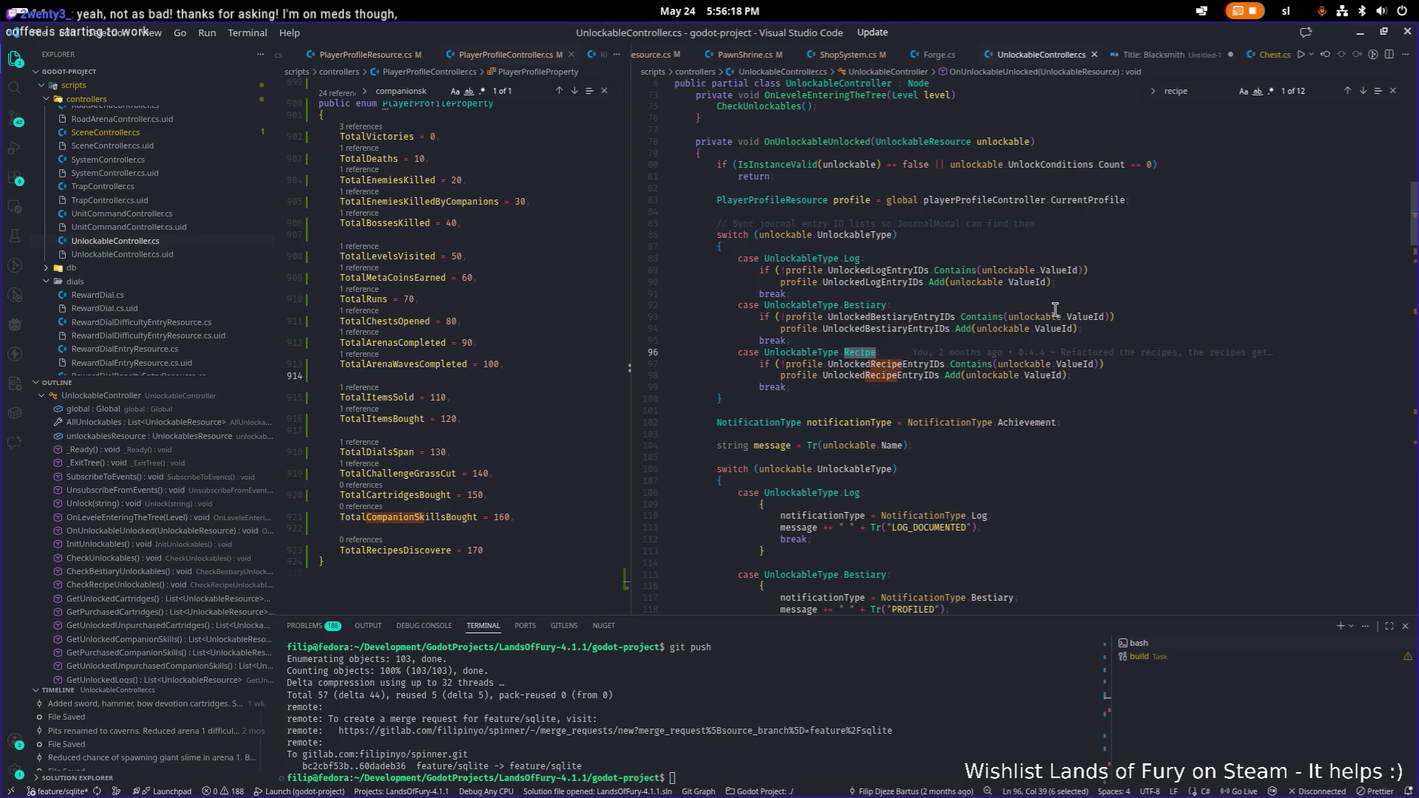
scroll(933, 364, "up", 2)
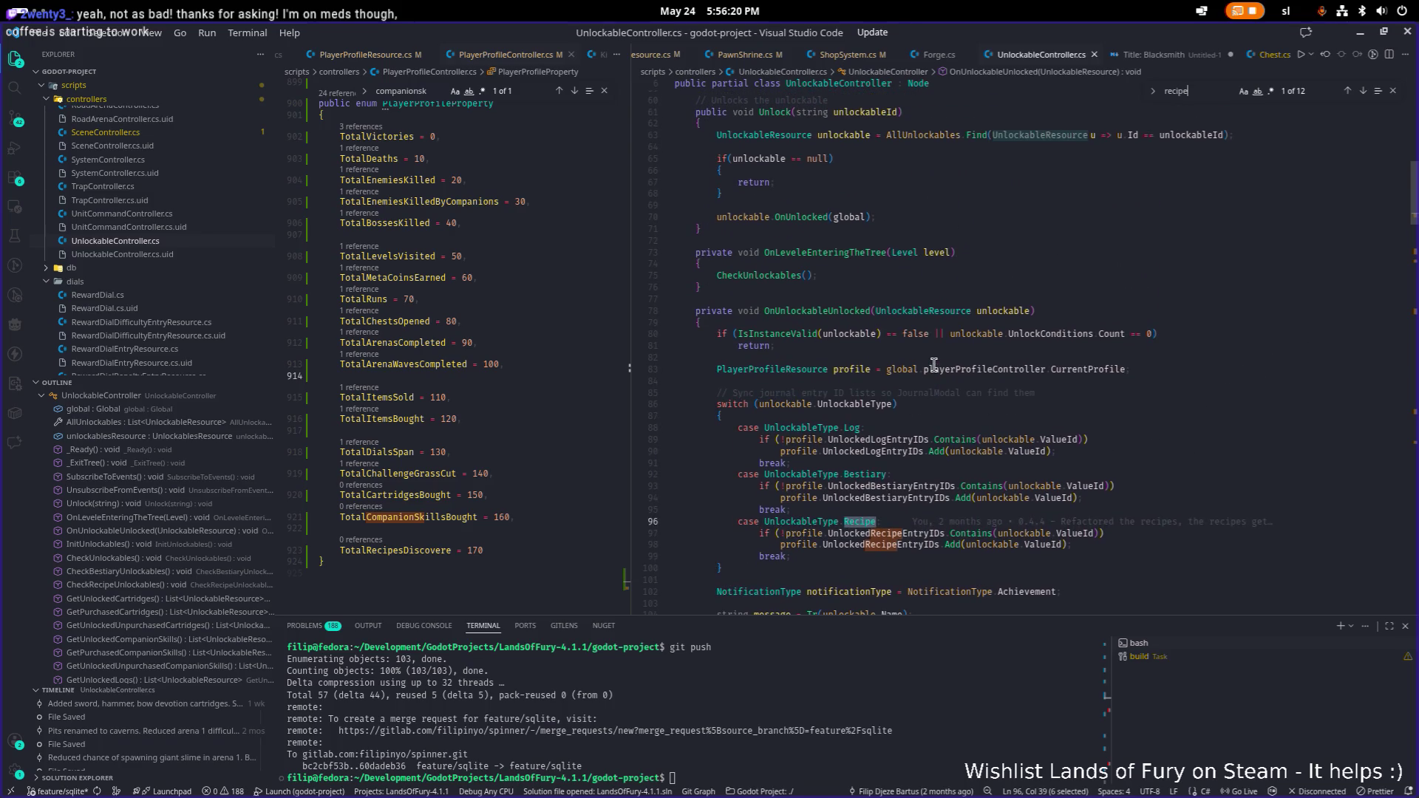
scroll(932, 365, "up", 6)
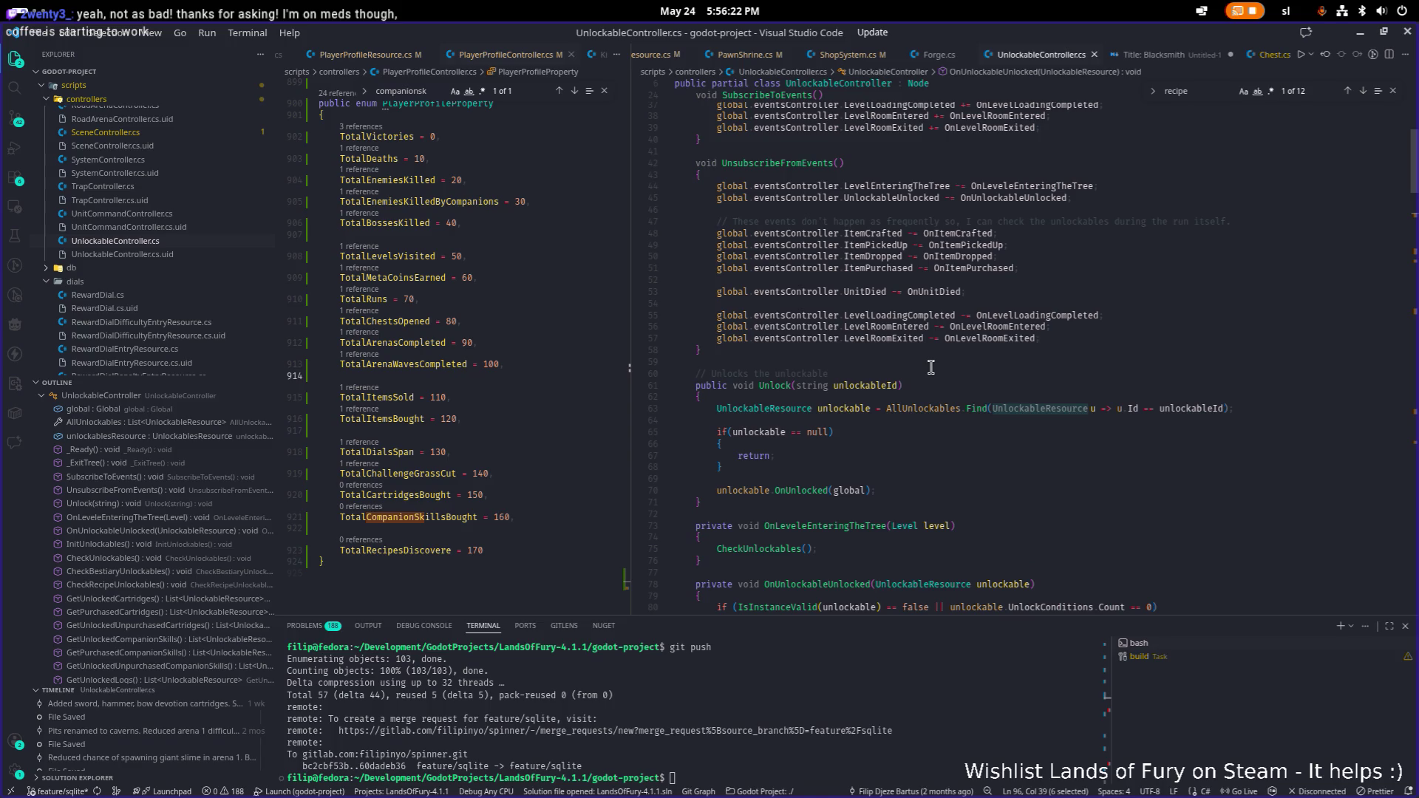
scroll(930, 367, "down", 10)
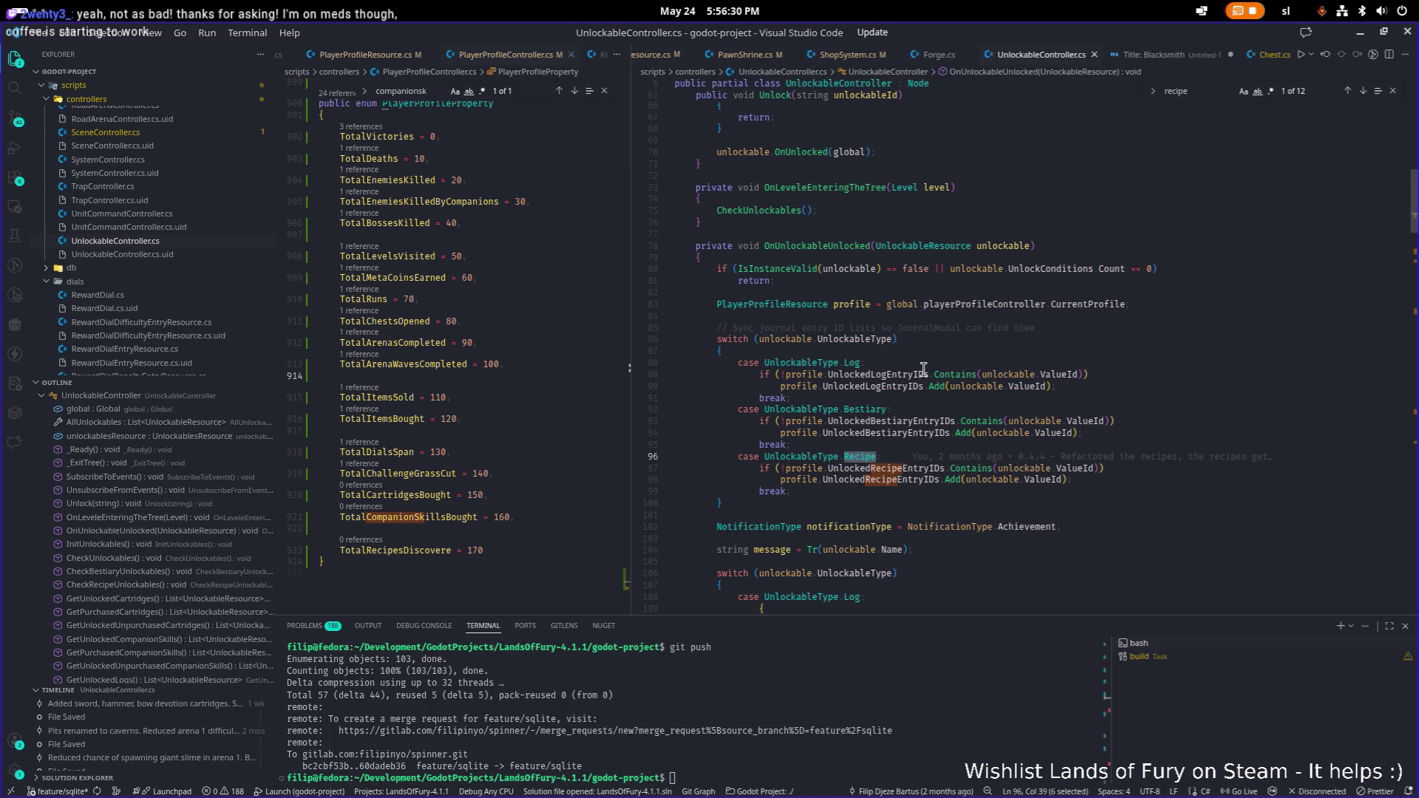
scroll(923, 368, "down", 4)
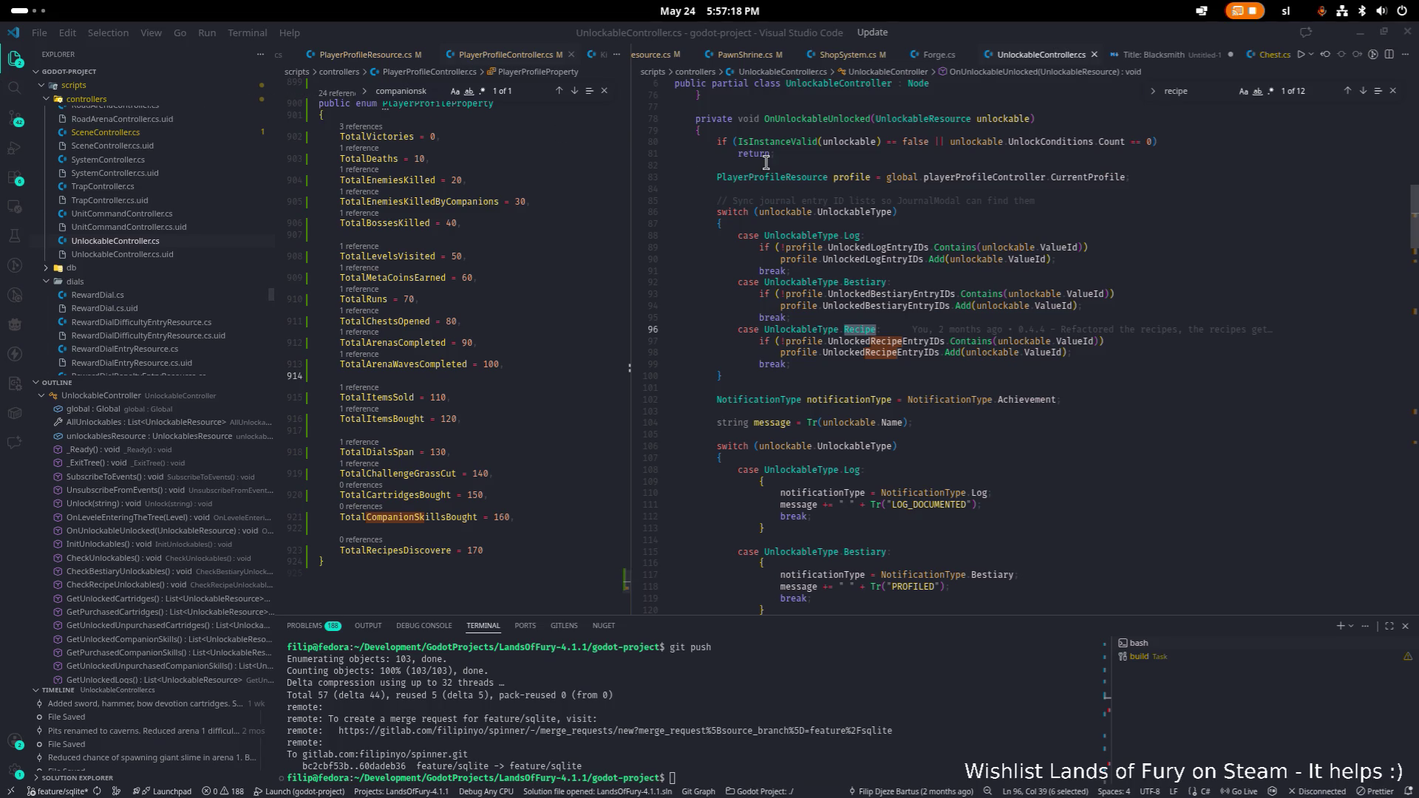
scroll(1062, 235, "up", 2)
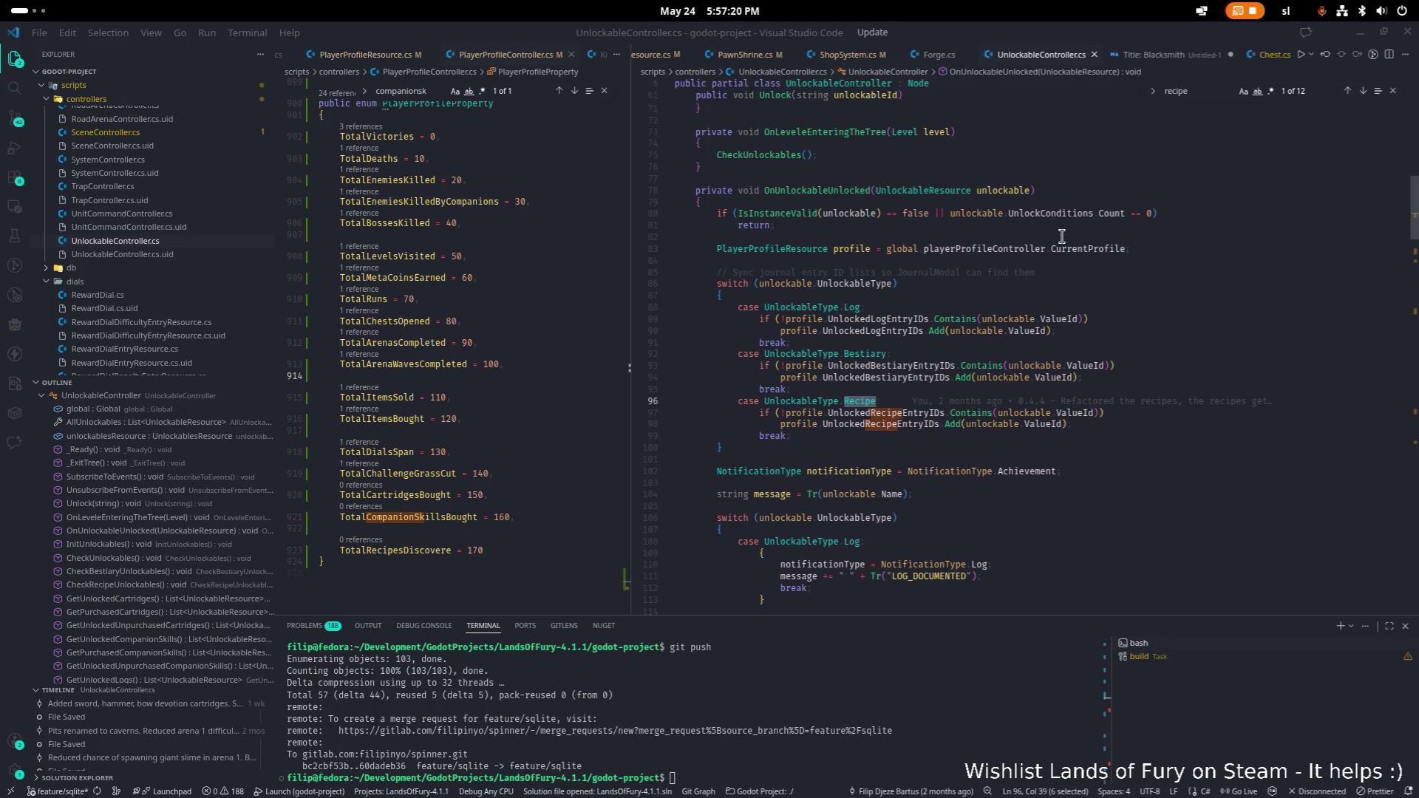
scroll(1020, 238, "down", 3)
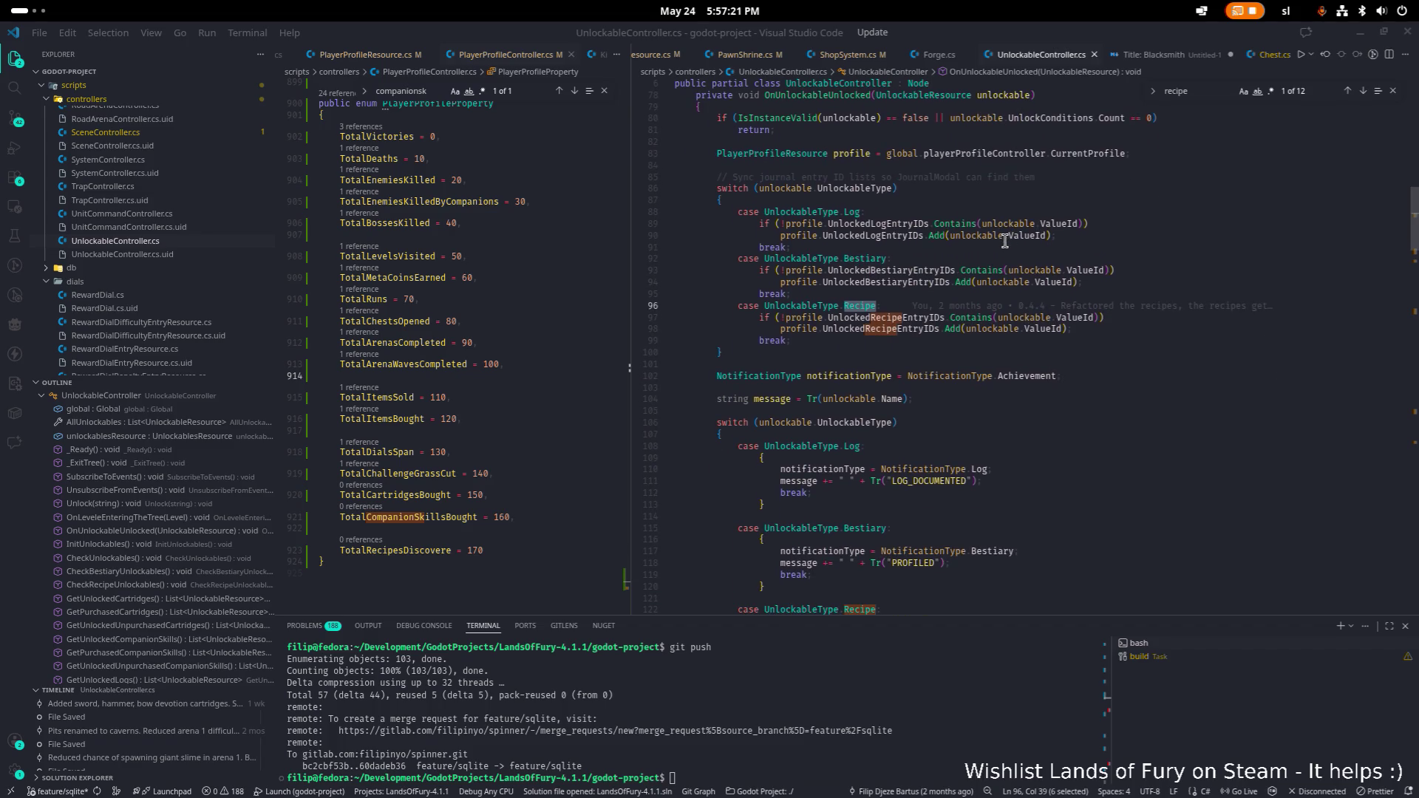
scroll(918, 246, "up", 15)
left_click(917, 246)
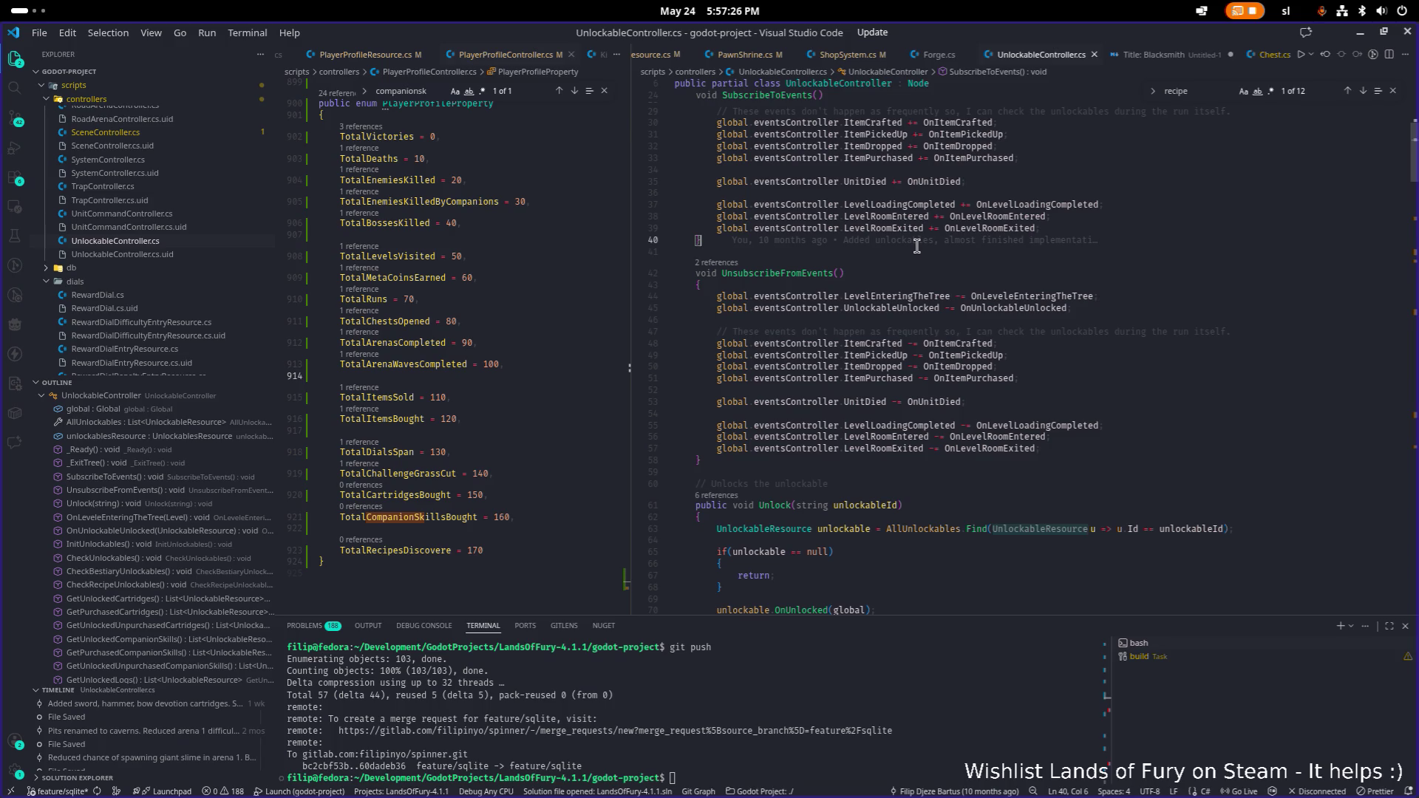
- Reopen Forge.cs and start searching it for recipe unlock code
key("ctrl+p")
type("forge")
key("Return")
key("ctrl+f")
type("unreceip")
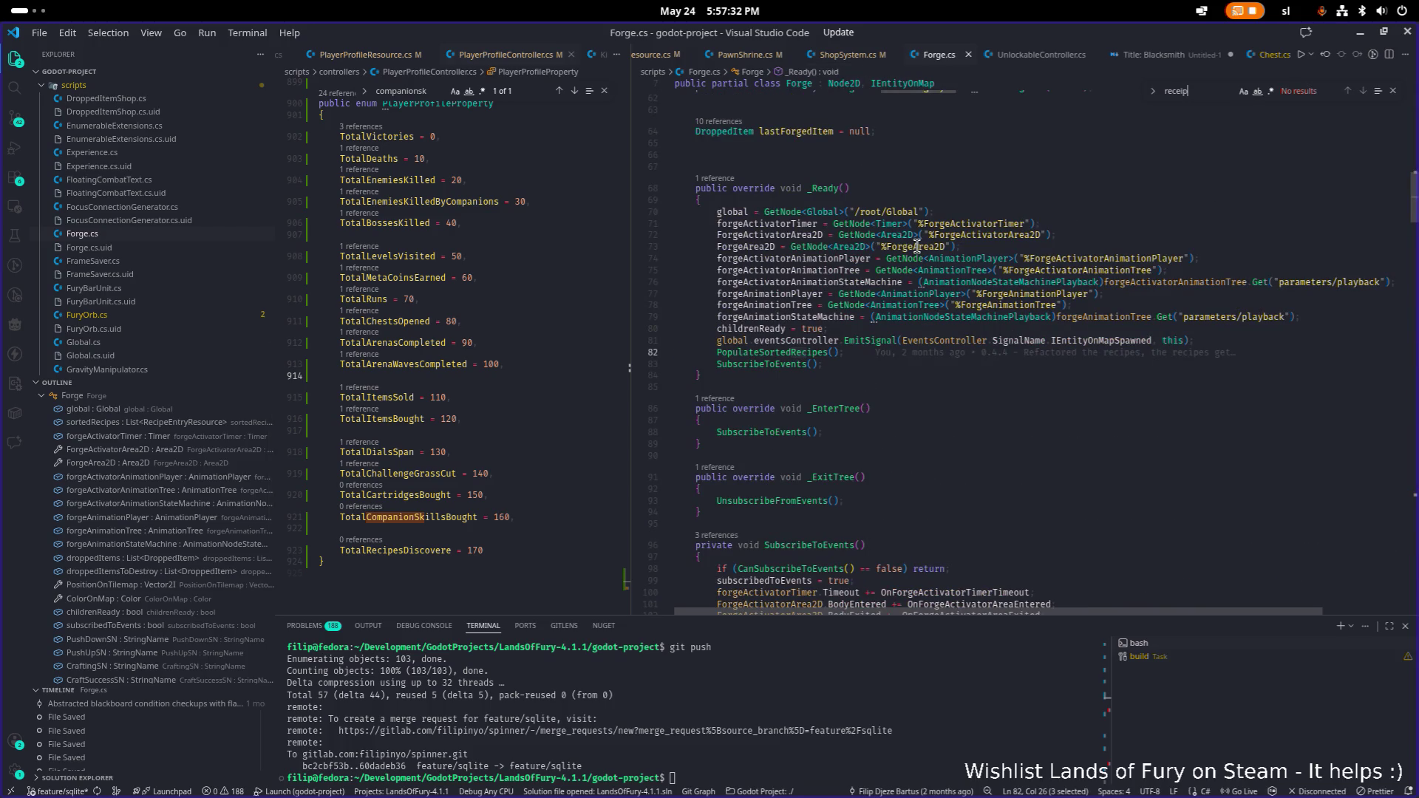
- Find the 'recipes' matches in Forge.cs
key("ctrl+f")
type("unlockre")
key("ctrl+a")
type("recipes")
key("Return")
key("Return")
key("Return")
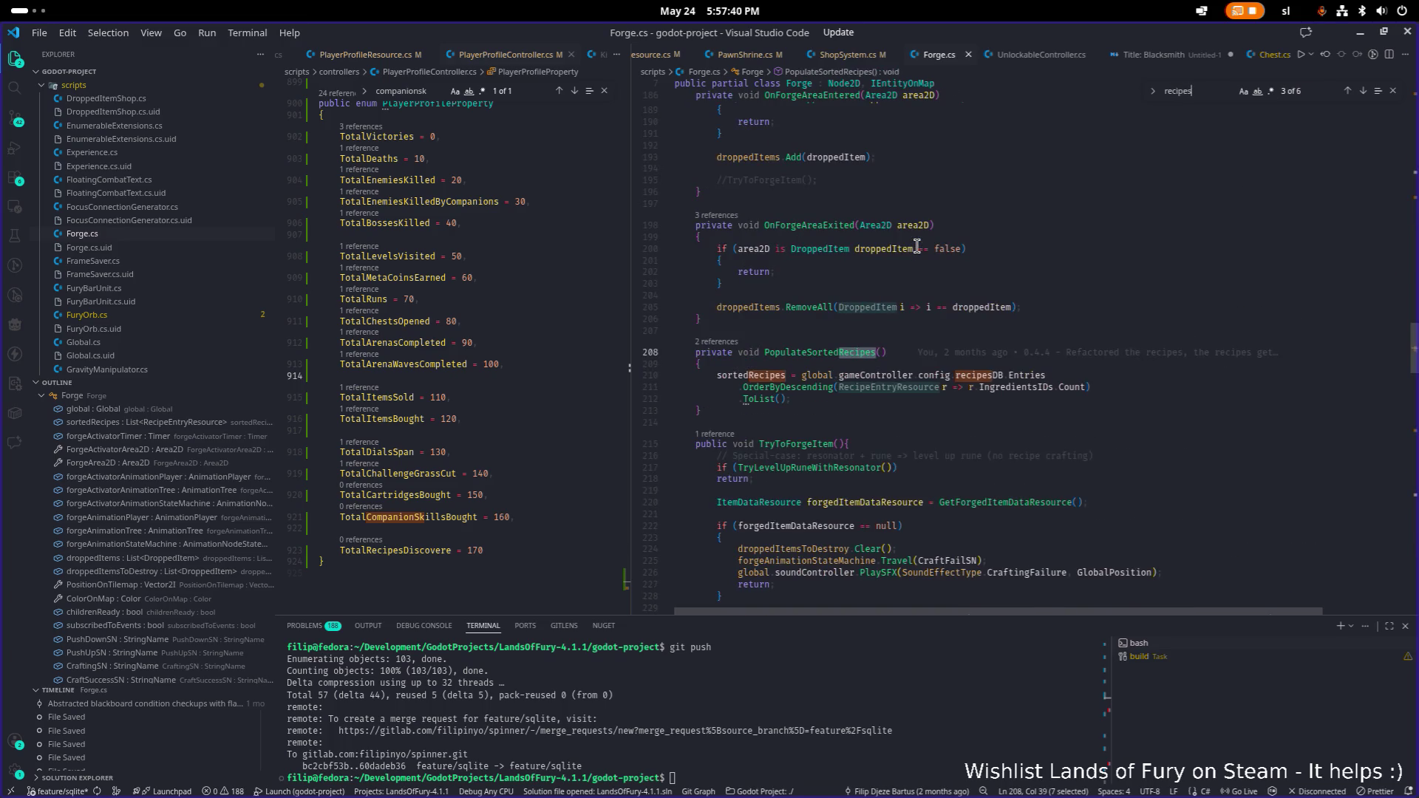
key("Return")
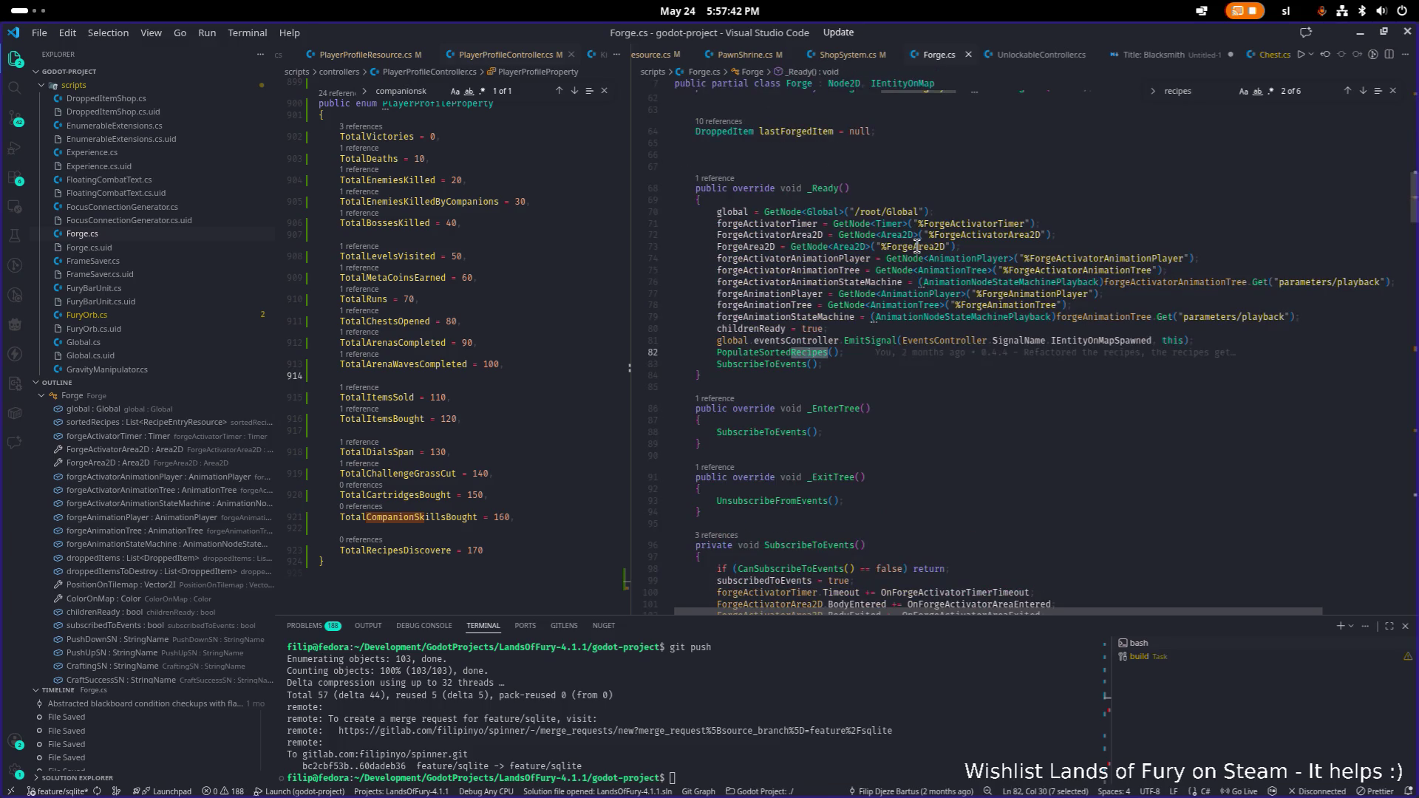
- Search the project for 'recipeun' and open the CheckRecipeUnlockables call in UnlockableController
key("ctrl+p")
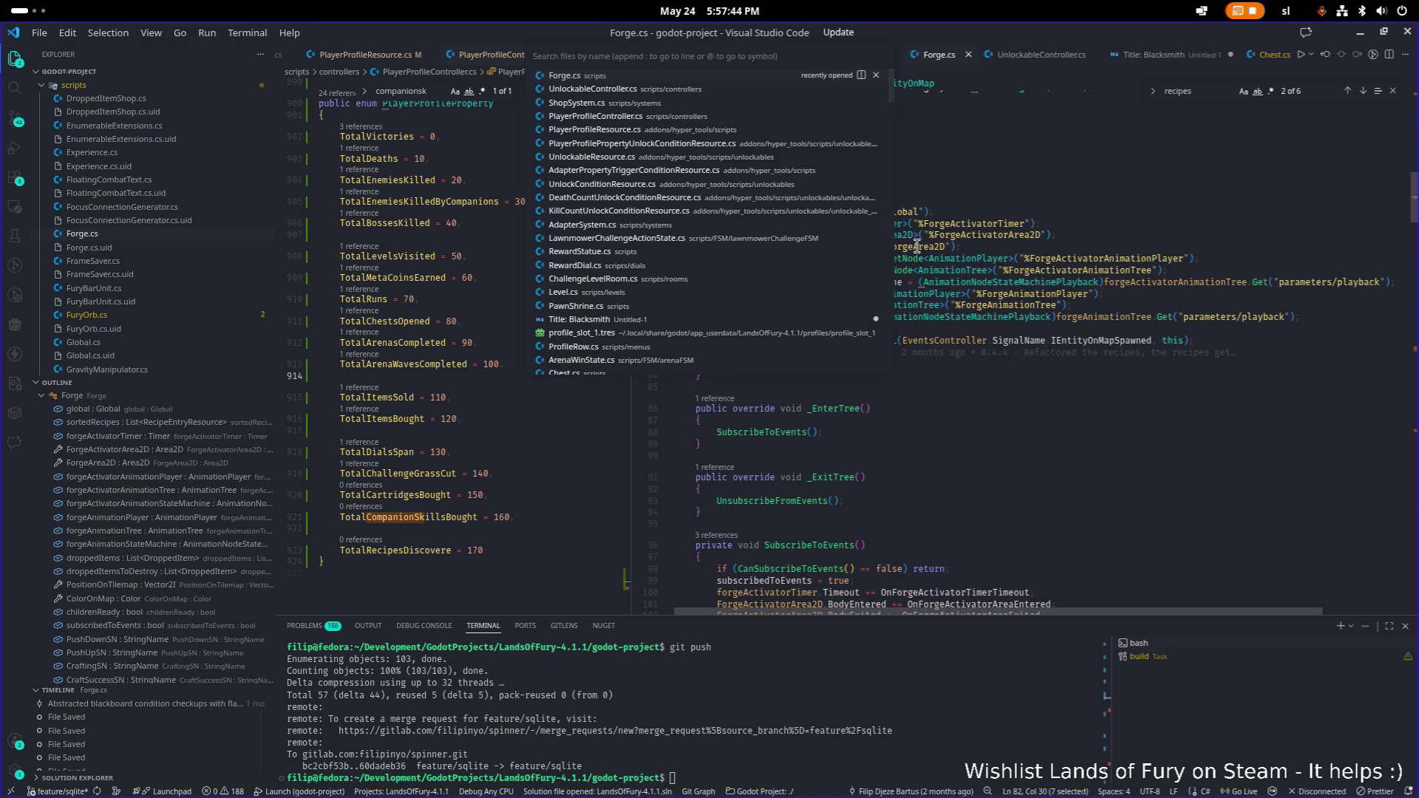
key("Escape")
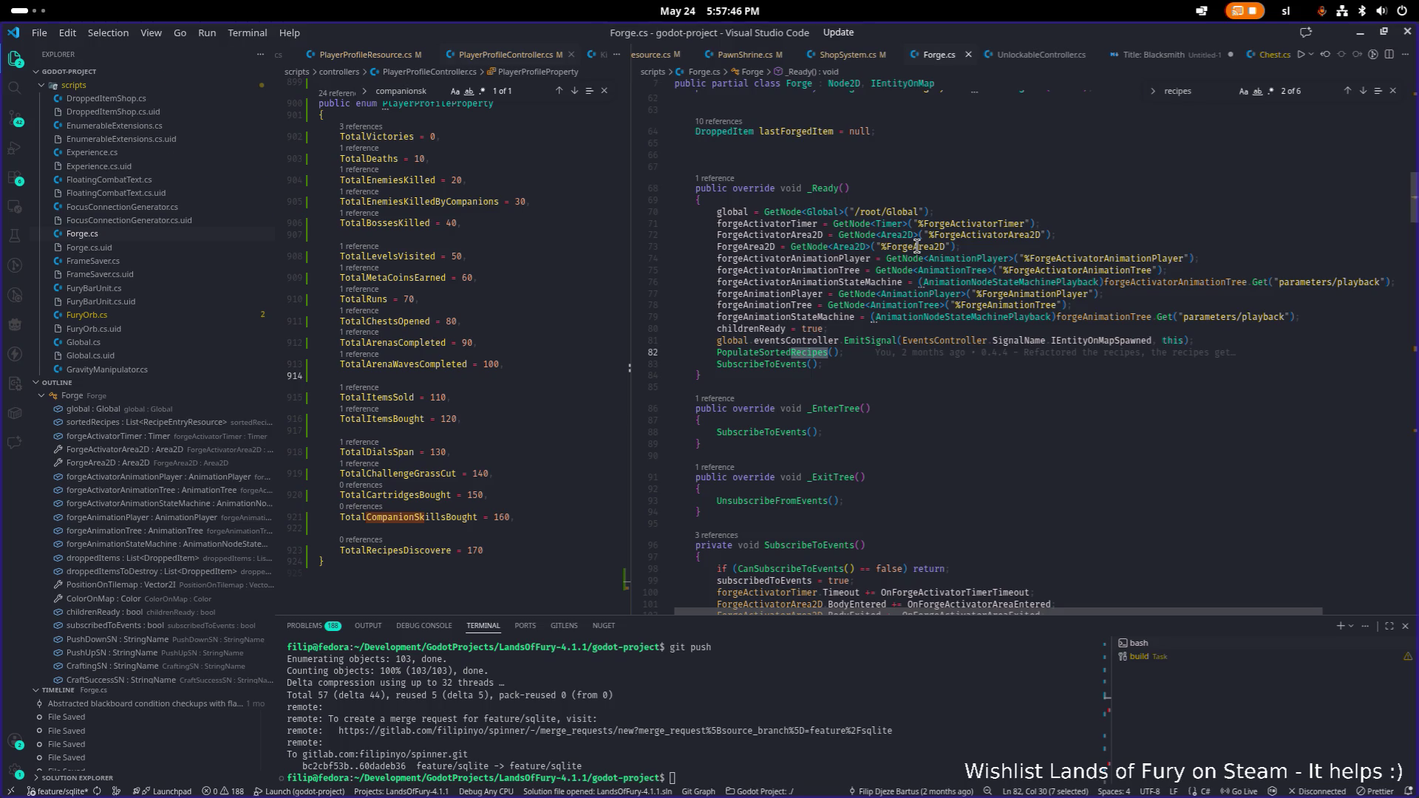
key("ctrl+shift+f")
type("r")
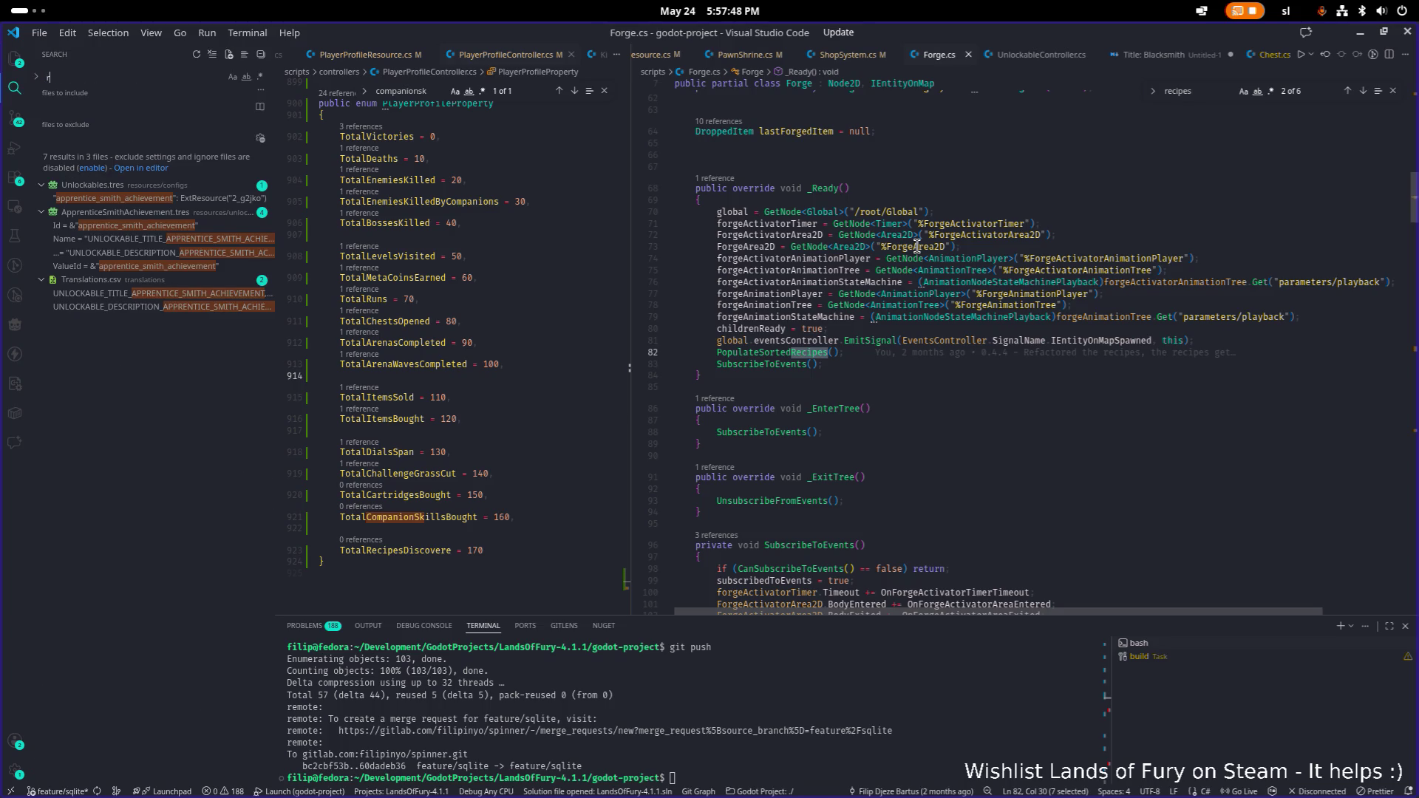
type("eci")
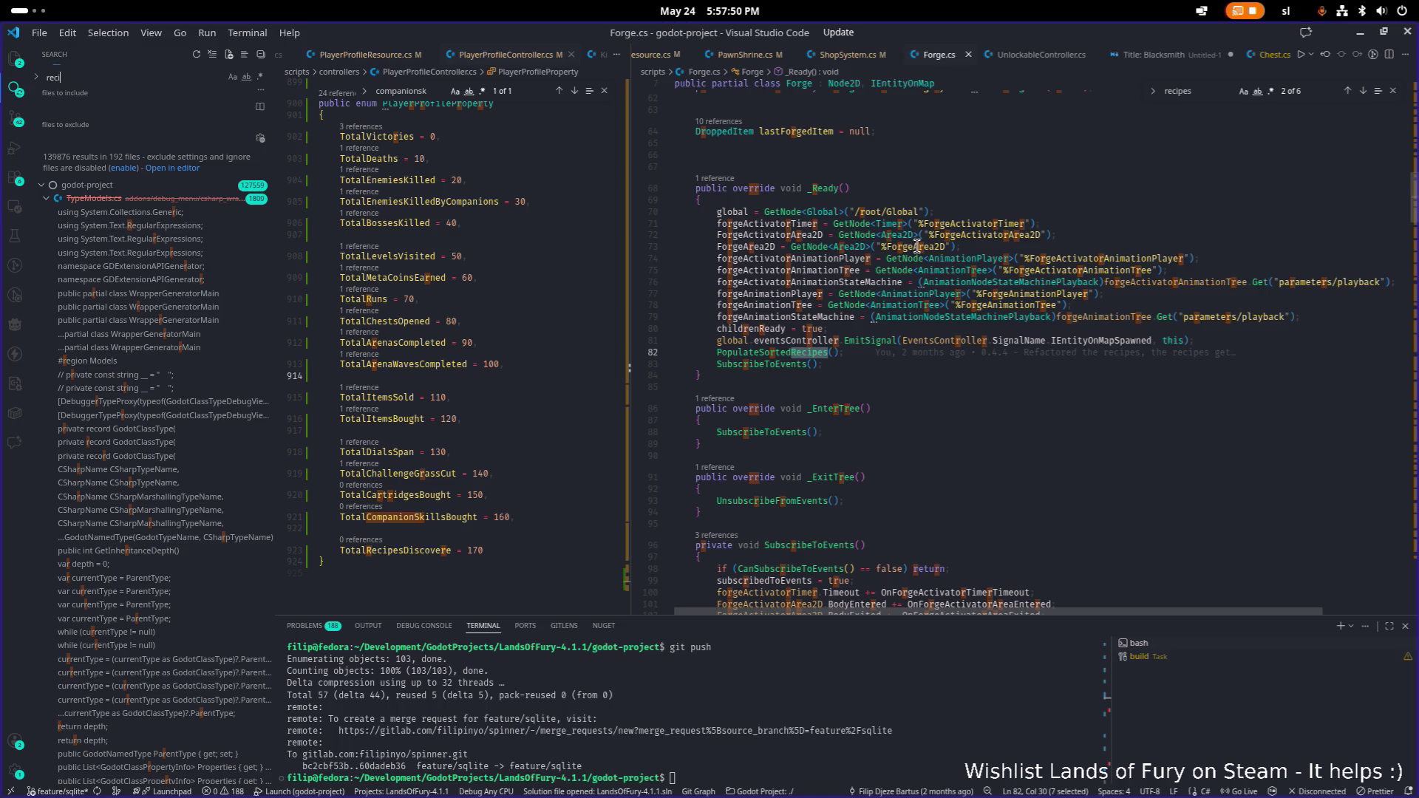
type("peun")
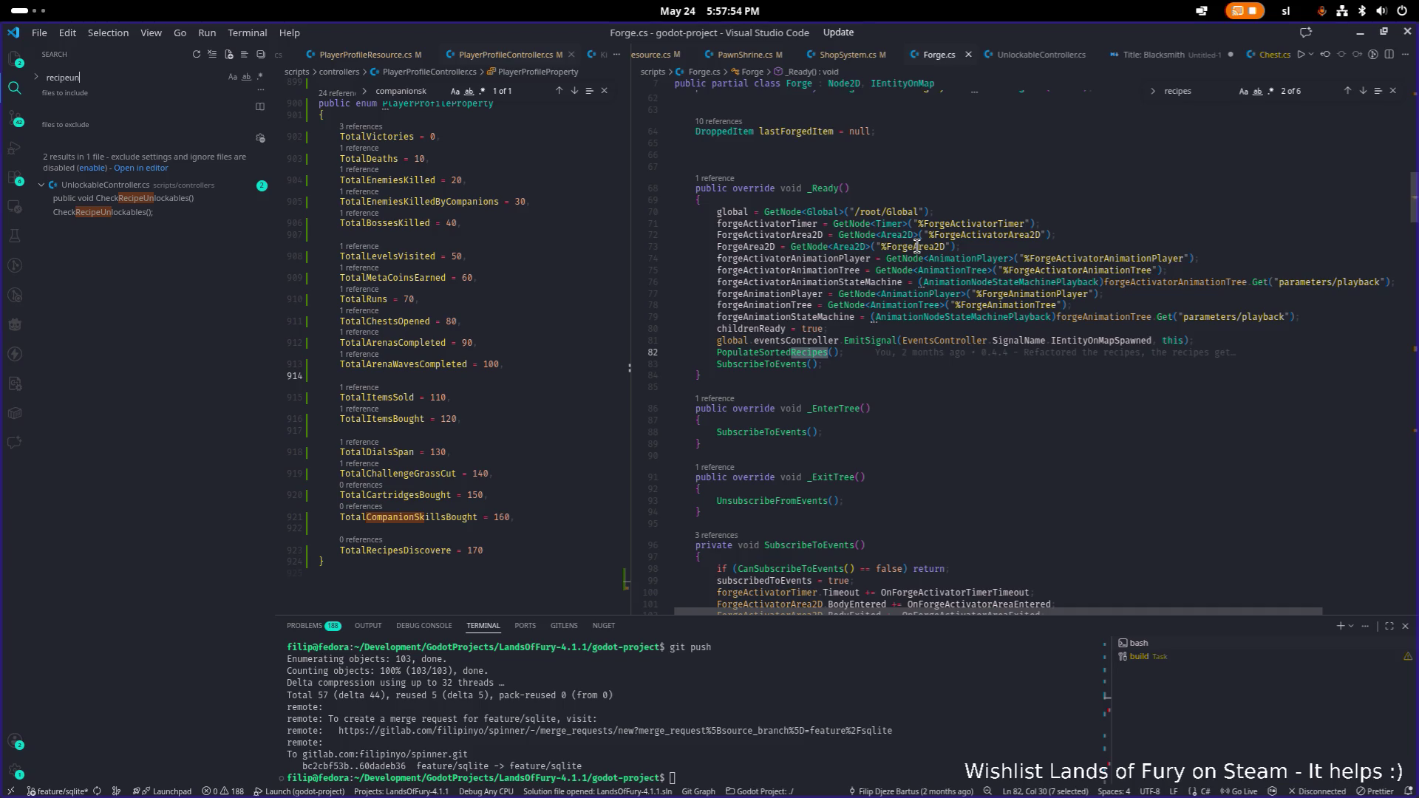
left_click(922, 235)
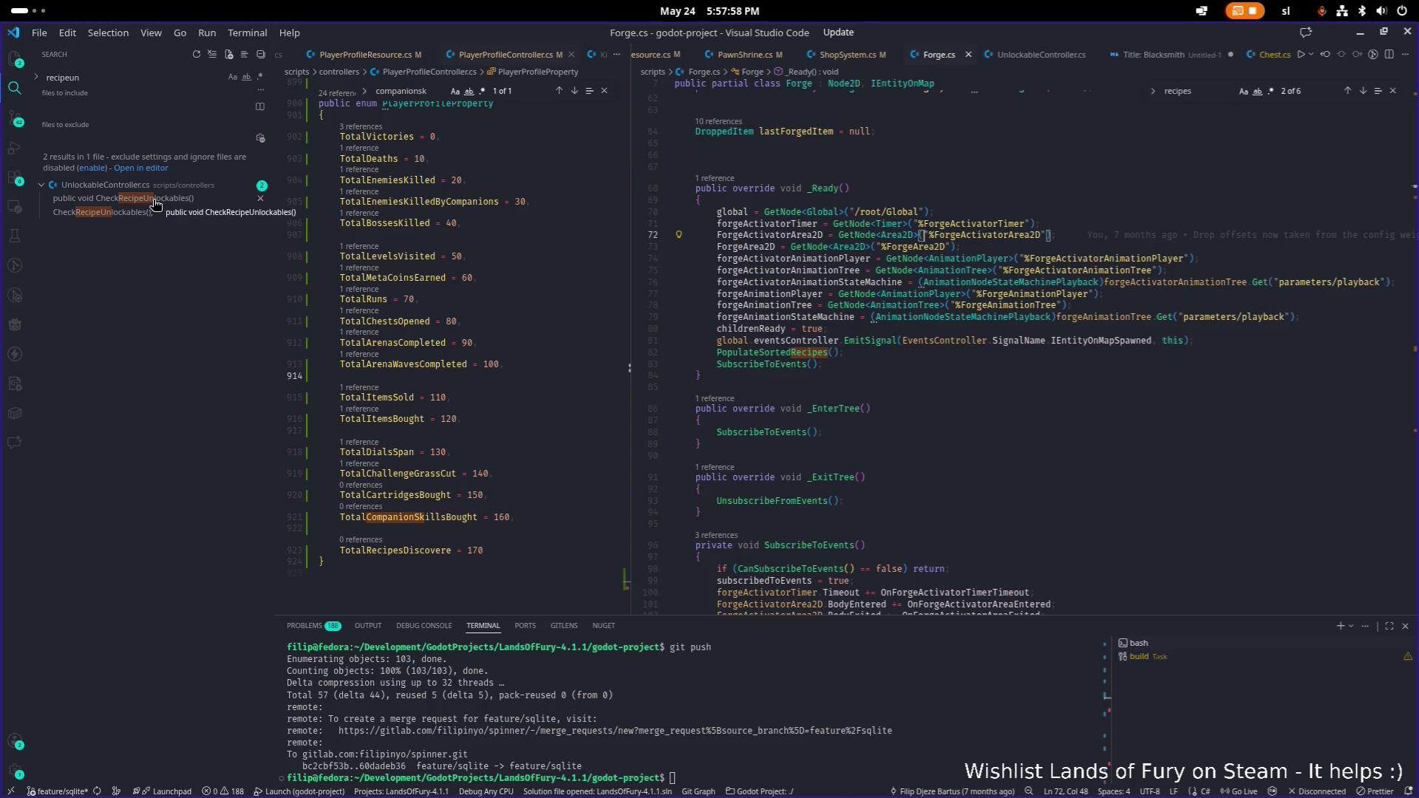
left_click(135, 214)
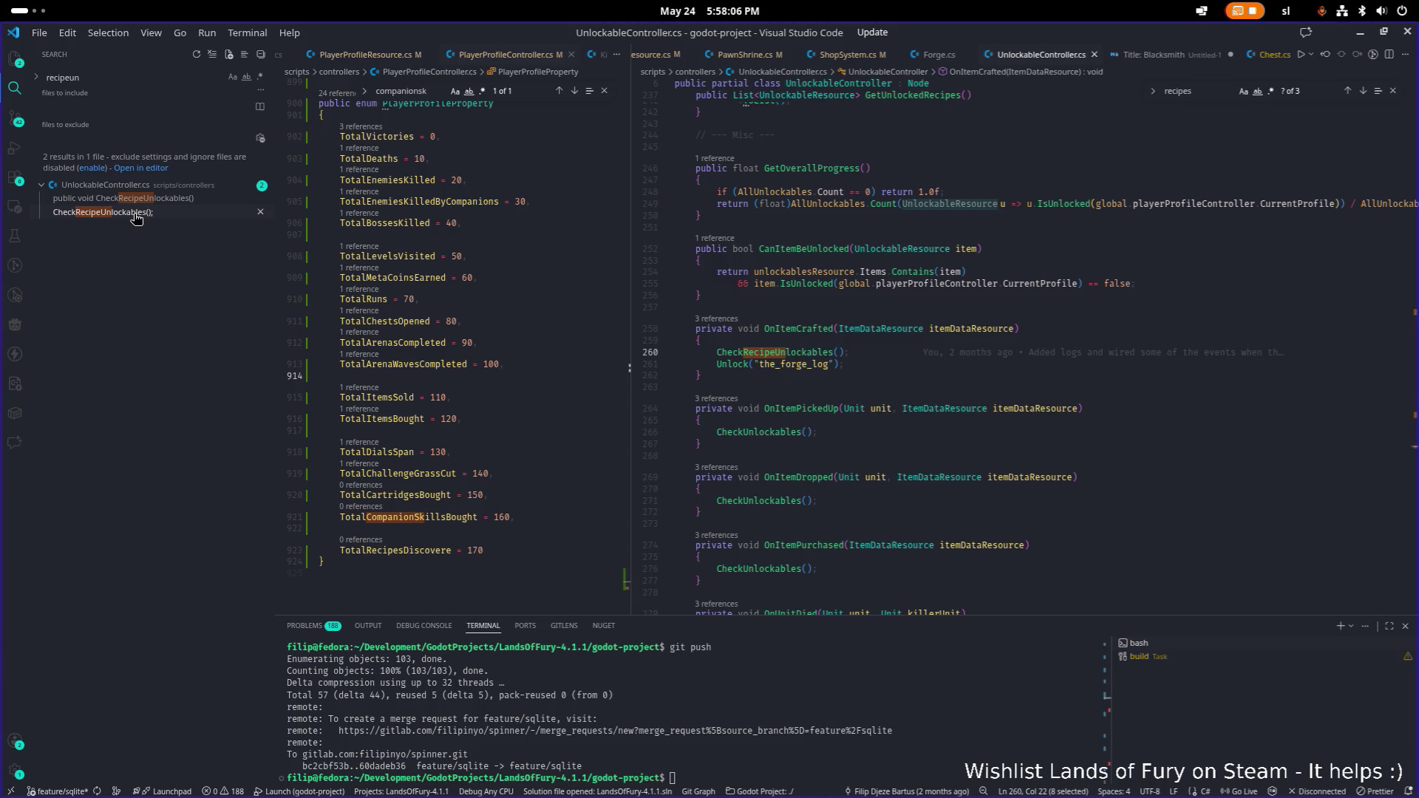
- Go to the CheckRecipeUnlockables definition, then on to CheckUnlockConditions
scroll(776, 332, "down", 1)
left_click(801, 339)
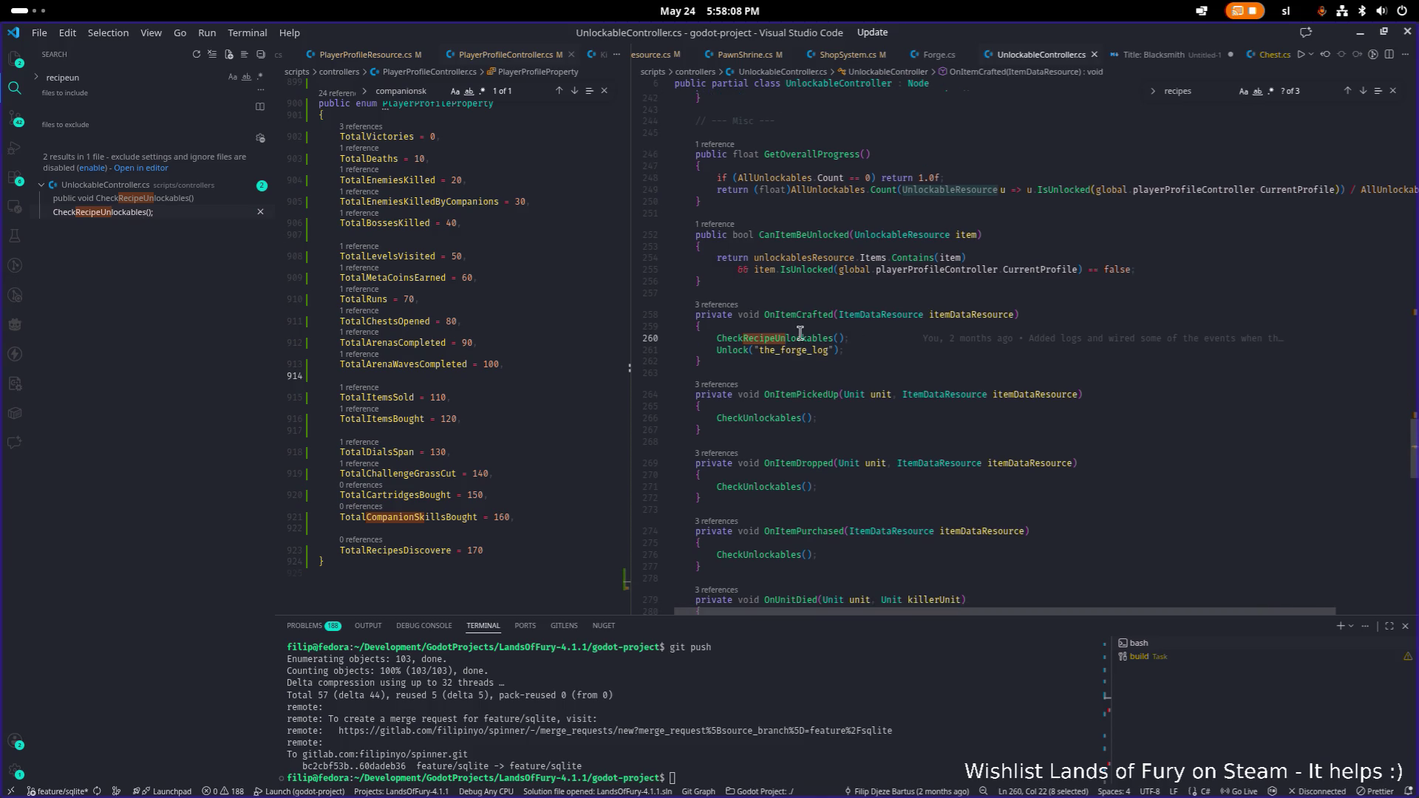
key("F12")
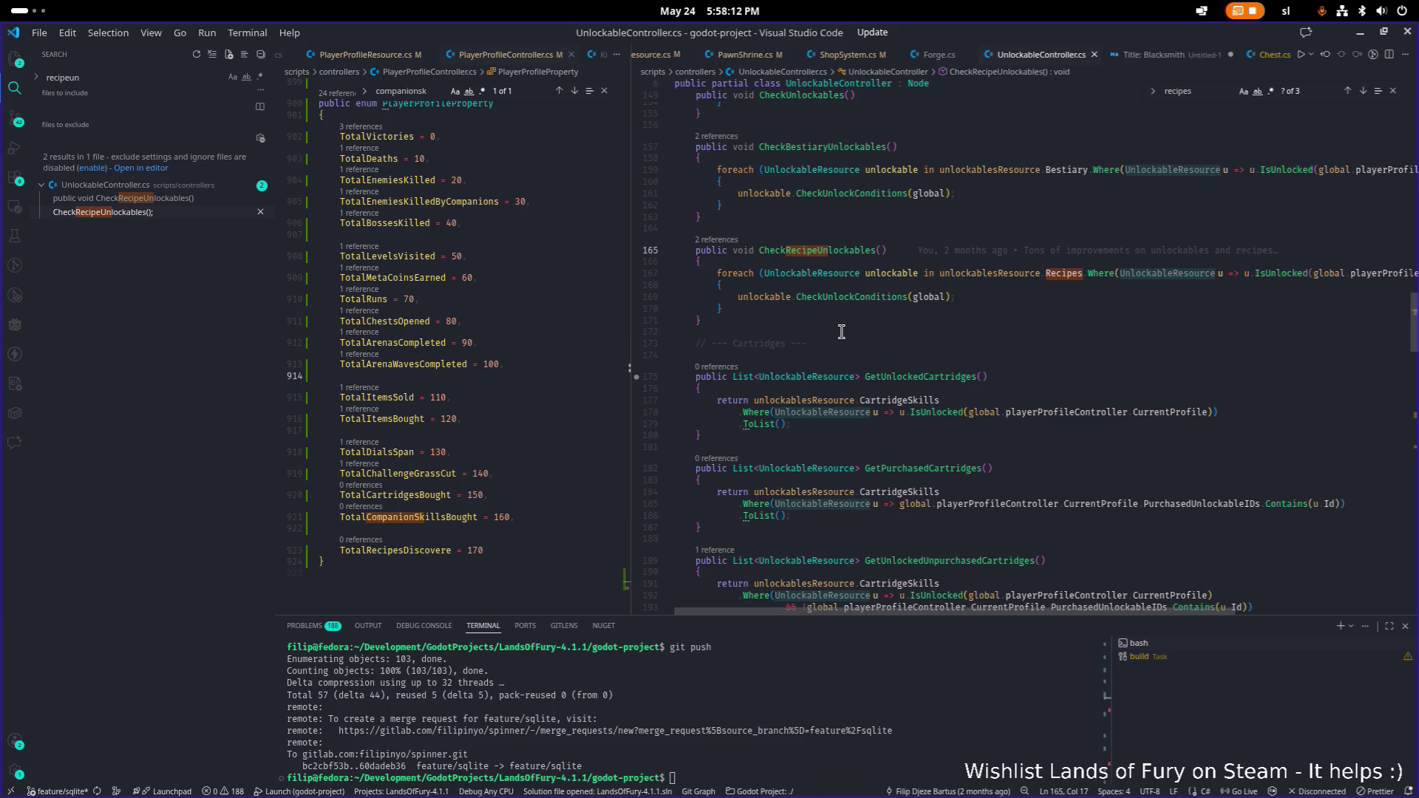
left_click(1099, 322)
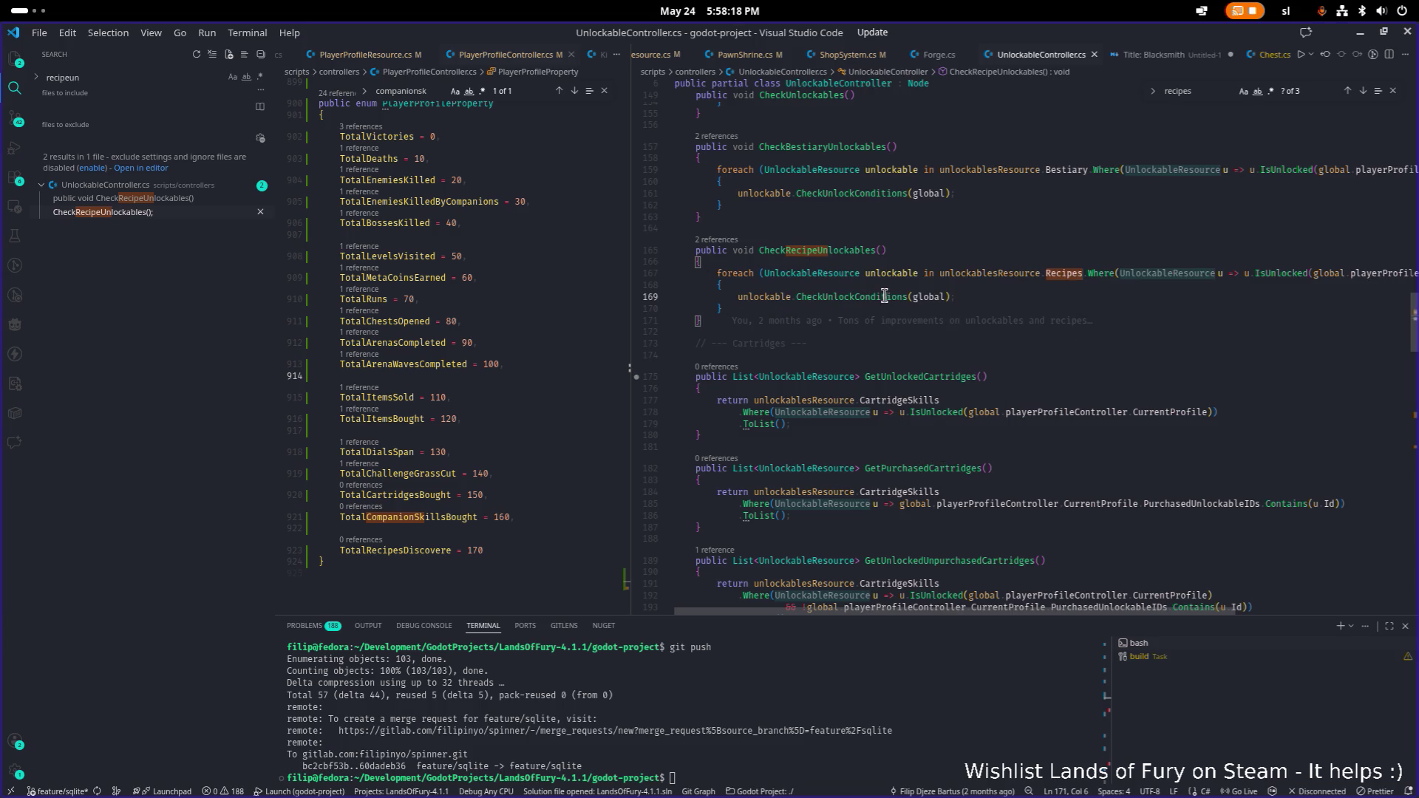
left_click(886, 296)
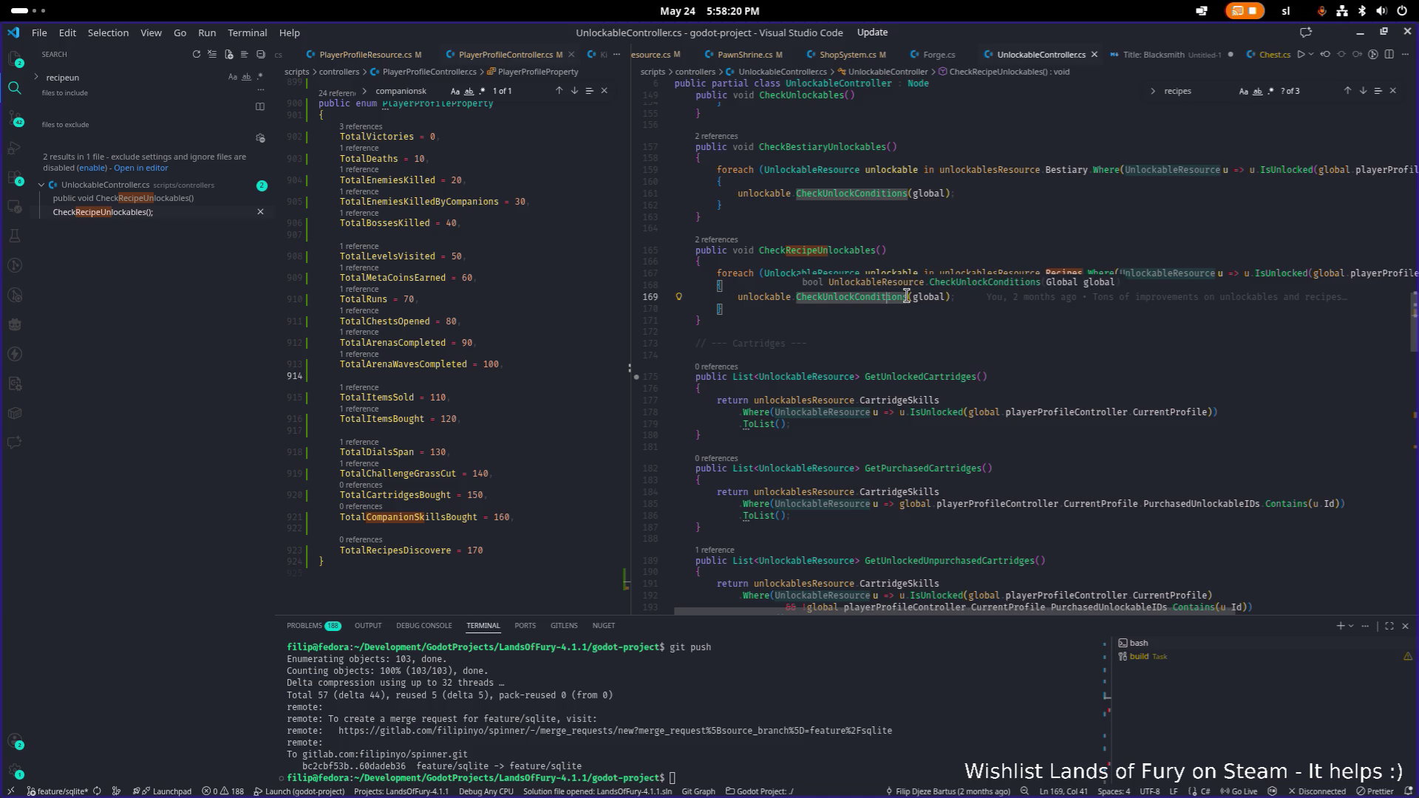
left_click(907, 296, "ctrl")
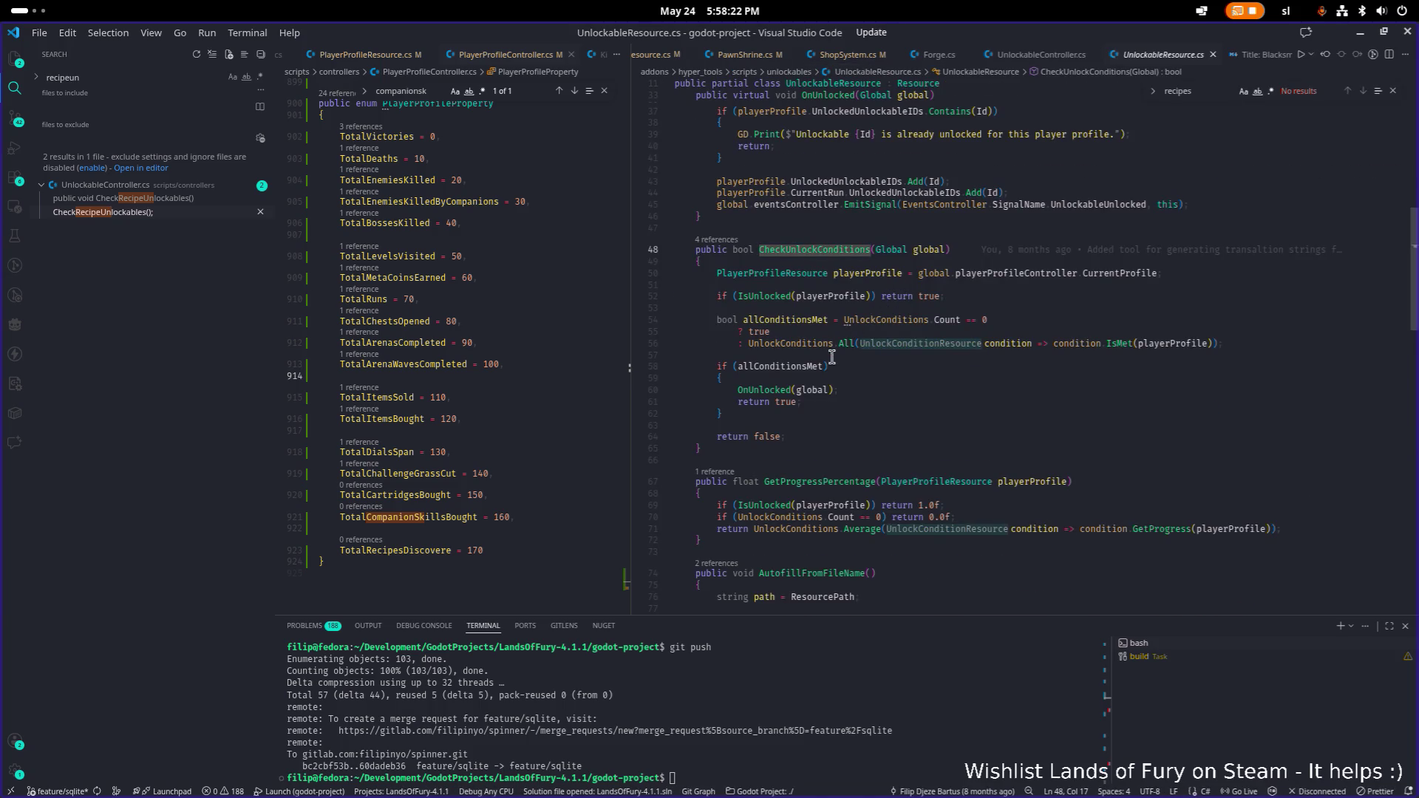
- Go from the OnUnlocked call in CheckUnlockConditions to its definition with F12
left_click(773, 389)
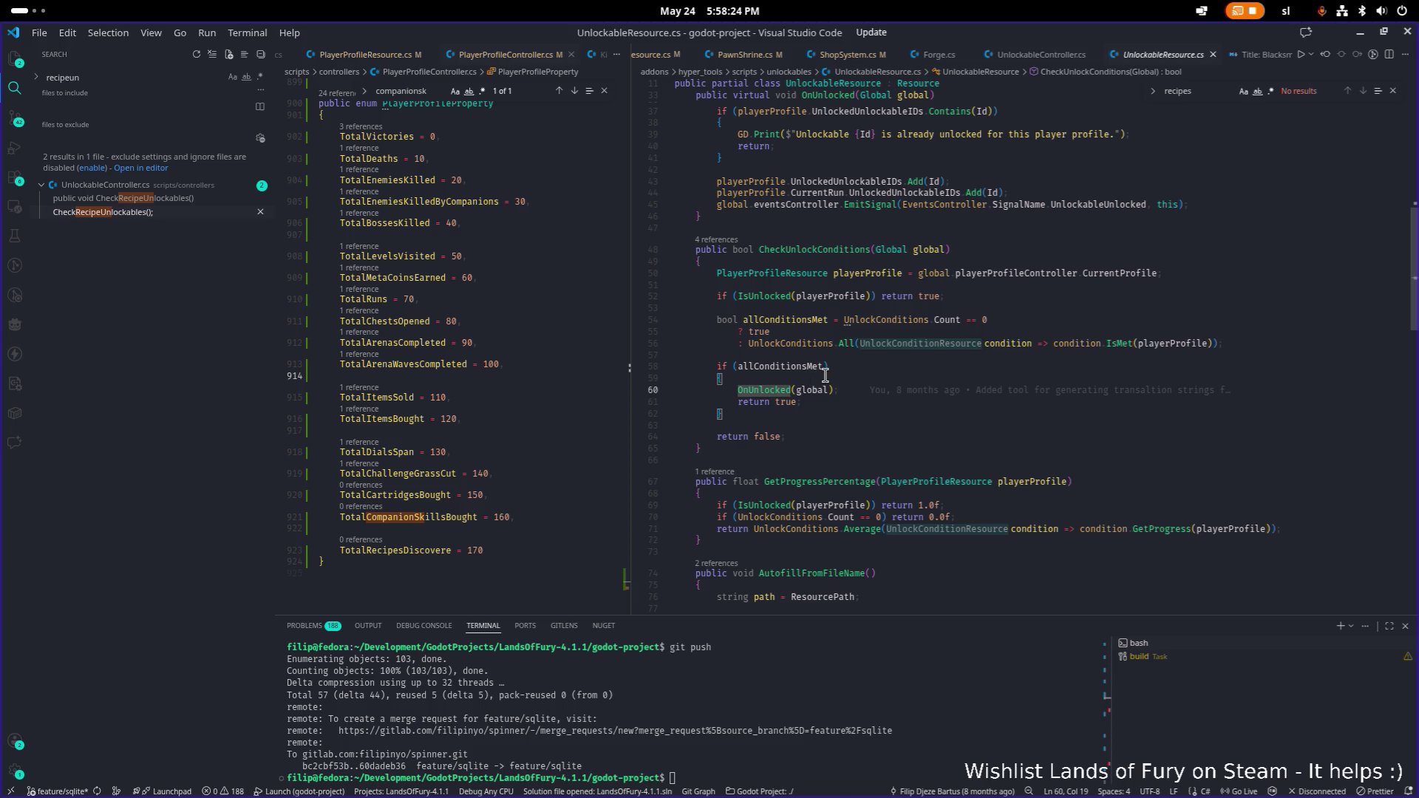
key("F12")
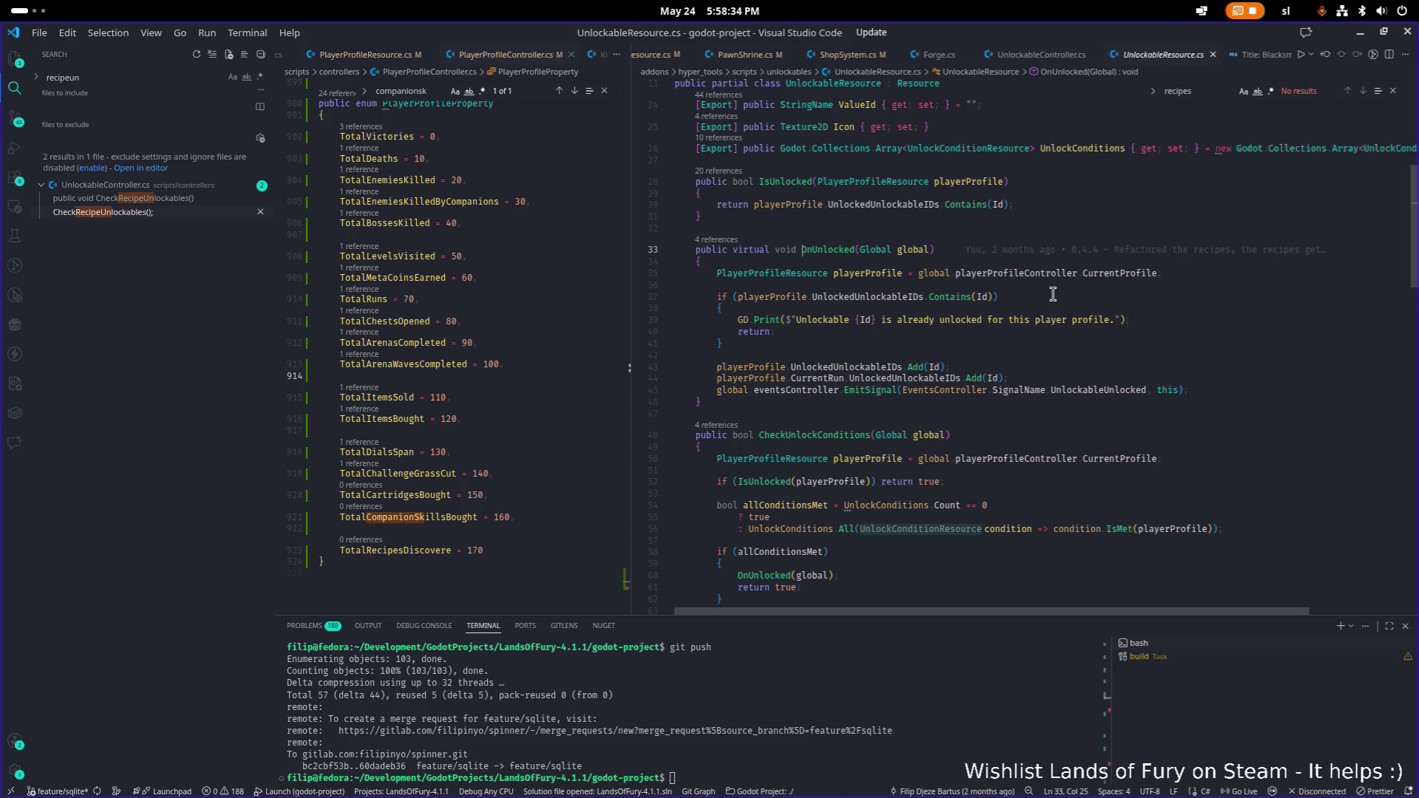
key("XF86AudioRaiseVolume")
- Review OnUnlocked's already-unlocked early return and drag the splitter to widen the left editor group
scroll(972, 238, "down", 1)
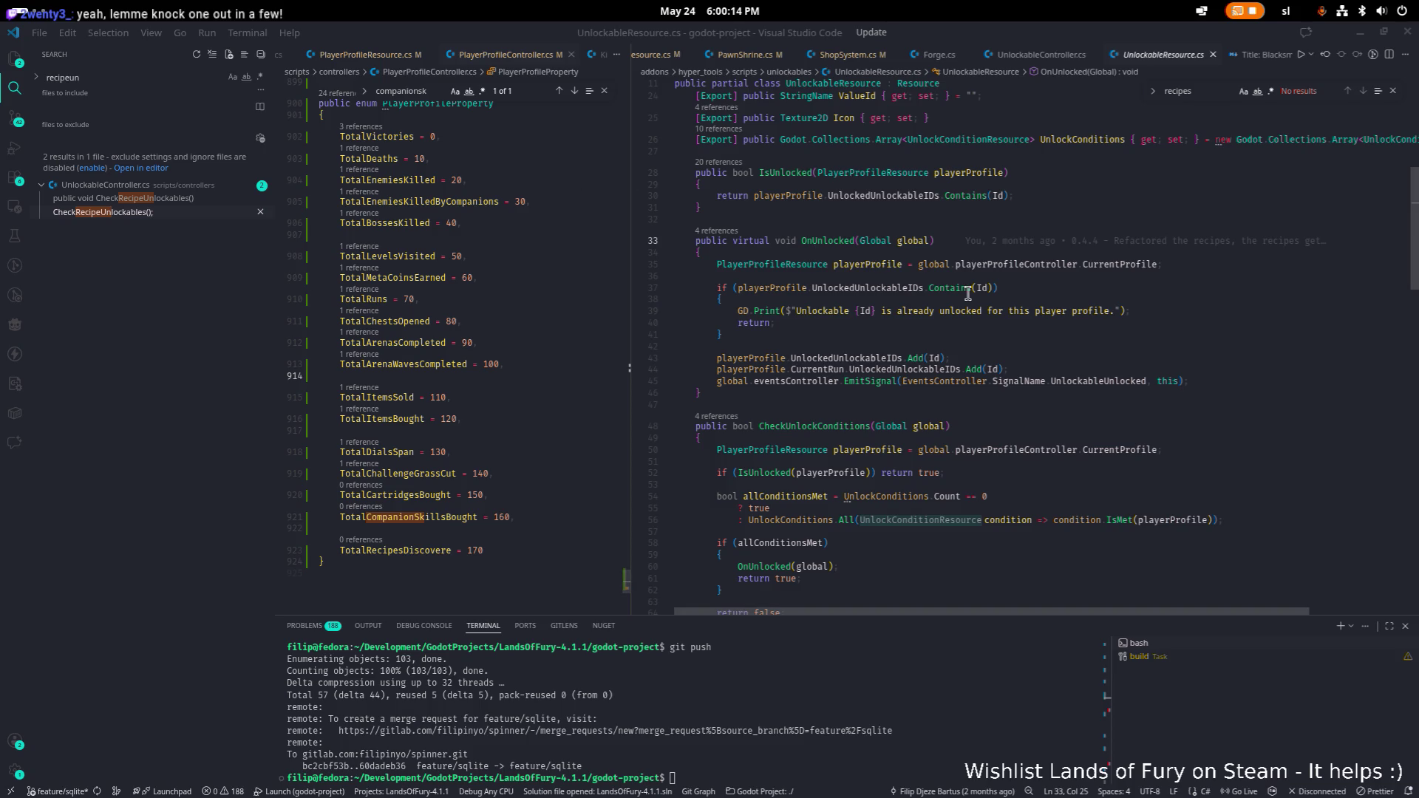
left_click(913, 323)
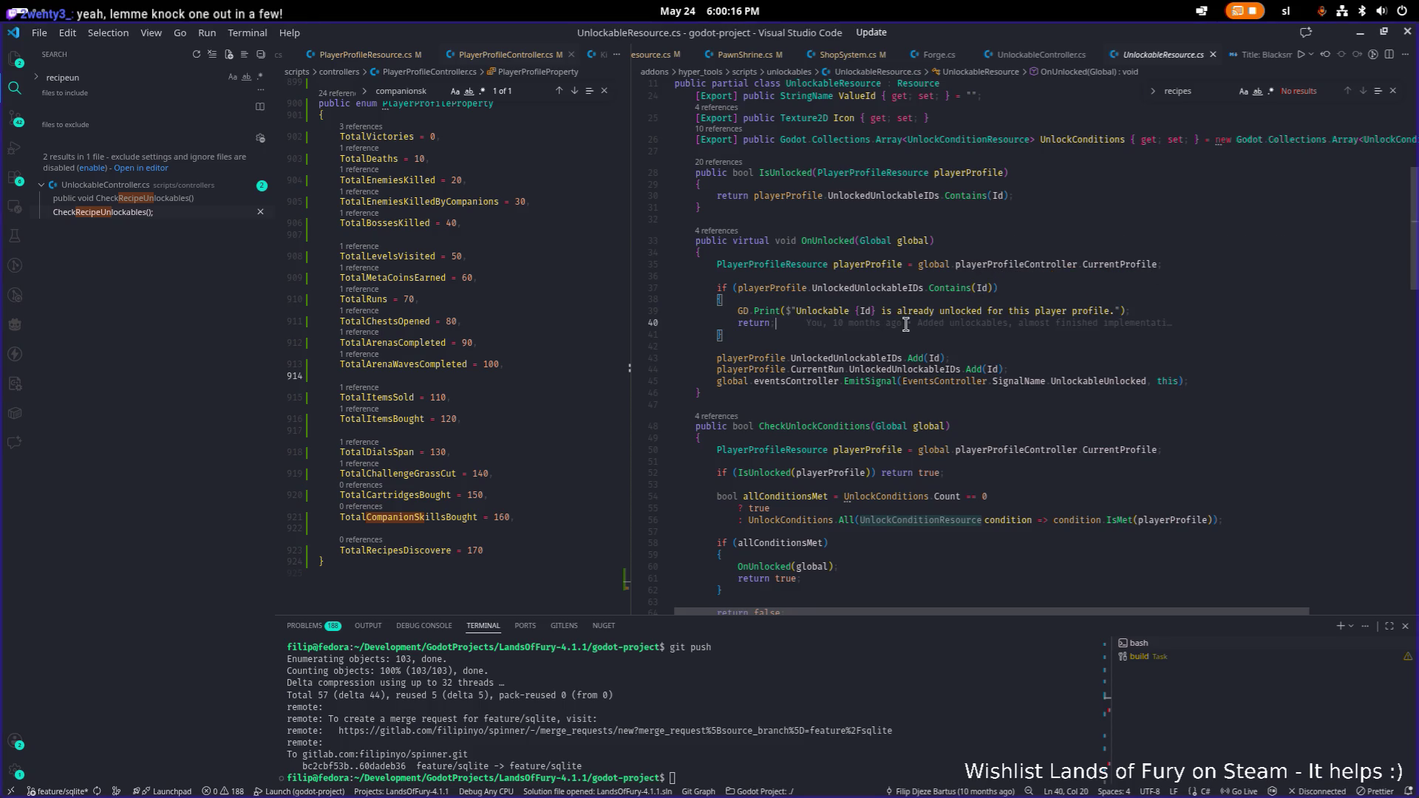
mouse_move(892, 319)
key("alt+Tab")
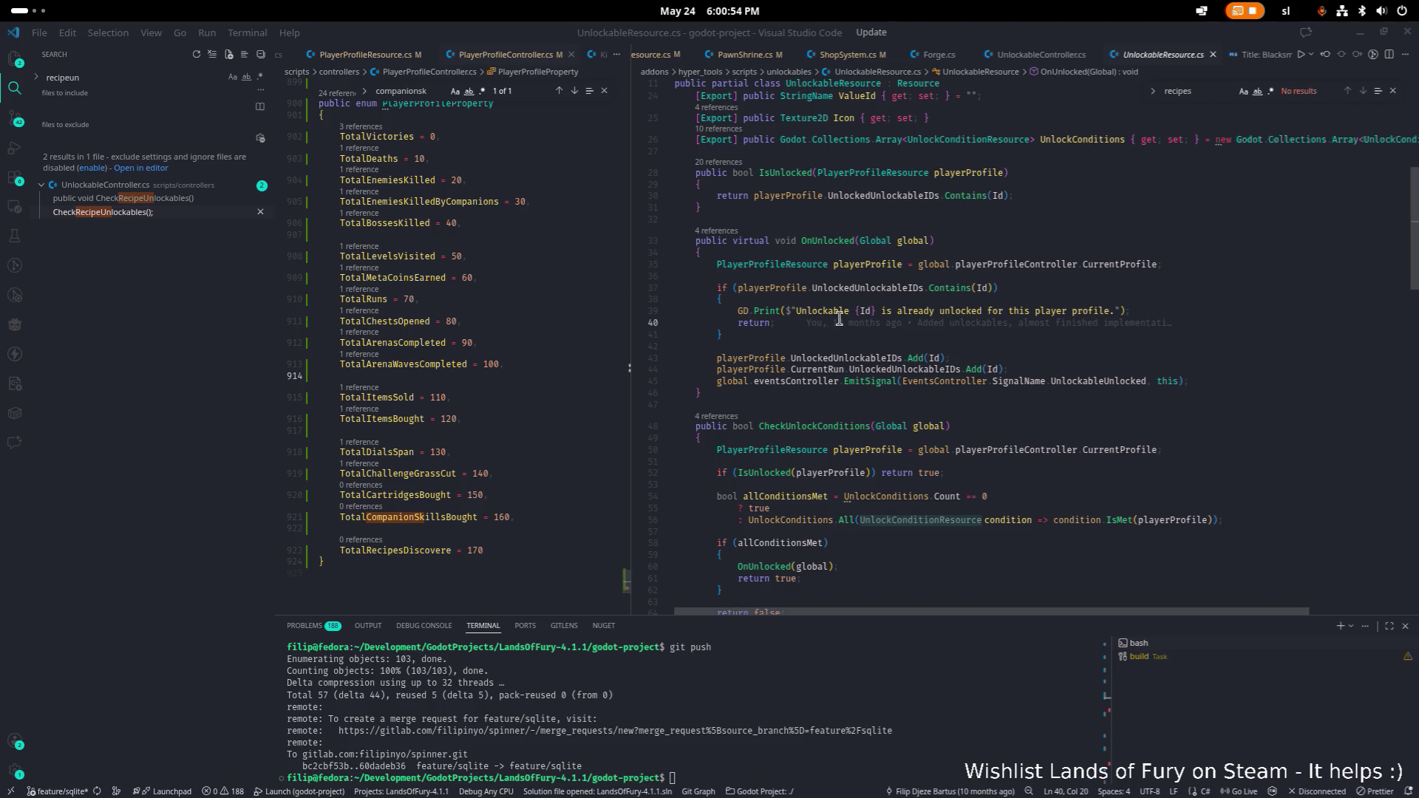
mouse_move(794, 319)
left_click_drag(630, 326, 688, 326)
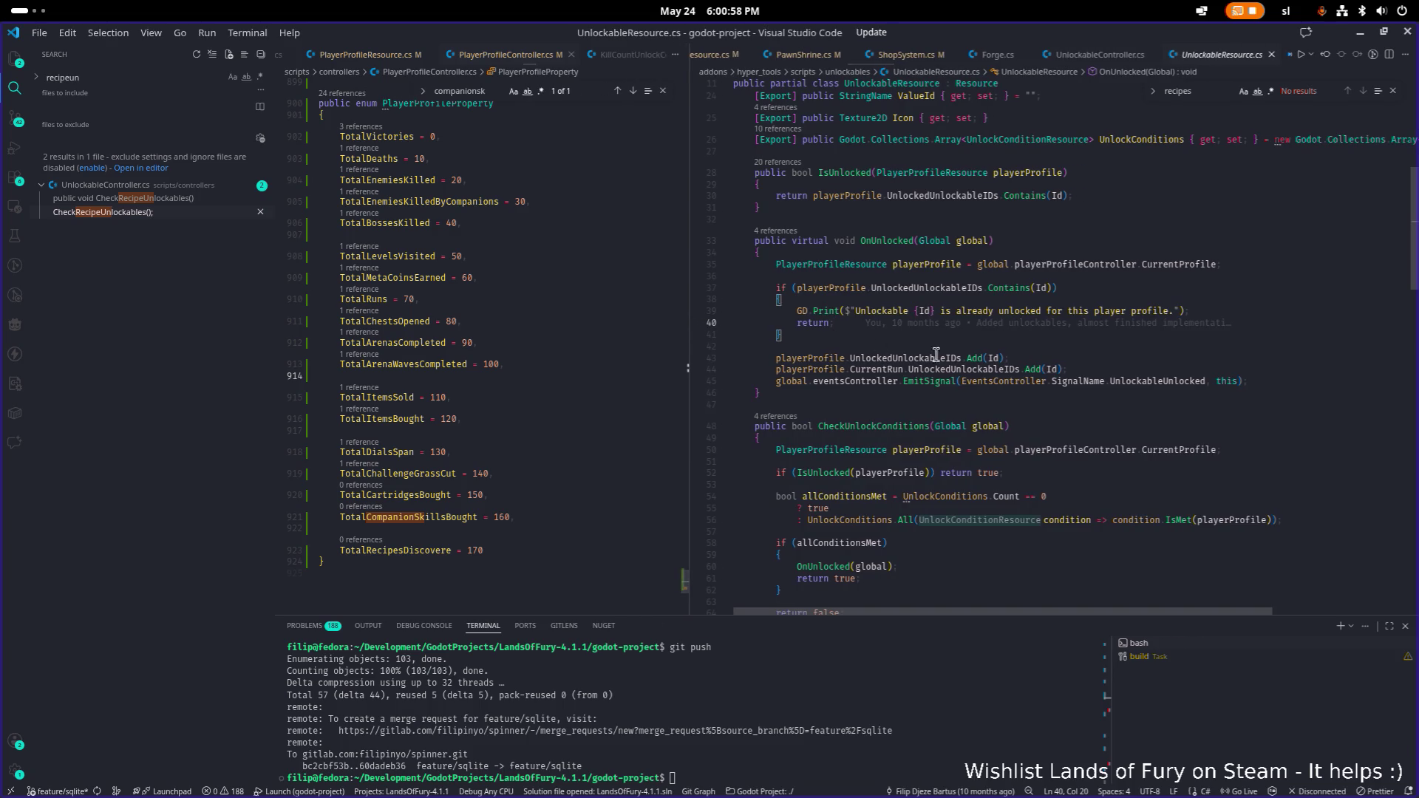
left_click(1023, 427)
key("alt+Tab")
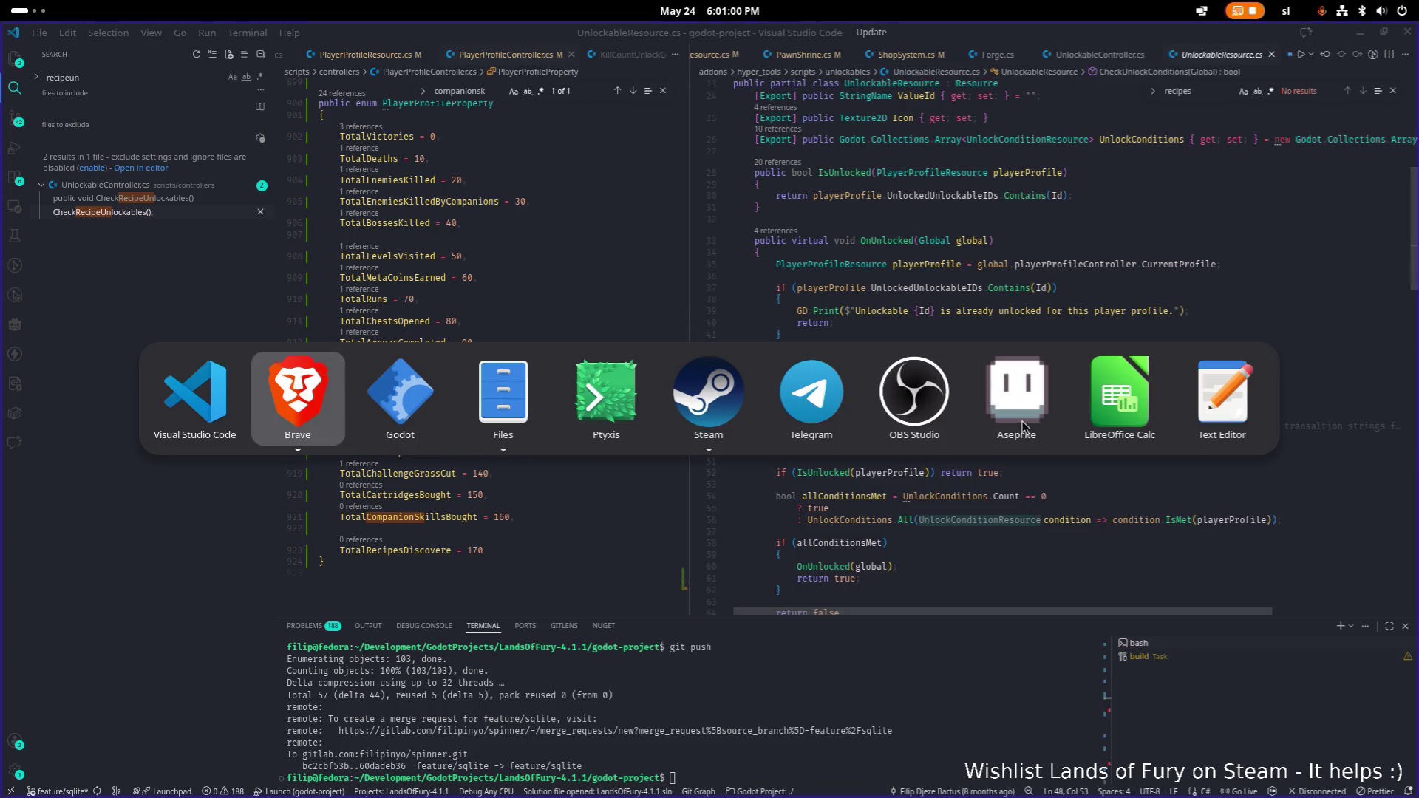
- Compare the Caring, Exterminator, GodOfWar, Groundskeeper and Lawnmower achievement resources in Godot
key("alt+shift+Tab")
key("alt+shift+Tab")
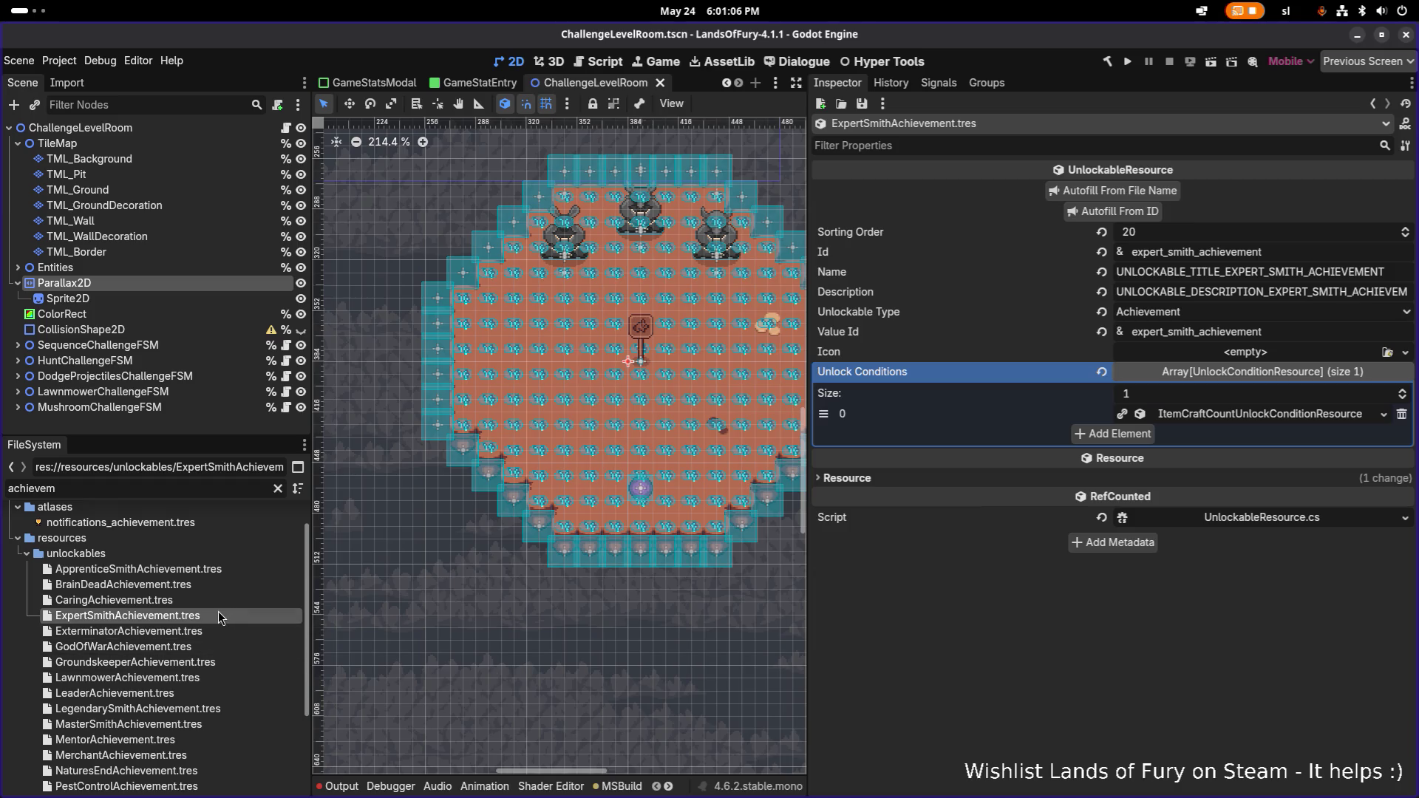
left_click(158, 601)
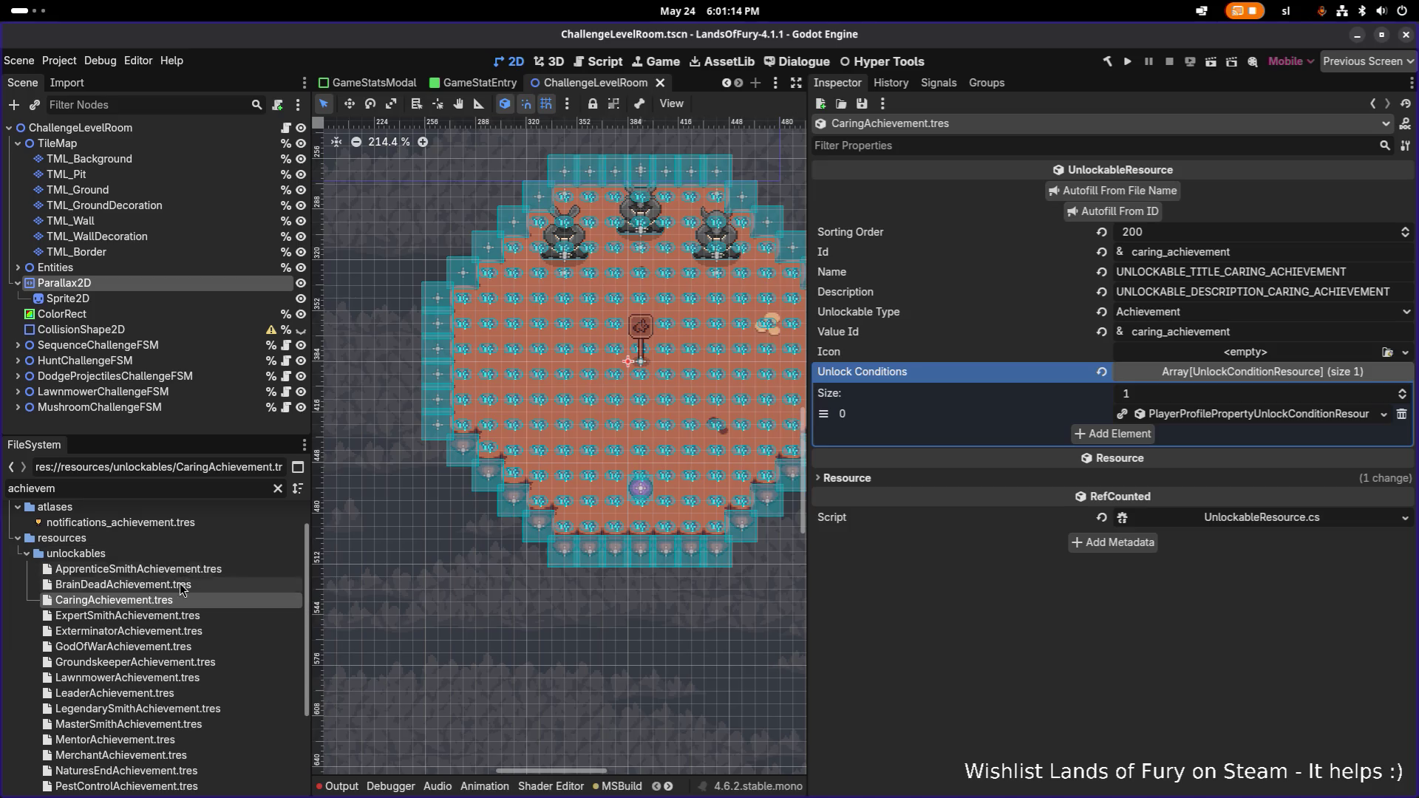
left_click(168, 632)
left_click(163, 648)
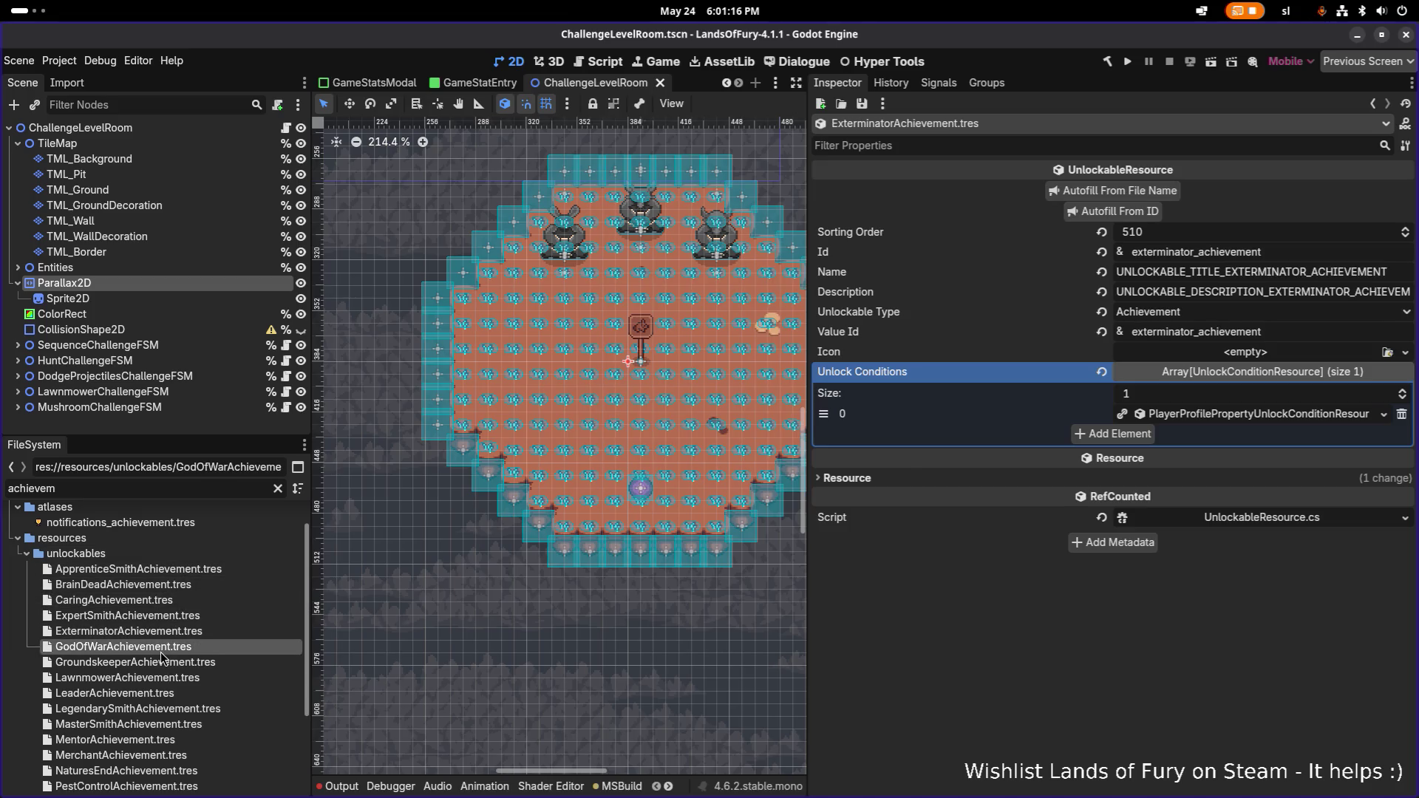
left_click(162, 662)
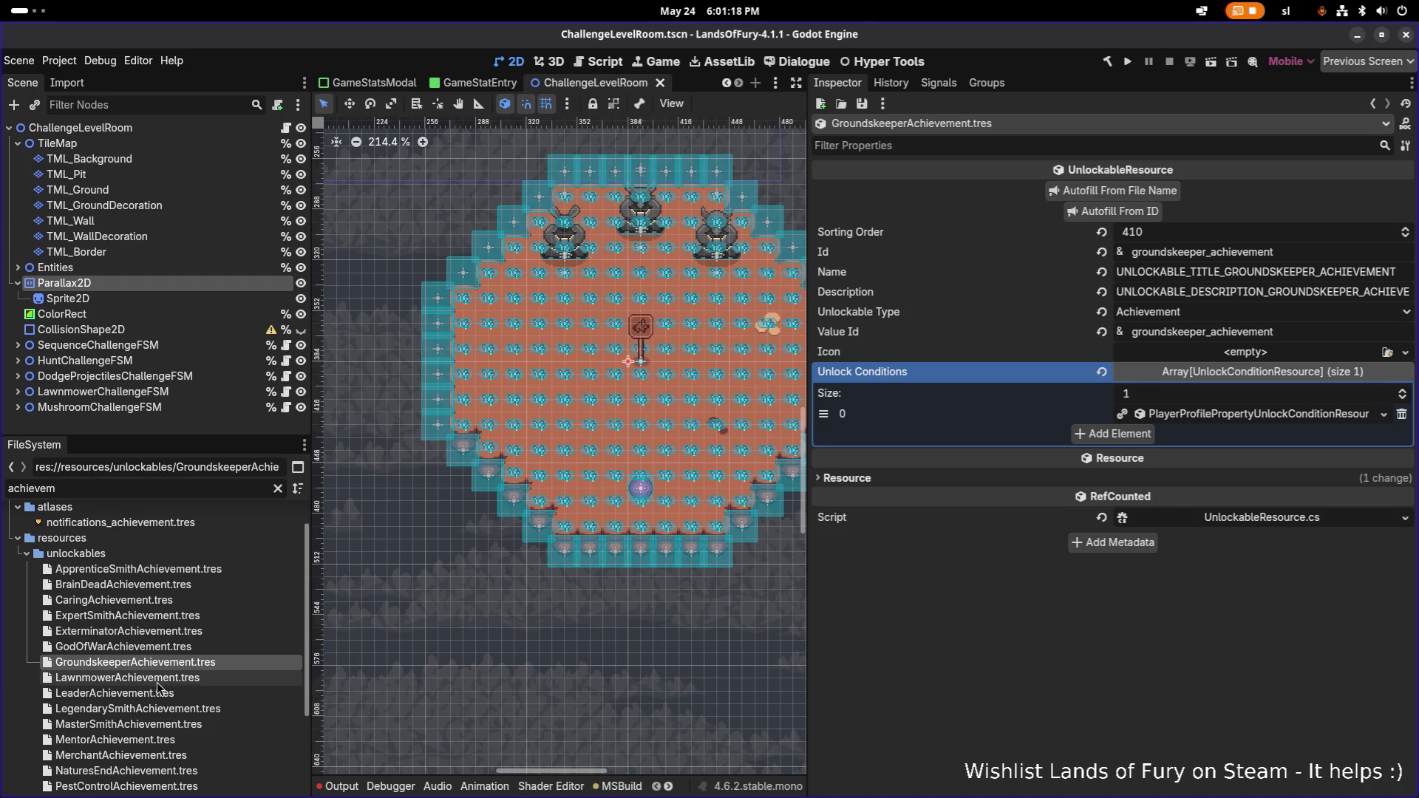
left_click(161, 680)
- Duplicate ExterminatorAchievement.tres
left_click(176, 630)
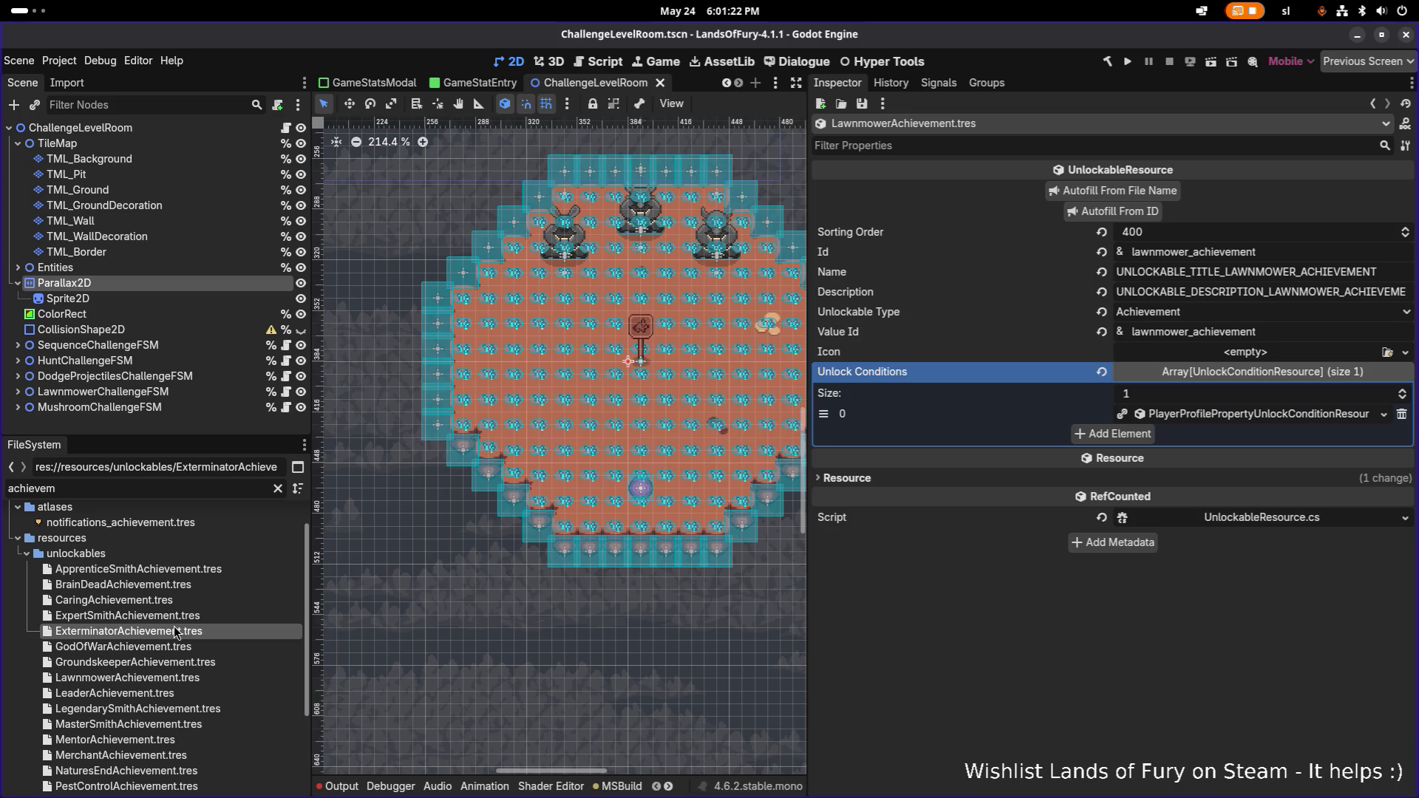
key("ctrl+d")
left_click(595, 406)
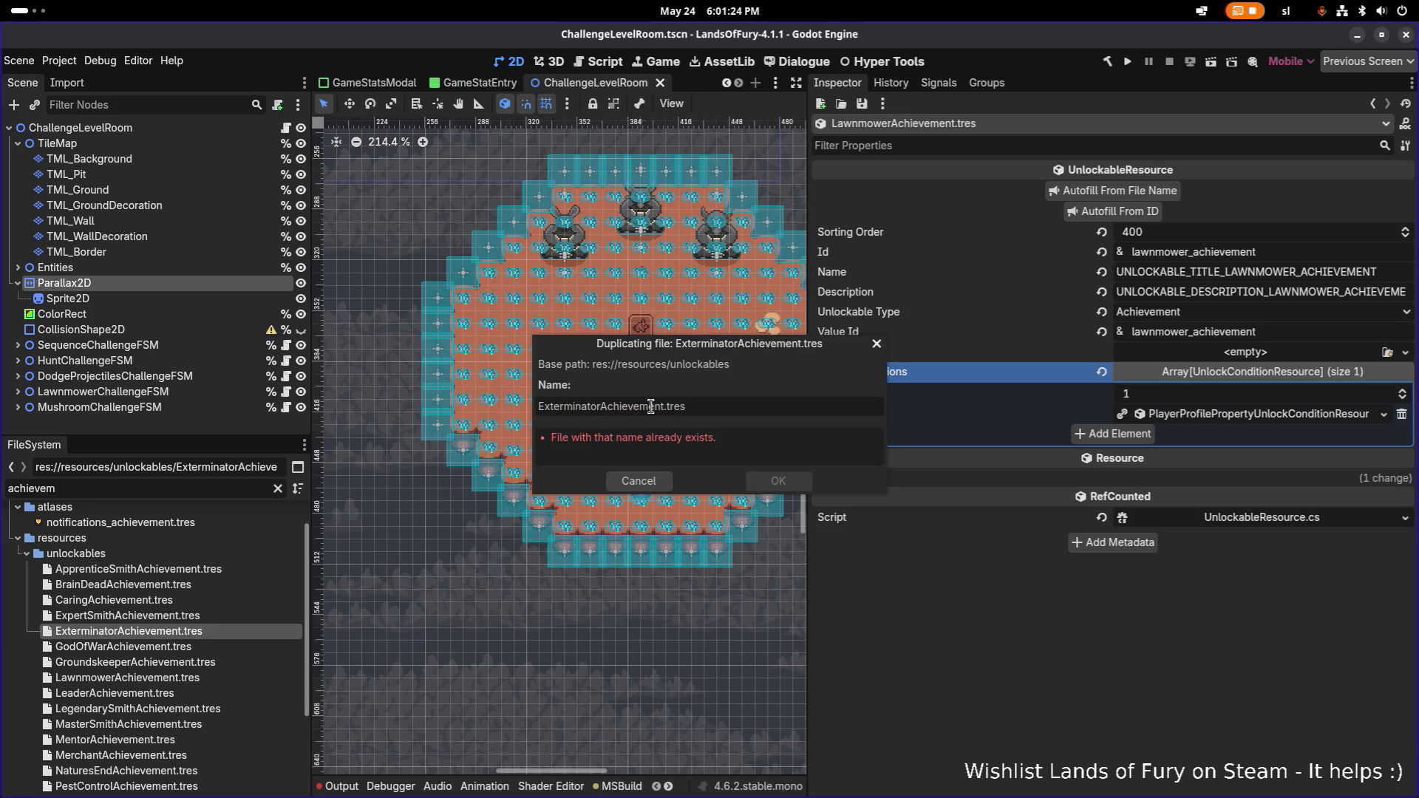
- Name the duplicate CookAchievement.tres
key("Right")
key("shift+Home")
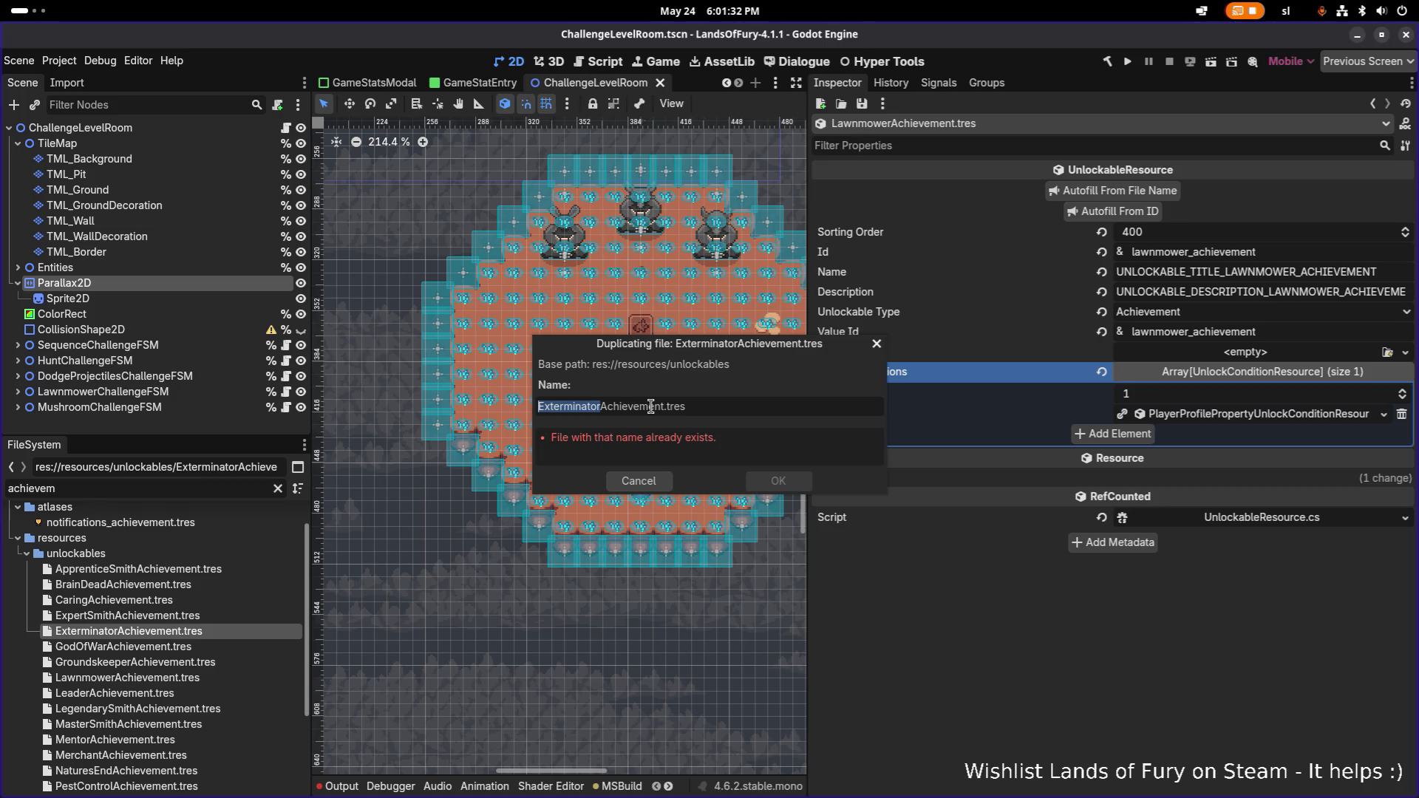
type("Cook")
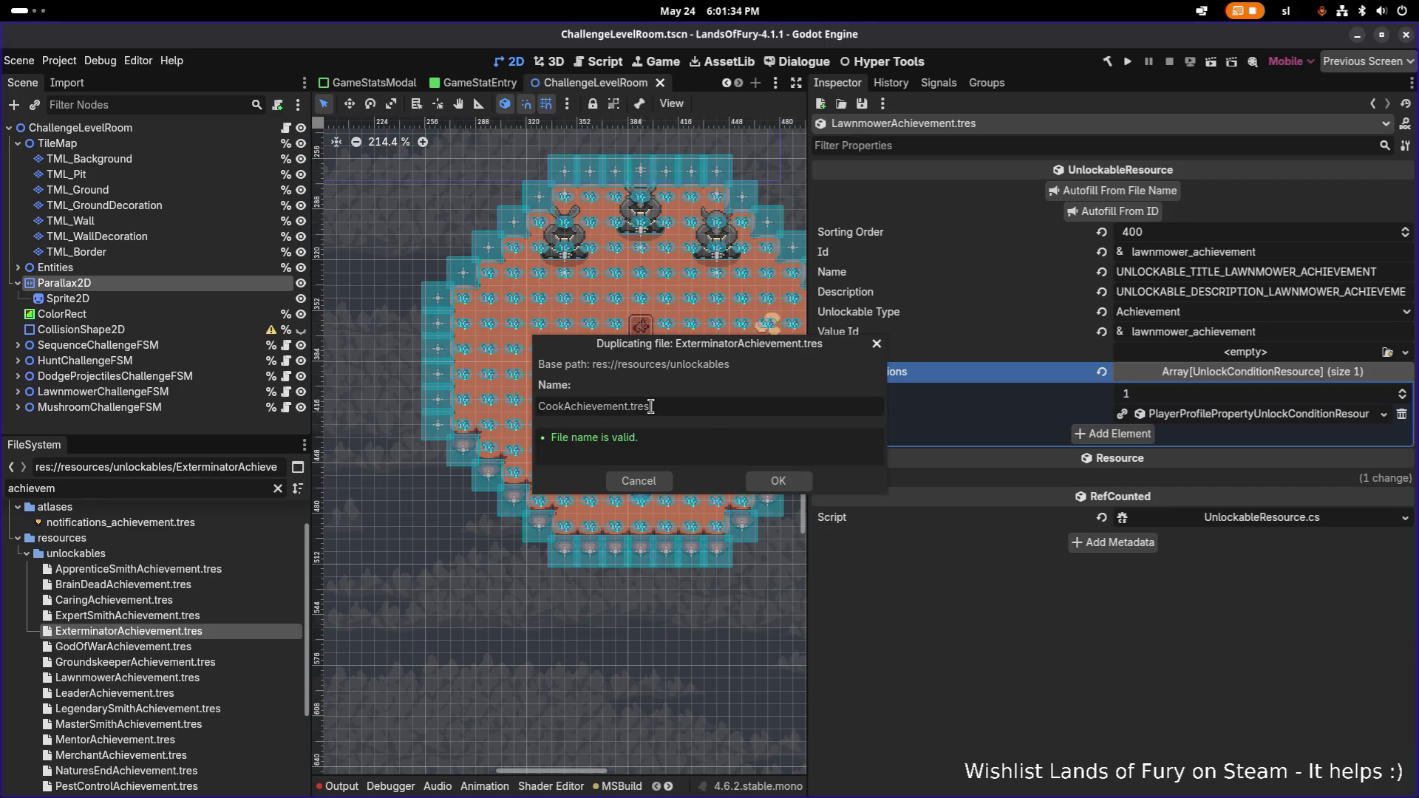
key("Return")
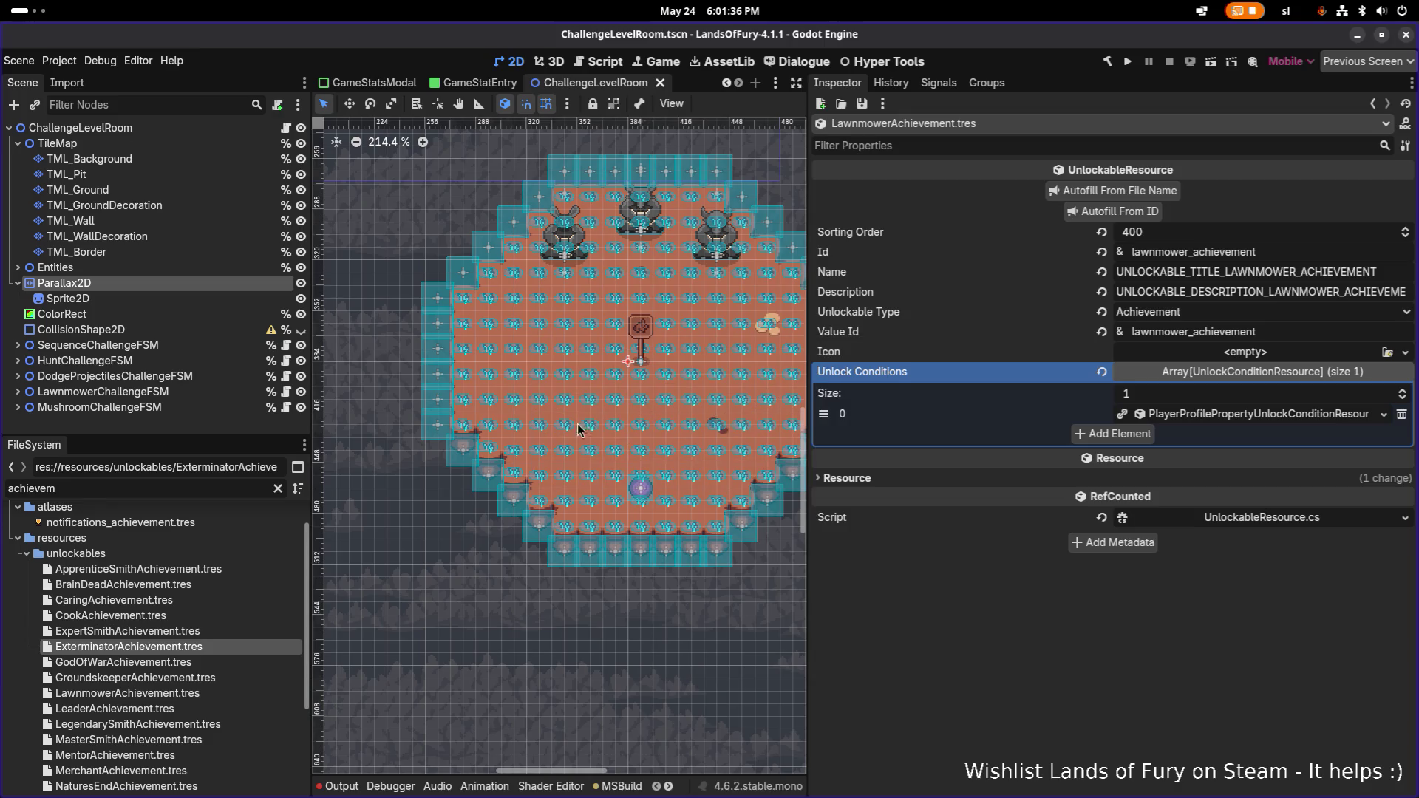
- Give CookAchievement sorting order 600 and Id cook_achievement, autofill from the ID, and save
left_click(224, 618)
left_click(1211, 233)
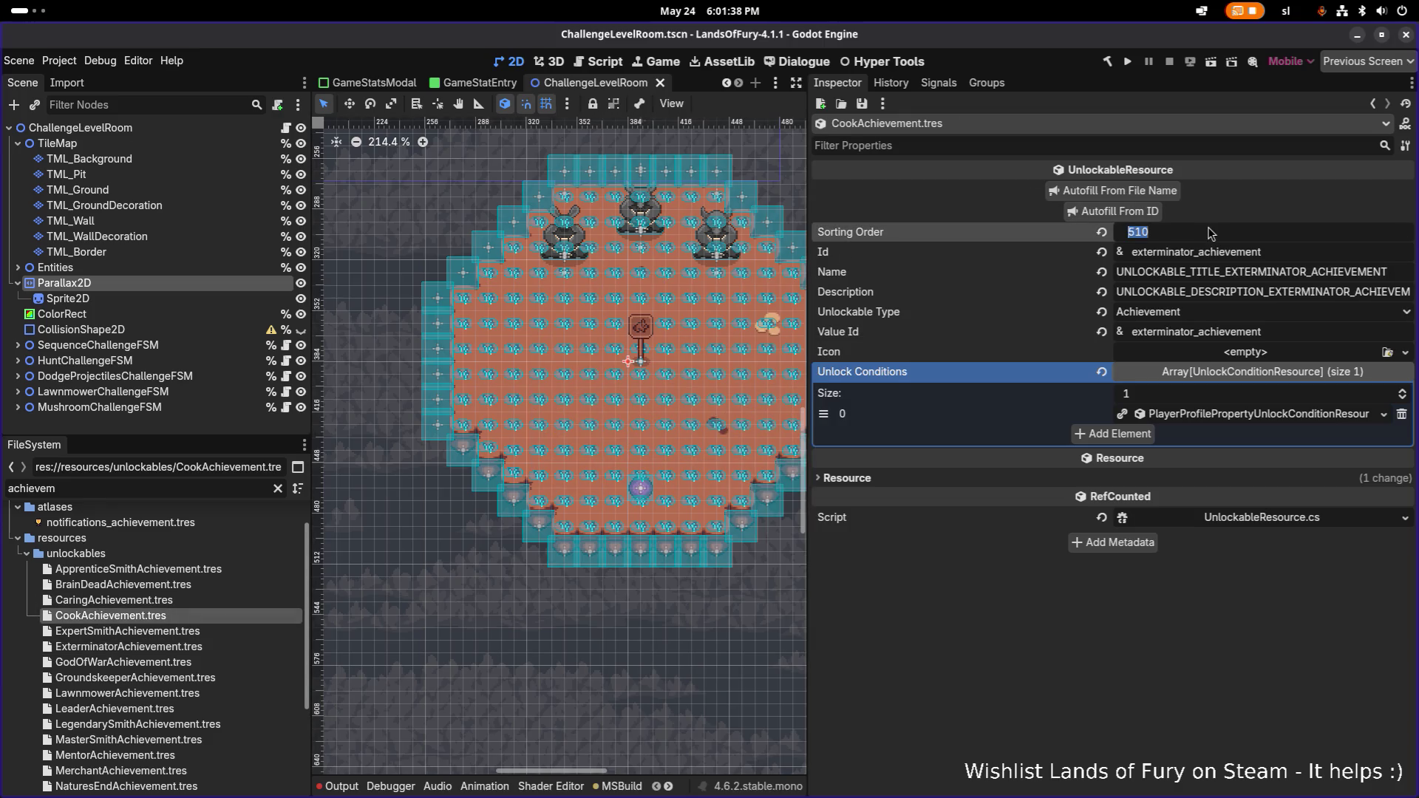
type("600")
key("Tab")
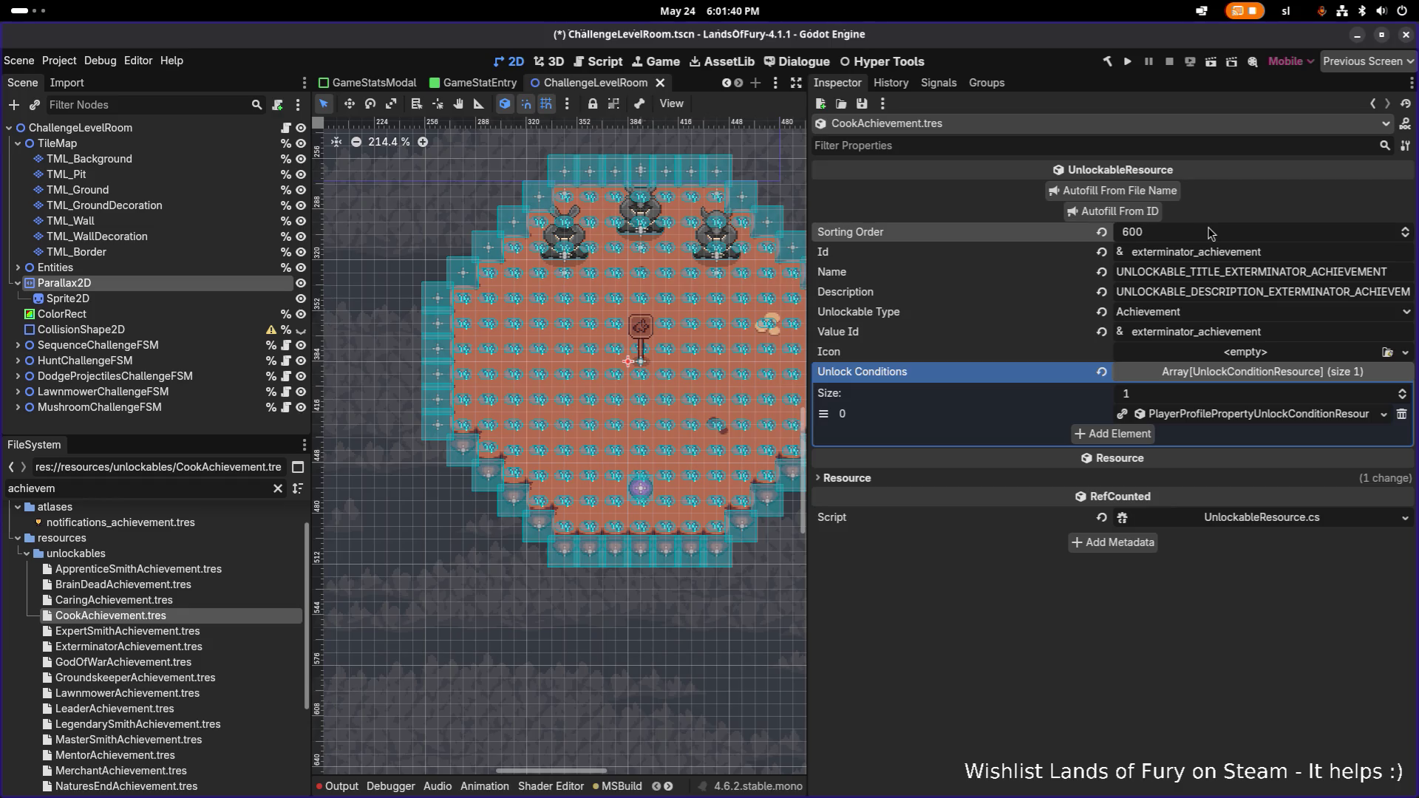
key("shift+Right")
key("shift+Right")
key("shift+Right")
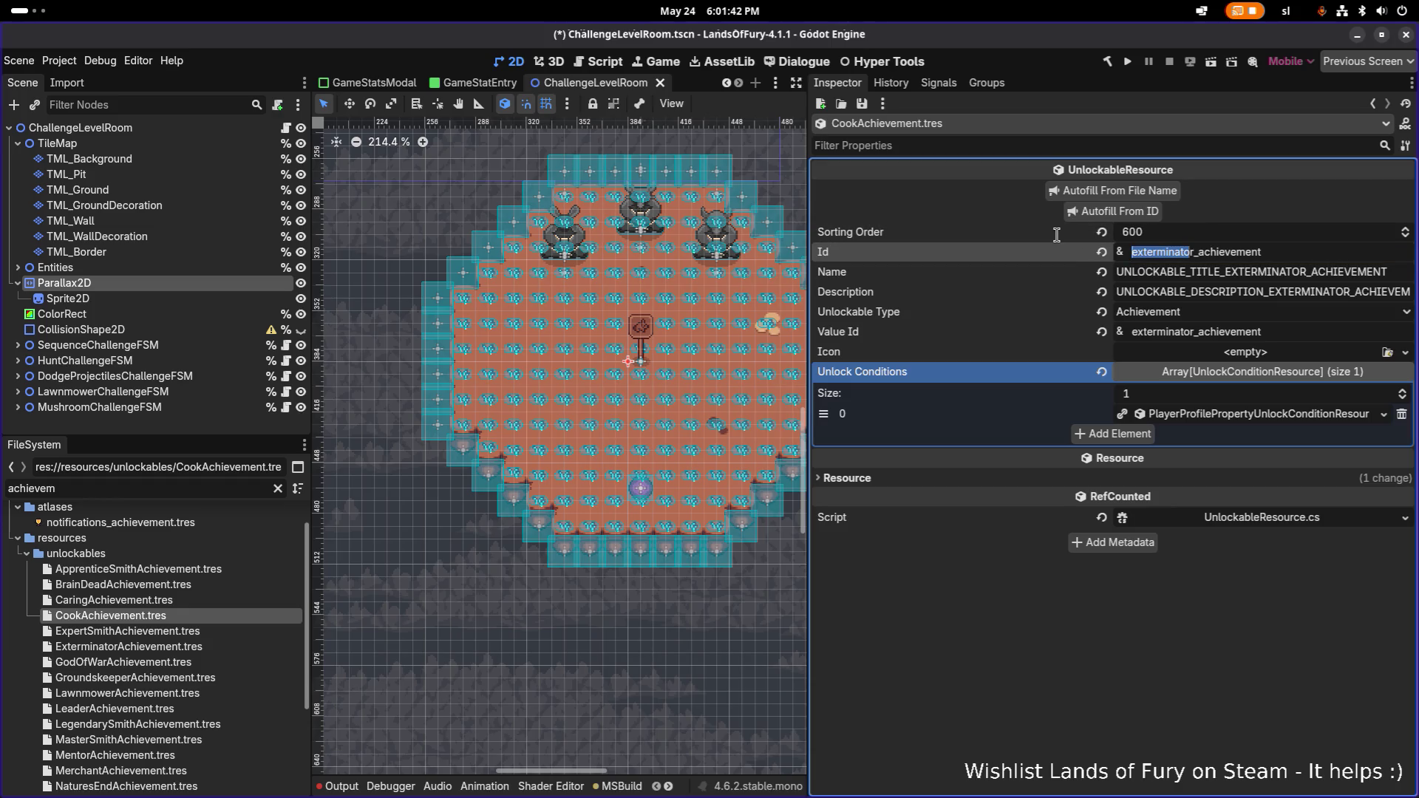
key("shift+Right")
type("cook")
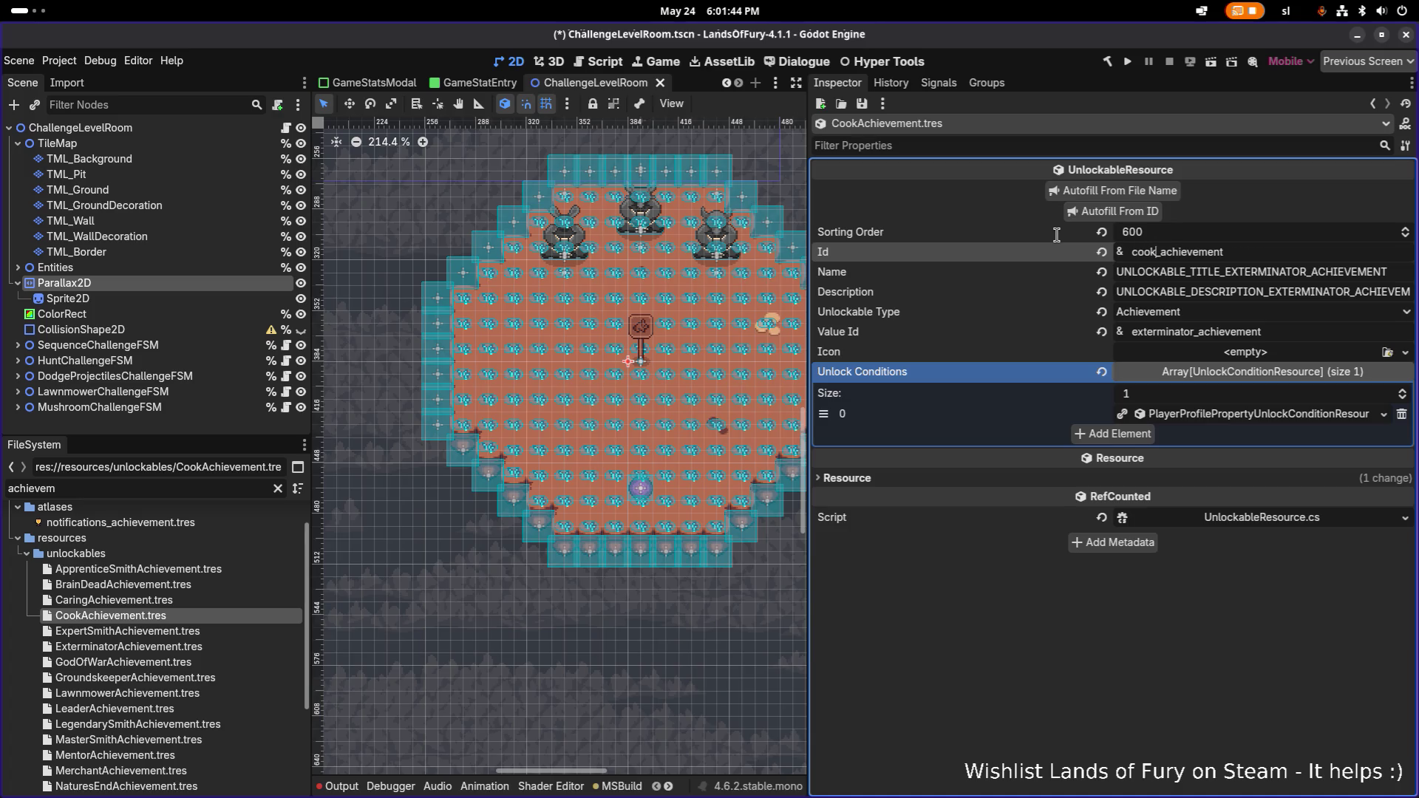
left_click(1114, 211)
key("ctrl+s")
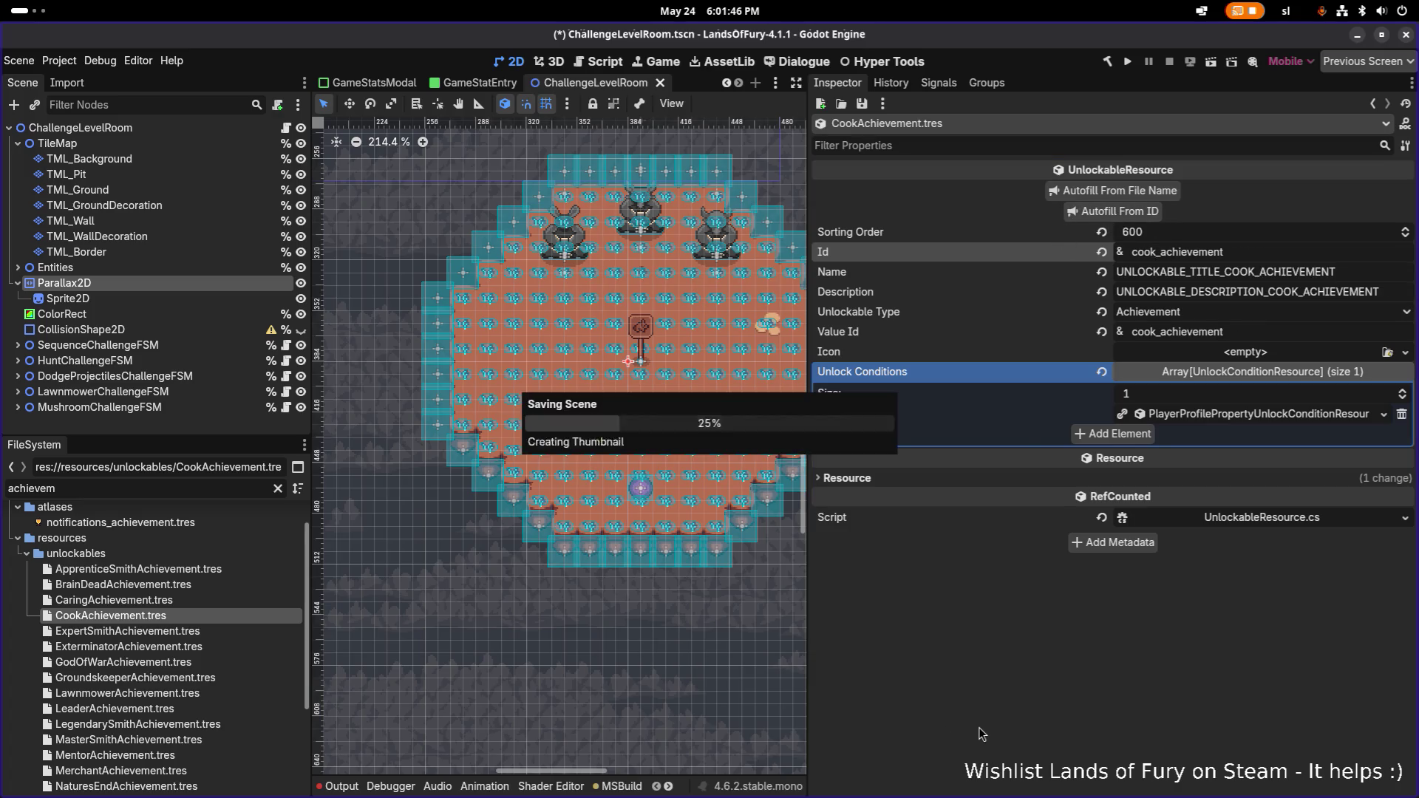
right_click(1157, 414)
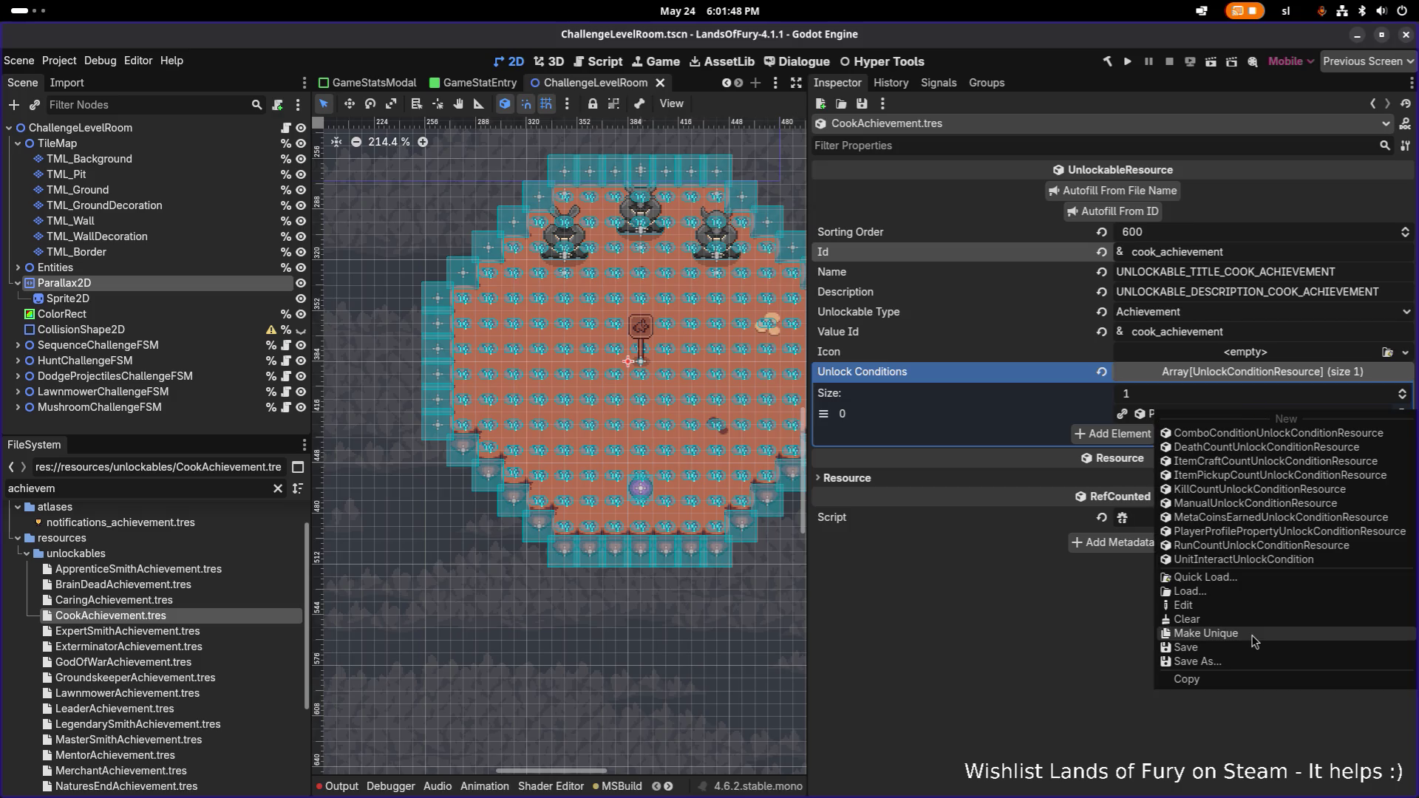
- Make the Cook achievement's unlock condition unique, removing the extra empty element, then return to VS Code
left_click(1256, 641)
left_click(1085, 433)
left_click(1204, 434)
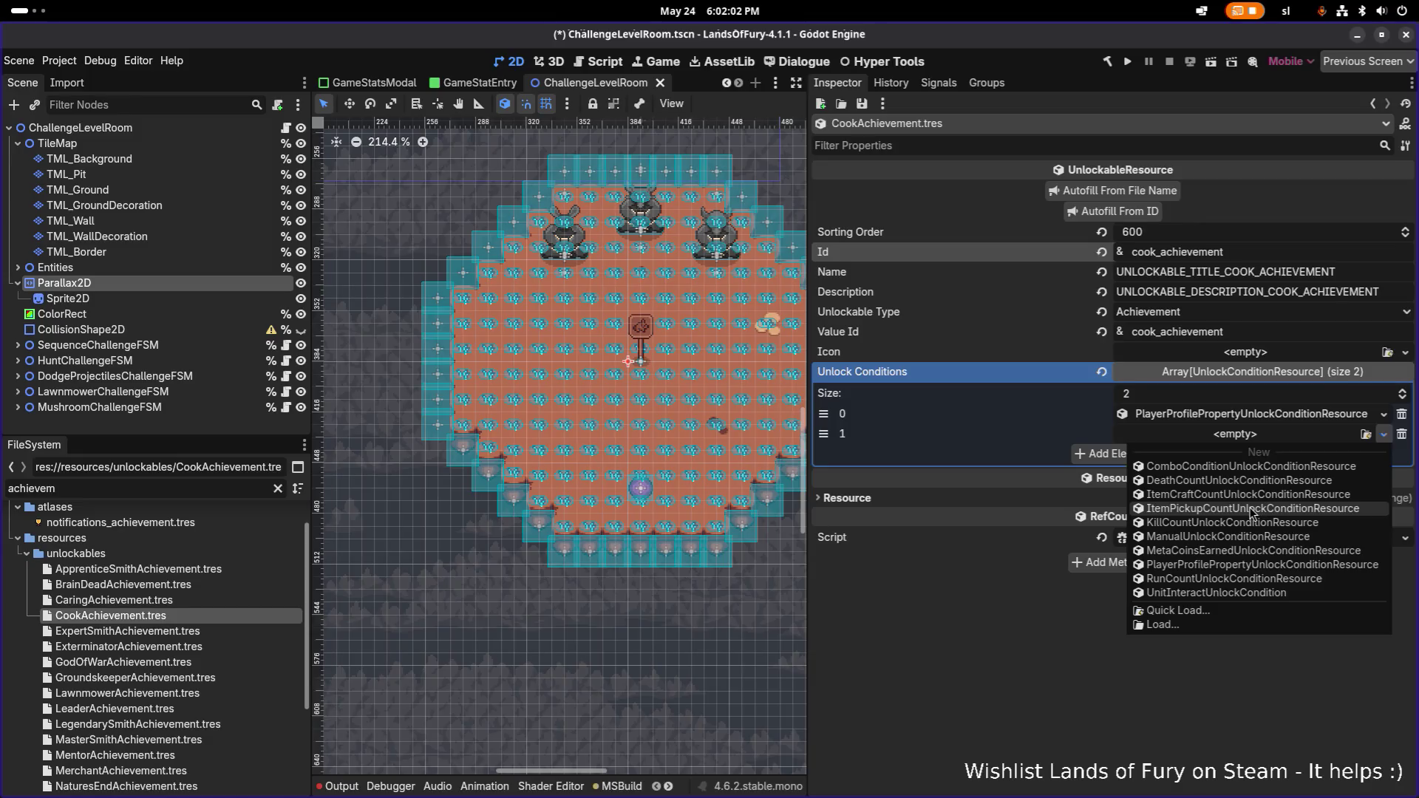
left_click(1282, 420)
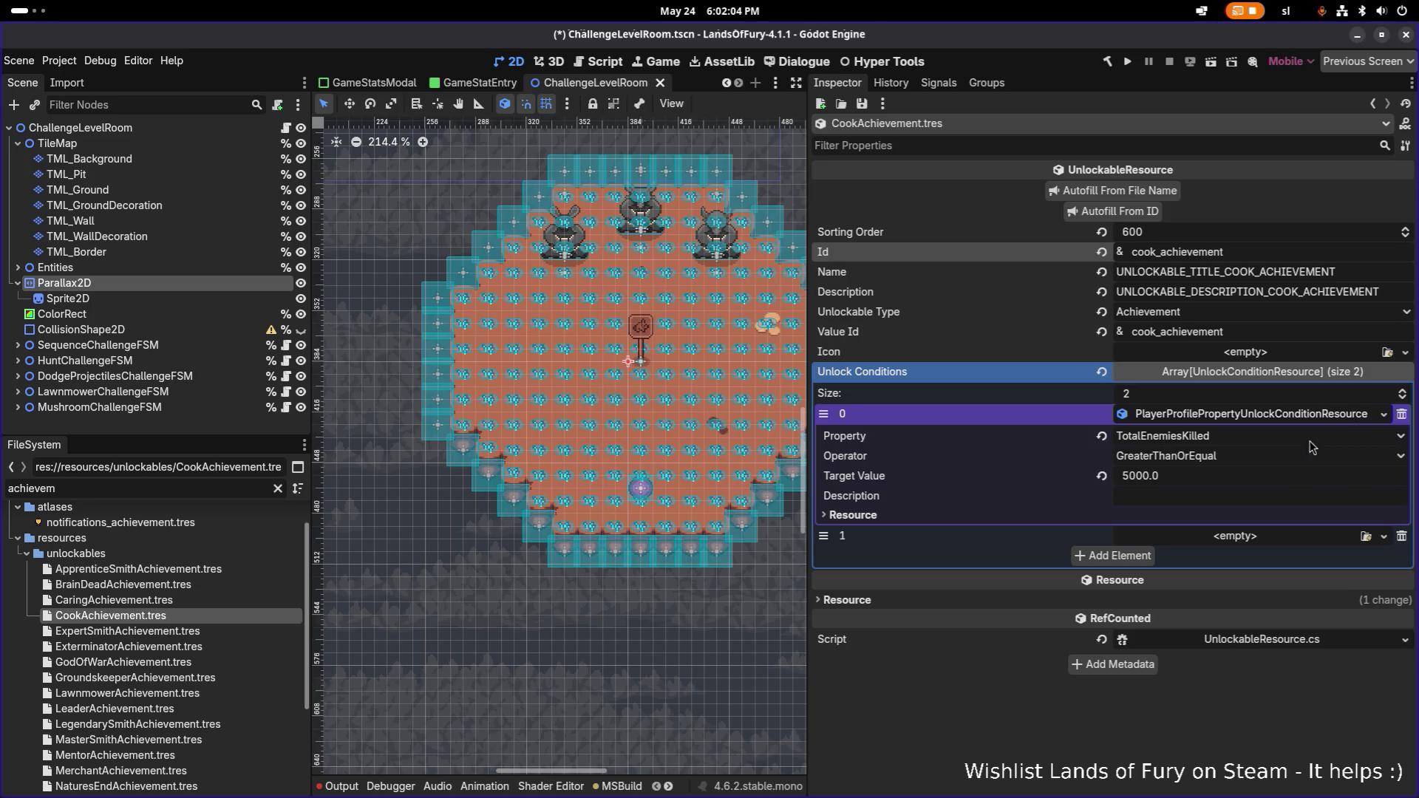
left_click(1272, 536)
left_click(1295, 542)
left_click(1295, 542)
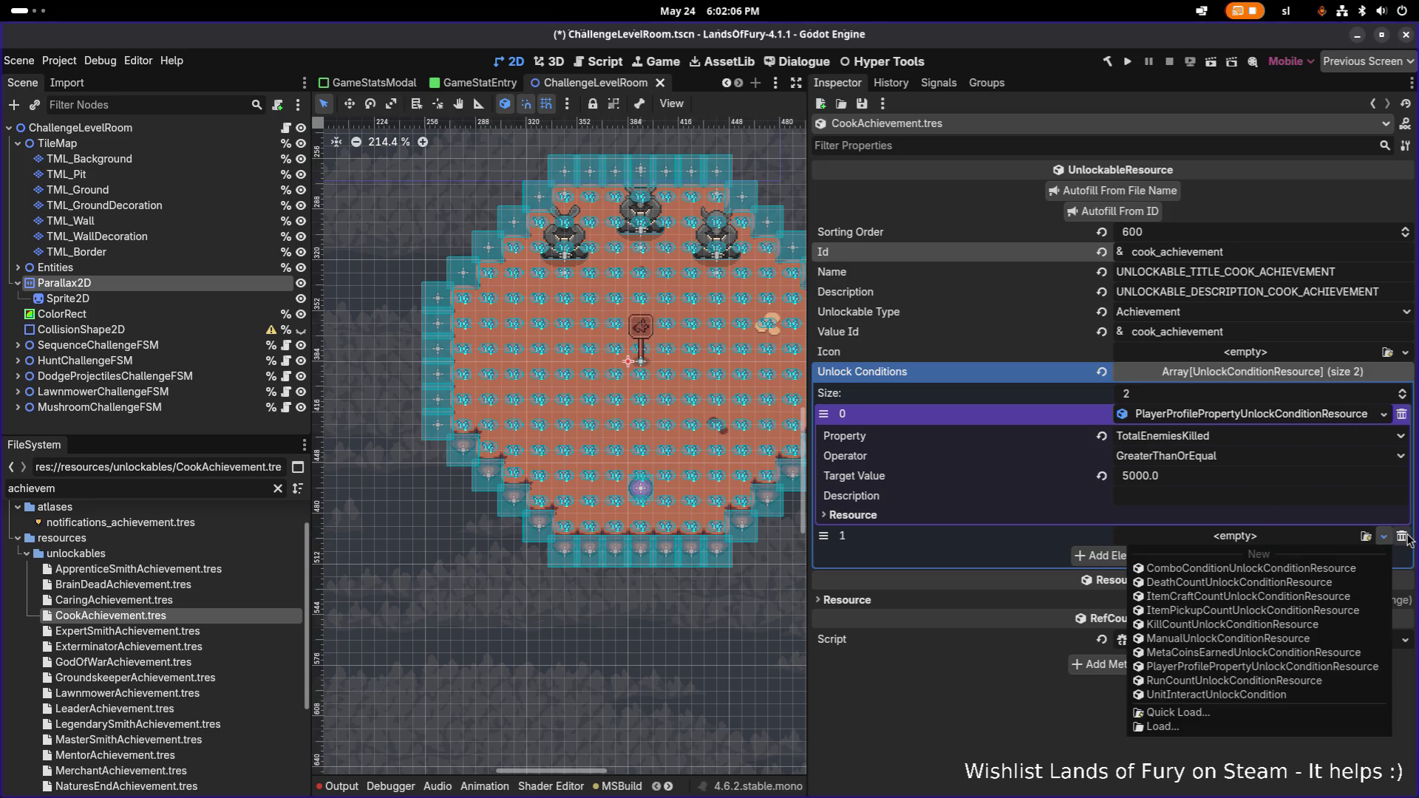
left_click(1404, 537)
left_click(1404, 537)
left_click(1337, 419)
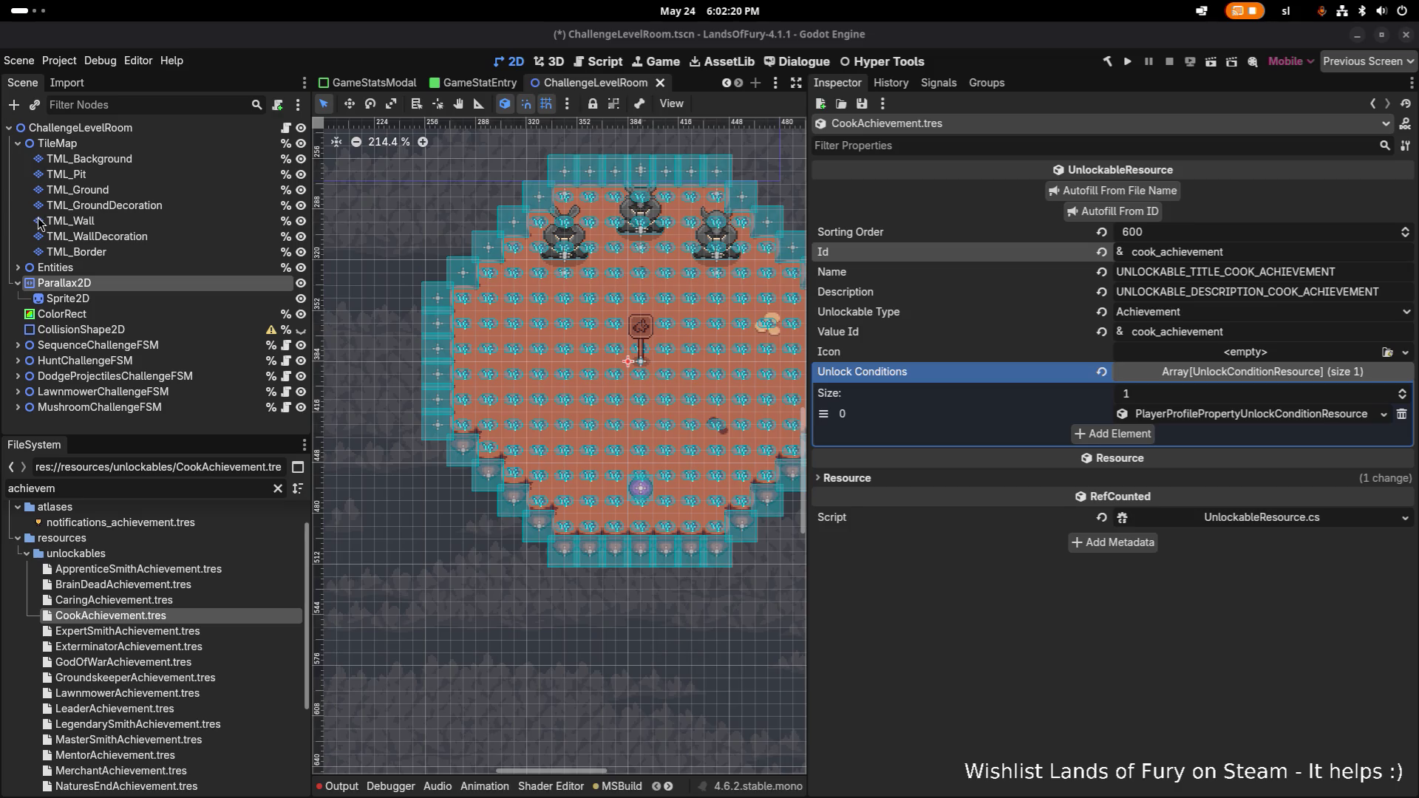
left_click(943, 566)
key("alt+Tab")
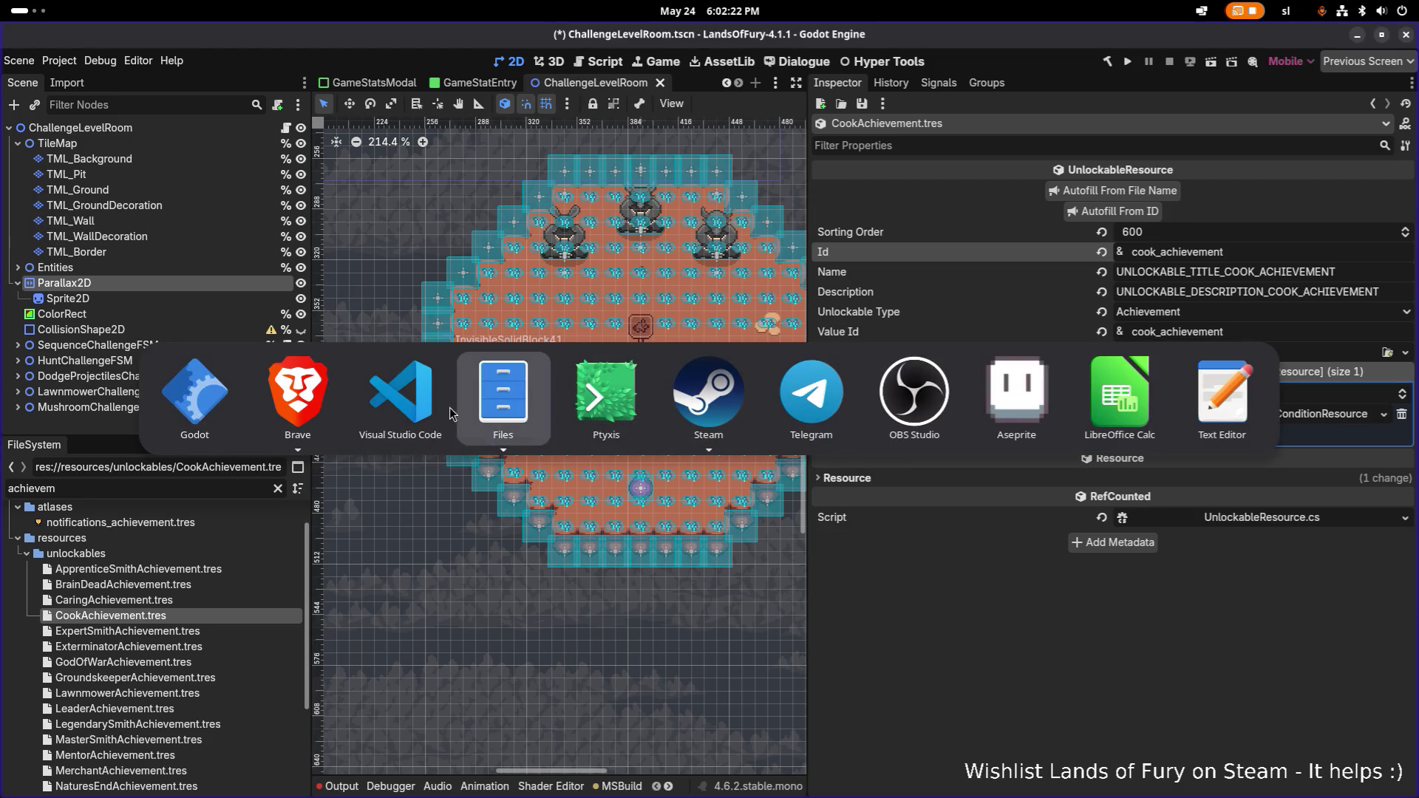
- Peek the references to OnUnlocked from CheckUnlockConditions and preview the UnlockableController.cs call
left_click(400, 399)
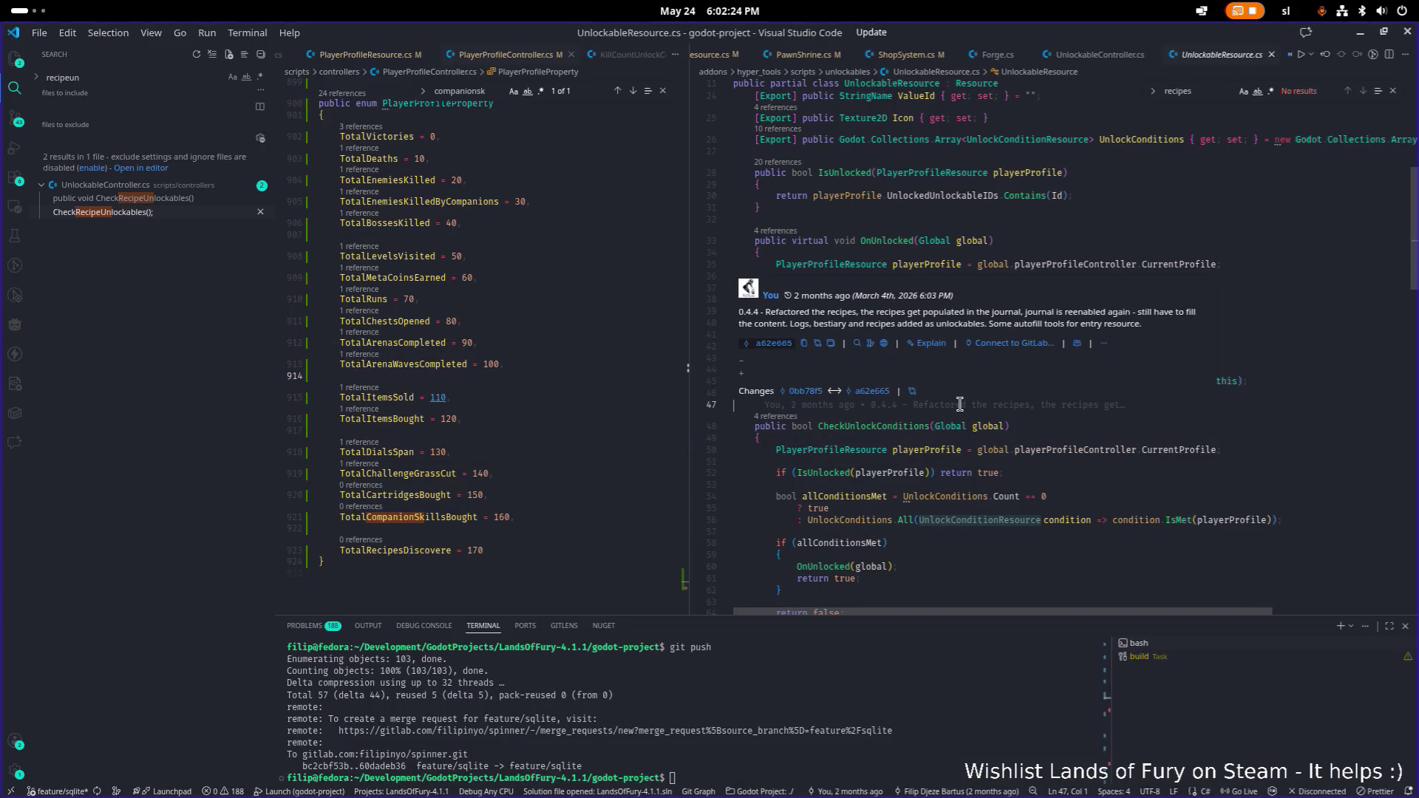
left_click(1073, 462)
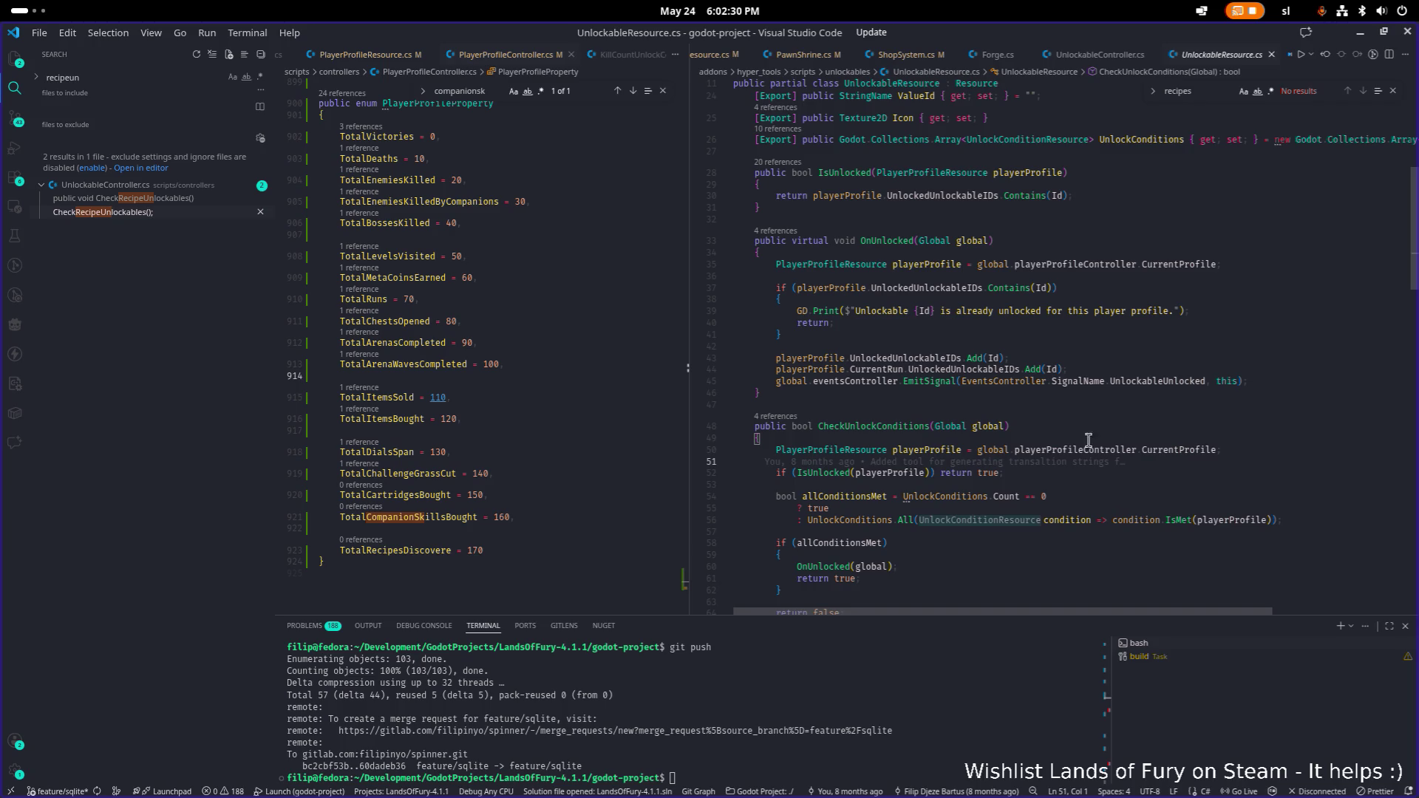
left_click(797, 231)
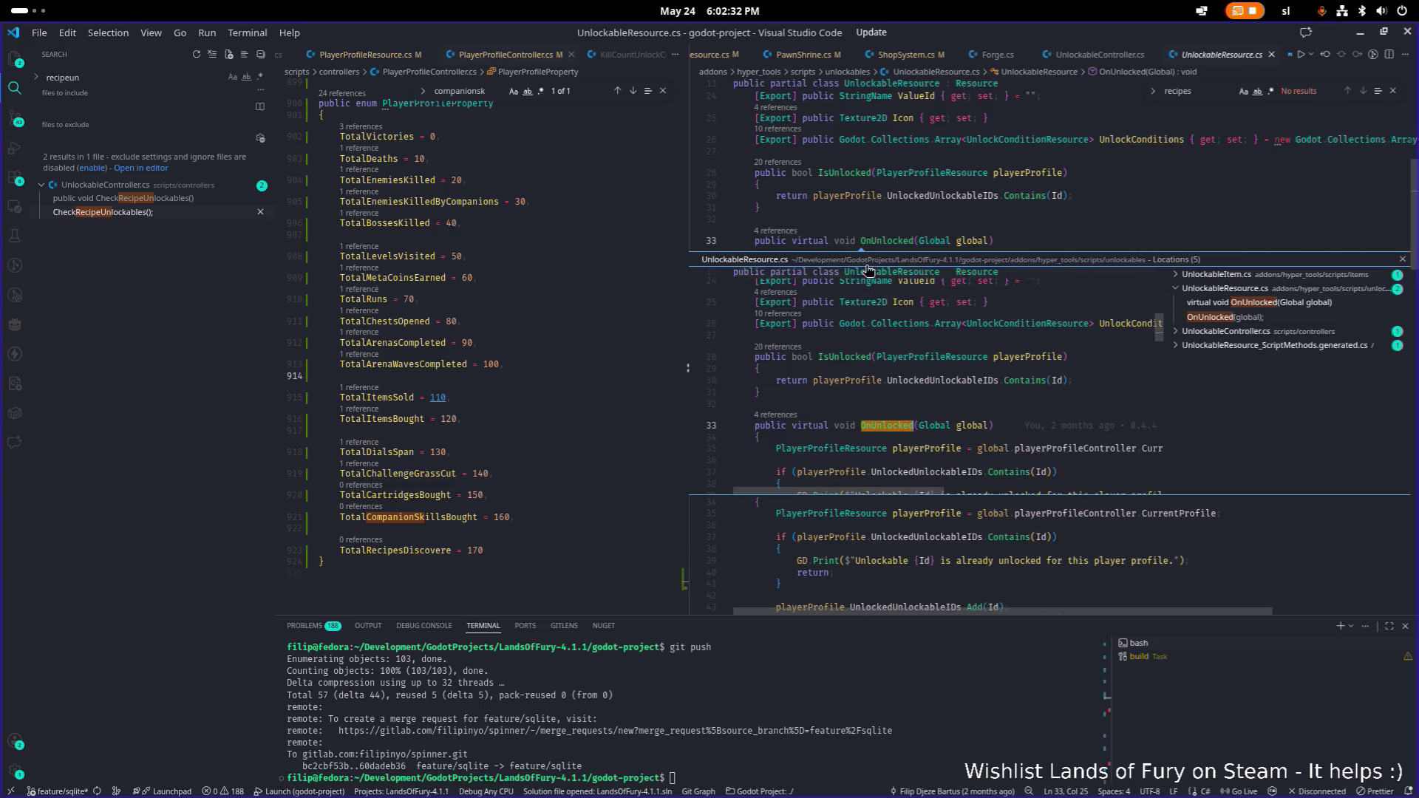
left_click(1236, 331)
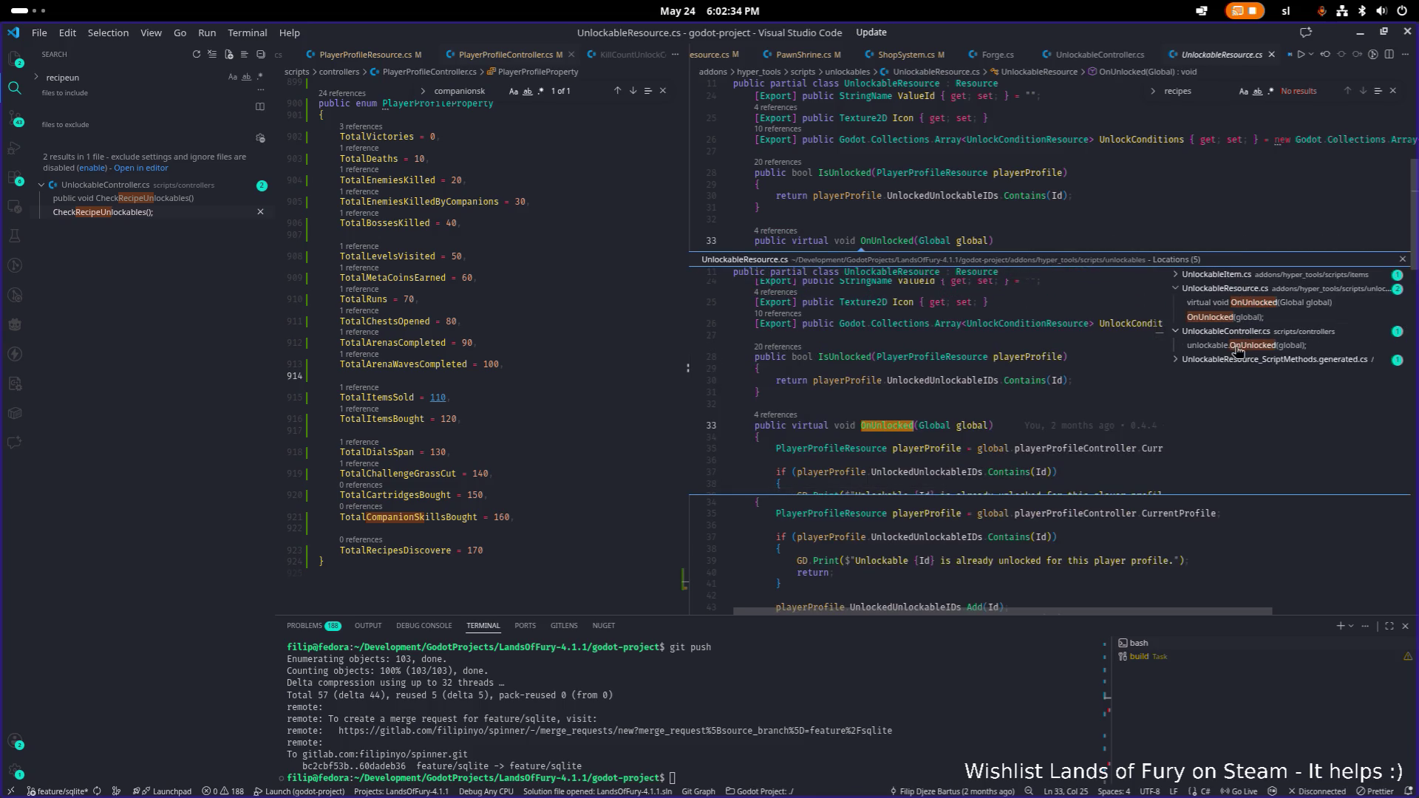
left_click(1234, 345)
left_click(912, 385)
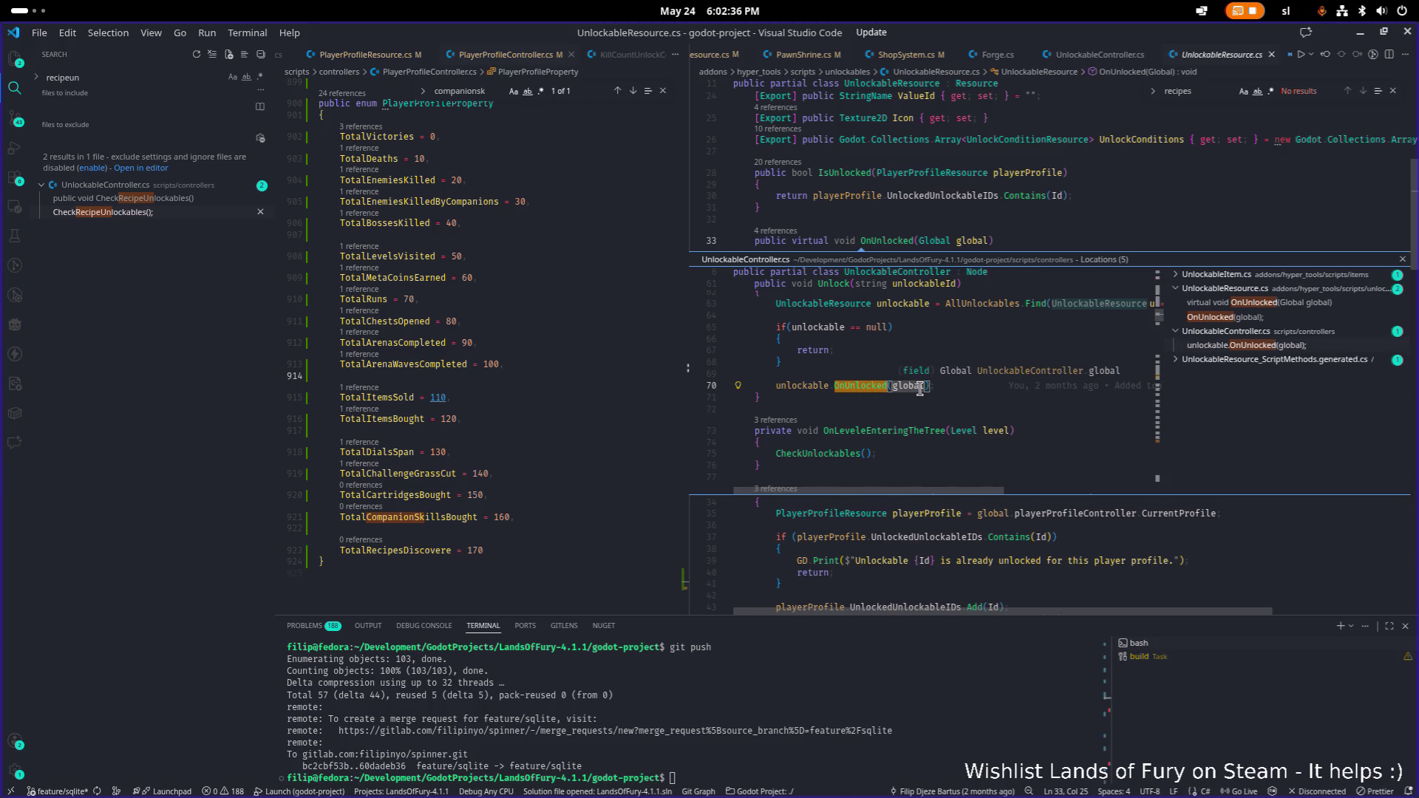
left_click(1260, 345)
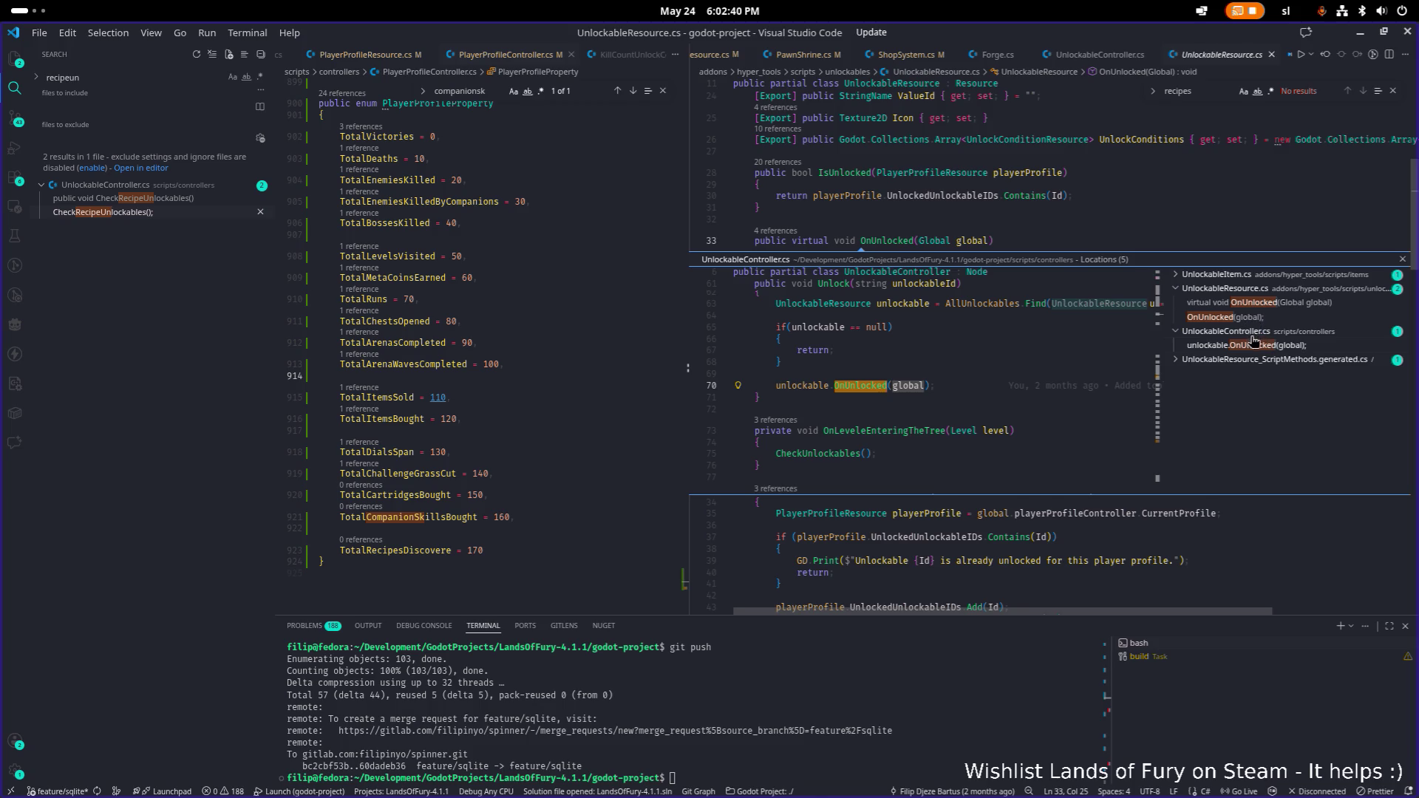
- Open UnlockableController.cs from the references list and search it for 'recipe'
double_click(1251, 345)
left_click(994, 343)
key("ctrl+f")
type("recipe")
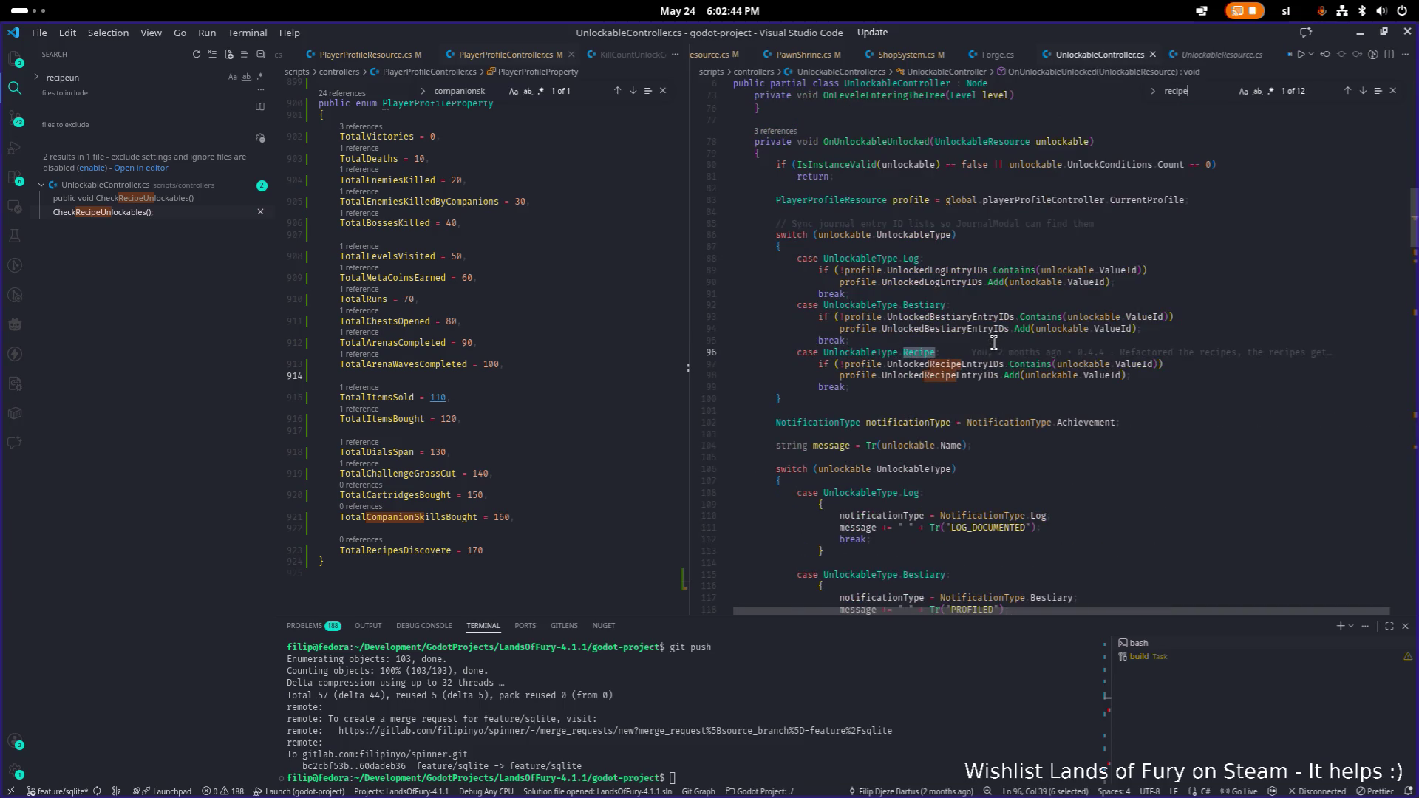
- Wrap the Recipe case's UnlockedRecipeEntryIDs Add call in braces
left_click(1151, 364)
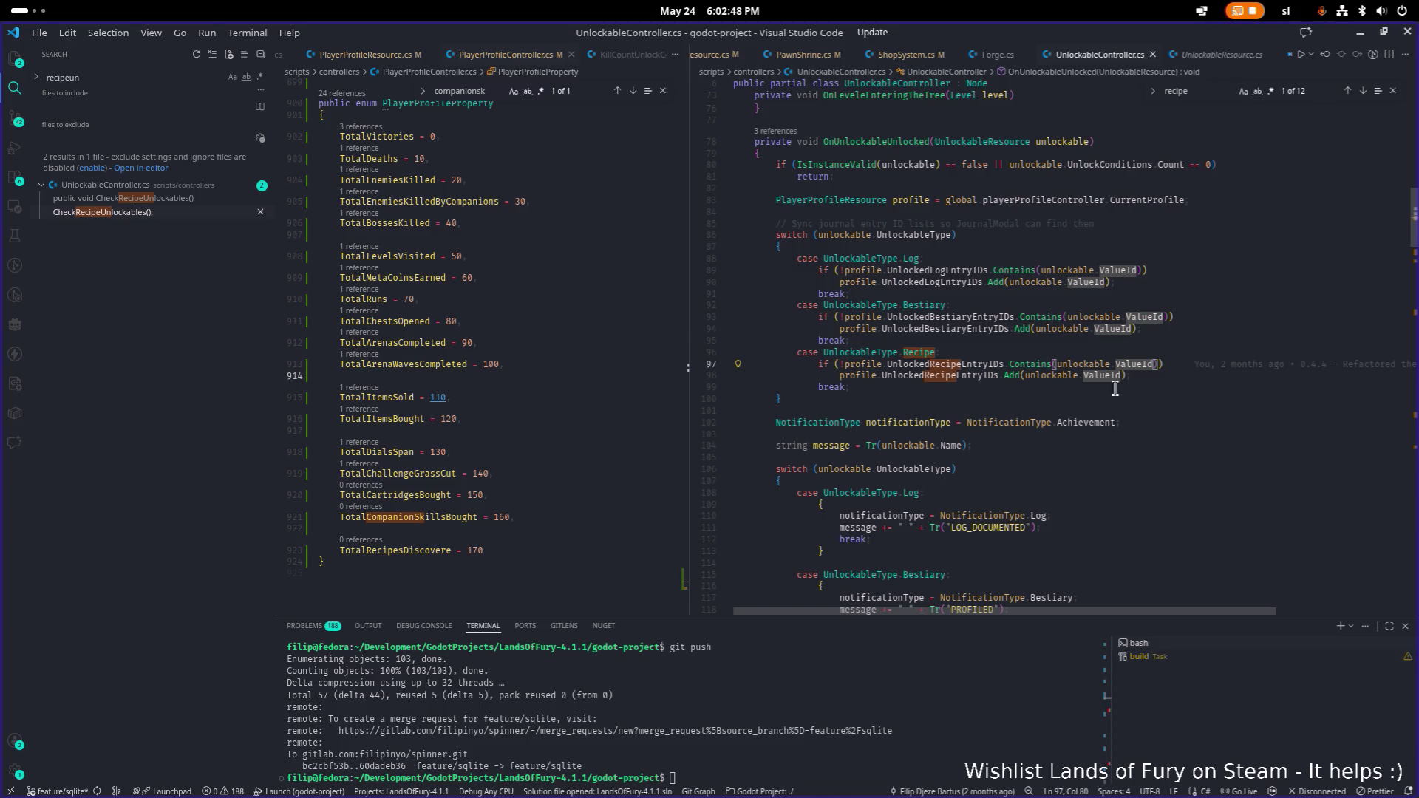
left_click(1178, 459)
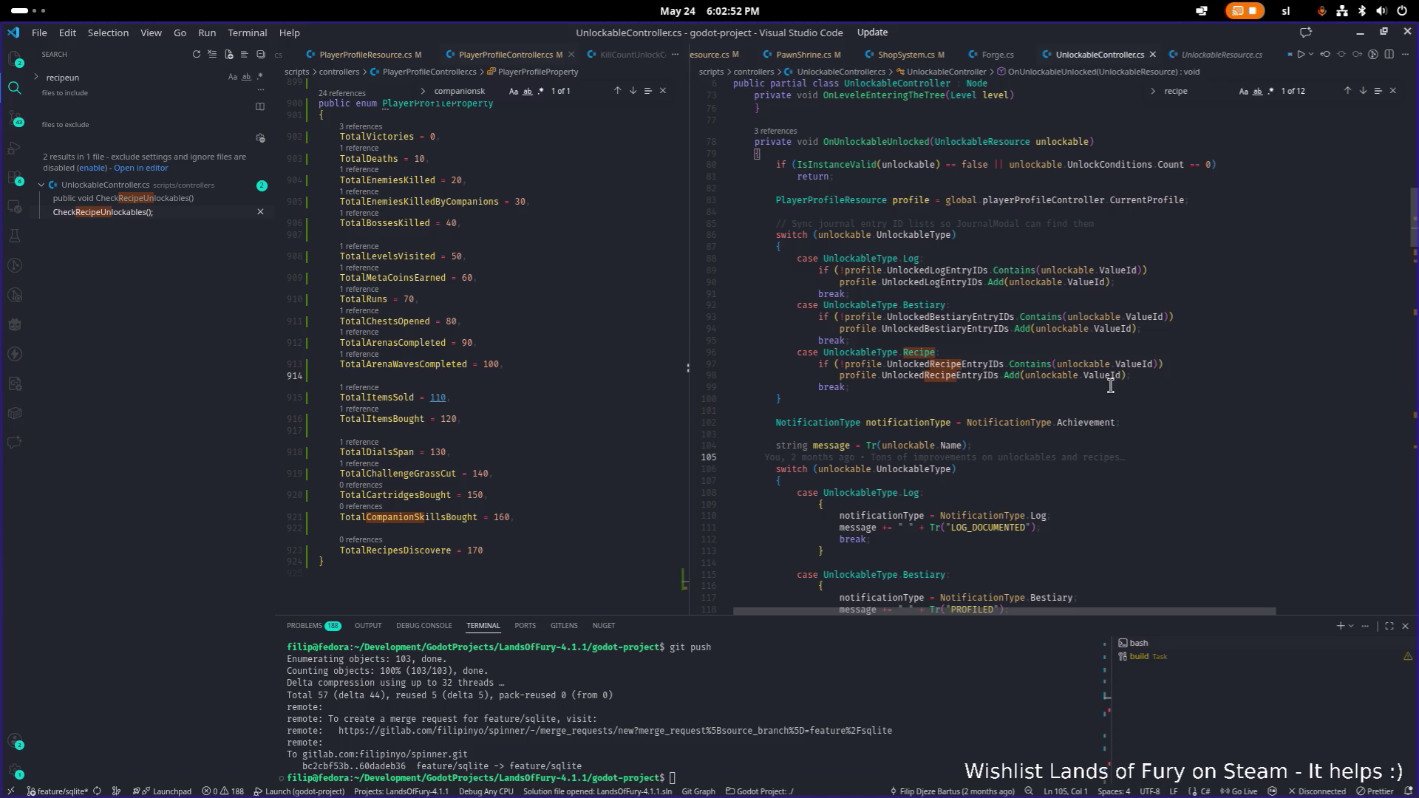
left_click(1186, 419)
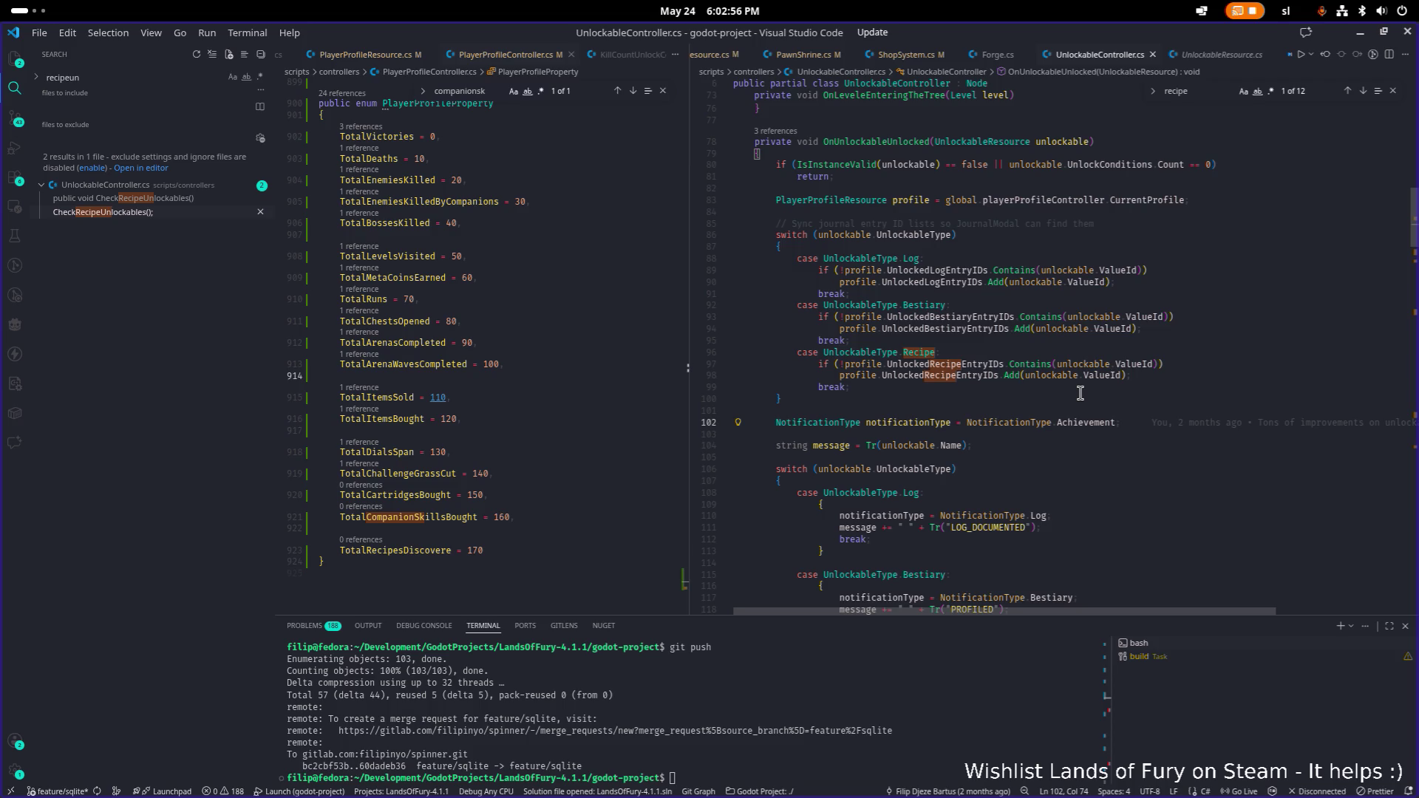
scroll(1155, 399, "up", 2)
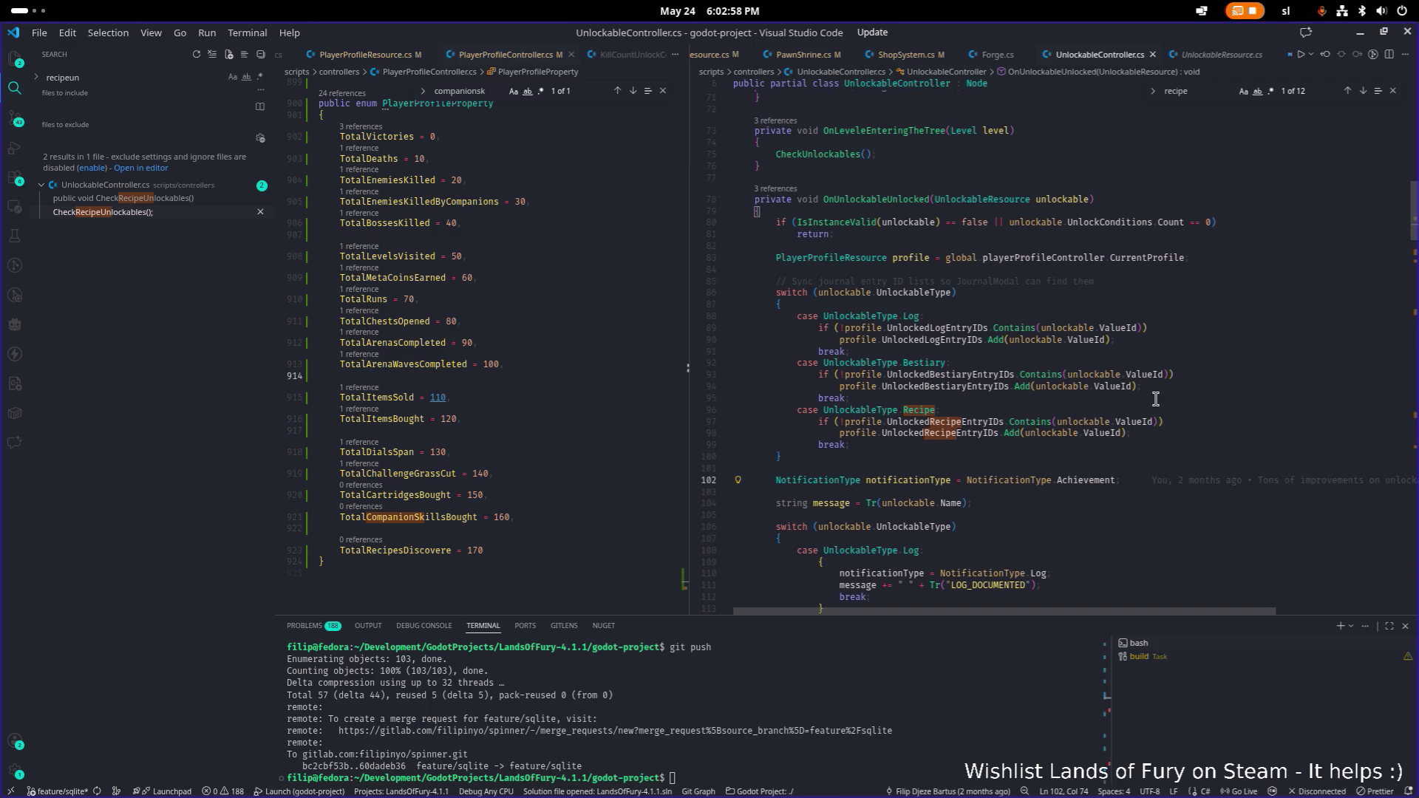
left_click(1212, 421)
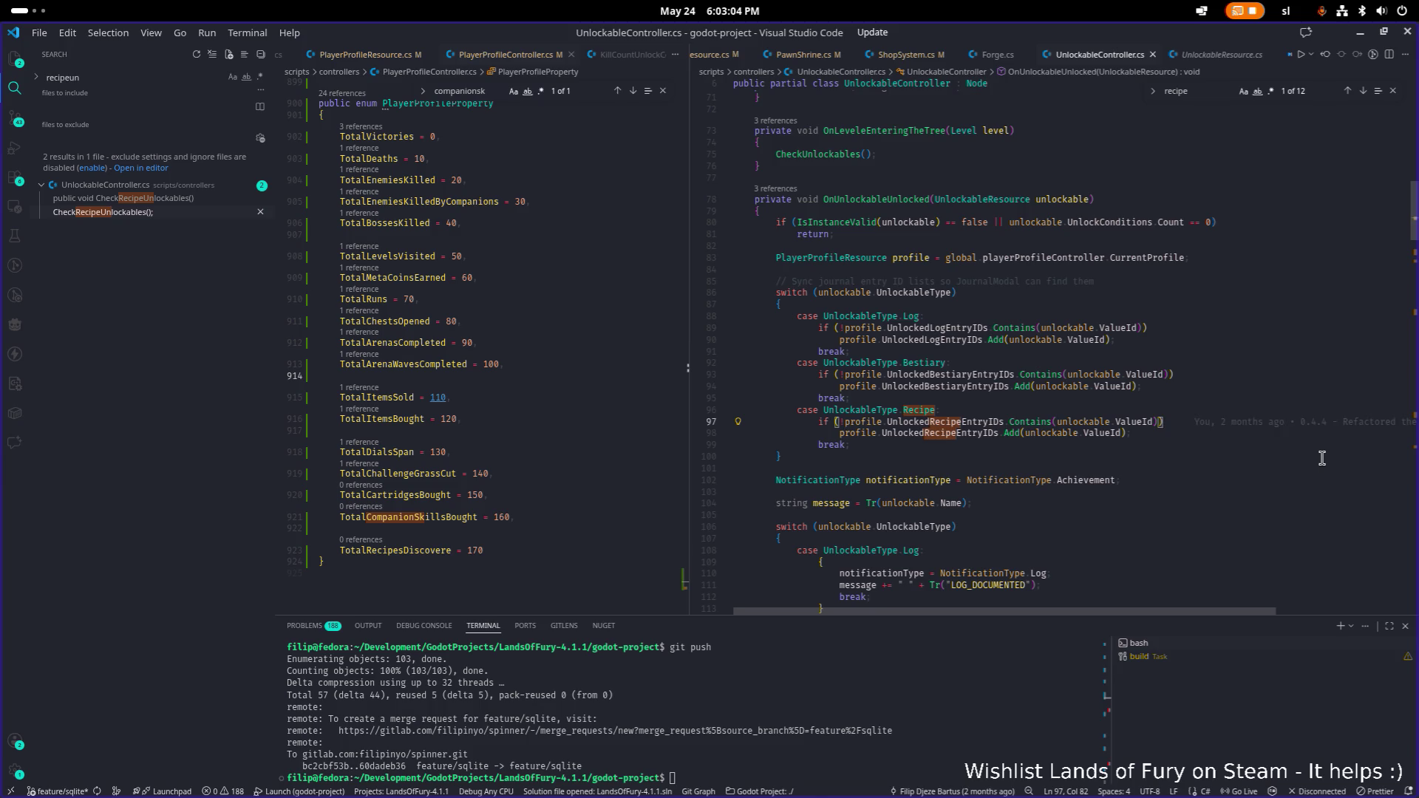
key("Return")
type("{")
key("Return")
key("alt+Up")
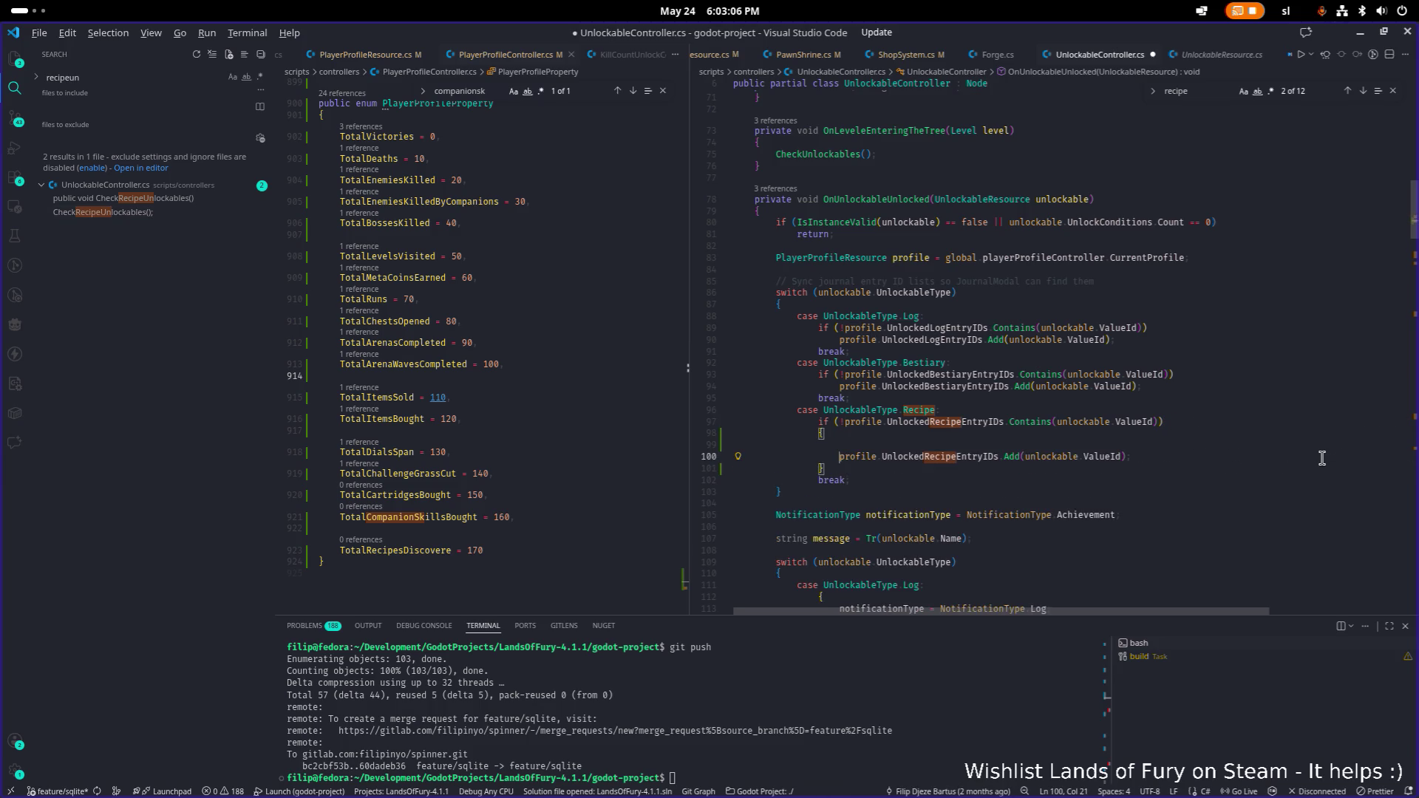
- Wrap the Bestiary and Log if-bodies in braces and save the file
key("Up")
key("Up")
key("Up")
key("End")
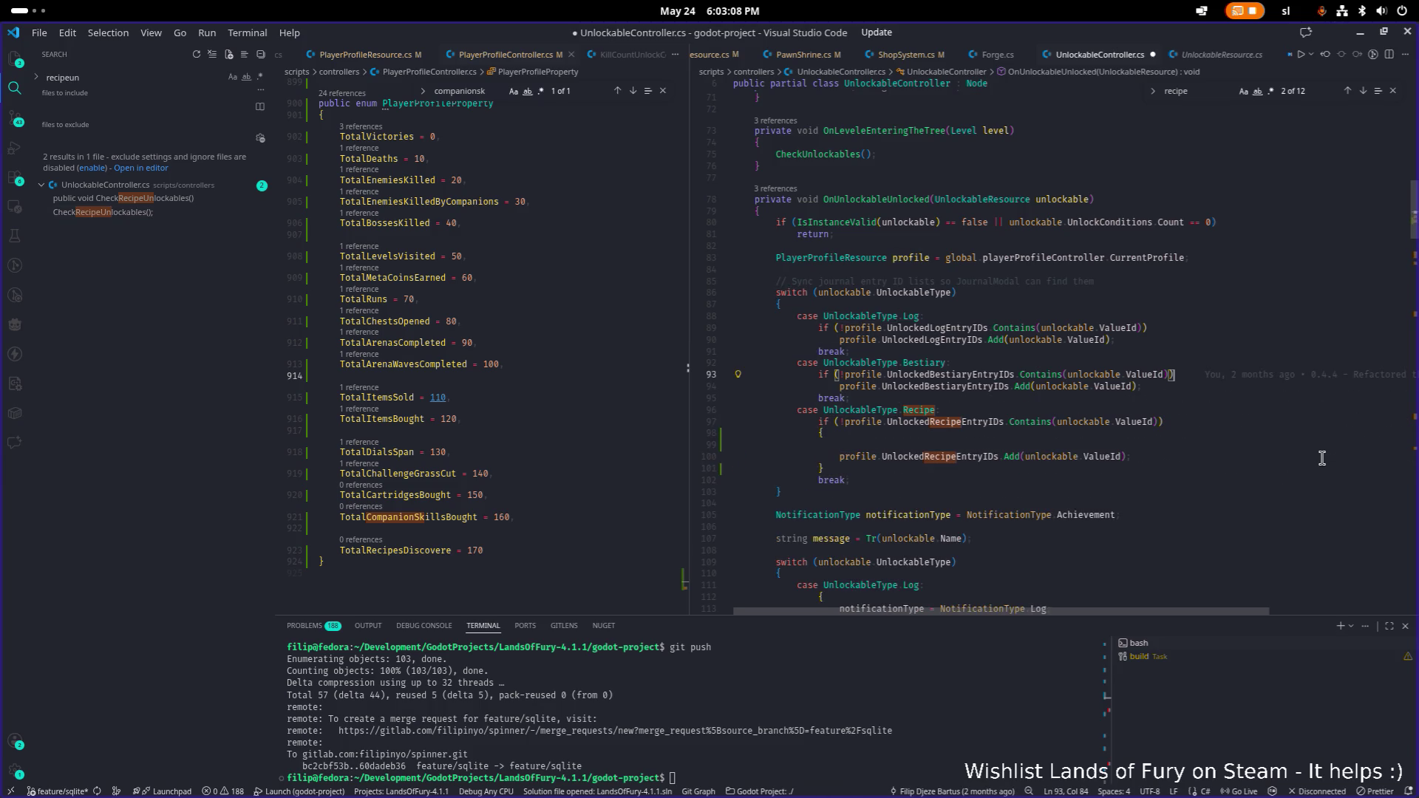
key("Tab")
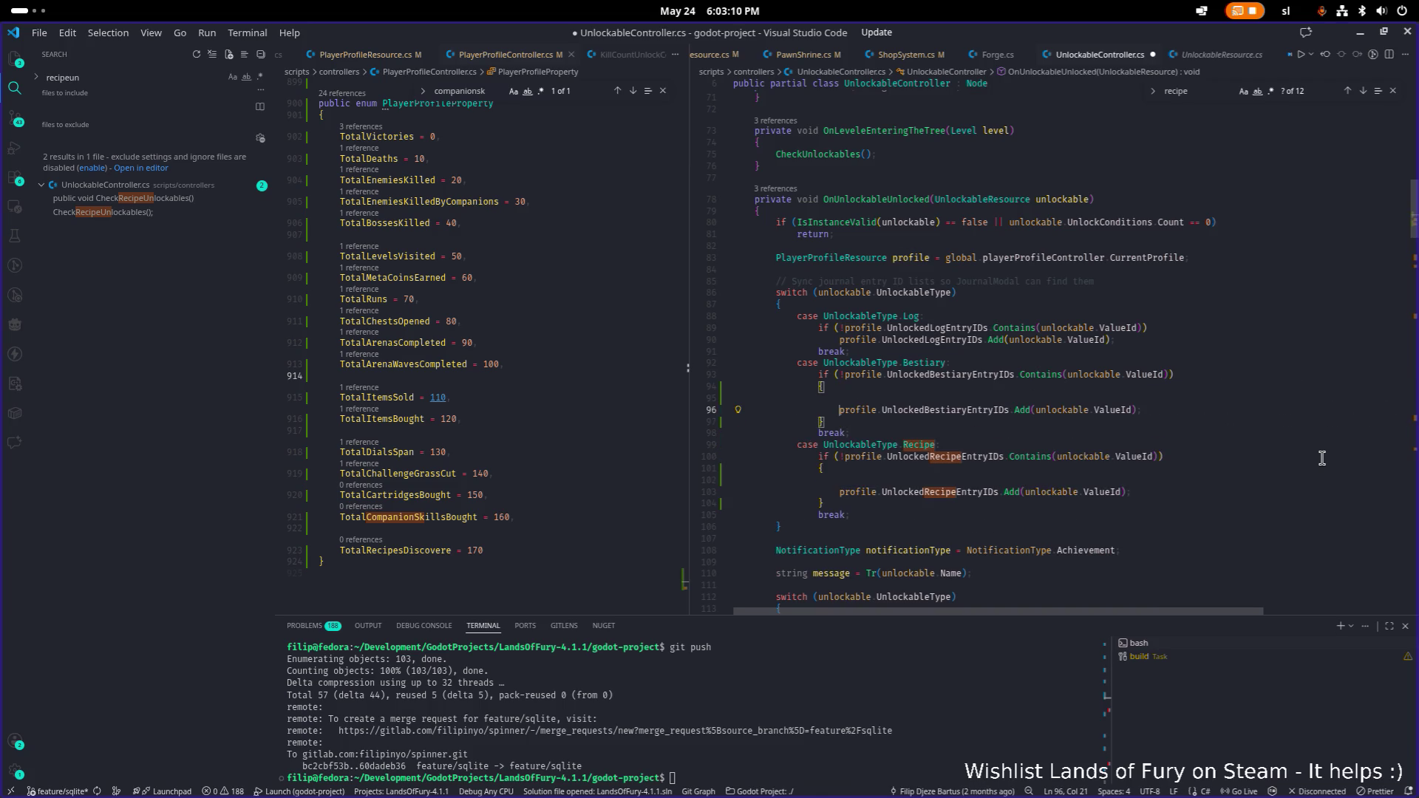
key("Up")
key("Up")
key("Up")
key("End")
key("Tab")
key("ctrl+s")
- Remove stray blank lines in the Log and Bestiary blocks, leaving one after each Add call
key("Down")
key("Down")
key("Down")
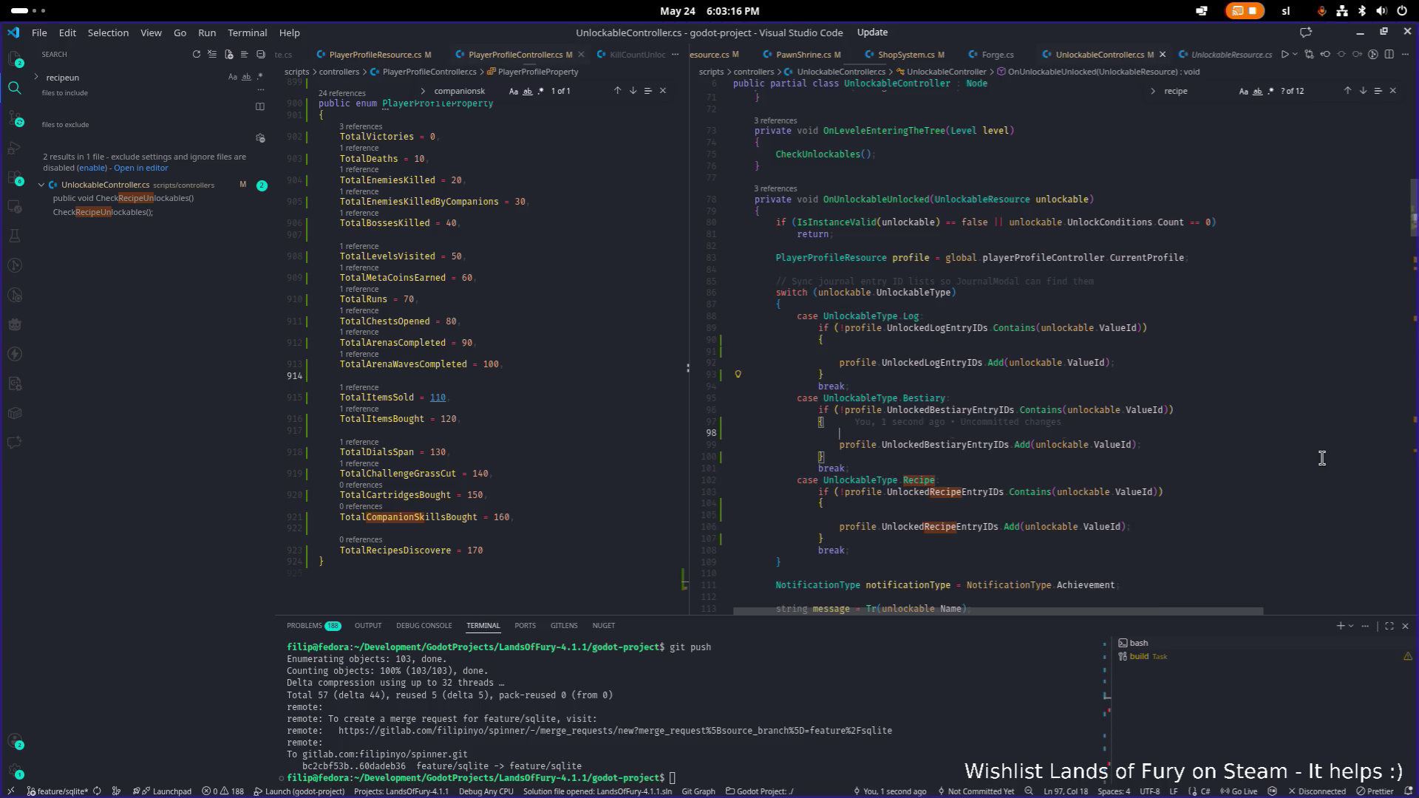
key("ctrl+shift+k")
key("Up")
key("Up")
key("Up")
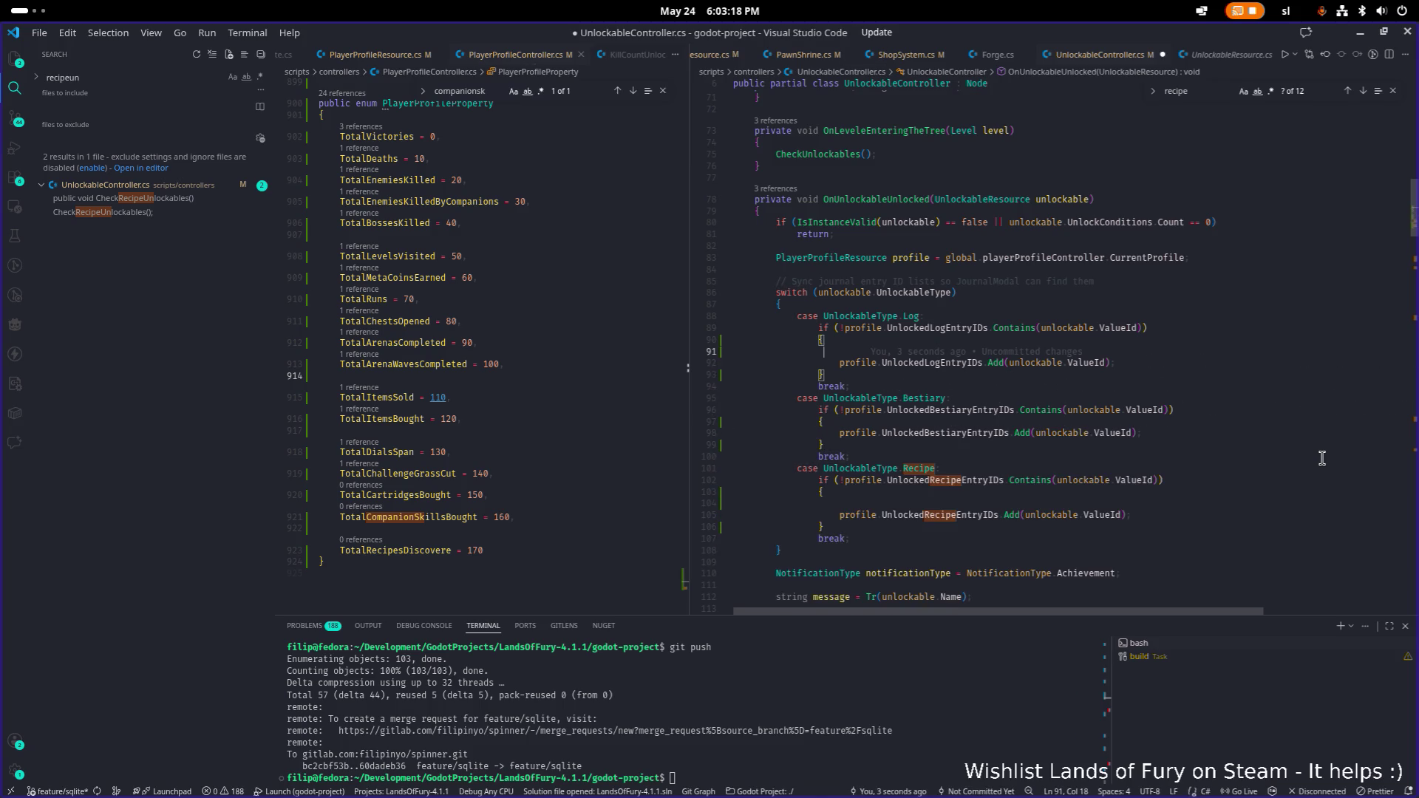
key("ctrl+shift+k")
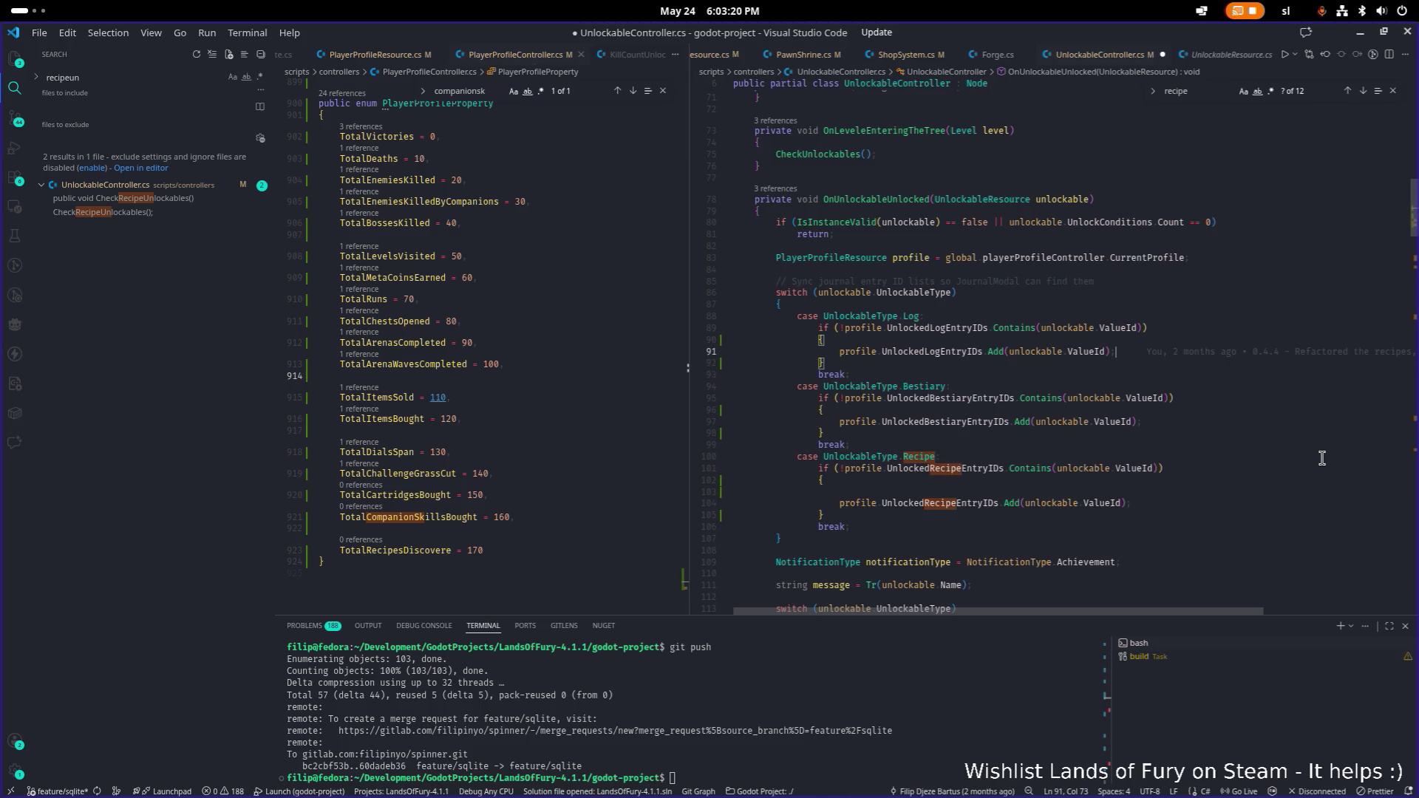
key("Return")
key("Down")
key("Down")
key("Down")
key("End")
key("Return")
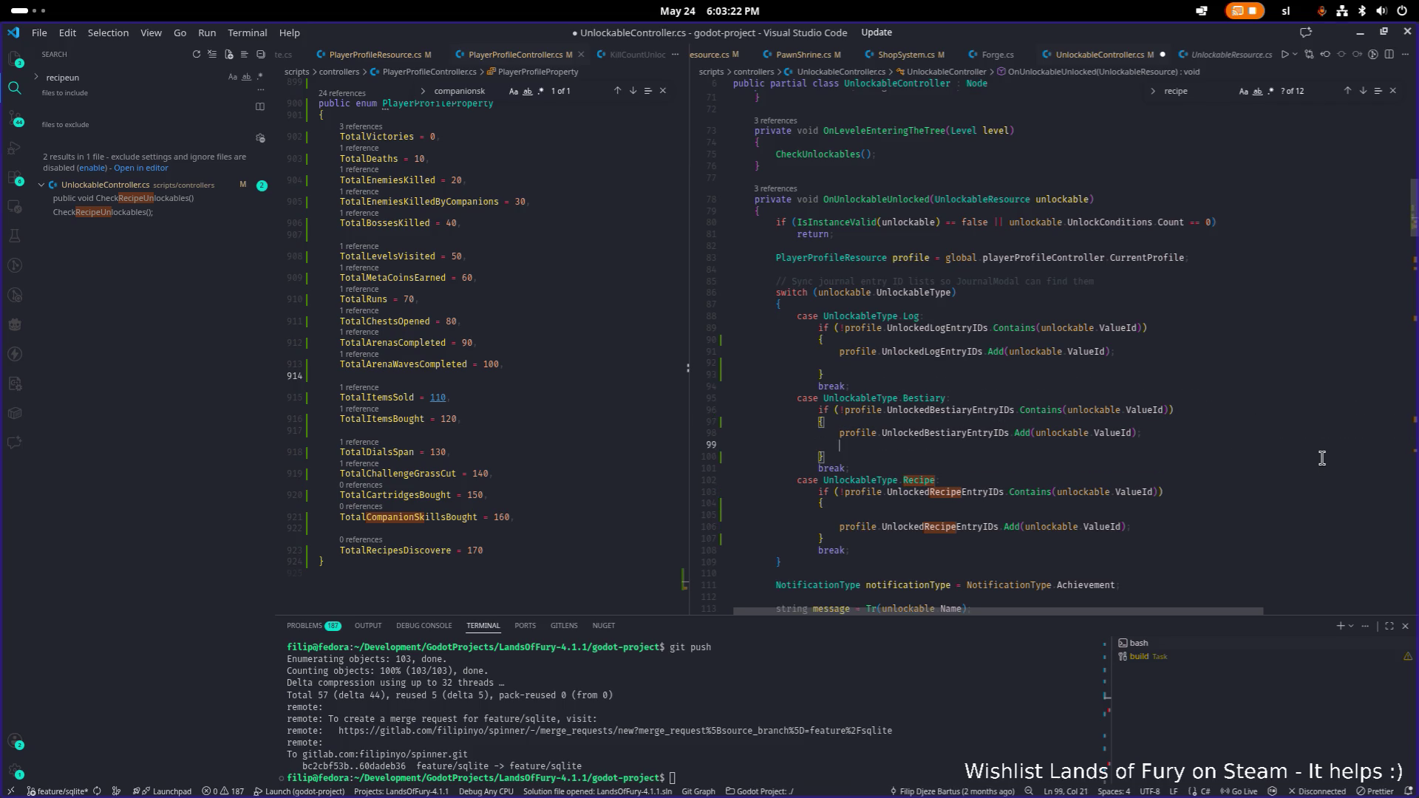
- Move the Recipe block's blank line after its Add call and save
key("Down")
key("Down")
key("Down")
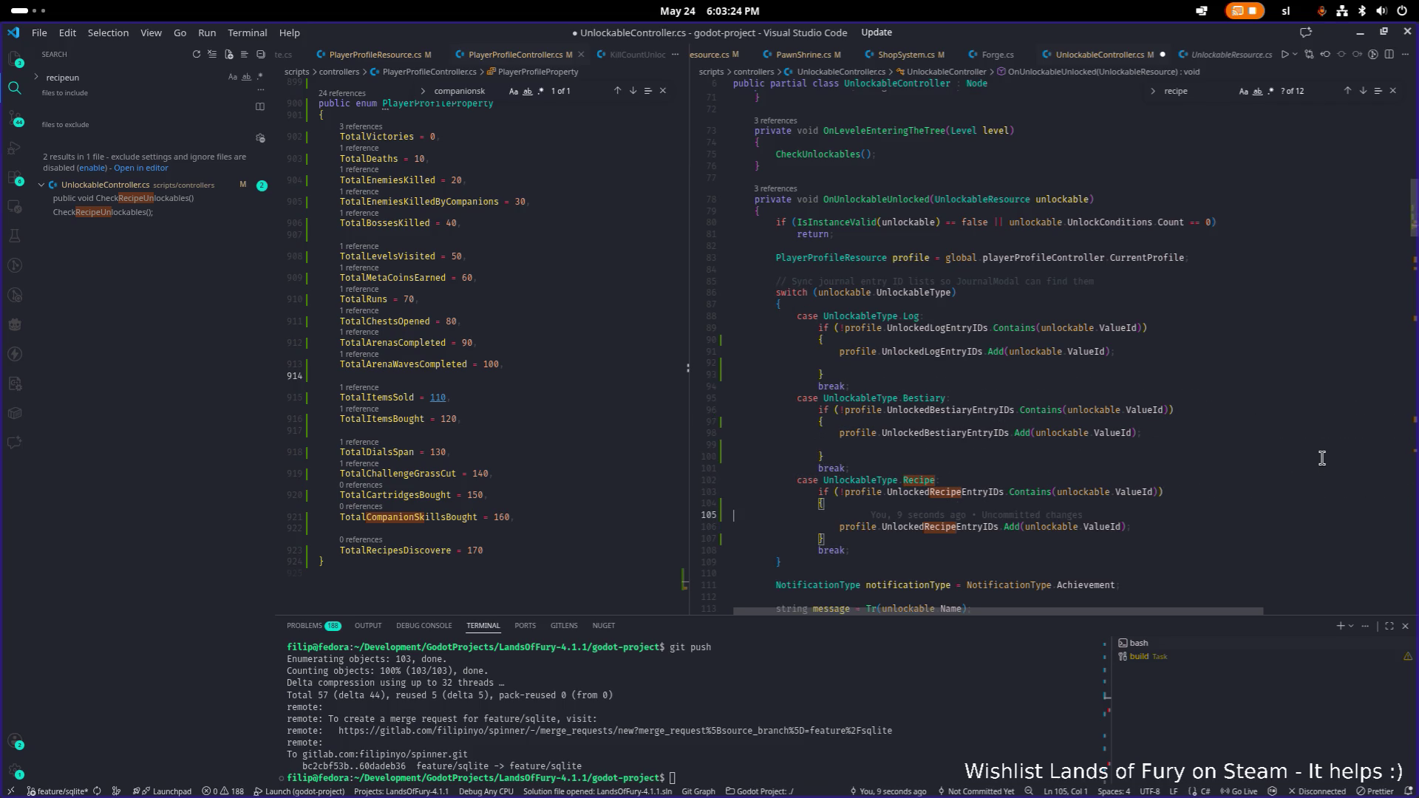
key("ctrl+shift+k")
key("Return")
key("ctrl+s")
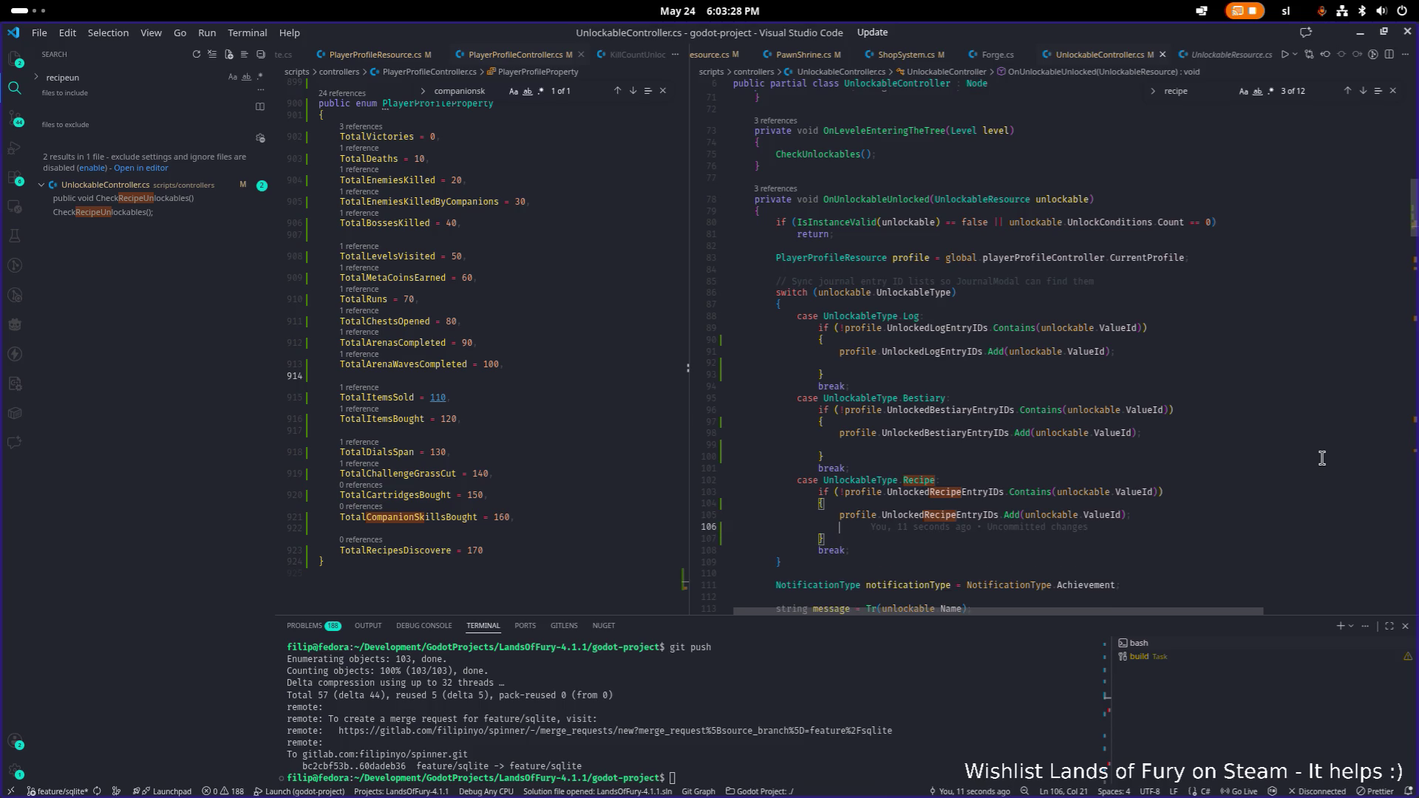
left_click(1105, 363)
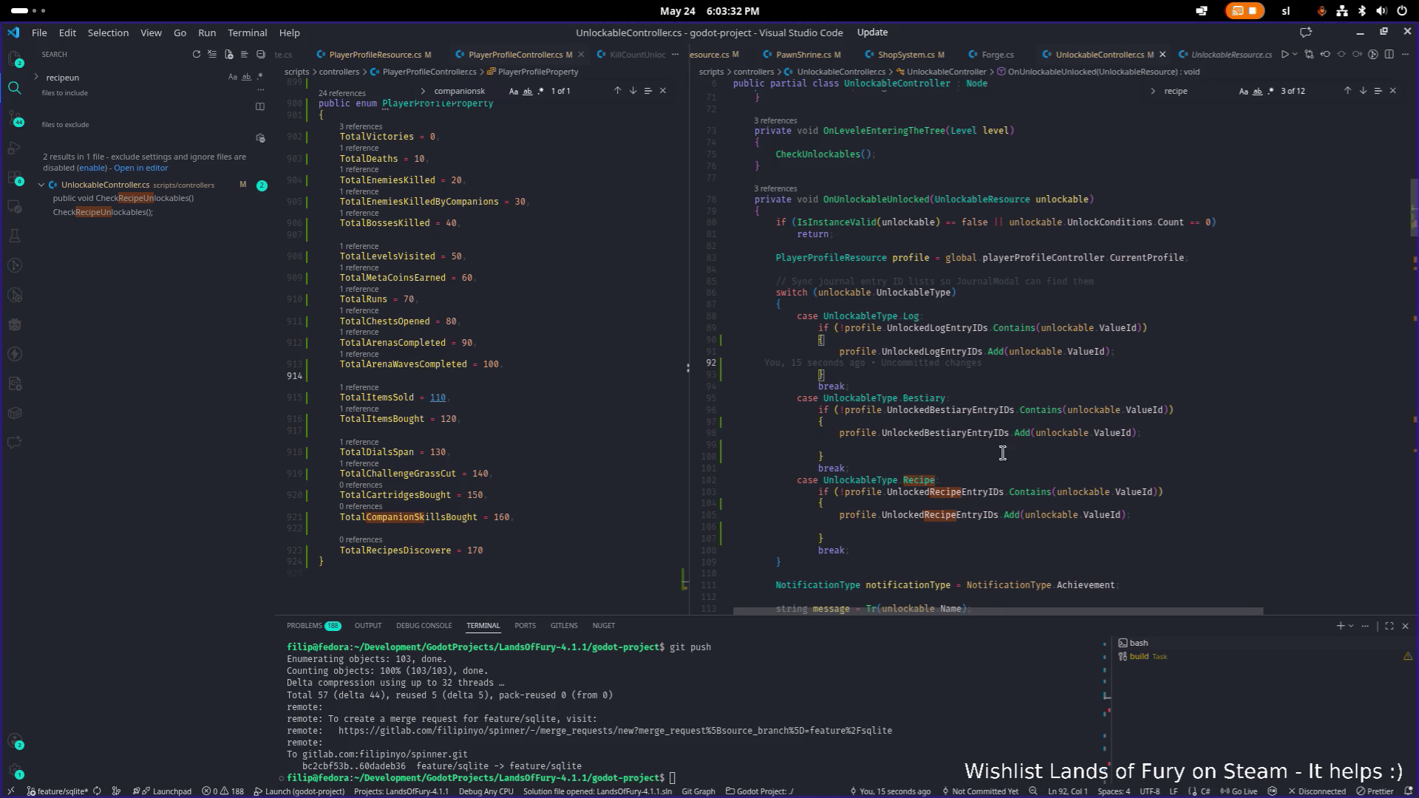
- Fix the misspelled enum entry TotalRecipesDiscovere to TotalRecipesDiscovered
left_click(436, 550)
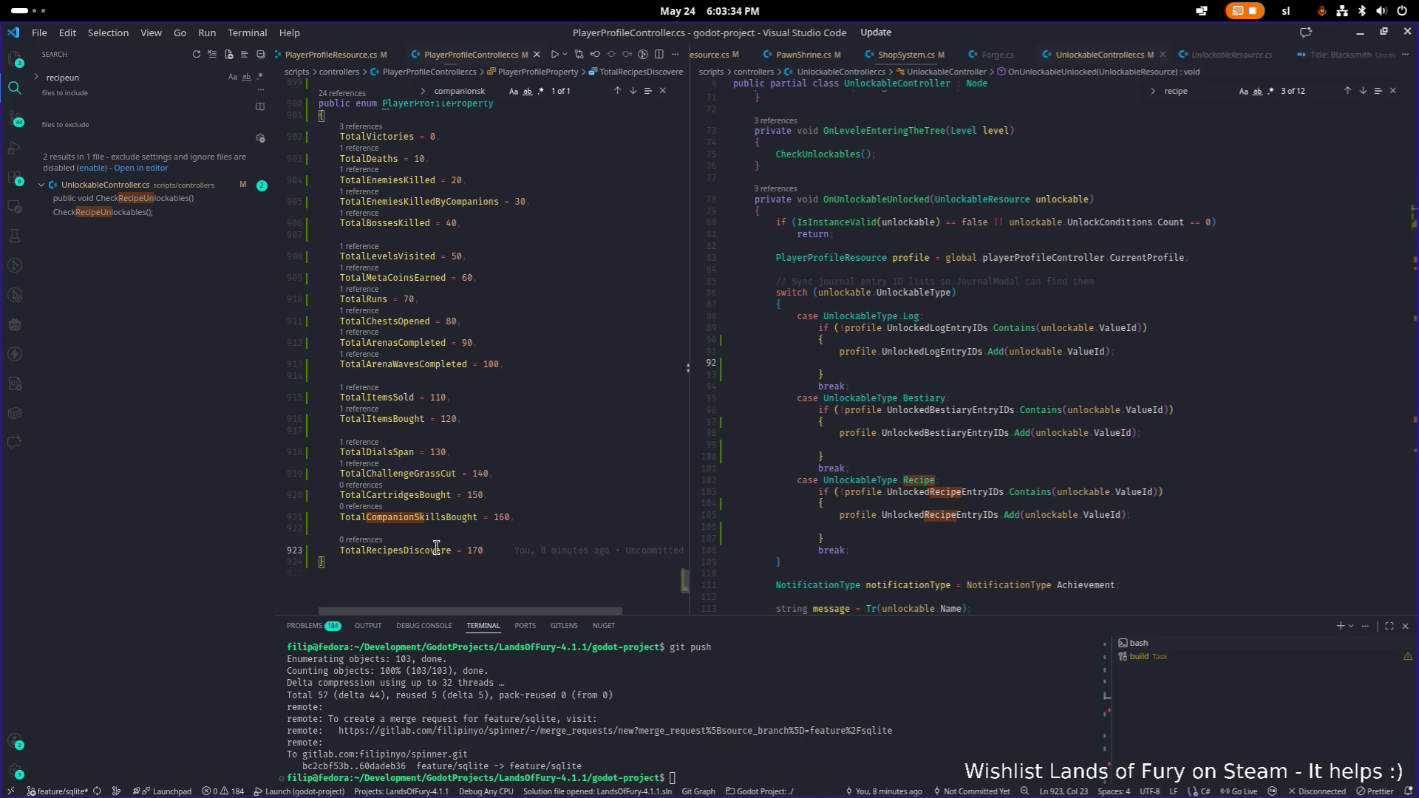
key("F2")
key("End")
type("d")
key("Return")
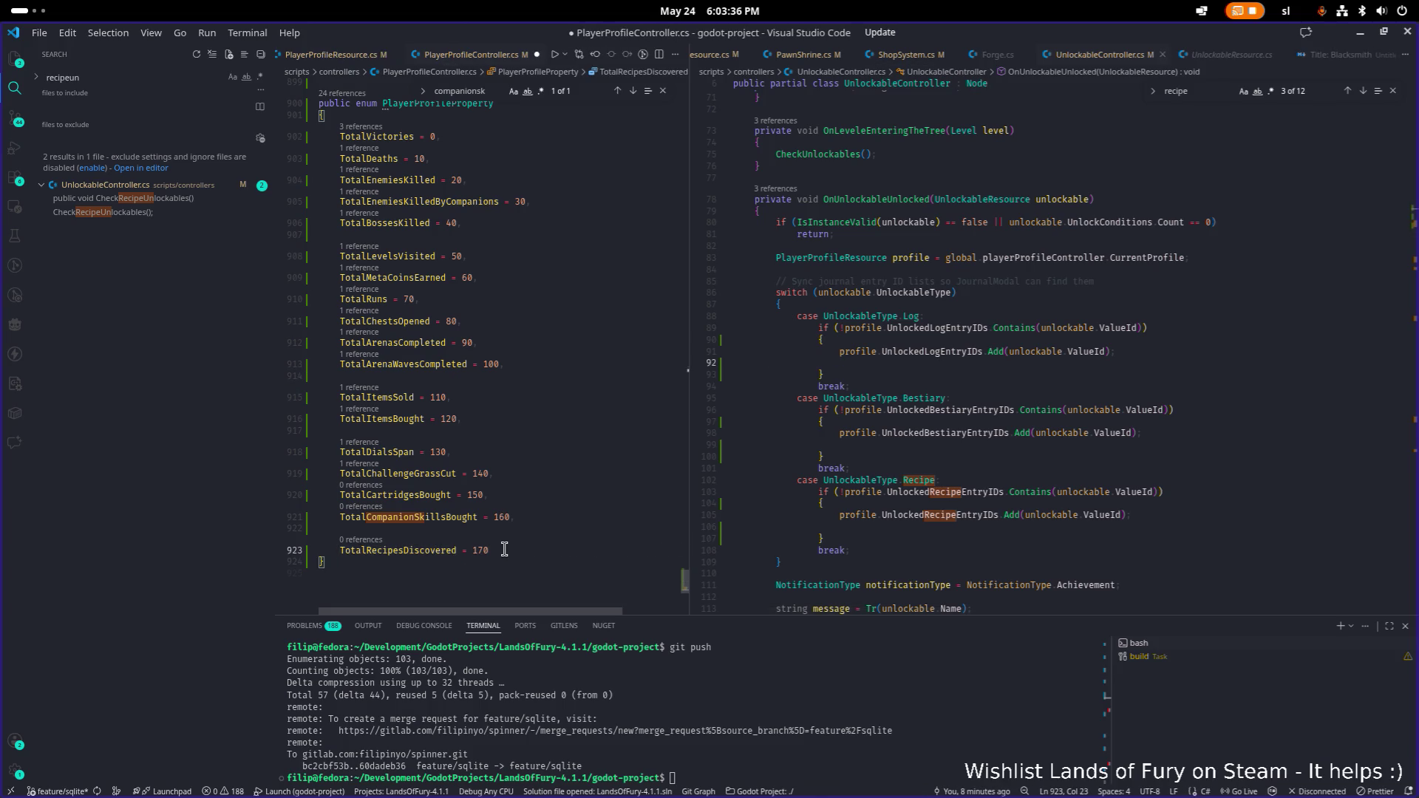
- Rename TotalRecipesDiscovered = 170 to TotalLogsDiscovered everywhere
left_click(530, 540)
left_click(555, 548)
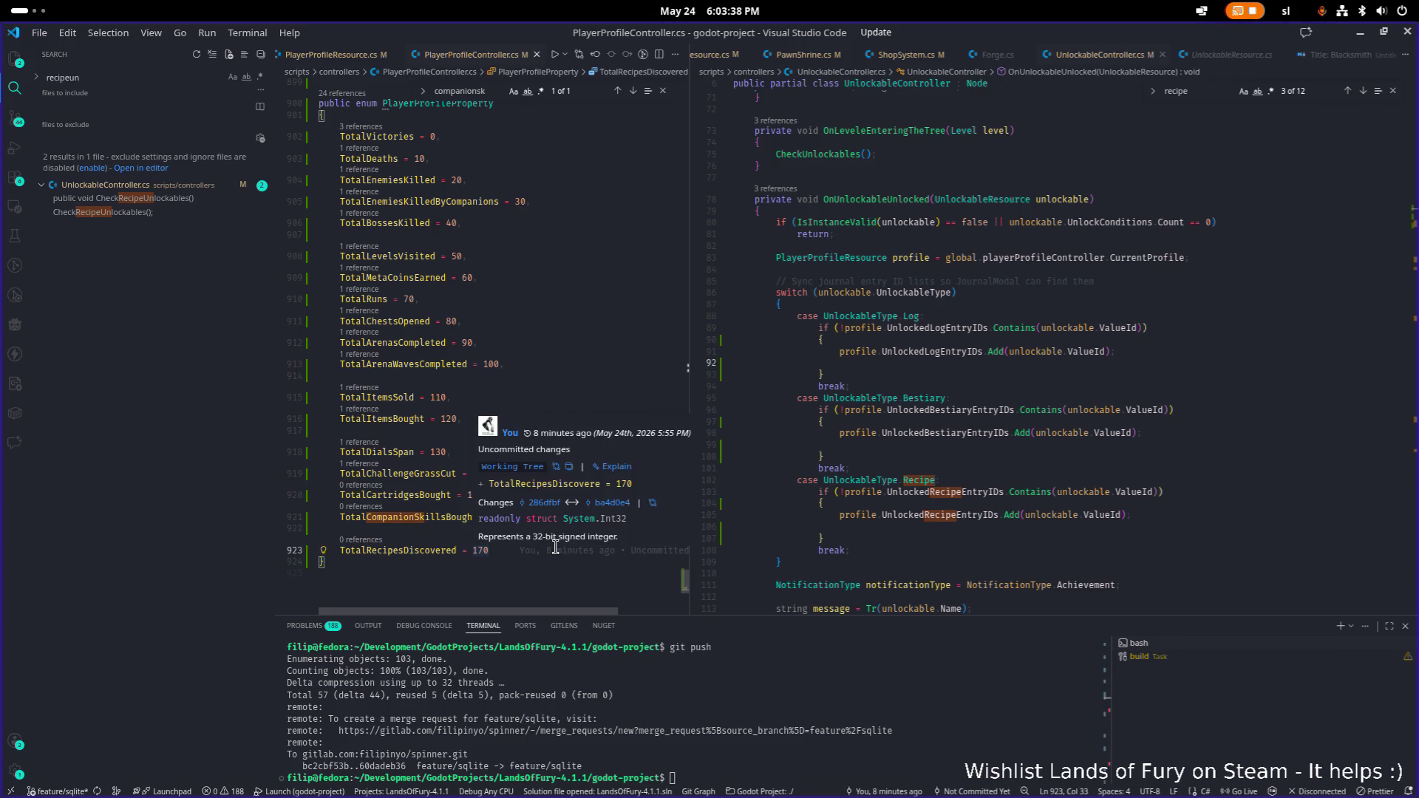
key("Left")
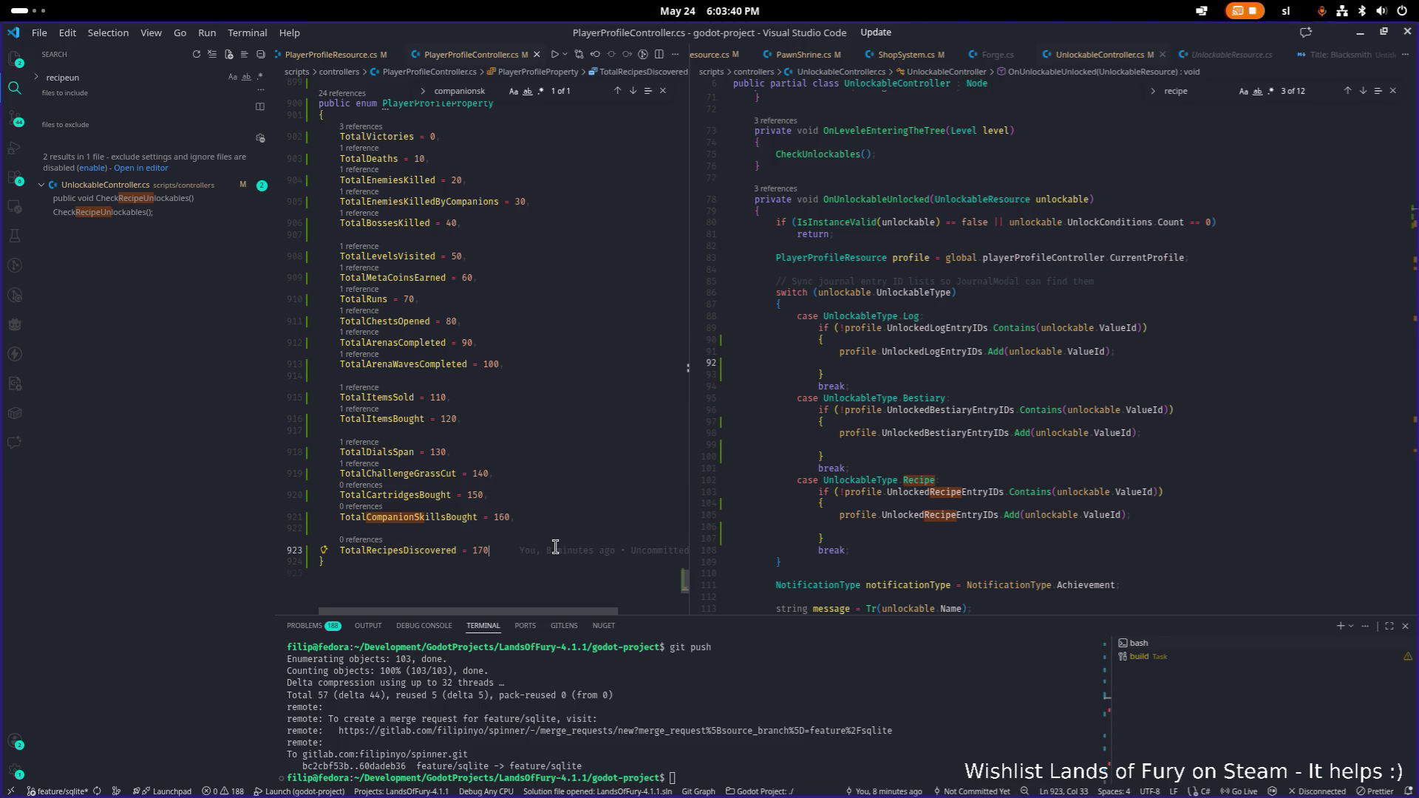
key("Home")
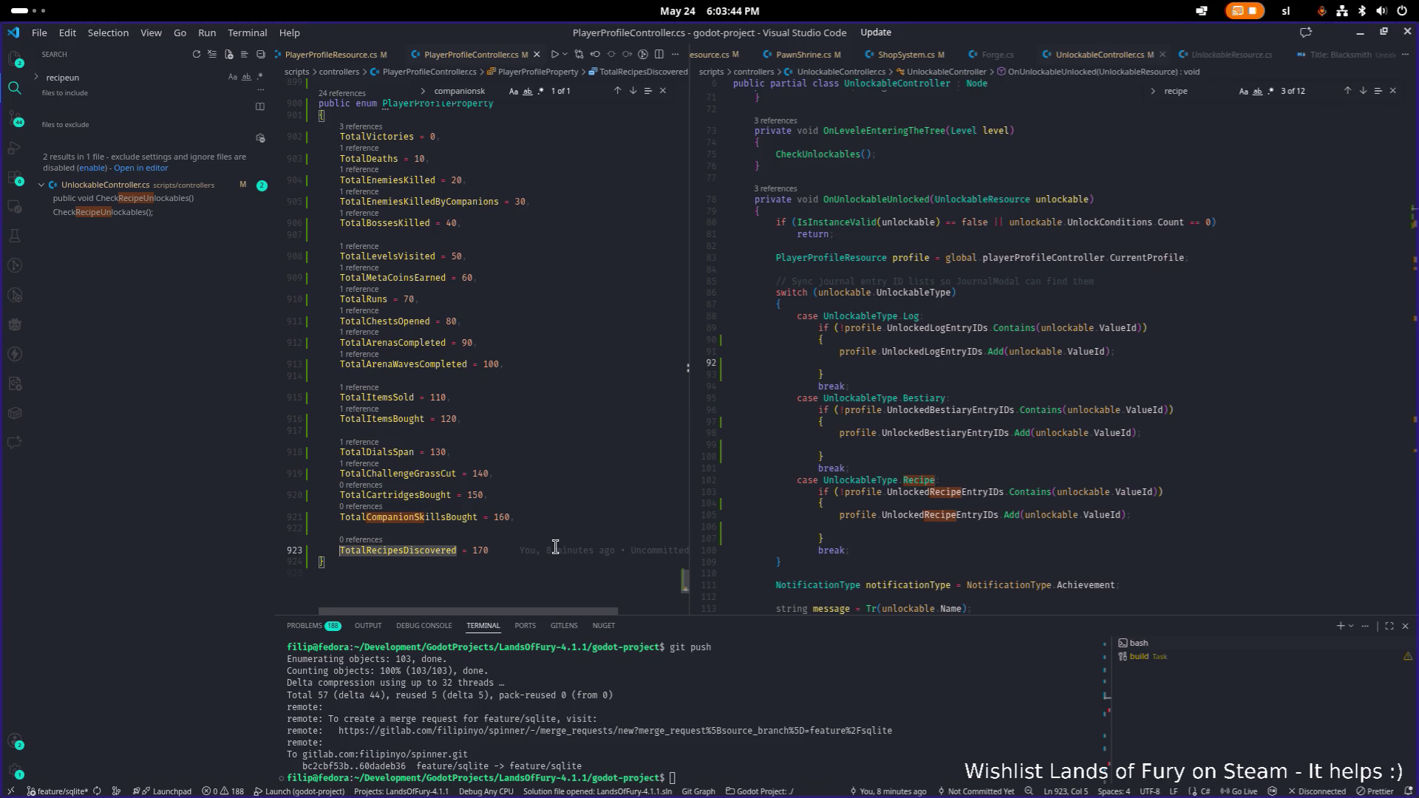
key("F2")
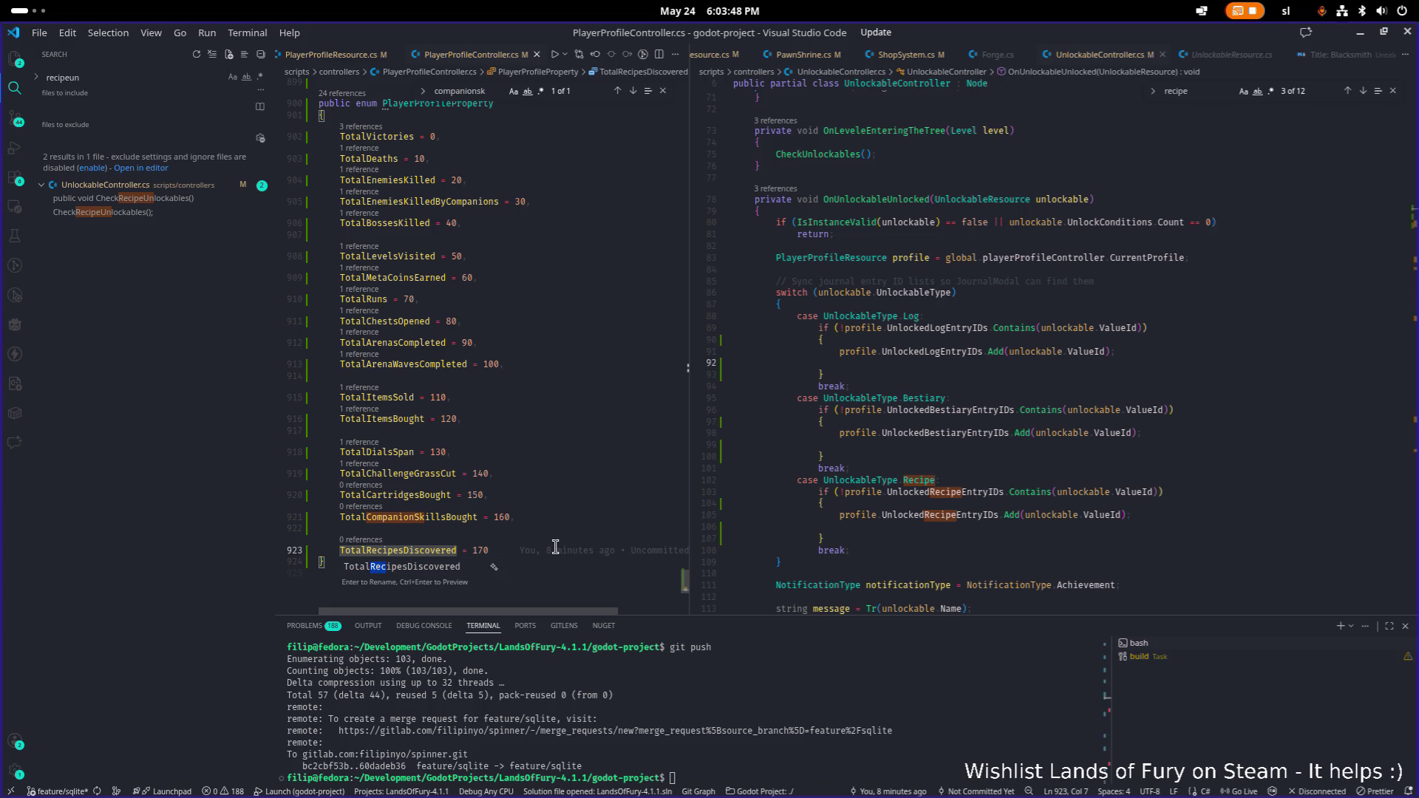
type("Logs")
key("Return")
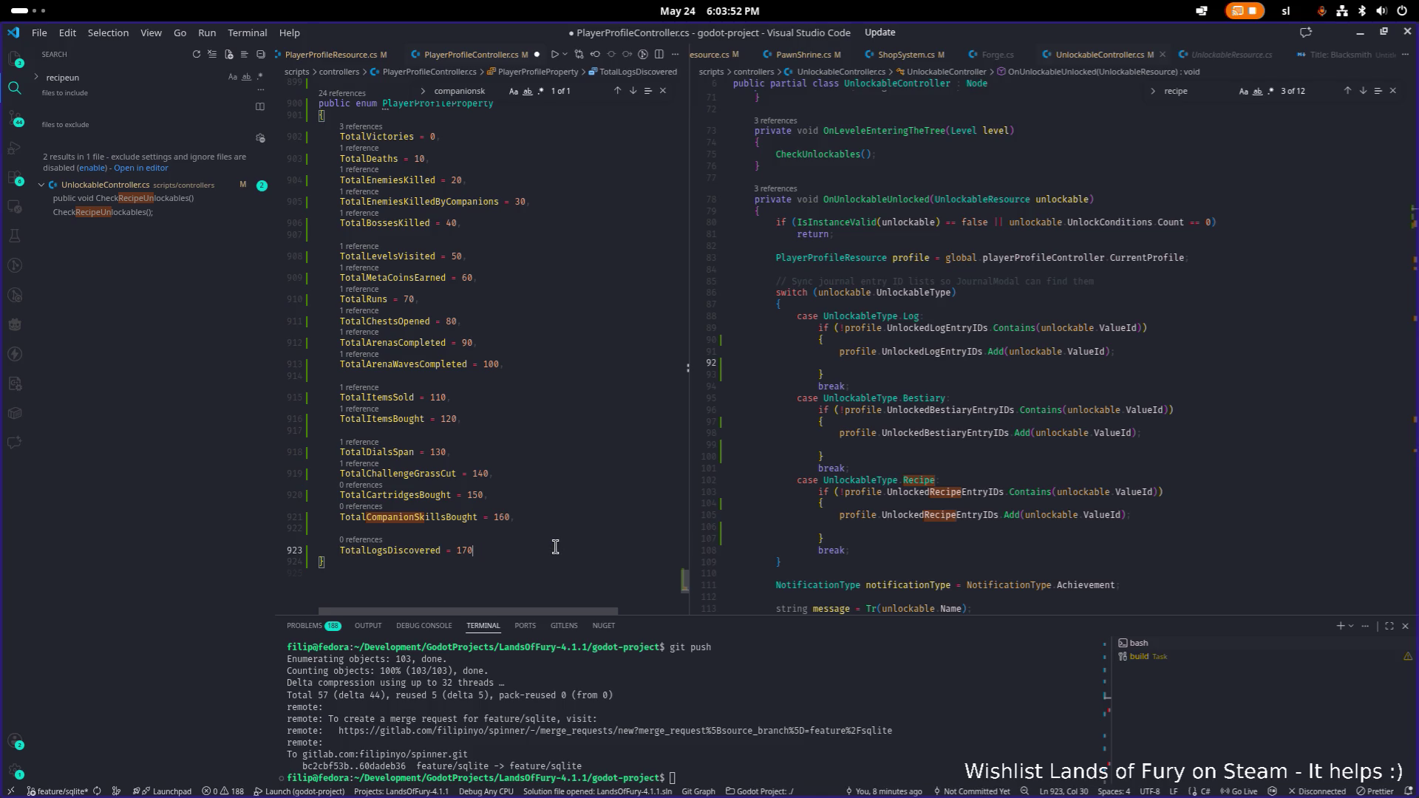
key("End")
type("GroundskeeperAchievement")
key("ctrl+z")
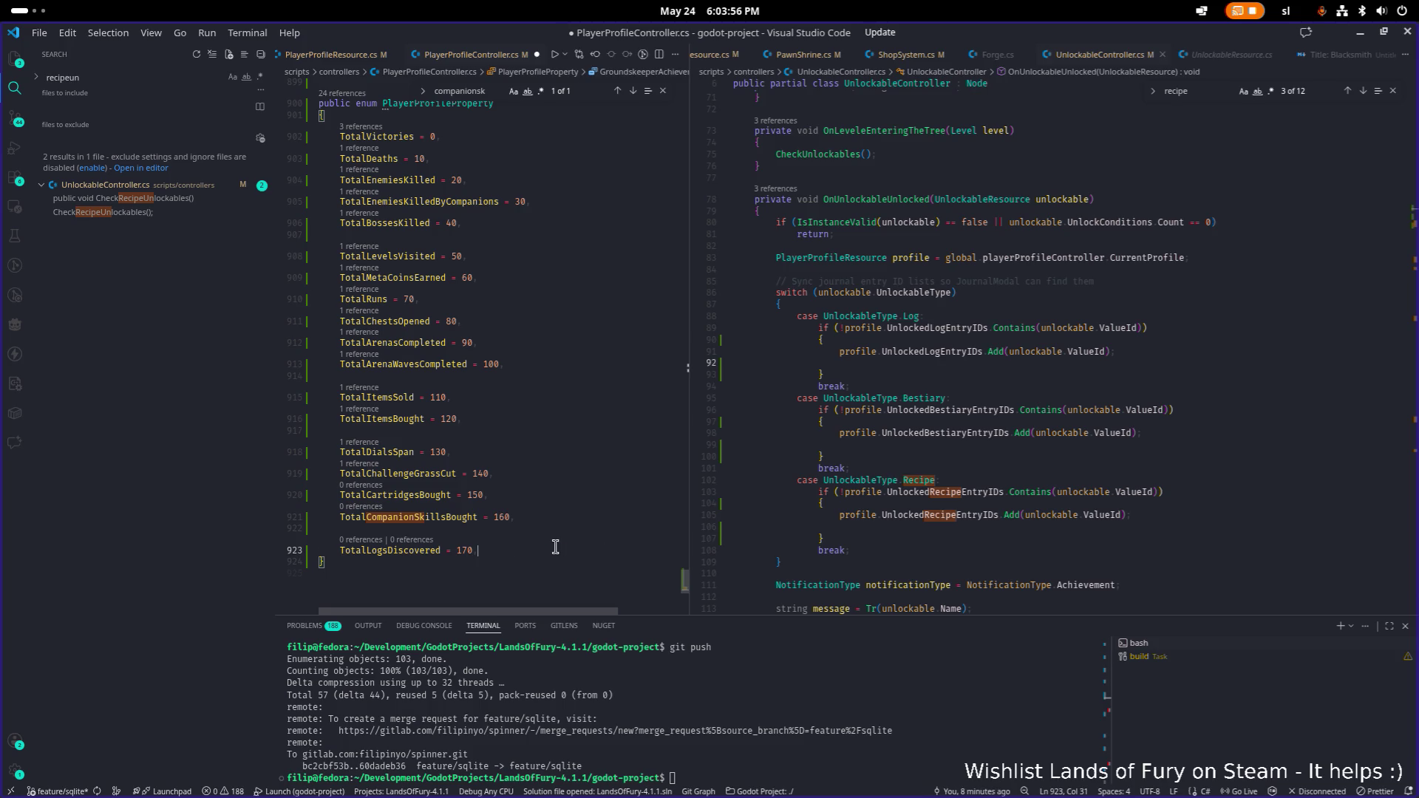
- Duplicate the TotalLogsDiscovered line as TotalRecipesDiscovered without a trailing comma
key("shift+alt+Down")
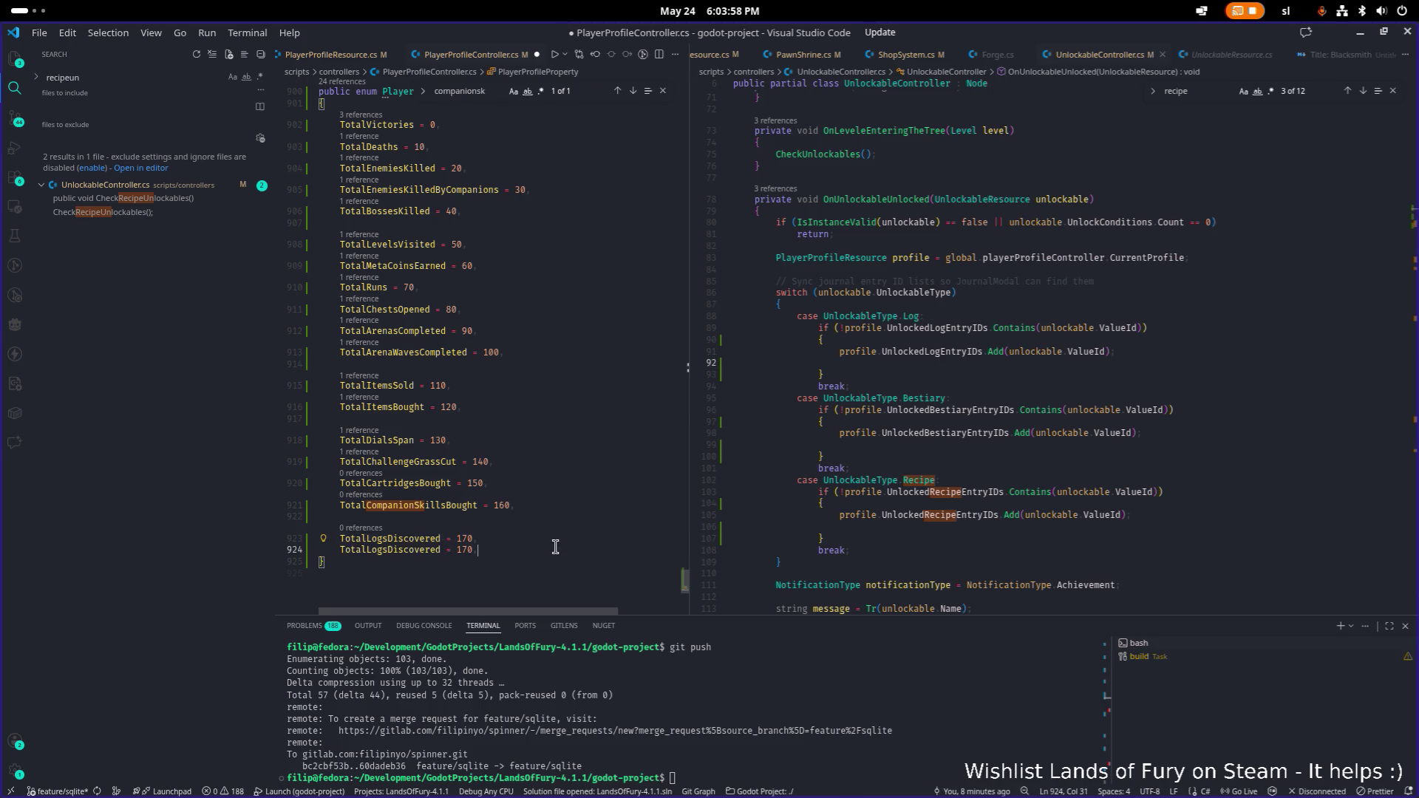
key("Right")
key("Right")
key("shift+Right")
key("shift+Right")
key("shift+Right")
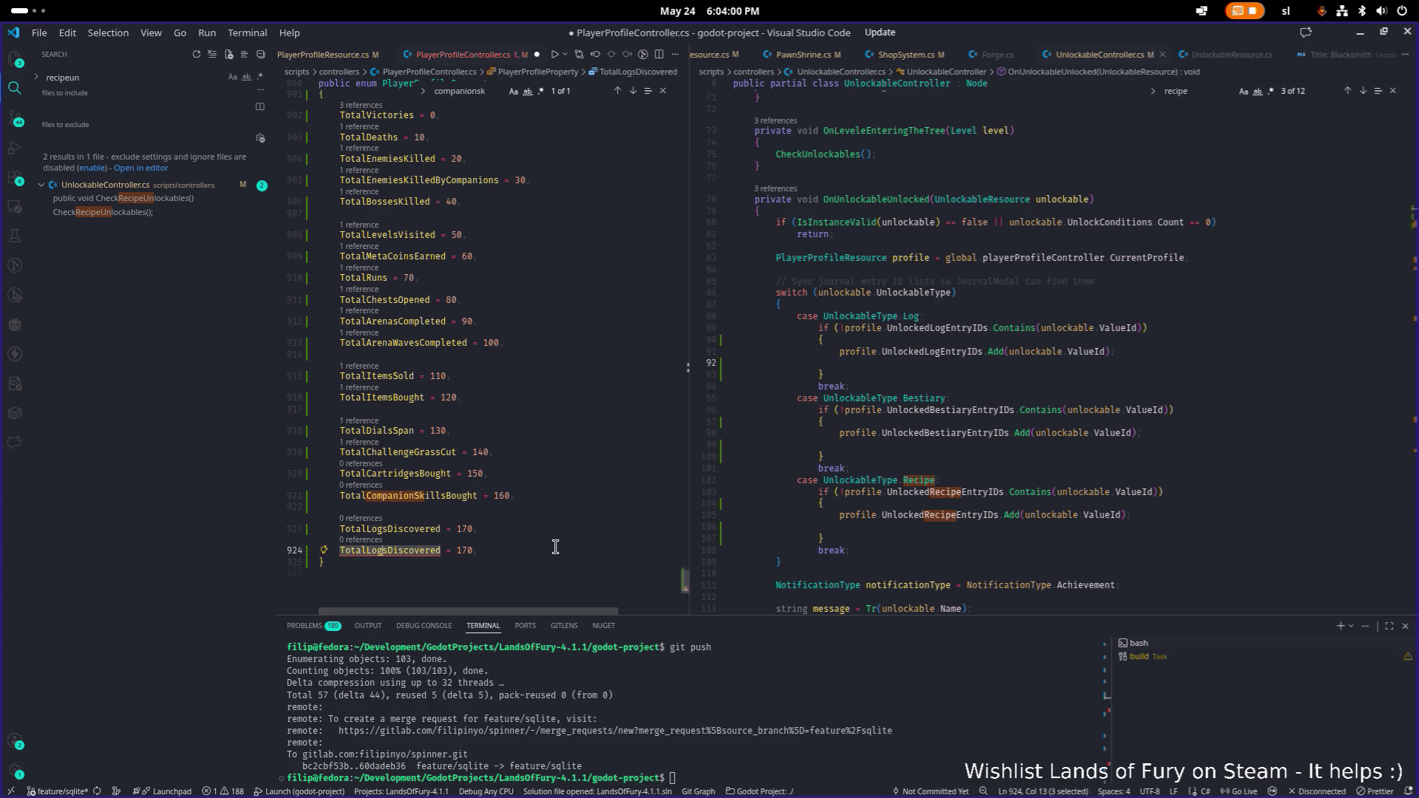
type("Recipes")
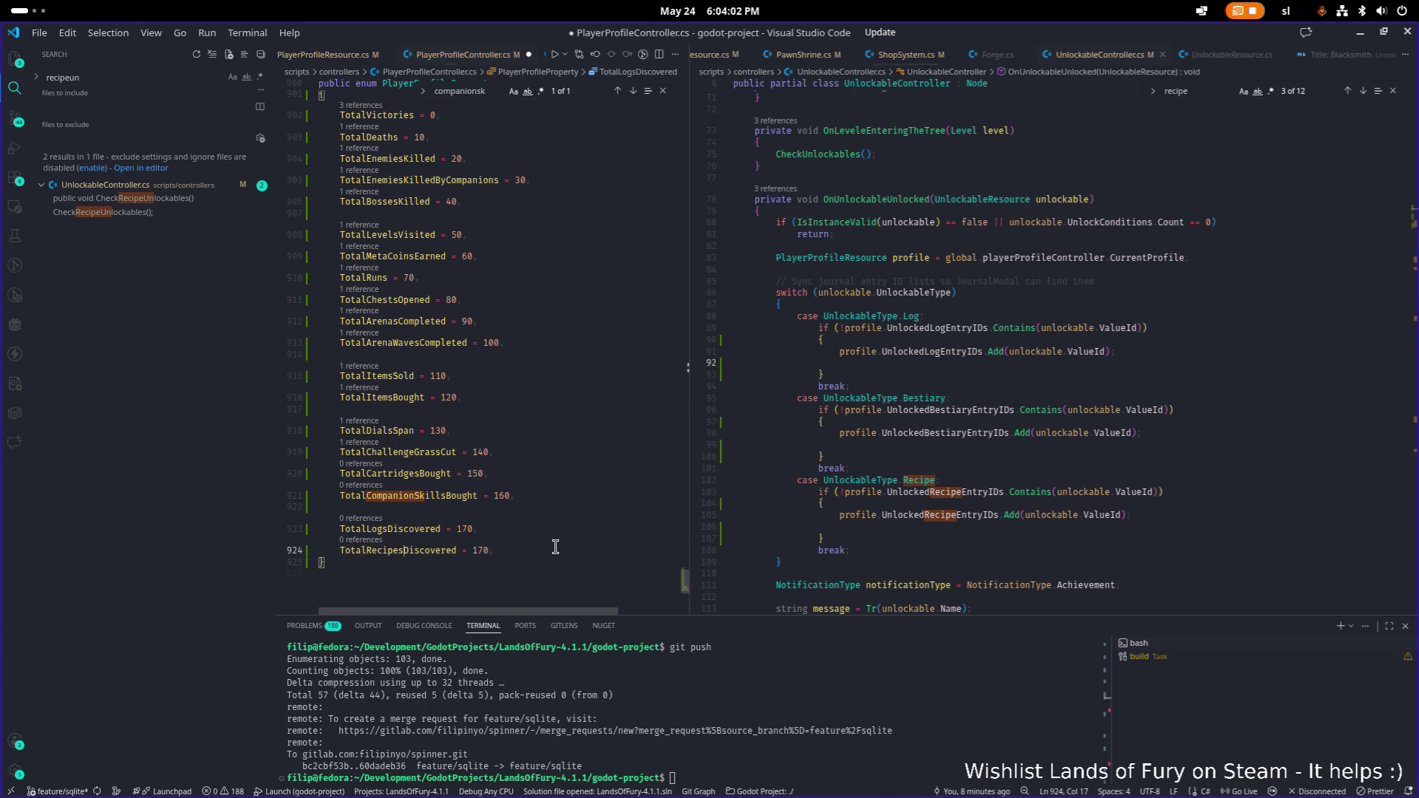
key("End")
key("BackSpace")
- Insert TotalBestiariesDiscovered = 180 above the recipes entry, set recipes to 190, and save
key("Up")
key("End")
key("Return")
type("Tota")
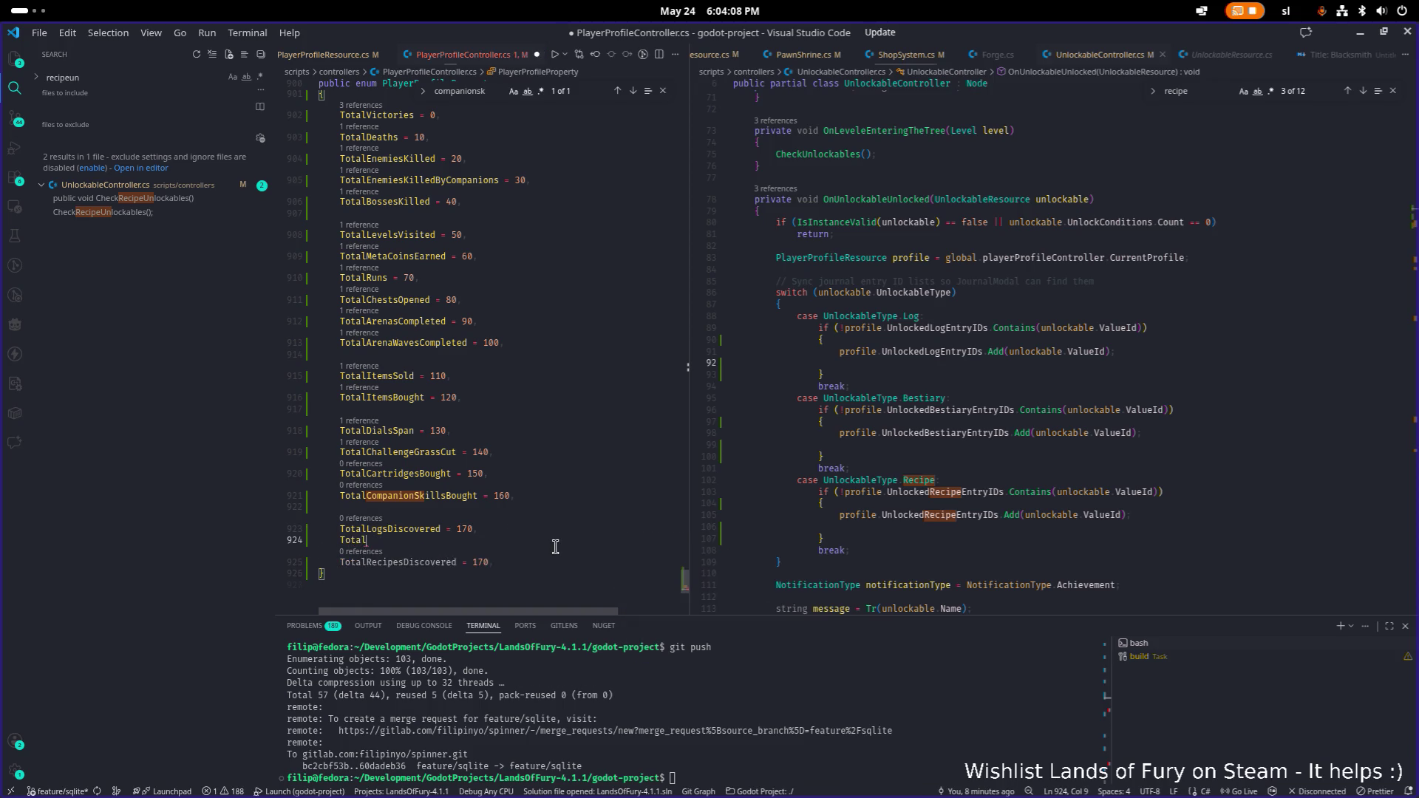
type("l")
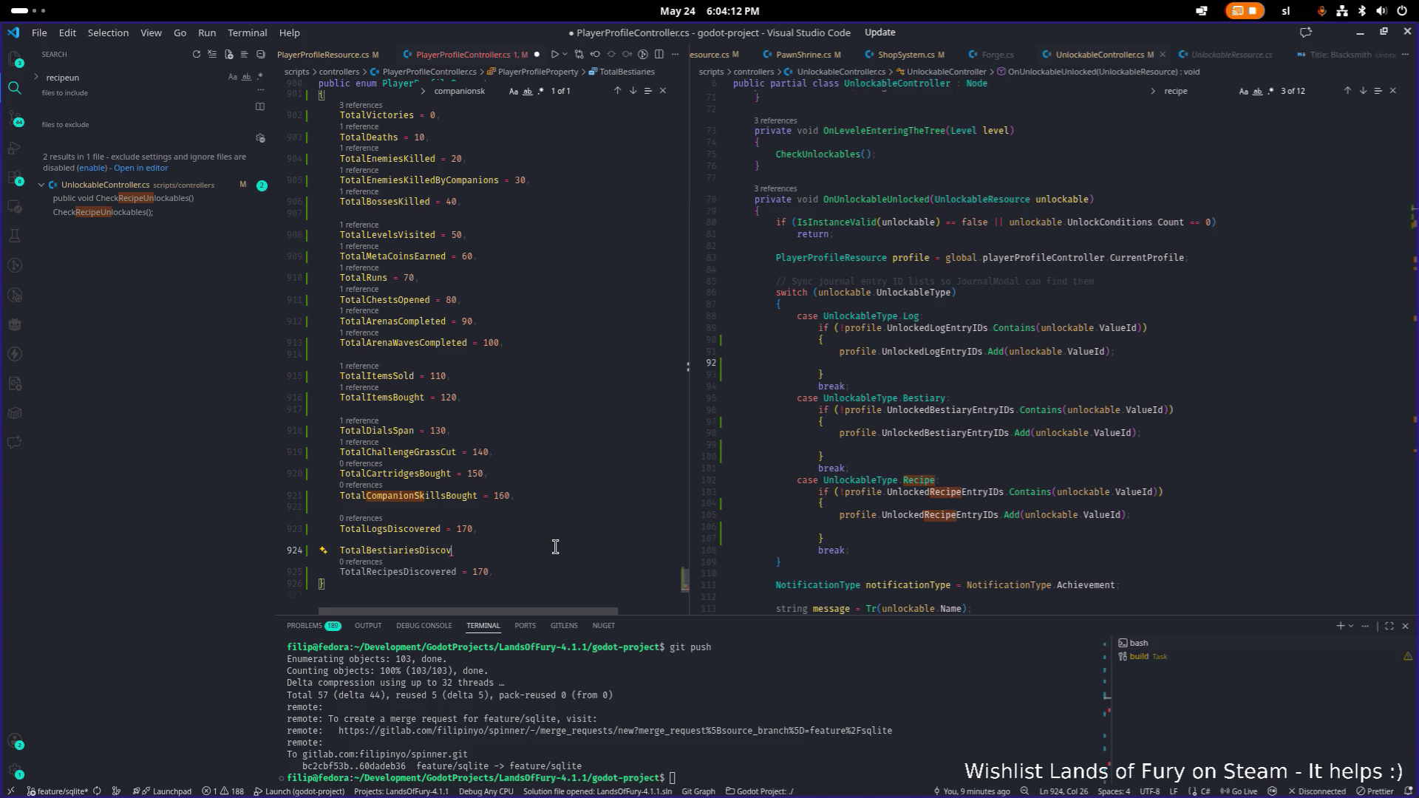
type("d = ")
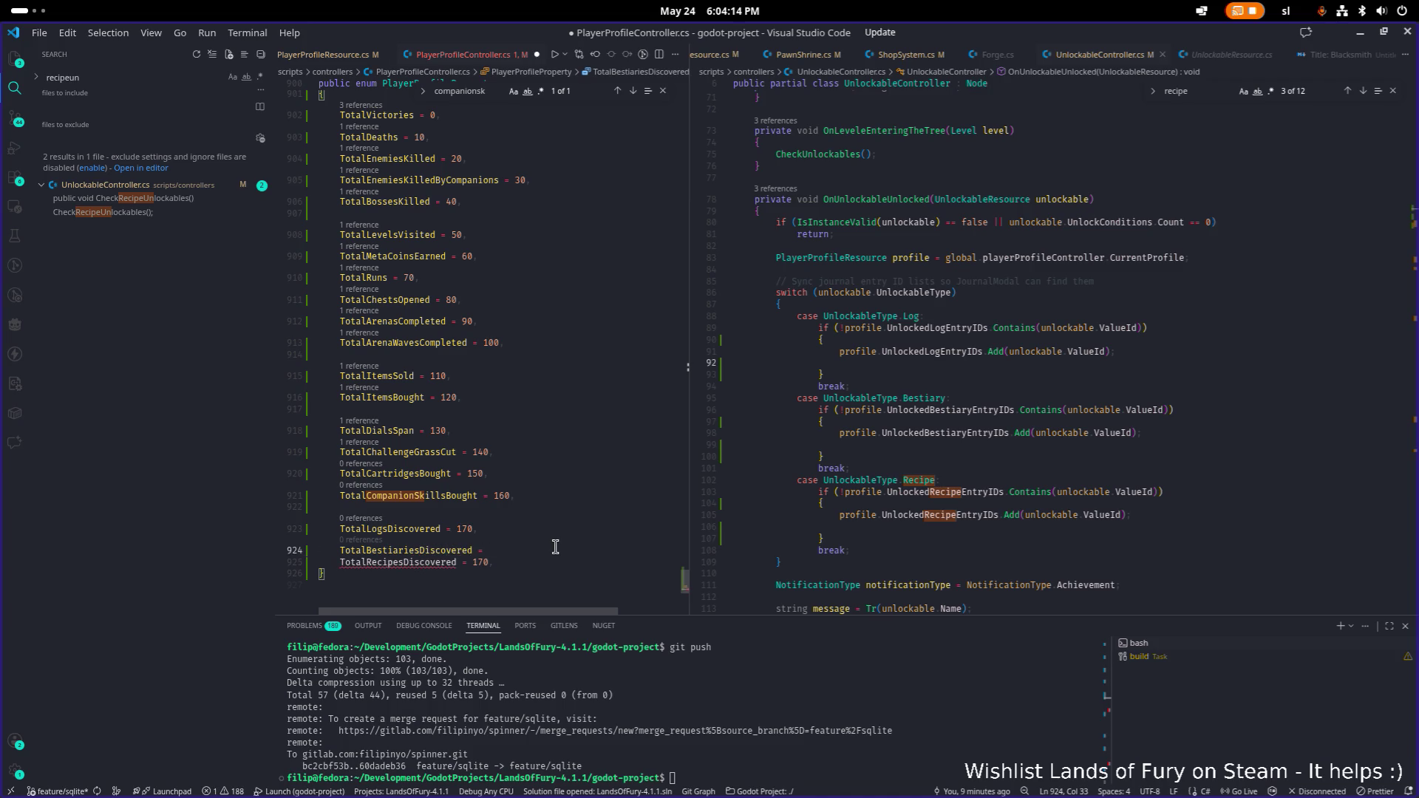
type("180")
key("Down")
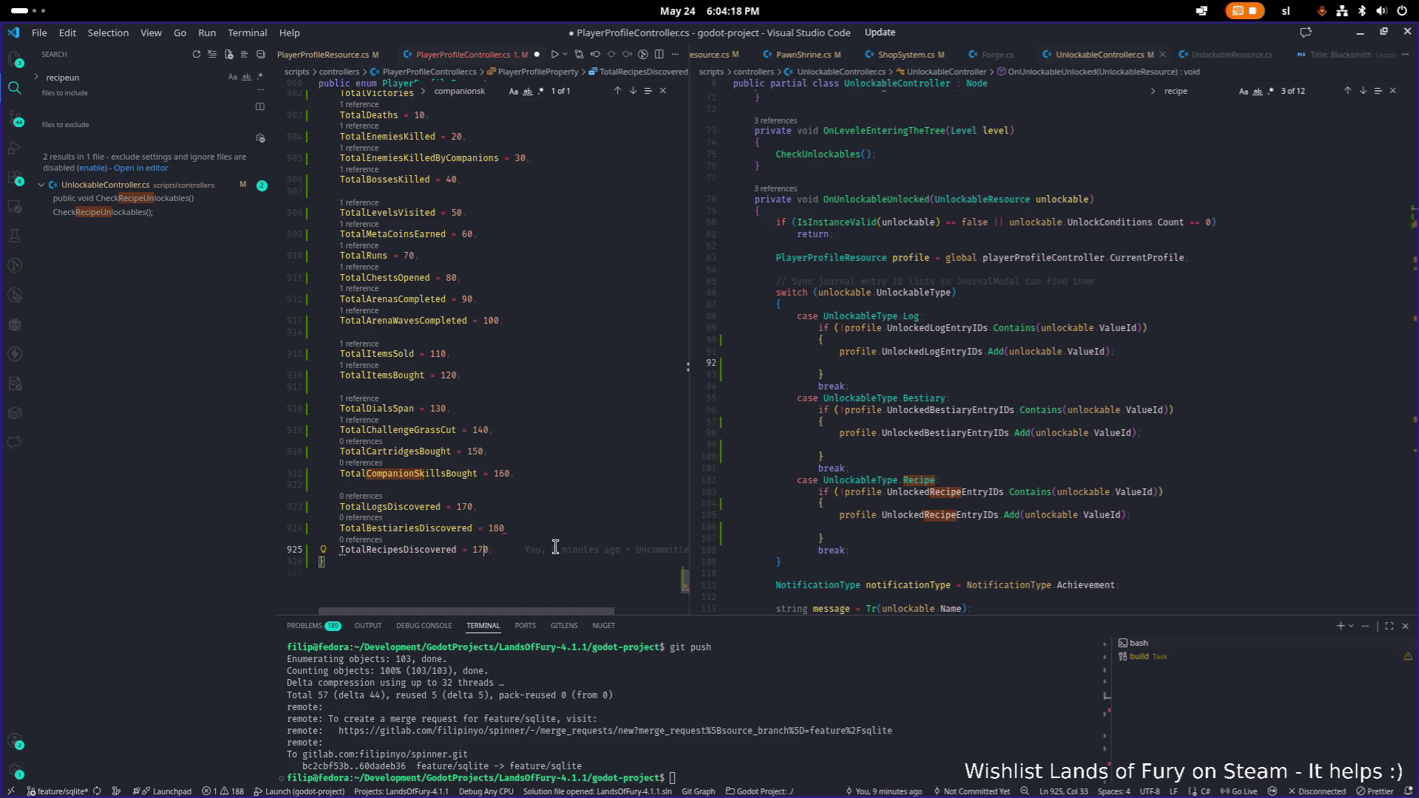
key("BackSpace")
key("Up")
key("End")
type(",")
key("ctrl+s")
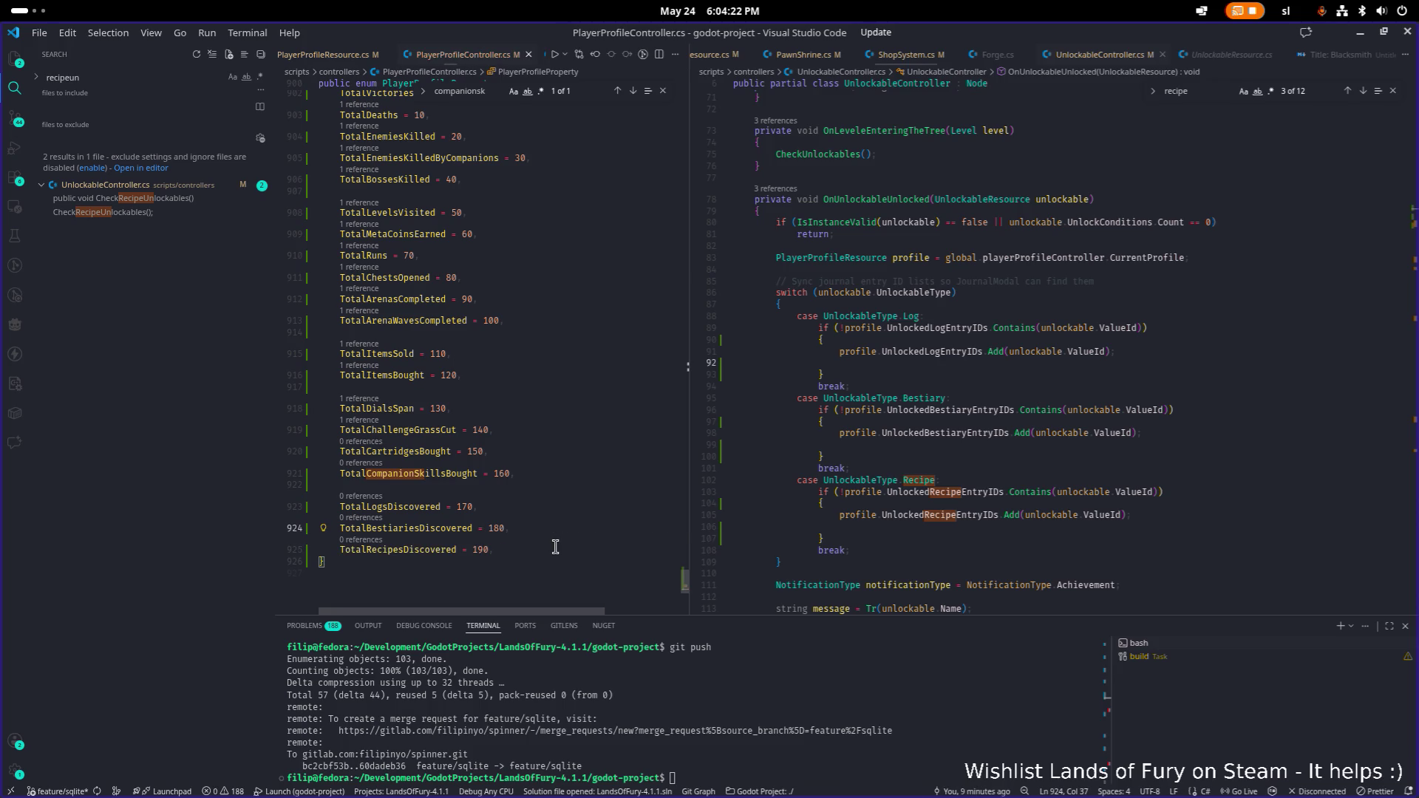
left_click(1138, 352)
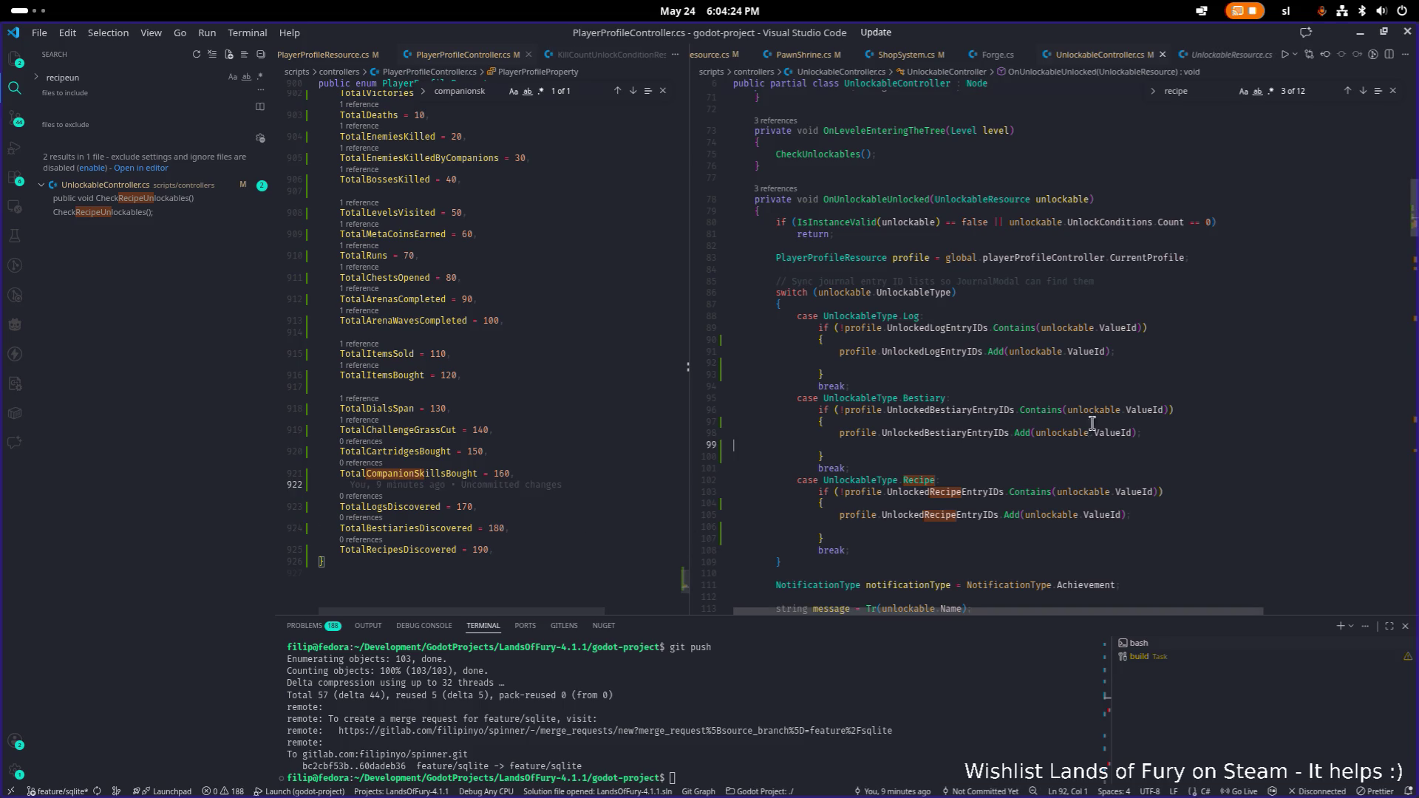
- Start typing a profile.totalre line on the blank line in the Log block
key("Down")
key("Tab")
key("Tab")
key("Tab")
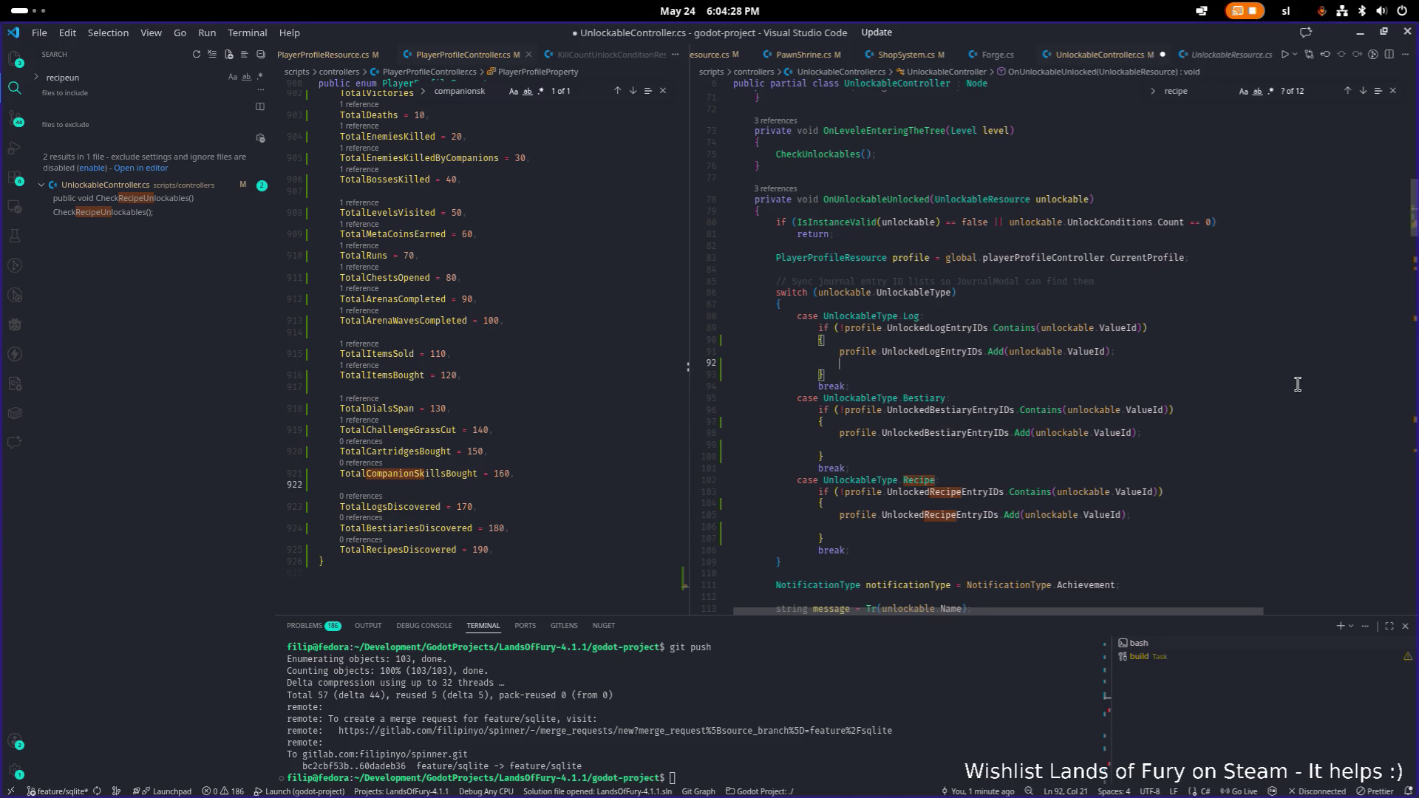
type("profile")
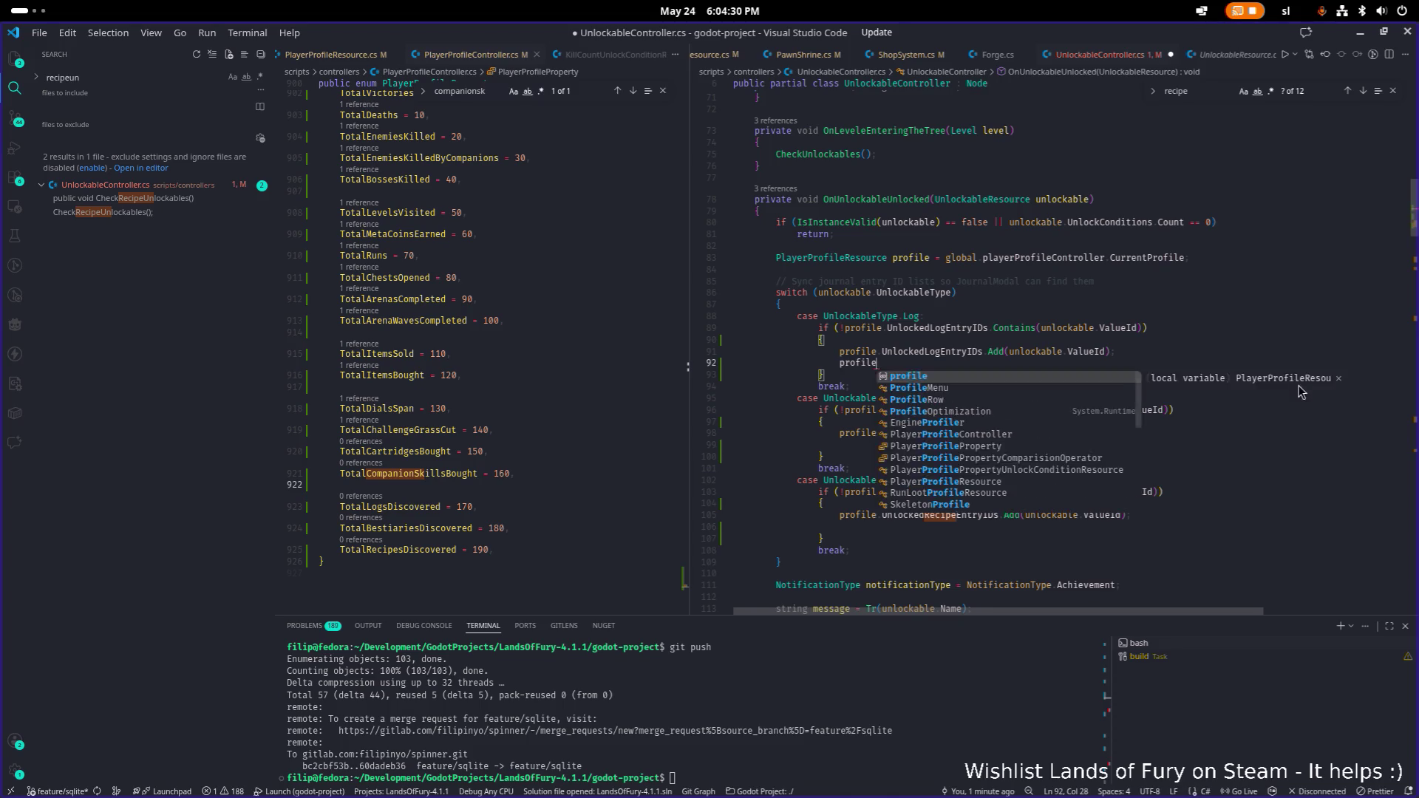
type(".total")
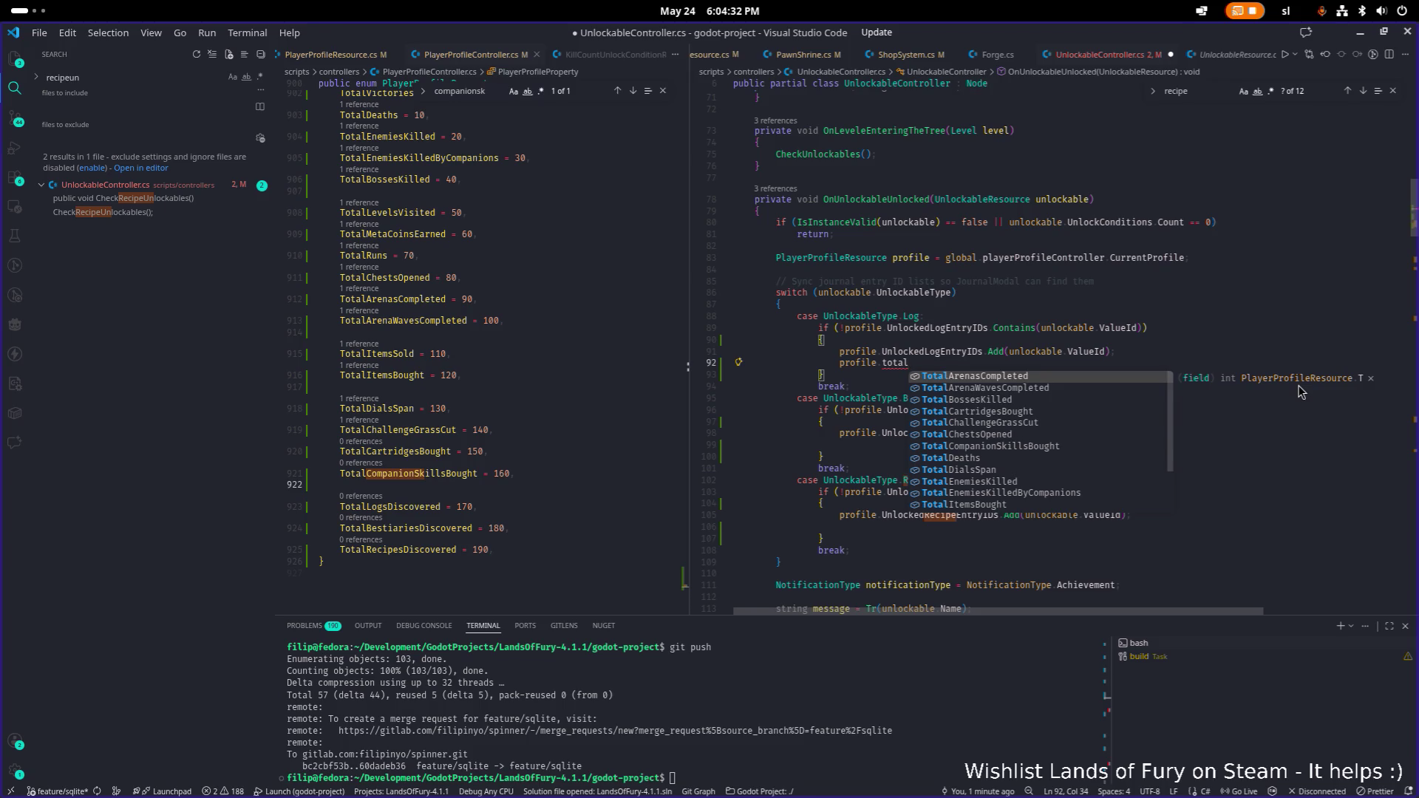
type("re")
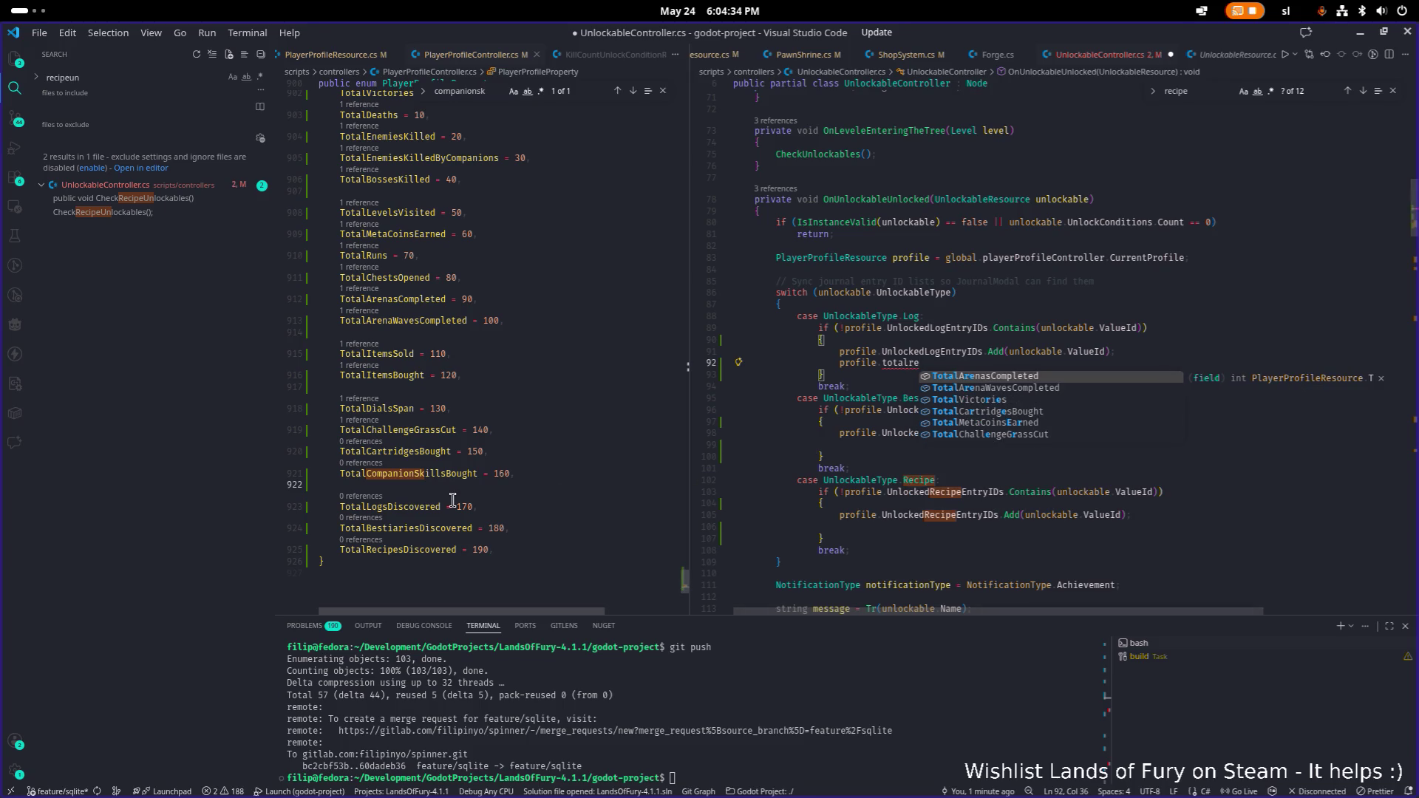
- Select the three Discovered enum names, then search project files for the profile resource script
double_click(389, 506)
double_click(432, 527, "alt")
left_click(431, 548, "alt")
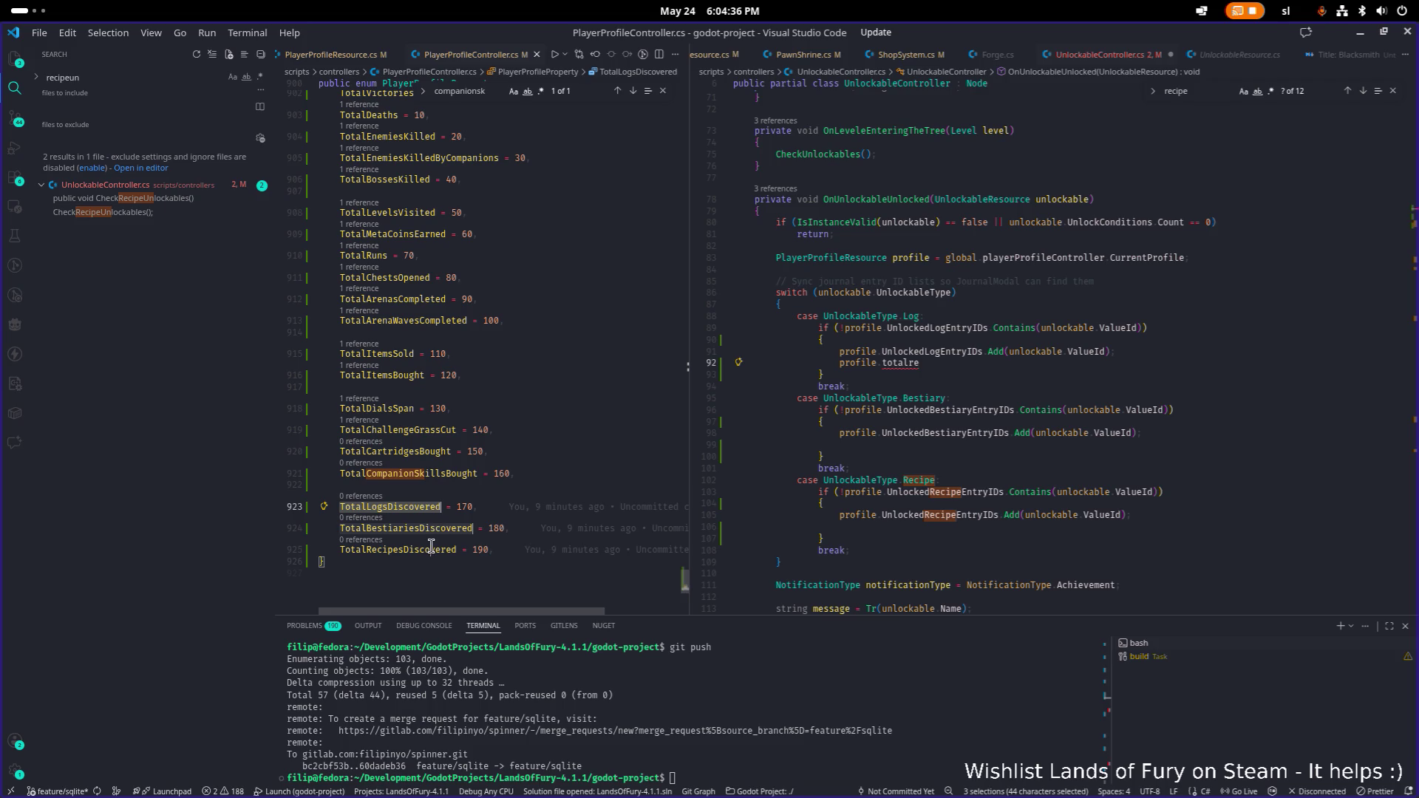
left_click(460, 440)
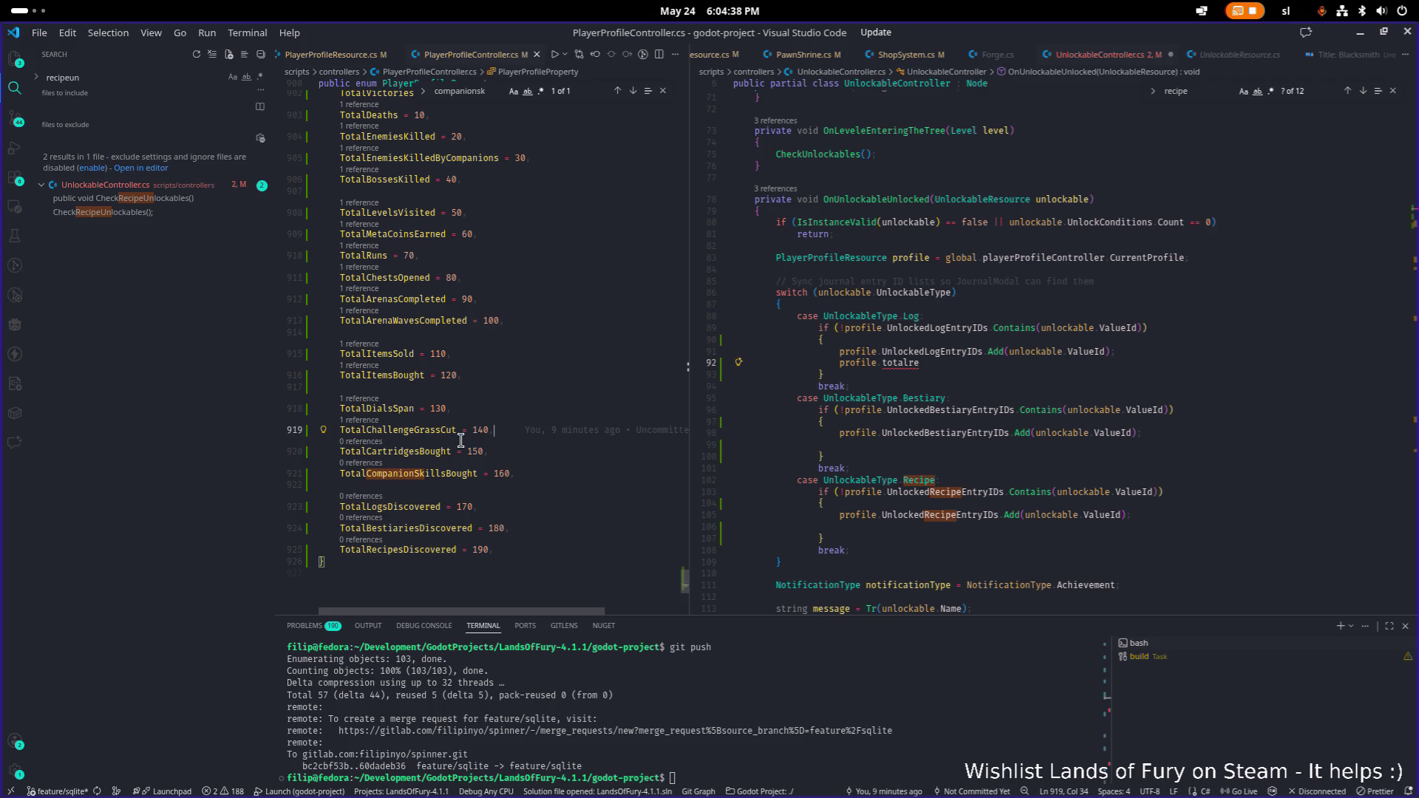
key("ctrl+p")
type("profire")
type("re")
- Open PlayerProfileResource.cs and paste the three Discovered counter names after TotalCompanionSkillsBought
key("BackSpace")
key("BackSpace")
key("BackSpace")
type("le")
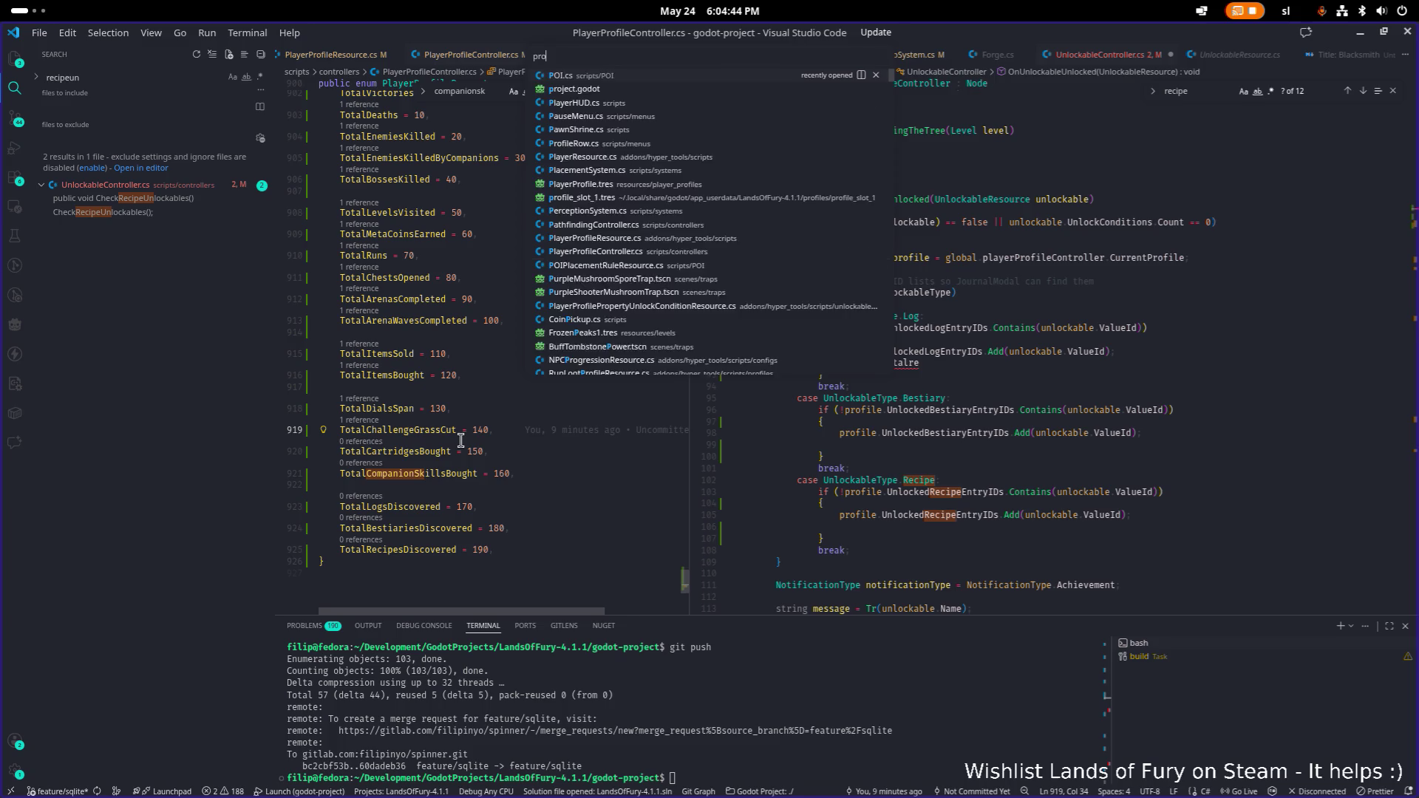
type("res")
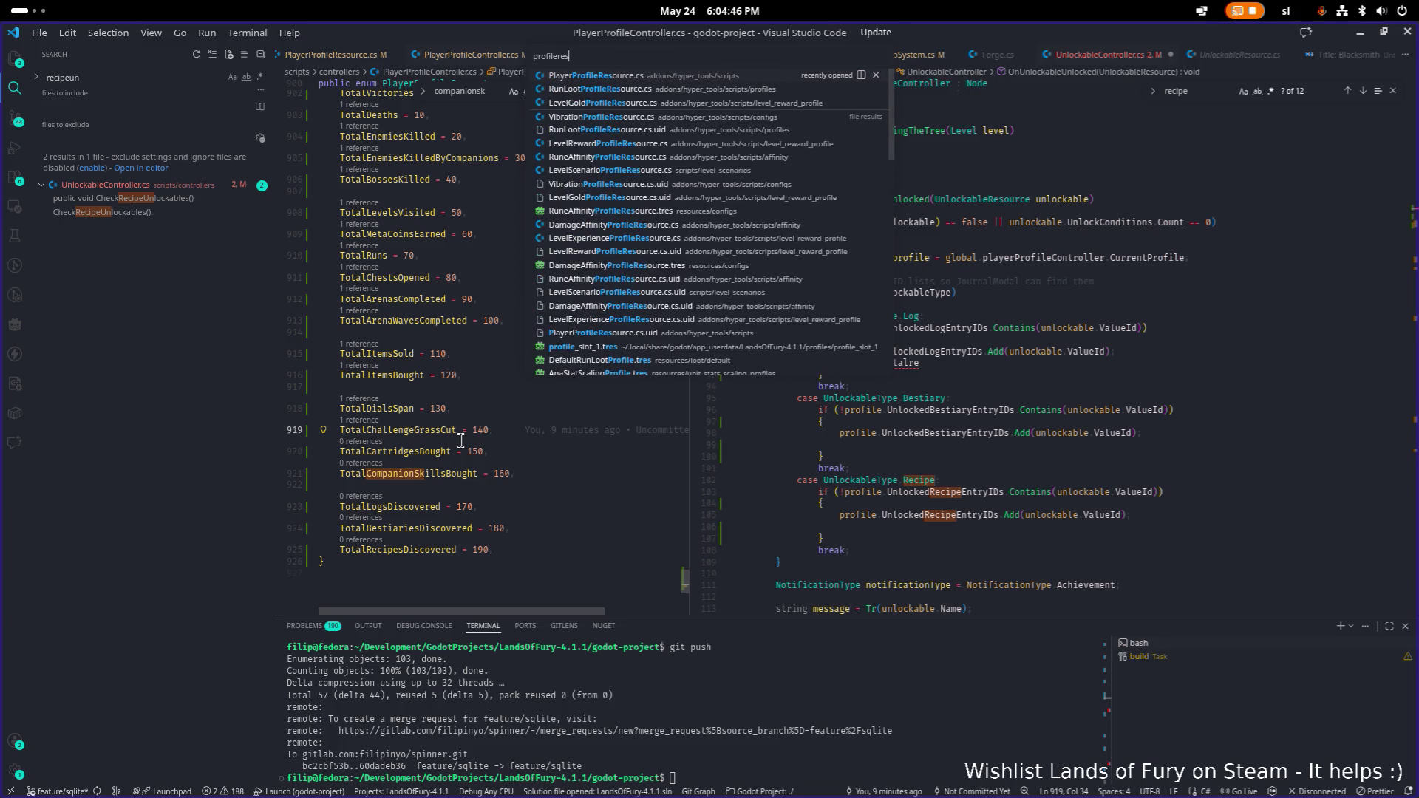
key("Return")
left_click(582, 365)
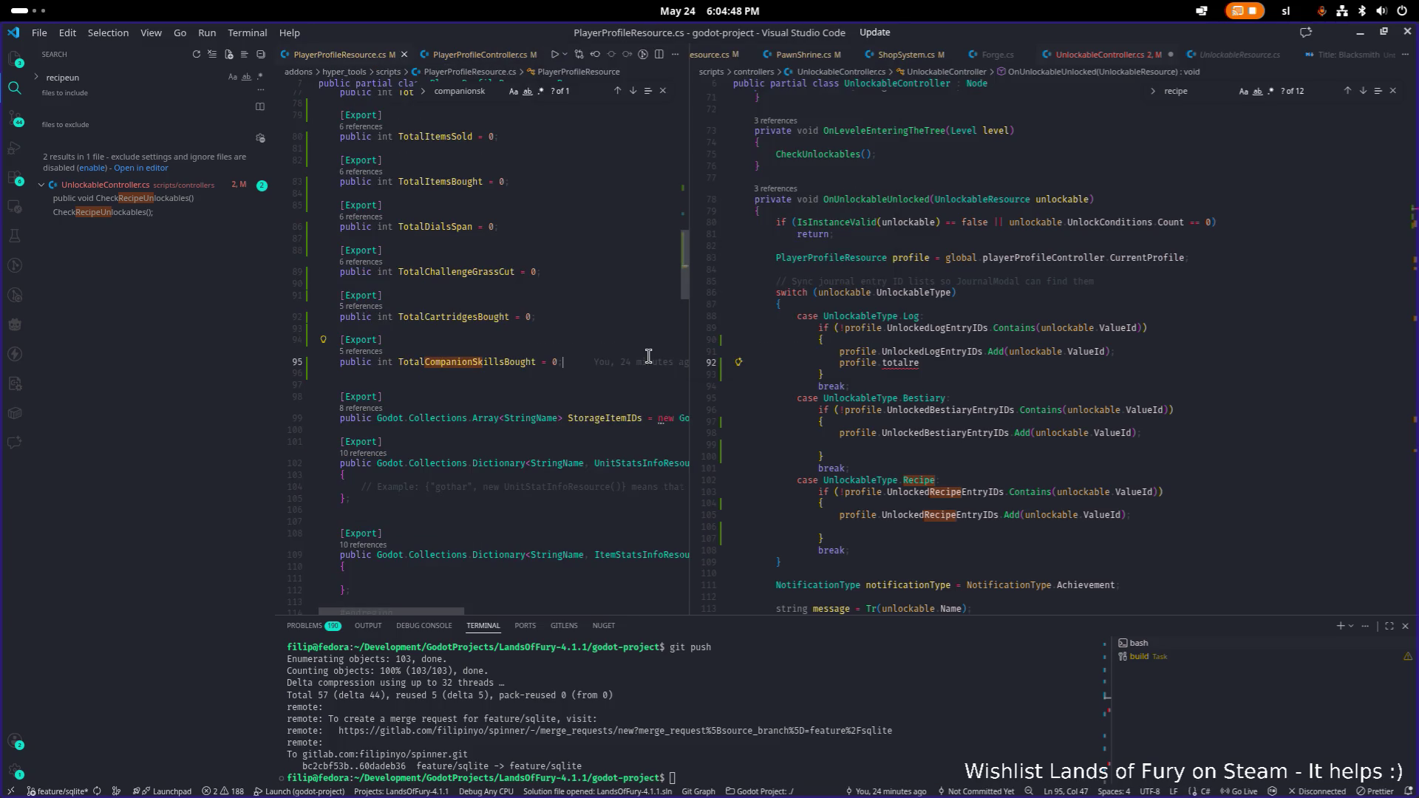
key("Return")
key("Return")
type("TotalLogsDiscovered TotalBestiariesDiscovered TotalRecipesDiscovered")
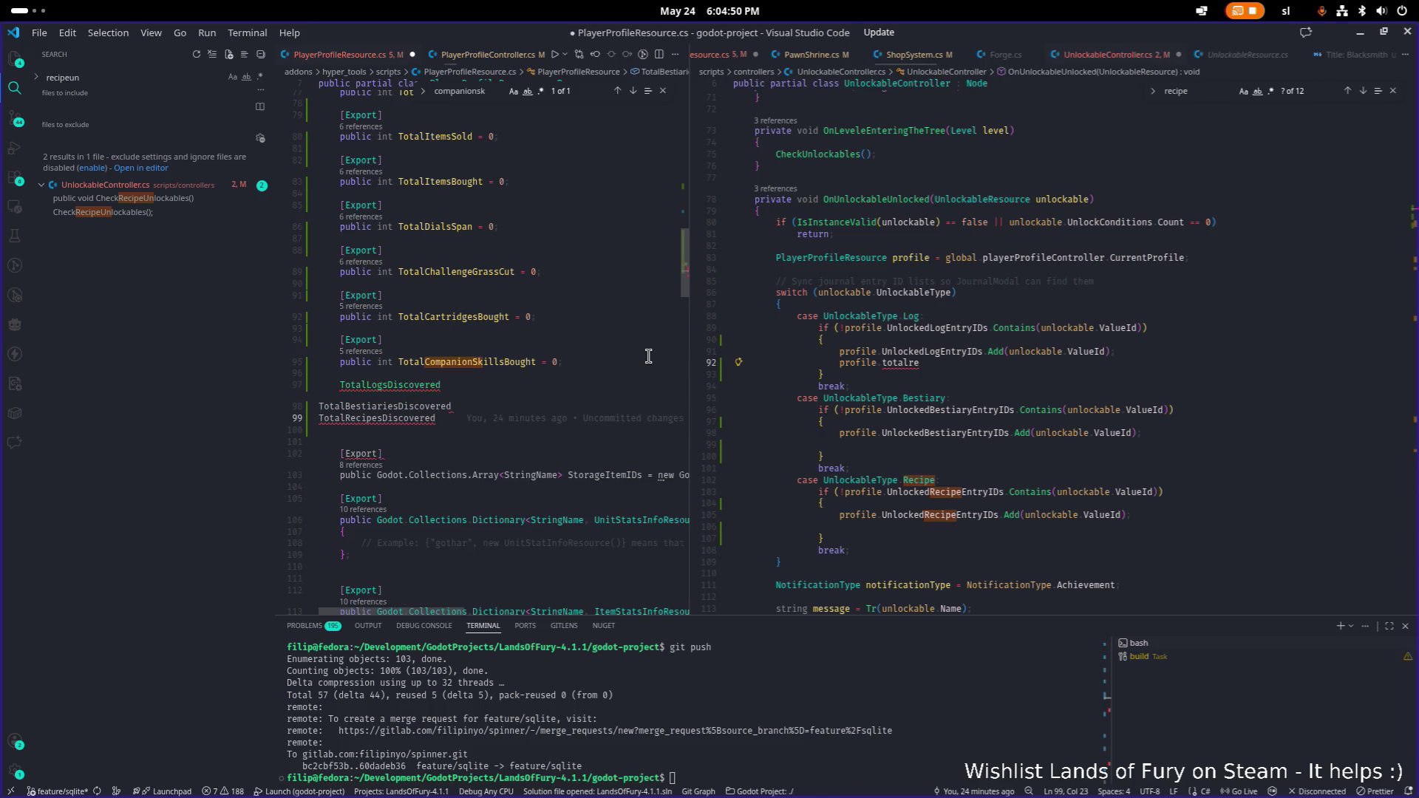
- Indent the pasted TotalBestiariesDiscovered and TotalRecipesDiscovered lines to match the other properties
key("Down")
key("Home")
key("Tab")
key("Down")
key("Home")
key("Tab")
key("Up")
key("Up")
key("Up")
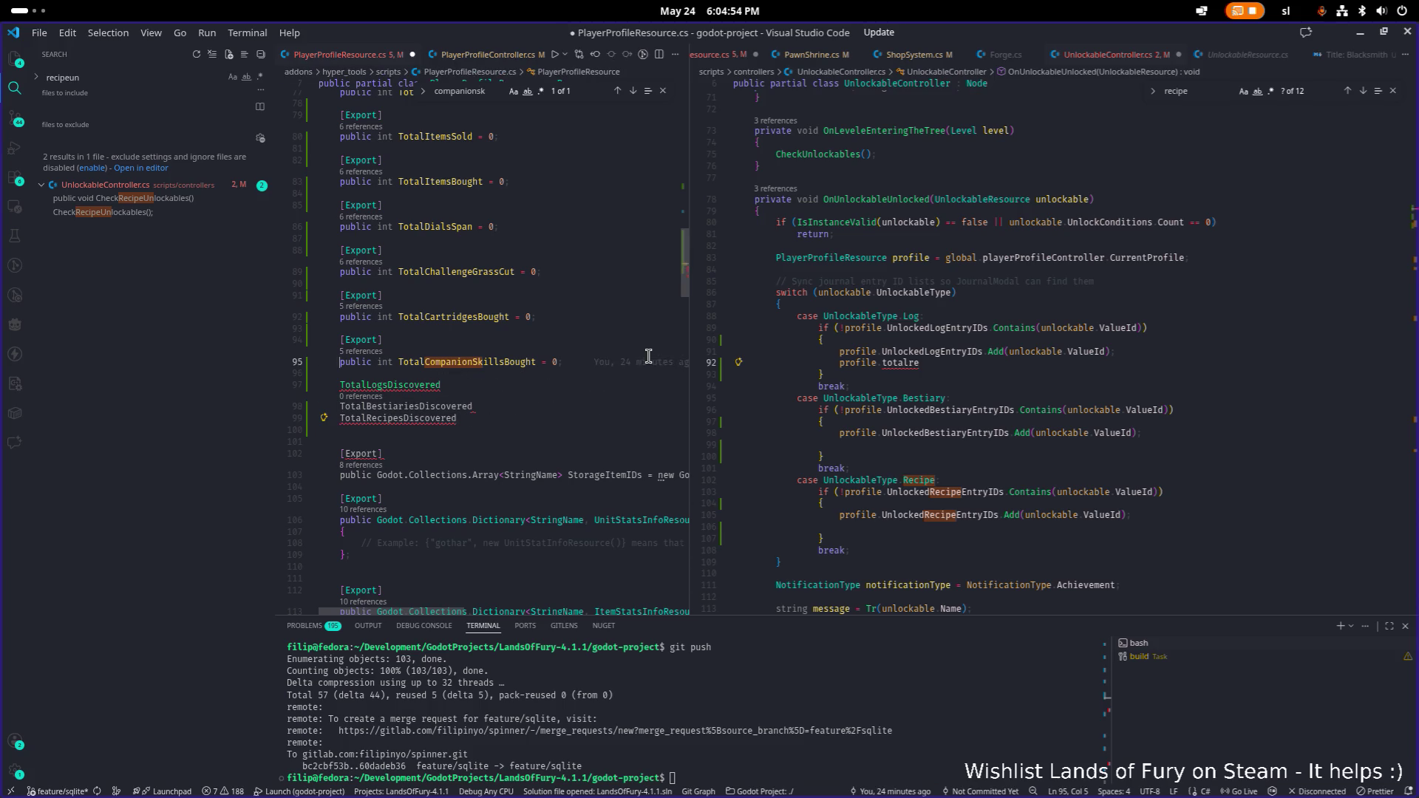
key("Down")
key("Down")
key("Down")
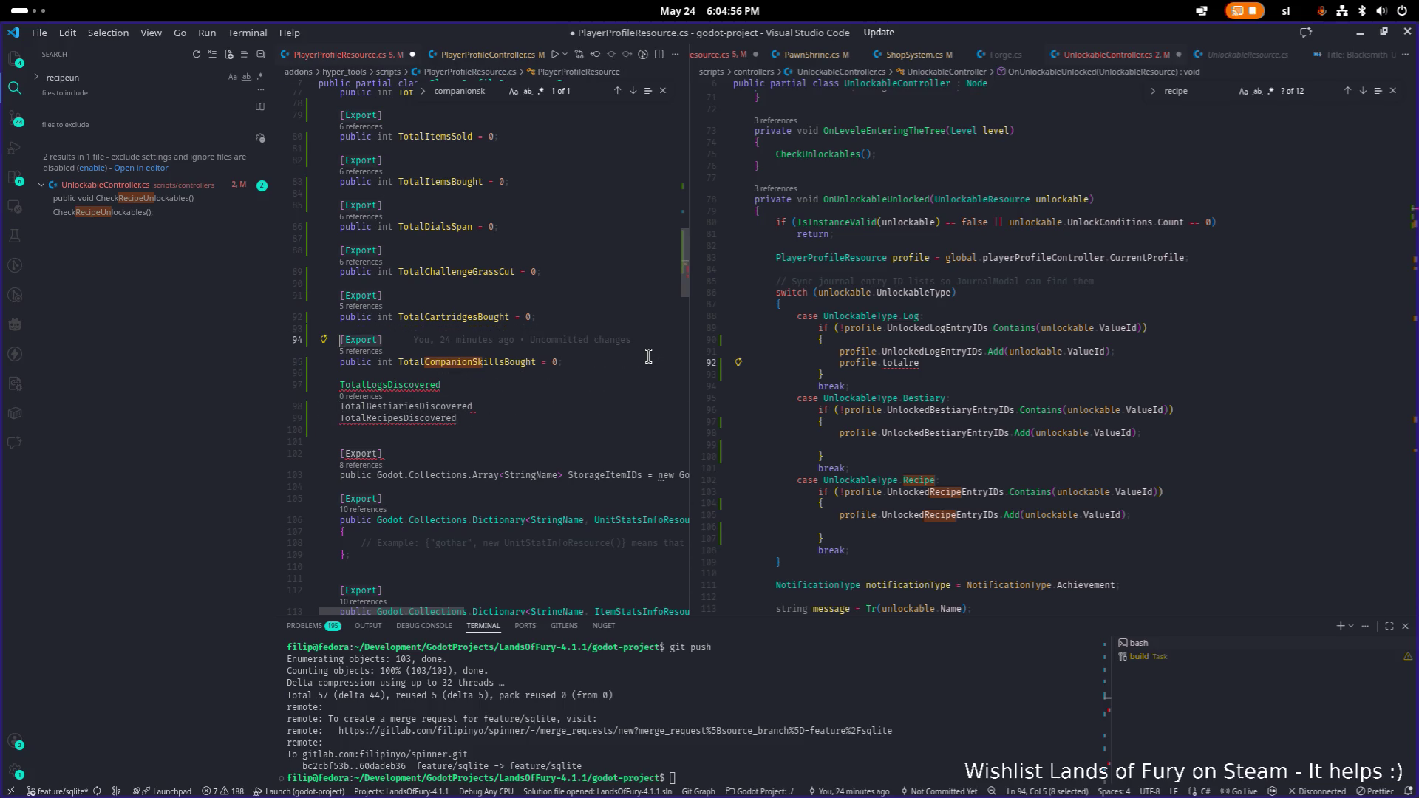
- Declare TotalLogsDiscovered as an [Export] public int initialised to 0
key("Return")
type("[Export]")
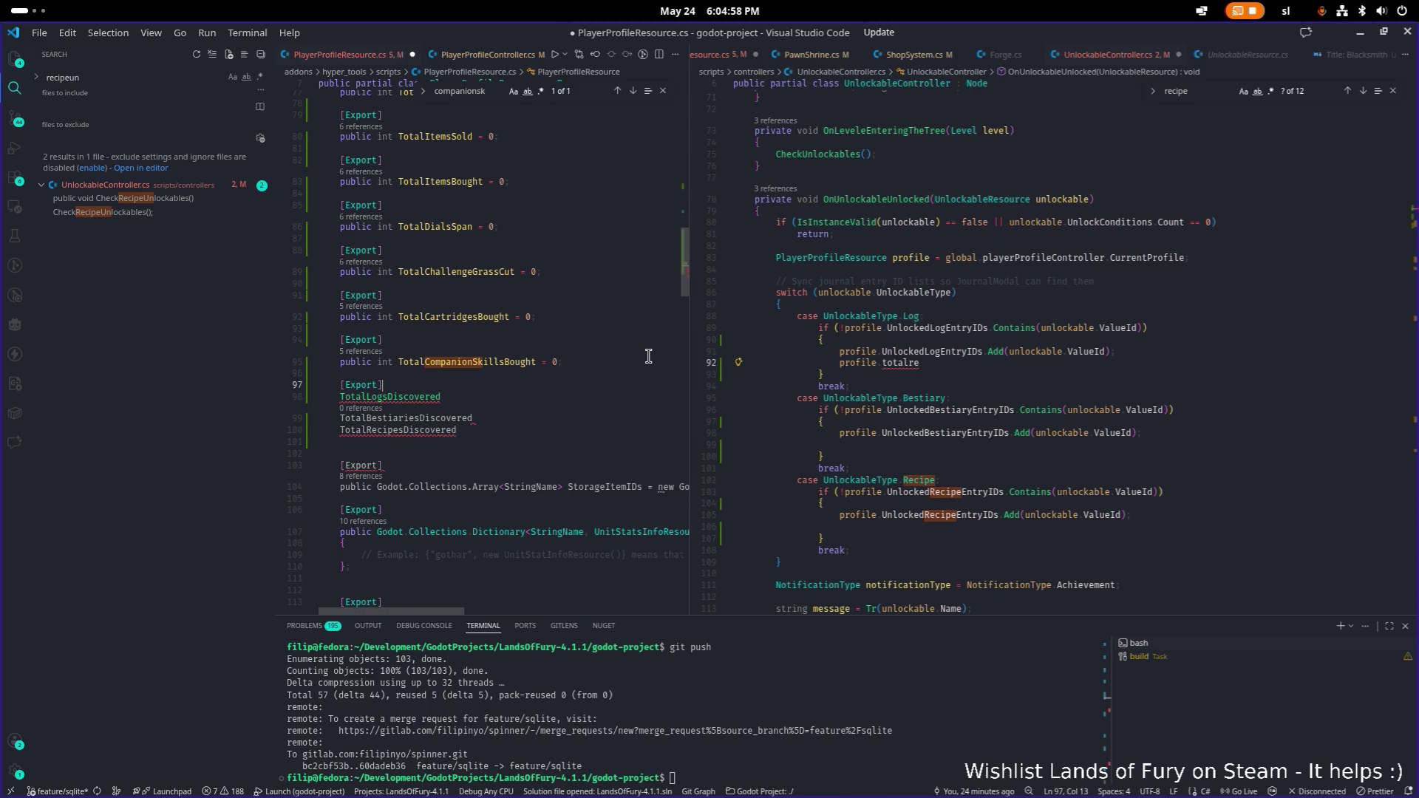
key("Down")
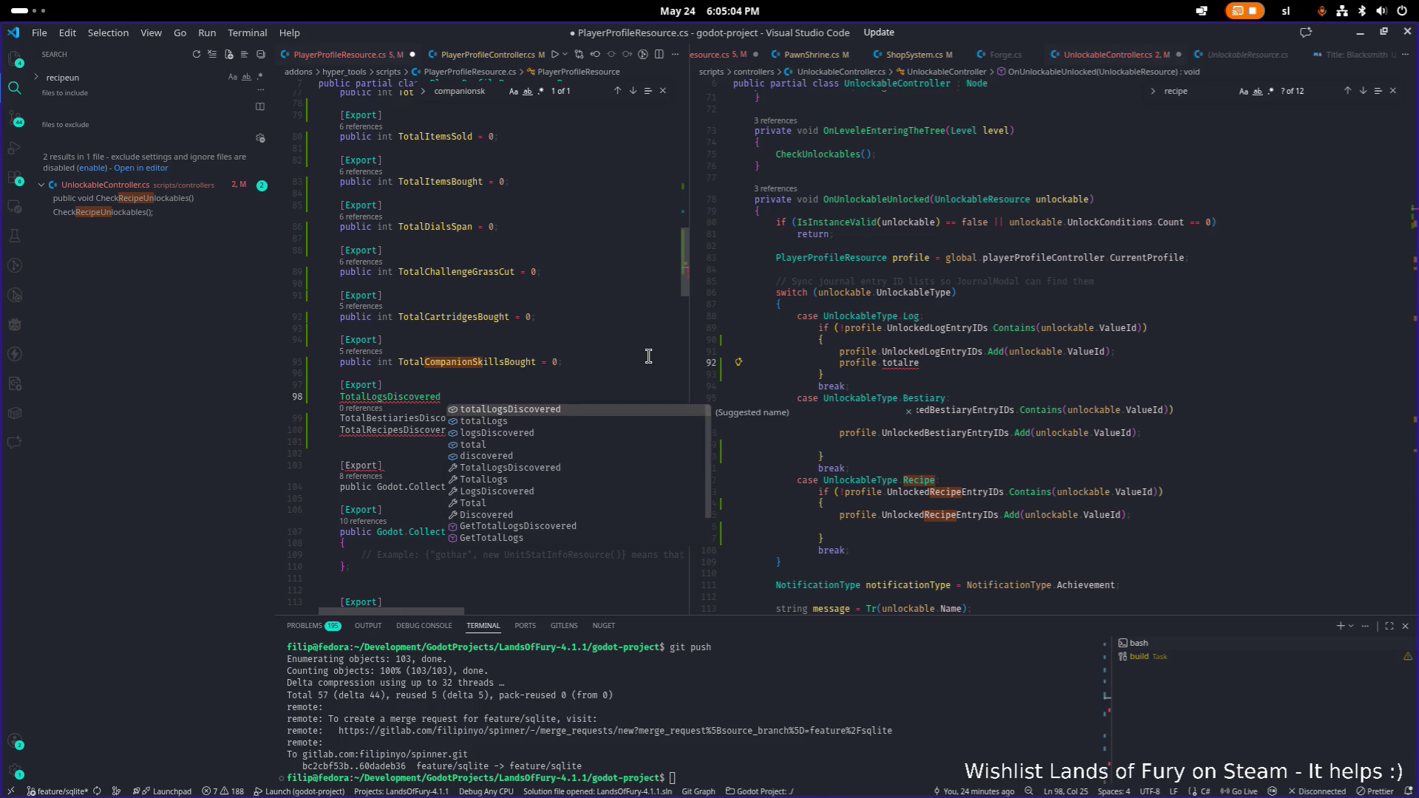
key("Escape")
key("Home")
type("public int")
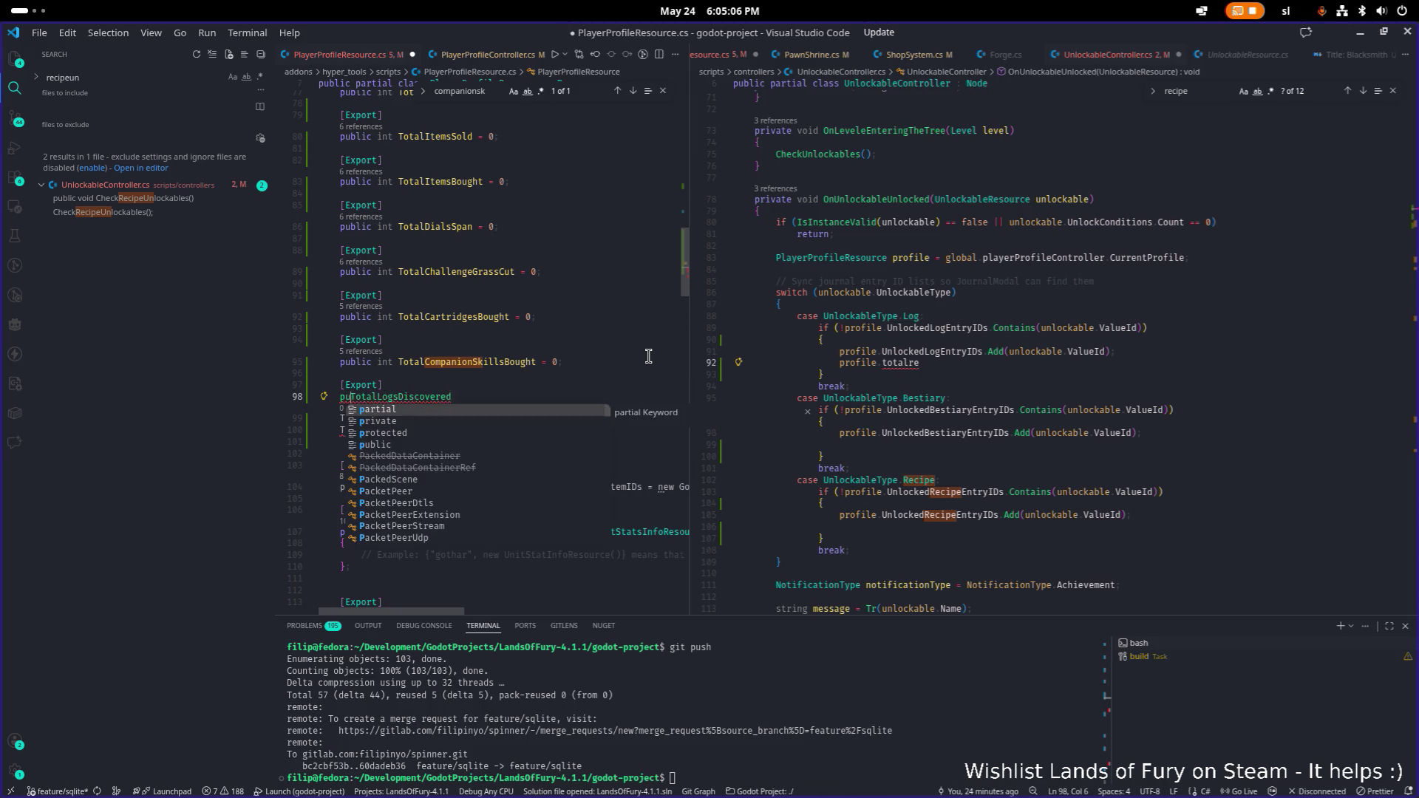
key("End")
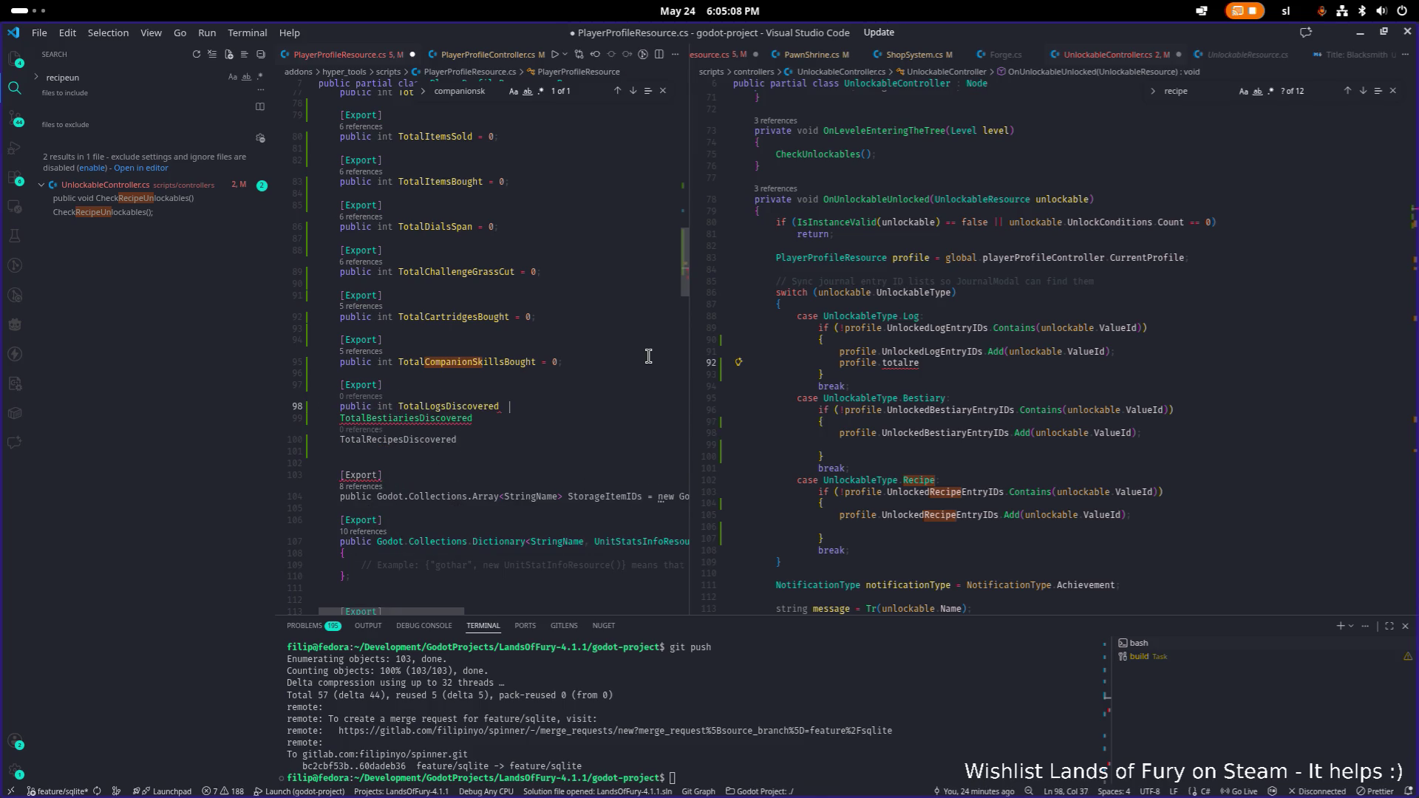
type("?")
key("BackSpace")
type("= 0;")
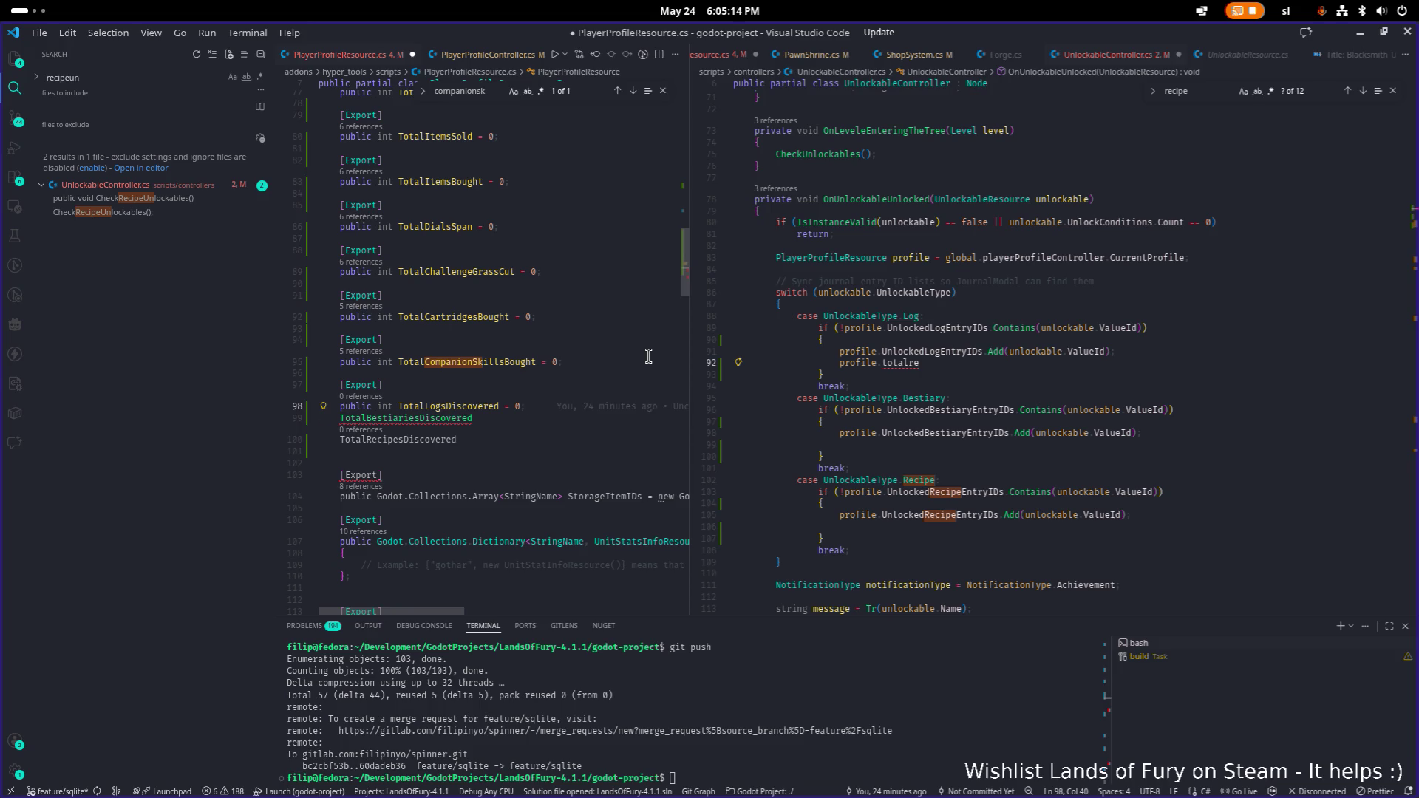
key("shift+Home")
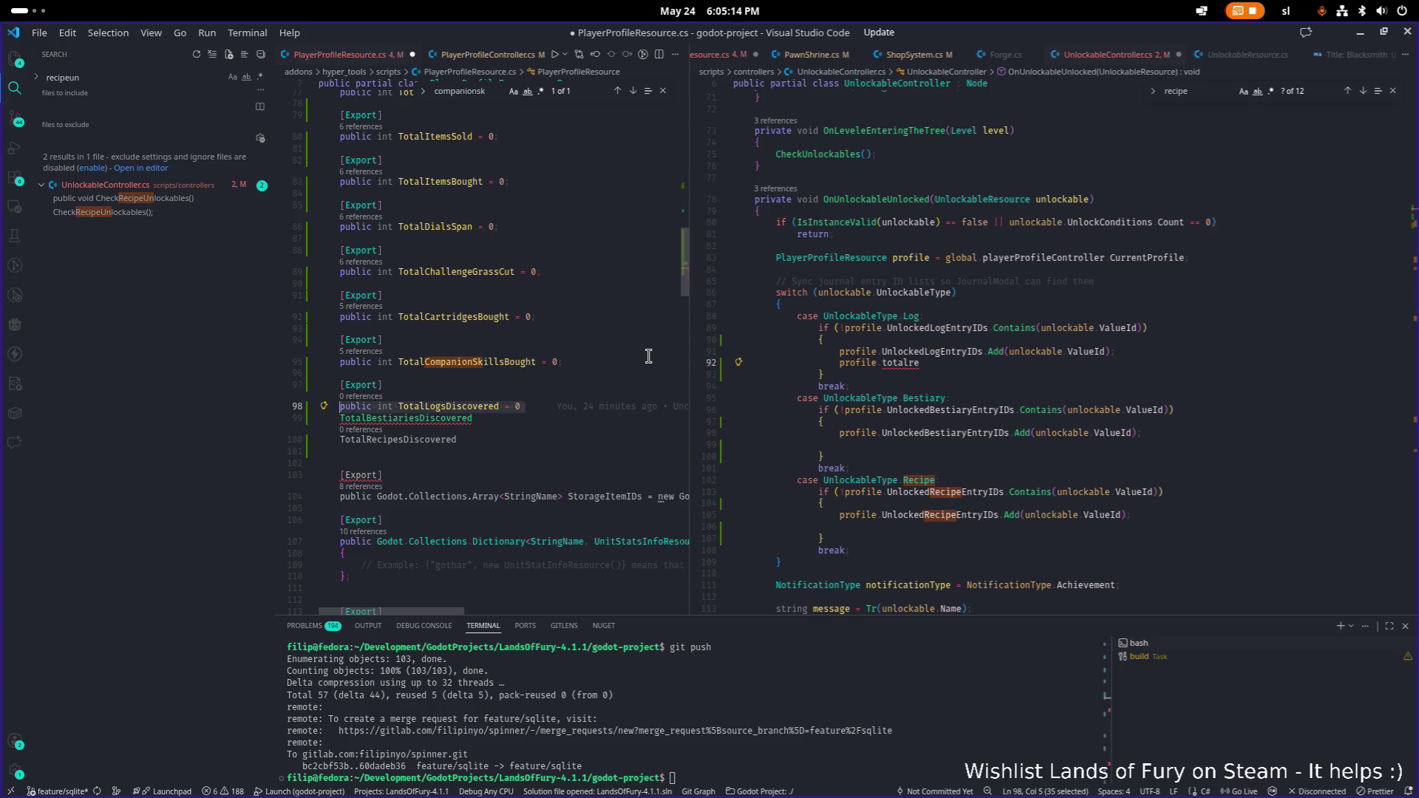
key("End")
type(";")
- Start another [Export] declaration below, then delete the unfinished lines
key("Return")
key("Return")
key("Return")
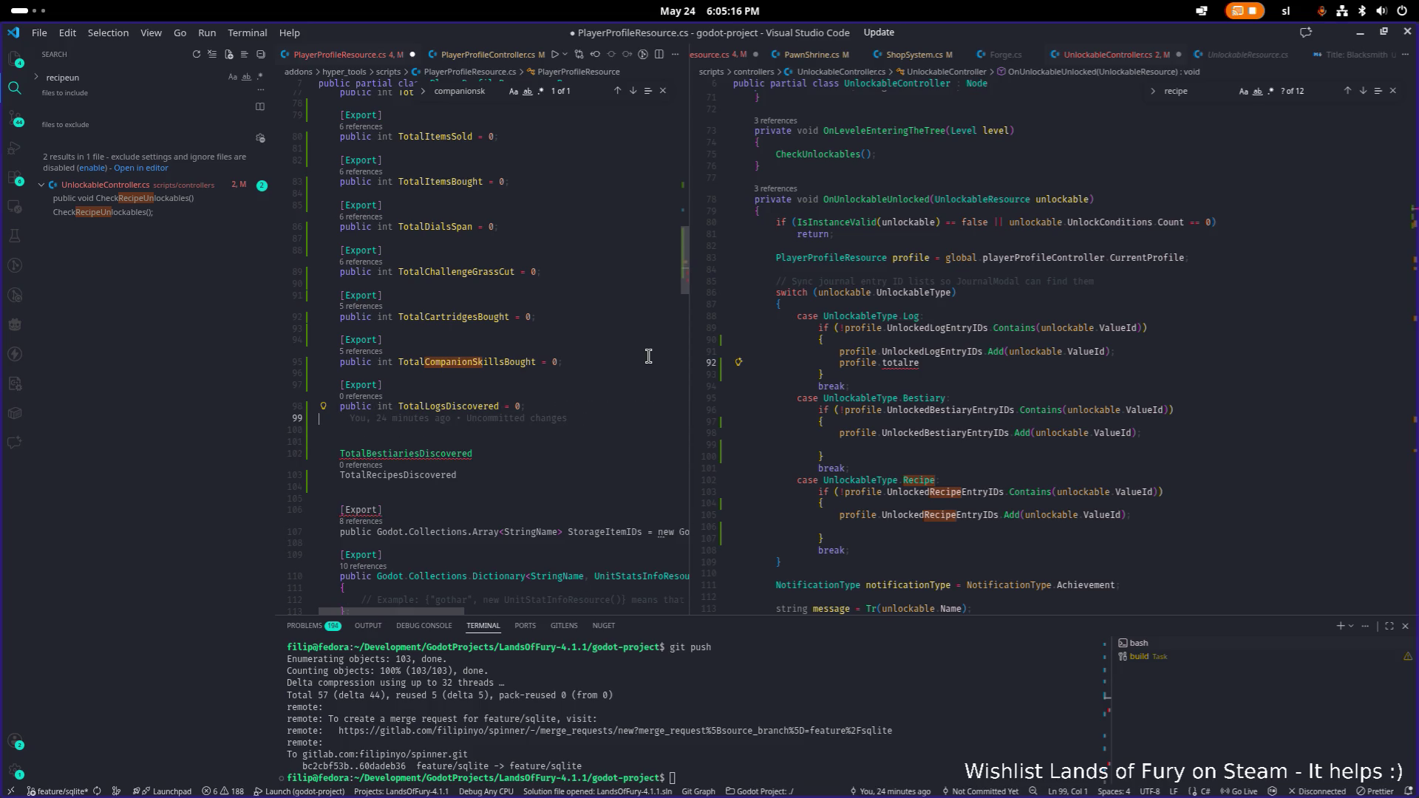
key("Down")
key("Tab")
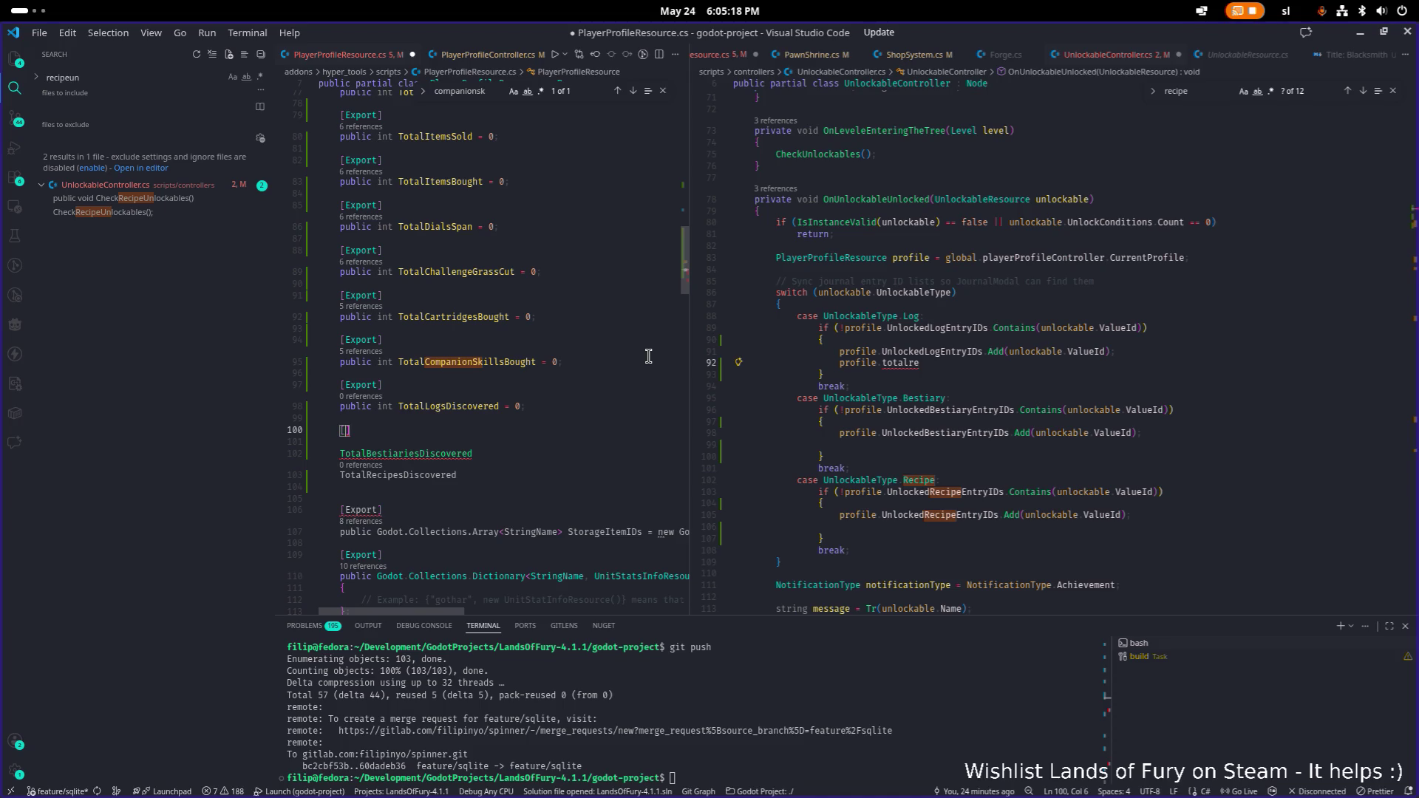
type("Ep")
key("Tab")
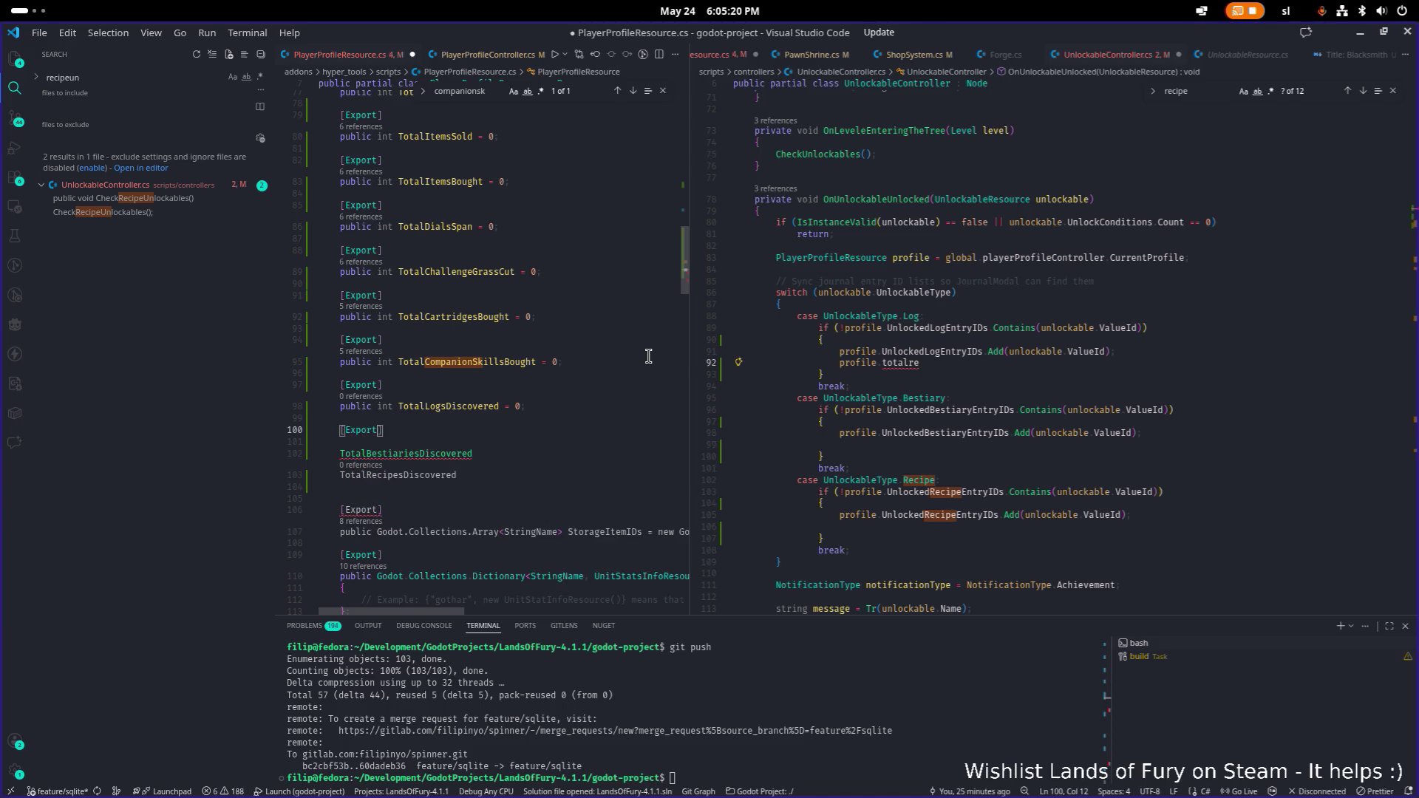
key("End")
key("Return")
type("public i")
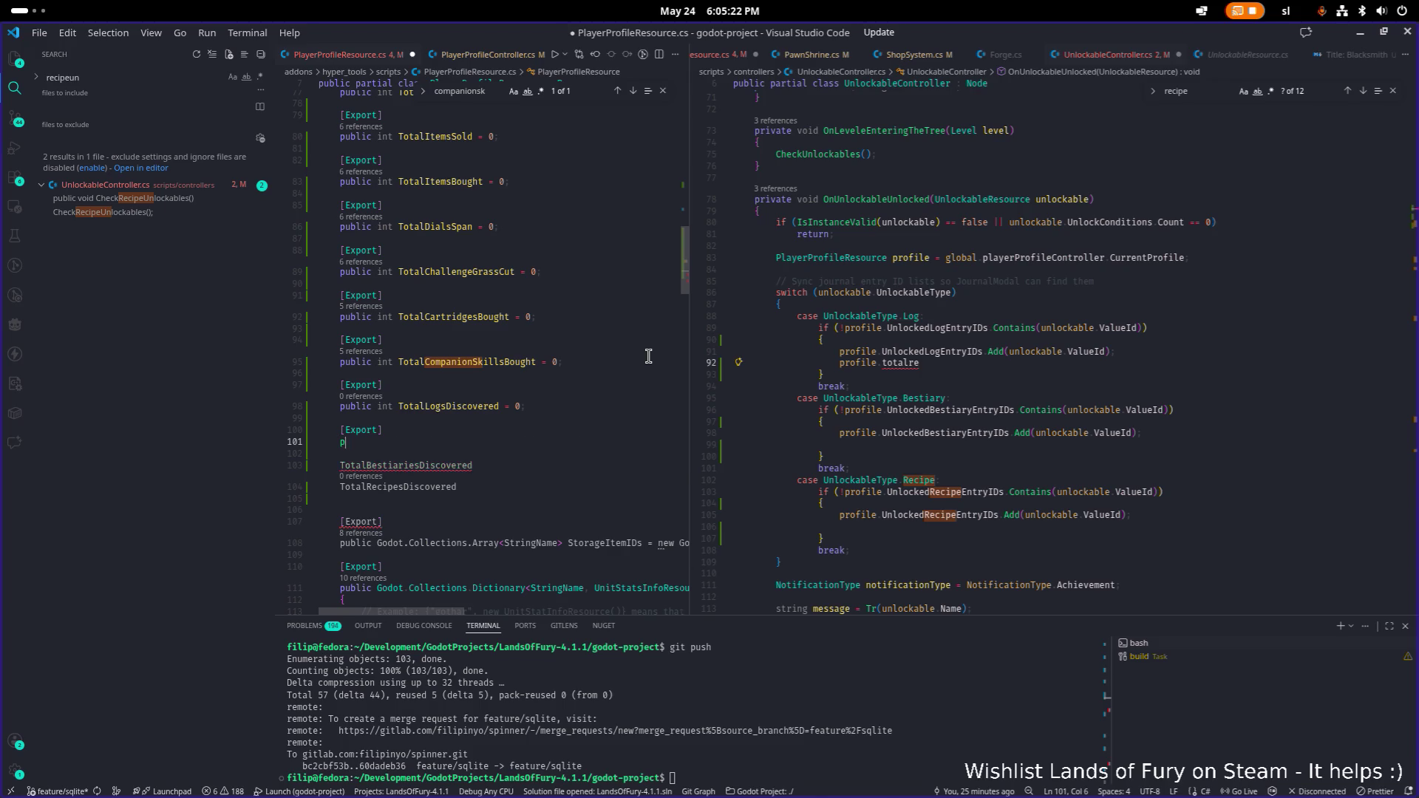
key("BackSpace")
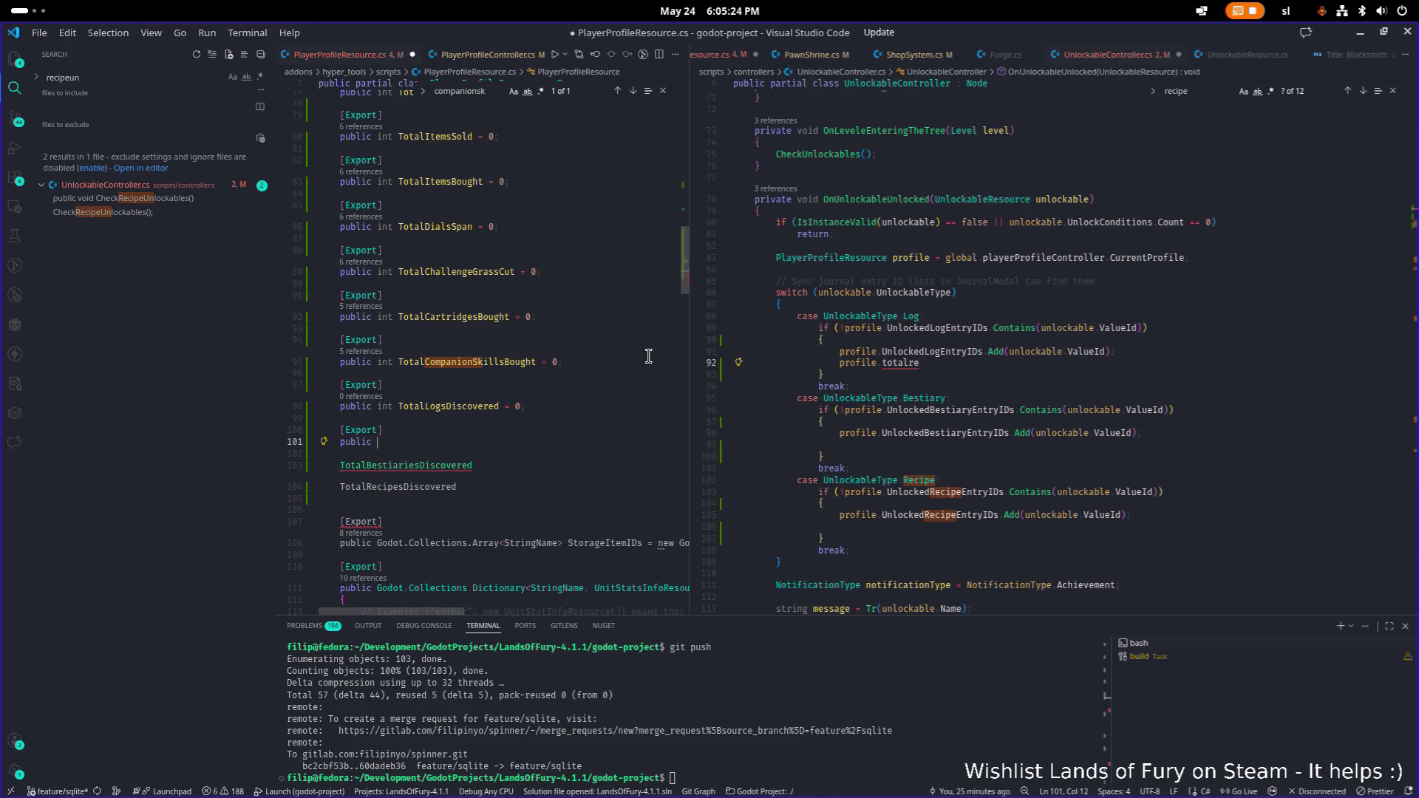
key("shift+Up")
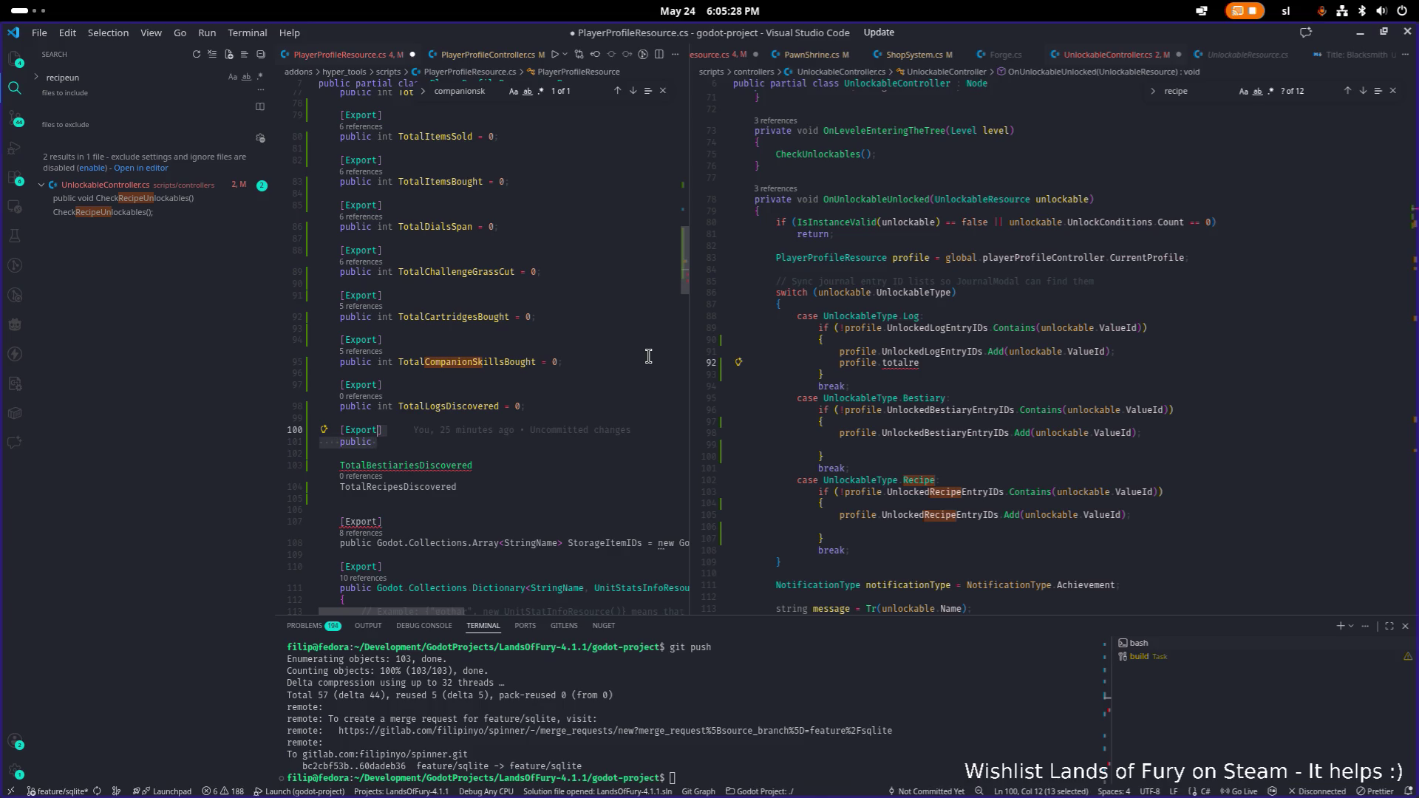
key("BackSpace")
key("Escape")
key("ctrl+BackSpace")
key("ctrl+BackSpace")
key("ctrl+shift+k")
key("Up")
key("Up")
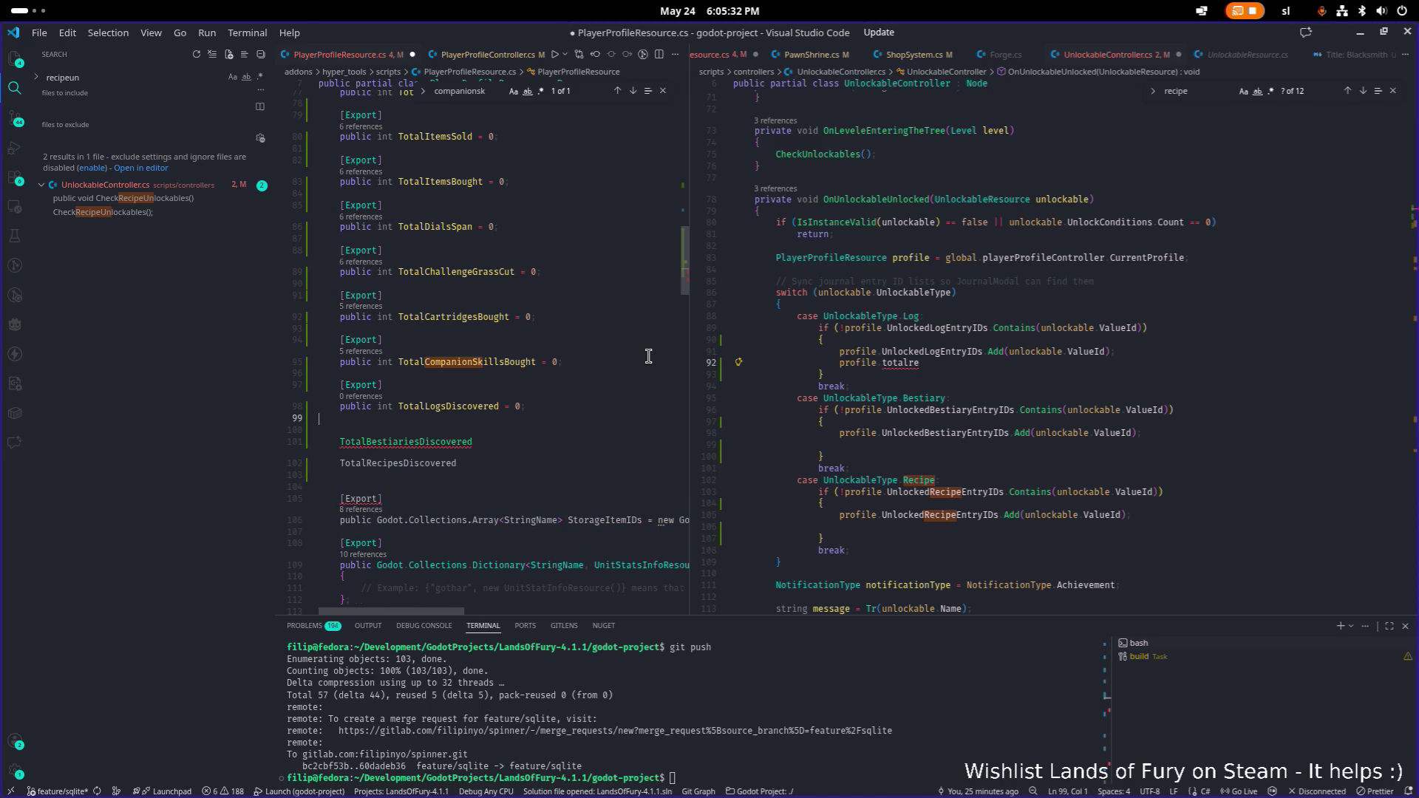
- Make TotalBestiariesDiscovered and TotalRecipesDiscovered [Export] public int fields, separated by a blank line
key("Down")
key("Down")
key("Down")
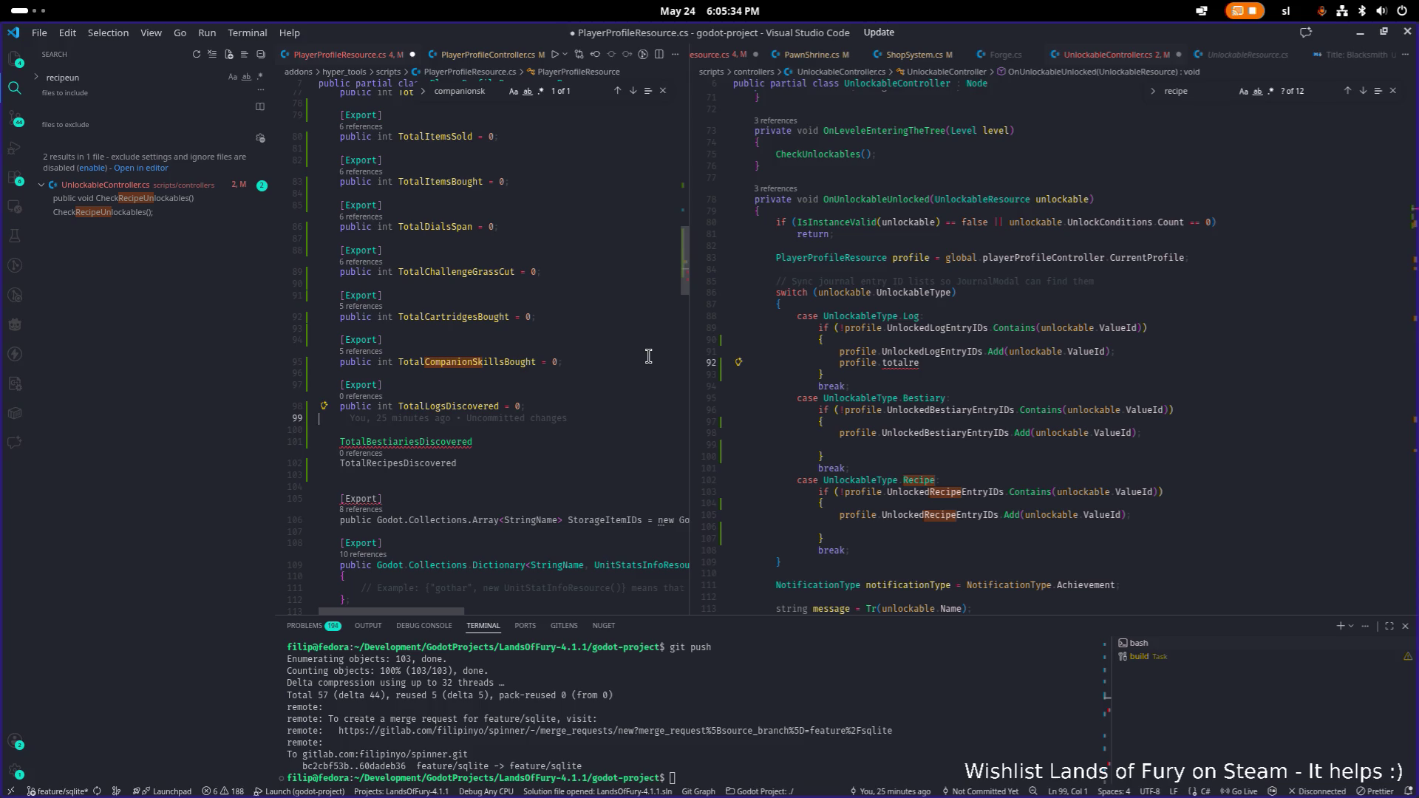
key("Home")
type("public int")
key("Down")
key("Home")
key("Home")
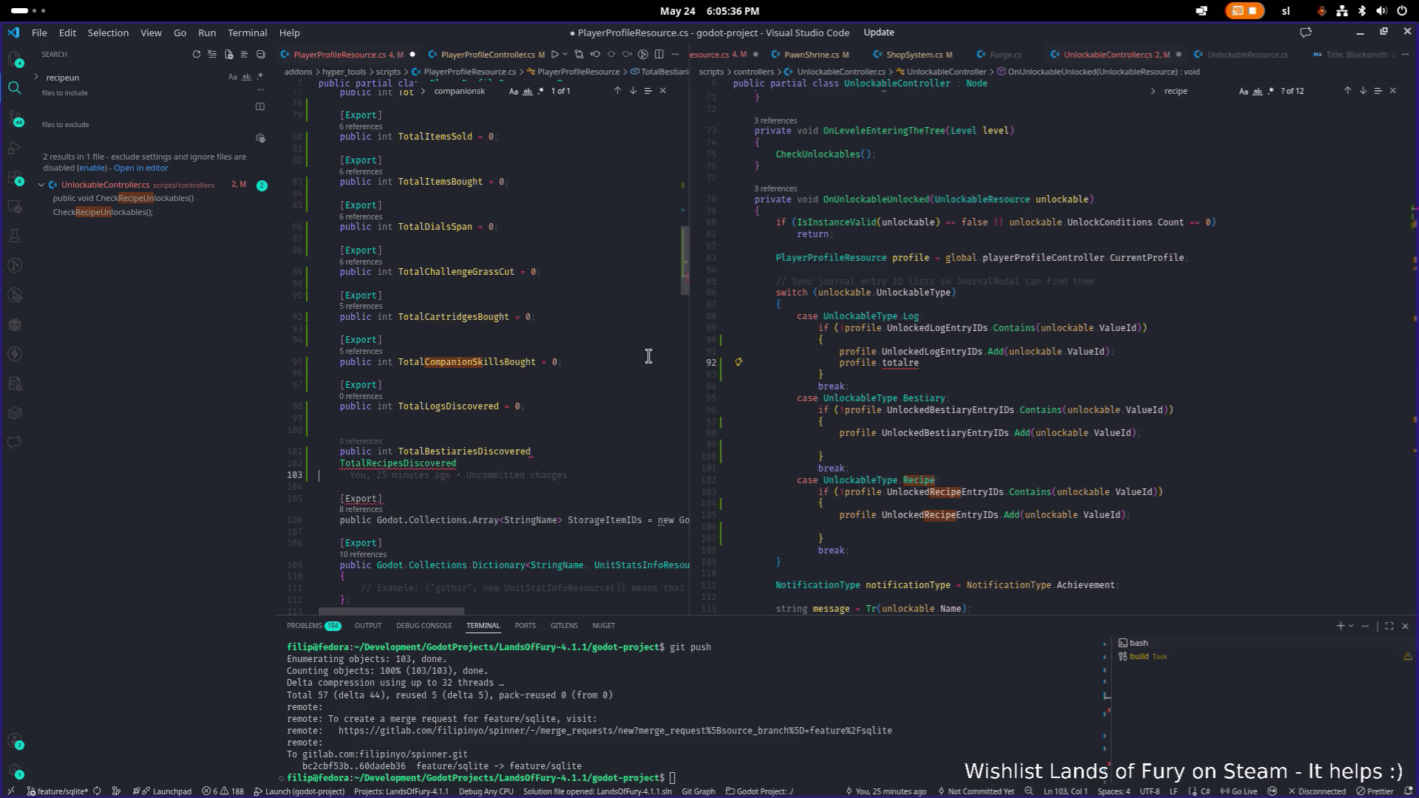
type("public int")
key("Up")
key("Up")
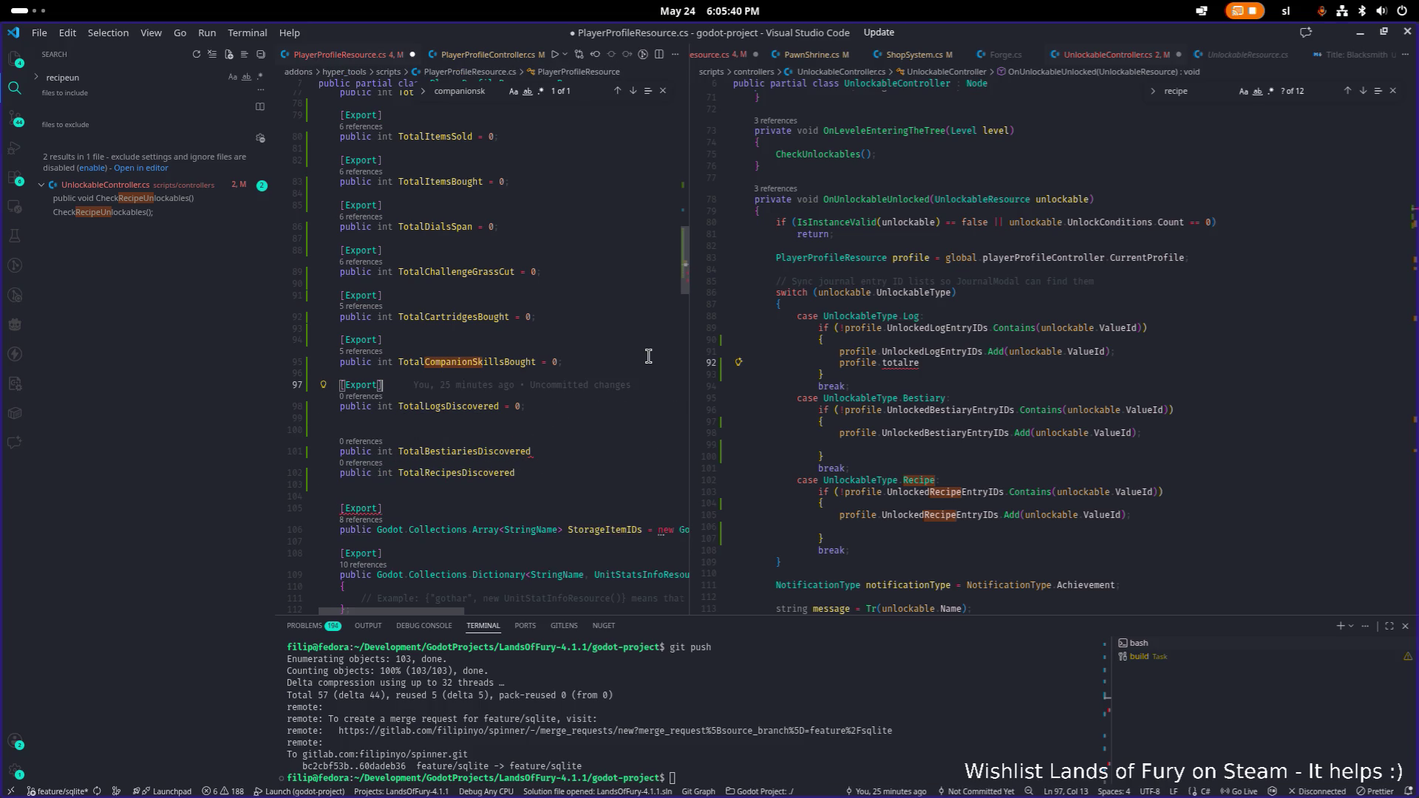
type("[Export]")
key("Down")
key("End")
key("Return")
type("[Export]")
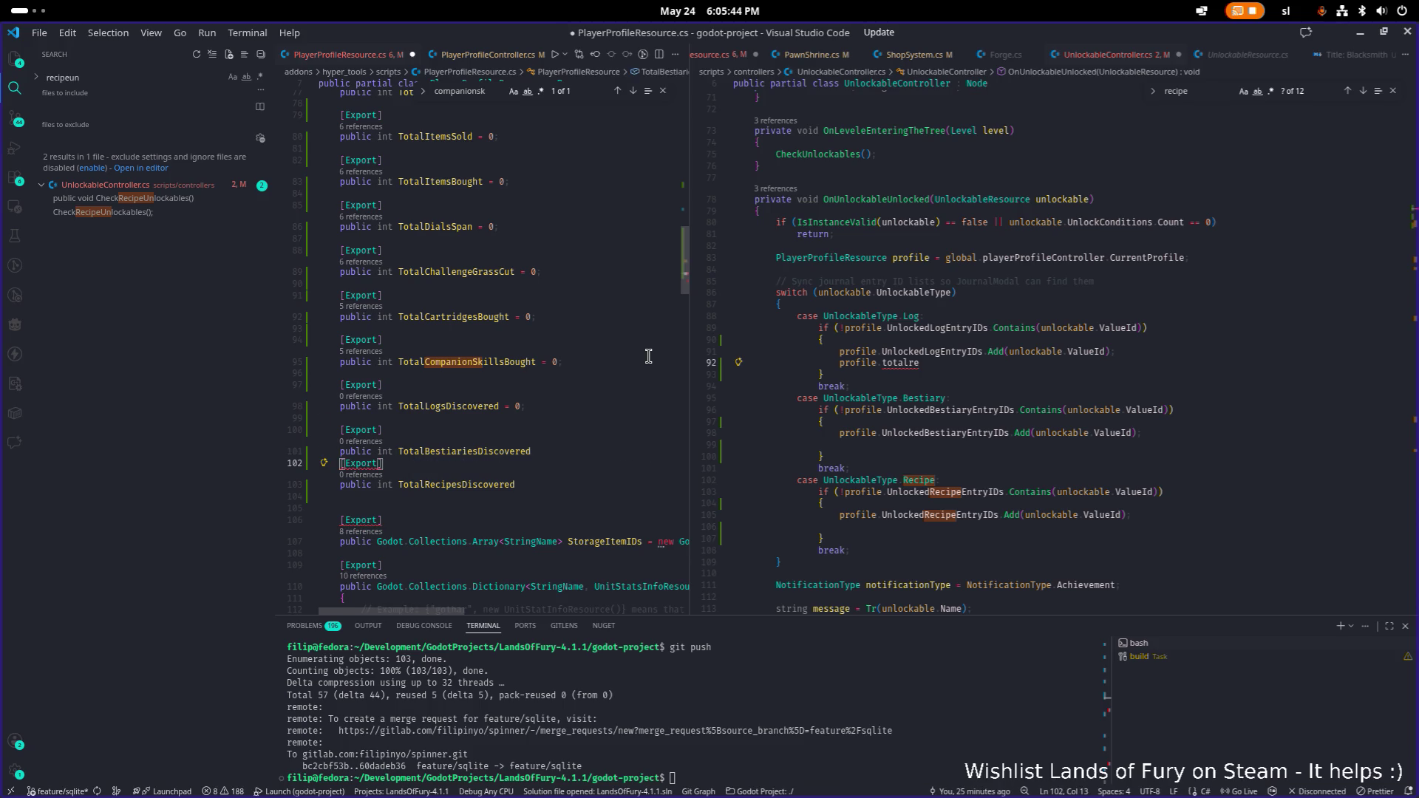
key("Home")
key("Return")
- Append '= 0;' to TotalBestiariesDiscovered and TotalRecipesDiscovered and save the file
key("Up")
key("End")
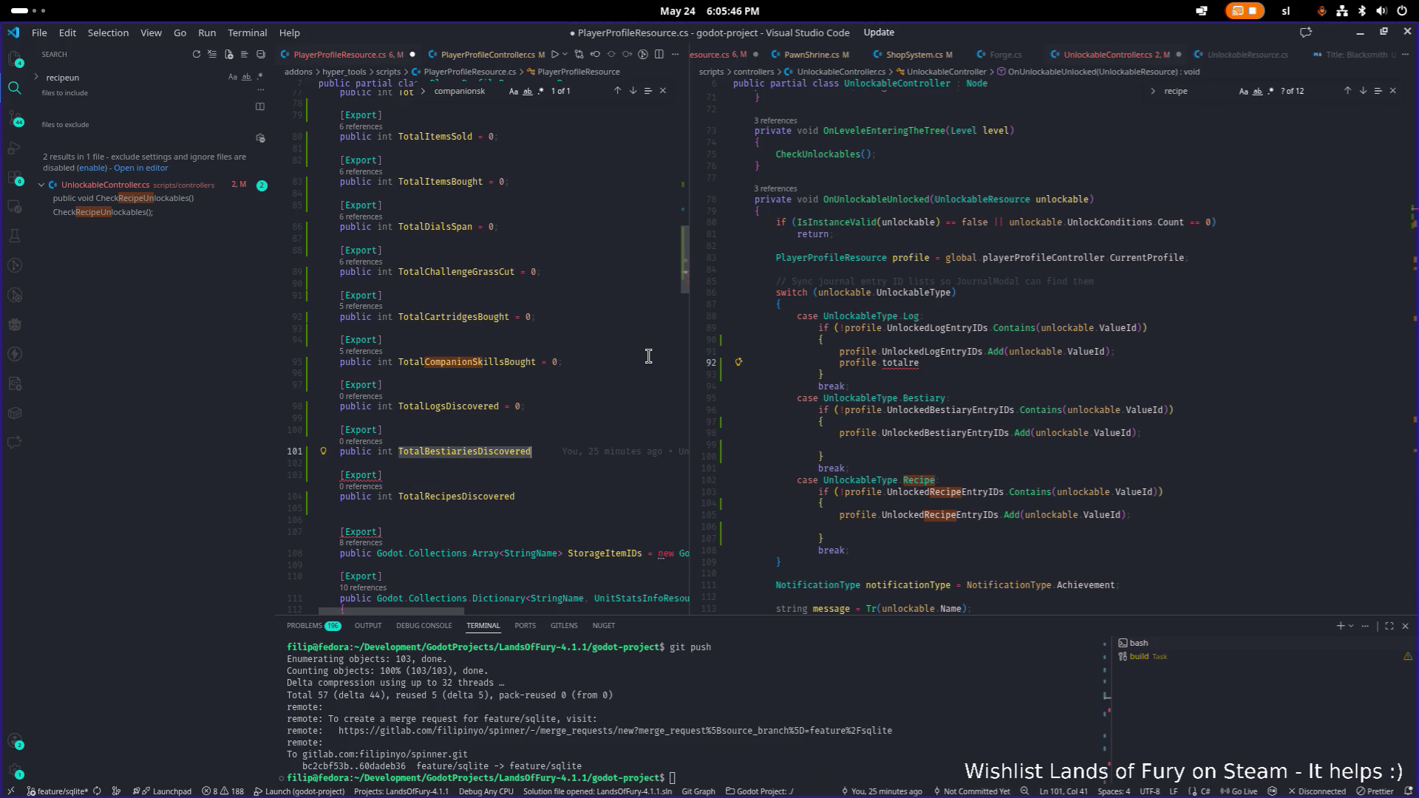
type("= 0;")
key("Down")
key("Down")
key("Down")
key("End")
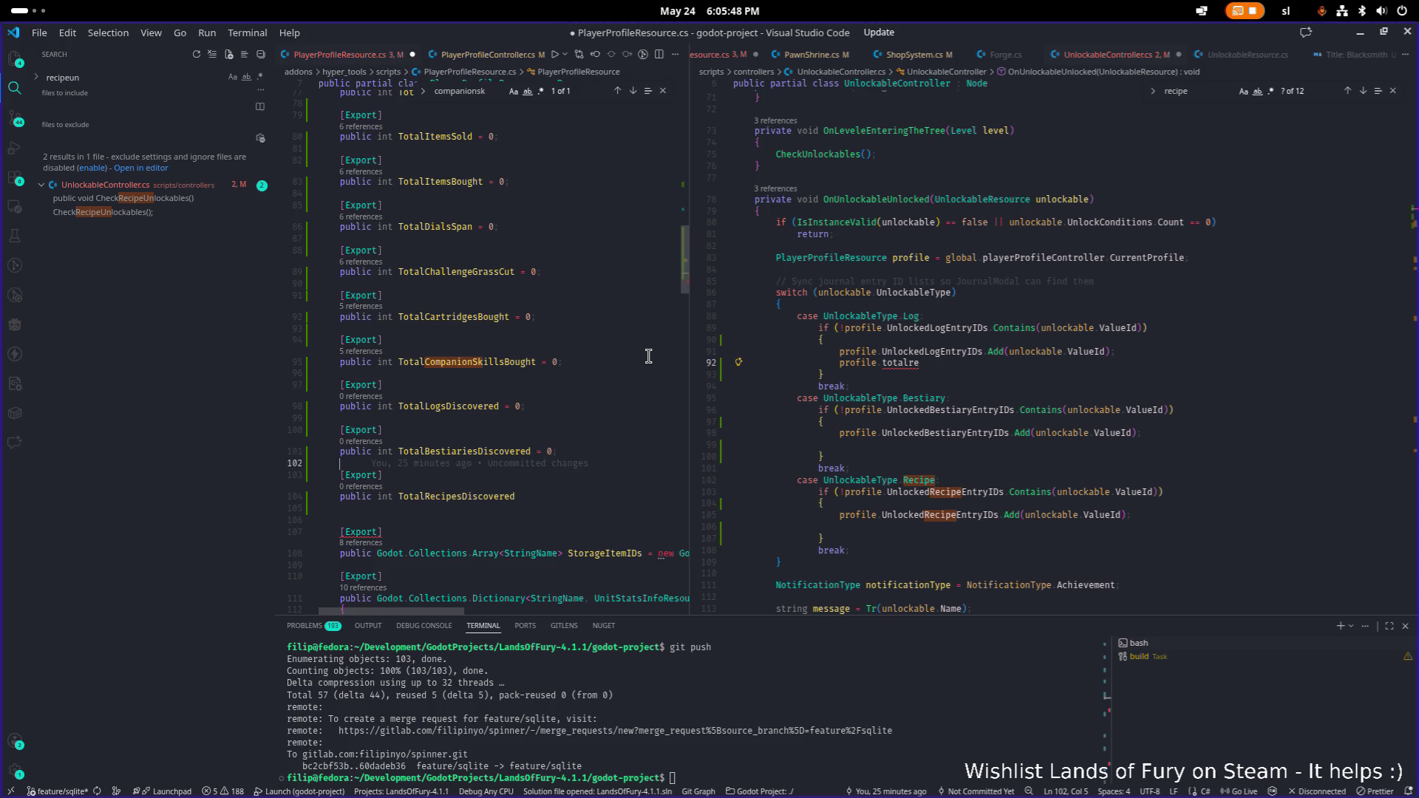
type(" = 0;")
key("ctrl+s")
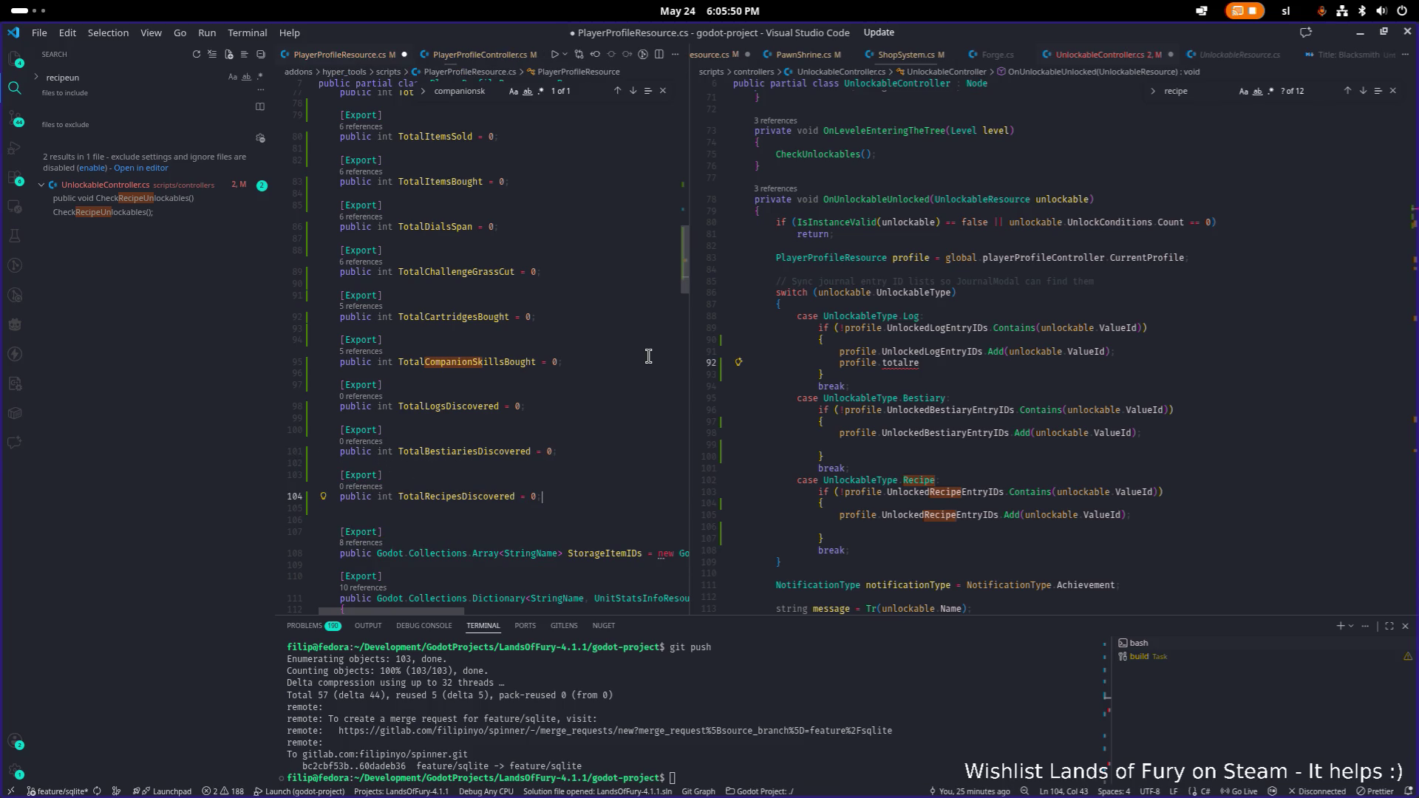
left_click(922, 363)
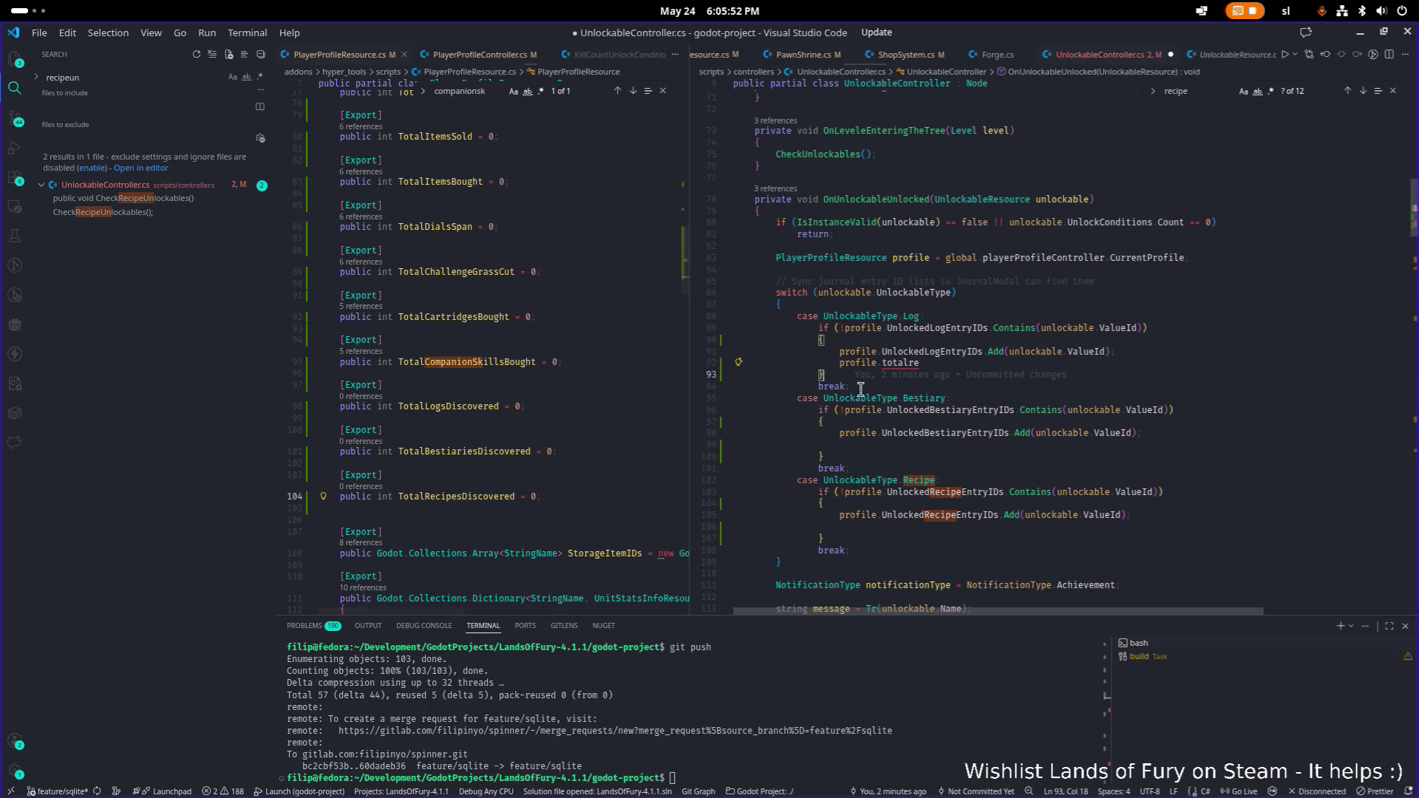
- In the log case, set profile.TotalLogsDiscovered = profile.UnlockedLogEntryIDs.Count
double_click(905, 362)
type("t")
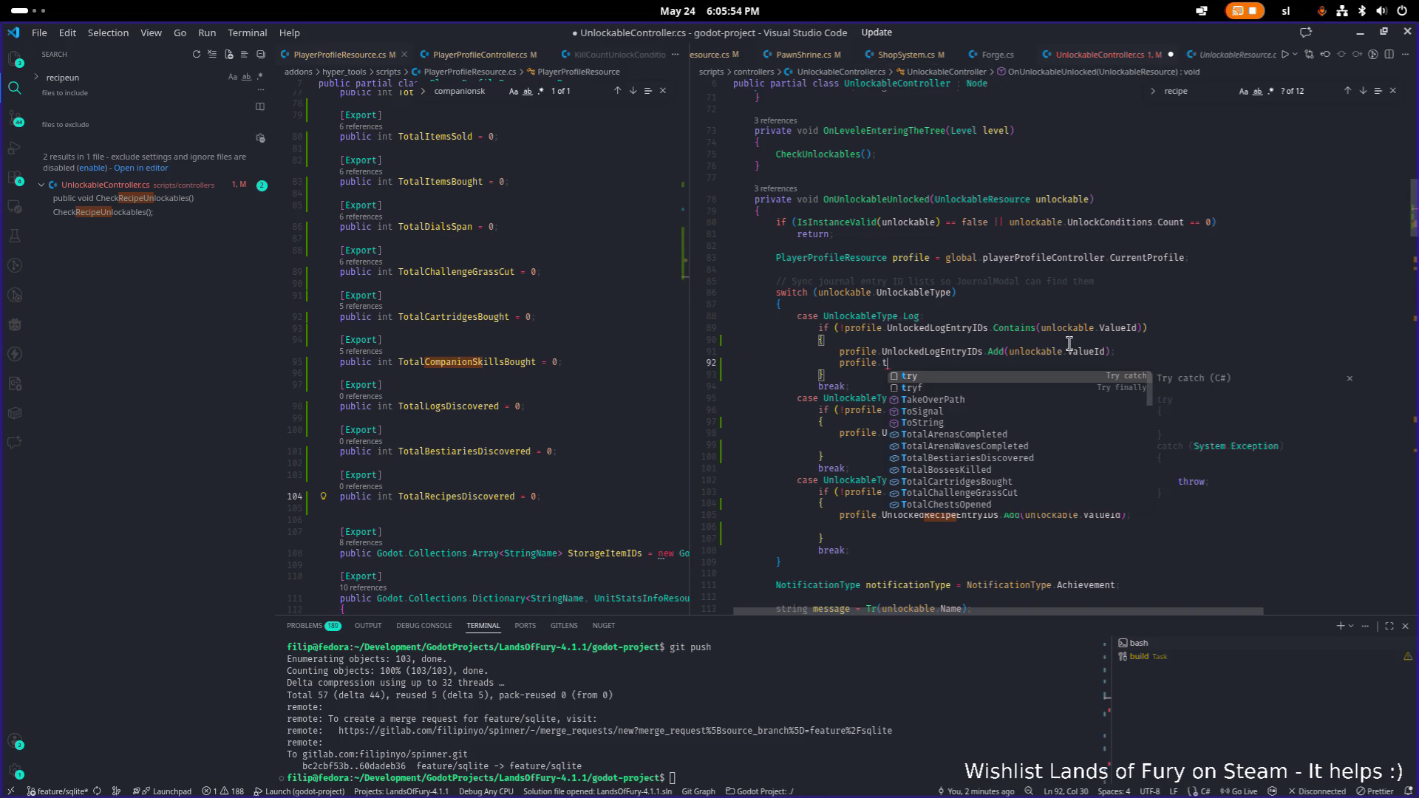
type("otal")
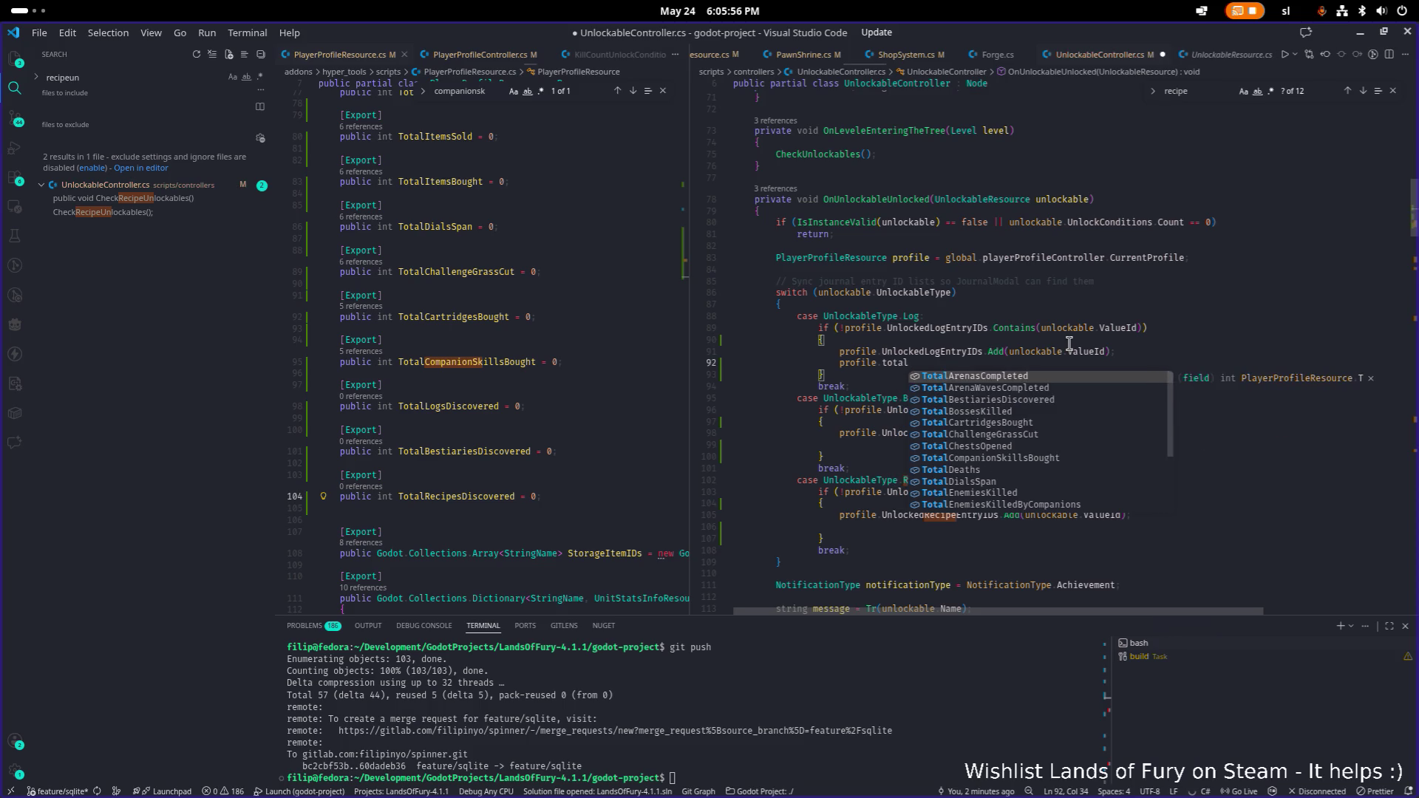
type("logs")
key("Tab")
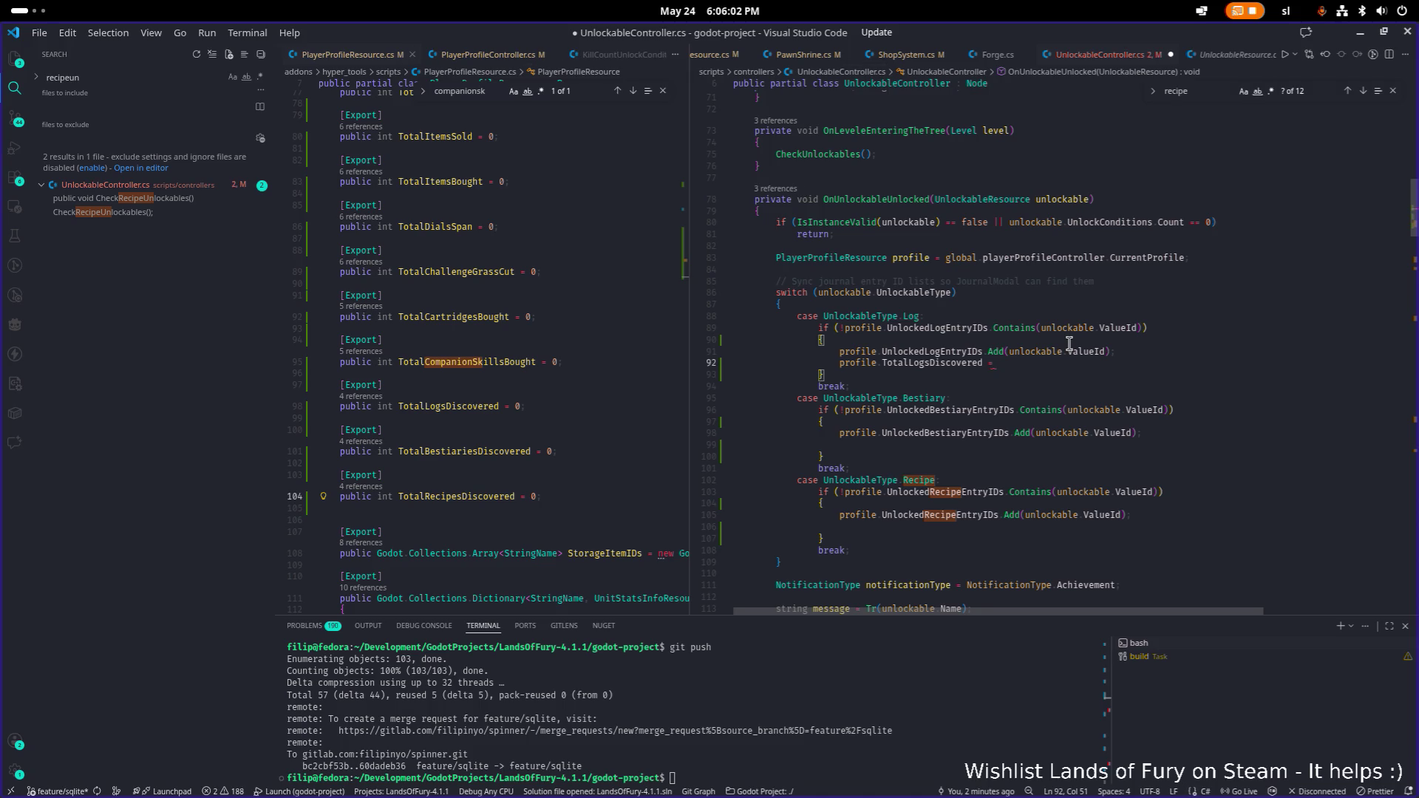
key("Up")
key("Up")
key("Up")
key("ctrl+Left")
key("Left")
key("ctrl+shift+Left")
key("Down")
key("Down")
key("Down")
key("End")
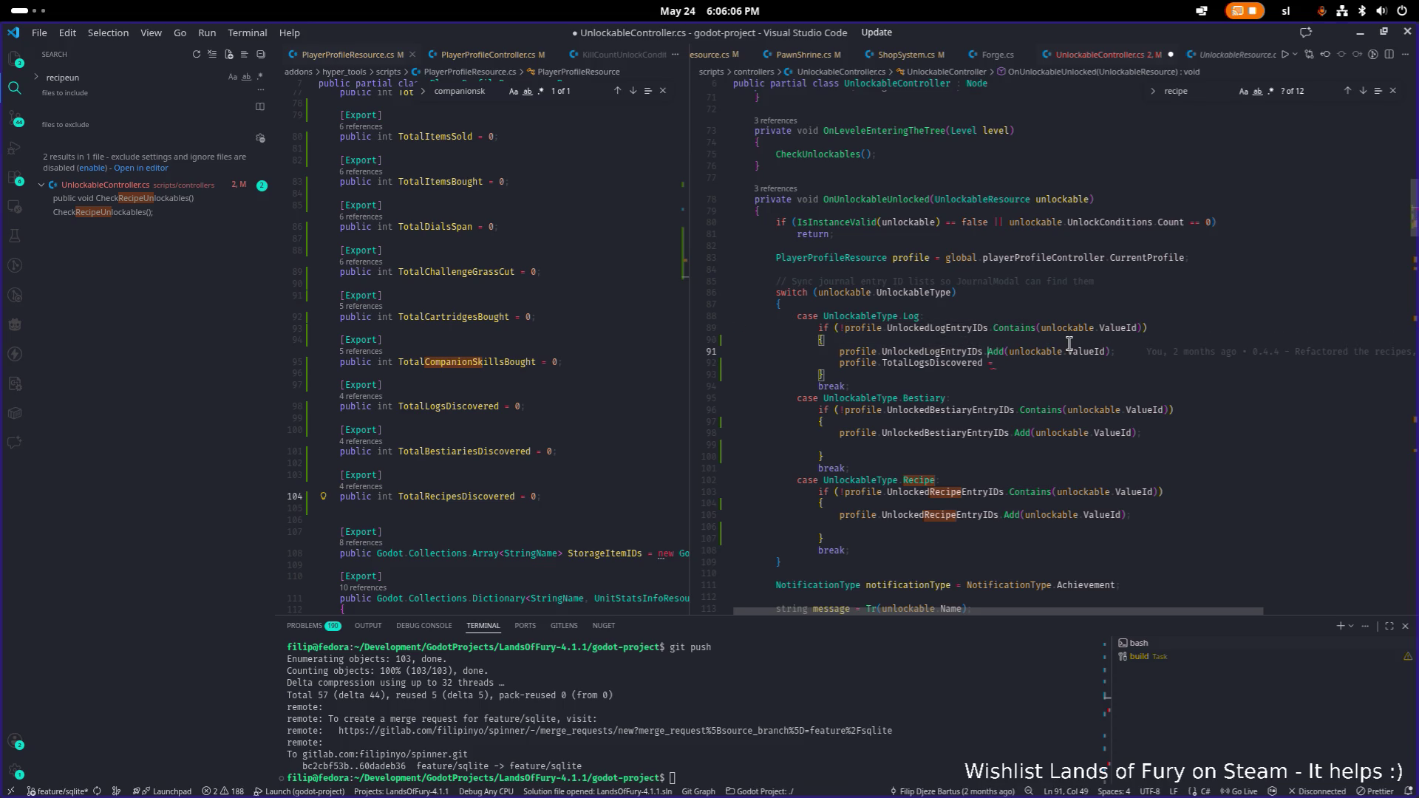
type("profile.UnlockedLogEntryIDs.Cou")
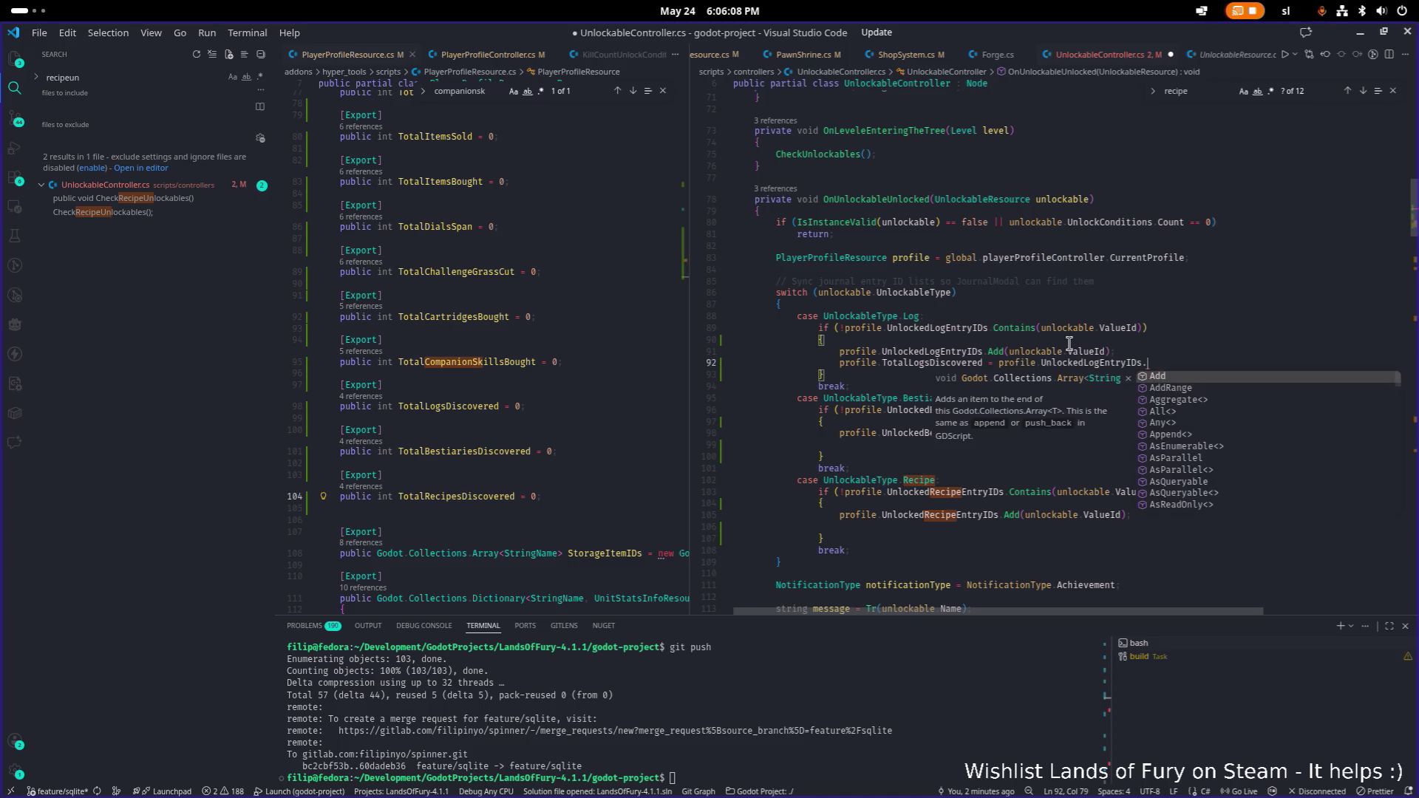
key("Tab")
- Add the same TotalLogsDiscovered assignment line to the bestiary and recipe cases
key("Down")
key("Down")
key("Down")
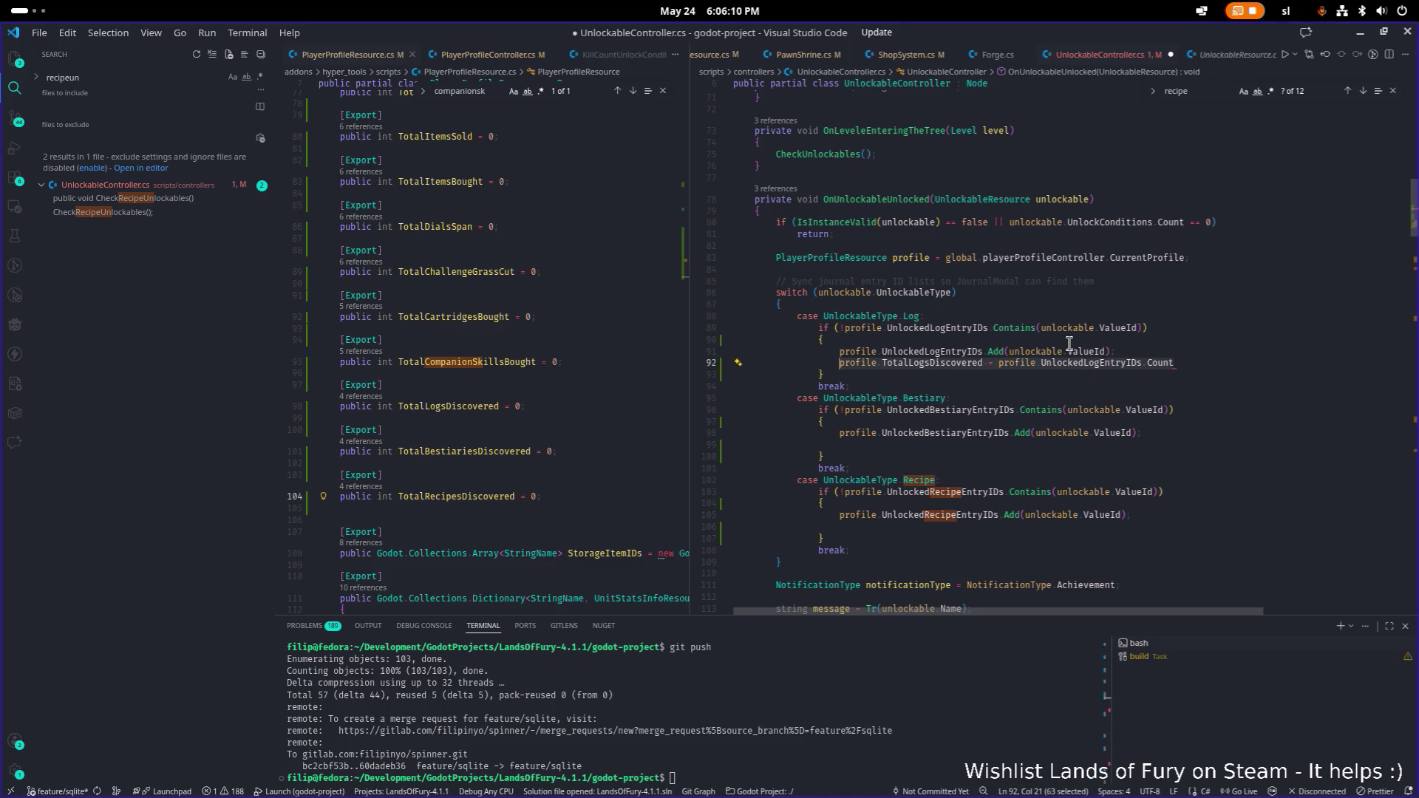
key("Down")
key("Down")
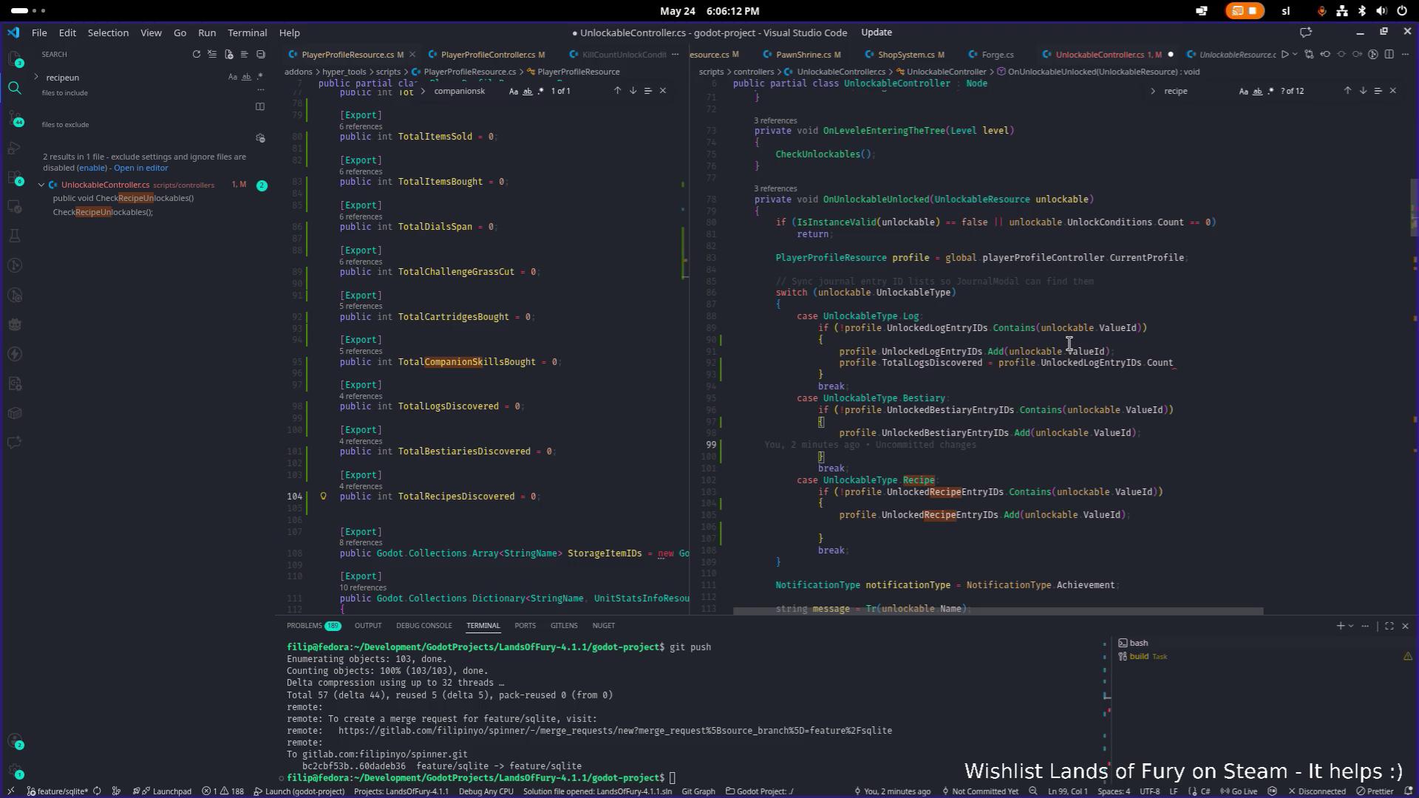
key("Tab")
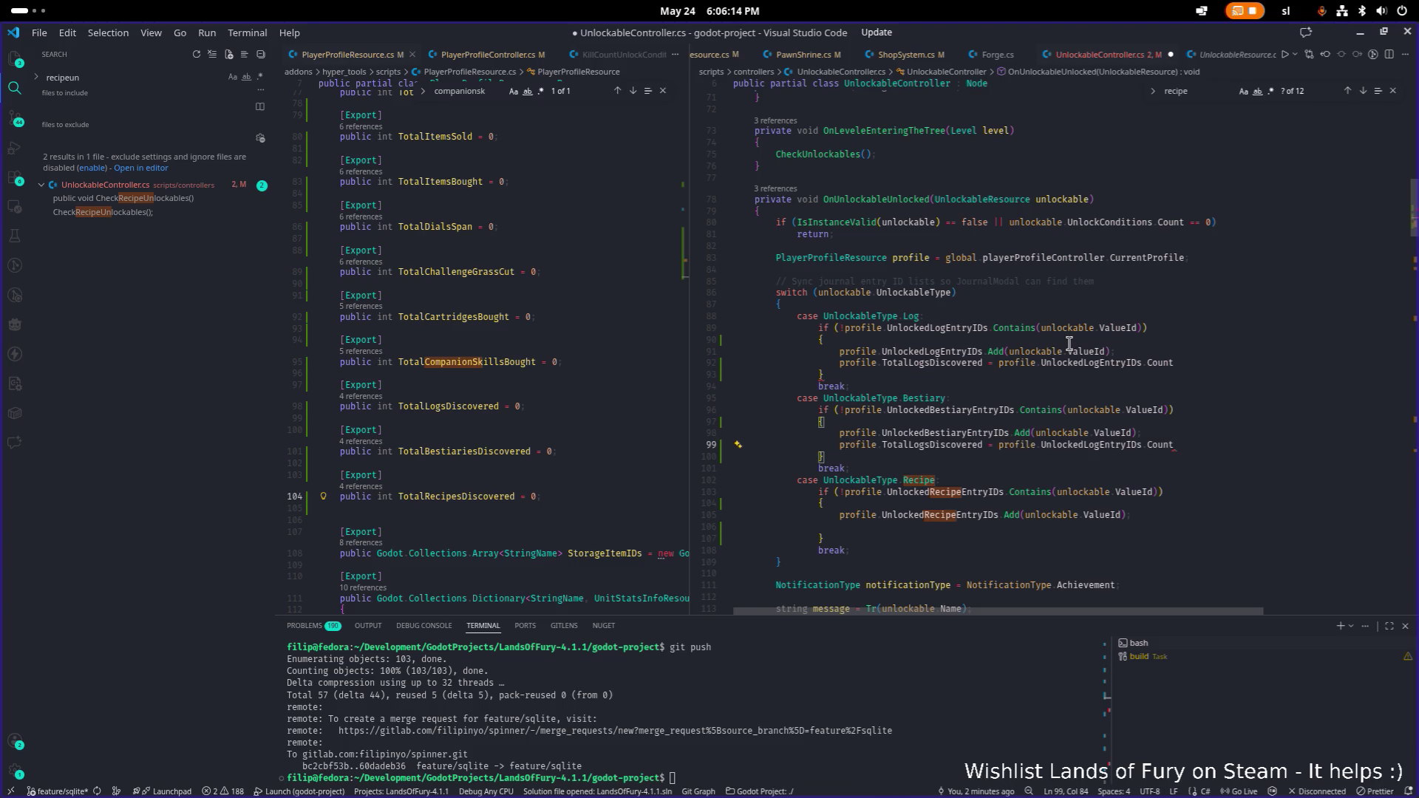
key("Down")
key("Down")
key("Down")
key("Up")
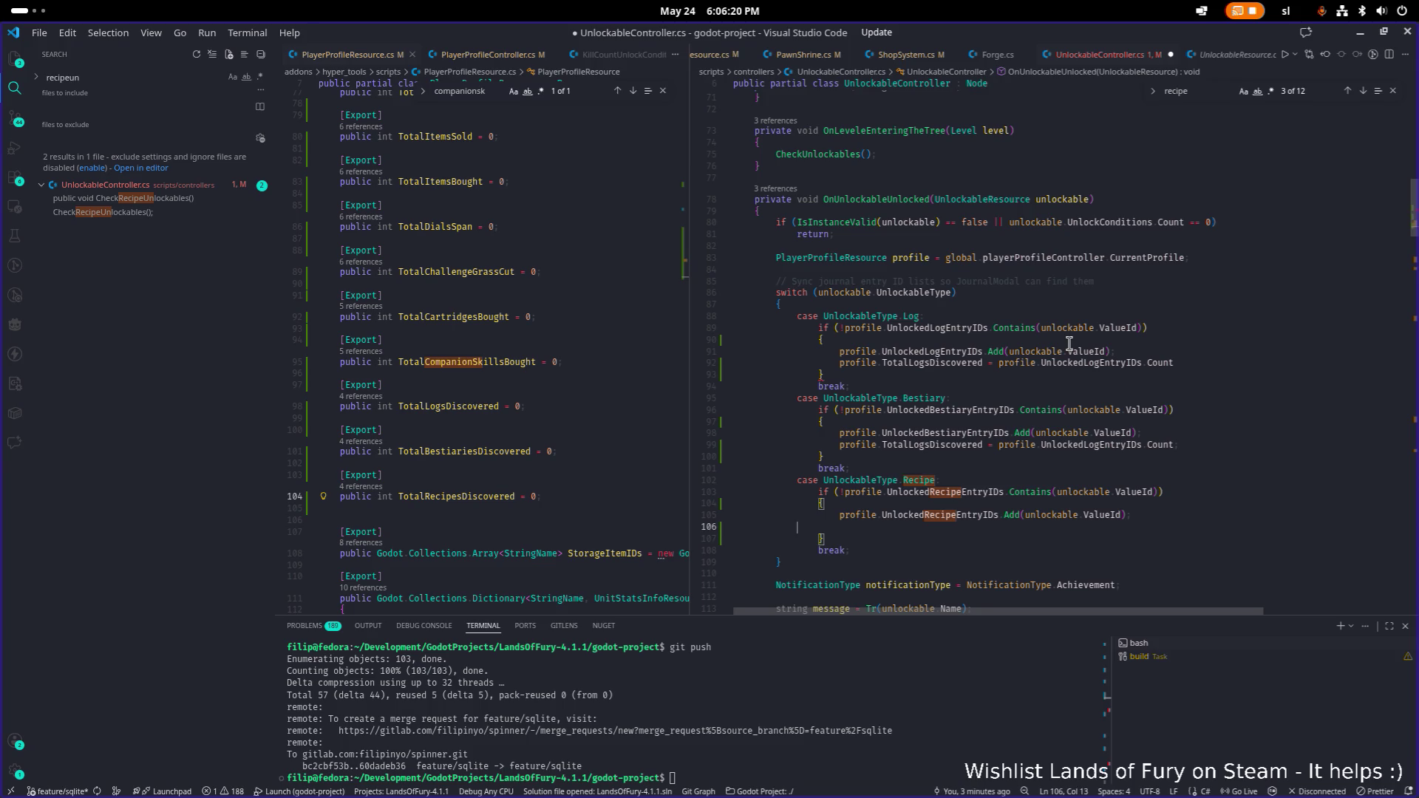
type("profile.TotalLogsDiscovered = profile.UnlockedLogEntryIDs.Count")
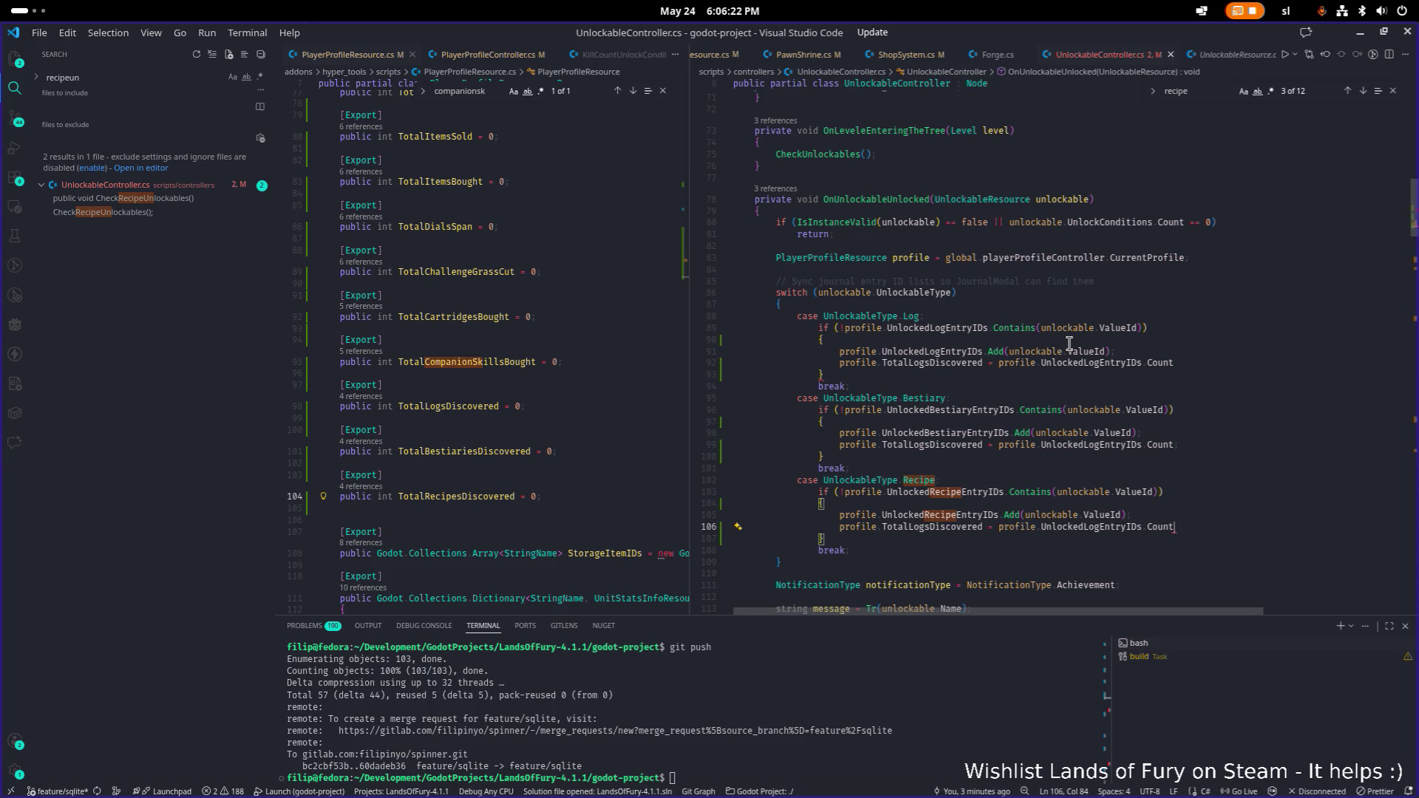
- Change the bestiary line to TotalBestiariesDiscovered = profile.UnlockedBestiaryEntryIDs.Count
double_click(468, 451)
key("ctrl+c")
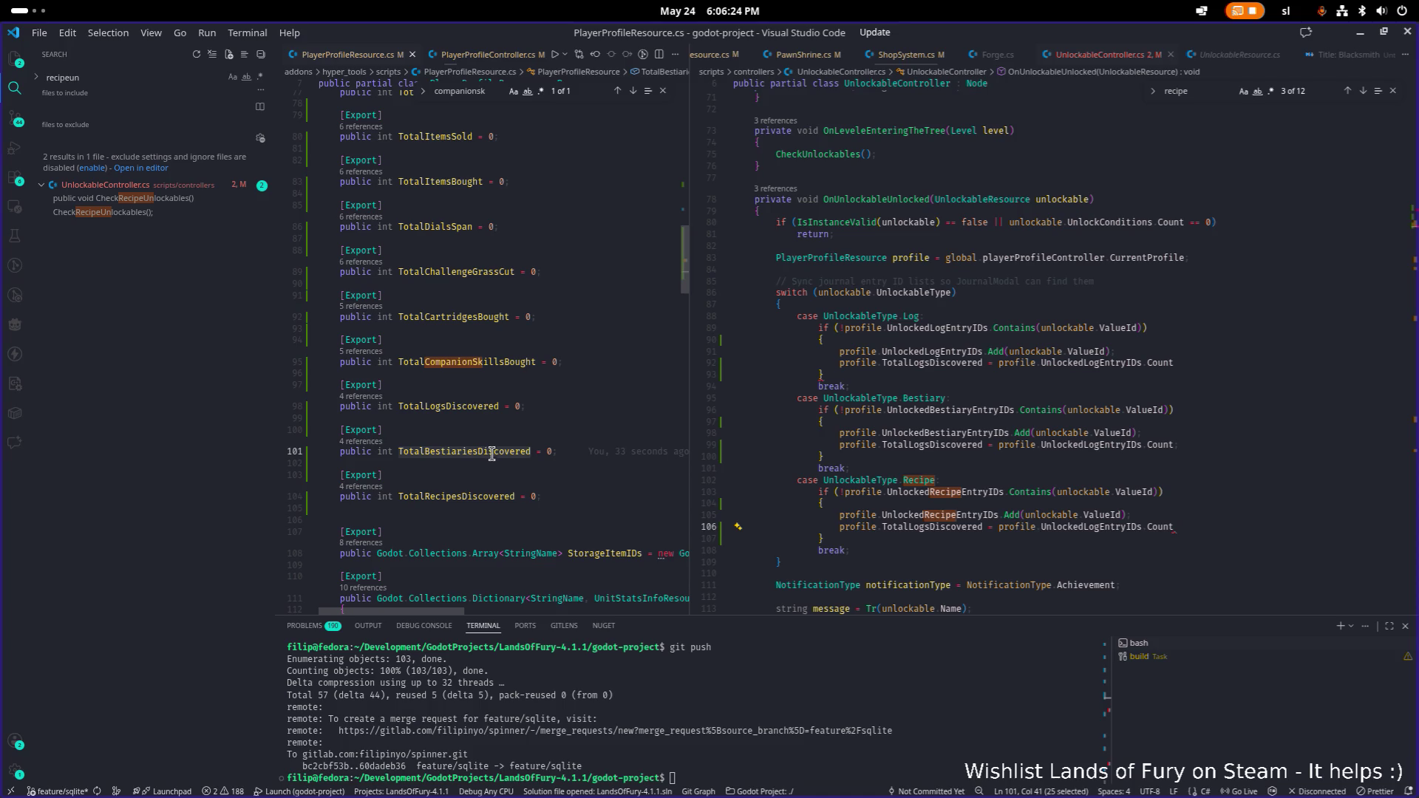
double_click(946, 444)
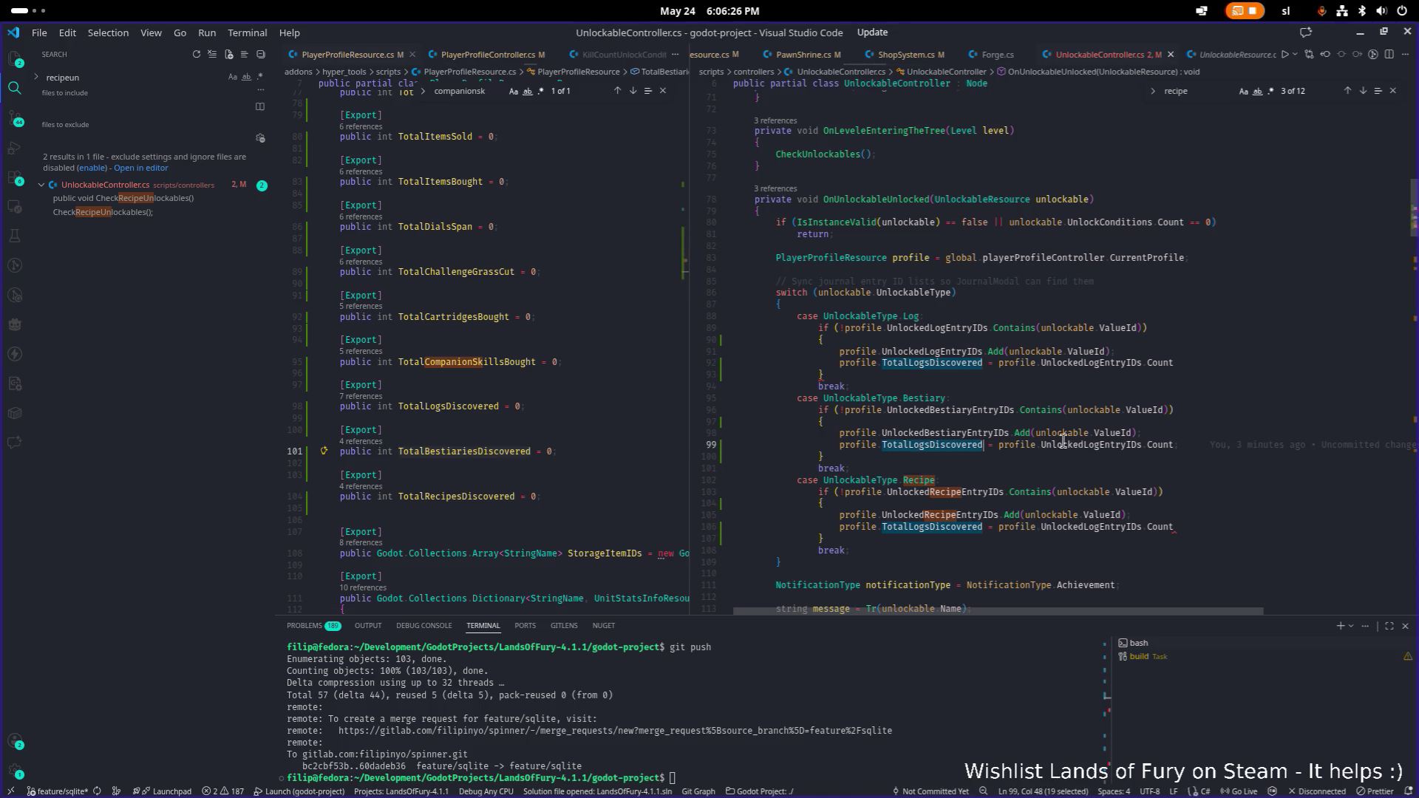
double_click(1104, 446, "alt")
key("ctrl+v")
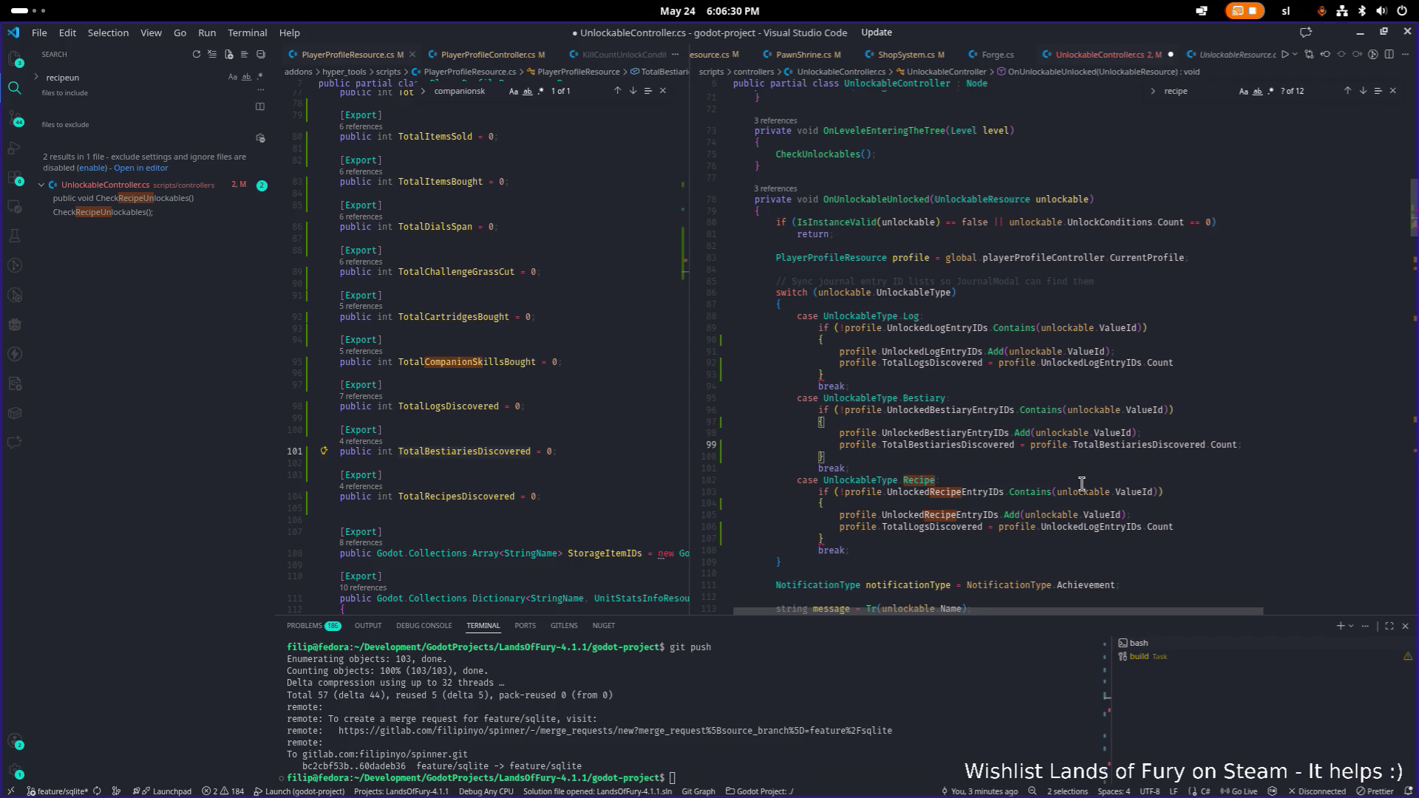
left_click(1081, 482)
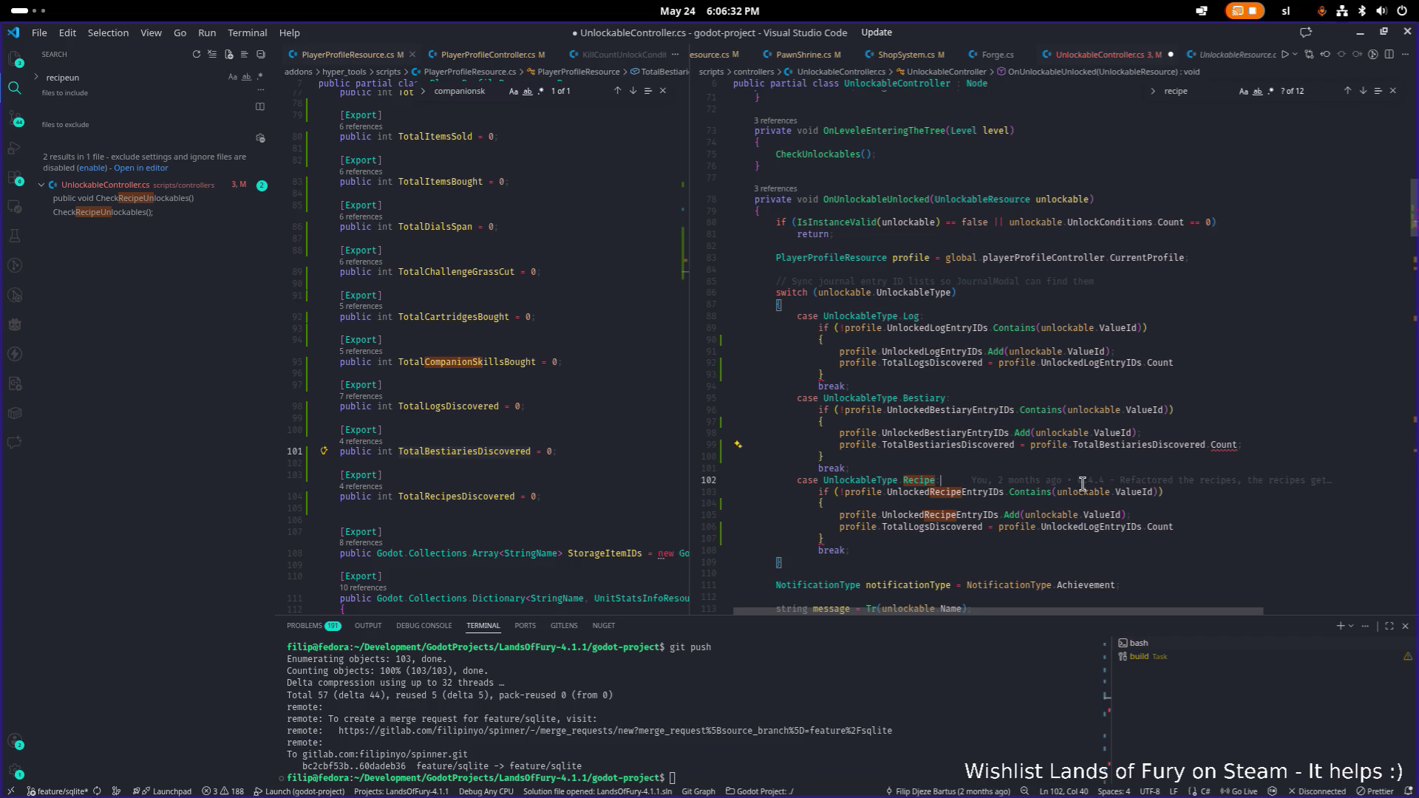
key("ctrl+z")
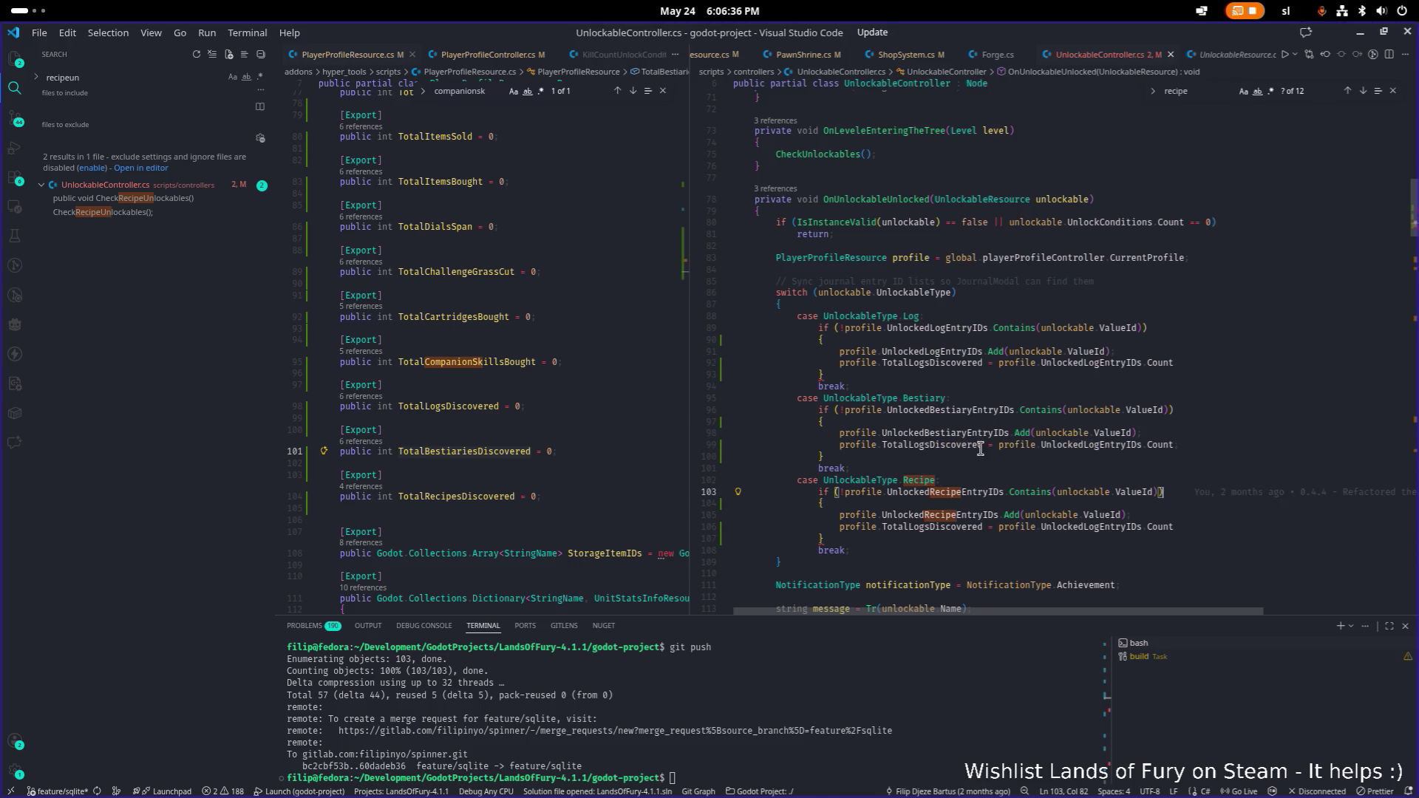
double_click(937, 444)
key("ctrl+v")
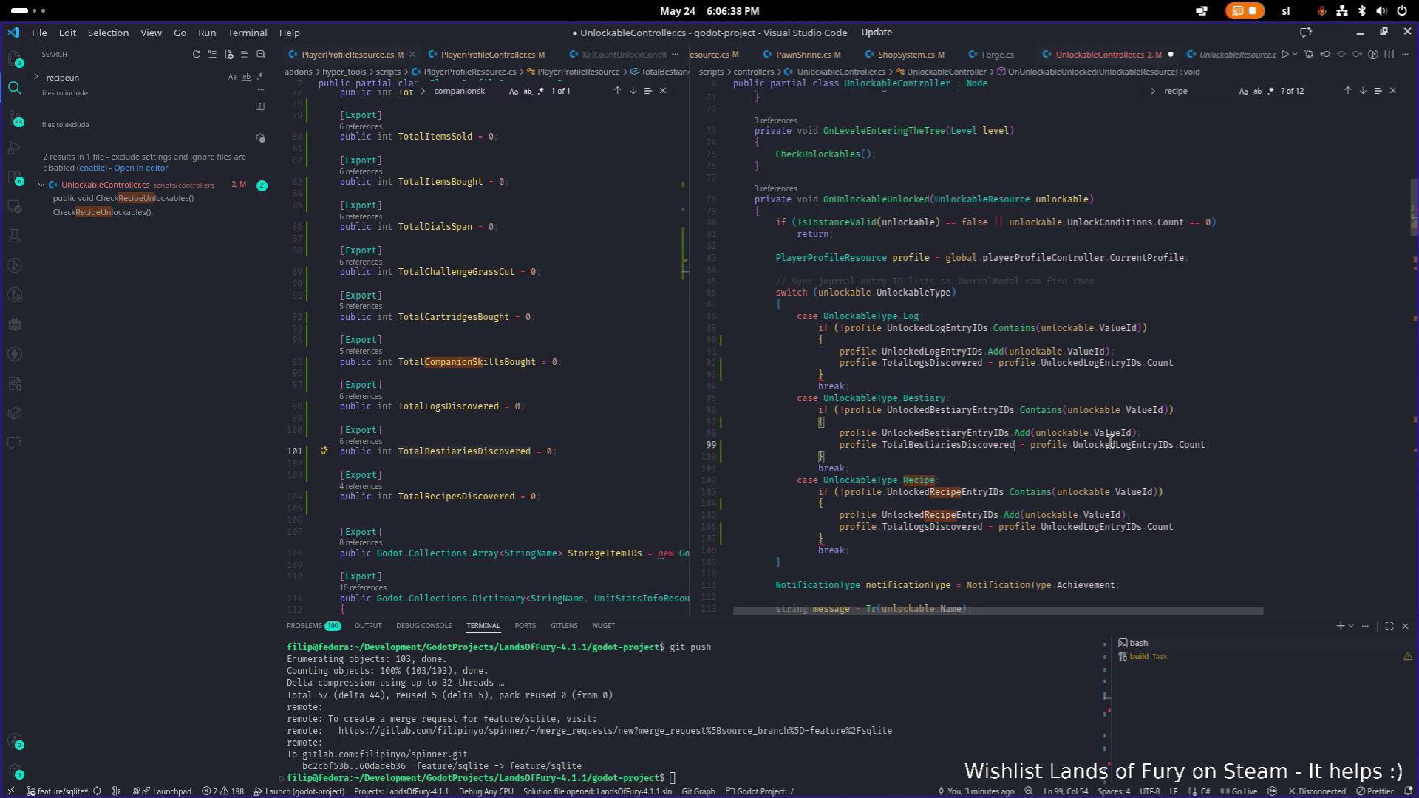
double_click(980, 412)
key("ctrl+c")
double_click(1130, 444)
key("ctrl+v")
key("Up")
- Paste TotalRecipesDiscovered and UnlockedRecipeEntryIDs into the recipe case line
double_click(457, 496)
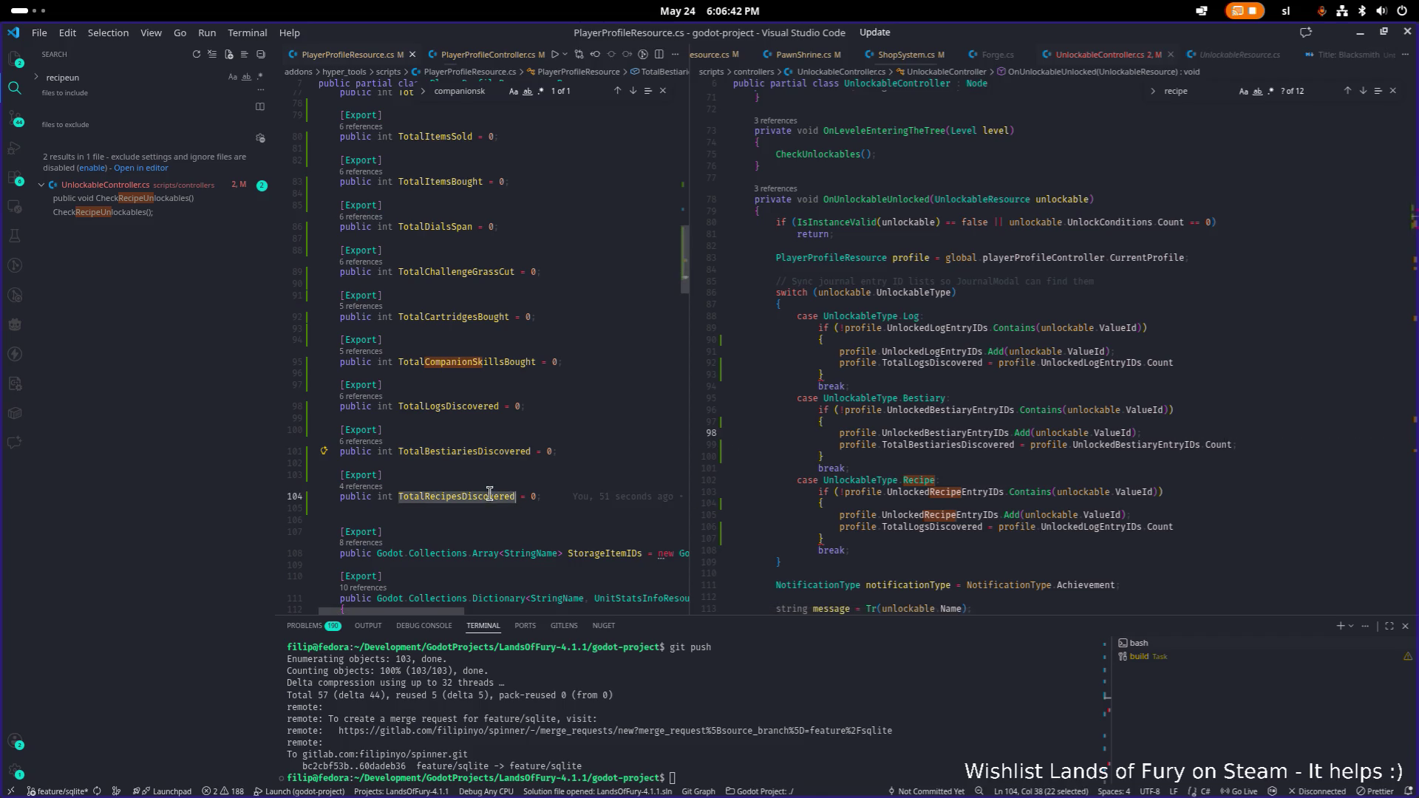
key("ctrl+c")
left_click(957, 528)
key("ctrl+v")
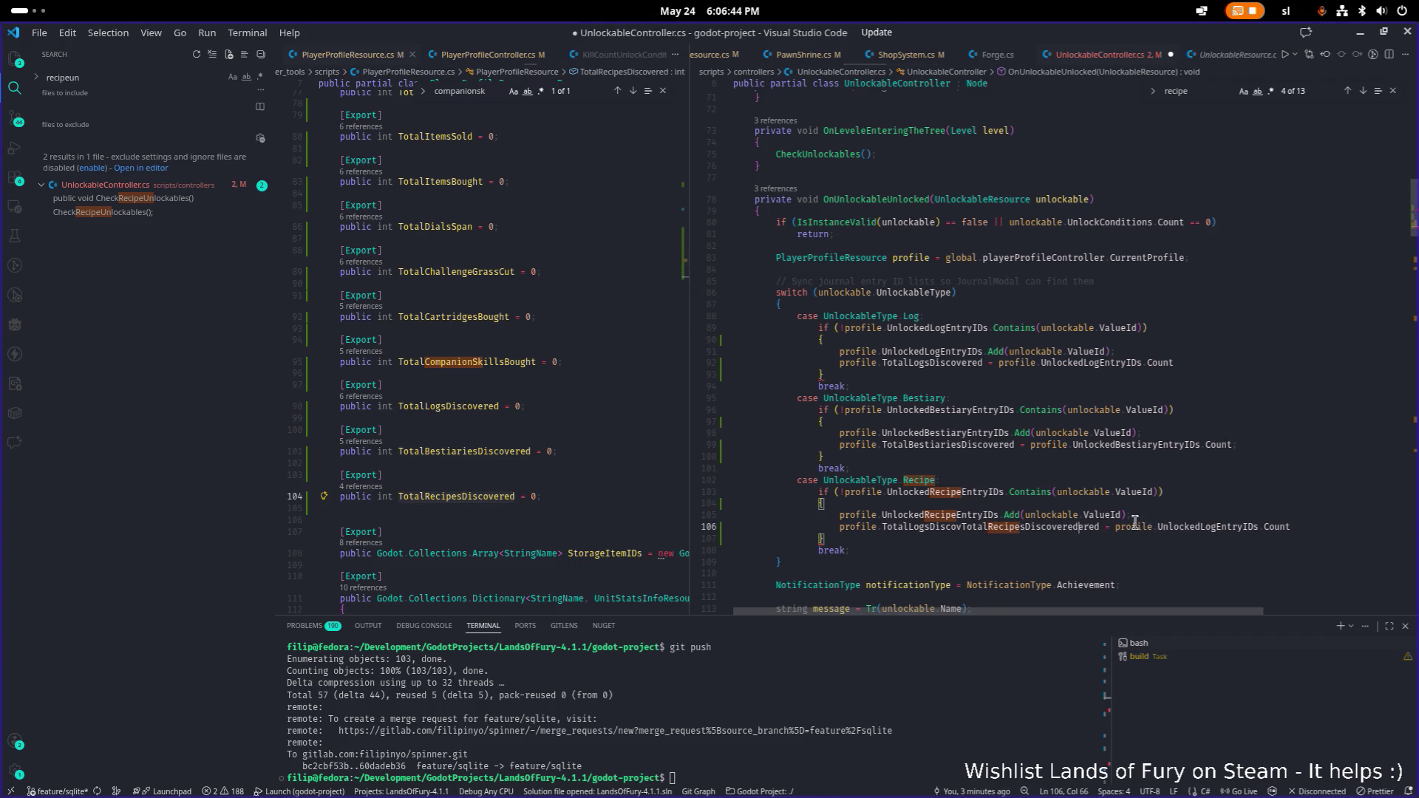
double_click(949, 492)
left_click(1220, 527)
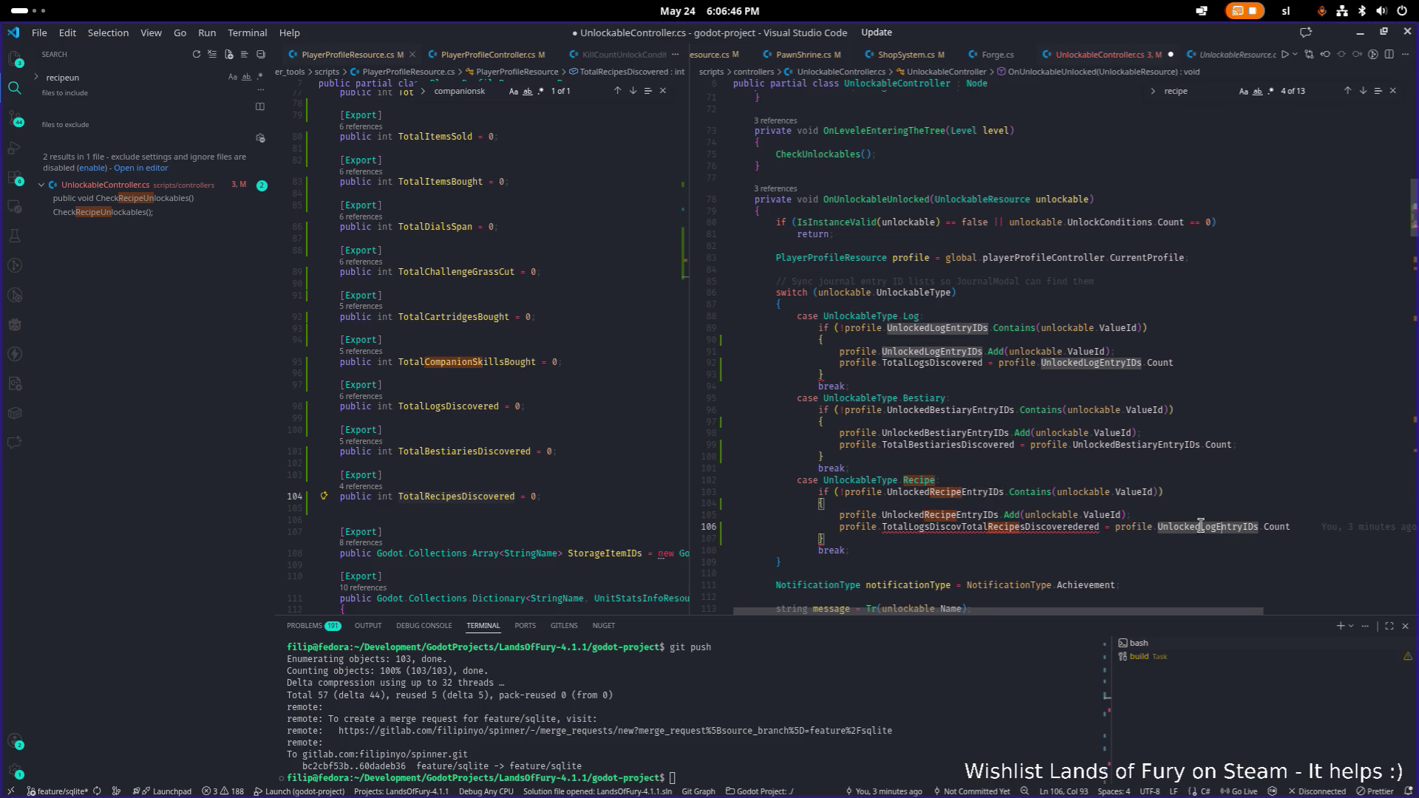
double_click(981, 527)
key("ctrl+v")
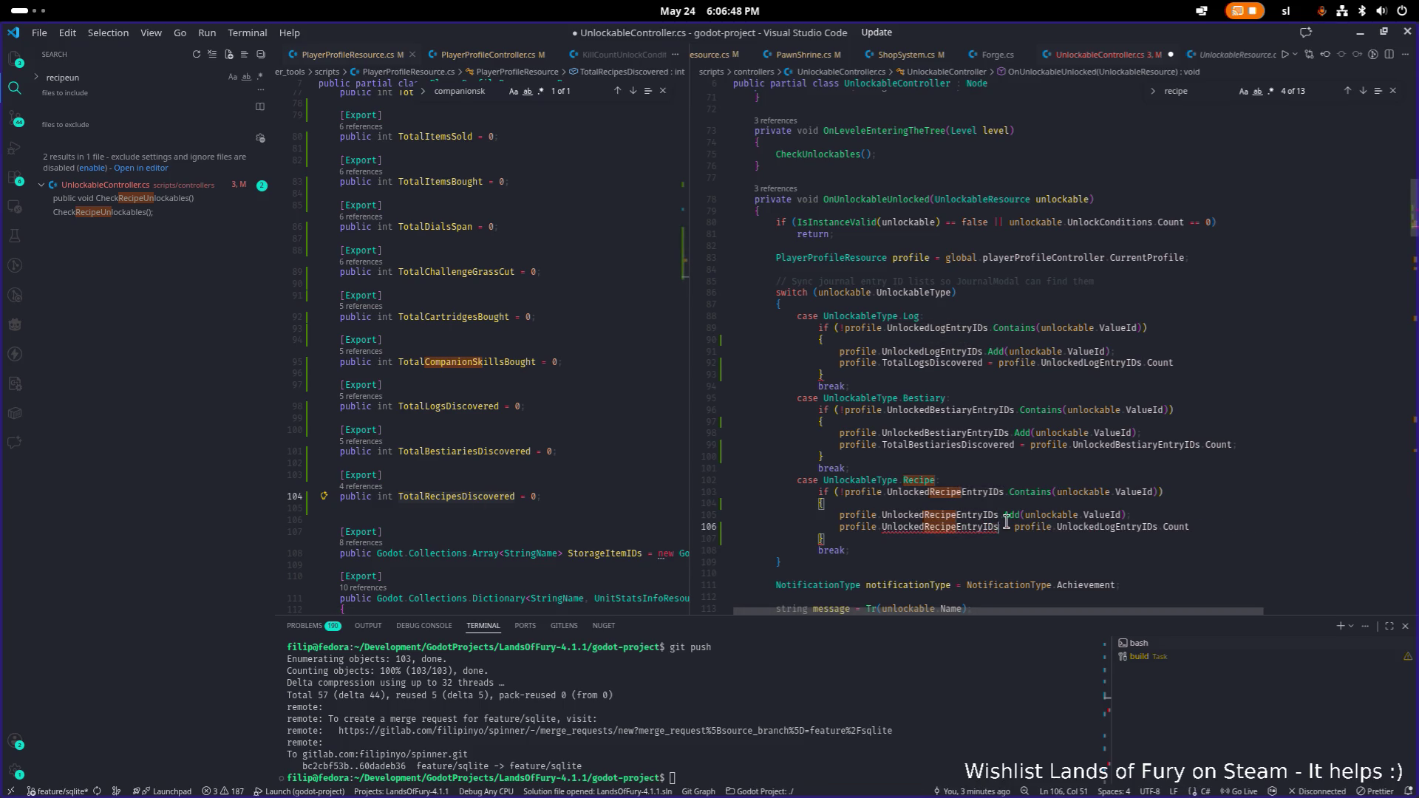
- Fix the recipe line to TotalRecipesDiscovered = profile.UnlockedRecipeEntryIDs.Count and save UnlockableController.cs
double_click(456, 497)
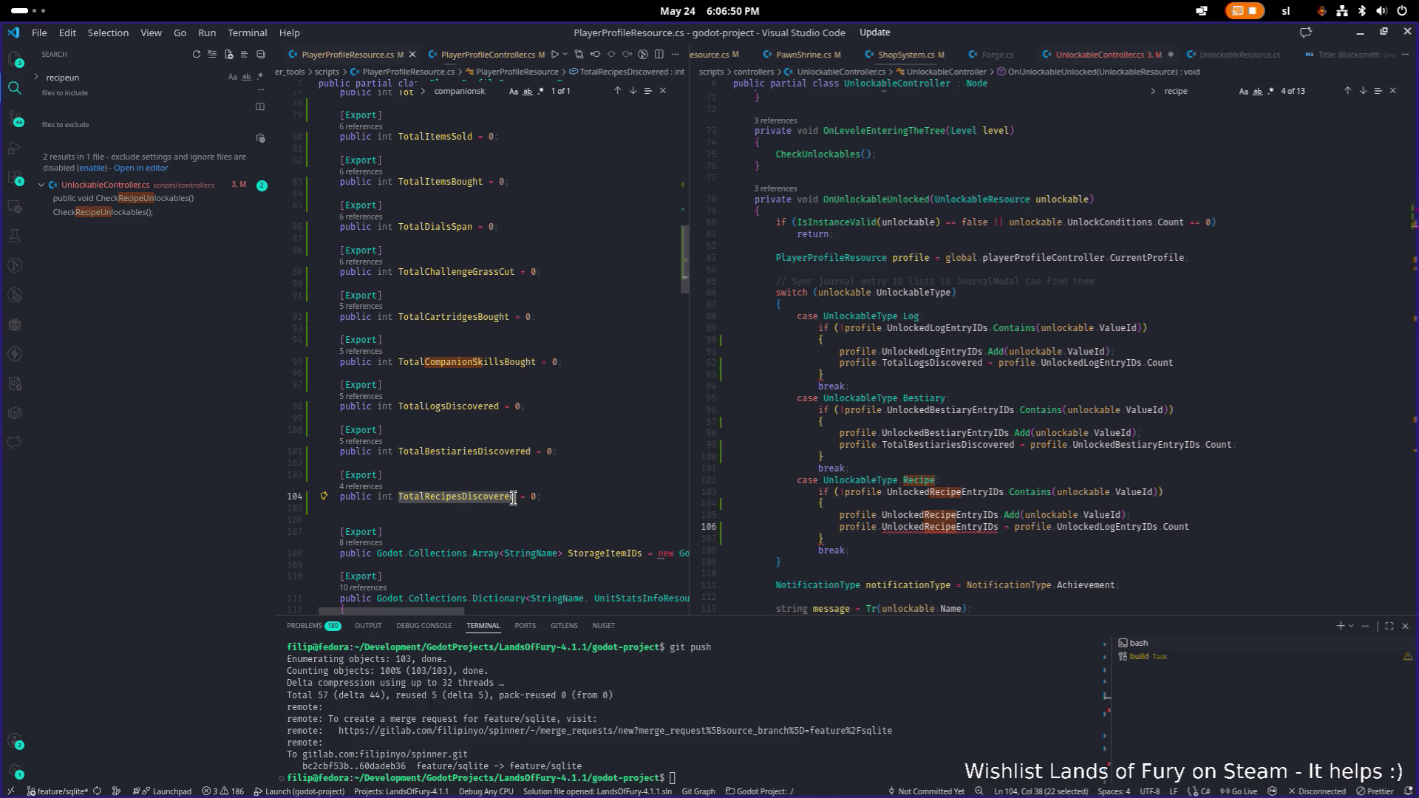
double_click(939, 527)
key("ctrl+v")
left_click(481, 495)
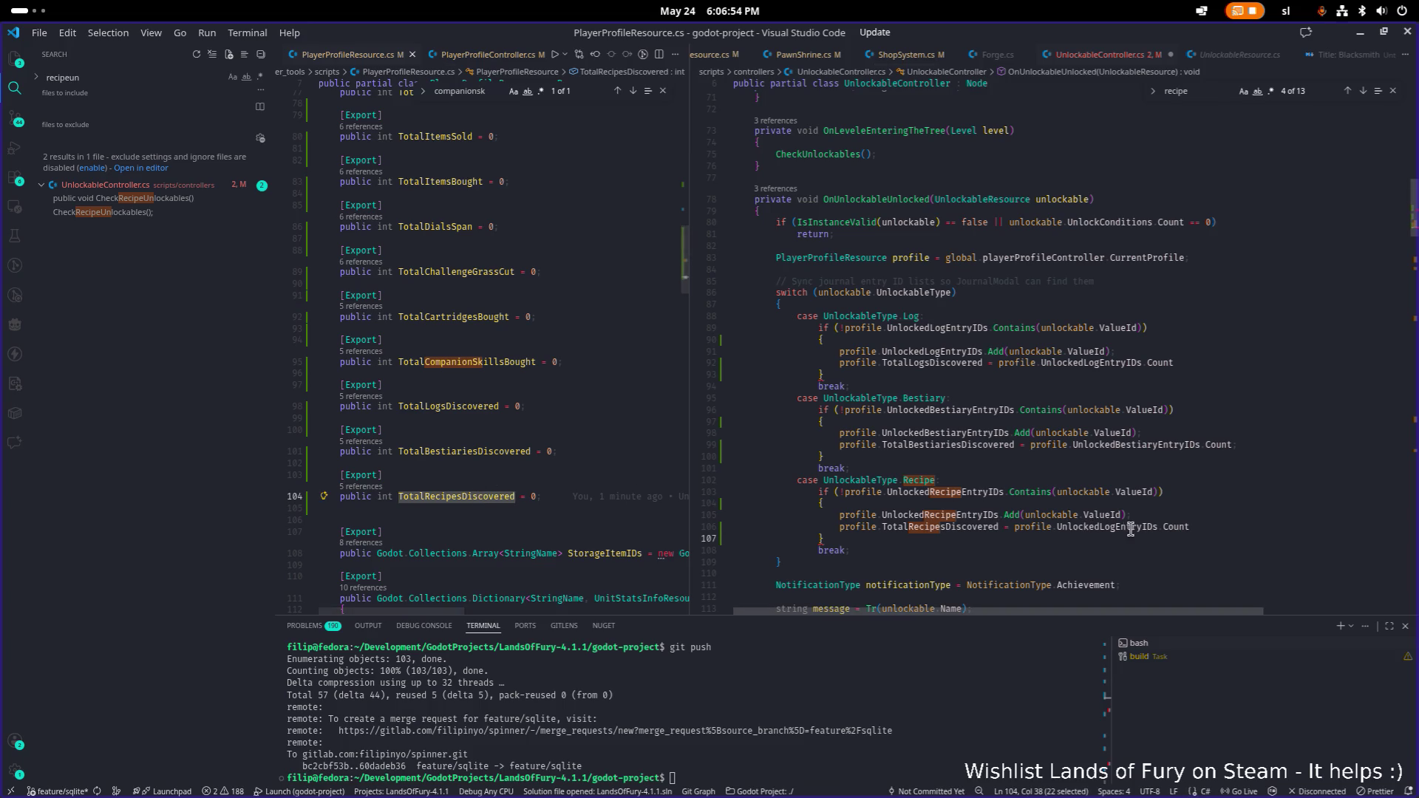
double_click(1101, 527)
key("ctrl+v")
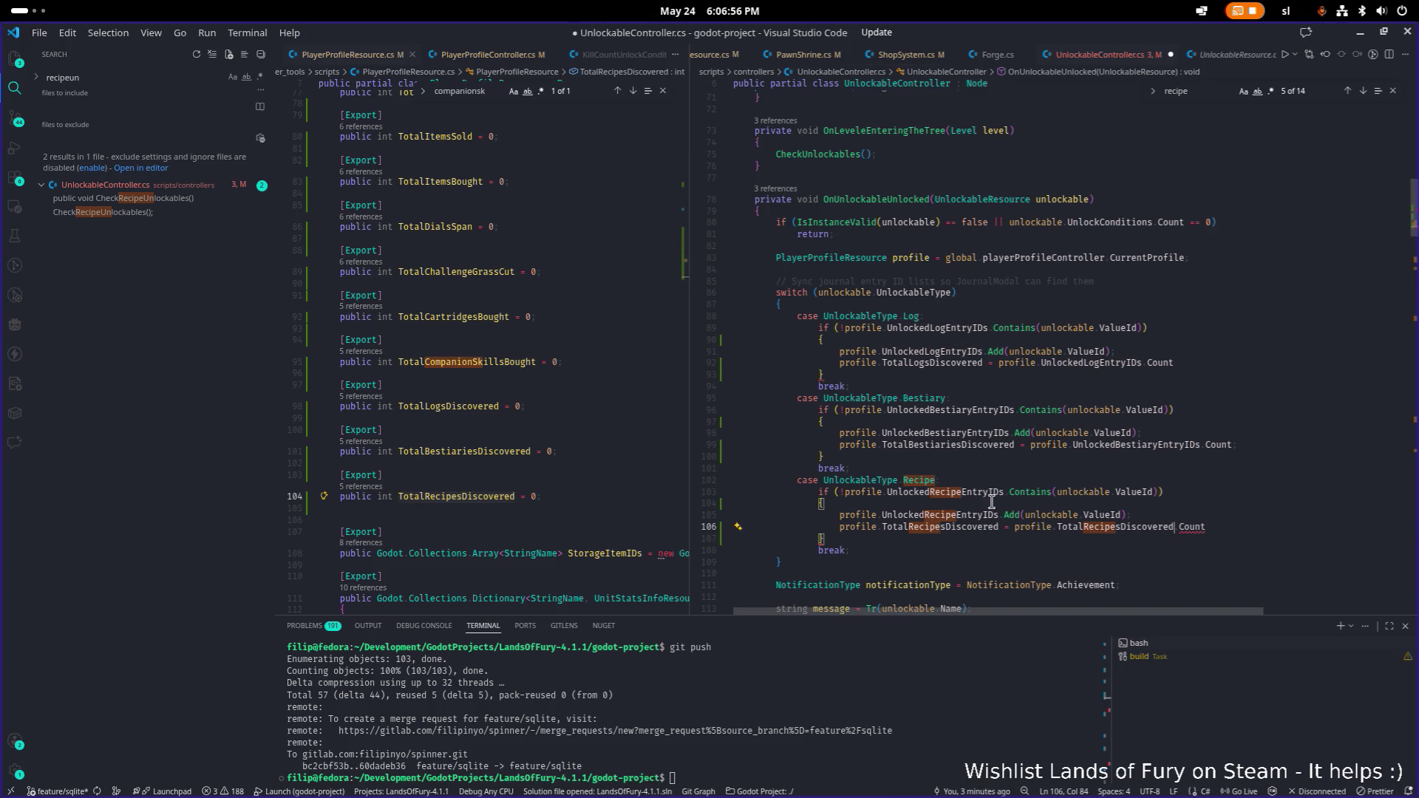
double_click(996, 493)
key("ctrl+c")
double_click(1147, 527)
key("ctrl+v")
left_click(1232, 493)
key("ctrl+s")
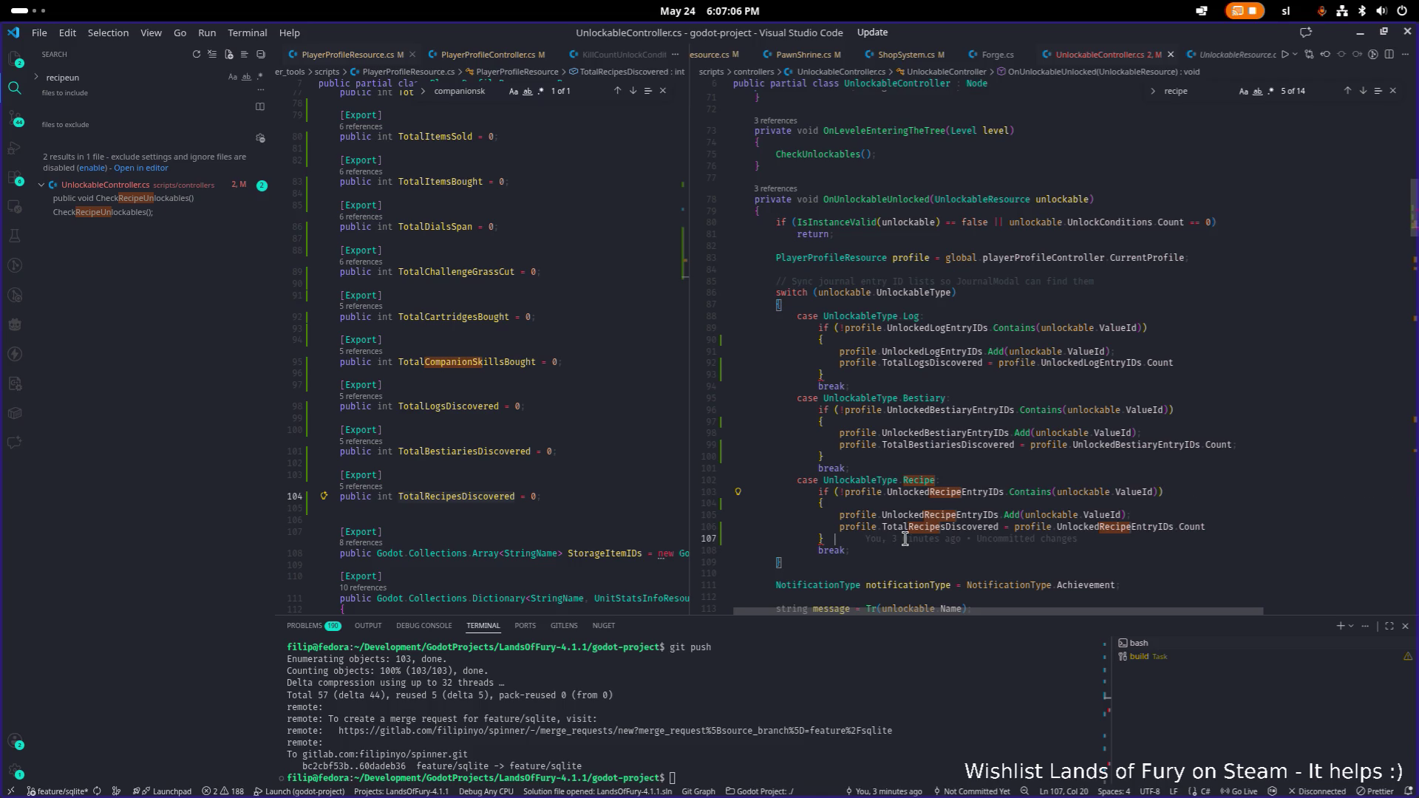
left_click(1262, 530)
- End the recipe count line with a semicolon and save UnlockableController.cs
type(";")
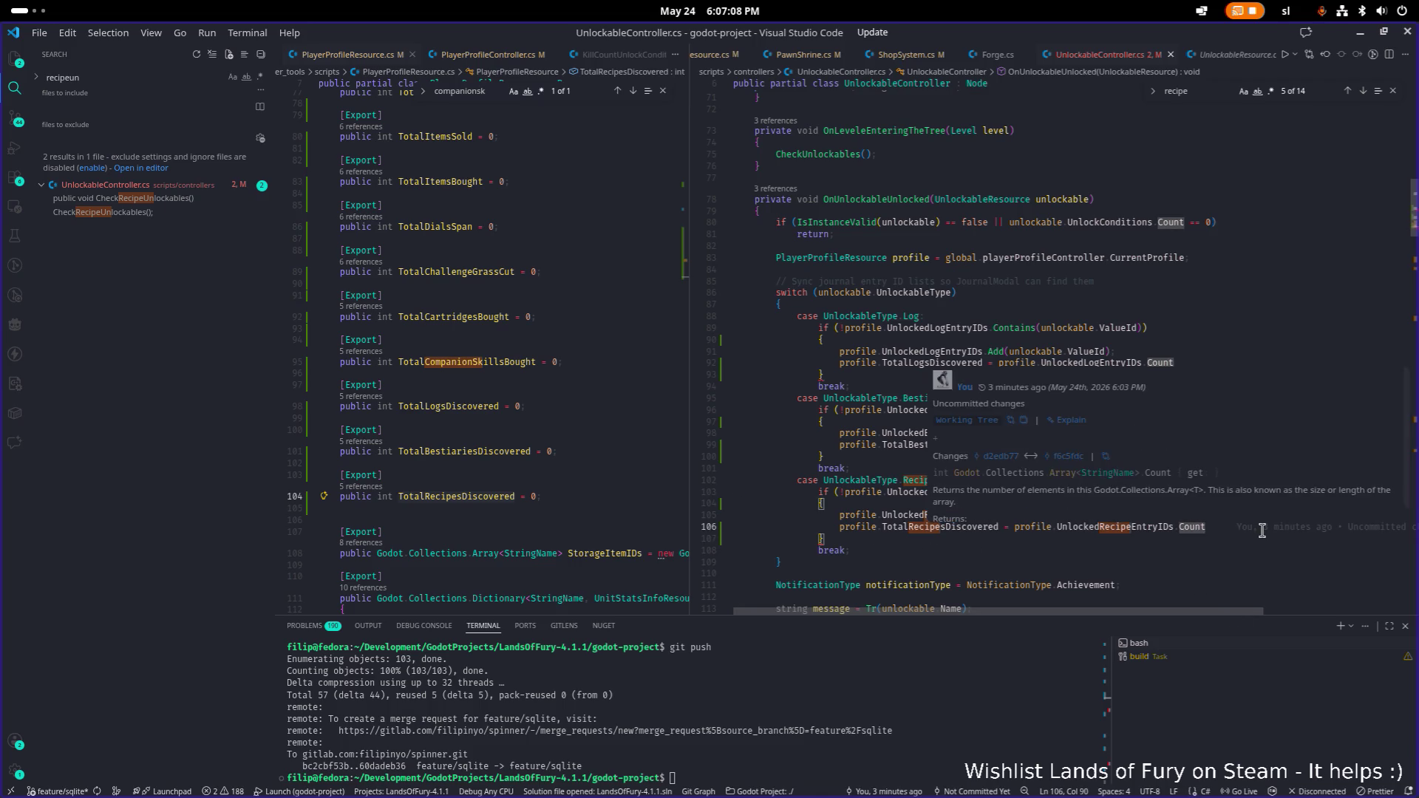
key("ctrl+s")
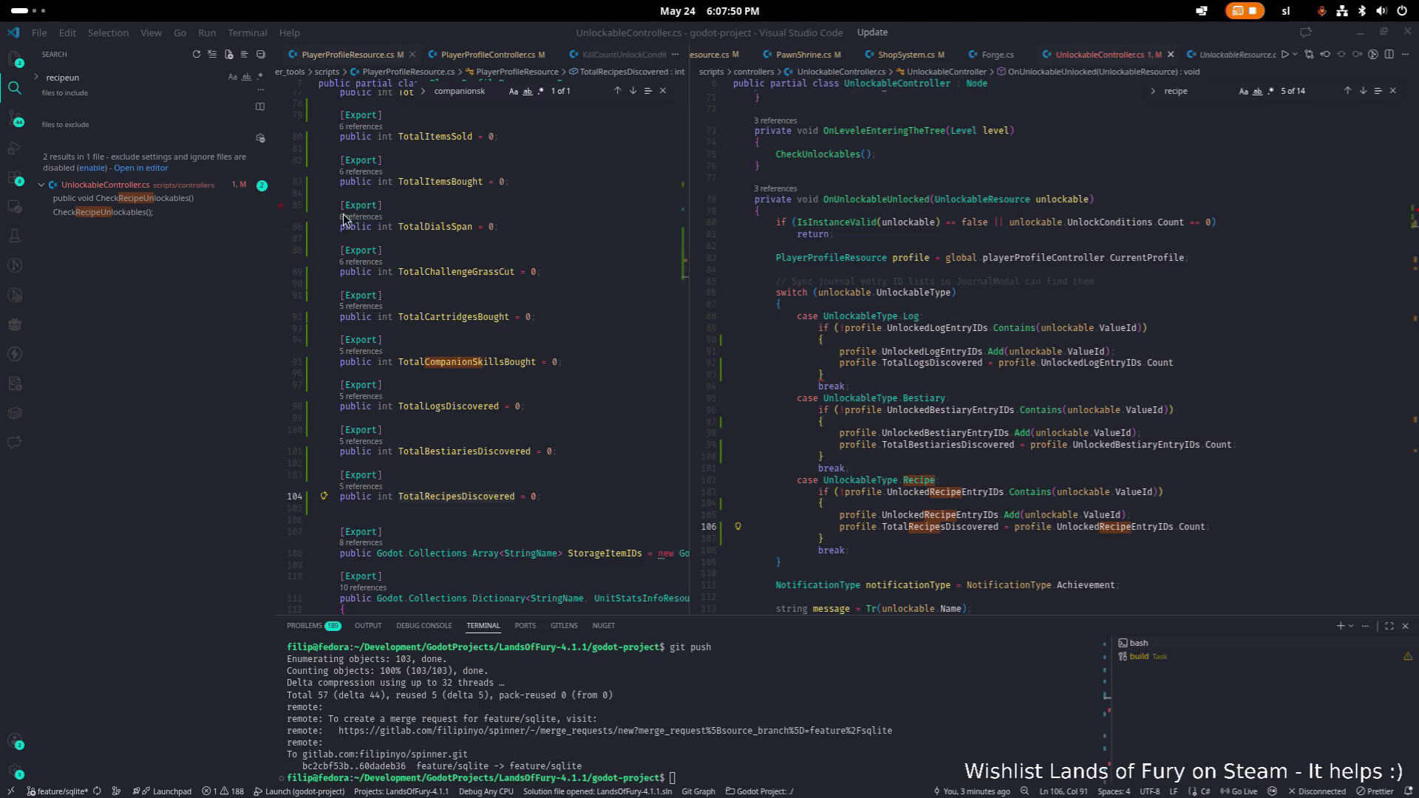
- Review the switch cases, widen the left pane, and end the TotalLogsDiscovered count line with ';'
scroll(487, 354, "up", 1)
left_click(1138, 361)
scroll(1137, 359, "down", 1)
scroll(1137, 359, "down", 3)
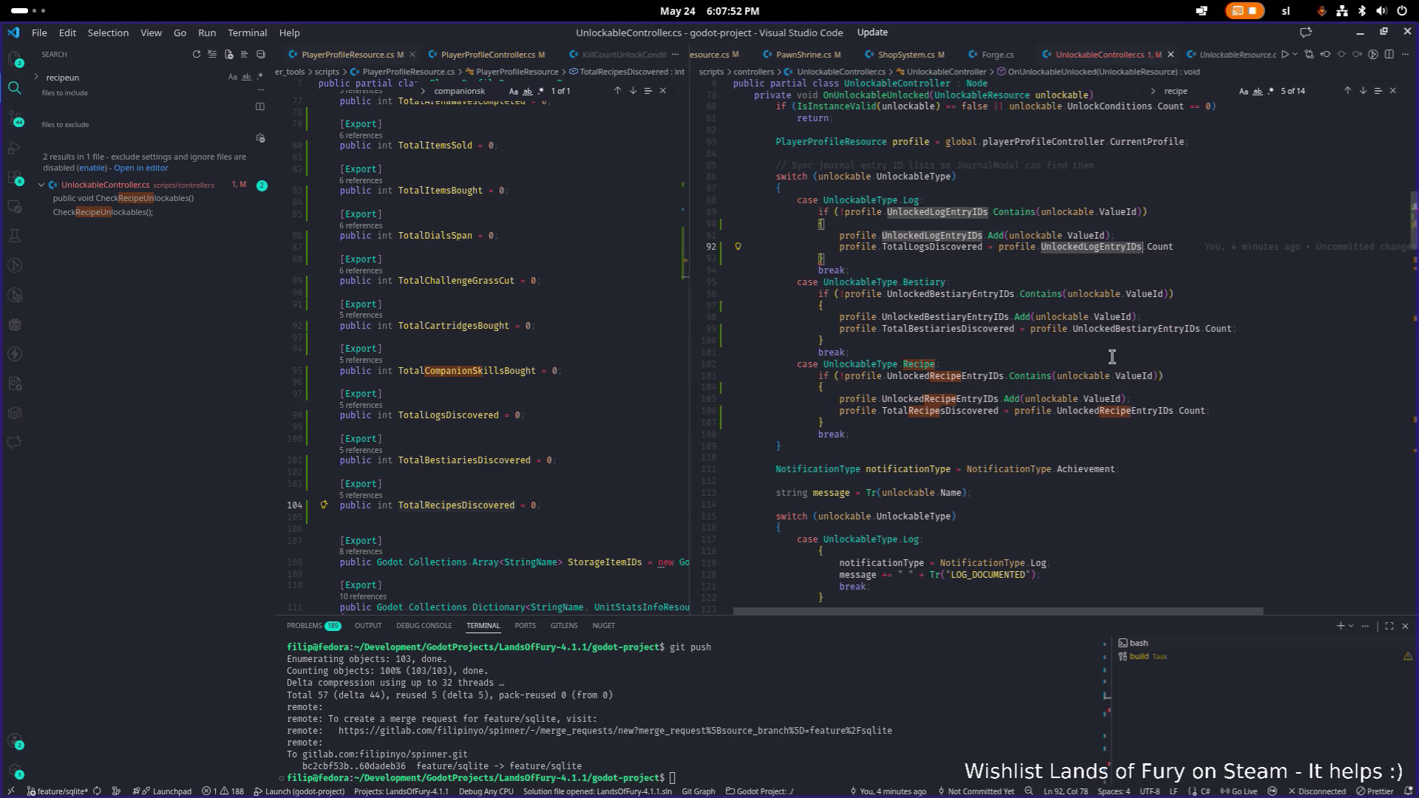
left_click(1153, 212)
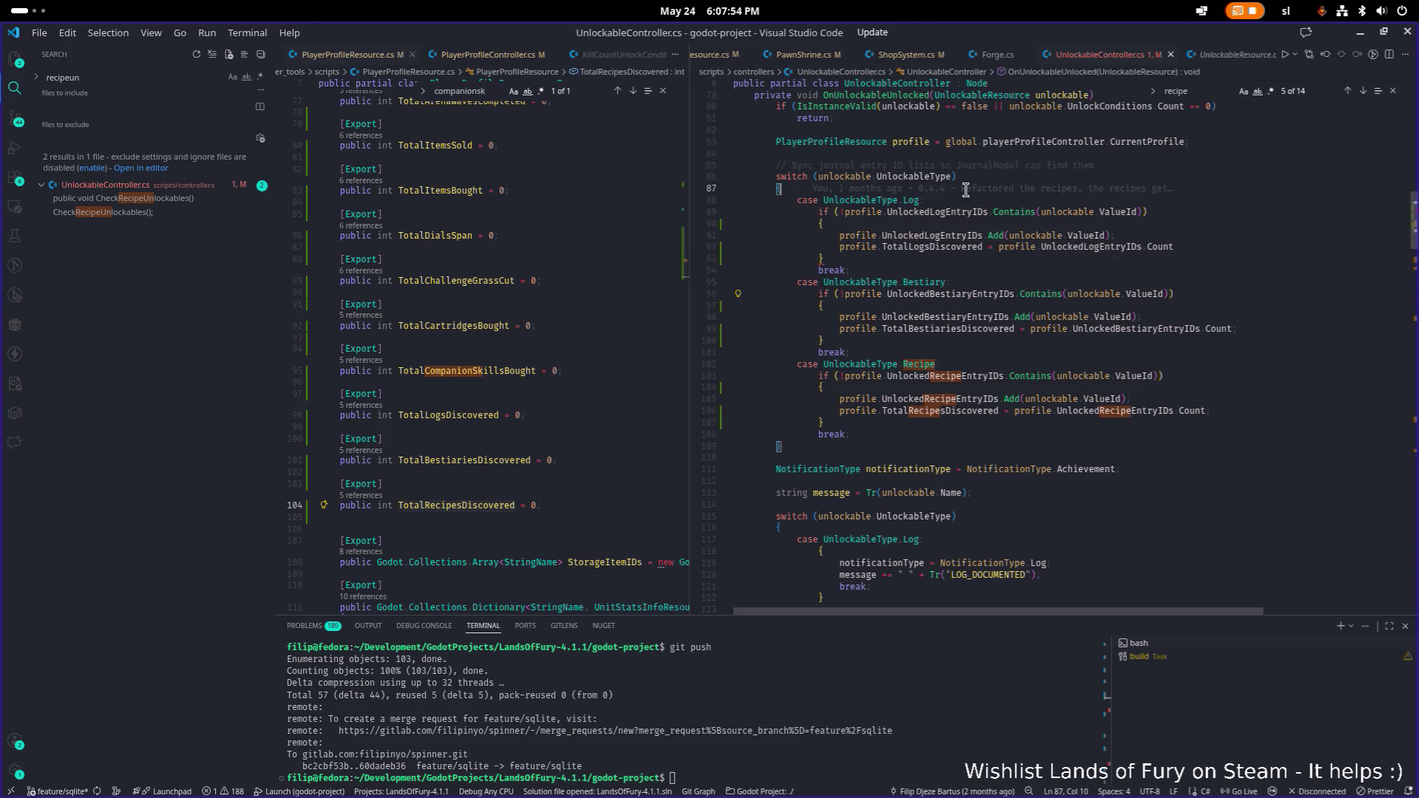
left_click(984, 363)
scroll(1100, 348, "down", 2)
left_click(1143, 357)
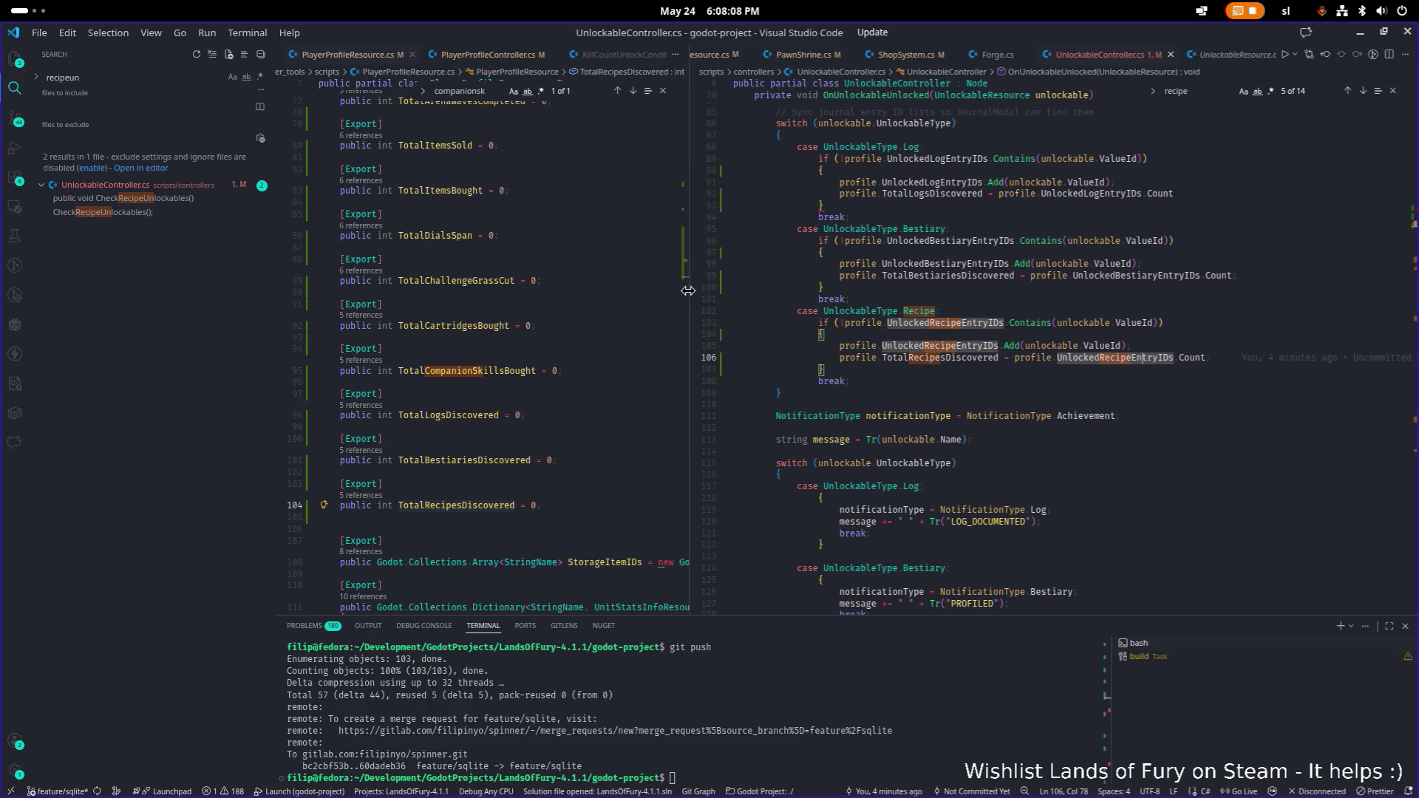
left_click_drag(689, 290, 788, 295)
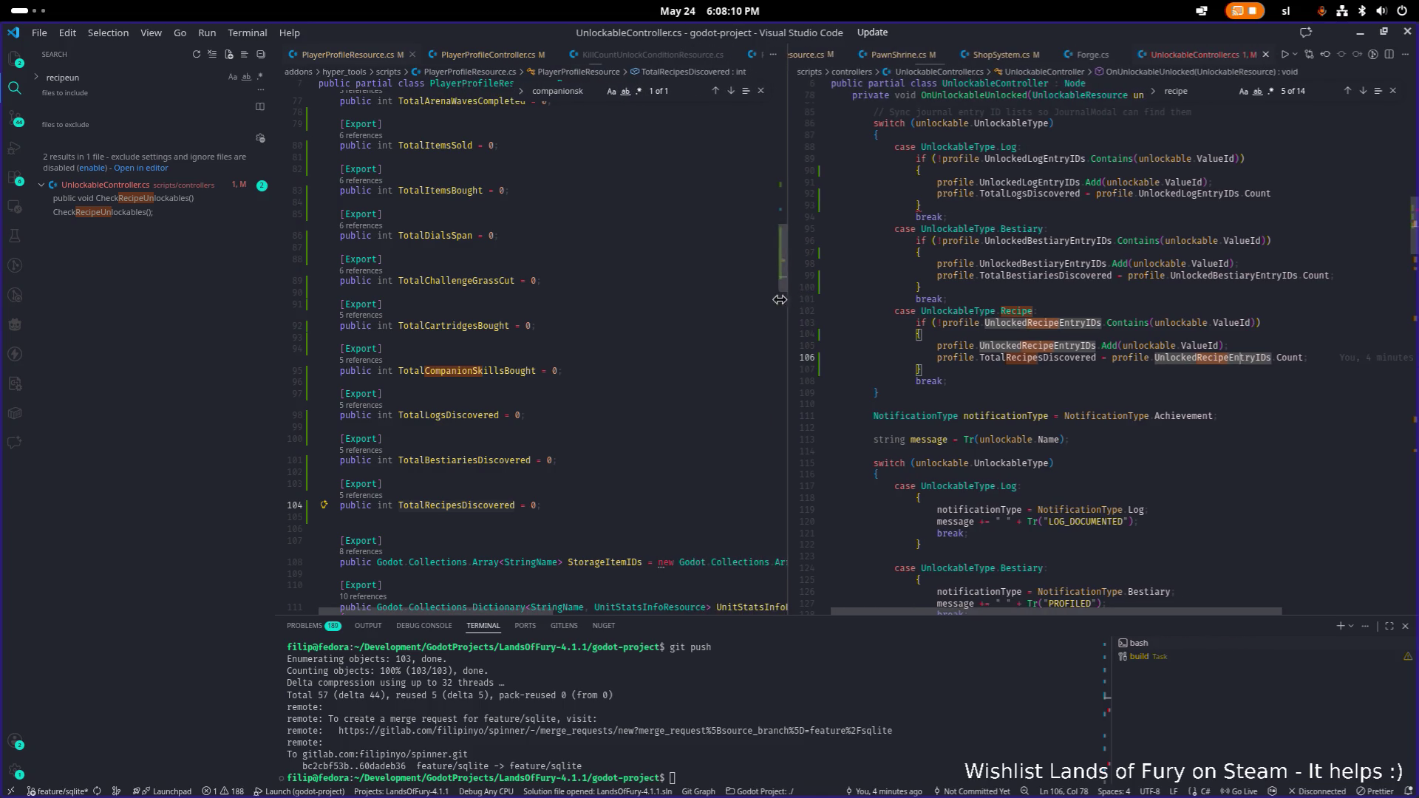
left_click(575, 415)
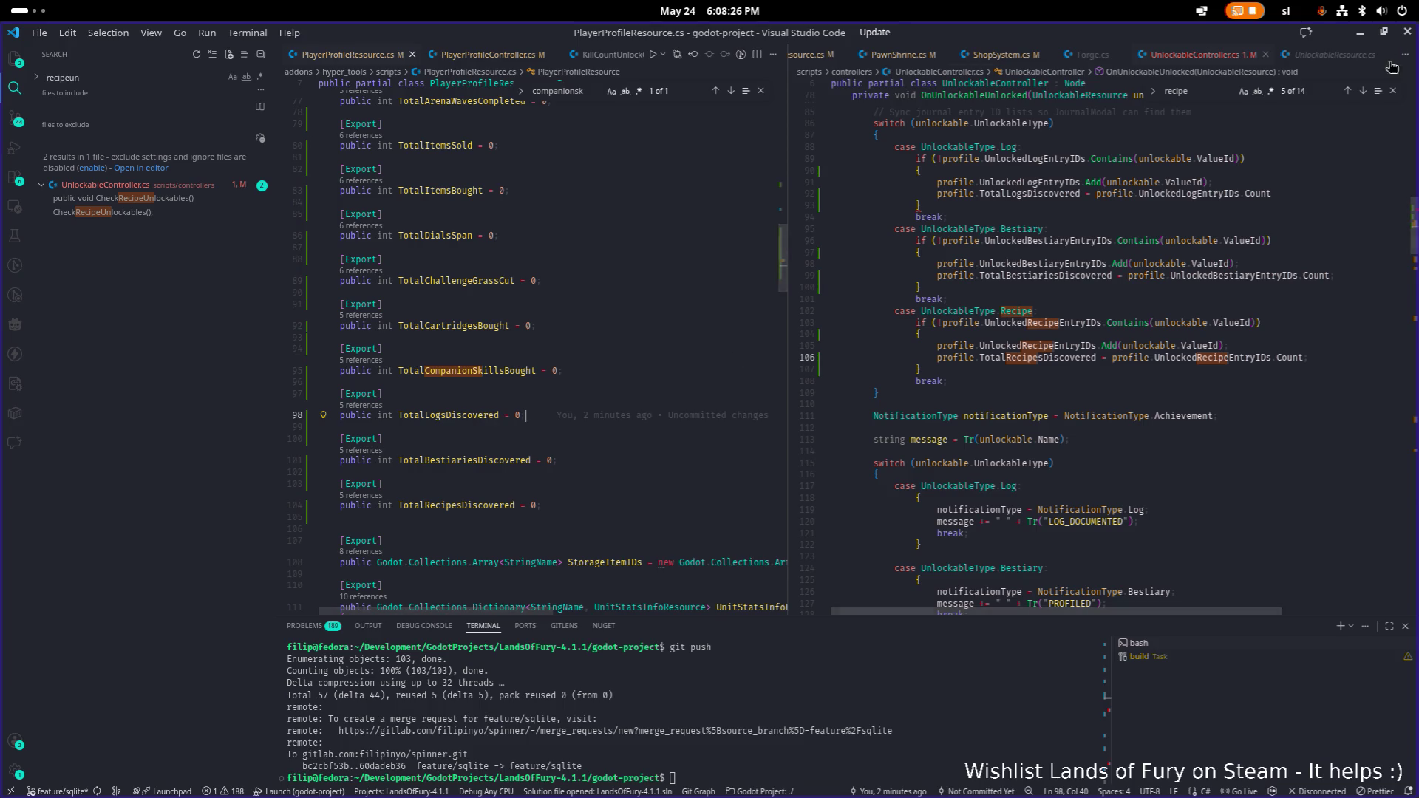
left_click(1306, 195)
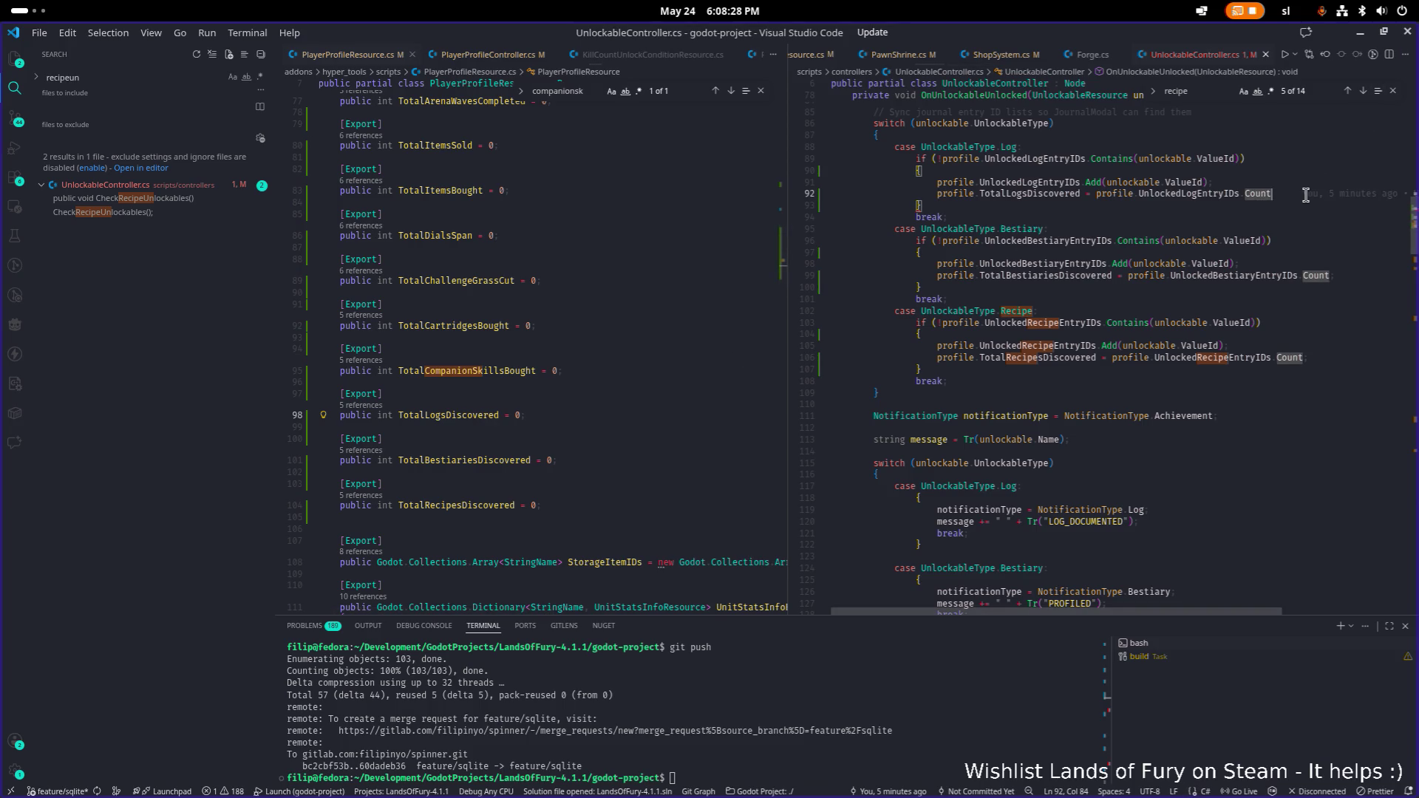
type(";")
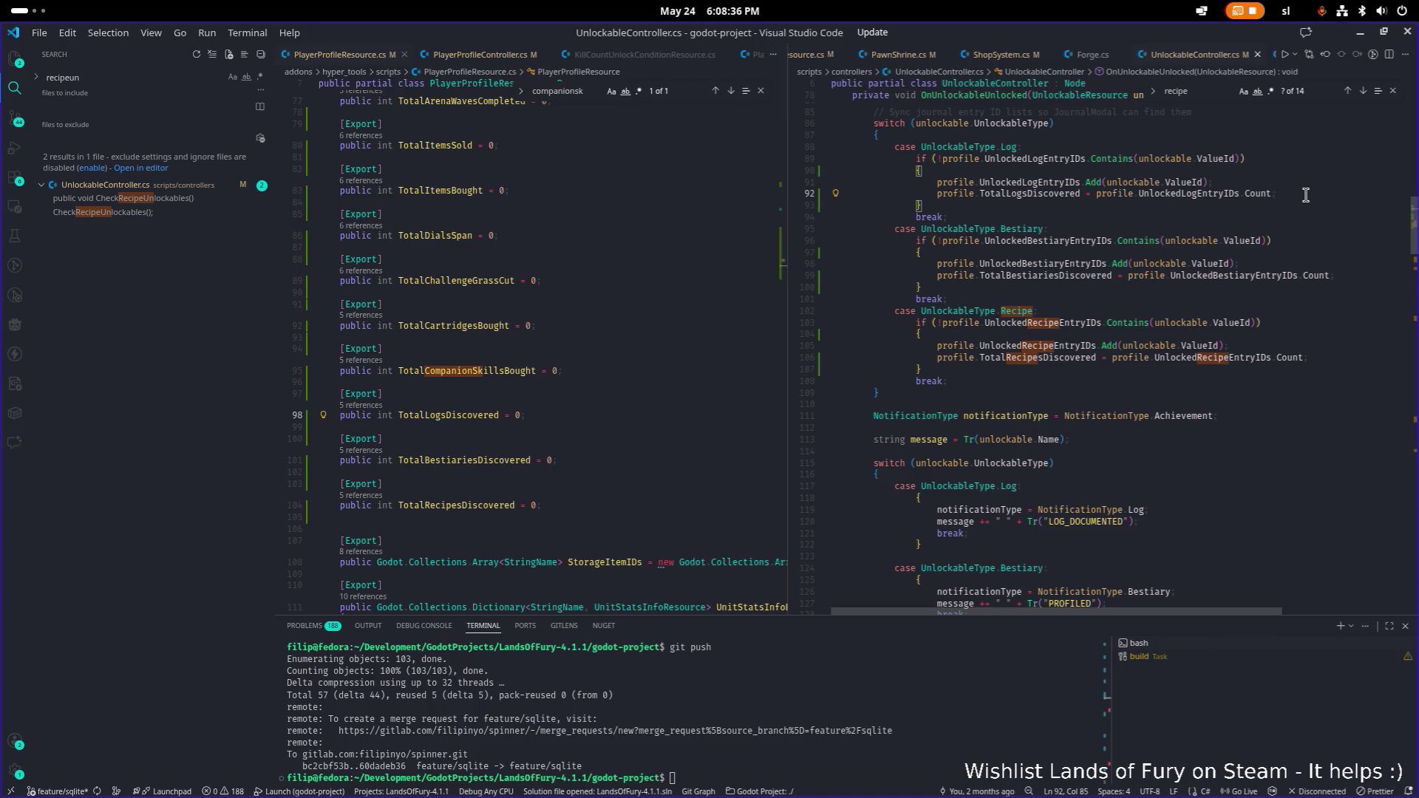
- Look over the player profile properties, then switch back to the Godot editor
scroll(589, 269, "up", 1)
scroll(596, 262, "up", 2)
scroll(595, 263, "up", 5)
scroll(596, 263, "up", 1)
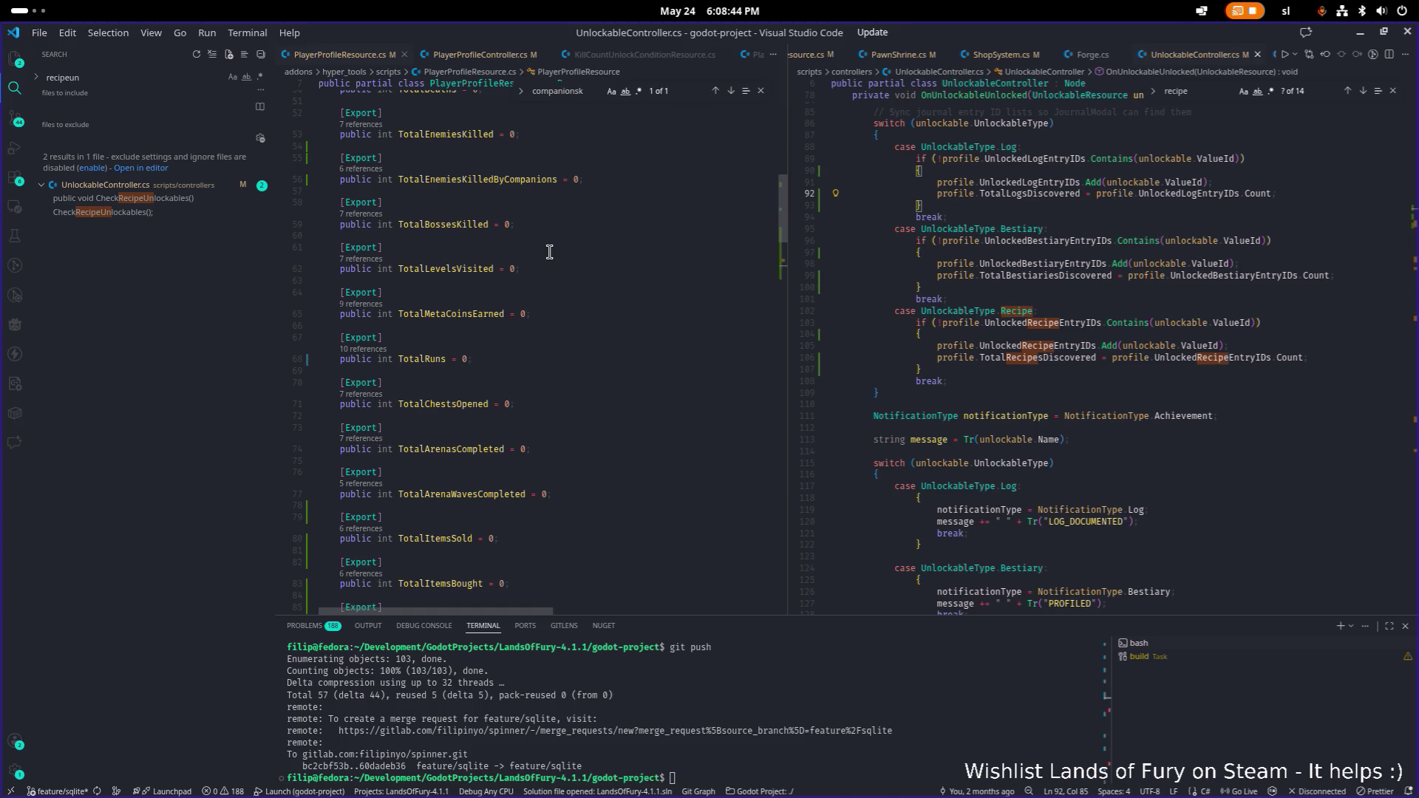
scroll(549, 253, "up", 4)
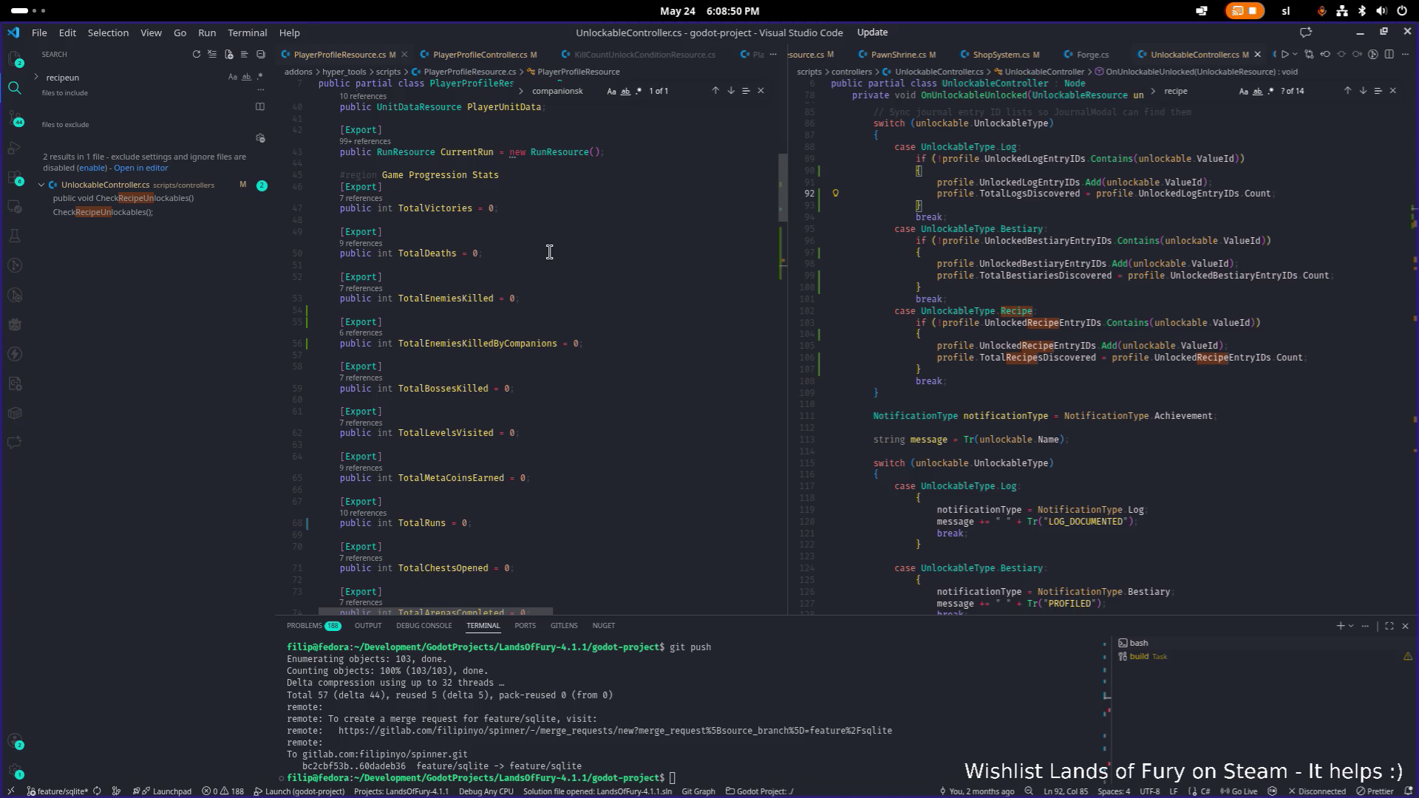
scroll(549, 252, "down", 10)
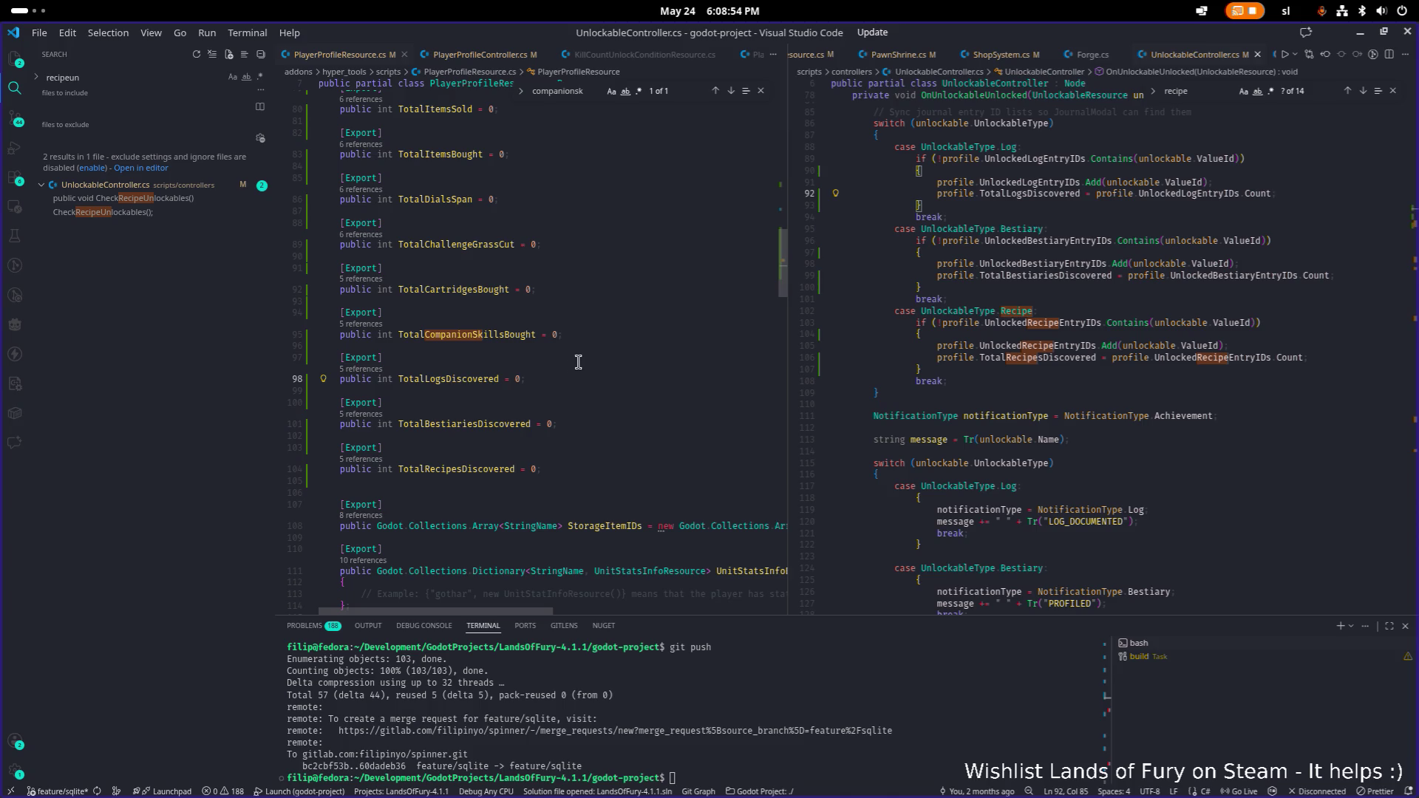
left_click(563, 377)
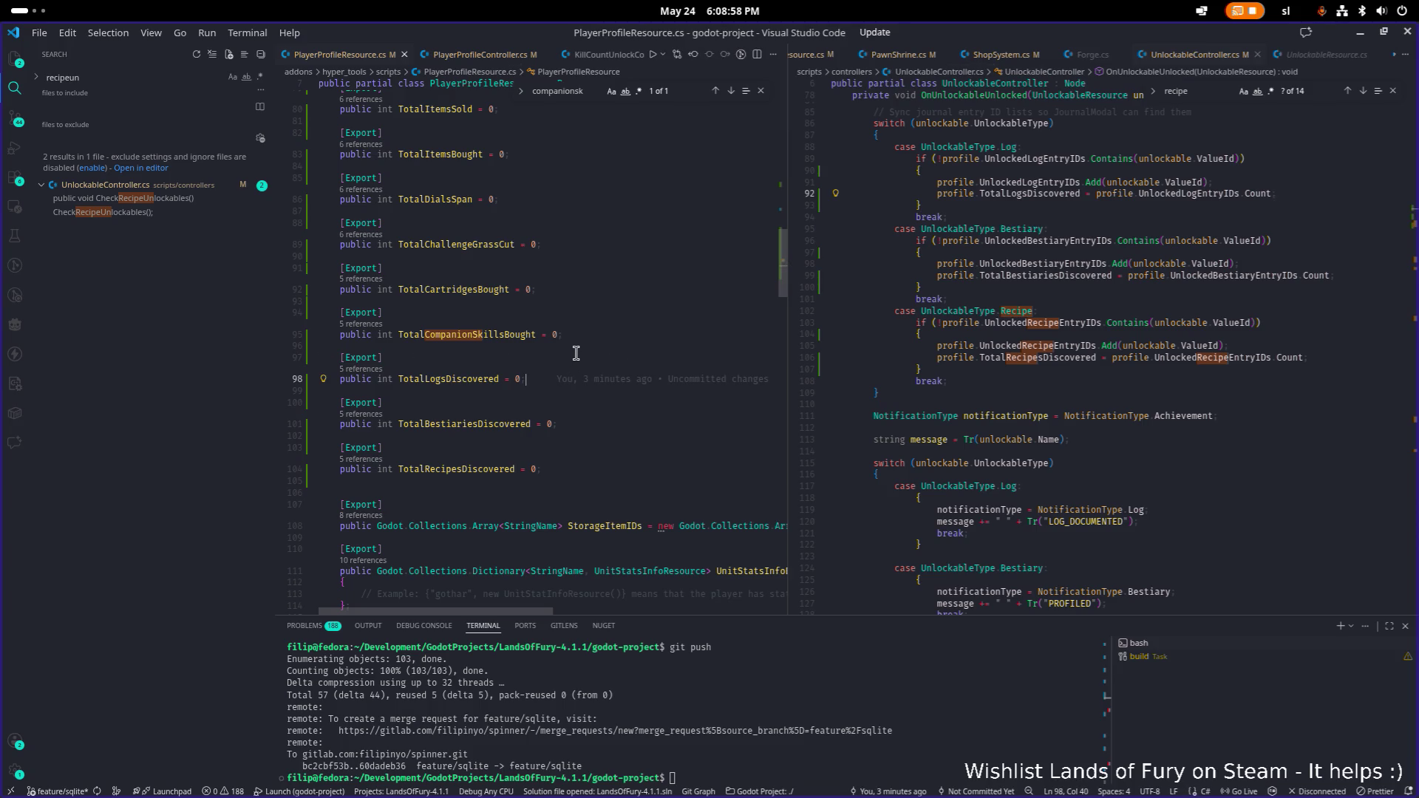
left_click(603, 323)
key("alt+Tab")
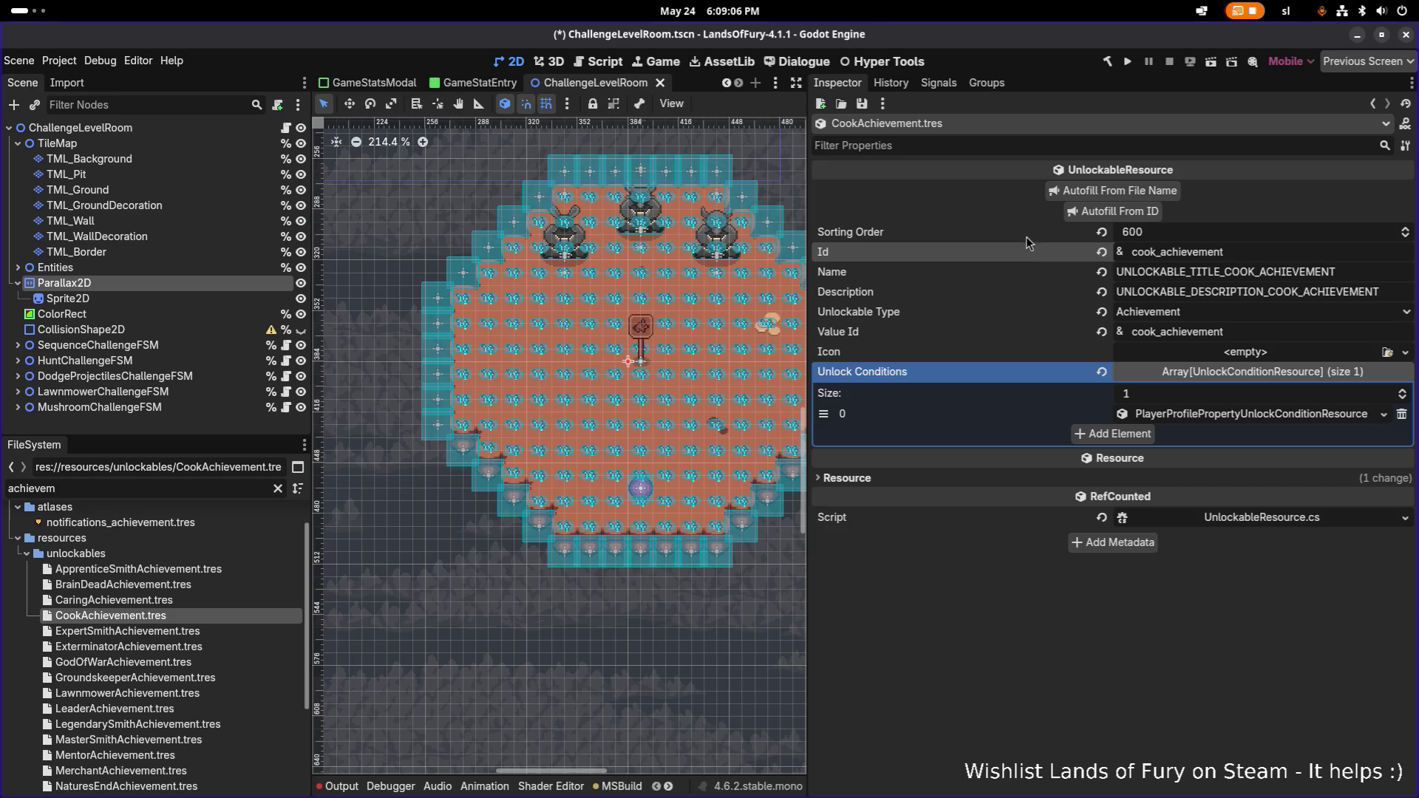
- Build the .NET project and expand the Cook achievement's first unlock condition
left_click(1109, 62)
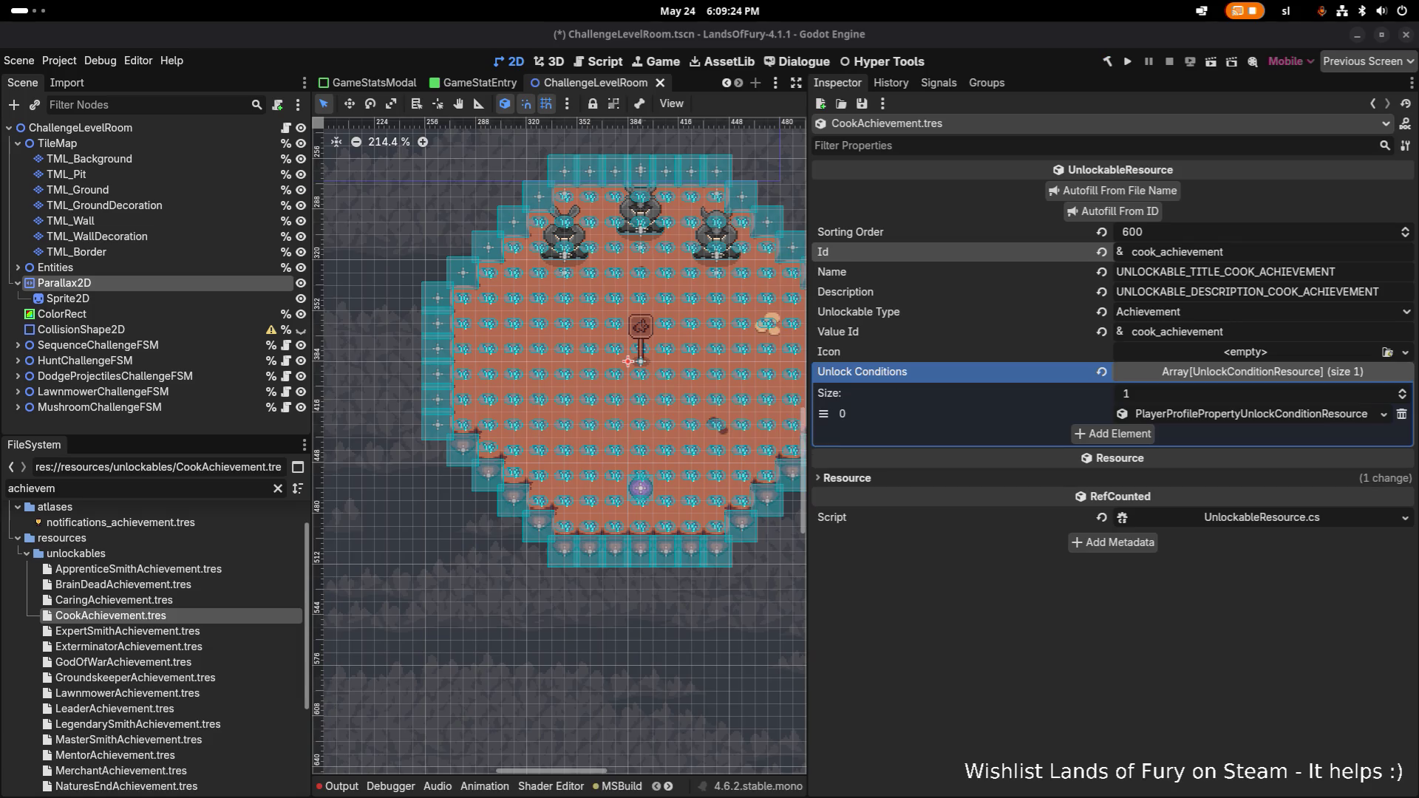
right_click(1308, 418)
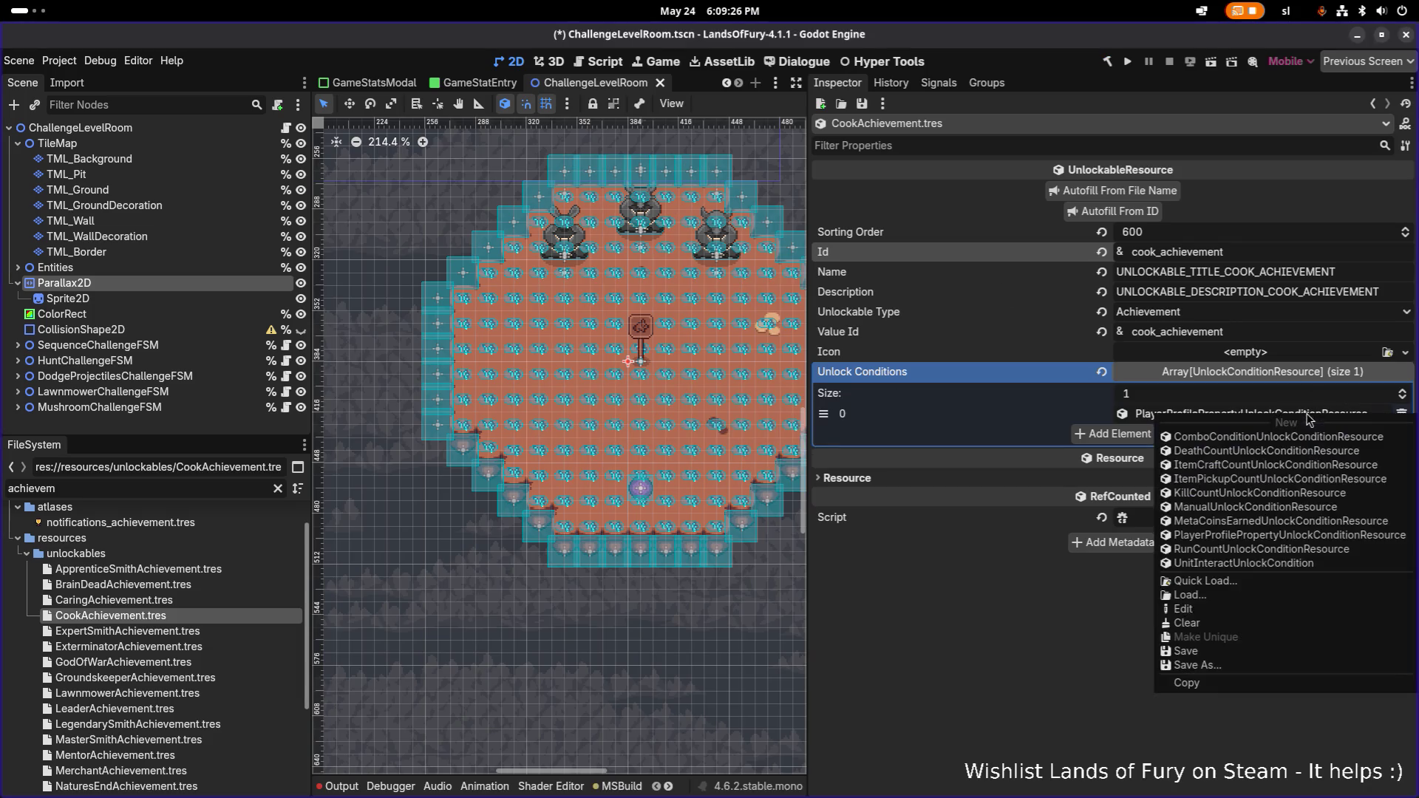
left_click(1144, 595)
left_click(1172, 414)
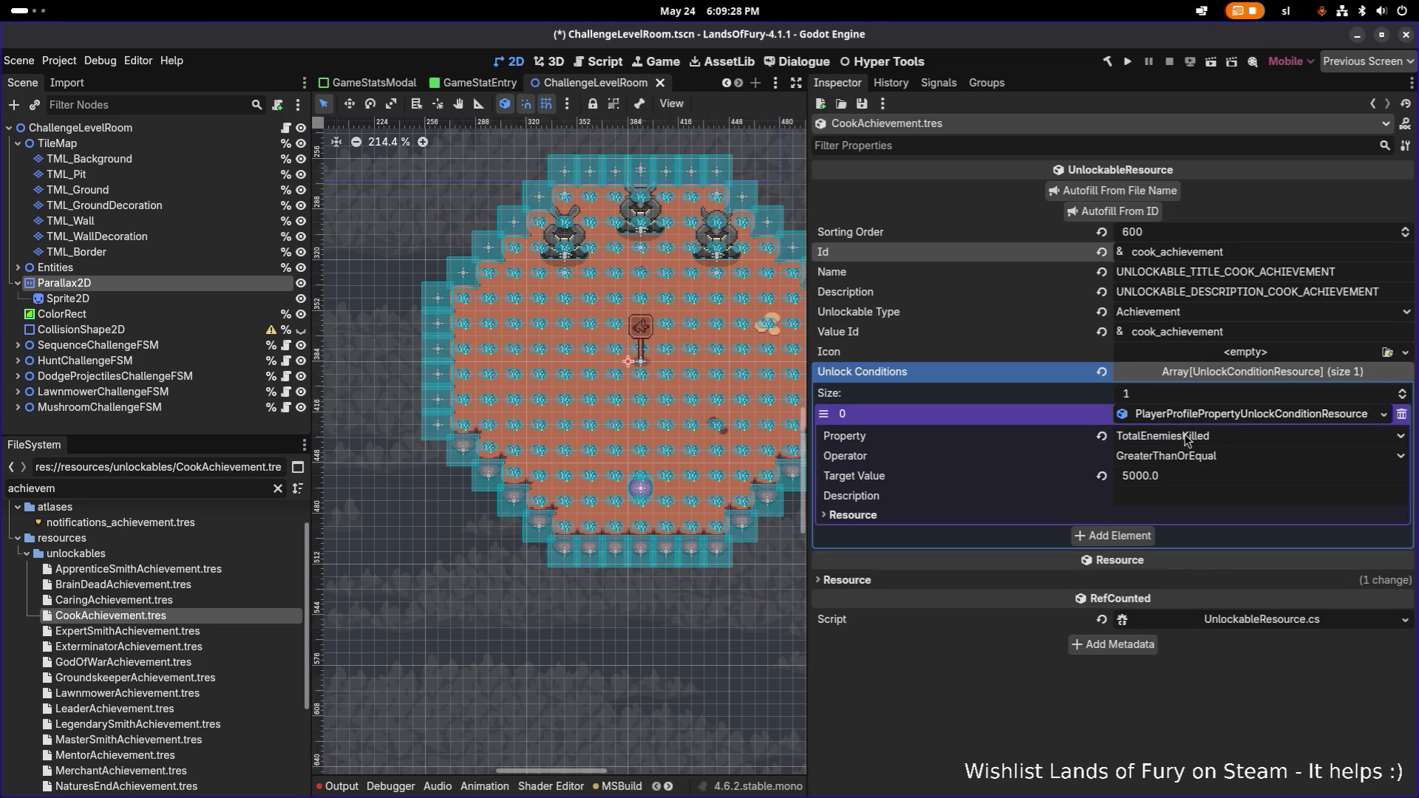
- Make the condition track TotalRecipesDiscovered with target value 1, and save
left_click(1185, 437)
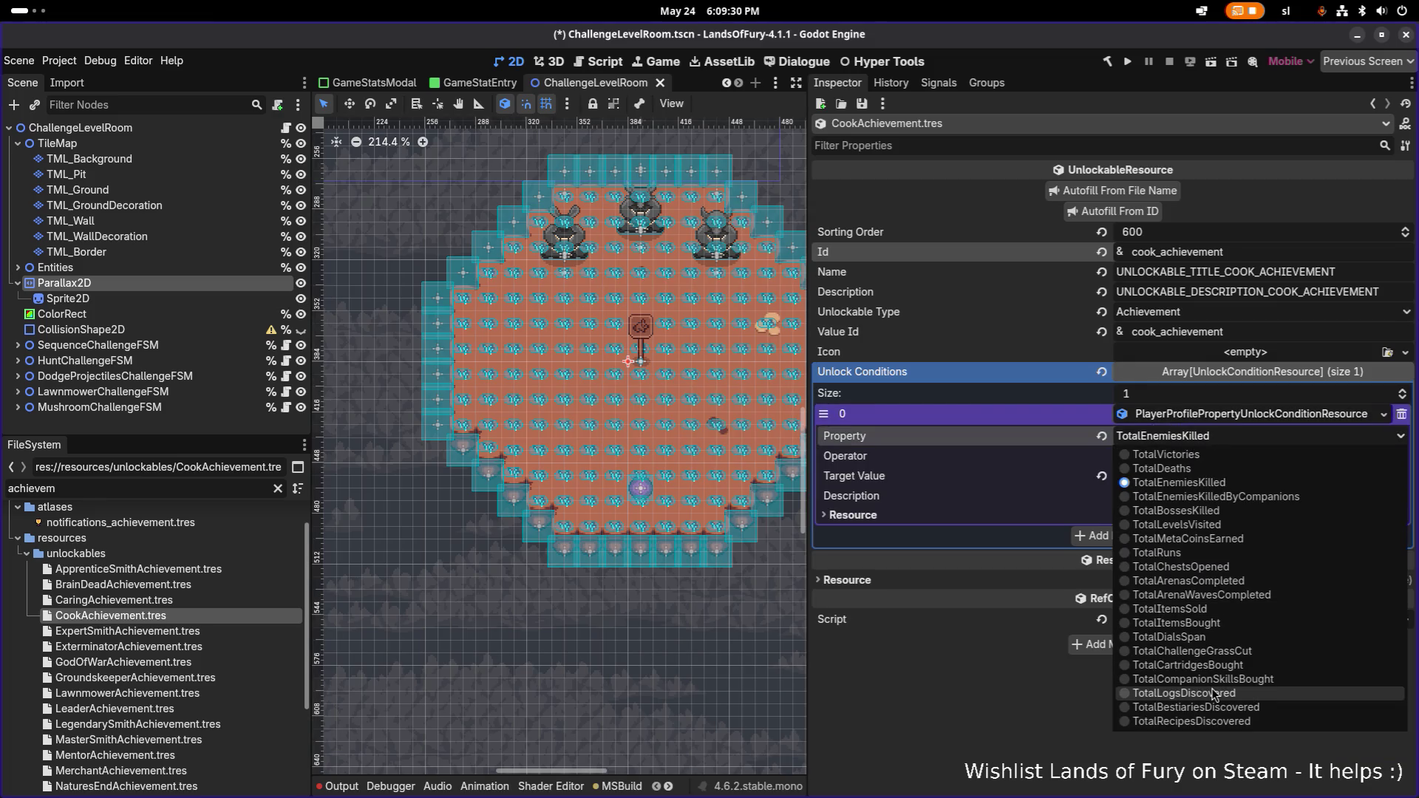
left_click(1219, 721)
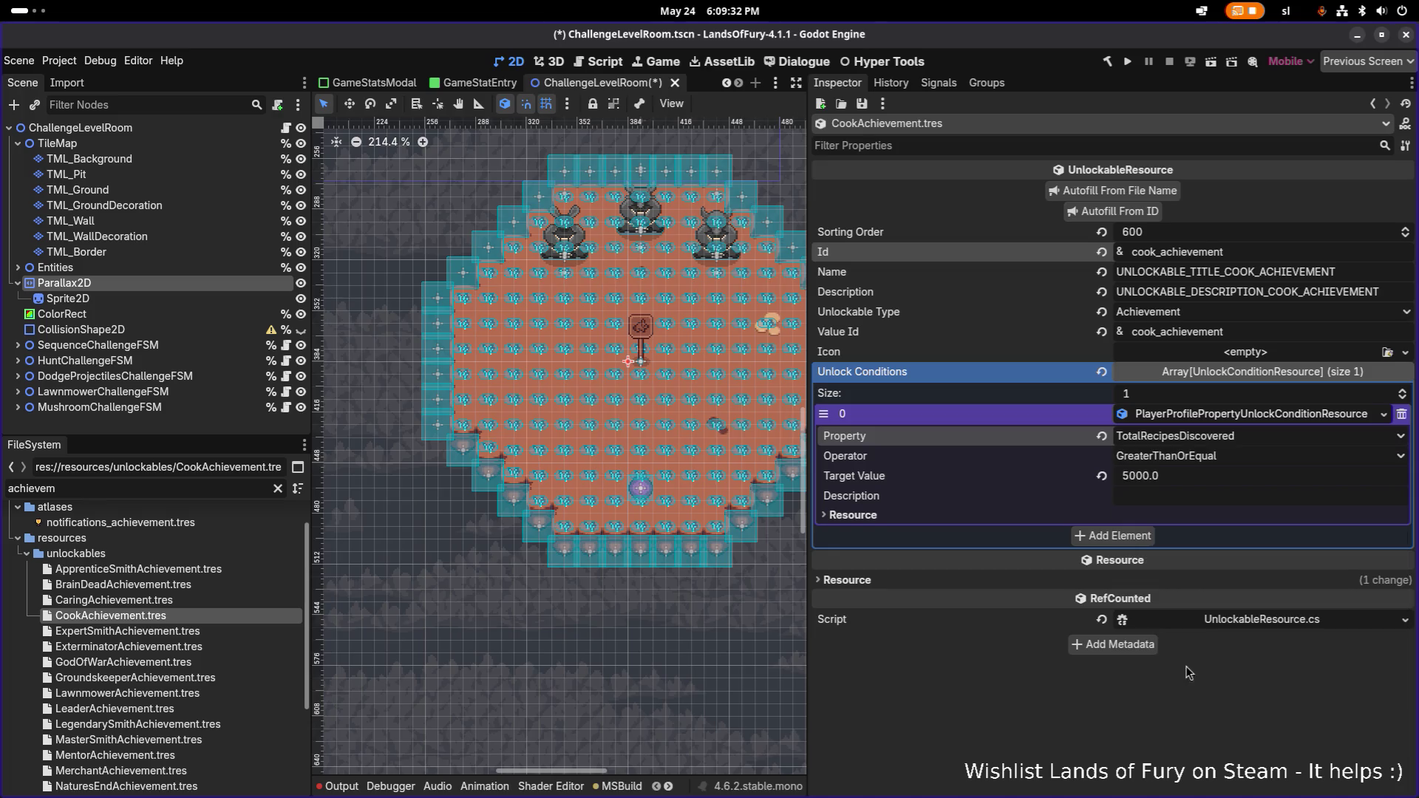
left_click(1197, 477)
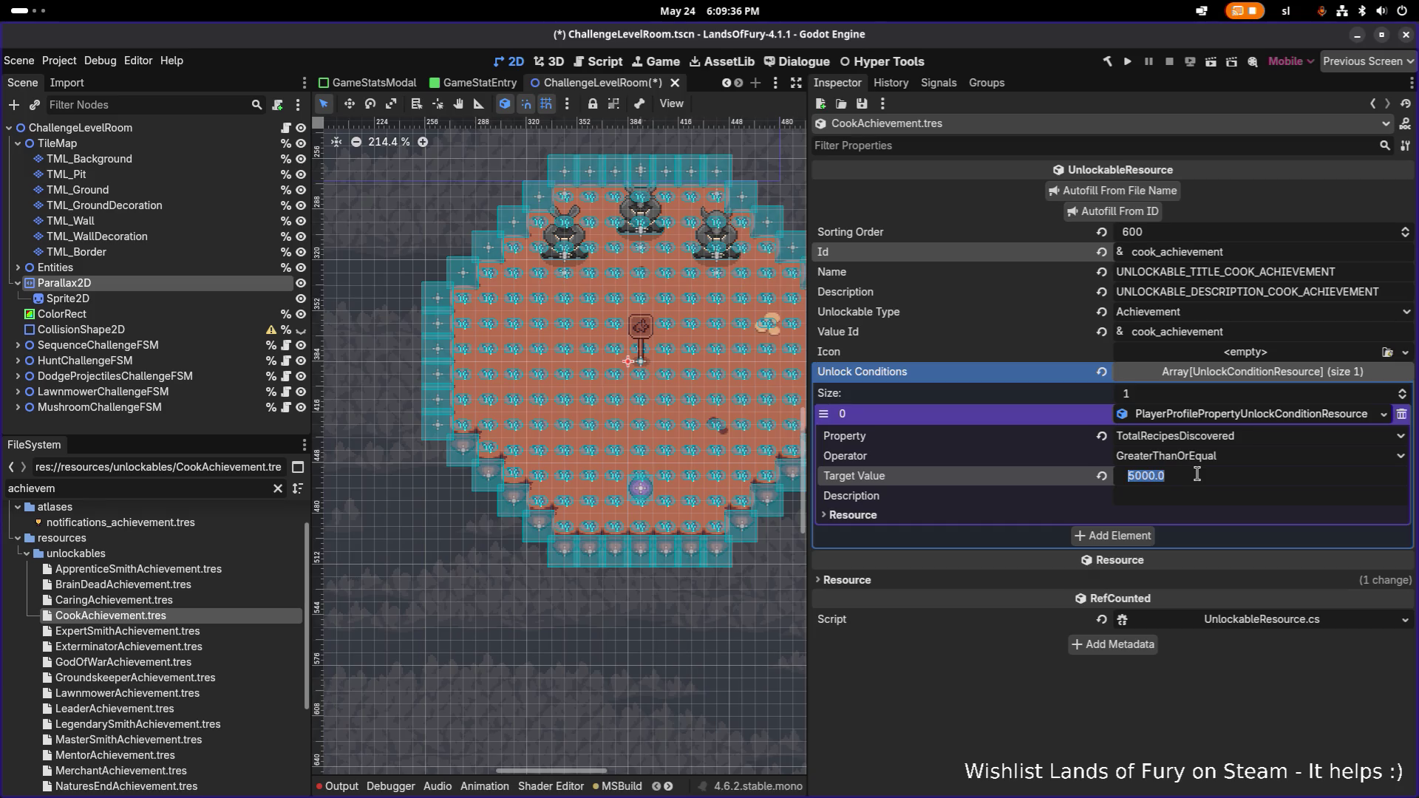
type("1")
key("Return")
key("ctrl+s")
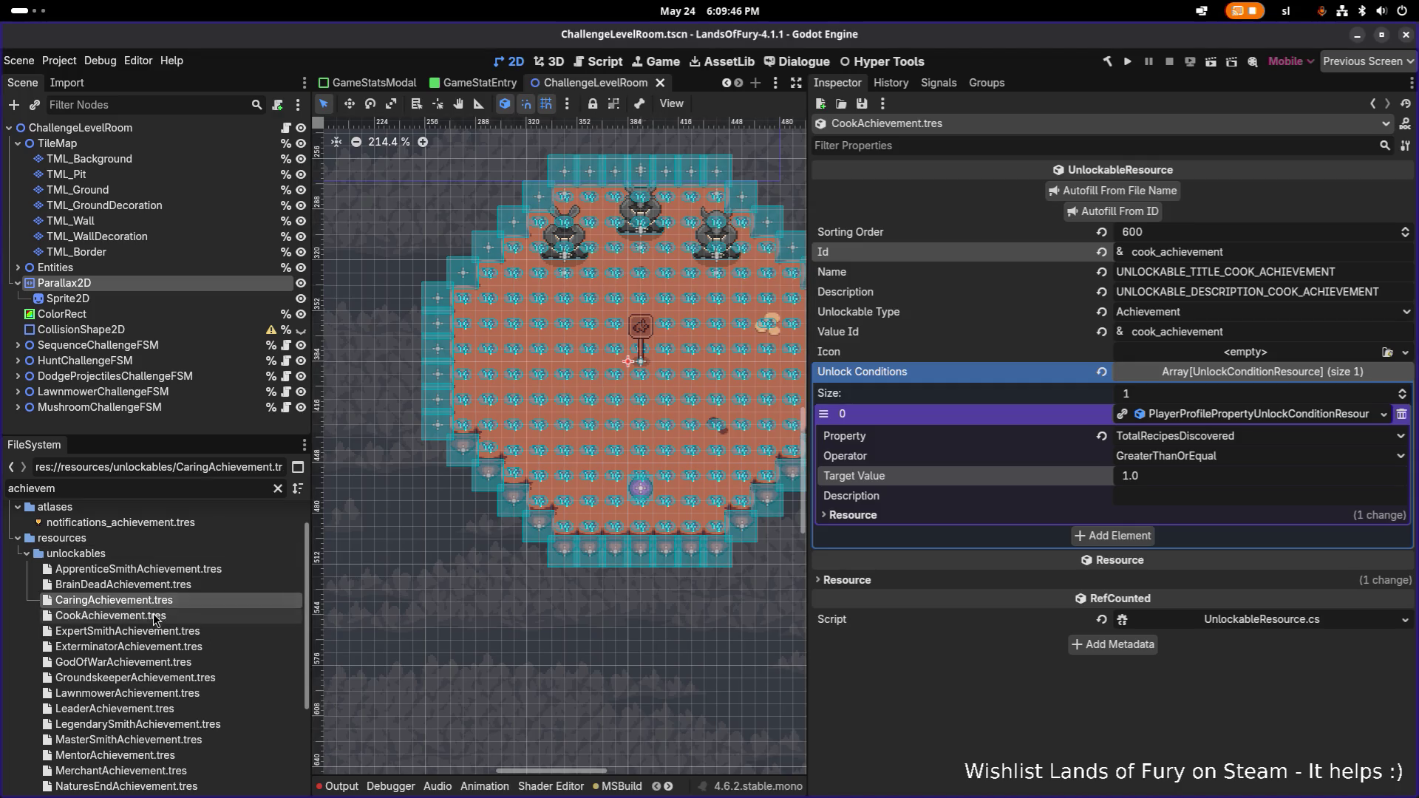
- Duplicate CookAchievement.tres as ChefAchievement.tres and open the copy
left_click(203, 612)
key("ctrl+d")
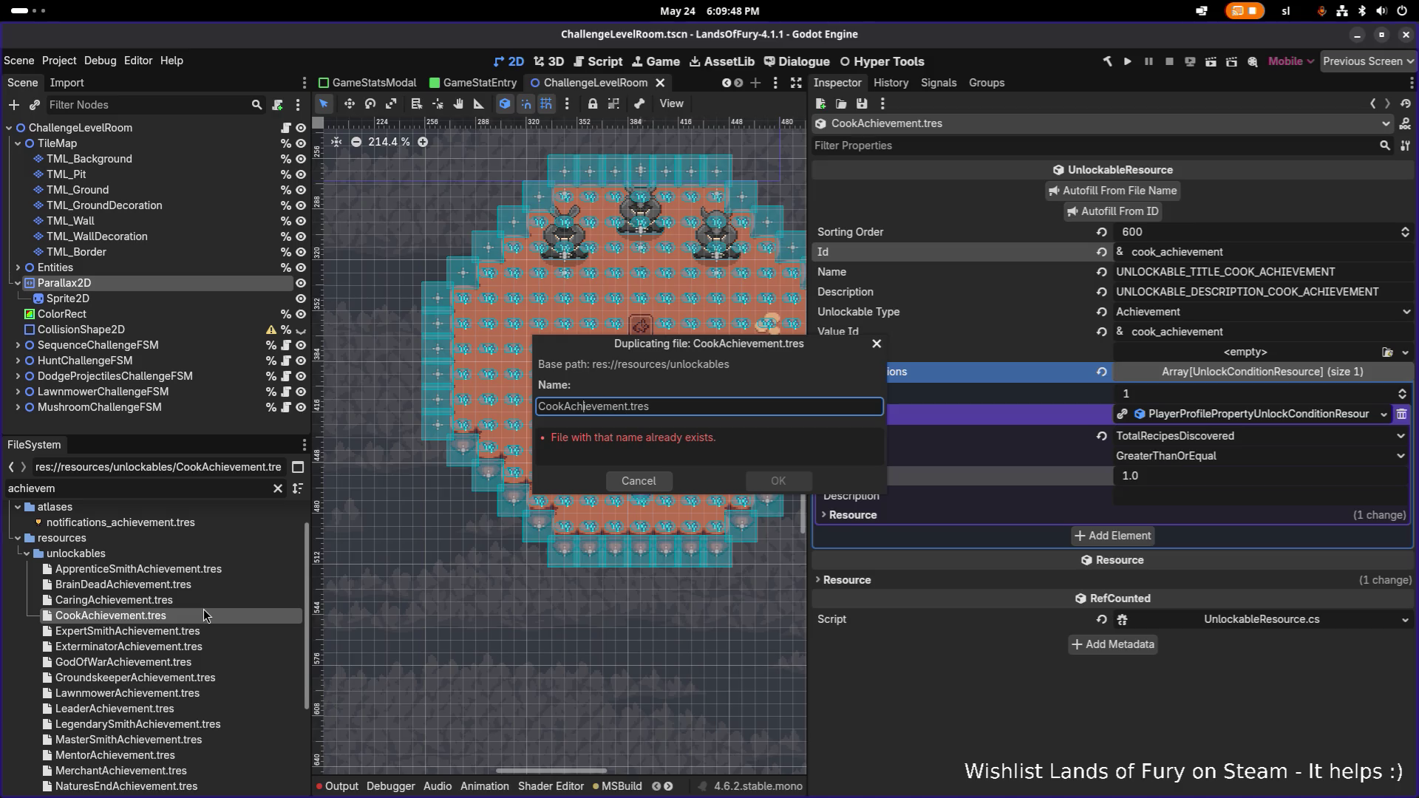
type("Chef")
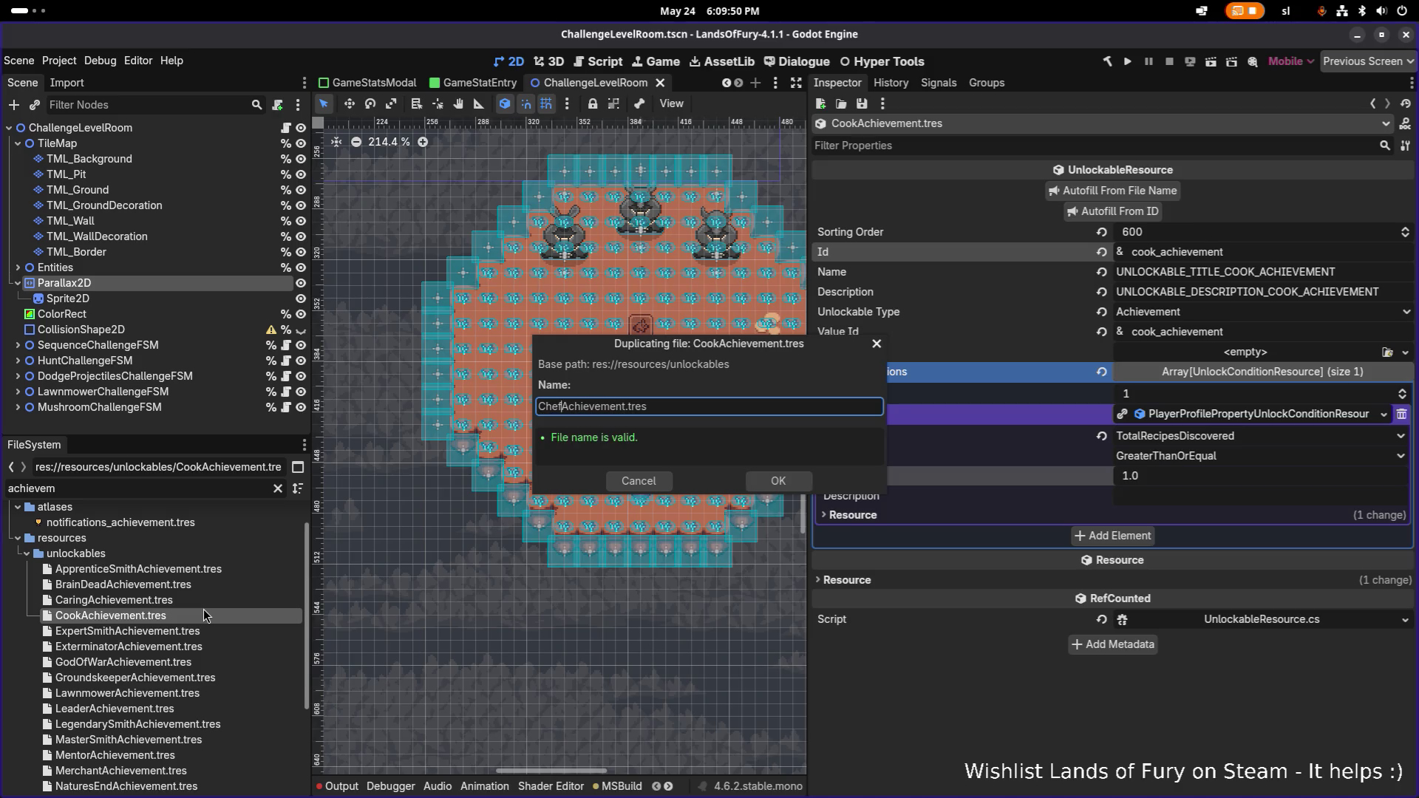
key("Return")
left_click(202, 609)
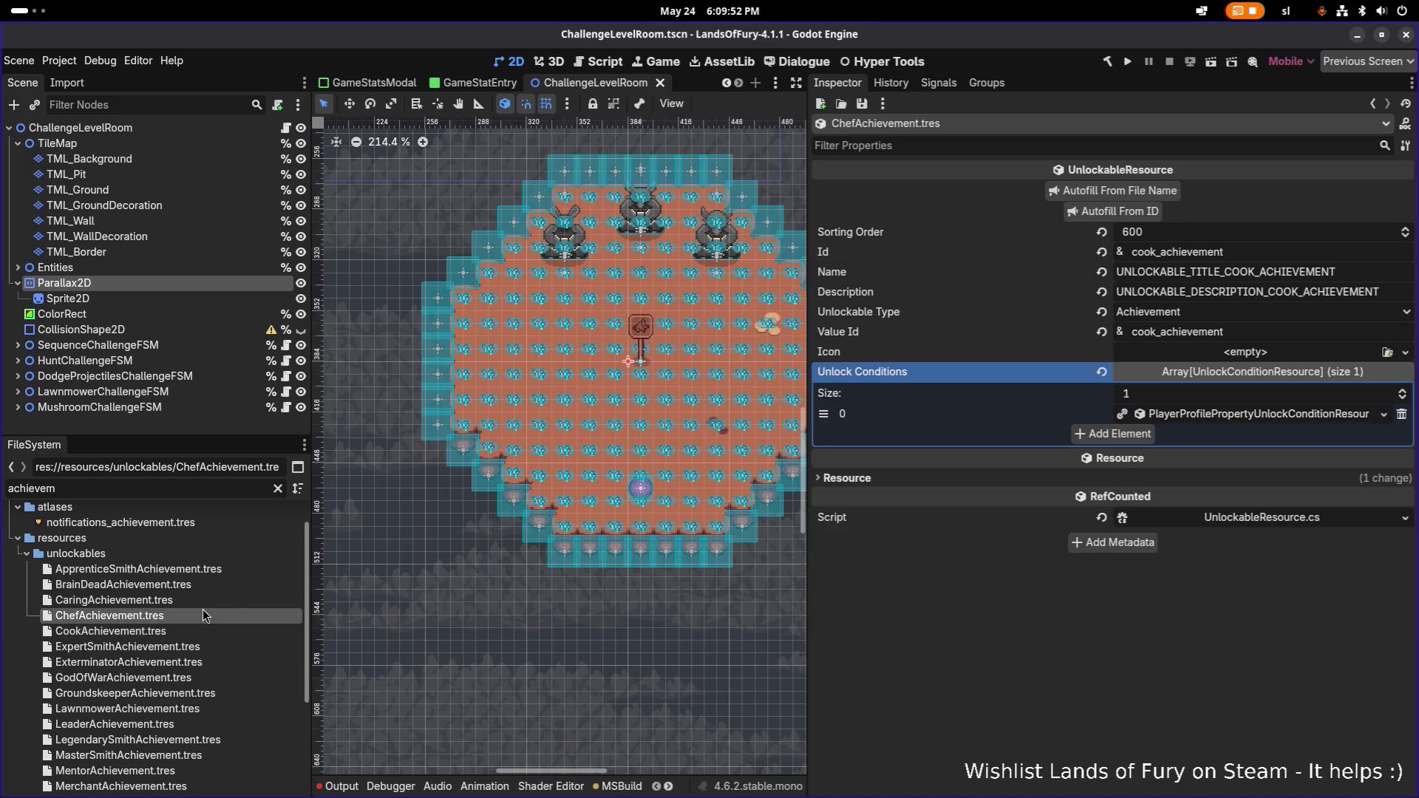
- Set sorting order 610 and Id chef_achievement, then autofill name, description and value id
left_click(1198, 235)
type("610")
key("Return")
left_click_drag(1154, 252, 1102, 251)
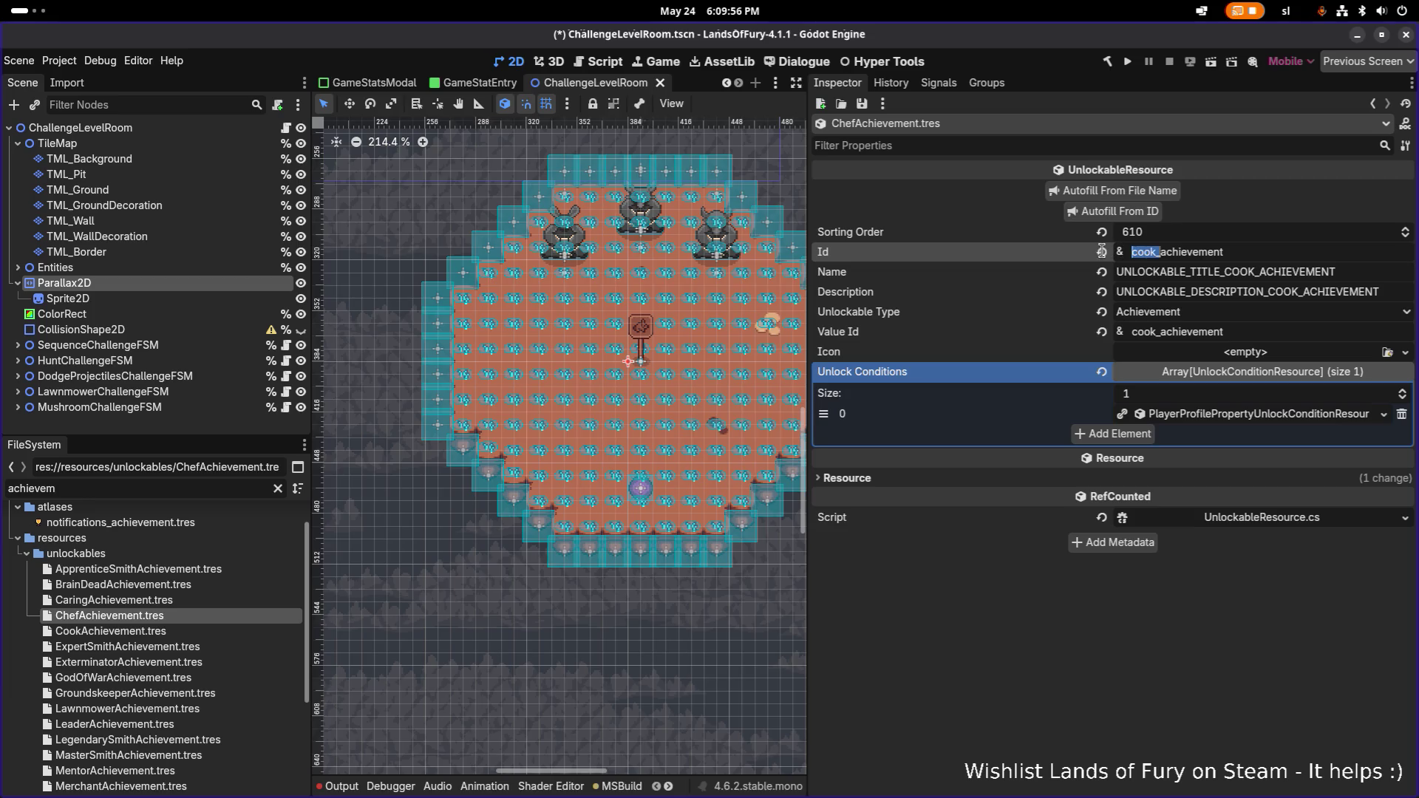
key("Right")
key("BackSpace")
key("BackSpace")
key("BackSpace")
type("chef")
left_click(1072, 211)
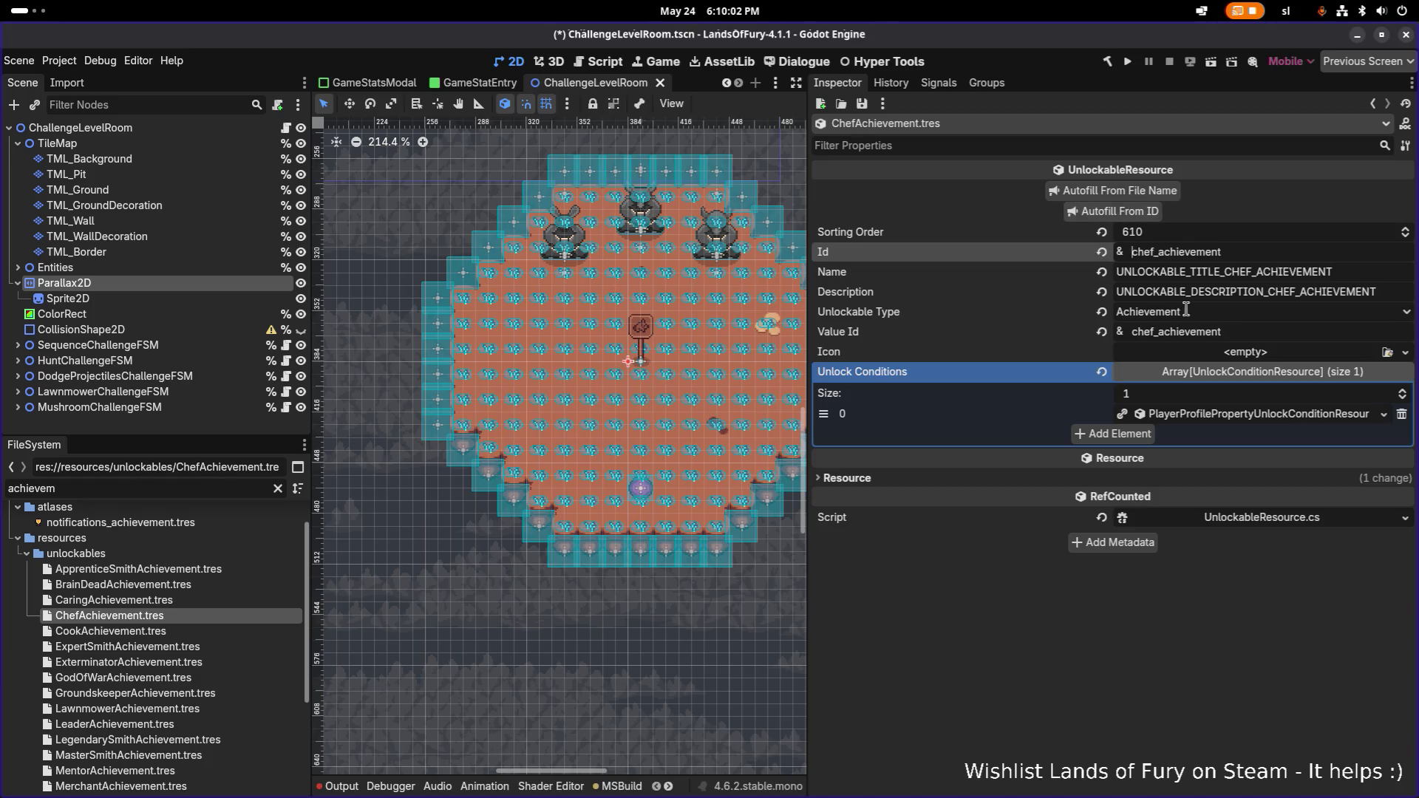
- Make Chef's unlock condition unique with target value 10, save, and duplicate ChefAchievement.tres
right_click(1216, 415)
left_click(1205, 637)
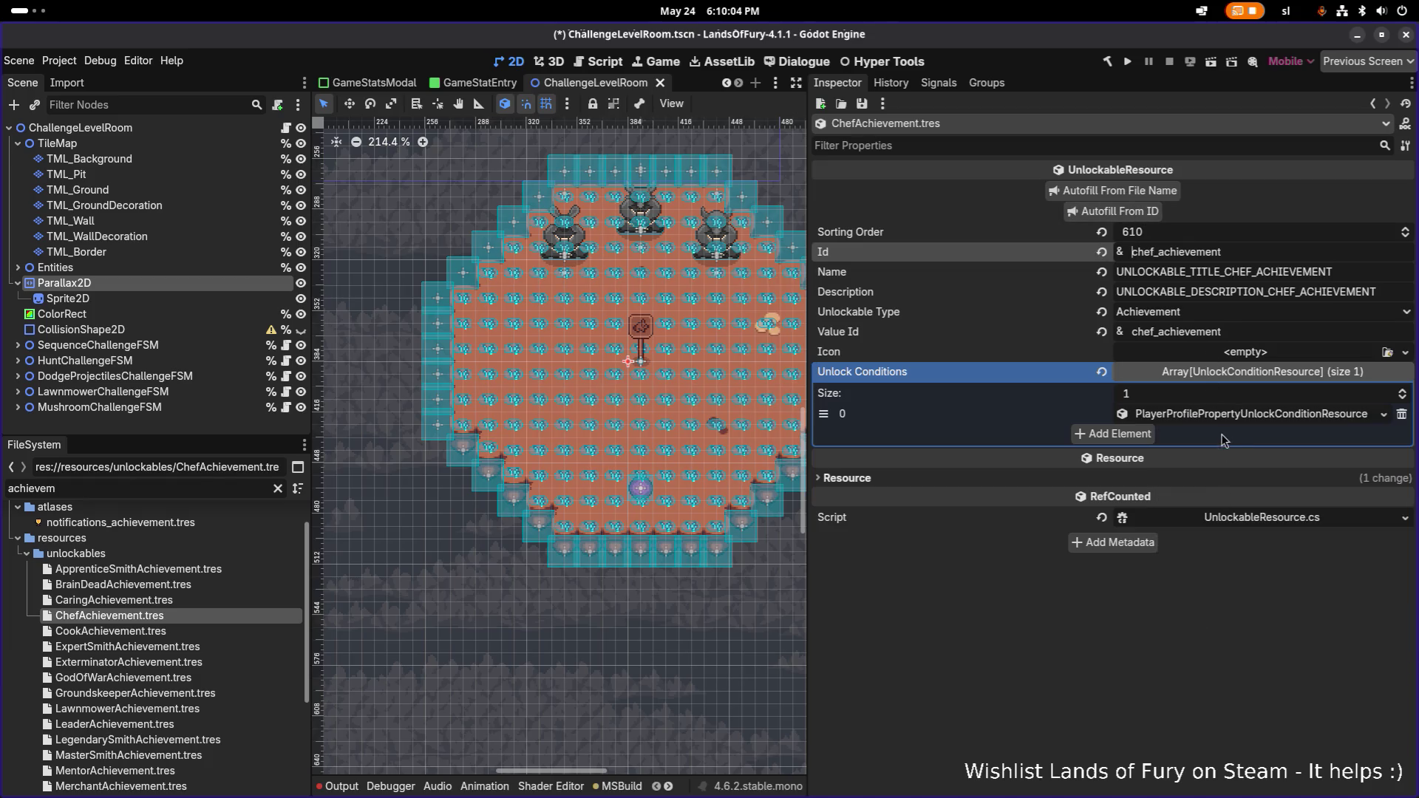
left_click(1229, 414)
left_click(1223, 477)
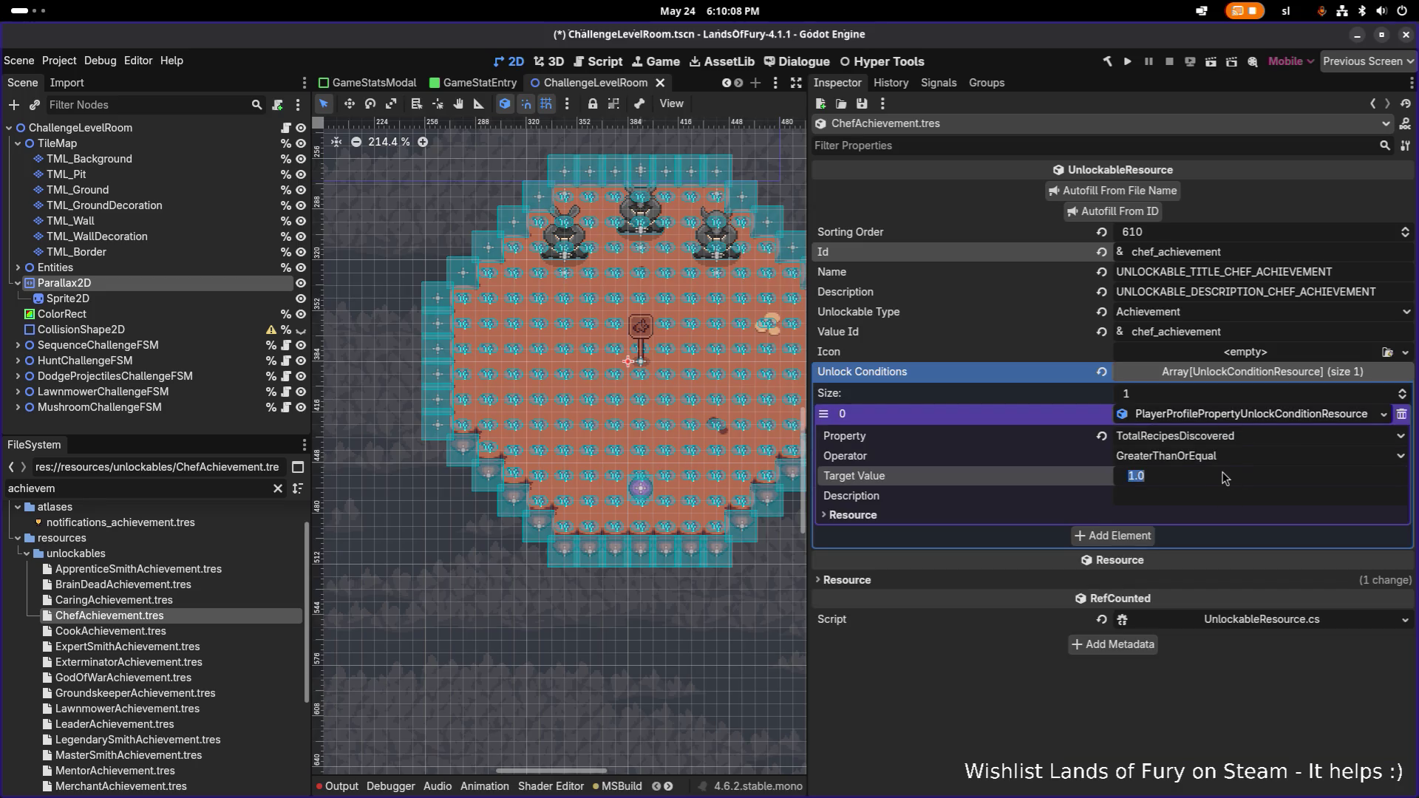
type("1")
key("BackSpace")
type("0")
key("Return")
key("ctrl+s")
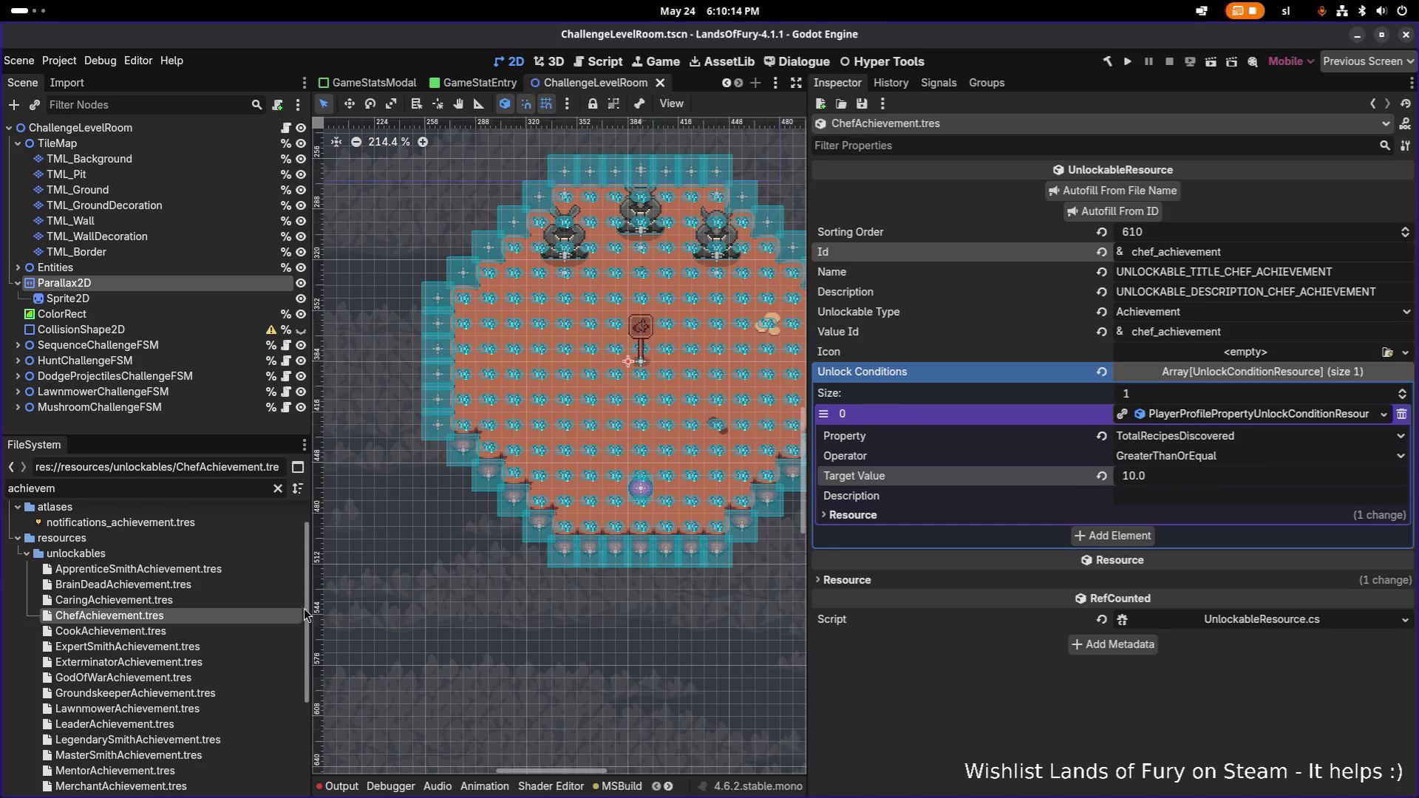
left_click(177, 618)
key("ctrl+d")
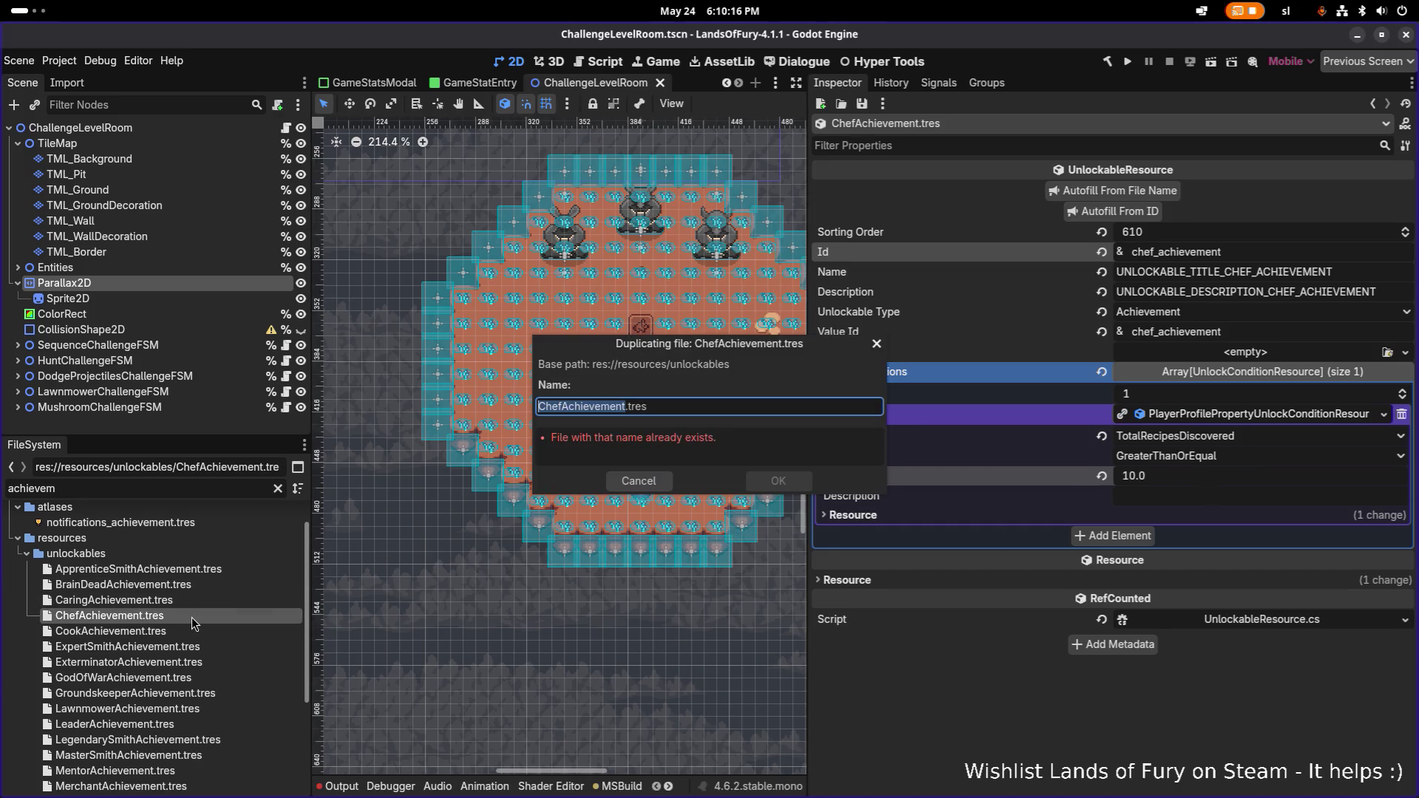
- Name the copy MasterChefAchievement.tres and open it
key("Left")
key("Right")
key("Right")
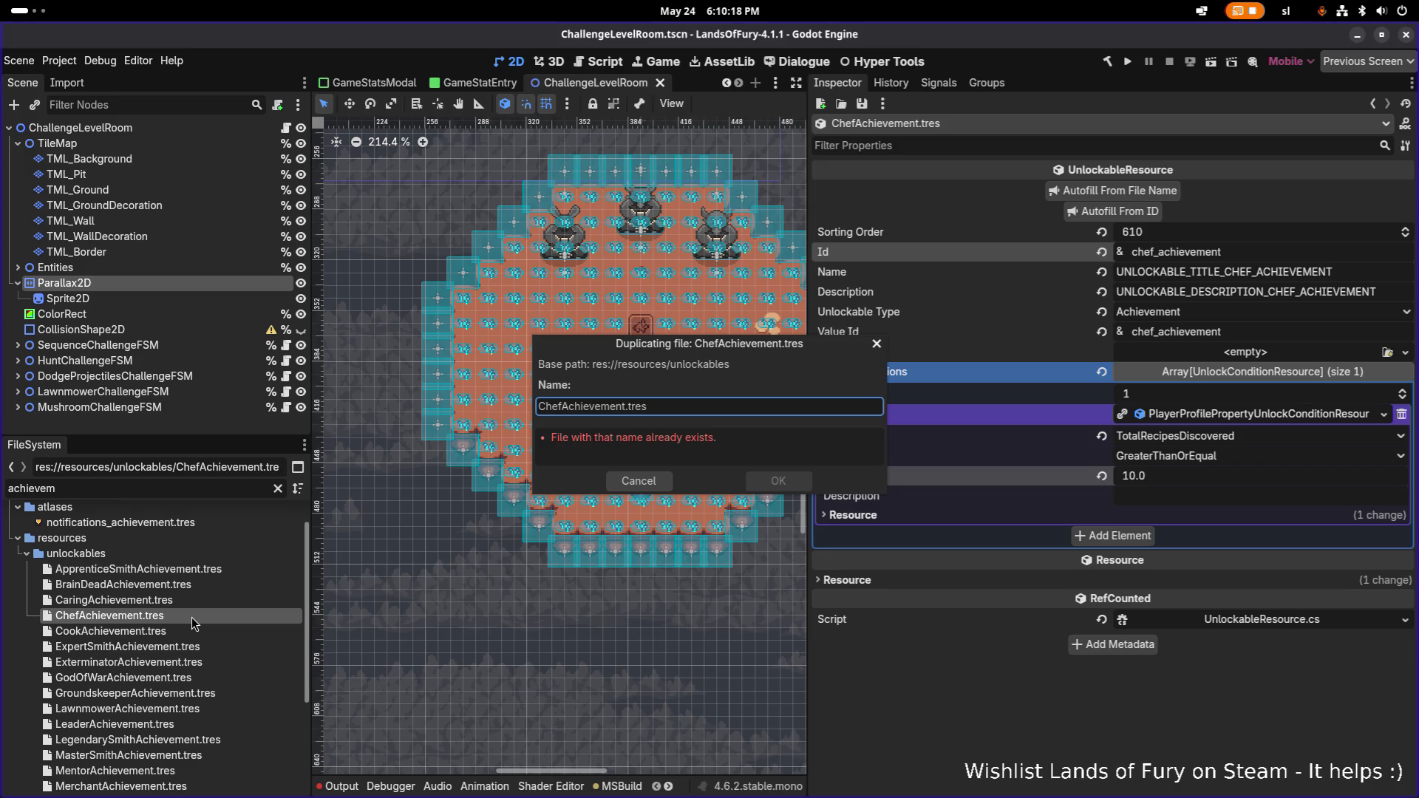
type("Master")
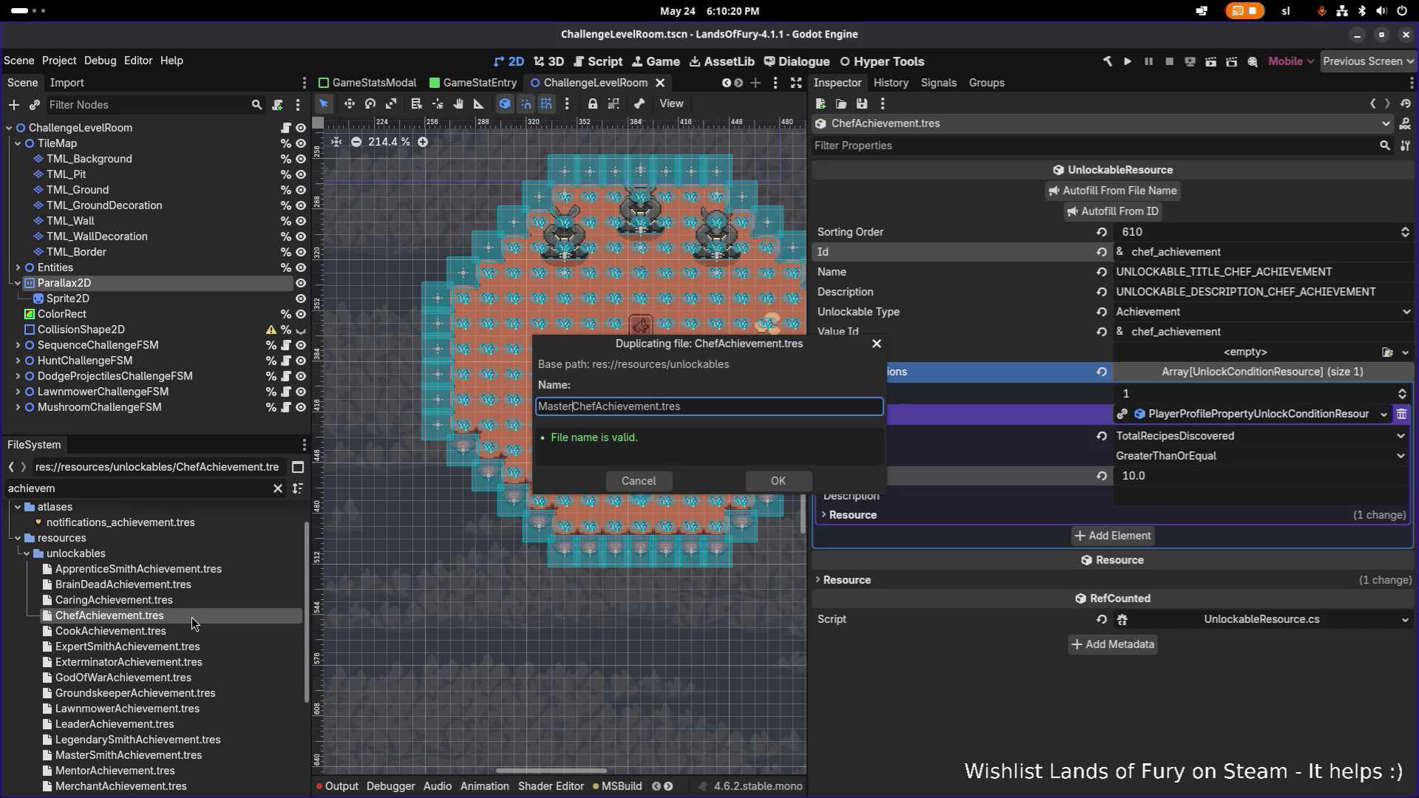
key("Return")
scroll(181, 649, "down", 1)
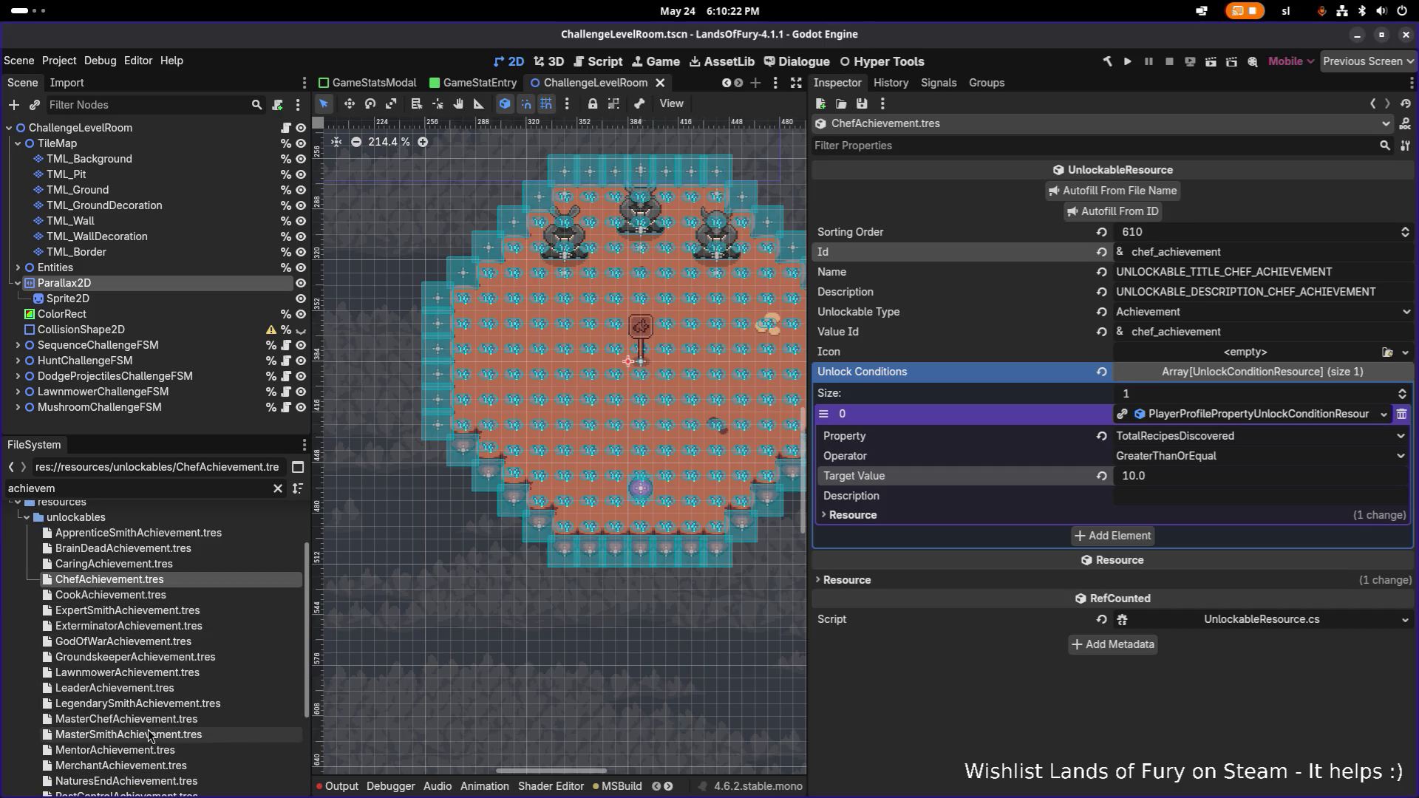
left_click(148, 729)
left_click(153, 721)
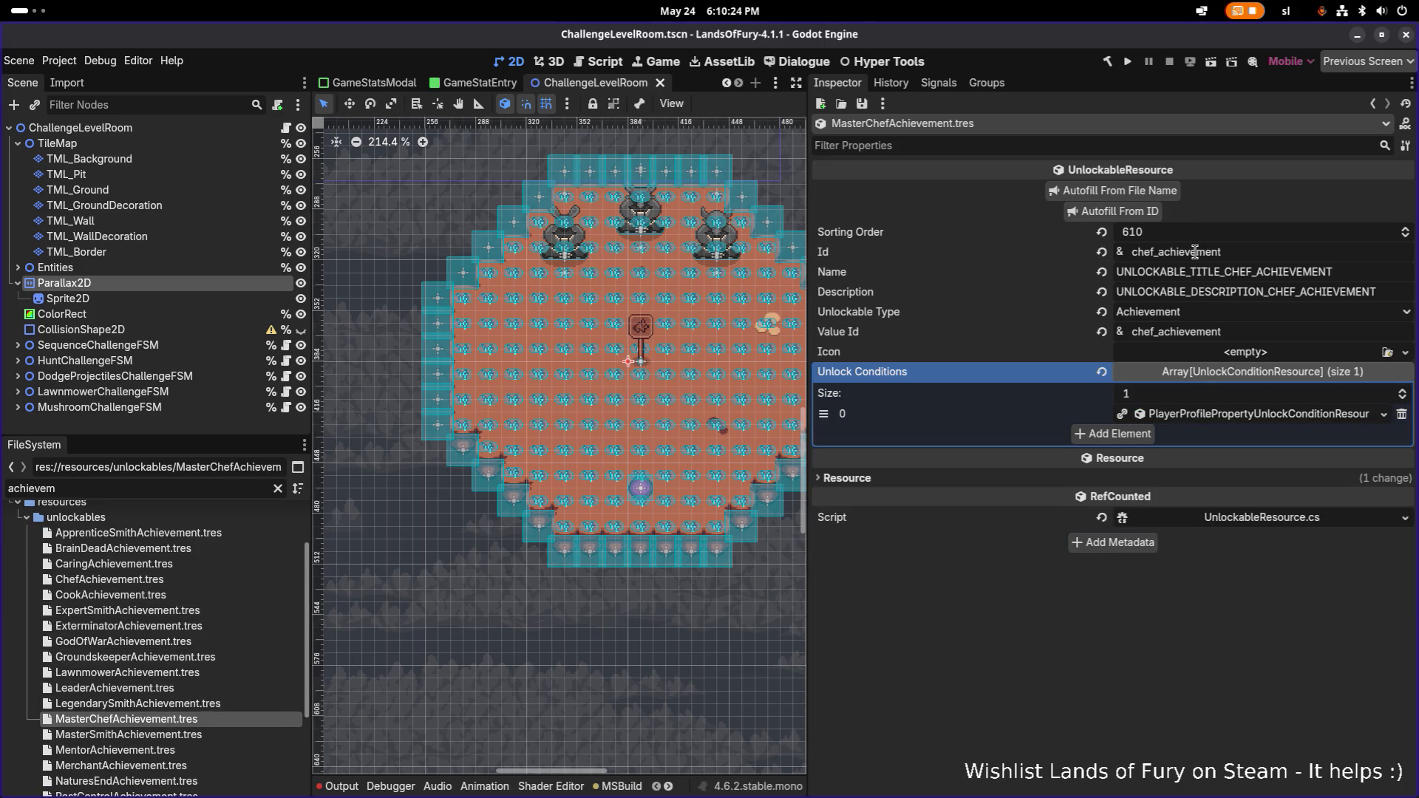
- Set Id master_chef_achievement and sorting order 620, then autofill from the Id
left_click(1247, 255)
key("Home")
type("maste")
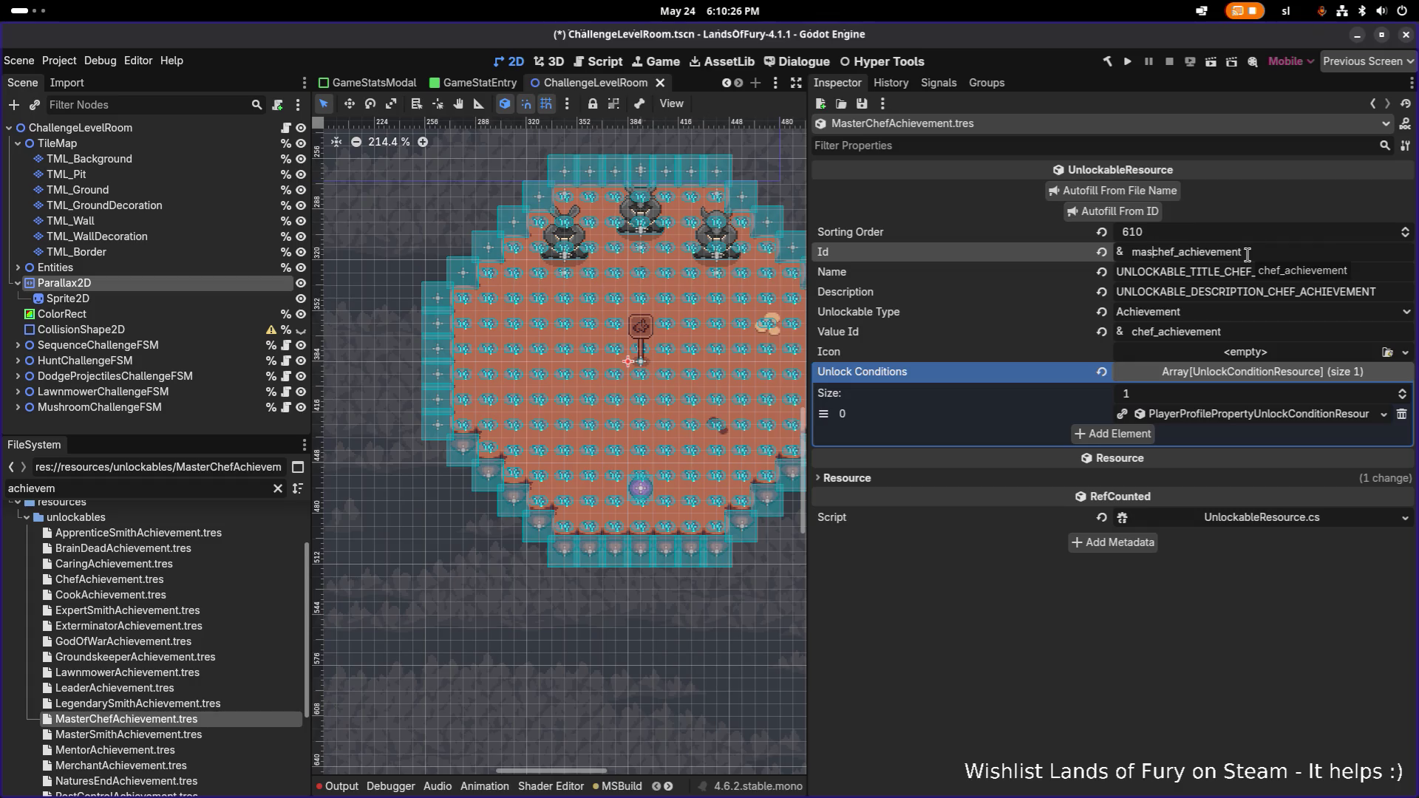
type("r_")
left_click(1220, 234)
key("Left")
key("Right")
key("Delete")
type("2")
key("Return")
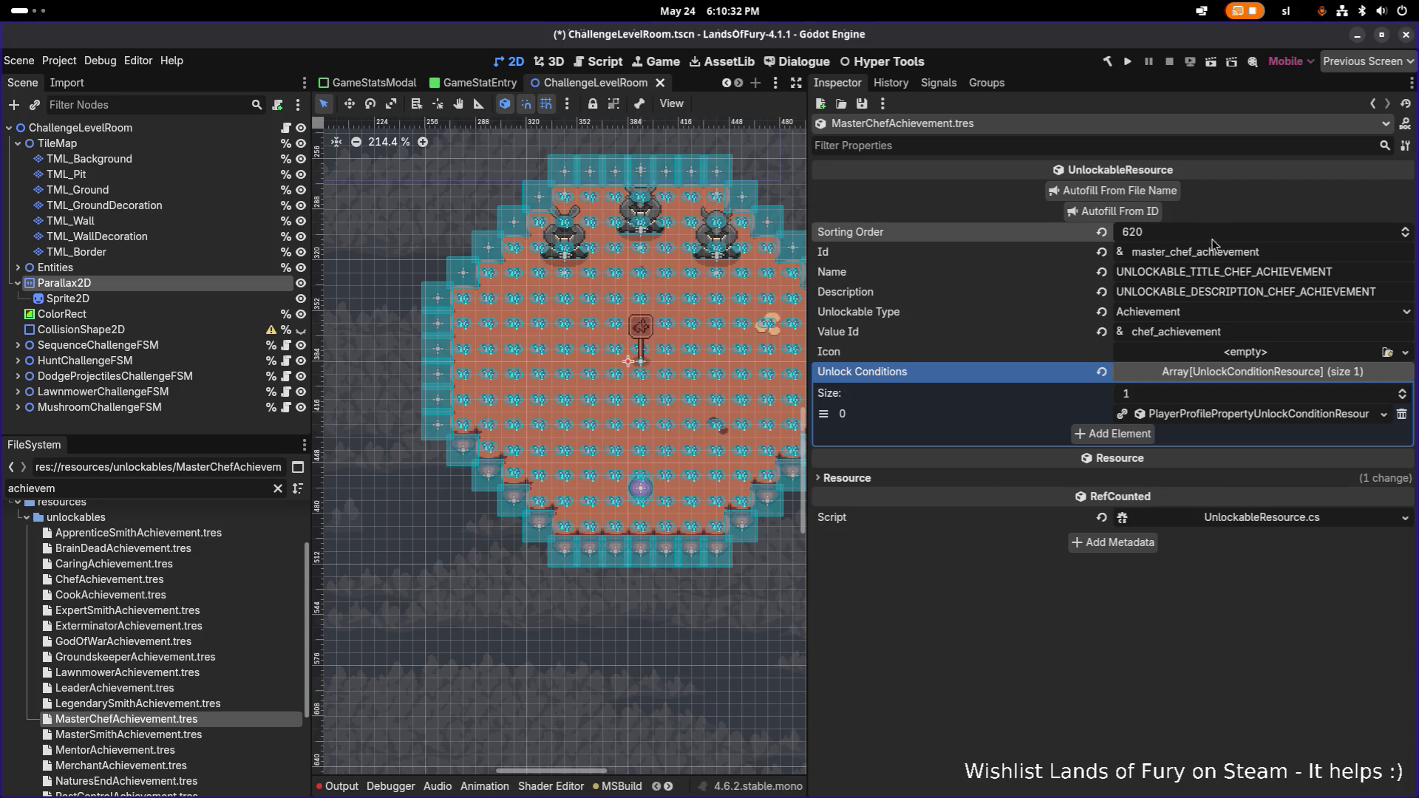
left_click(1116, 211)
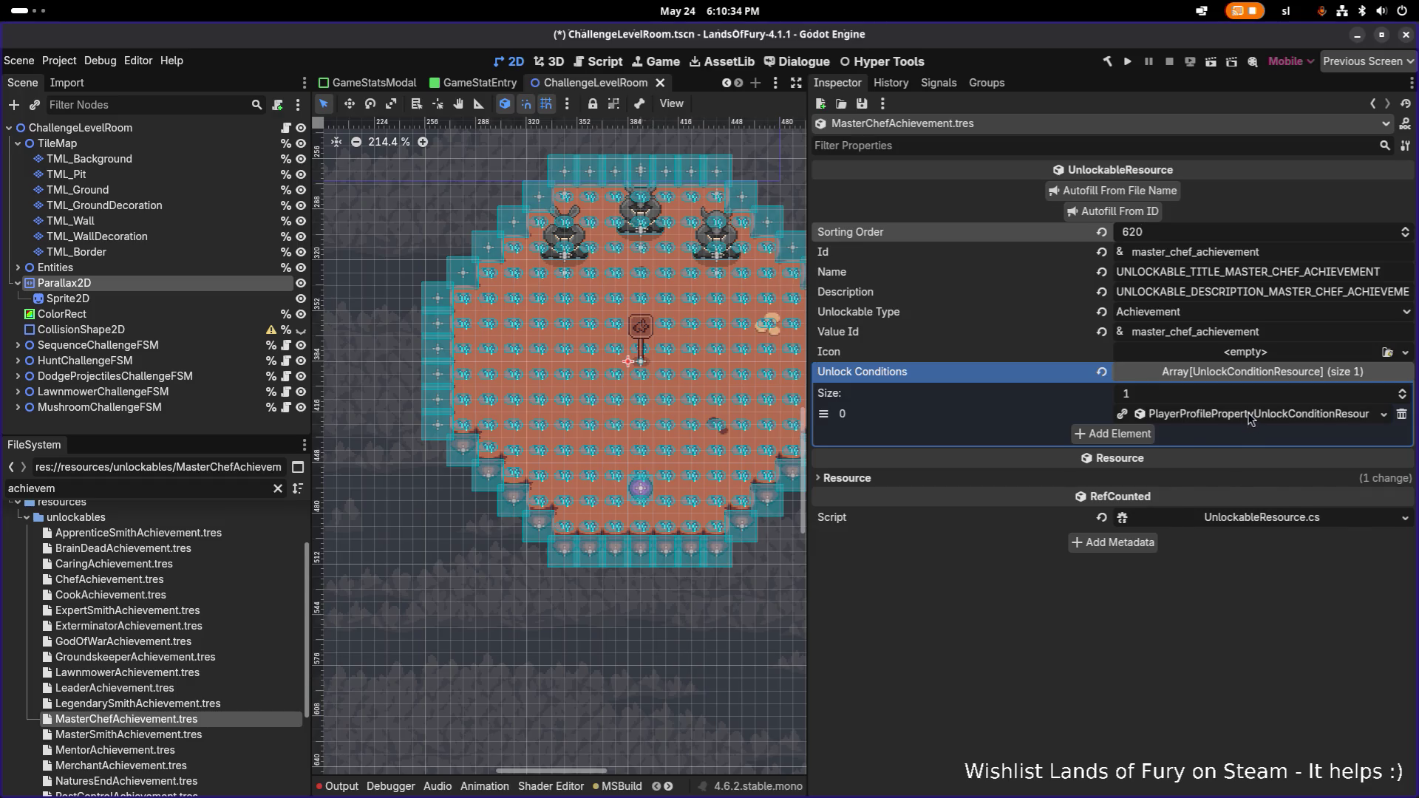
- Make the unlock condition unique with target value 25, and save
right_click(1249, 419)
left_click(1190, 640)
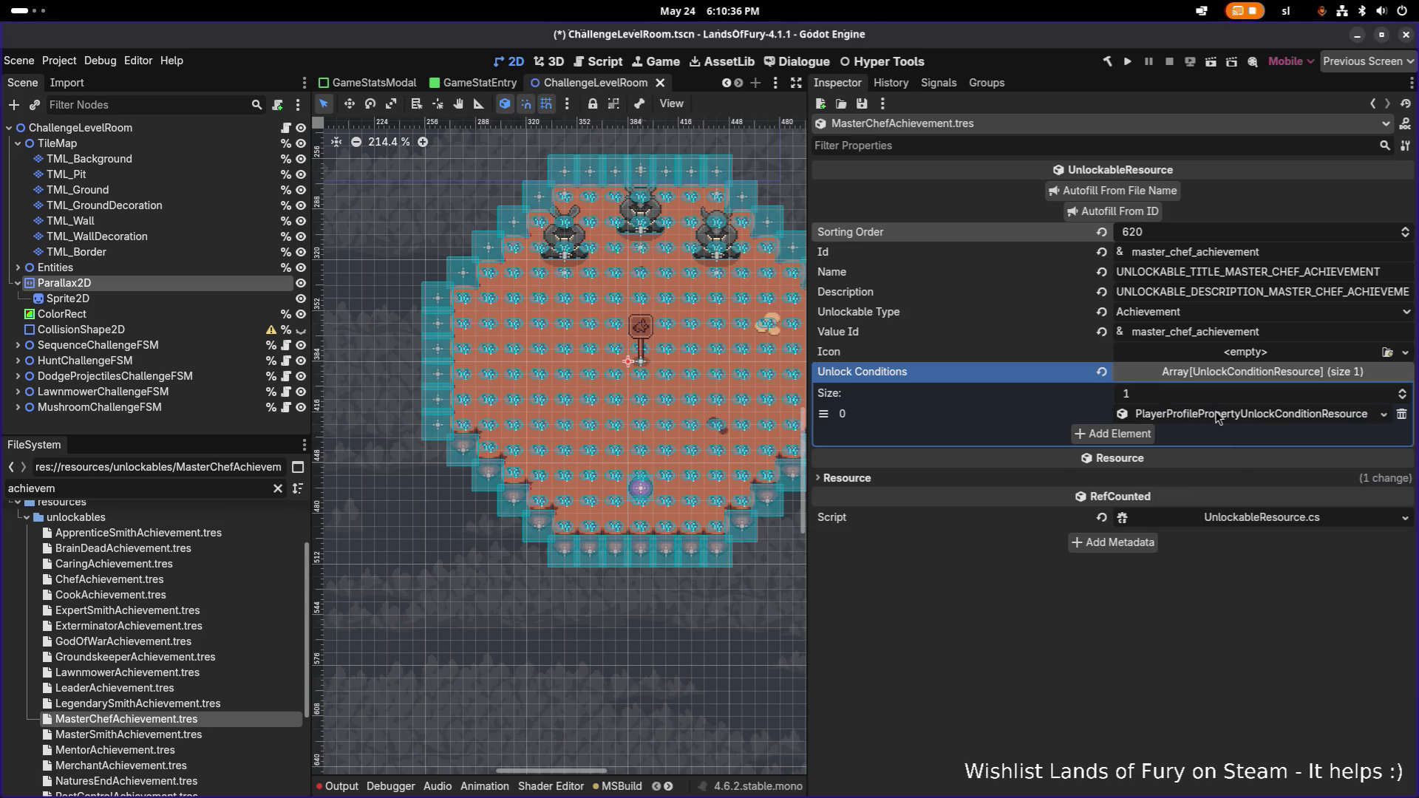
left_click(1217, 416)
left_click(1178, 479)
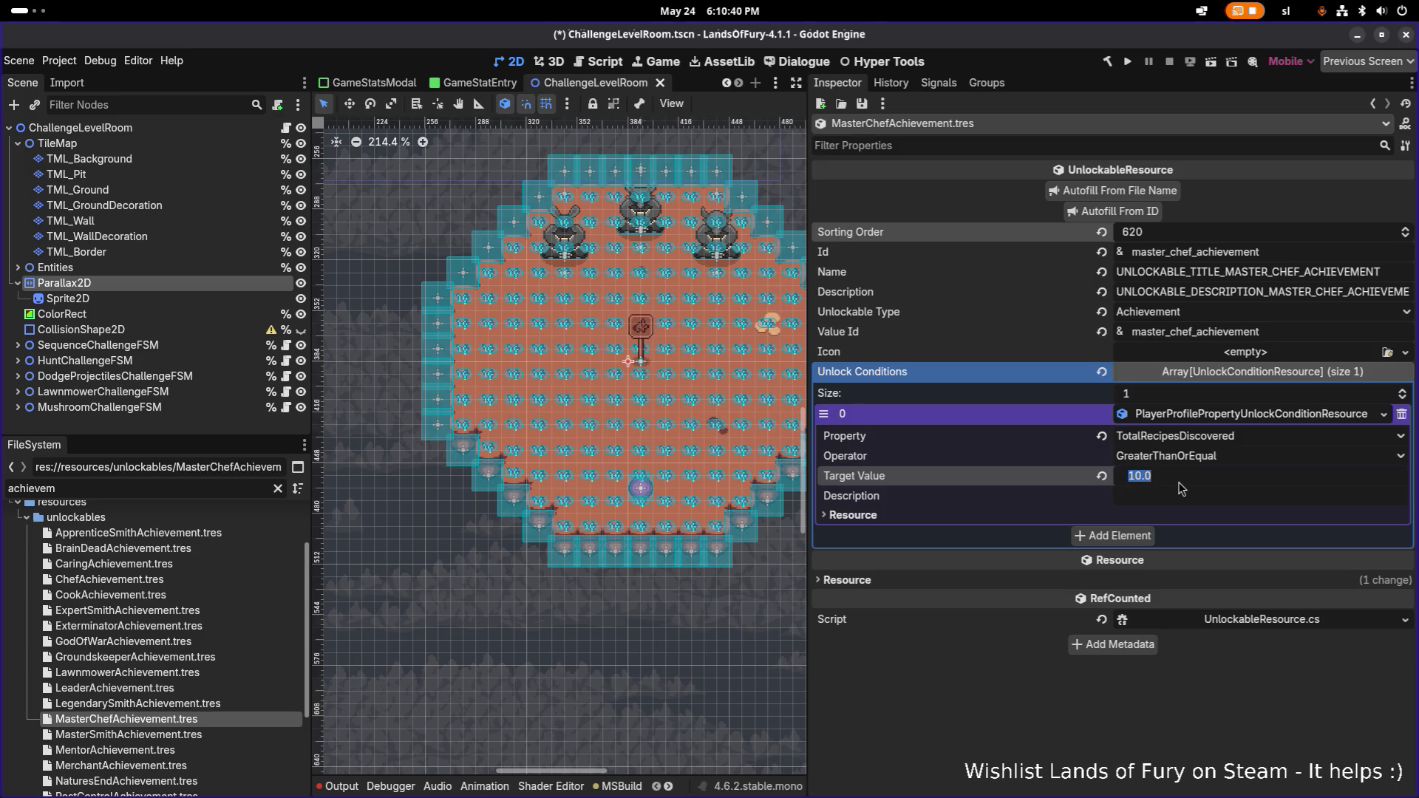
type("25")
key("Return")
key("ctrl+s")
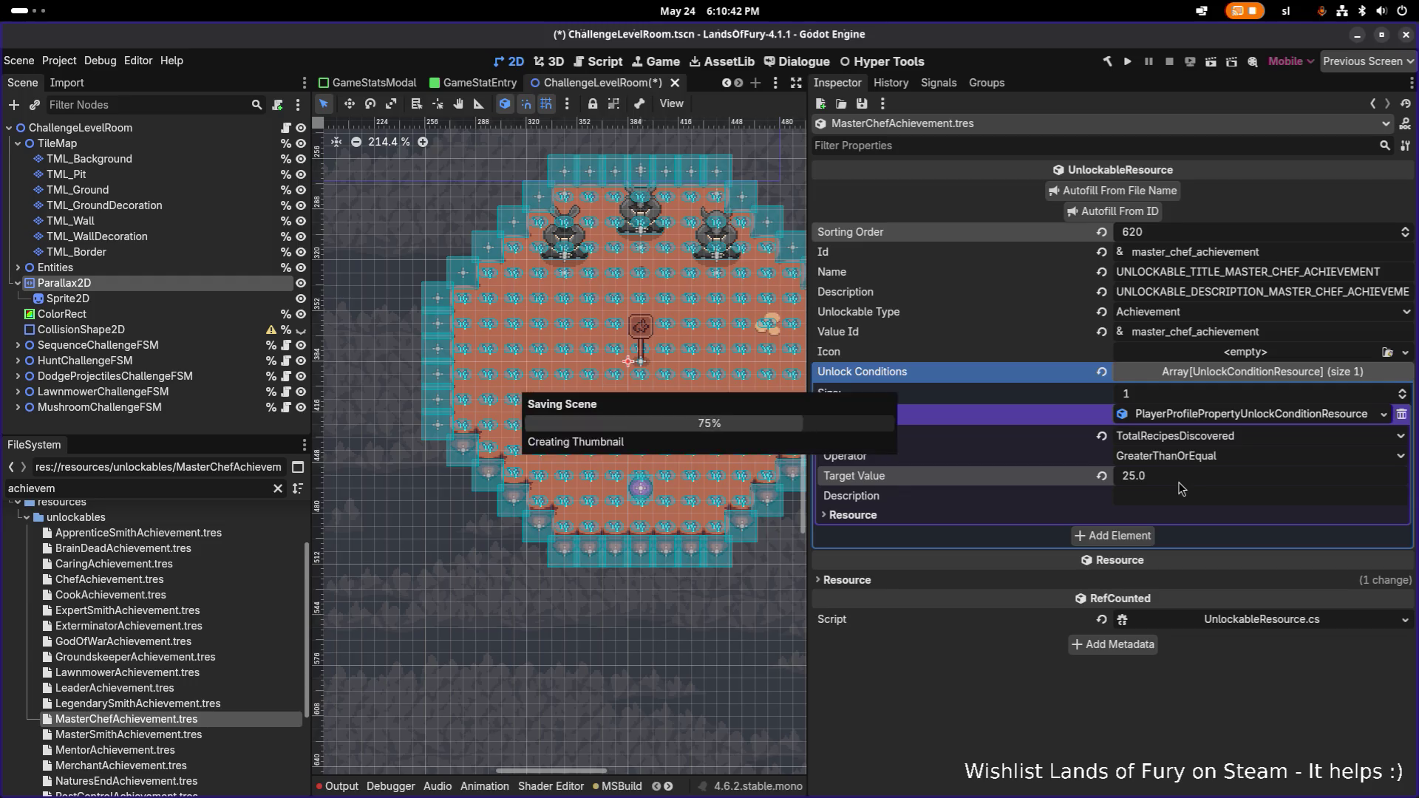
left_click(137, 490)
double_click(137, 490)
type("recipe")
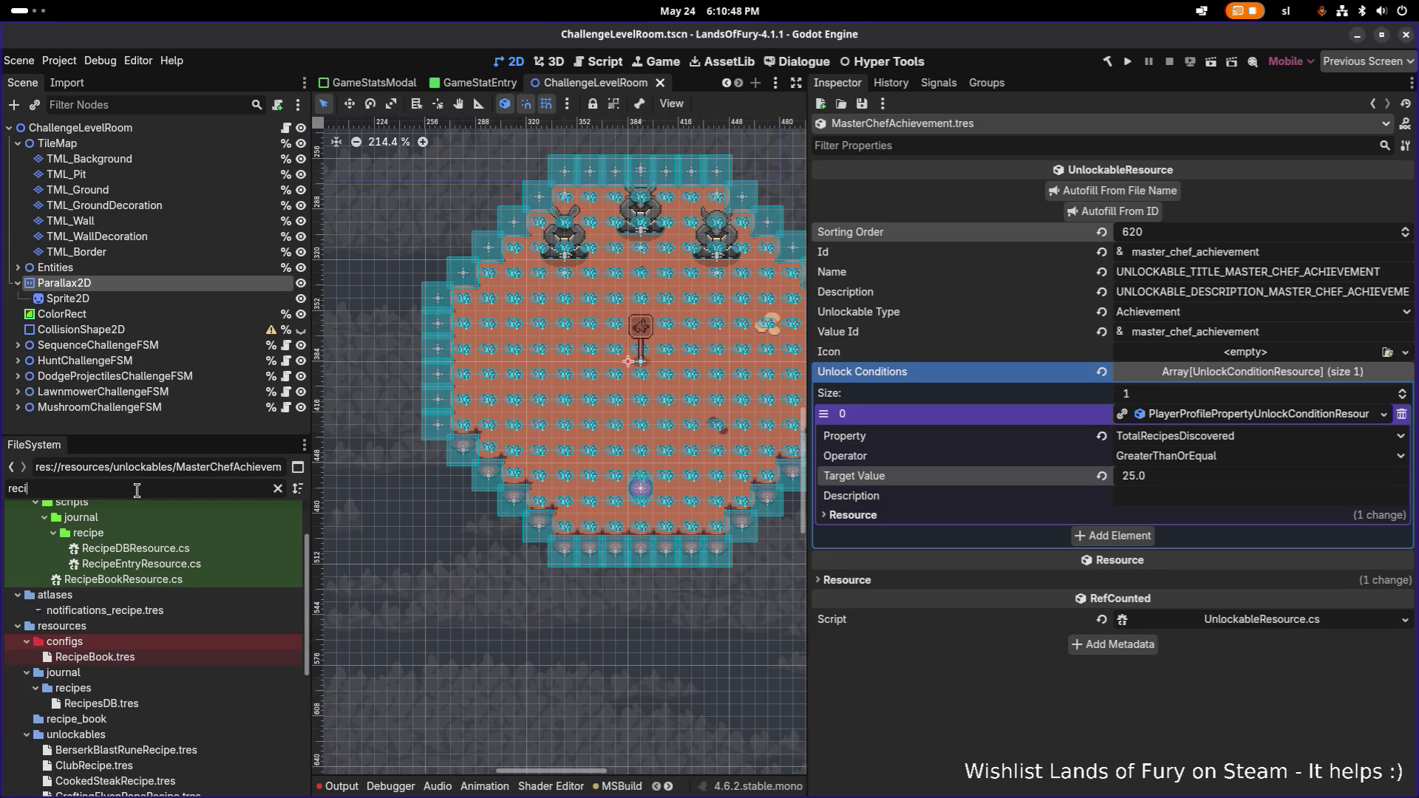
left_click(155, 706)
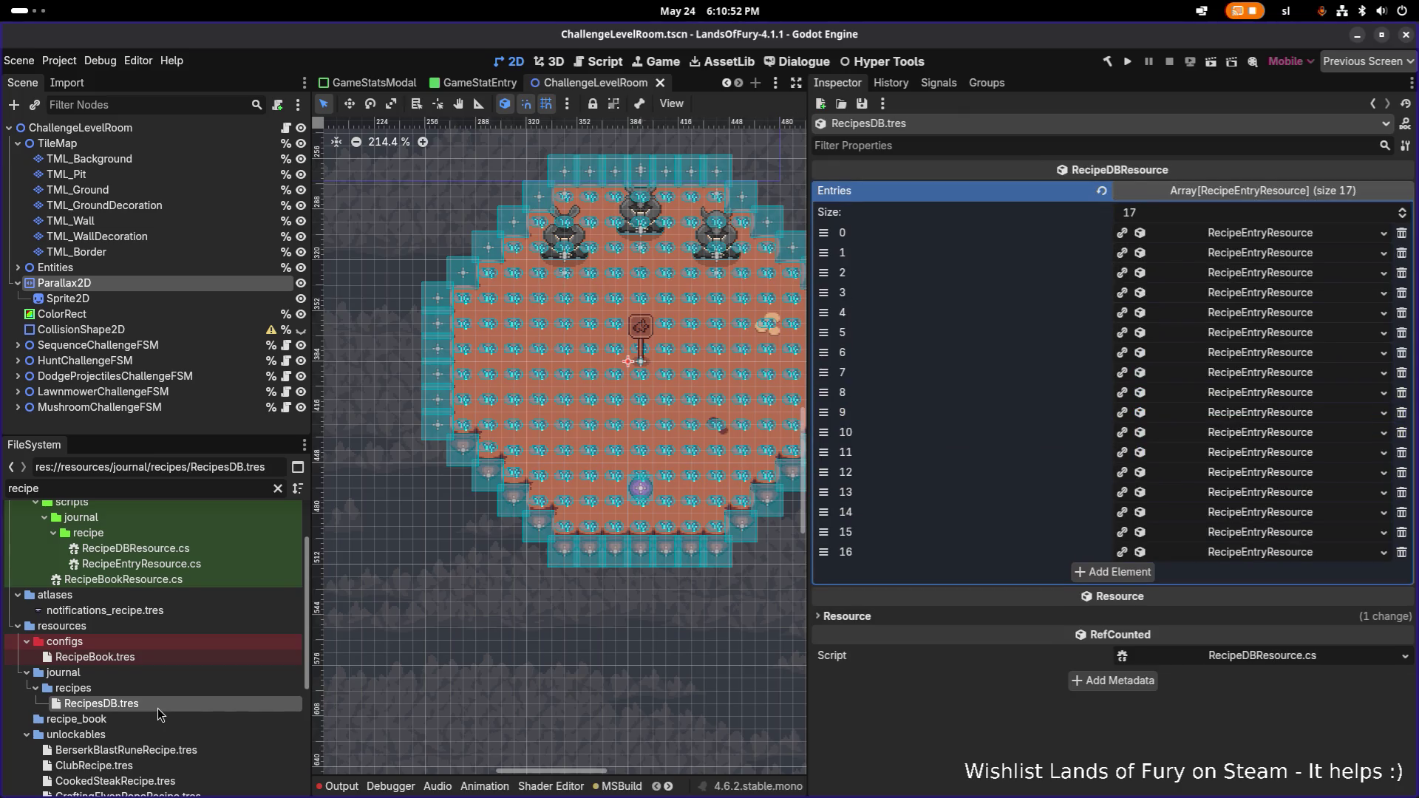
left_click(161, 657)
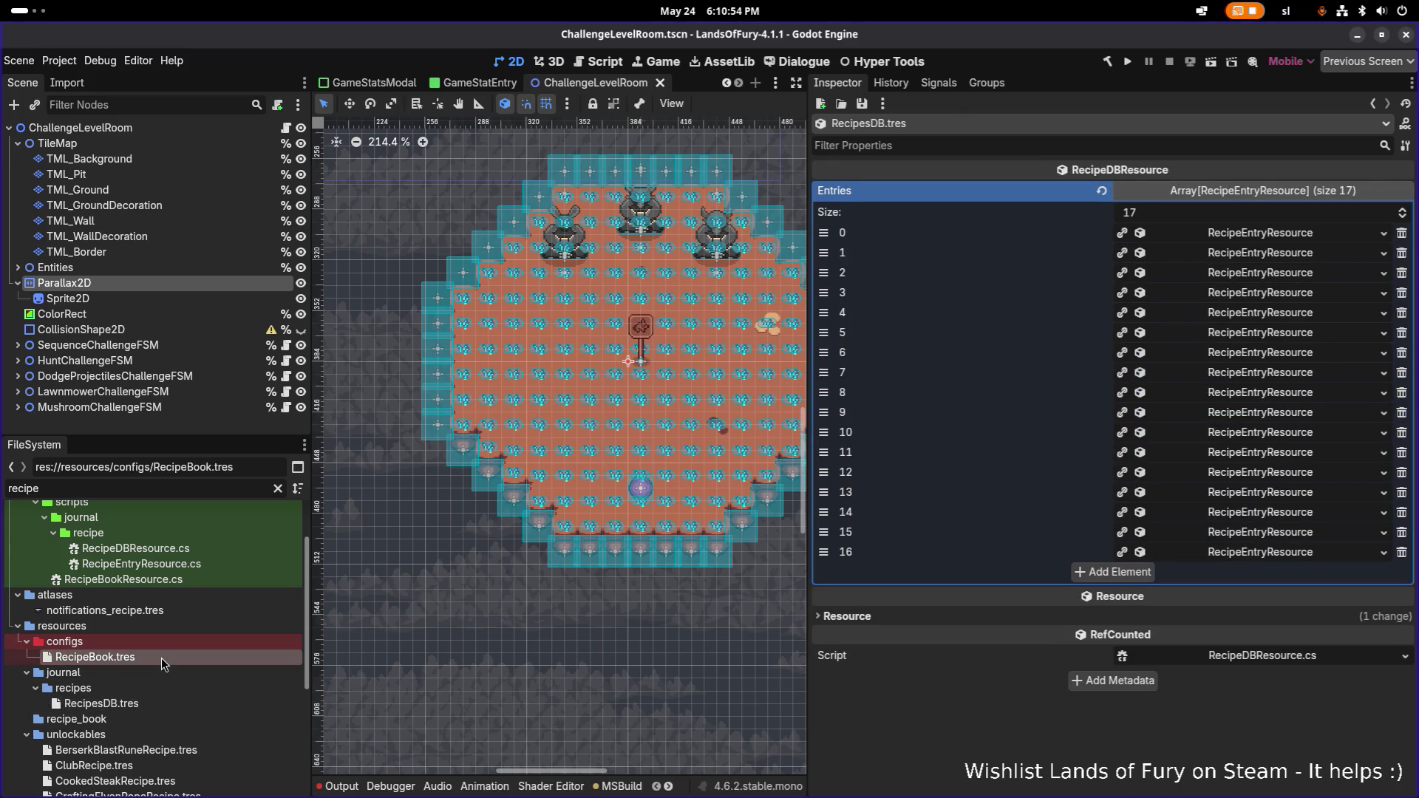
left_click(145, 707)
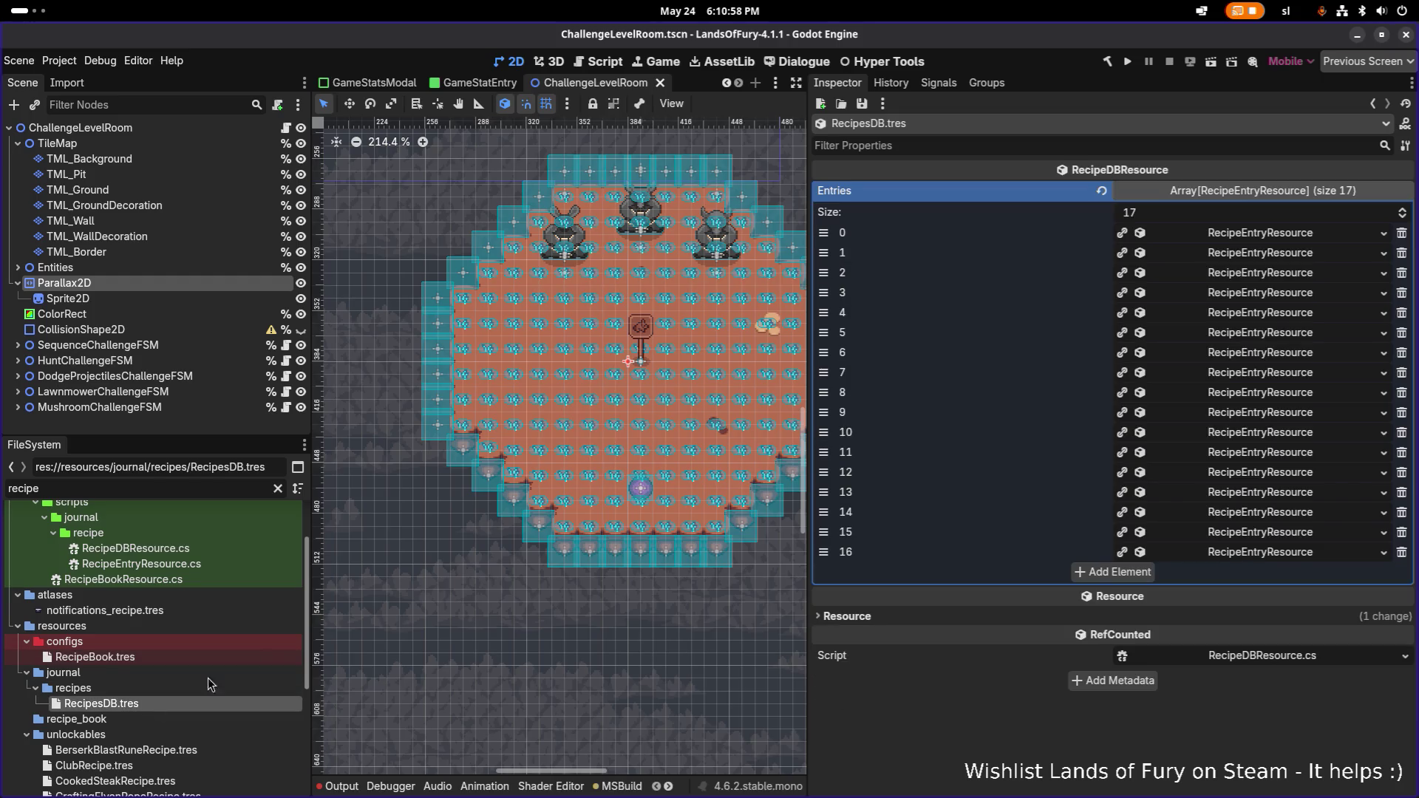
left_click(1308, 332)
left_click(1308, 332)
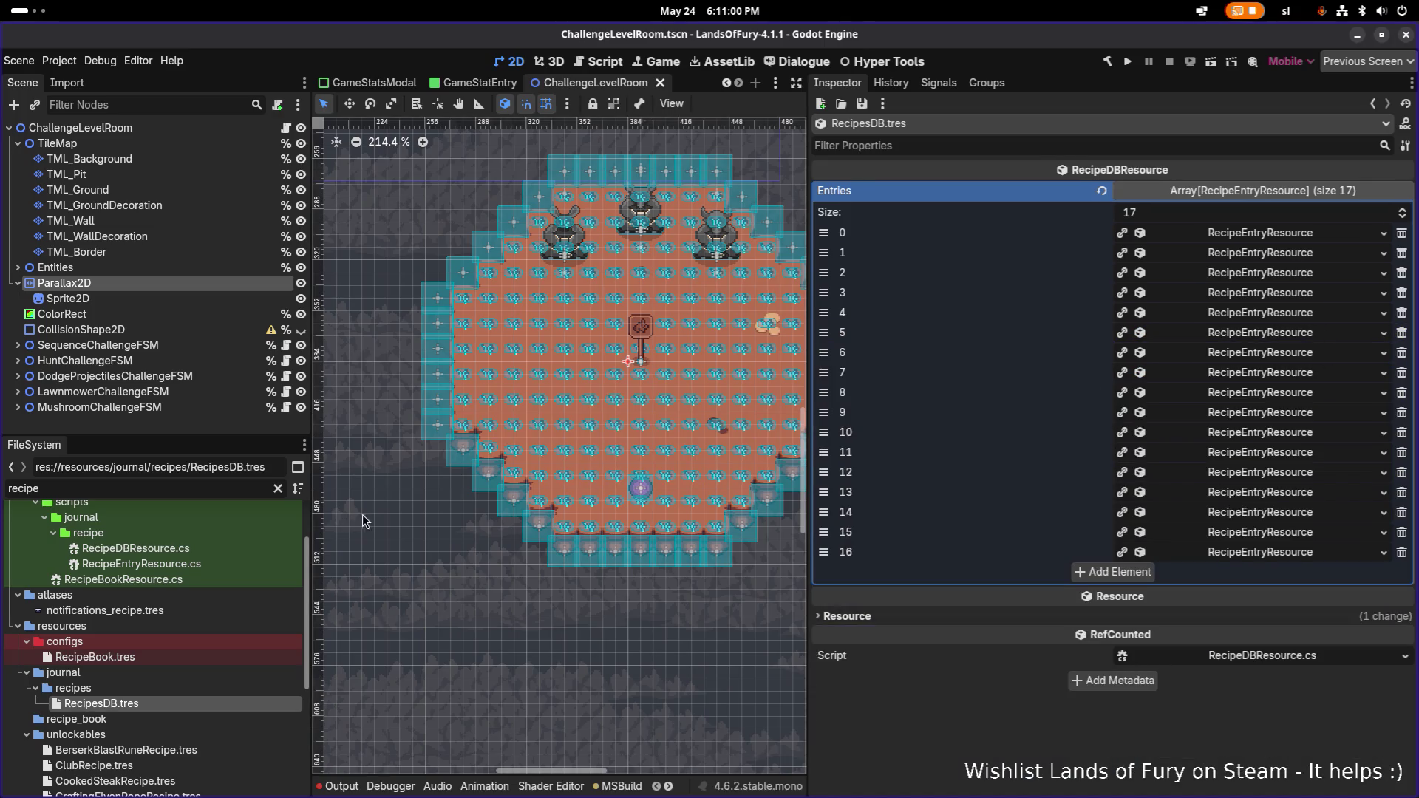
double_click(123, 485)
type("masterch")
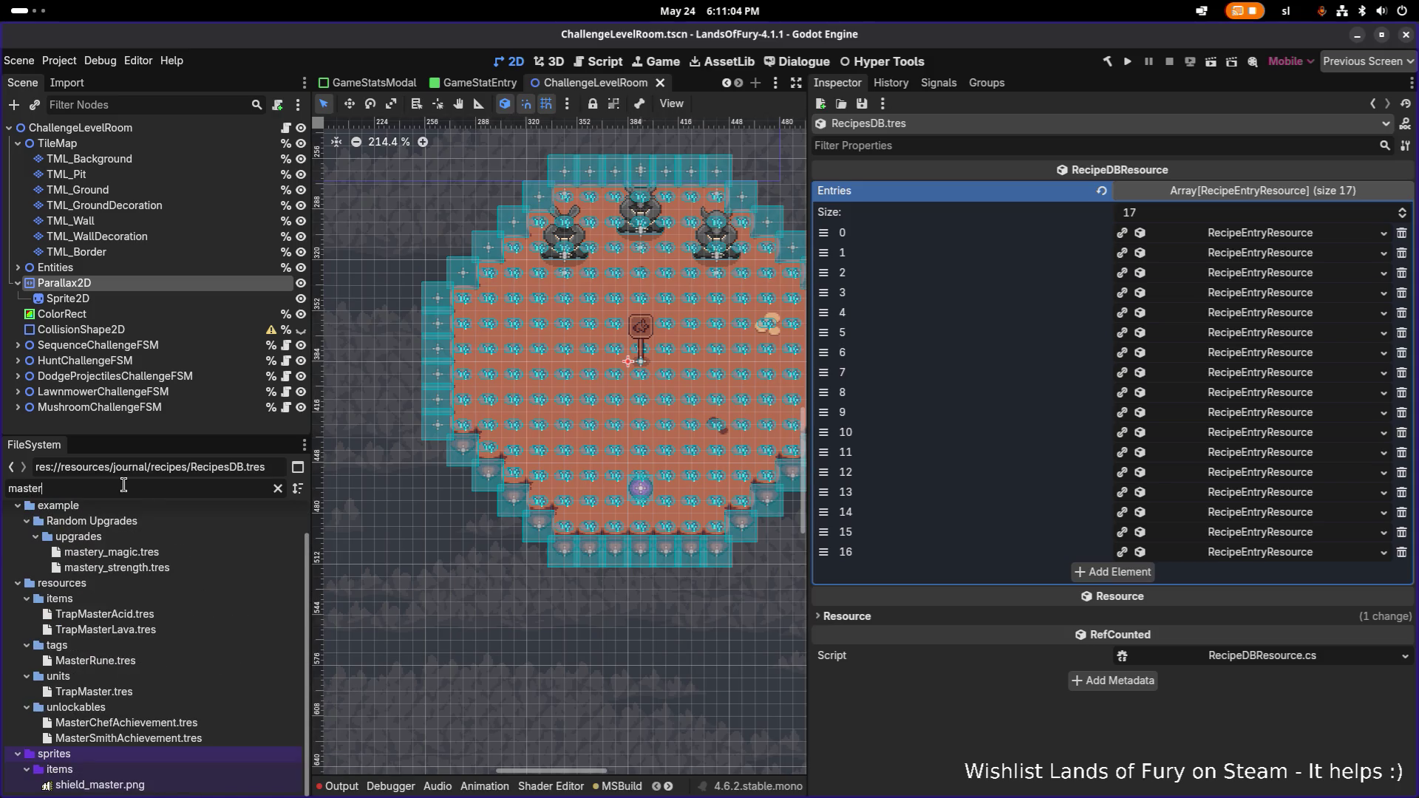
double_click(151, 574)
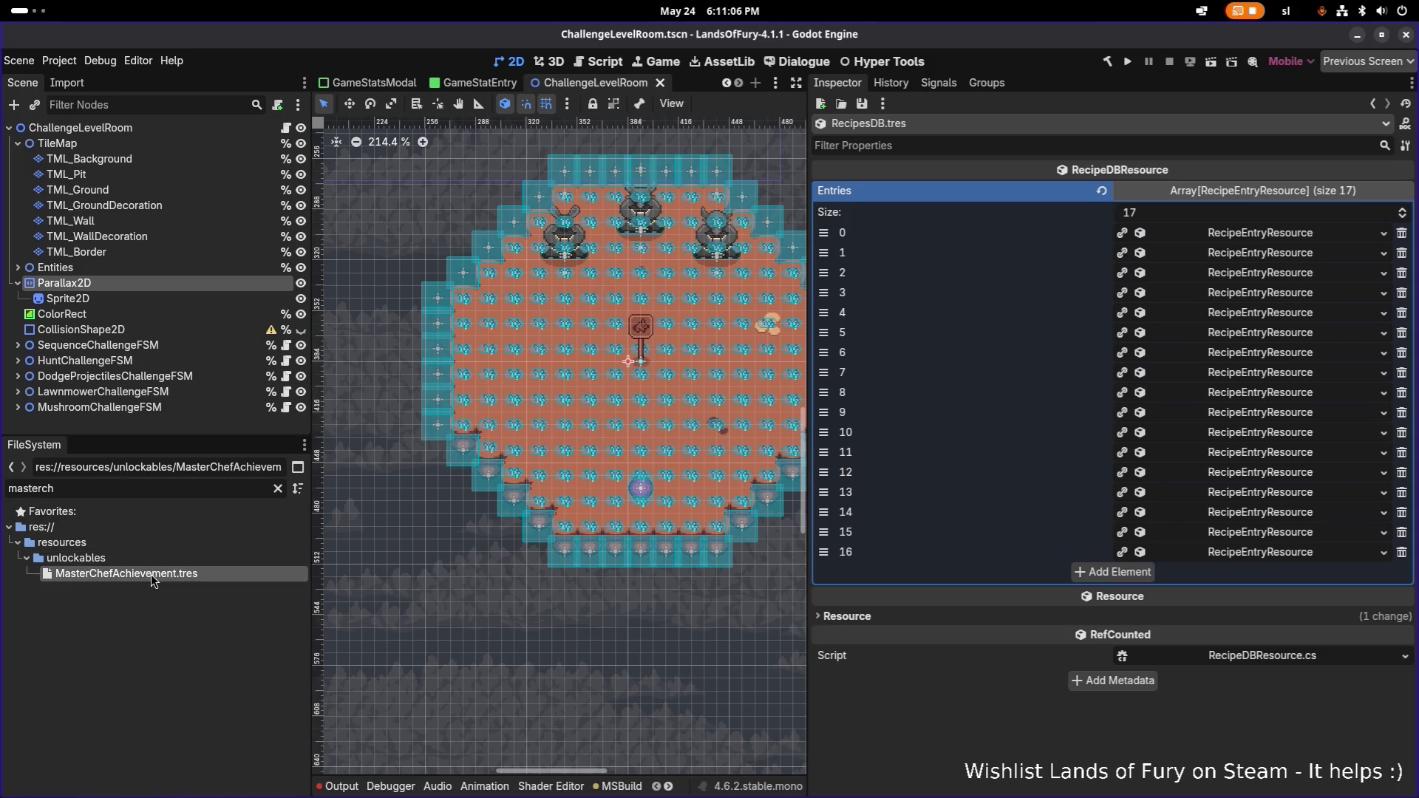
left_click(1205, 417)
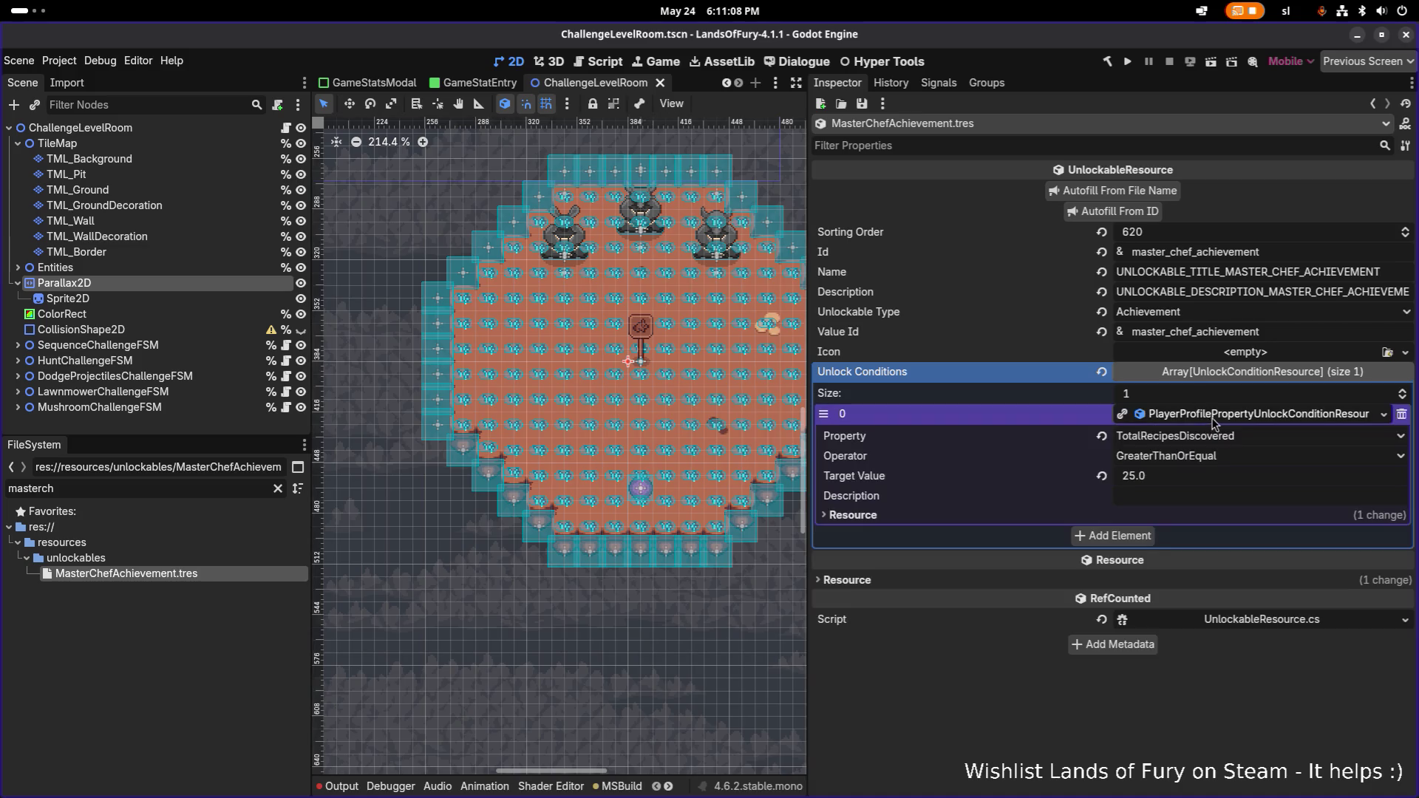
- Change the Master Chef condition's target value from 25 to 15
left_click(1178, 477)
type("15")
key("Return")
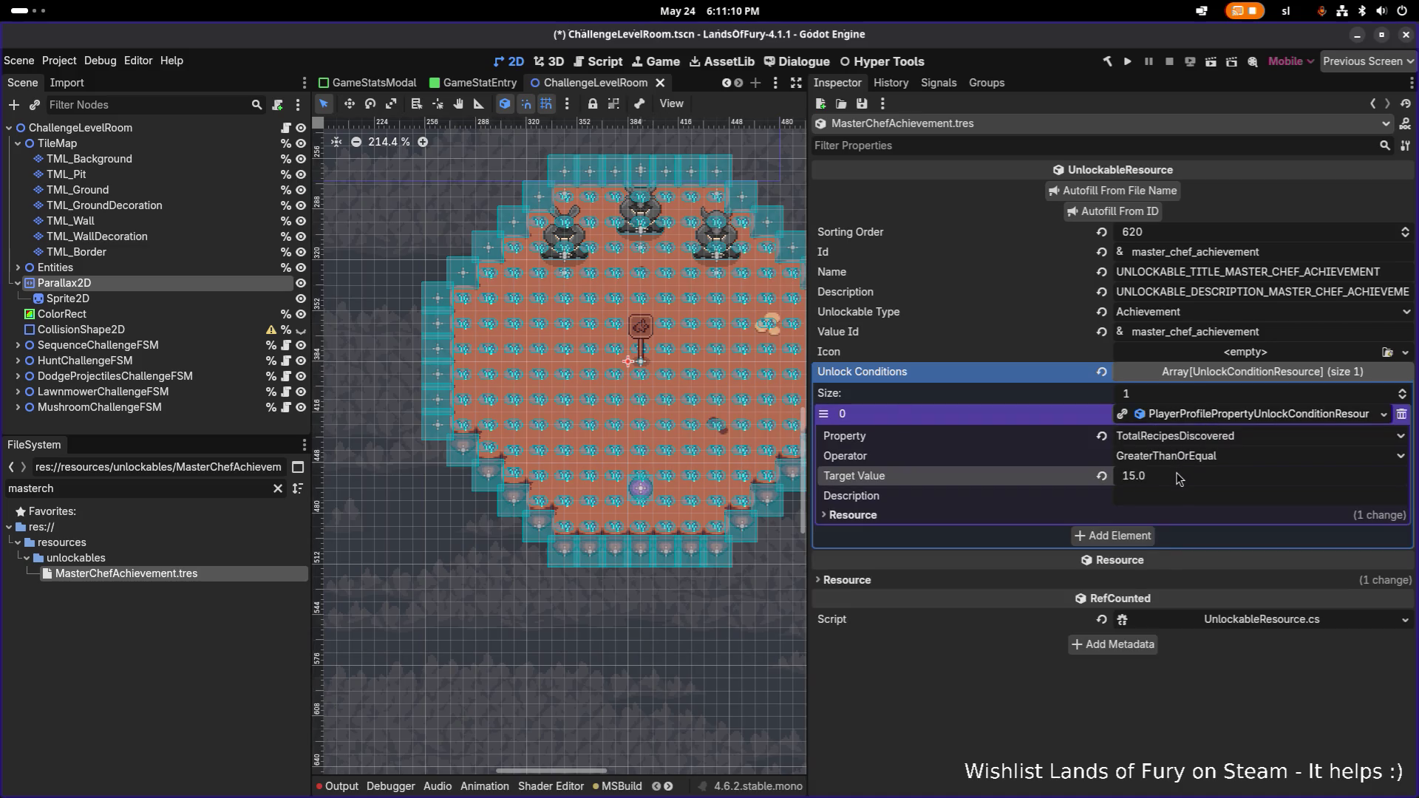
- Filter the file list for 'achieve' and open ChefAchievement.tres
left_click(278, 488)
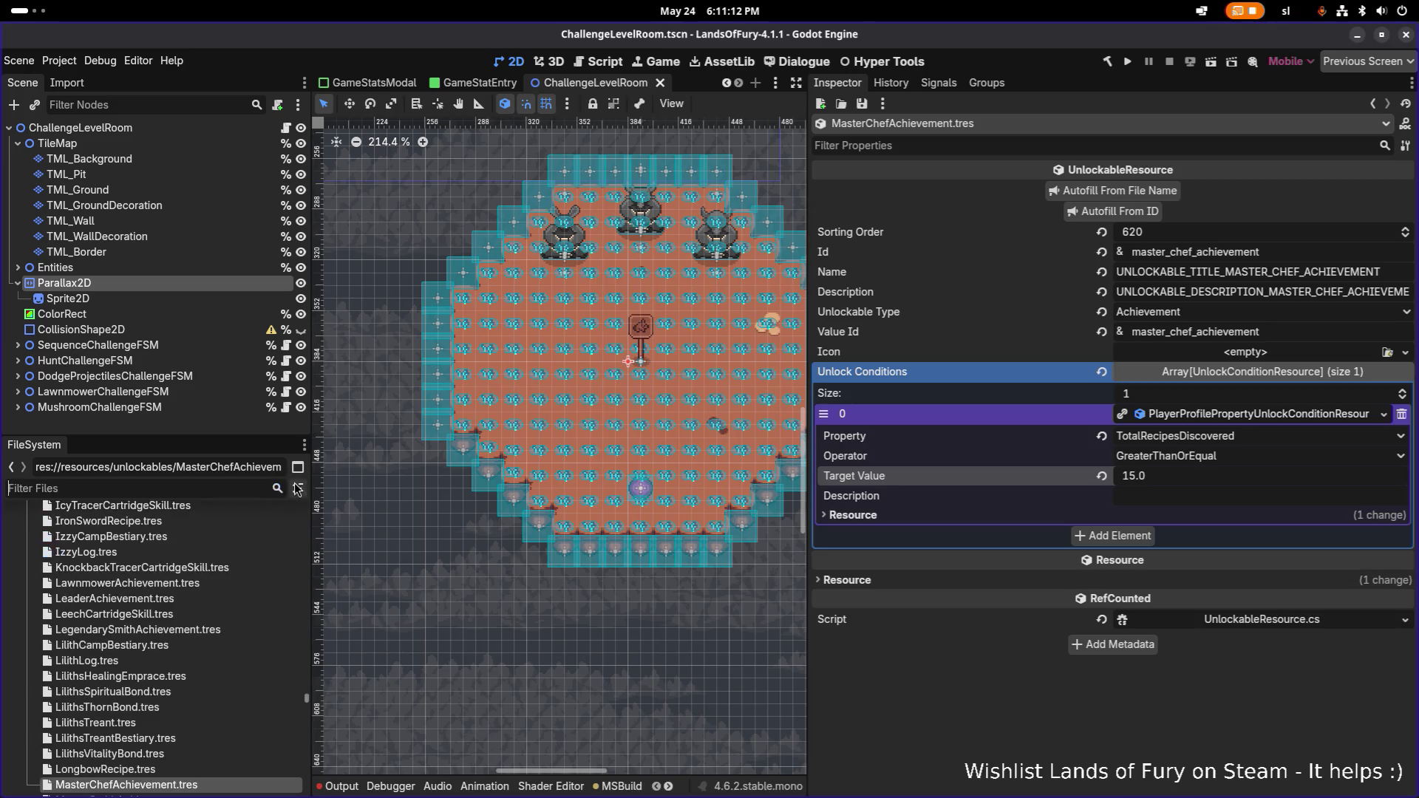
scroll(155, 546, "up", 5)
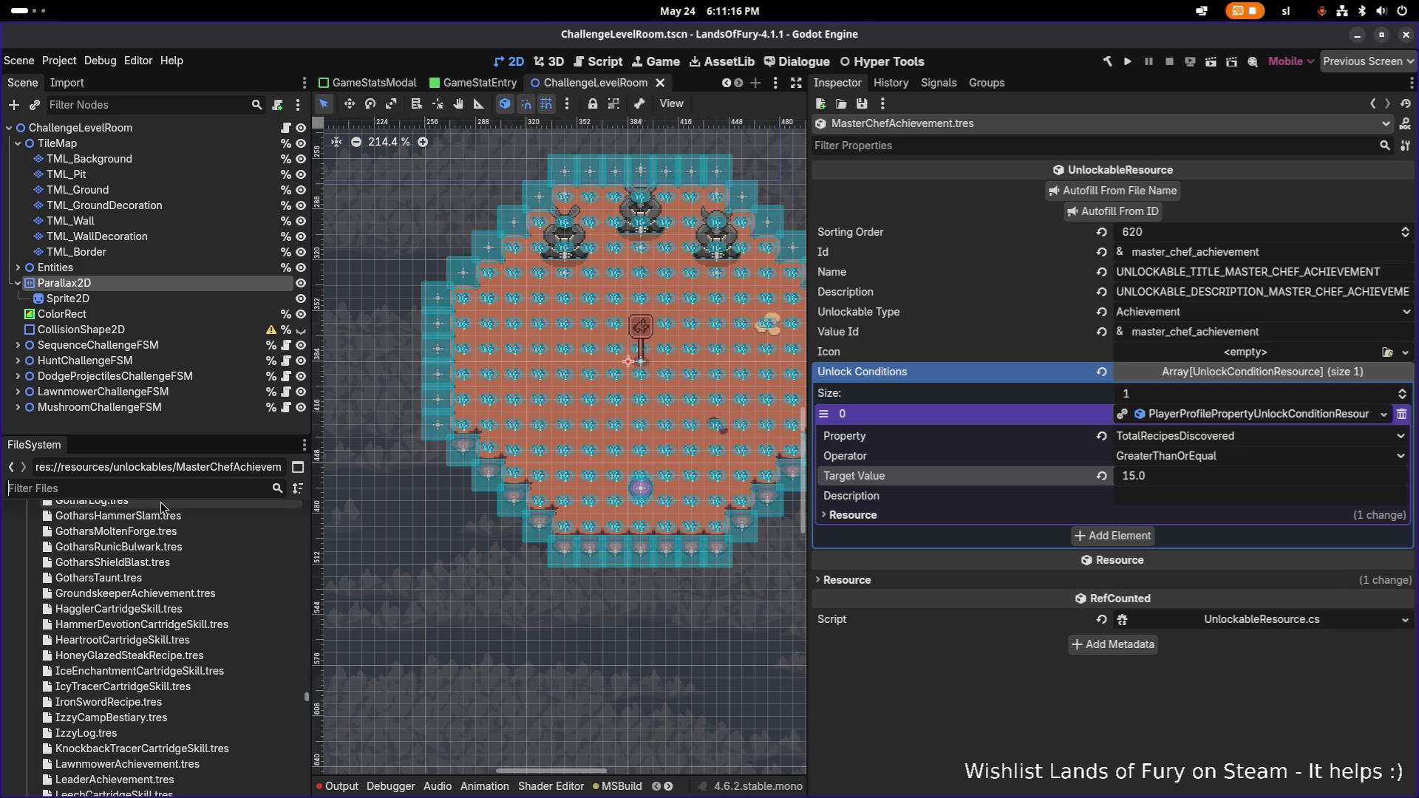
type("ache")
key("BackSpace")
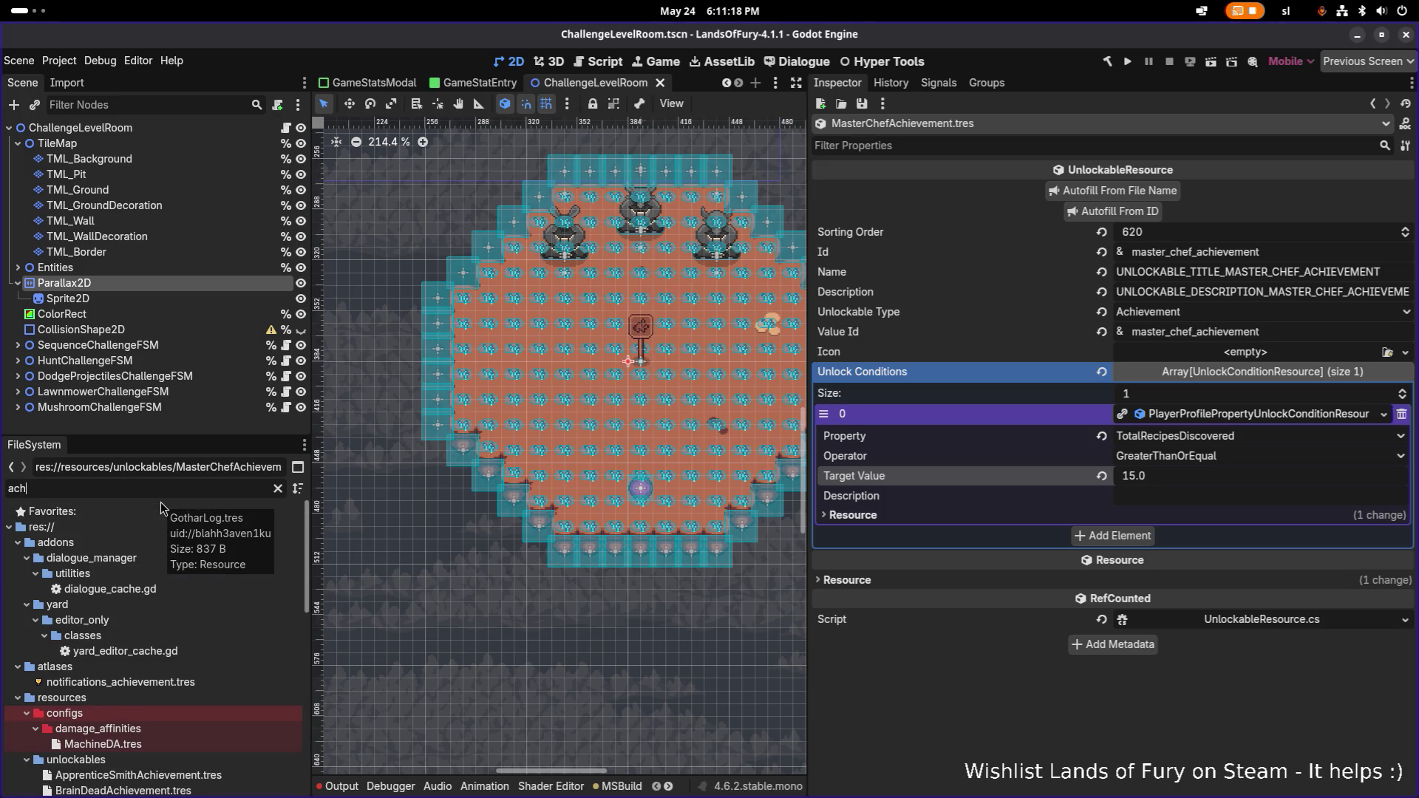
type("ieve")
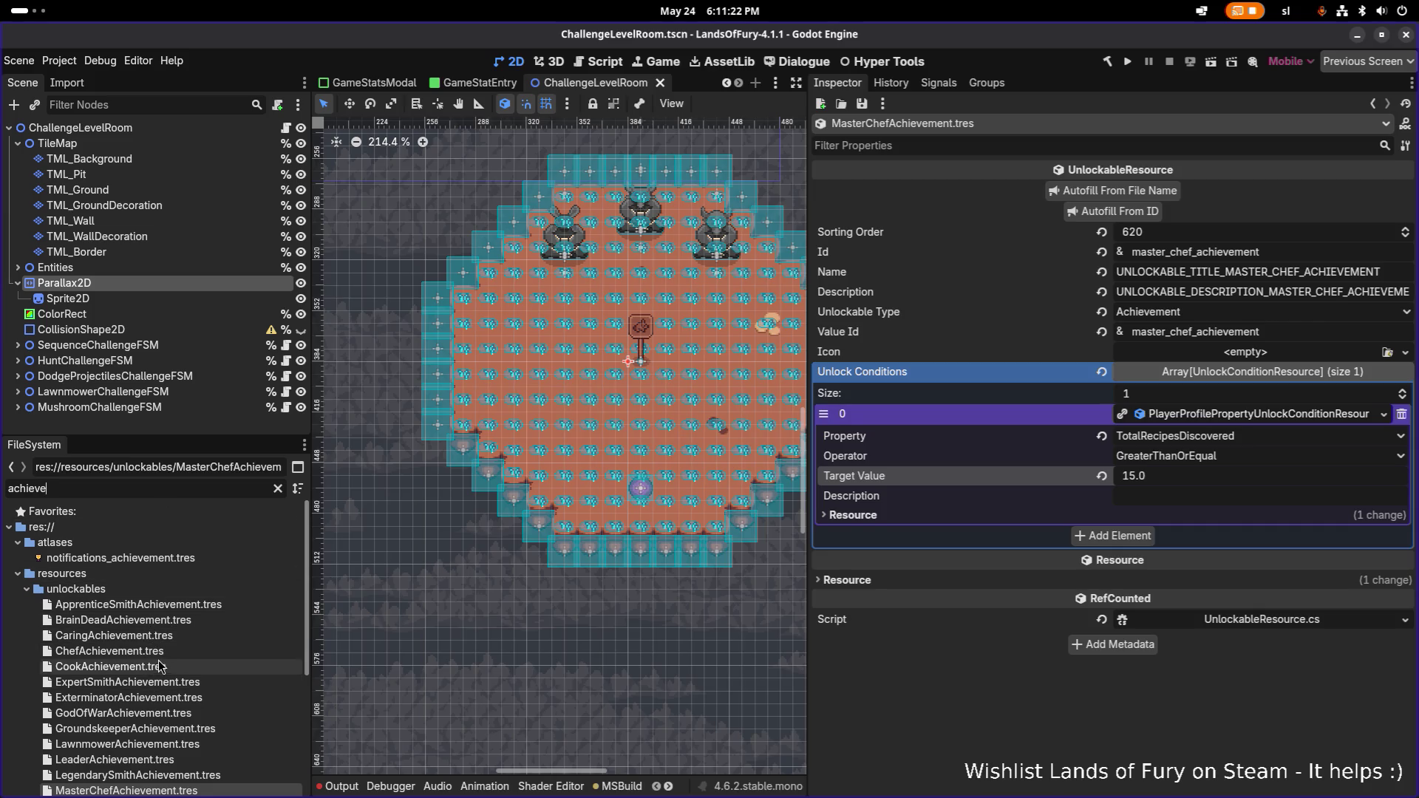
left_click(109, 651)
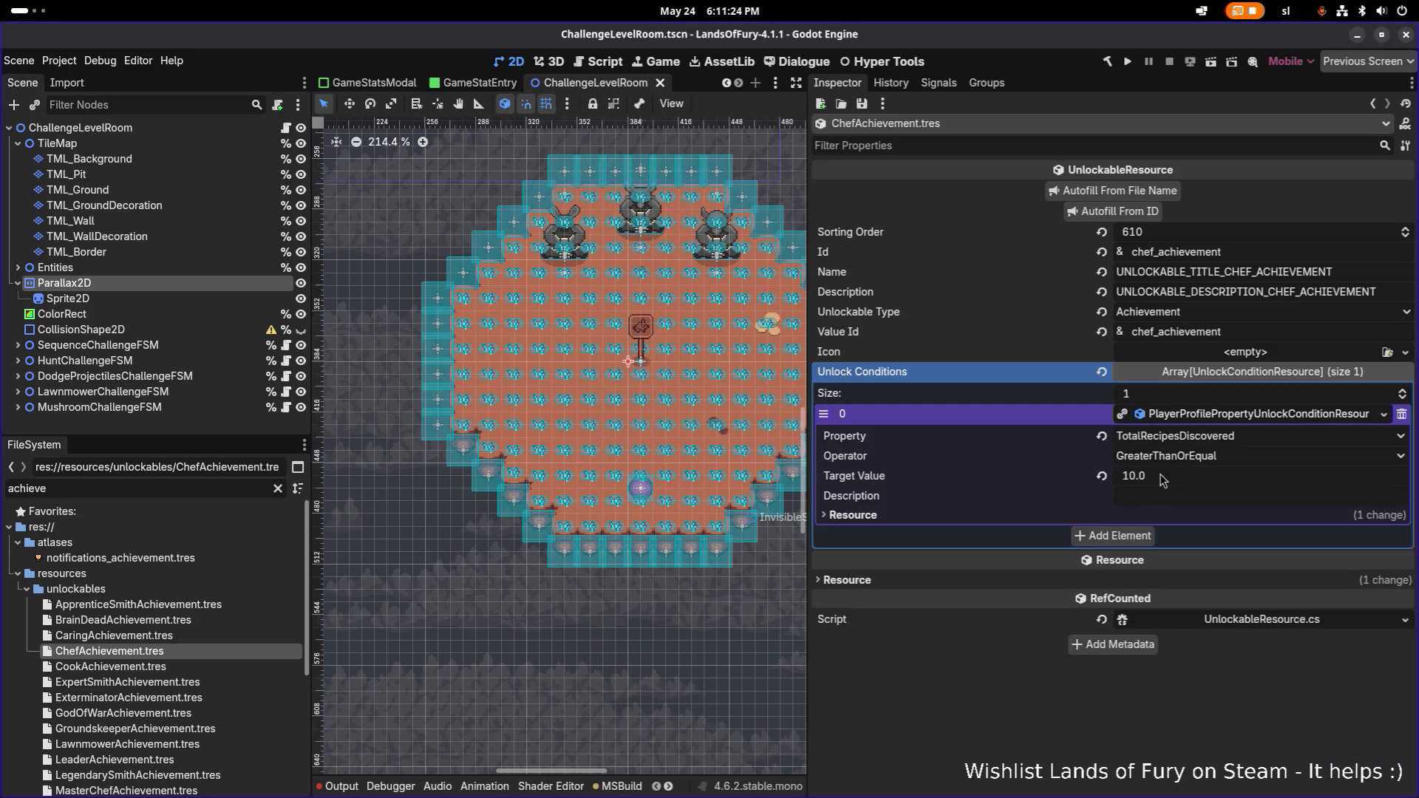
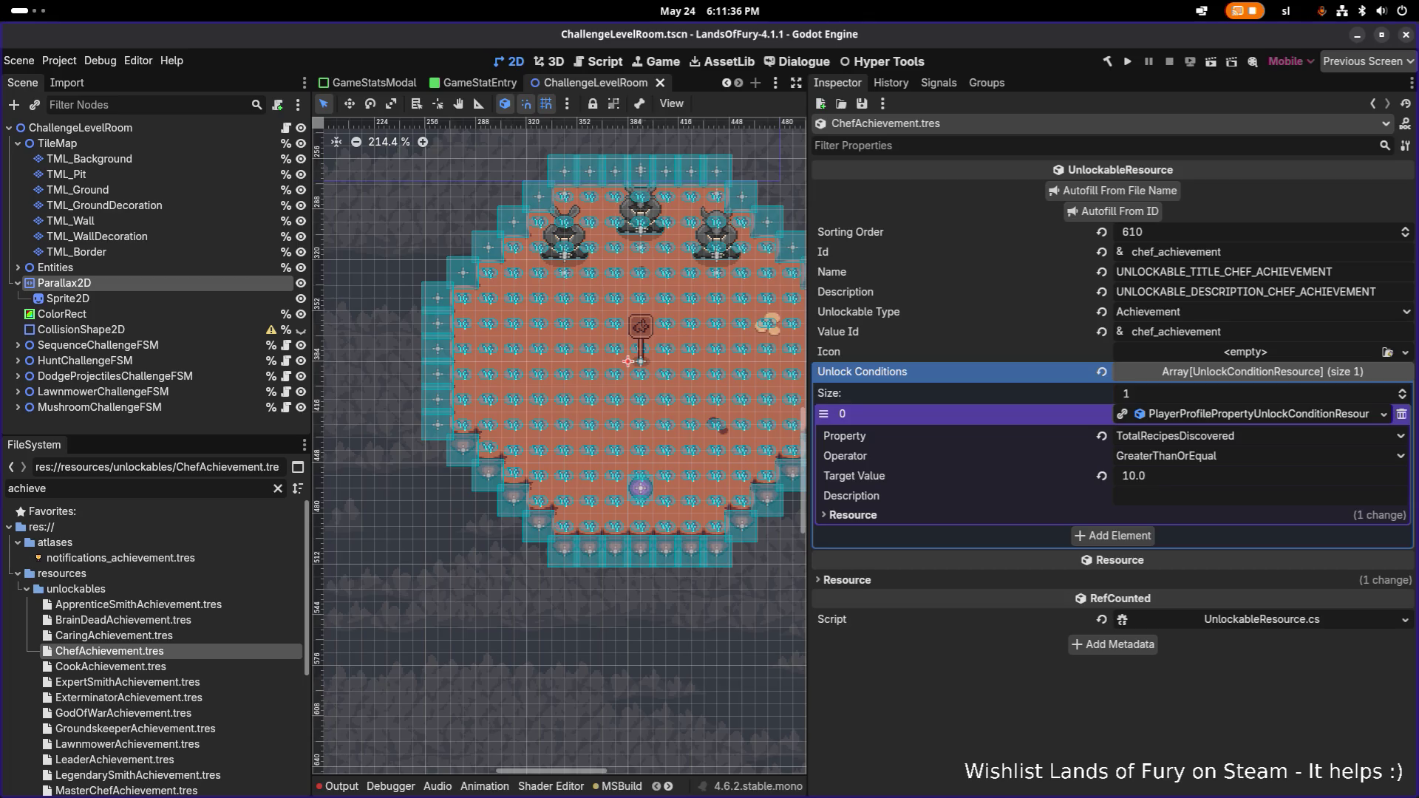
- Browse the achievement files and select ApprenticeSmithAchievement.tres
left_click(170, 636)
scroll(171, 654, "down", 2)
scroll(171, 654, "down", 2)
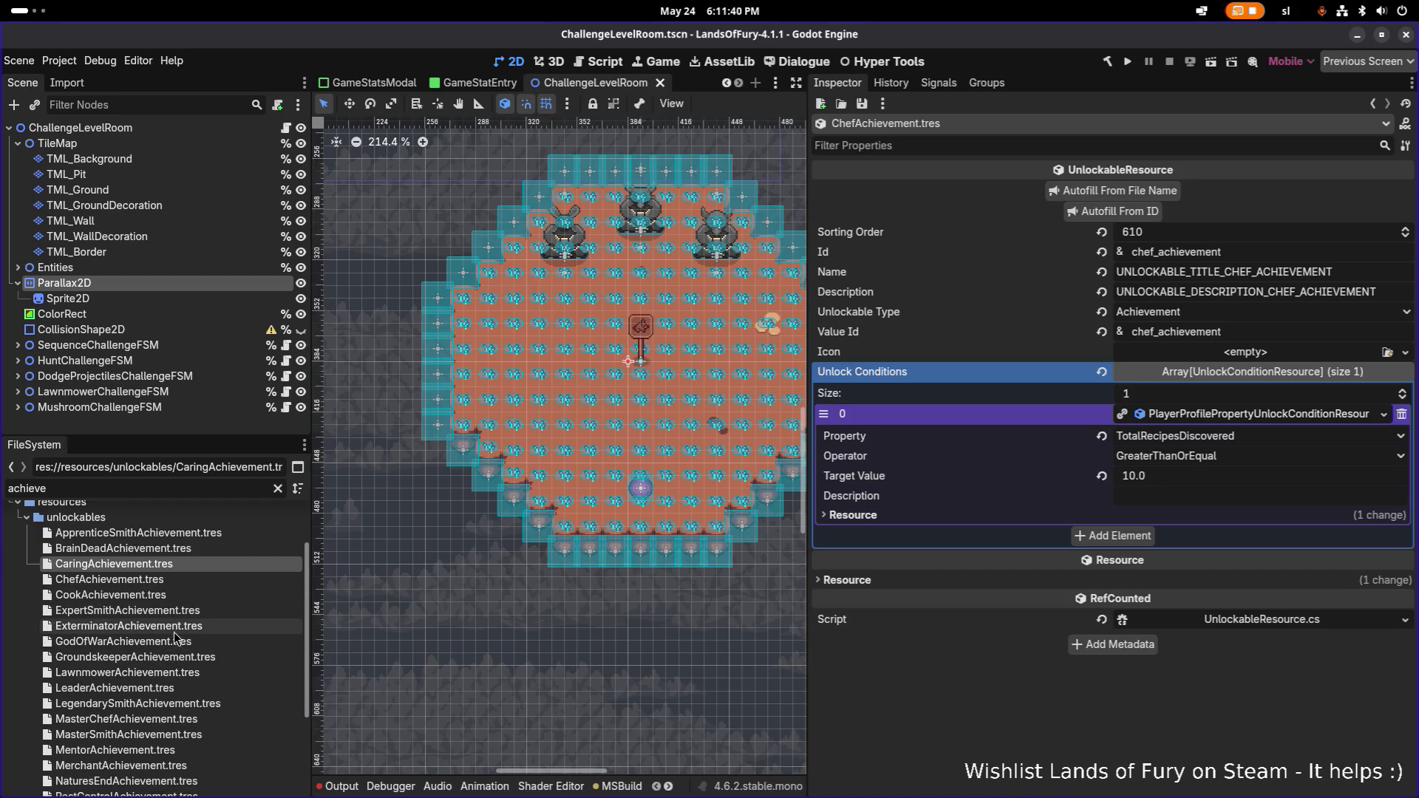
left_click(180, 625)
scroll(177, 628, "up", 2)
left_click(158, 677)
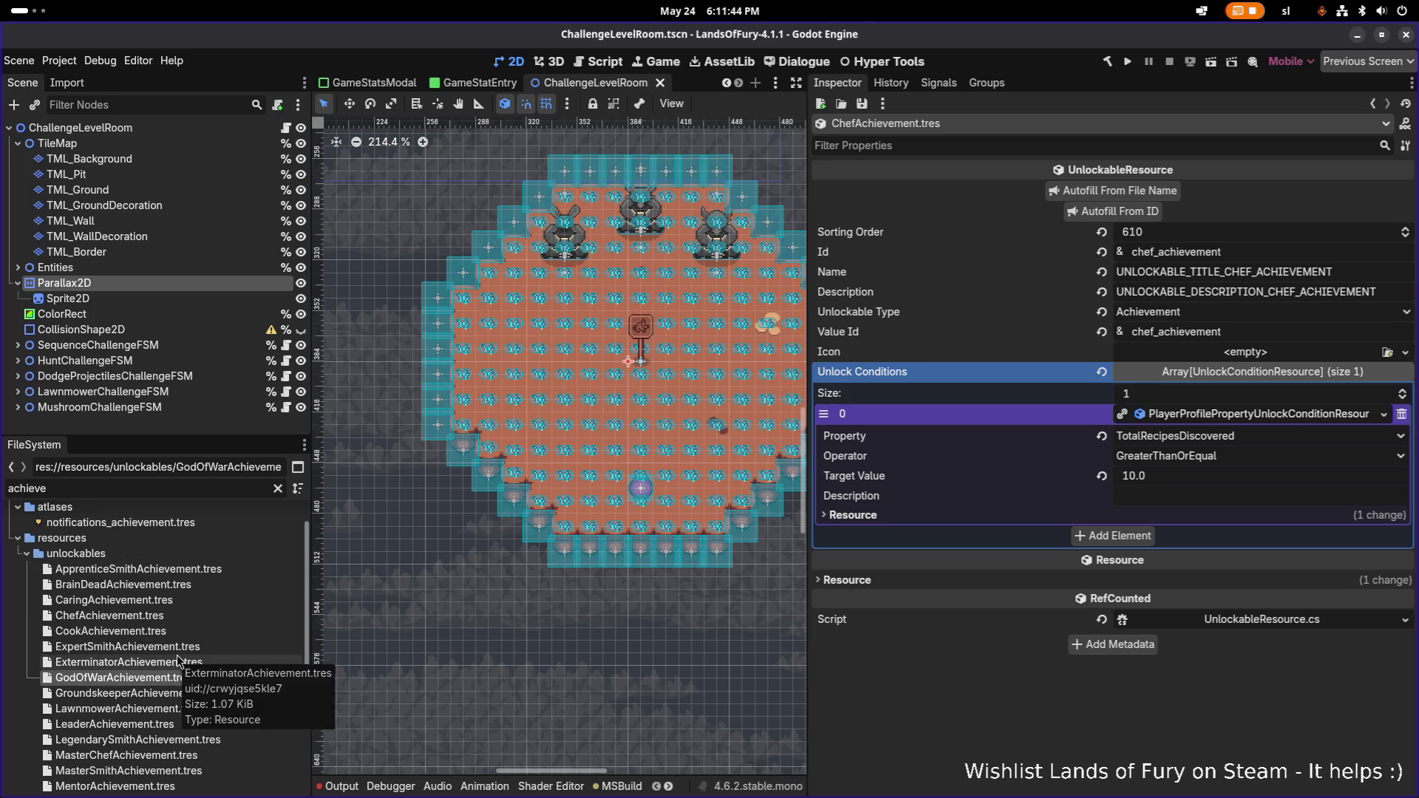
scroll(176, 655, "down", 7)
scroll(176, 650, "down", 2)
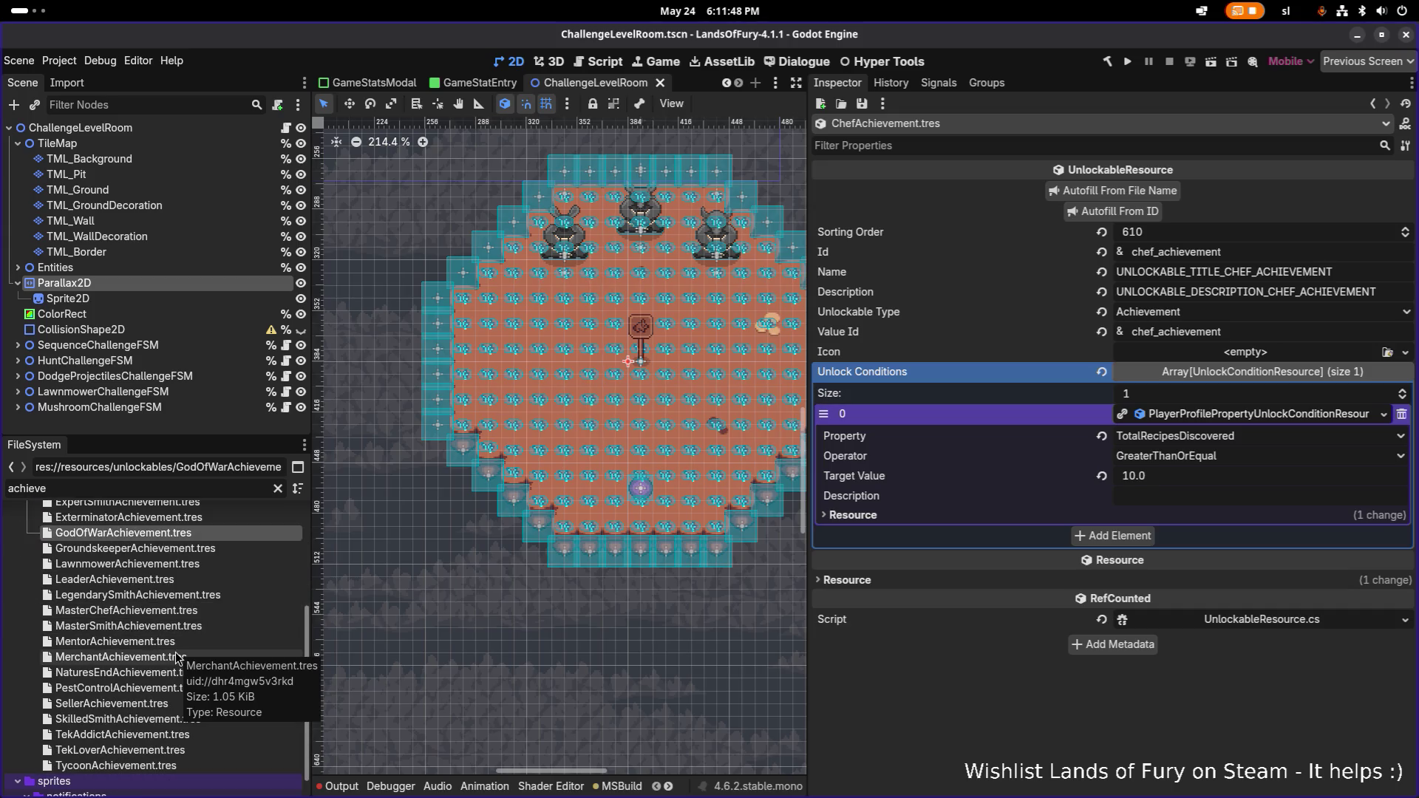
scroll(179, 657, "up", 9)
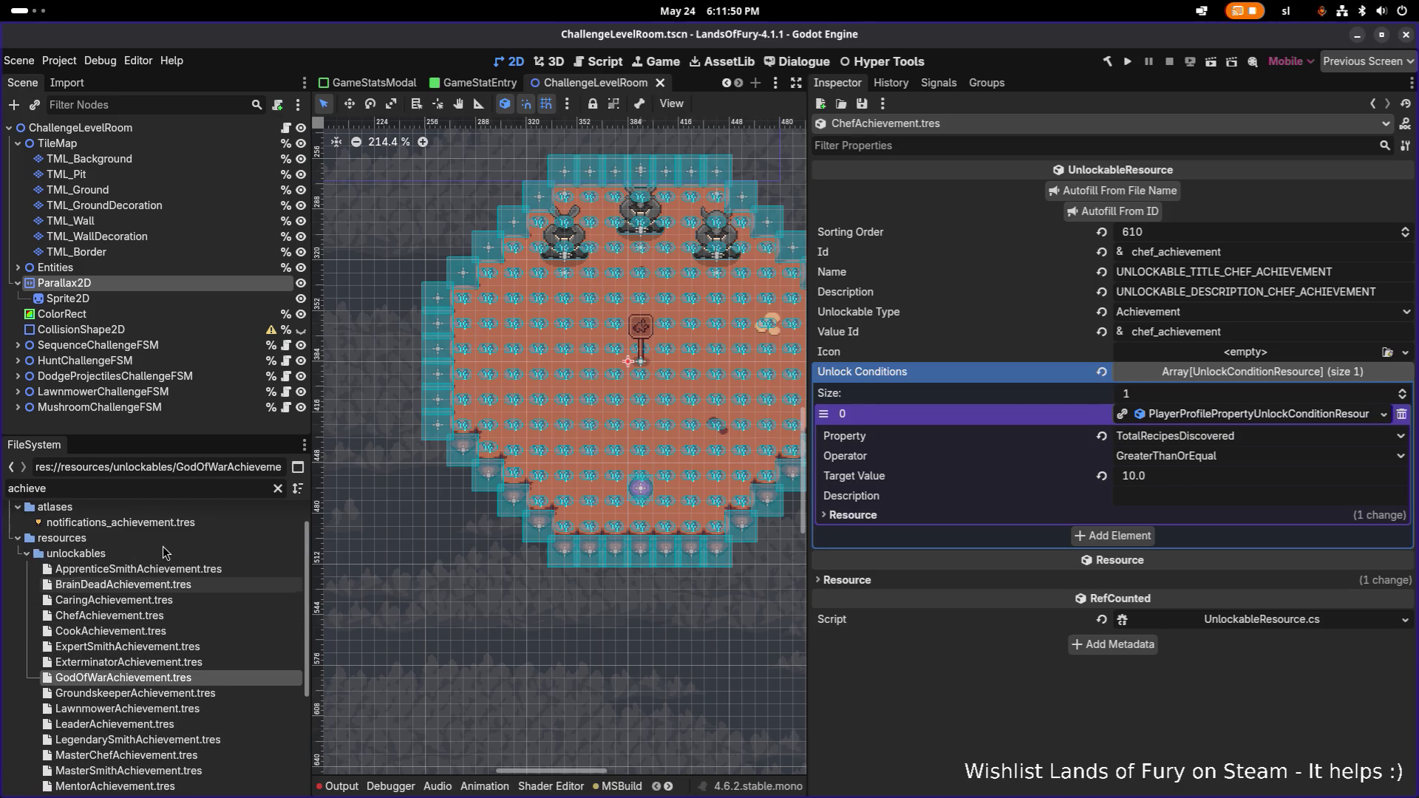
left_click(144, 569)
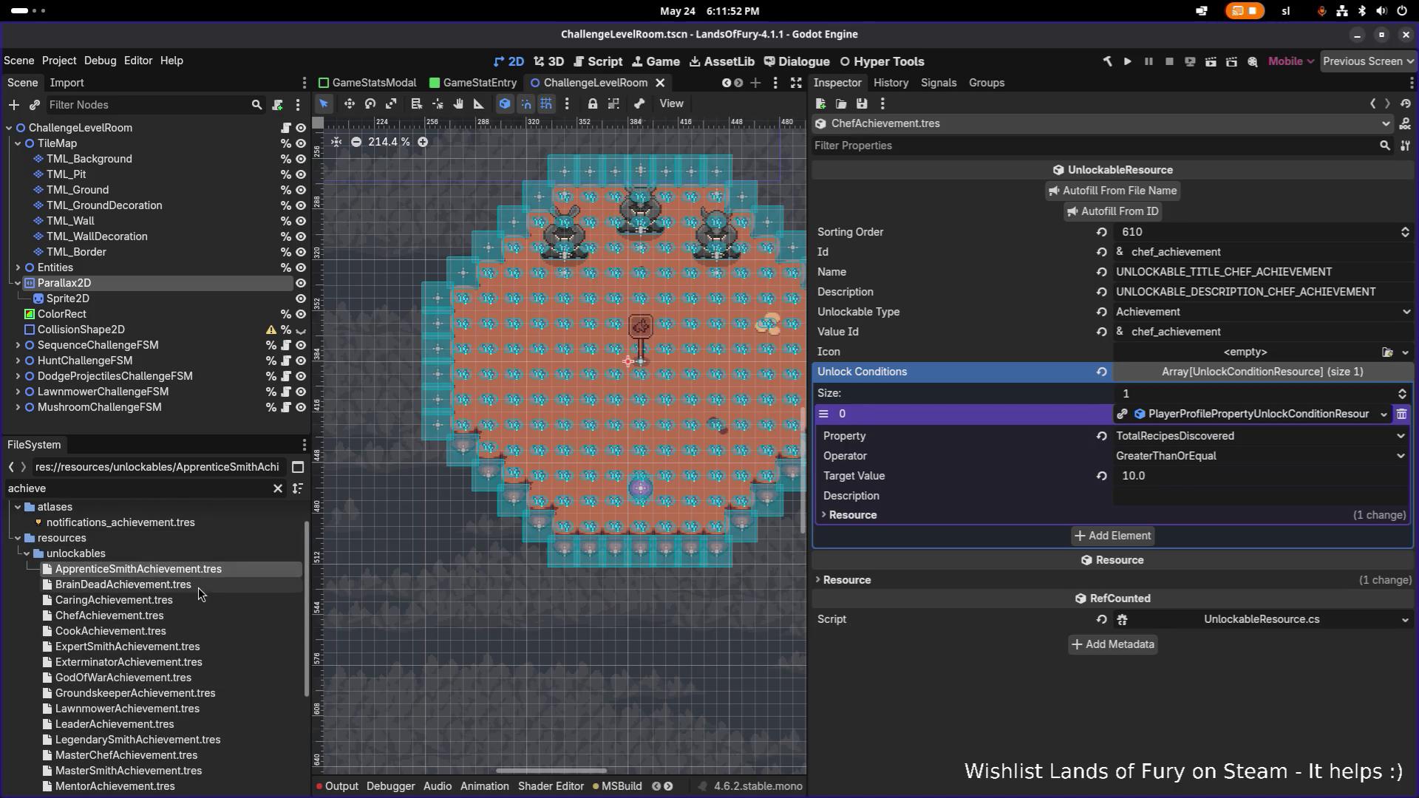
left_click(164, 584)
left_click(163, 573)
- Duplicate ApprenticeSmithAchievement.tres as EenyAchievement.tres
key("ctrl+d")
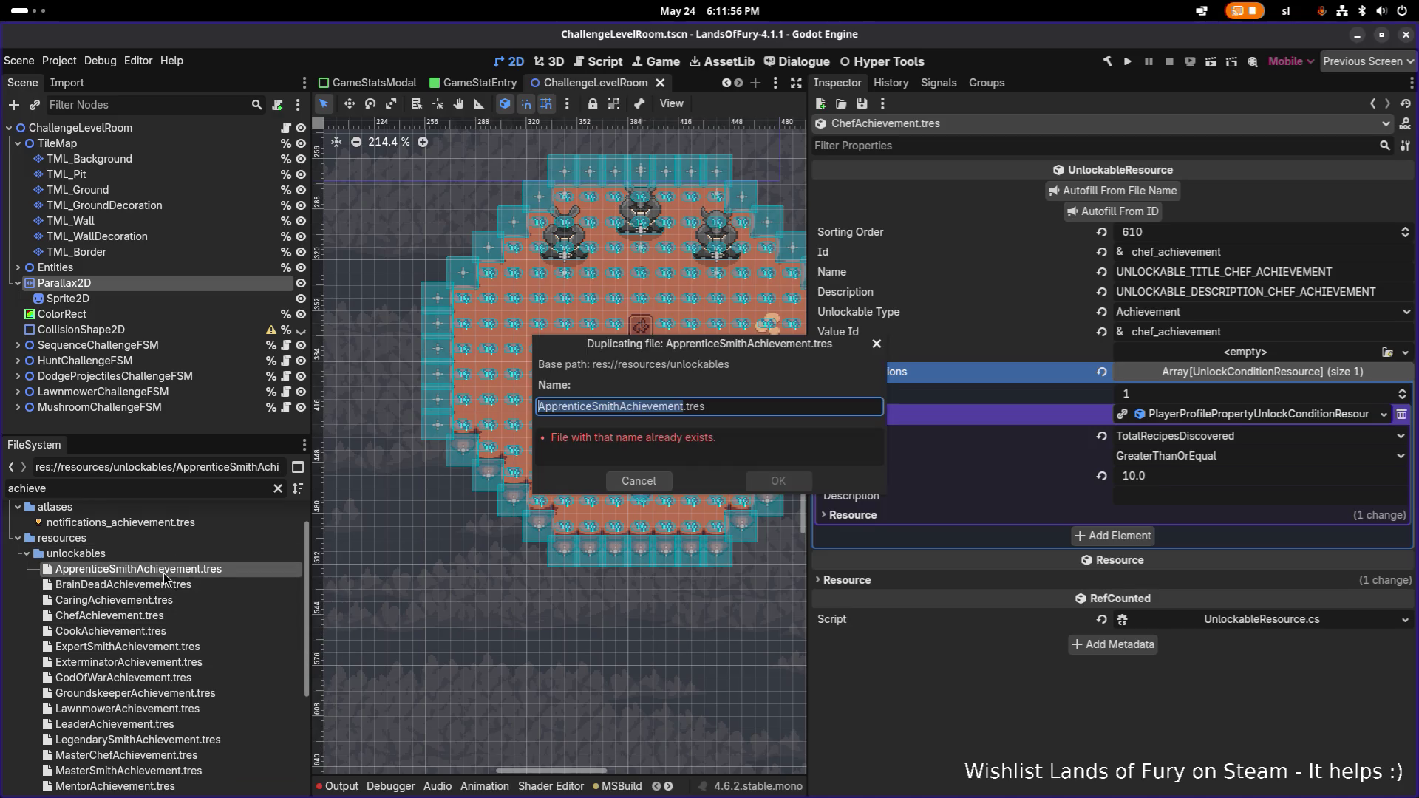
key("Home")
key("Right")
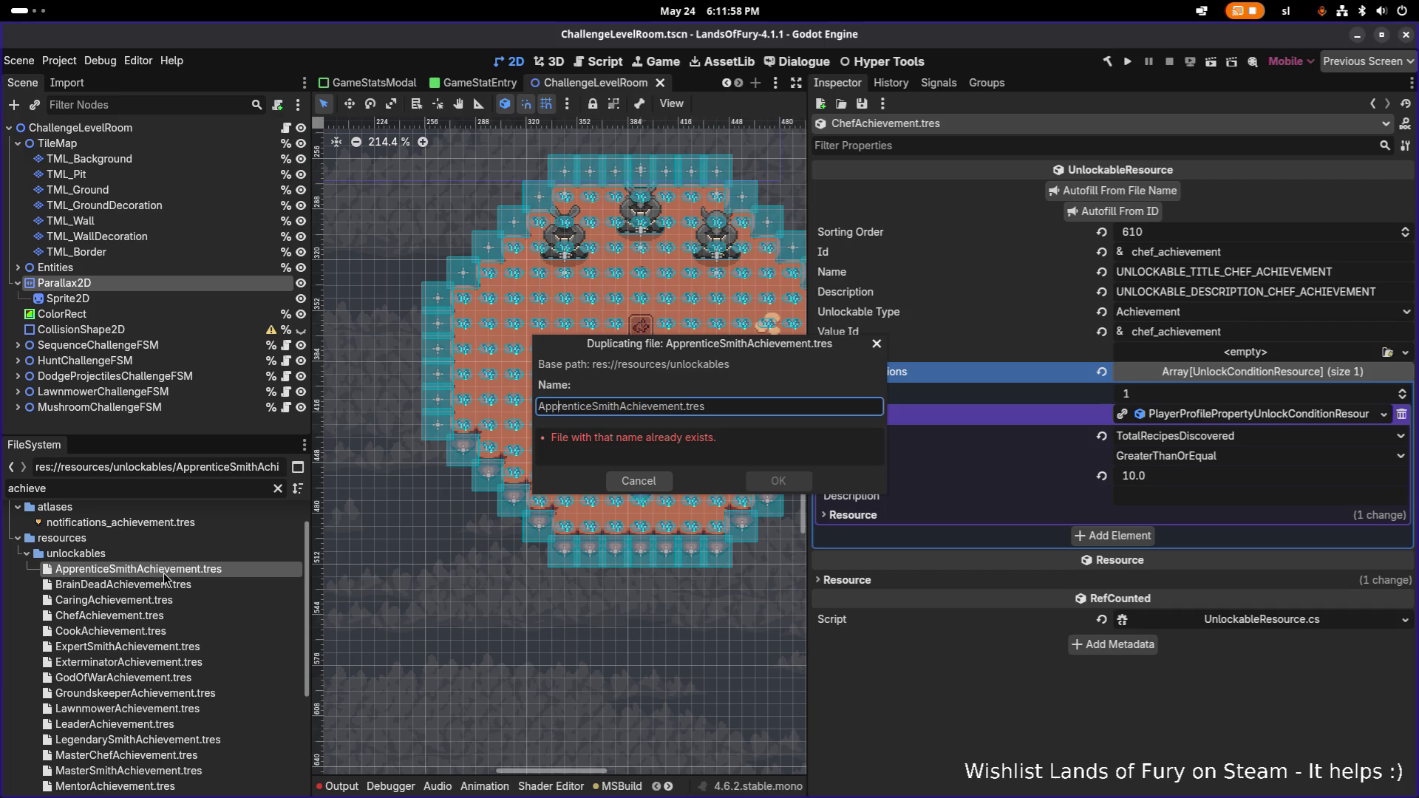
key("shift+Home")
key("BackSpace")
type("Eeny")
key("Return")
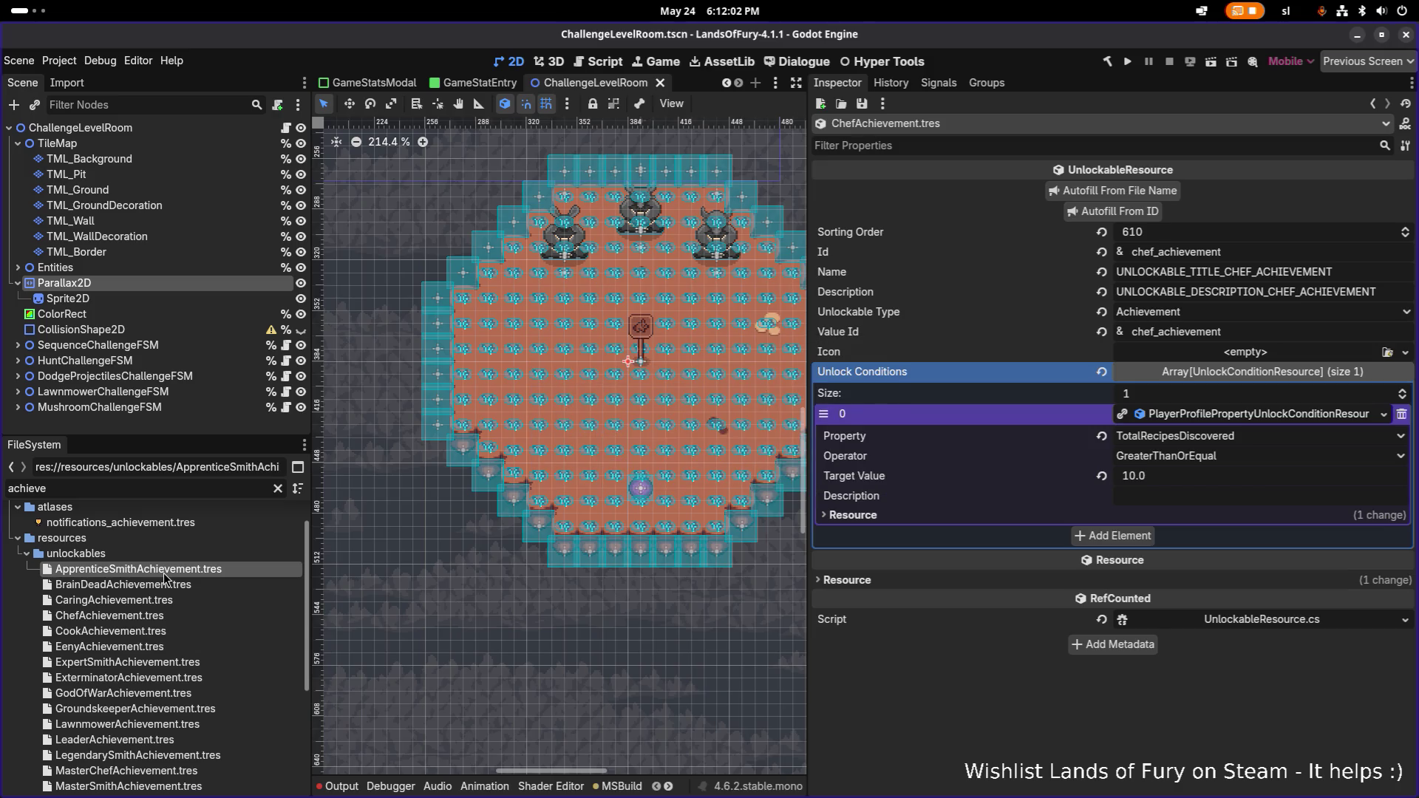
- Give EenyAchievement Id eeny_achievement and sorting order 700, then autofill its name fields from the Id
left_click(111, 647)
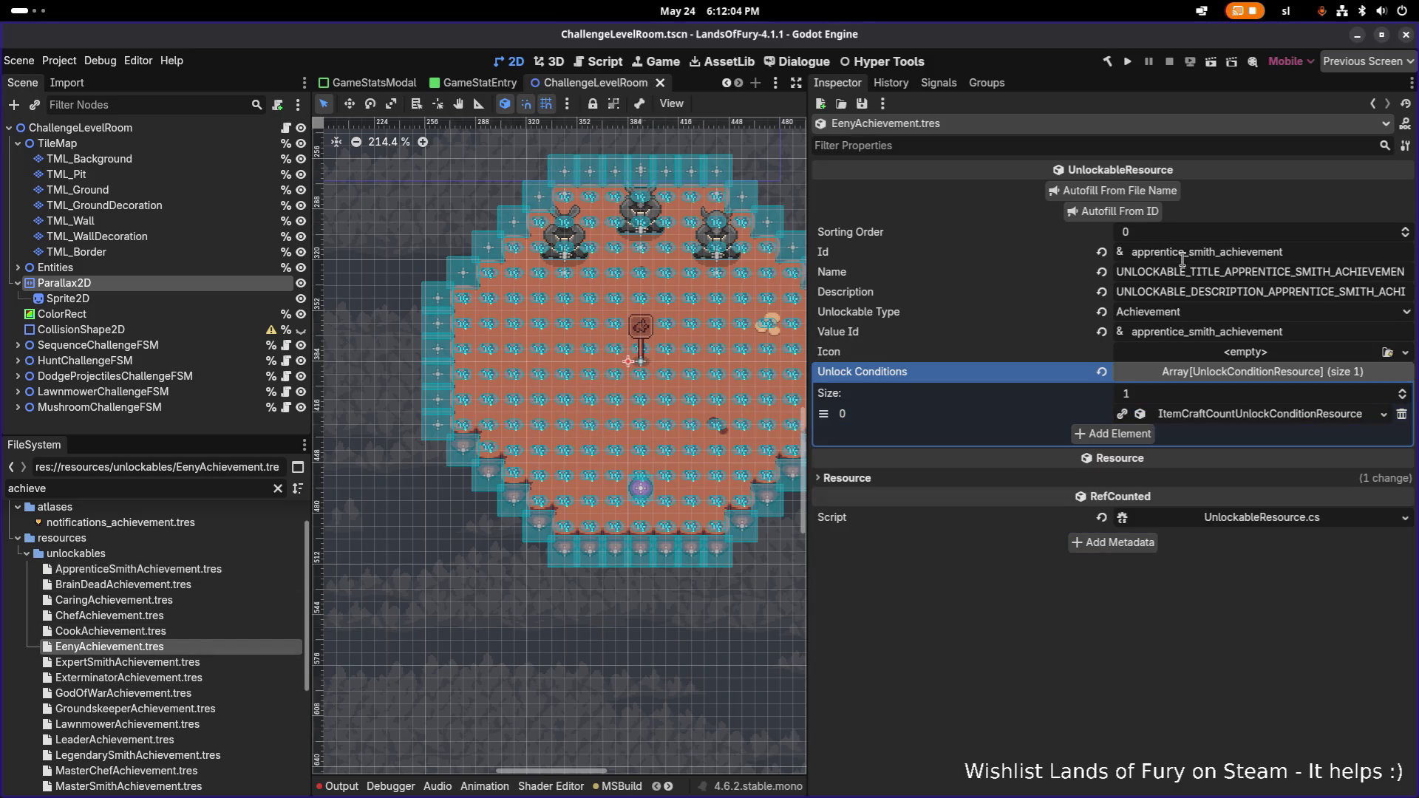
left_click_drag(1217, 254, 1006, 260)
type("e")
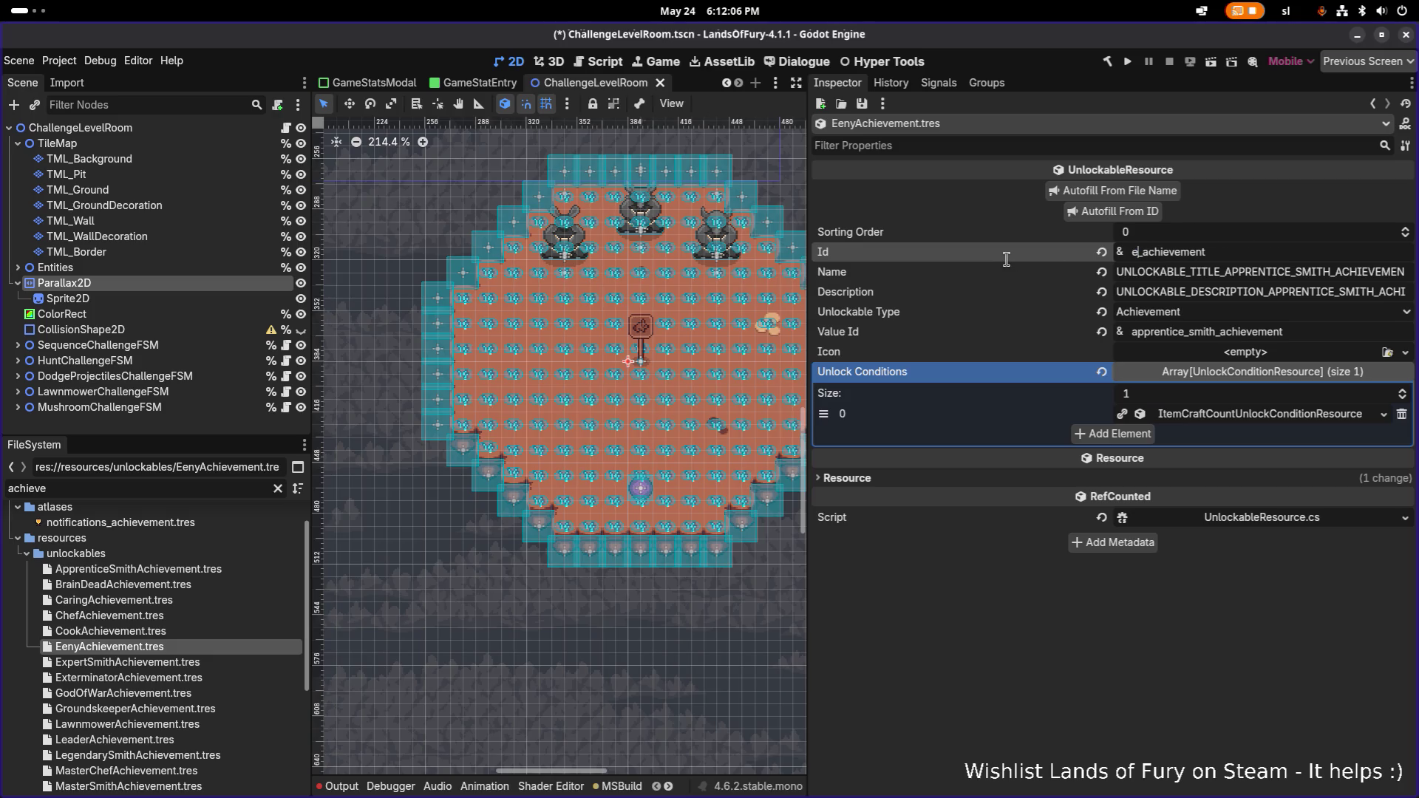
type("eny")
left_click(1148, 232)
type("700")
key("Return")
left_click(1147, 213)
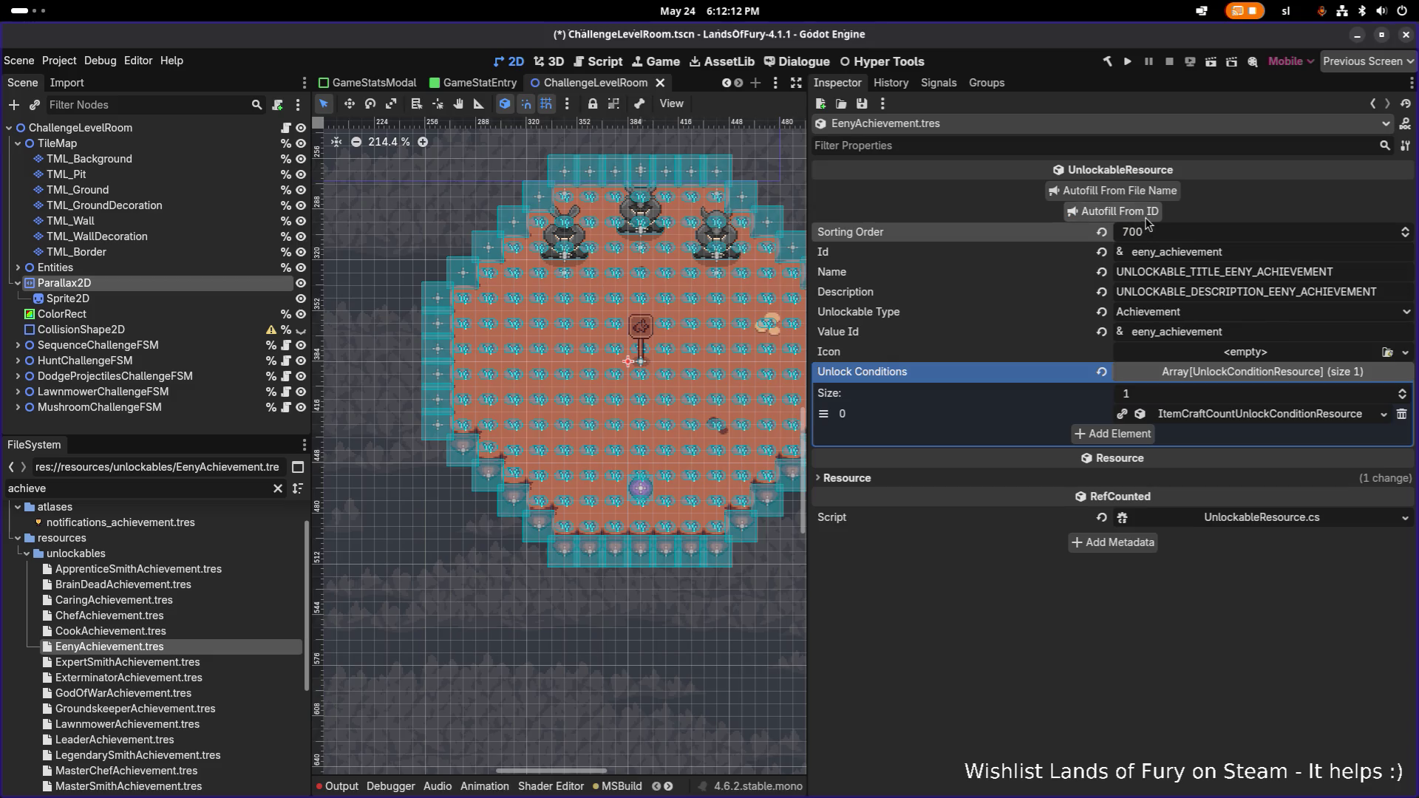
- Replace the old item crafting condition with a KillCount condition and start editing its Unit Id
left_click(1402, 414)
left_click(1142, 417)
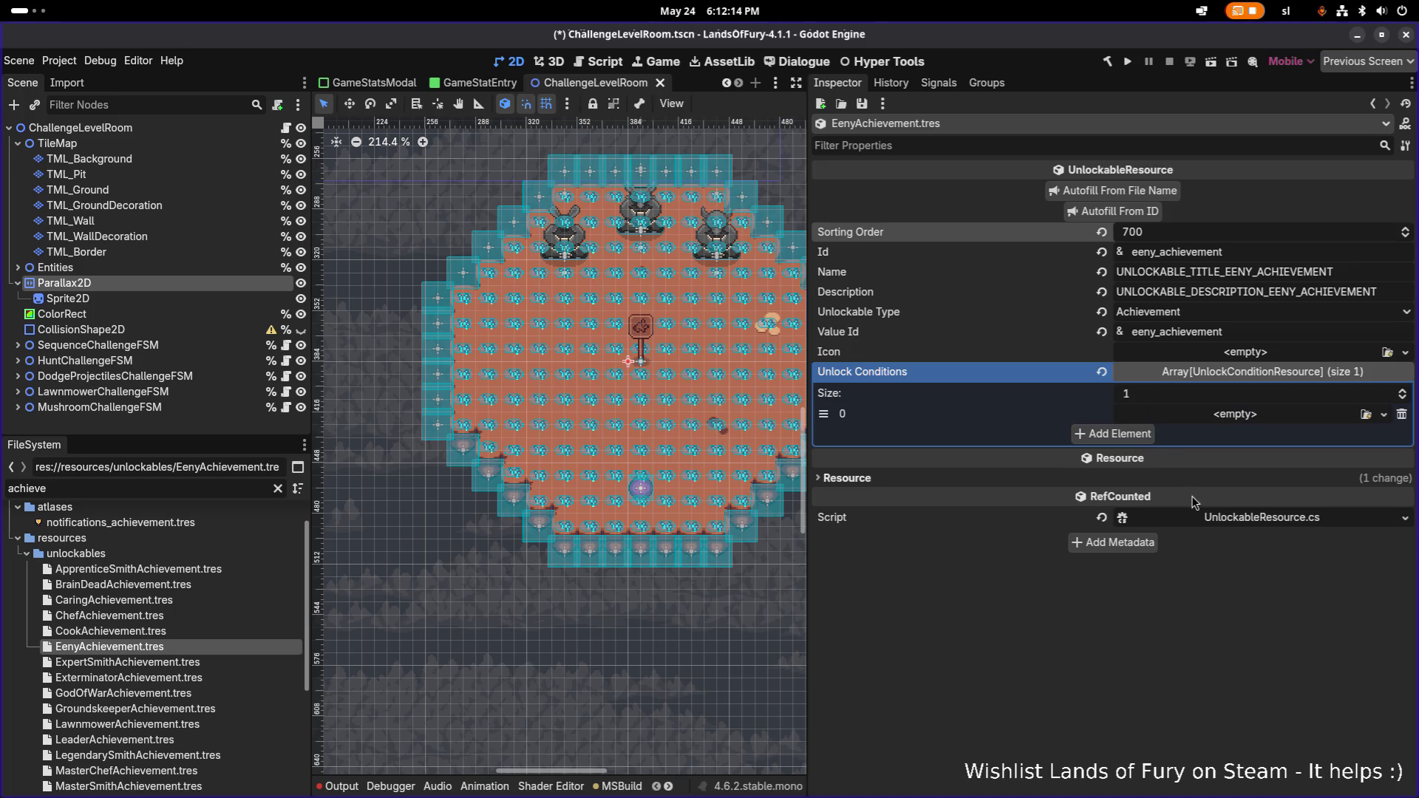
left_click(1232, 416)
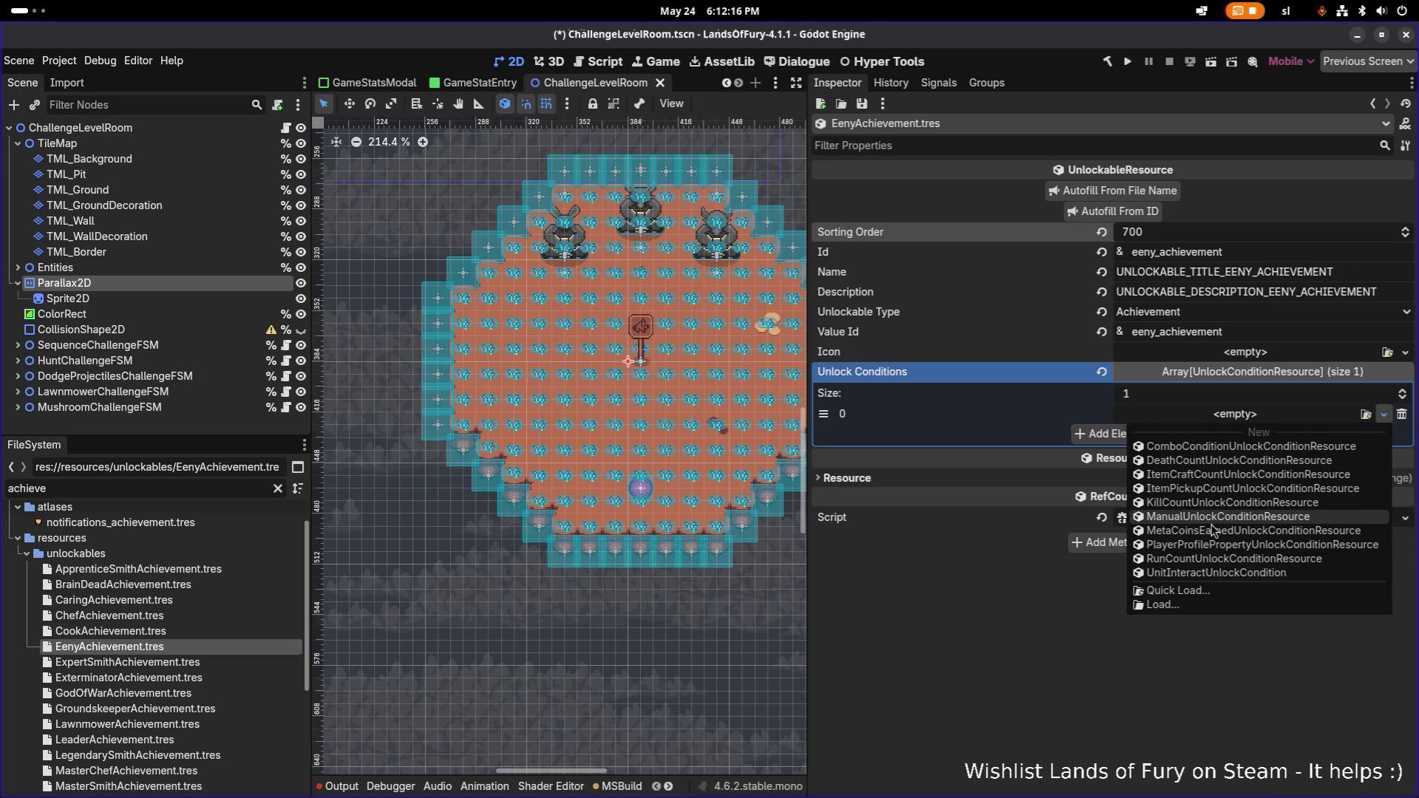
left_click(1223, 502)
left_click(1240, 420)
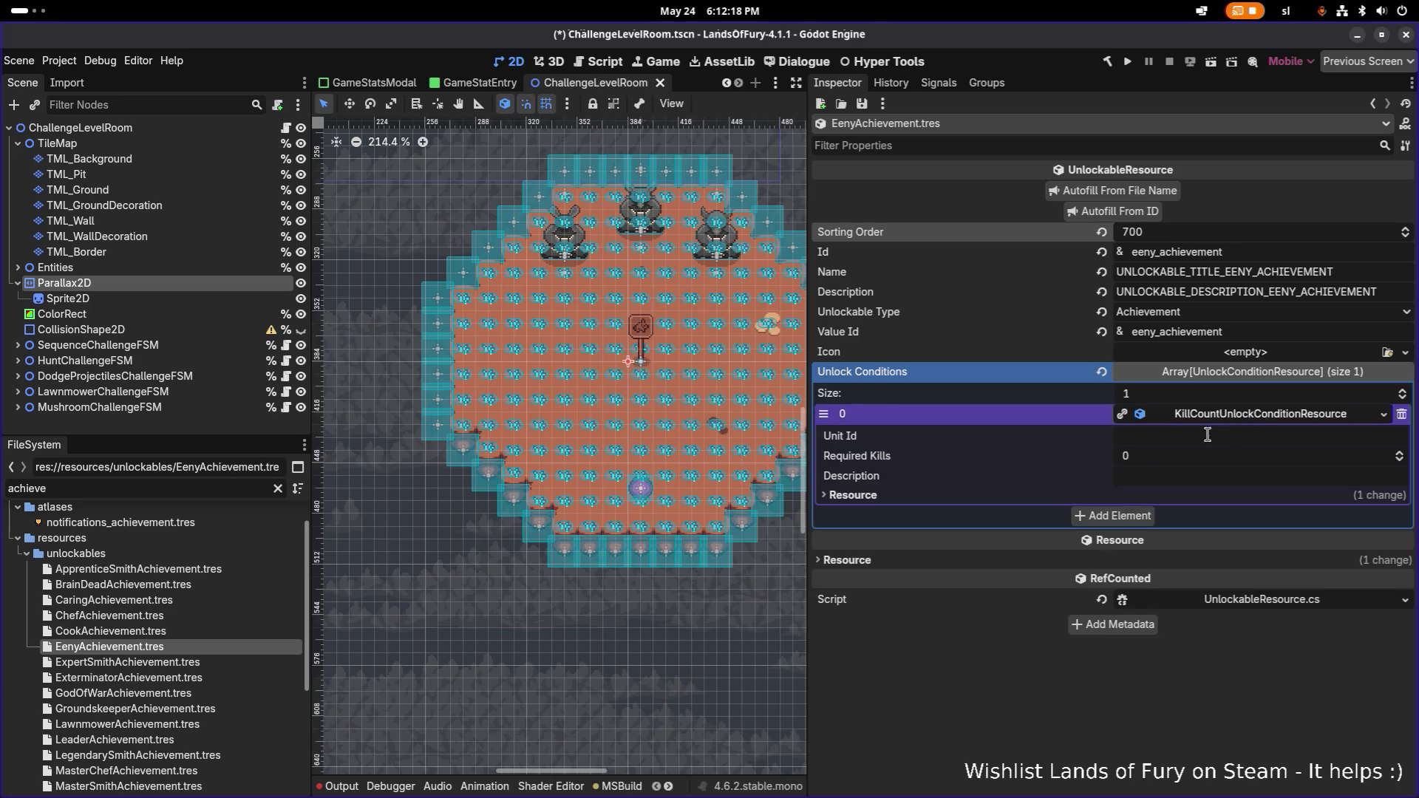
left_click(1181, 437)
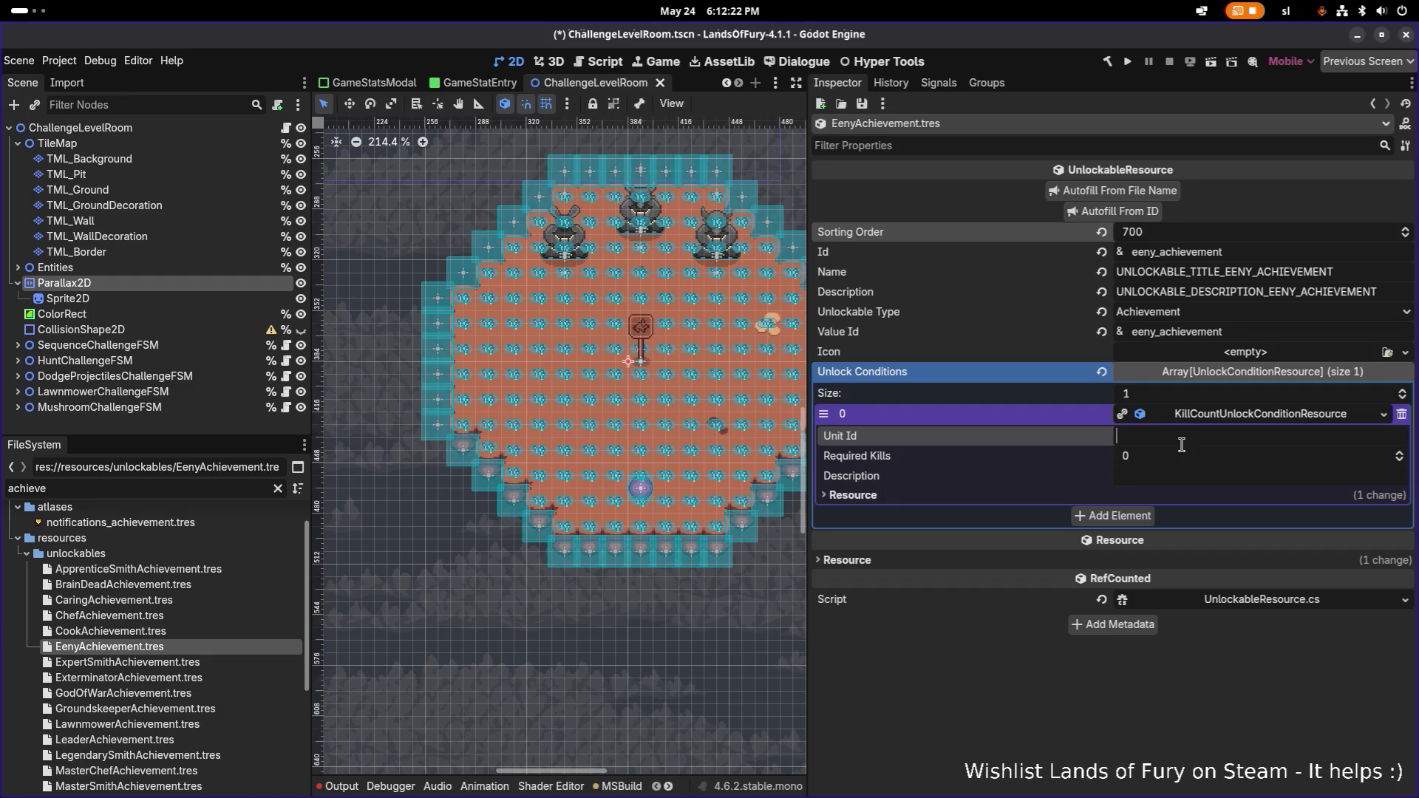
- Swap it for a player-profile property condition tracking TotalBossesKilled, then save
left_click(1401, 414)
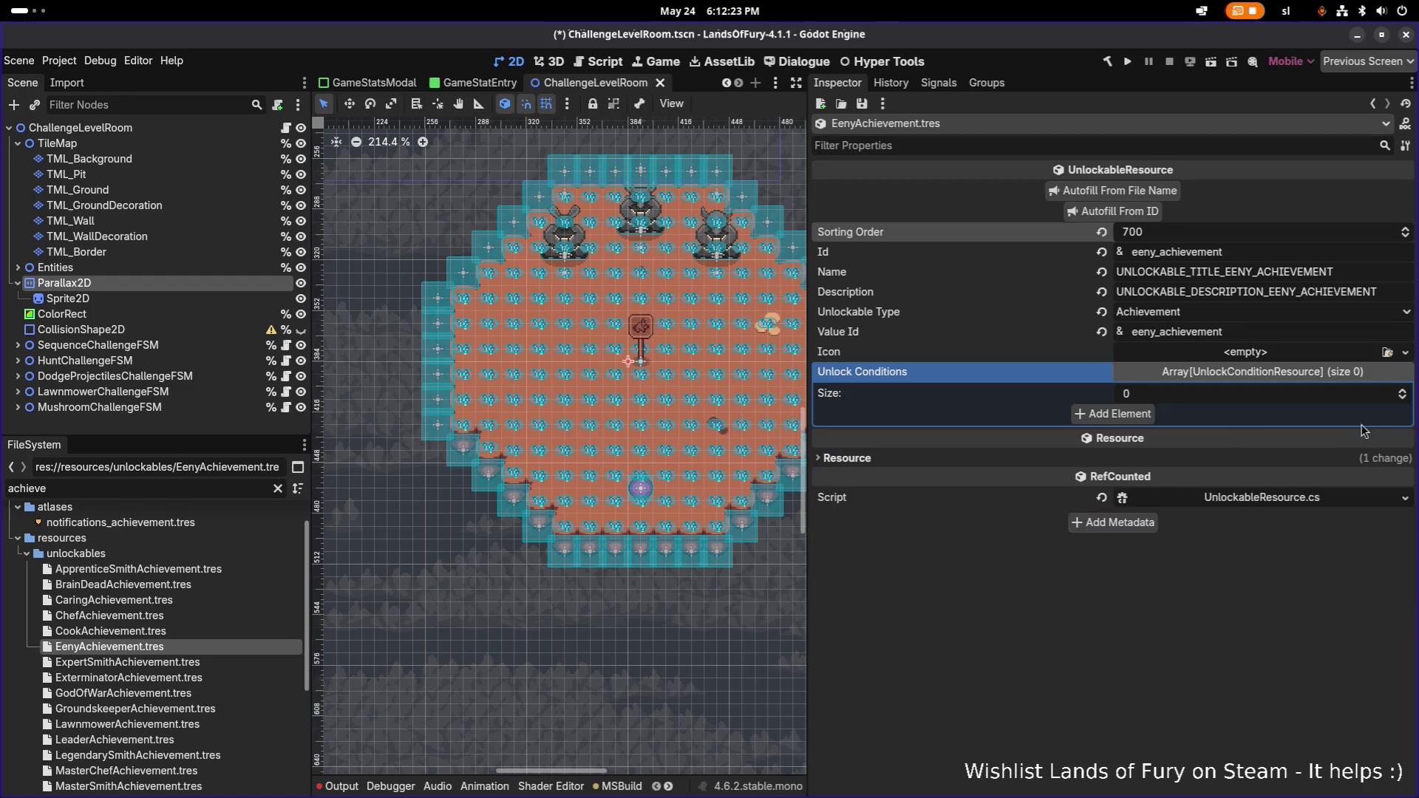
left_click(1142, 413)
left_click(1233, 416)
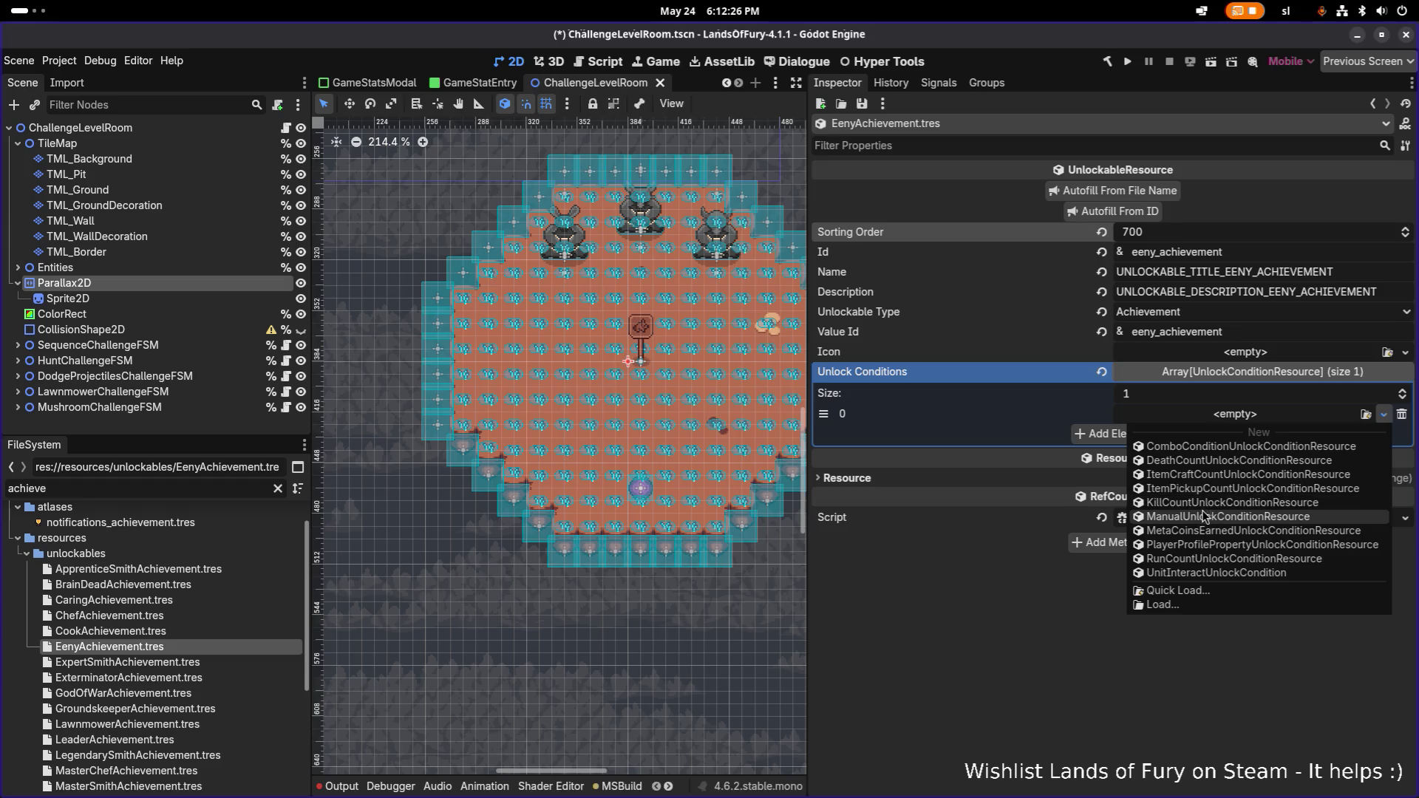
left_click(1209, 546)
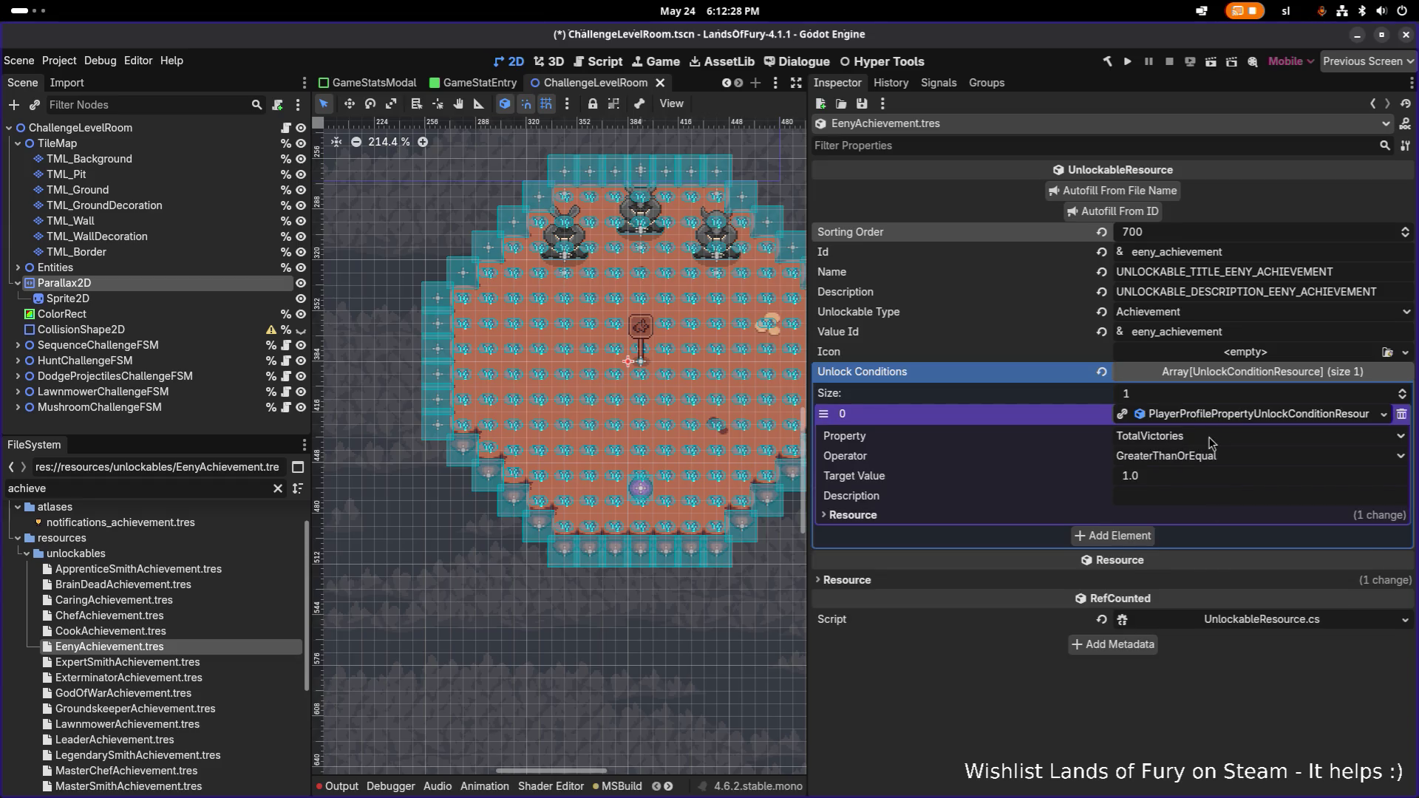
left_click(1211, 438)
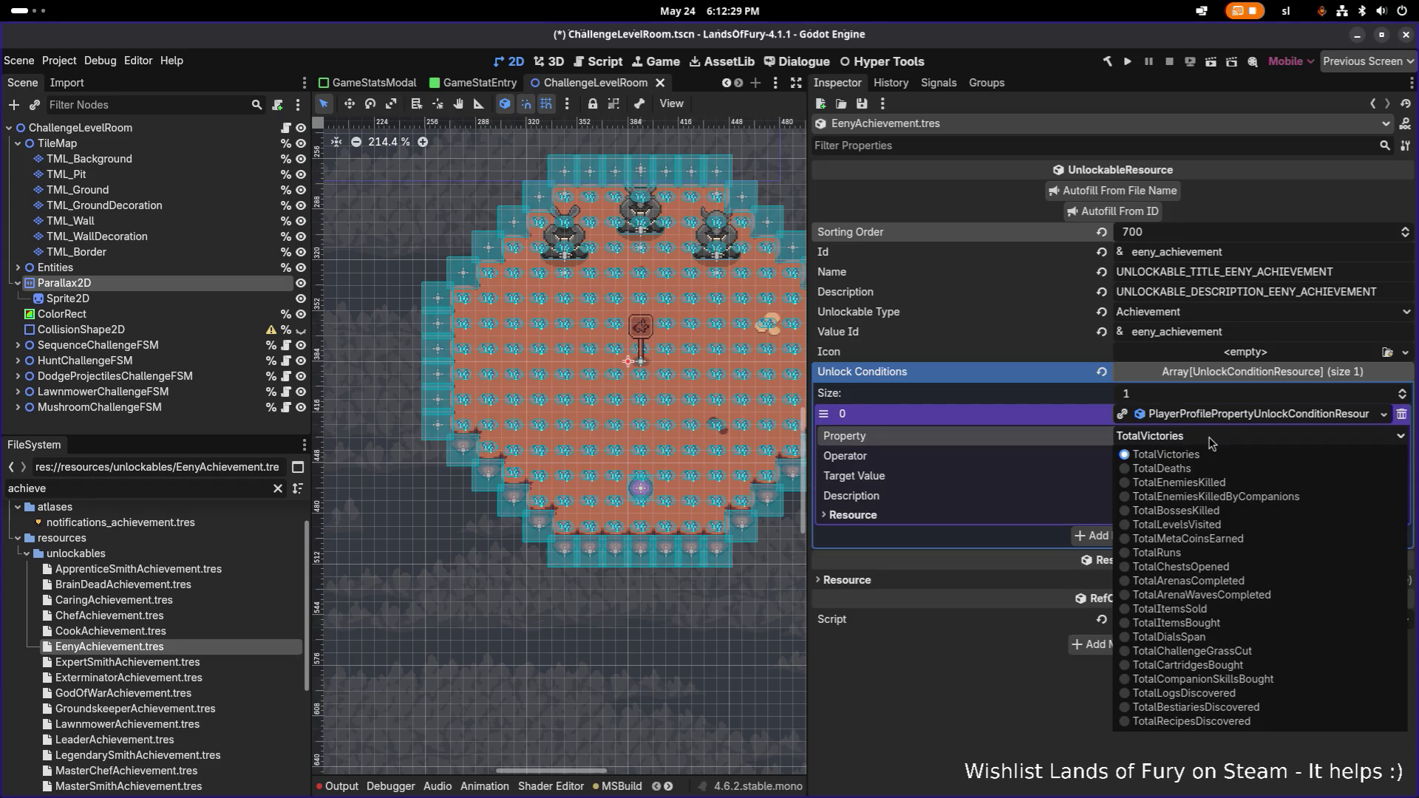
left_click(1219, 511)
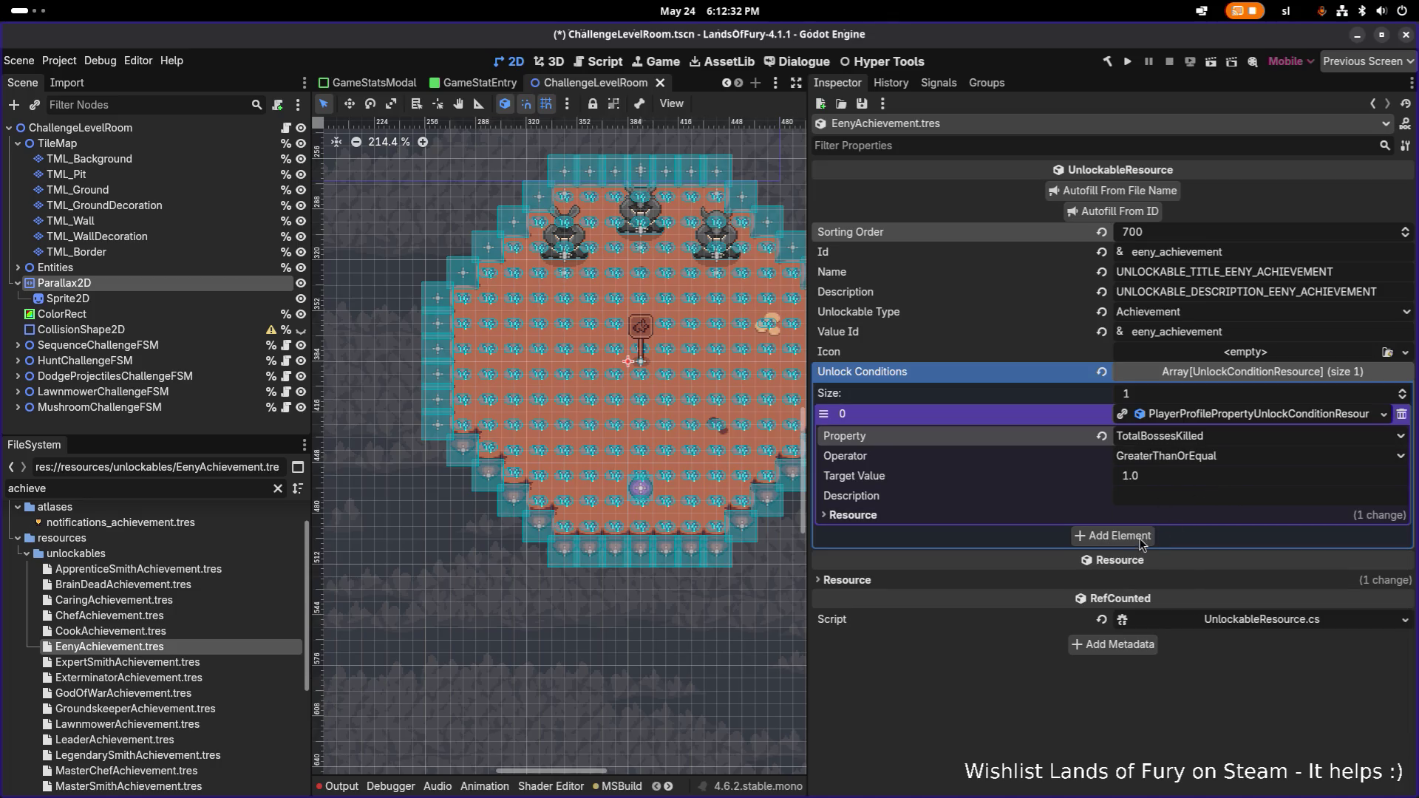
left_click(1229, 414)
key("ctrl+s")
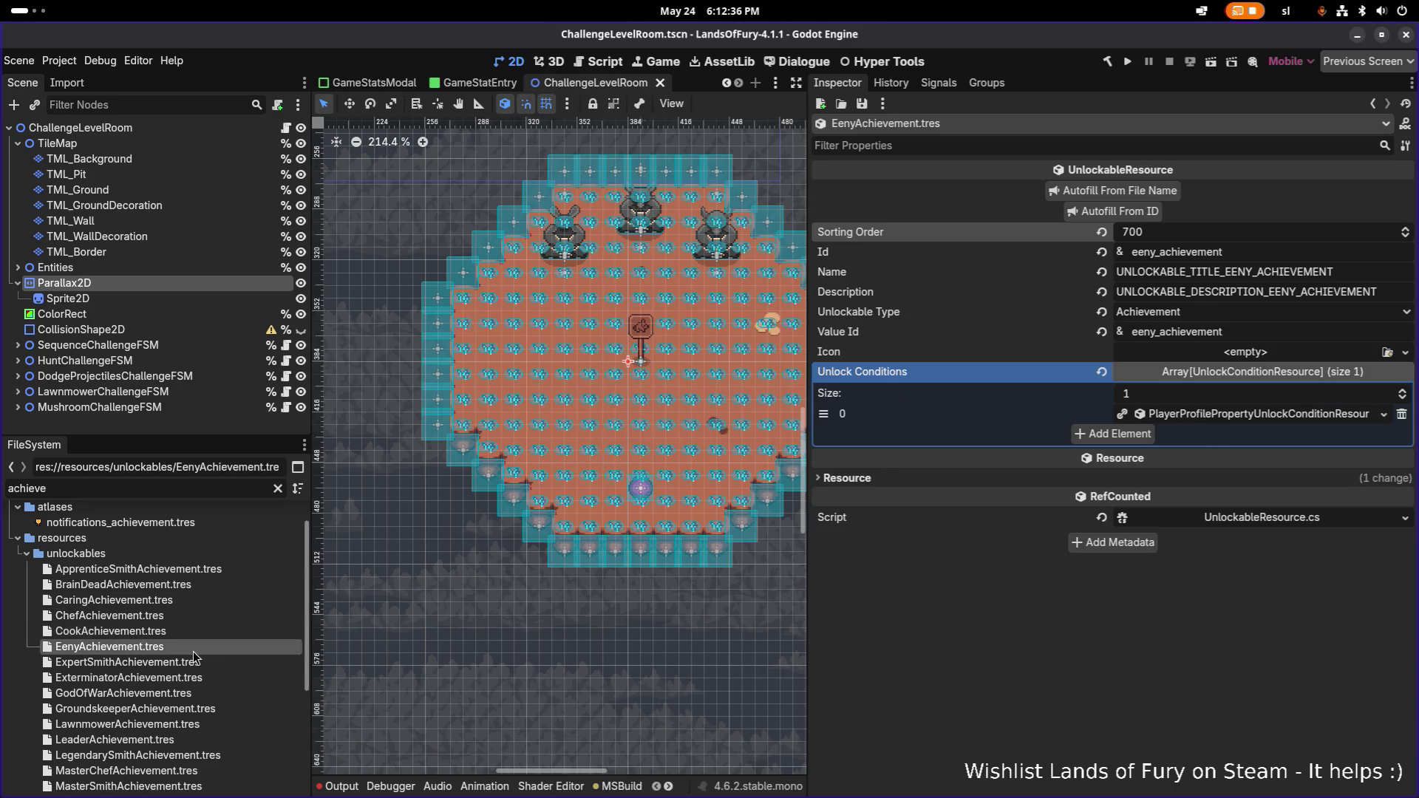
- Duplicate EenyAchievement.tres as MeenyAchievement.tres and open the copy
key("ctrl+d")
key("Home")
key("Delete")
type("M")
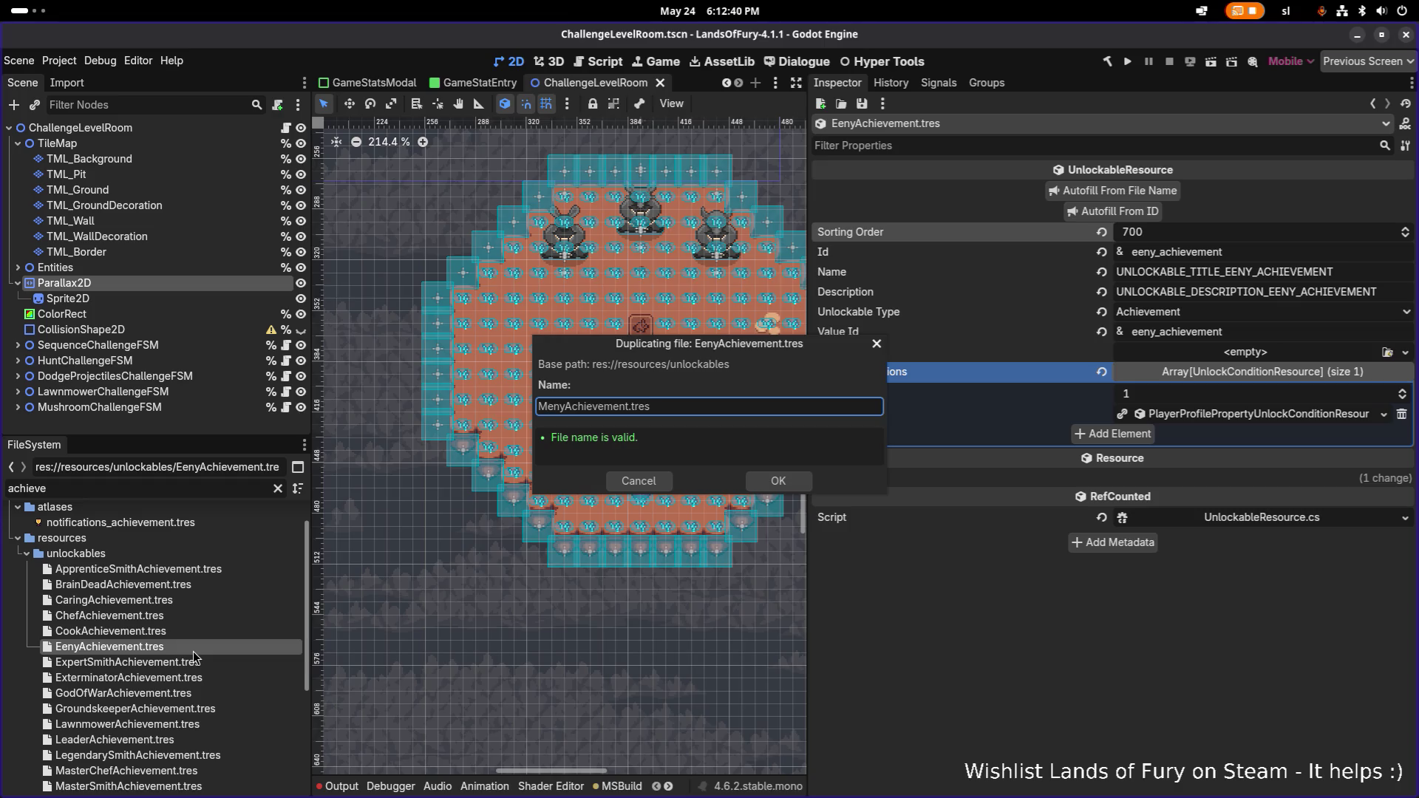
type("e")
left_click(784, 480)
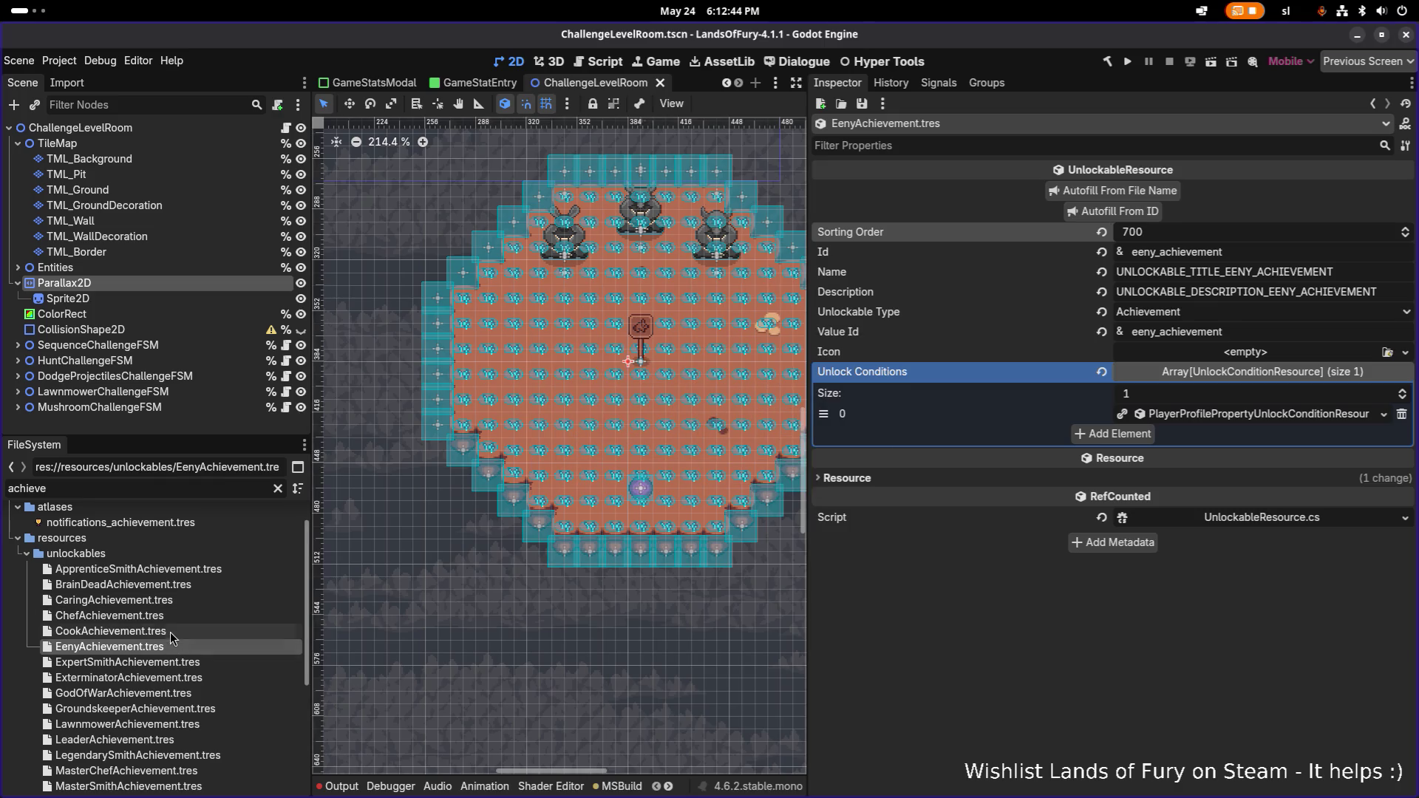
scroll(140, 662, "down", 2)
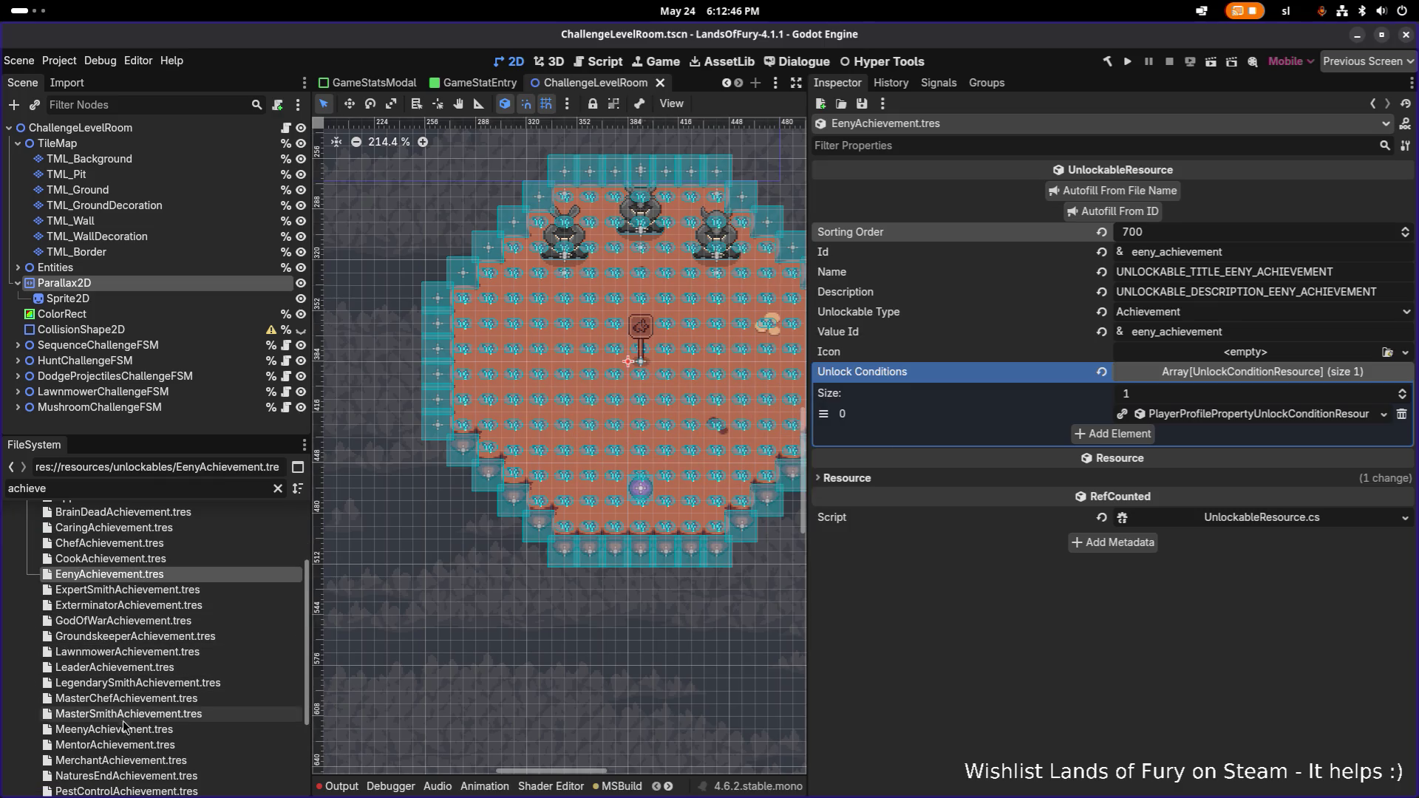
left_click(118, 728)
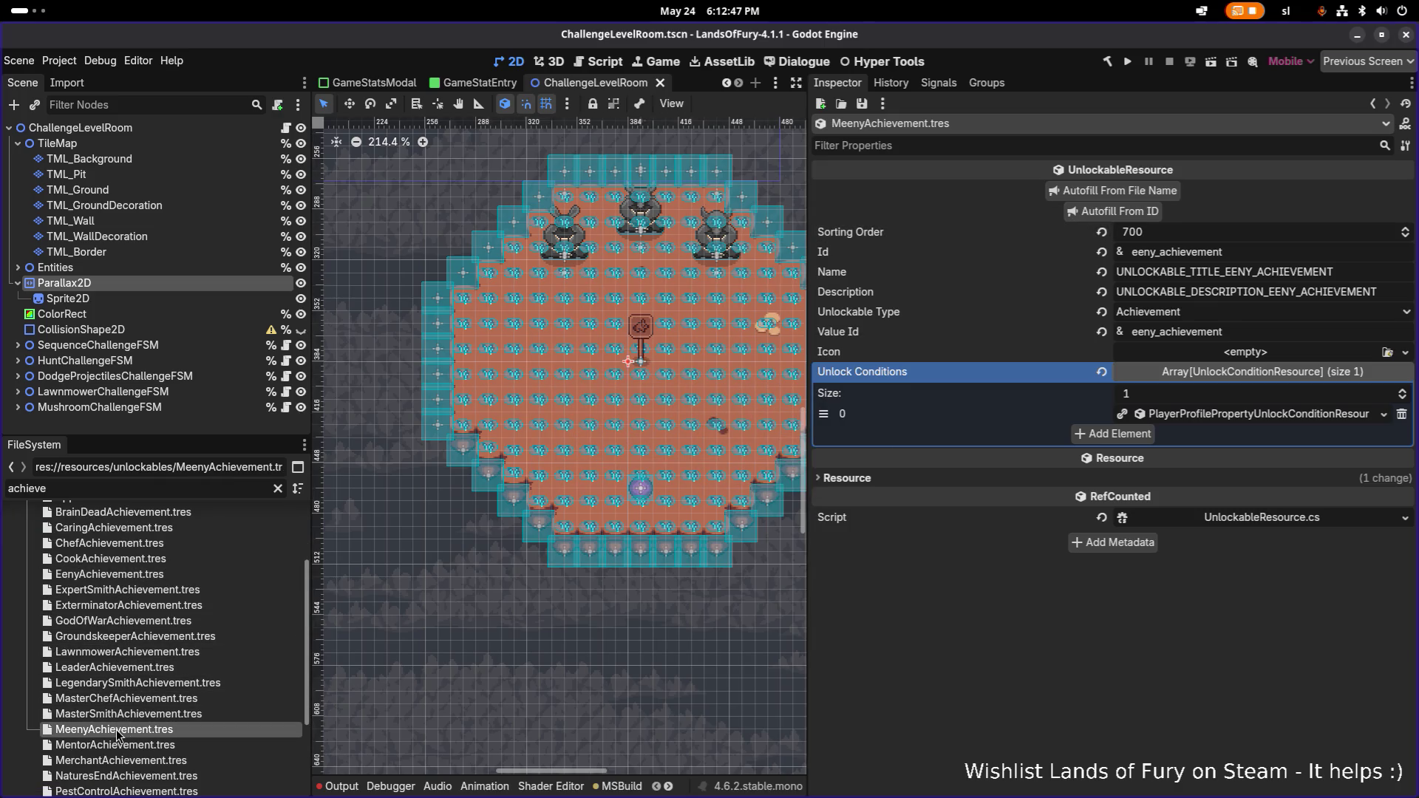
- Set Id meeny_achievement and sorting order 710, and autofill the name fields
left_click(1133, 254)
type("m")
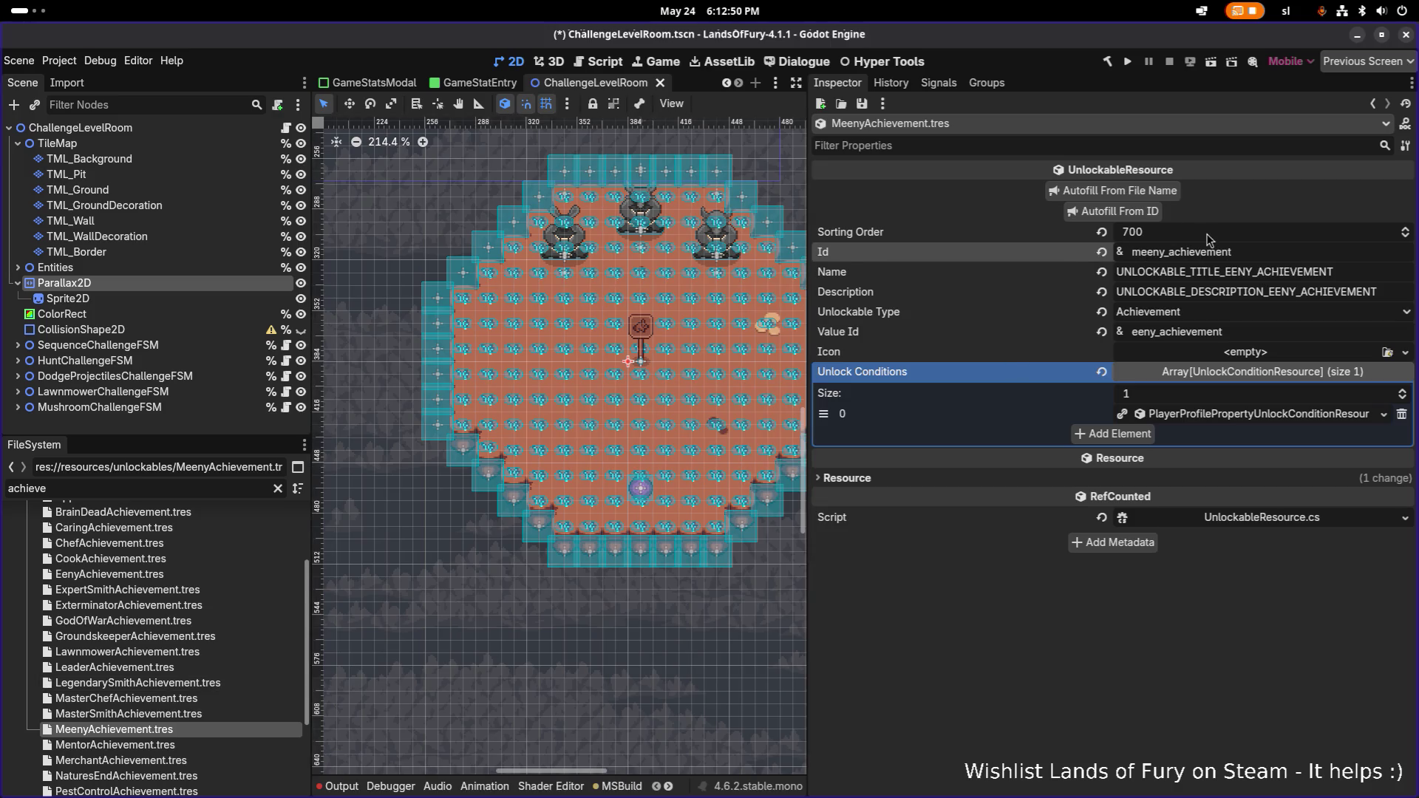
left_click(1207, 238)
type("710")
key("Return")
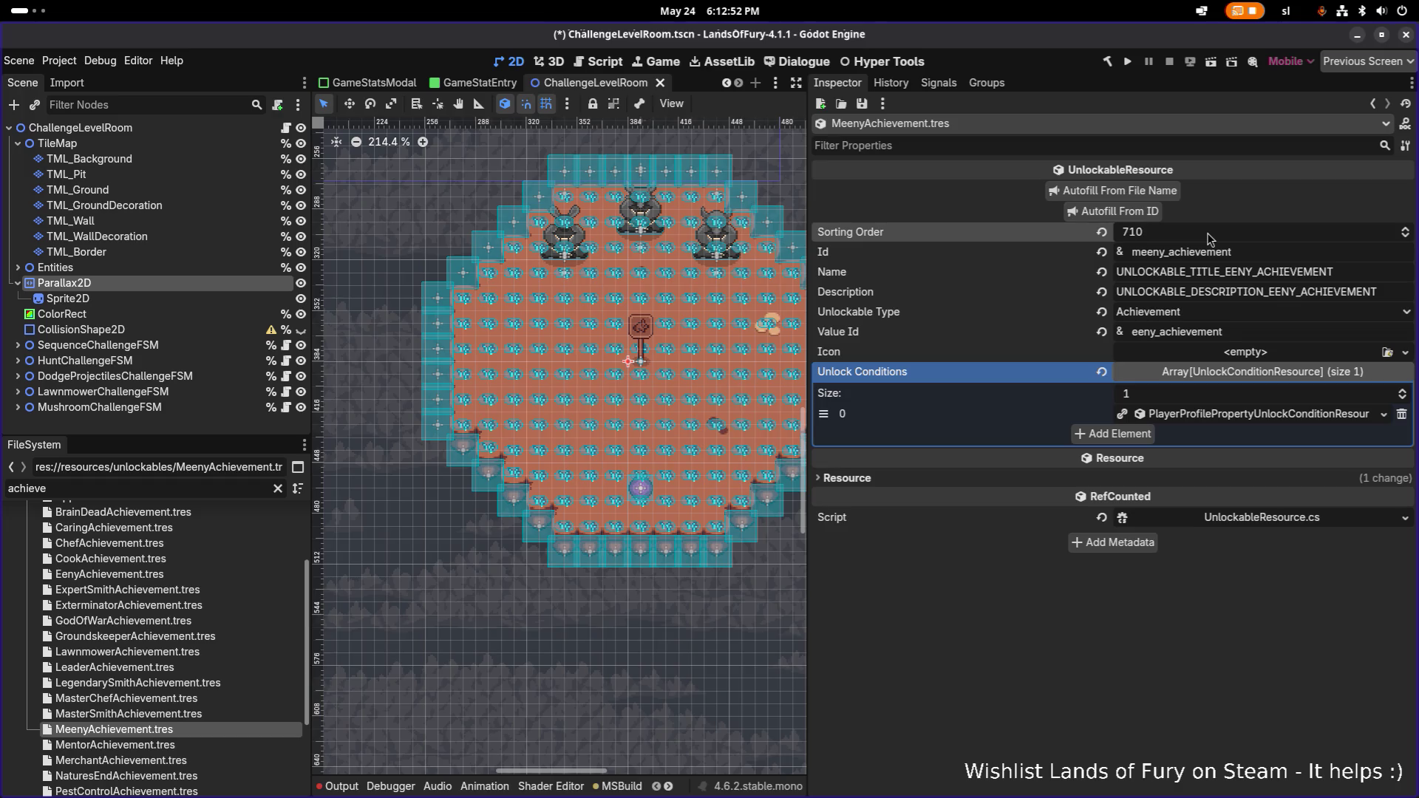
left_click(1141, 212)
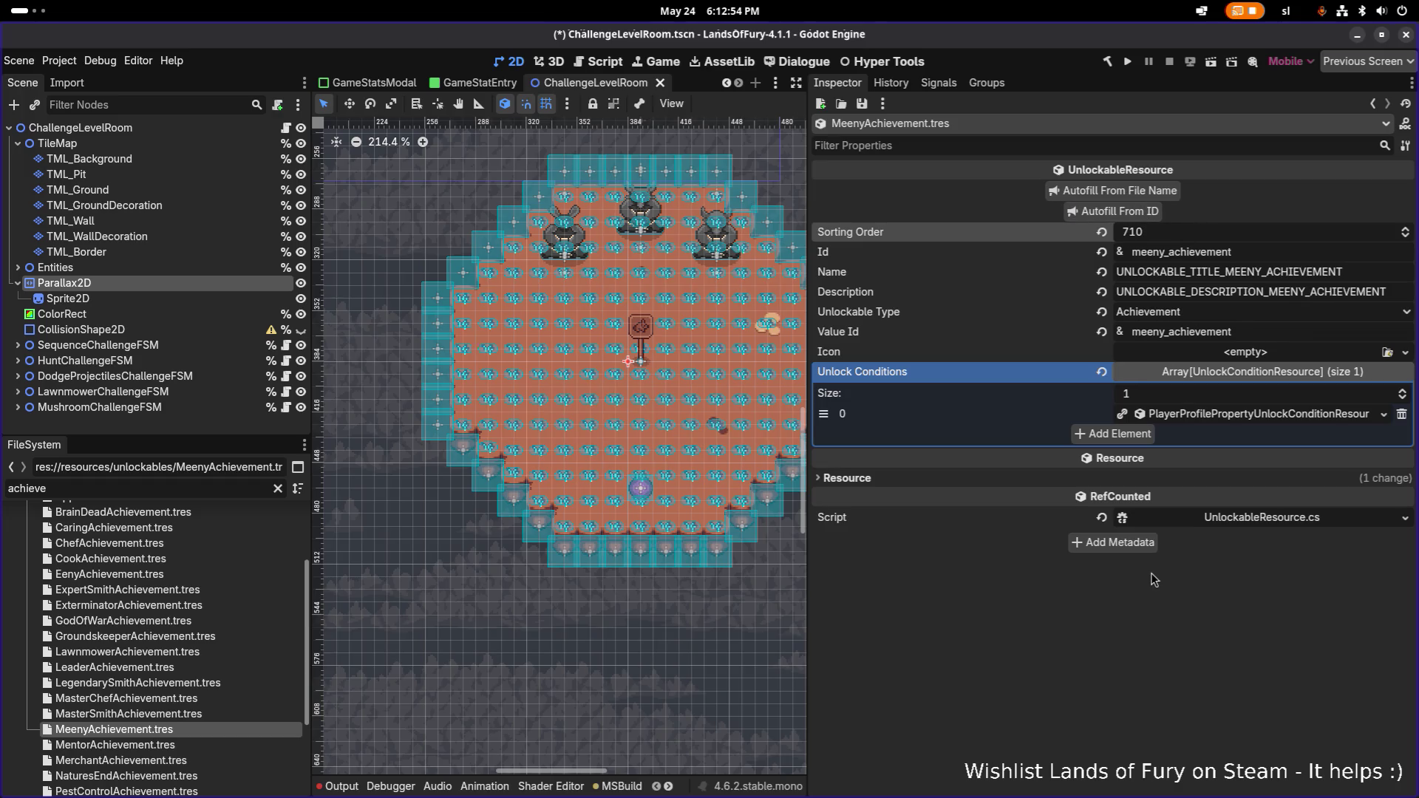
- Make Meeny's unlock condition unique with a target value of 3.0, and save
left_click(1238, 415)
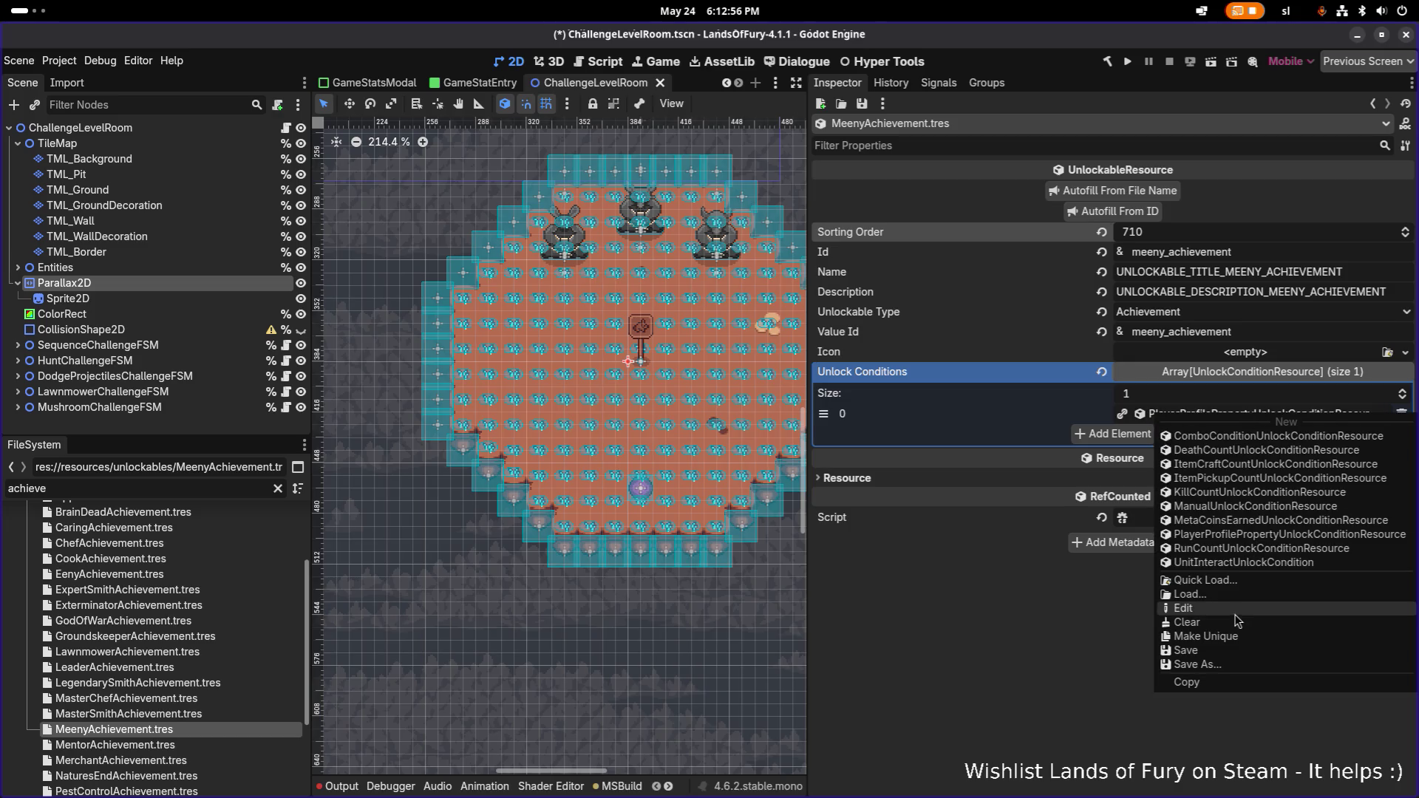
left_click(1230, 638)
left_click(1268, 416)
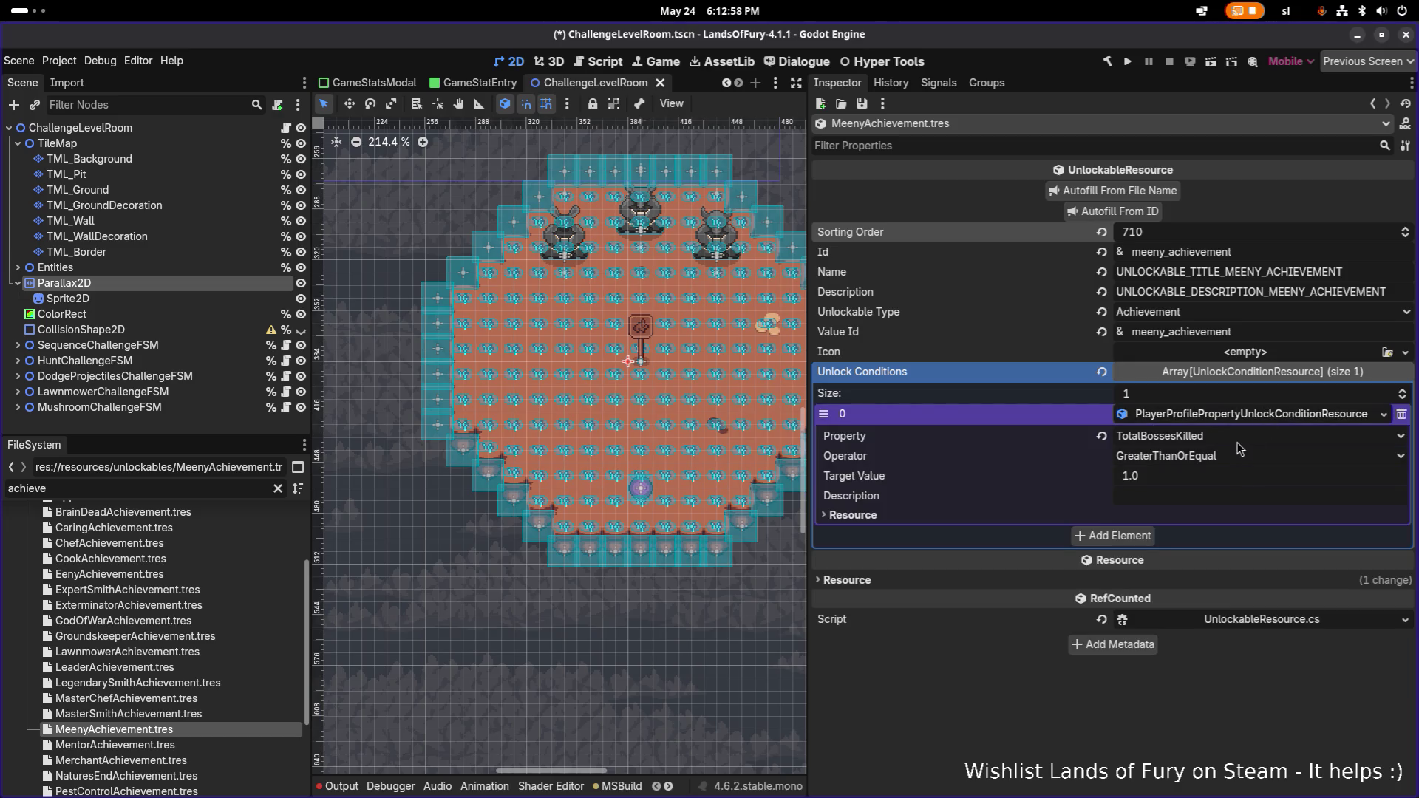
left_click(1204, 476)
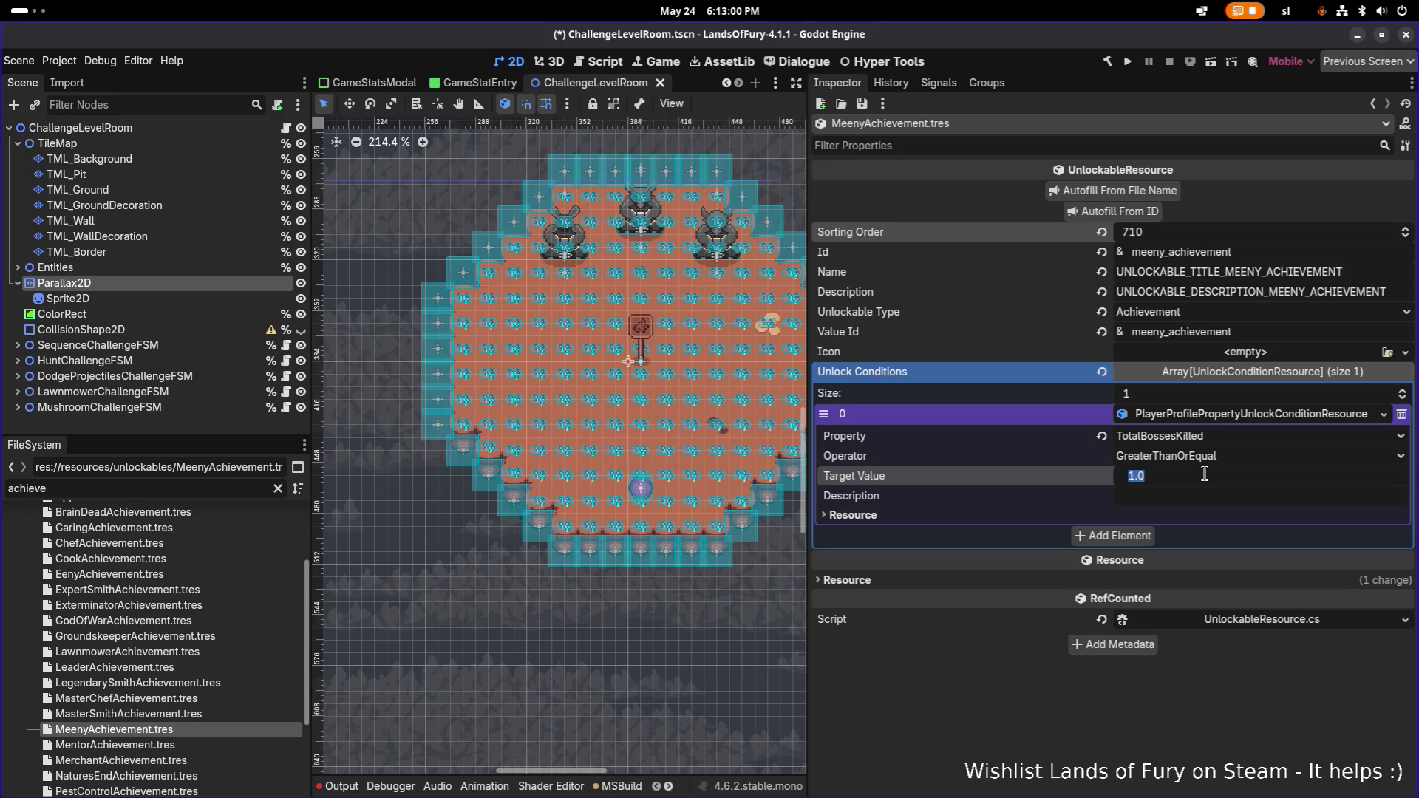
type("3")
key("Return")
left_click(1205, 475)
type(".")
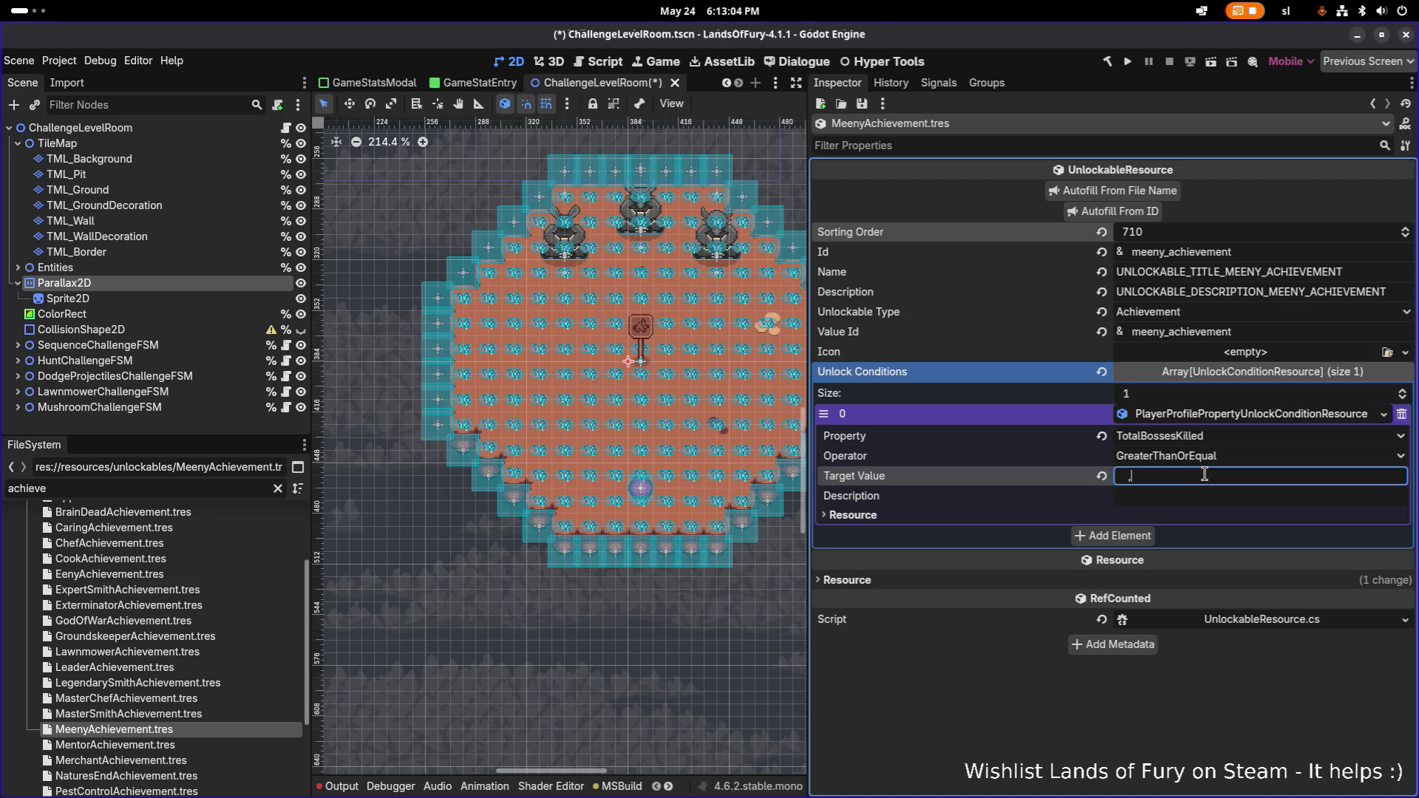
type("3.0")
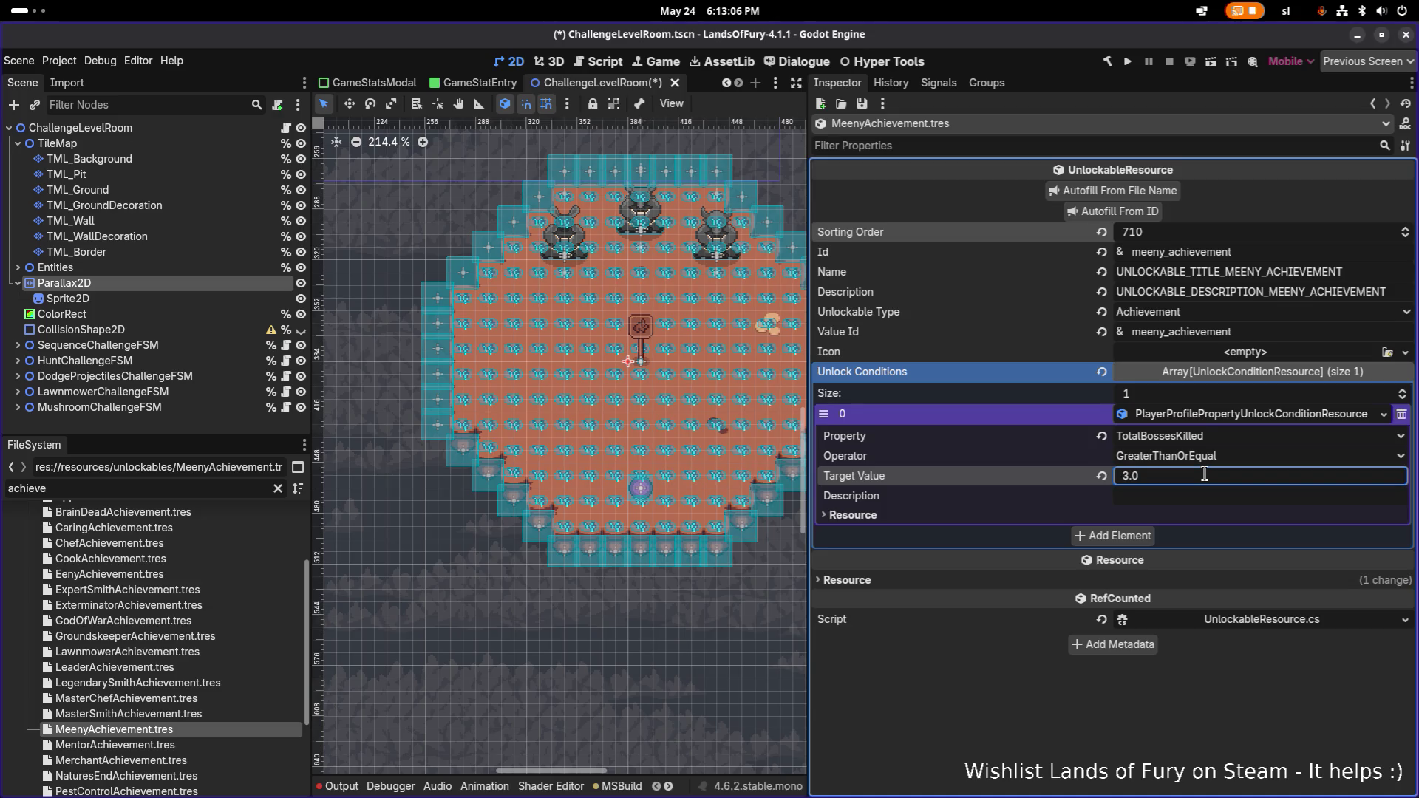
key("Return")
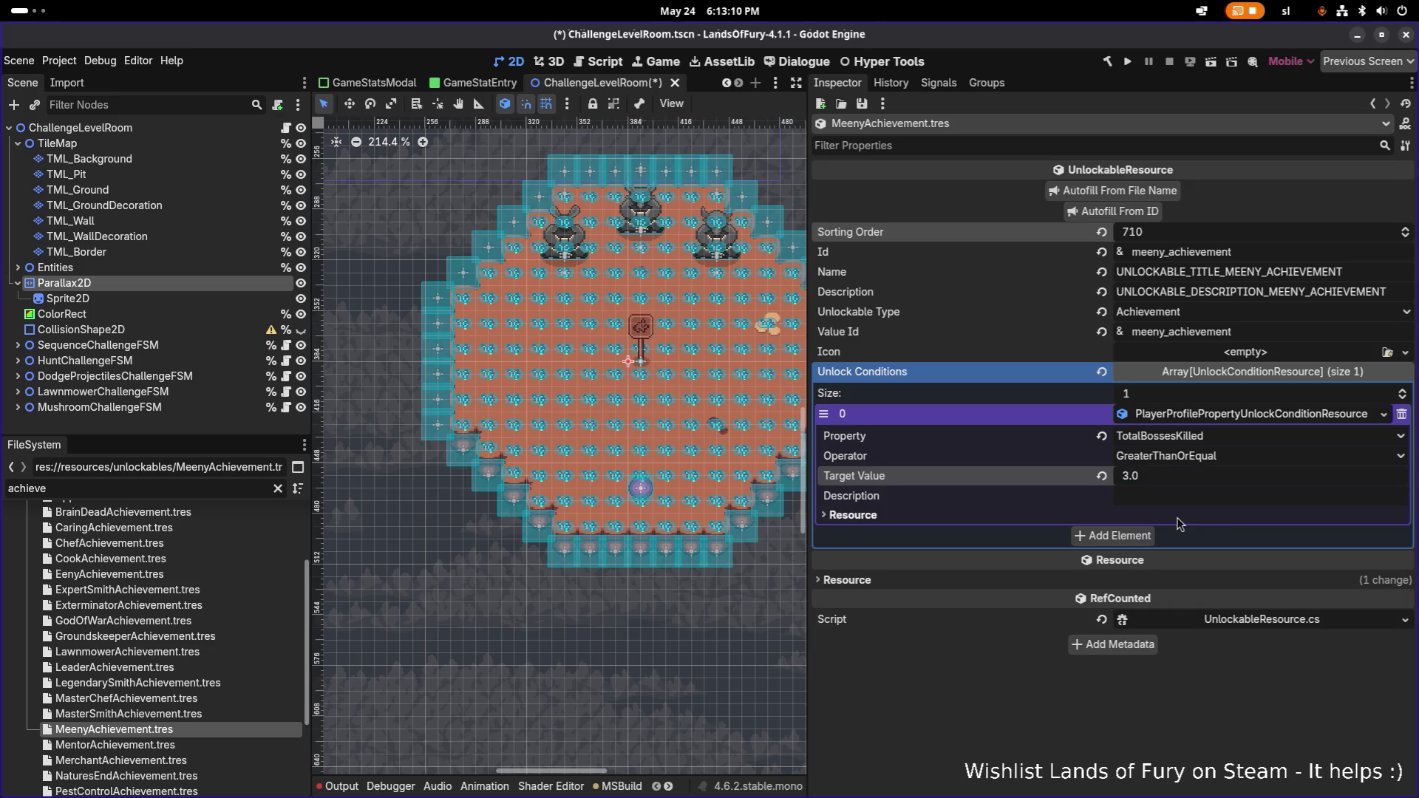
key("ctrl+s")
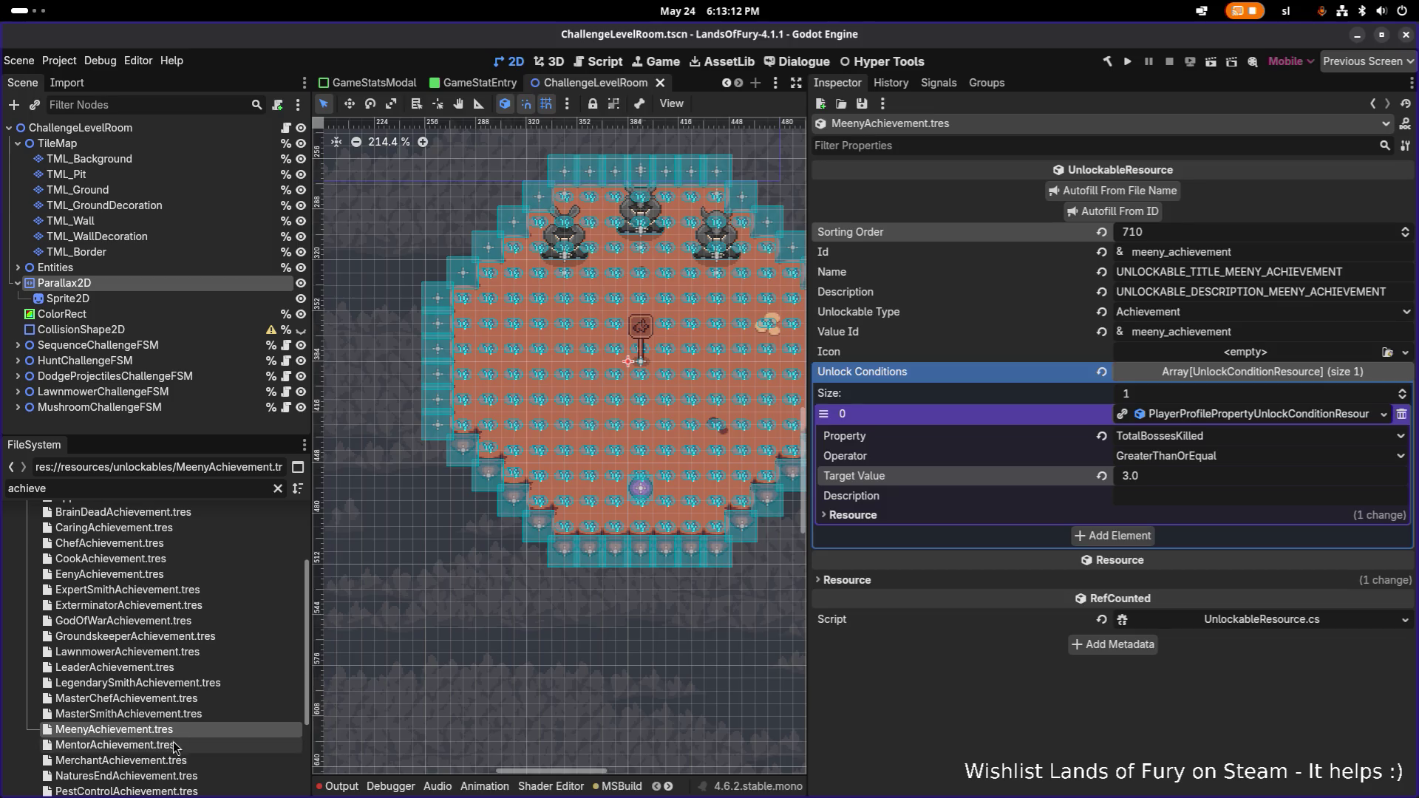
- Duplicate MeenyAchievement.tres as MinnyAchievement.tres and open the copy
key("ctrl+d")
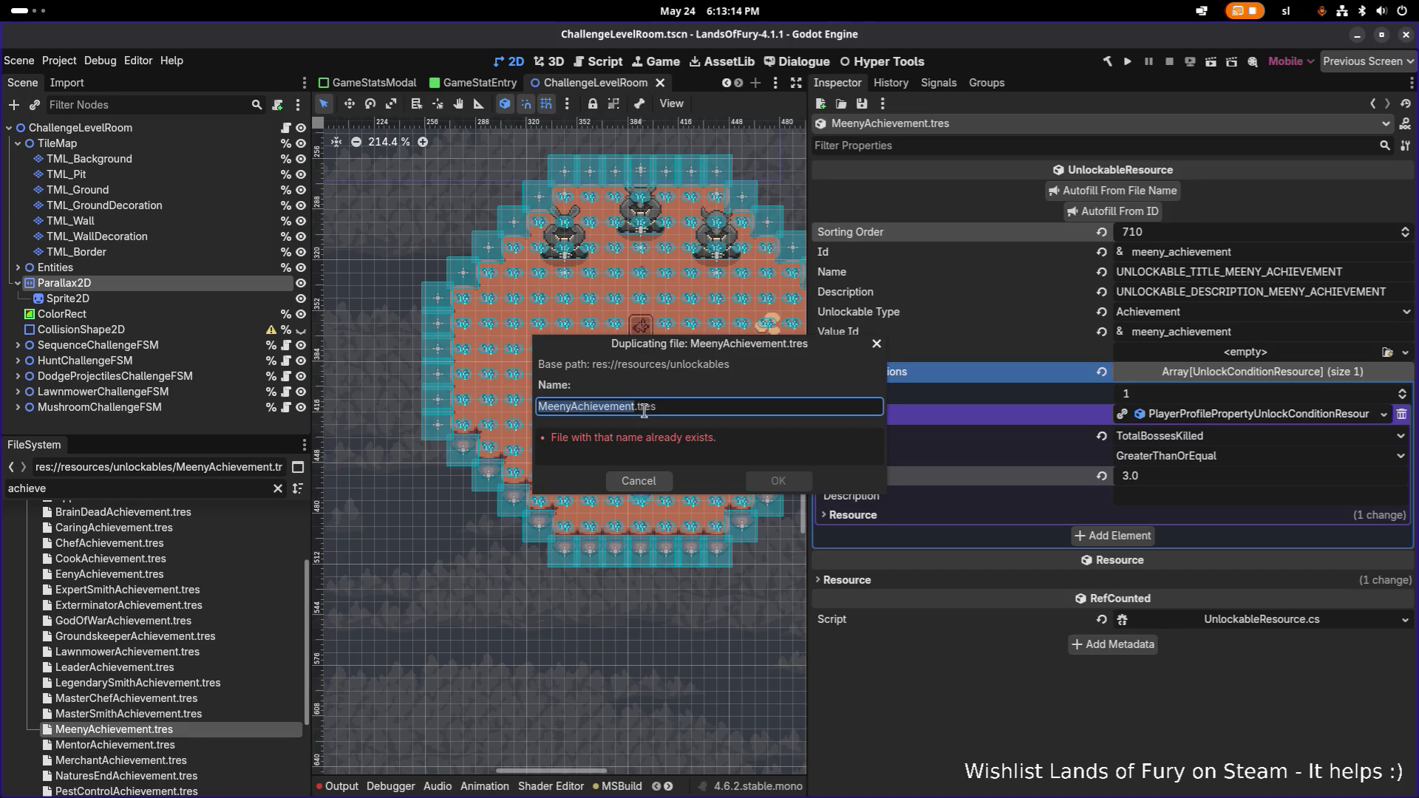
left_click(635, 406)
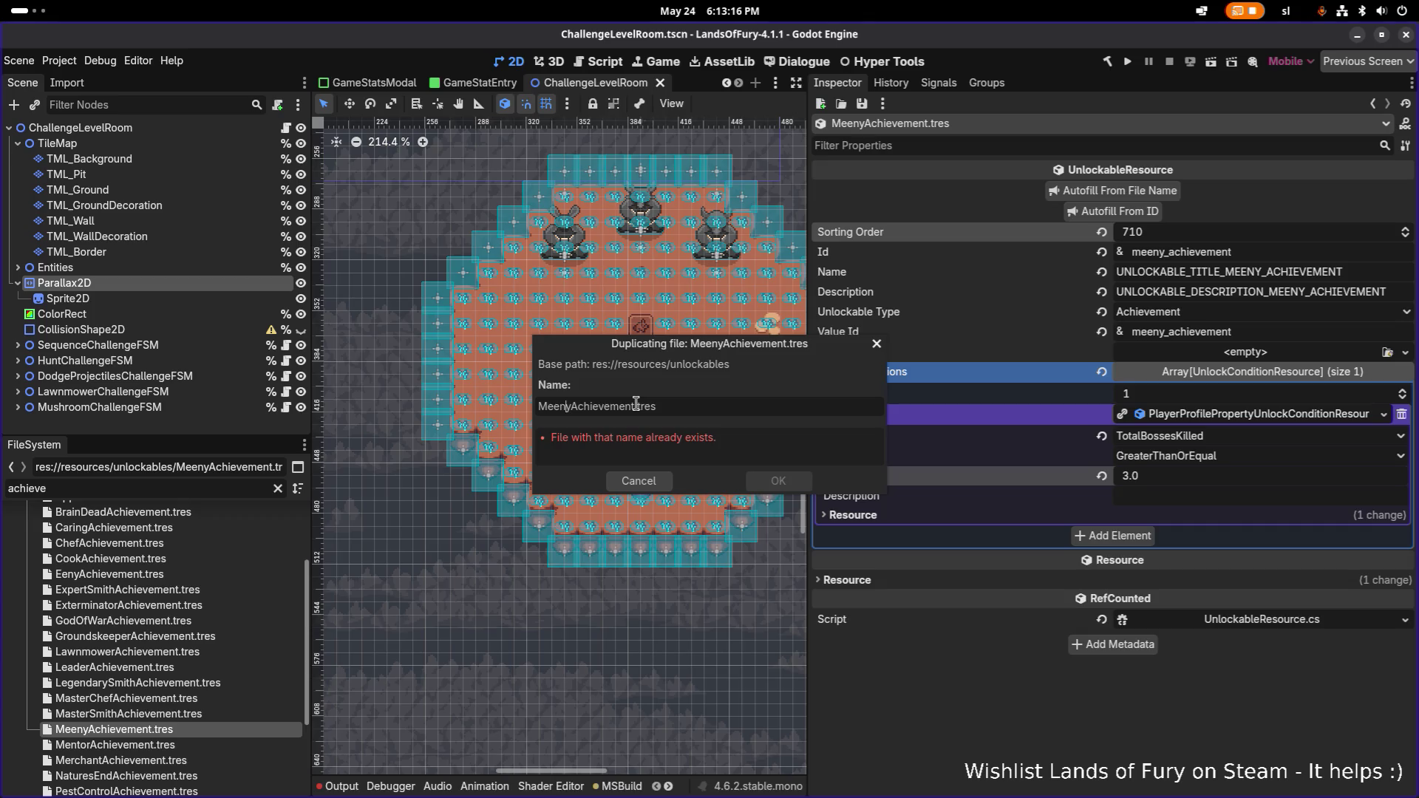
key("BackSpace")
key("BackSpace")
type("in")
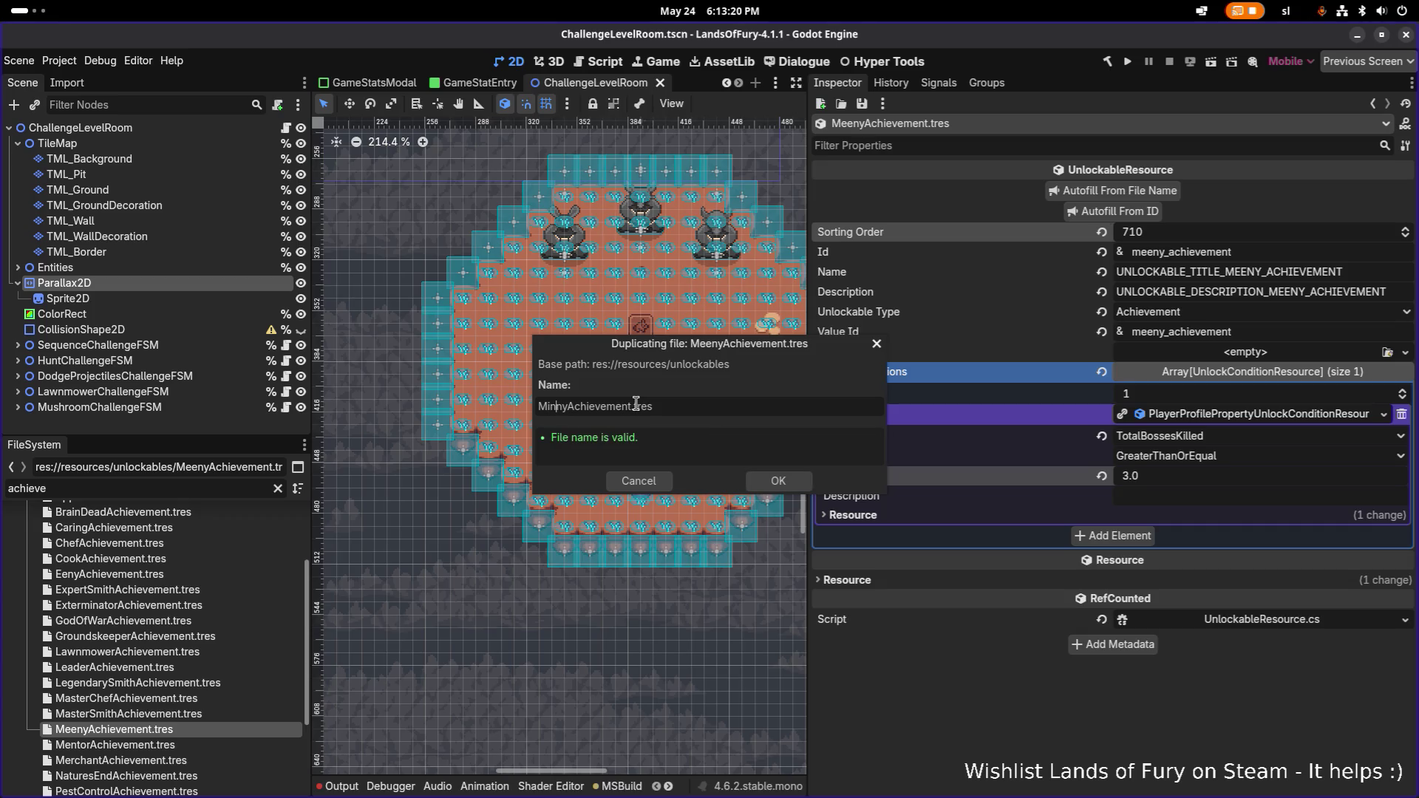
left_click(778, 481)
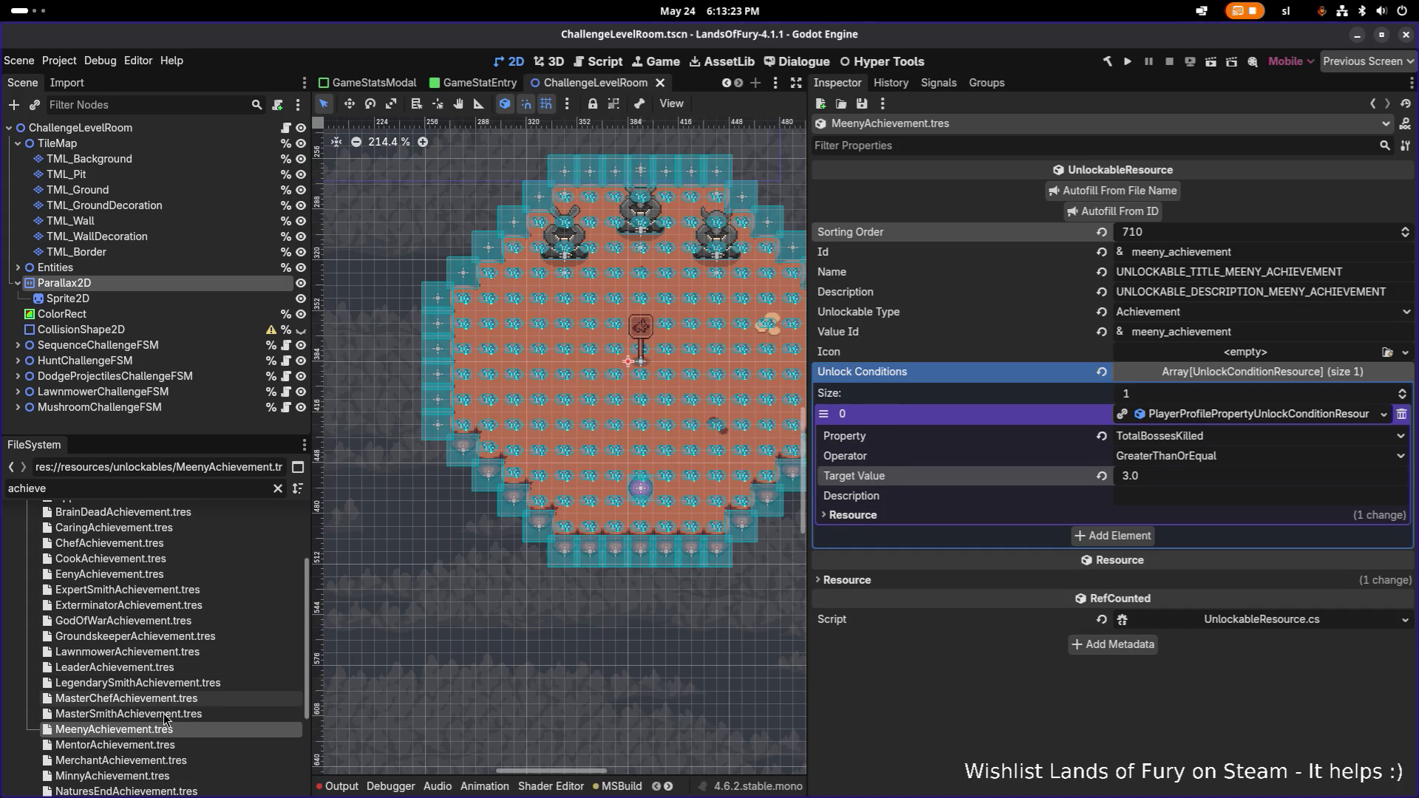
left_click(133, 780)
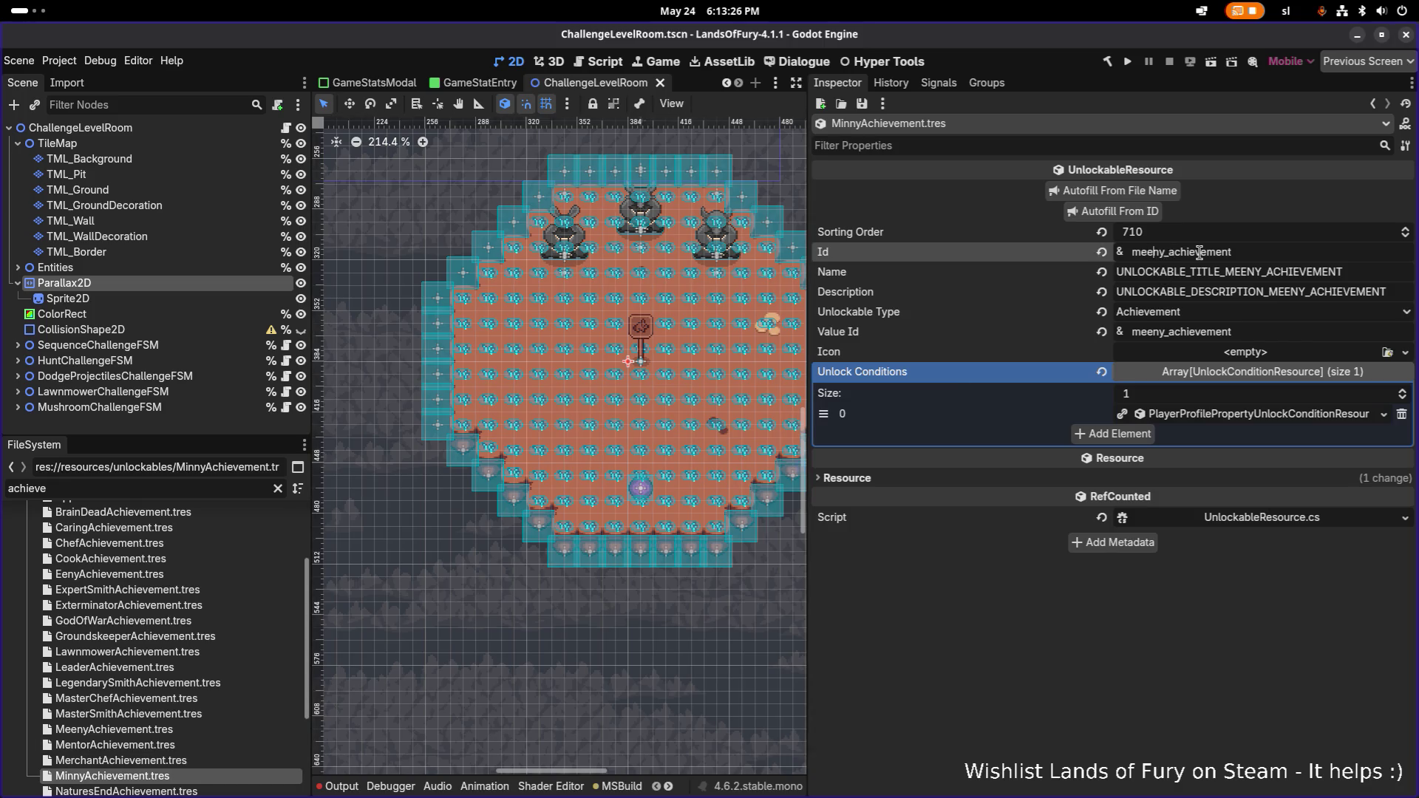
- Set Id minny_achievement, autofill the name fields, and set the unlock target to 5.0, then save
key("BackSpace")
key("BackSpace")
type("in")
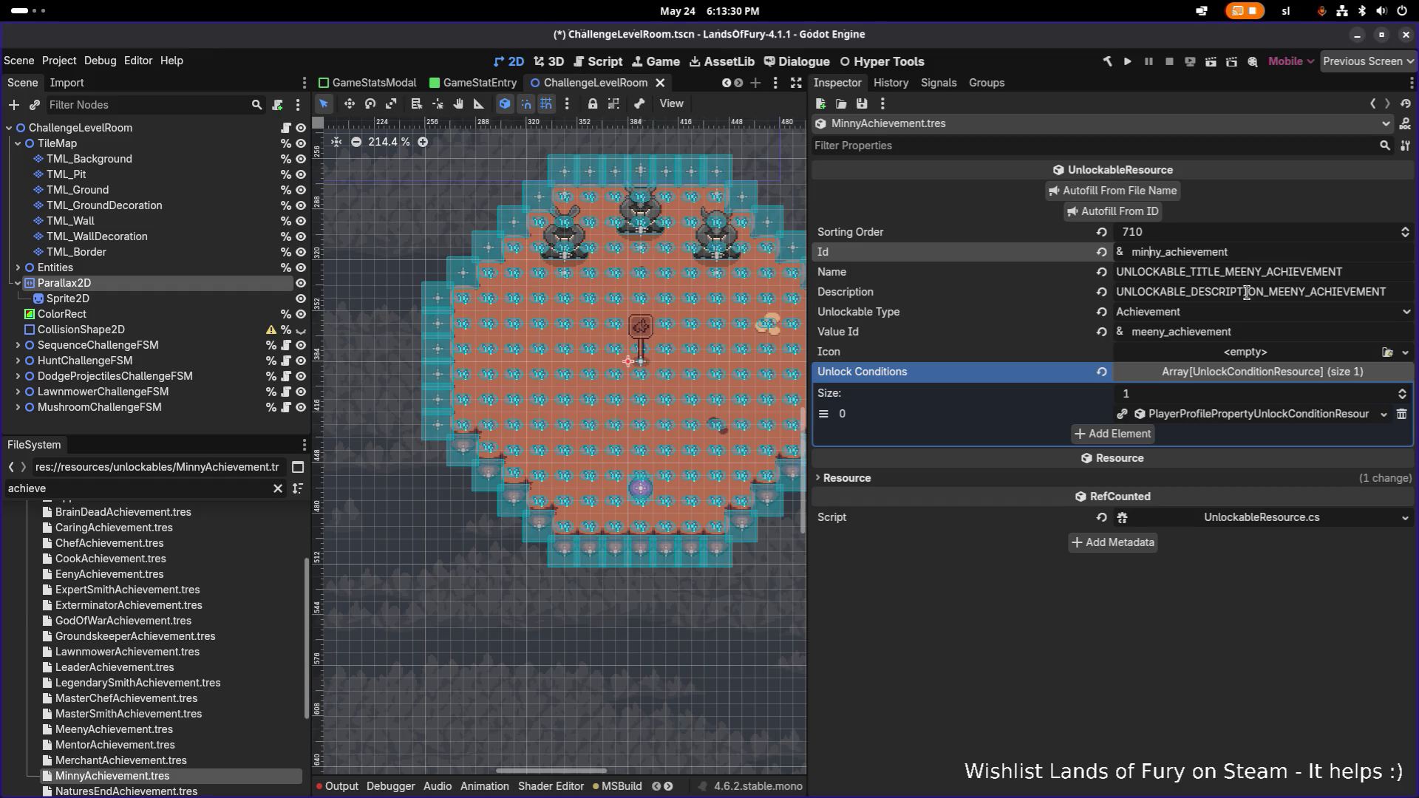
left_click(1150, 213)
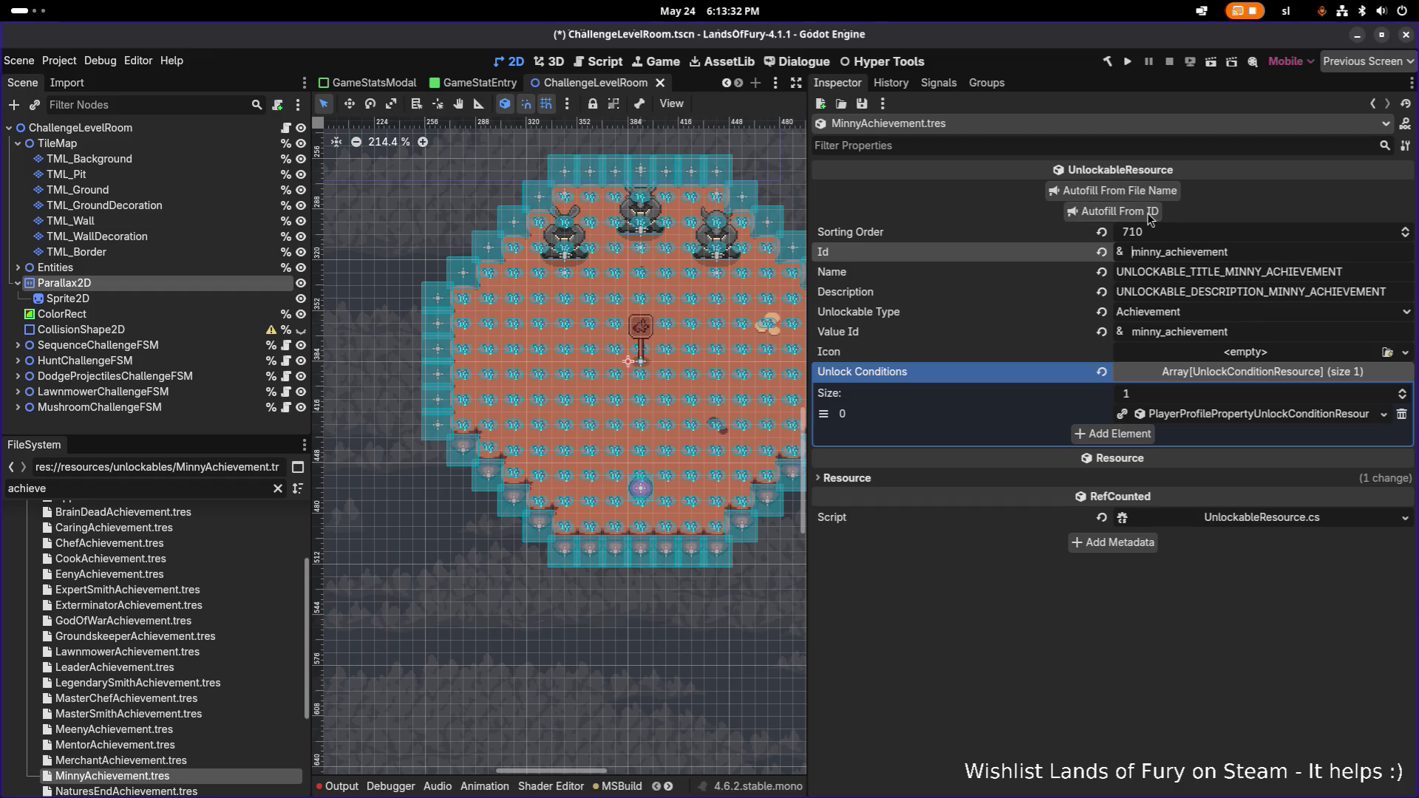
right_click(1274, 417)
key("Escape")
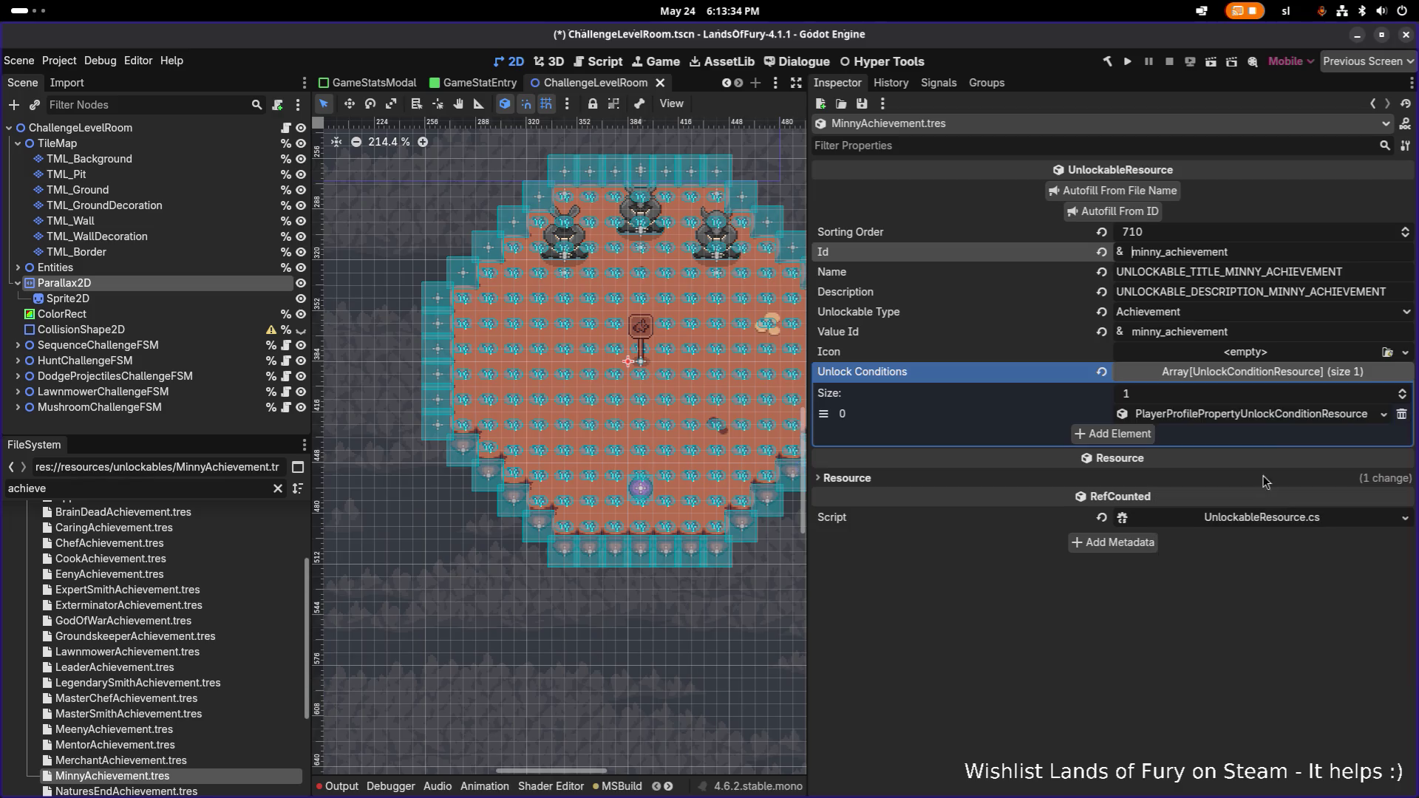
left_click(1276, 415)
left_click(1200, 480)
type("5")
key("Return")
key("ctrl+s")
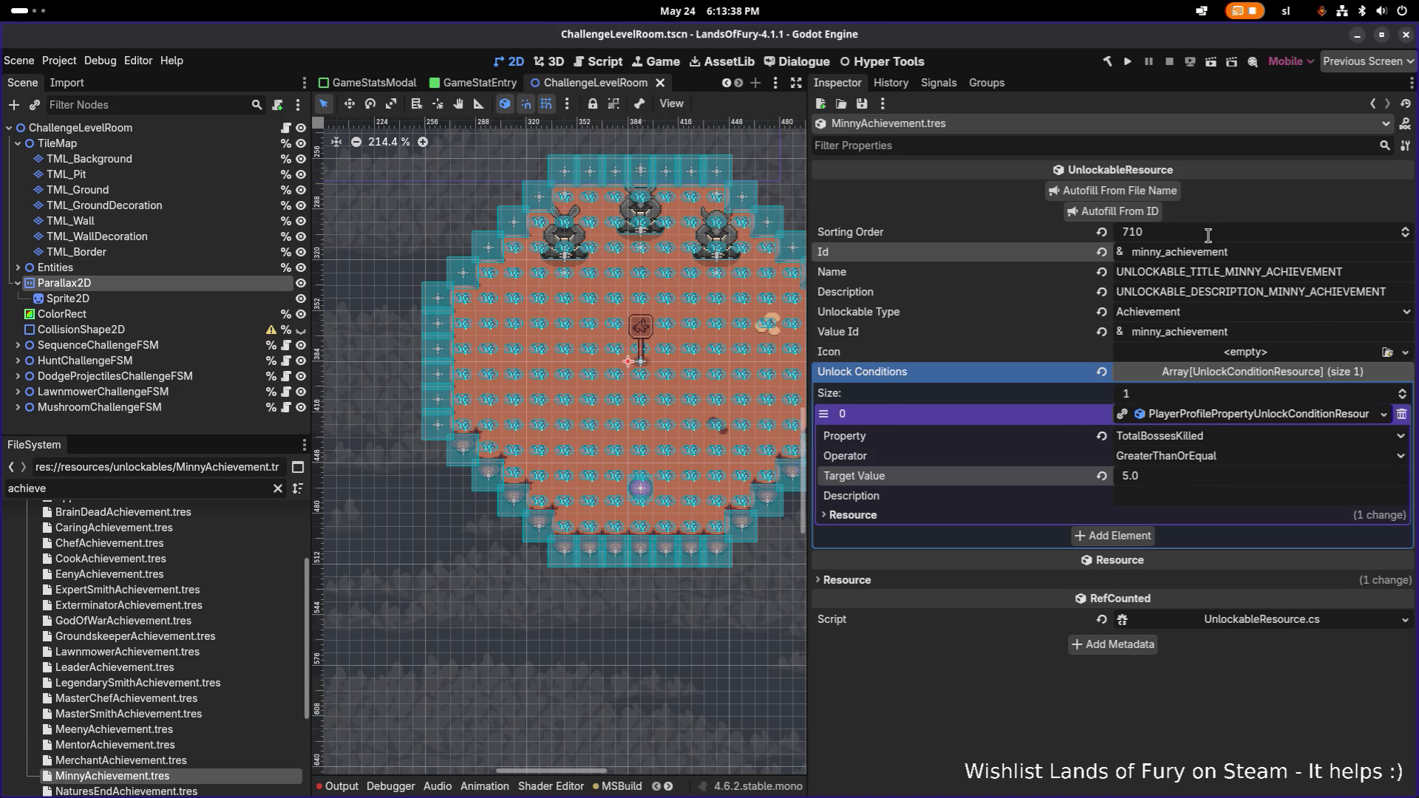
- Edit the sorting order, undo and redo changes, resave MinnyAchievement.tres and duplicate it
left_click(1186, 235)
type("7")
key("ctrl+z")
key("ctrl+z")
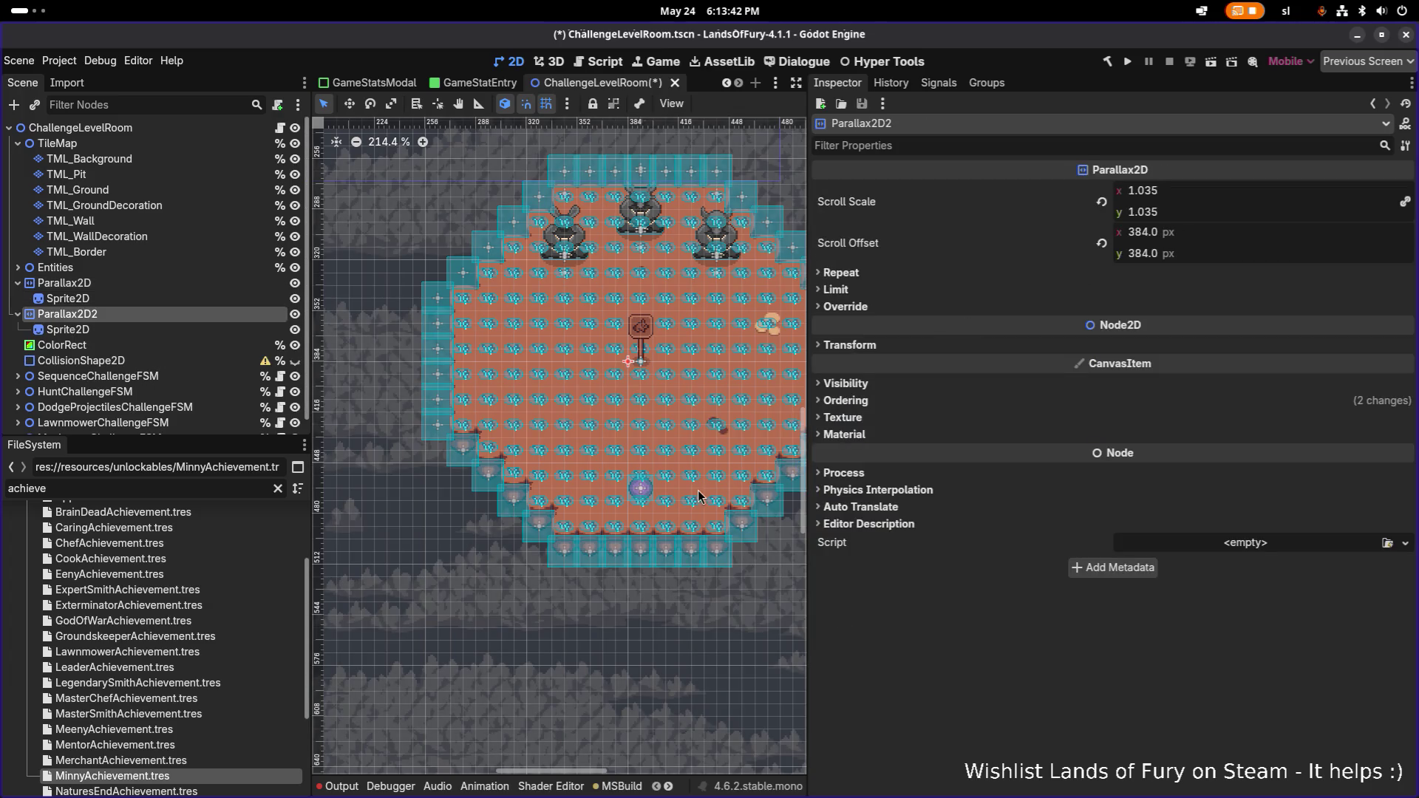
key("ctrl+shift+z")
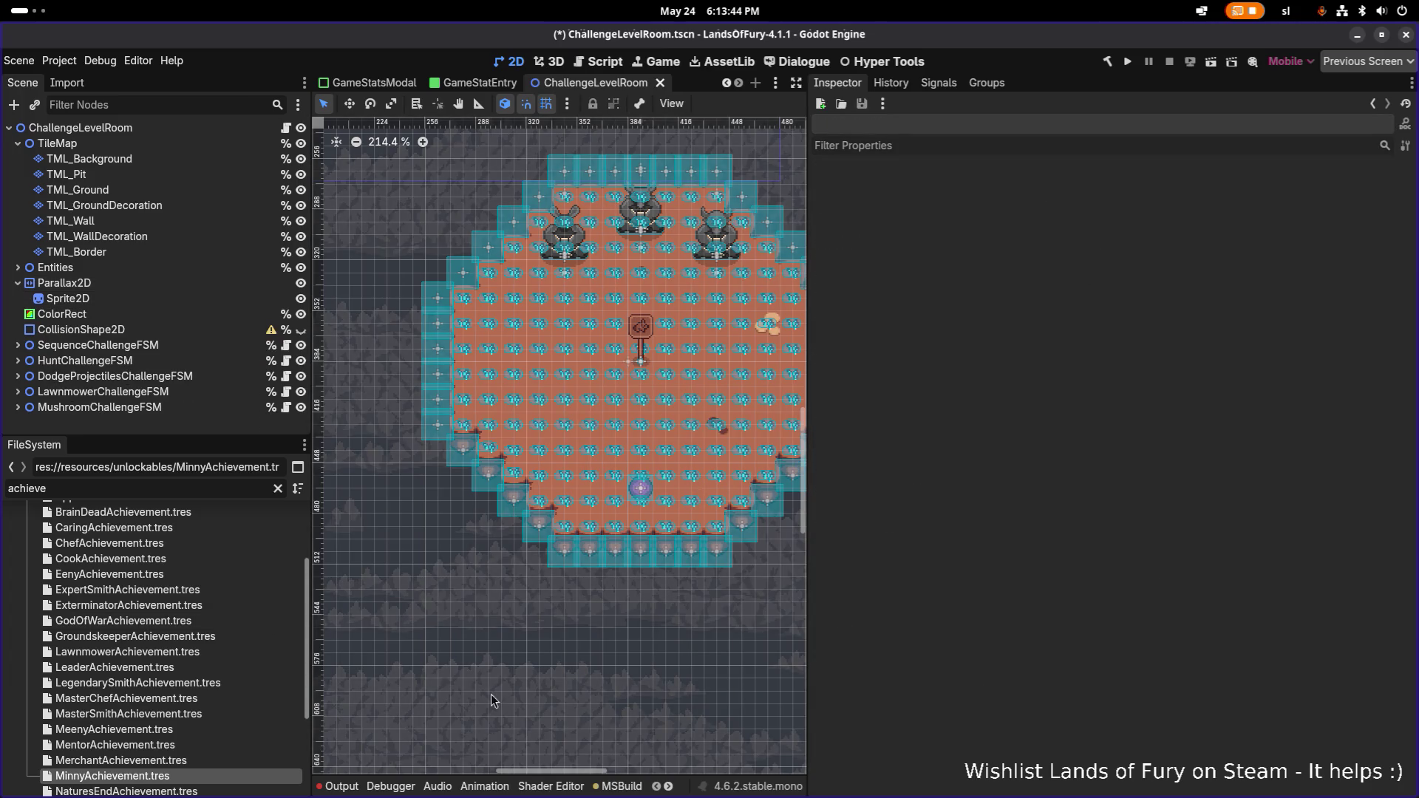
left_click(112, 776)
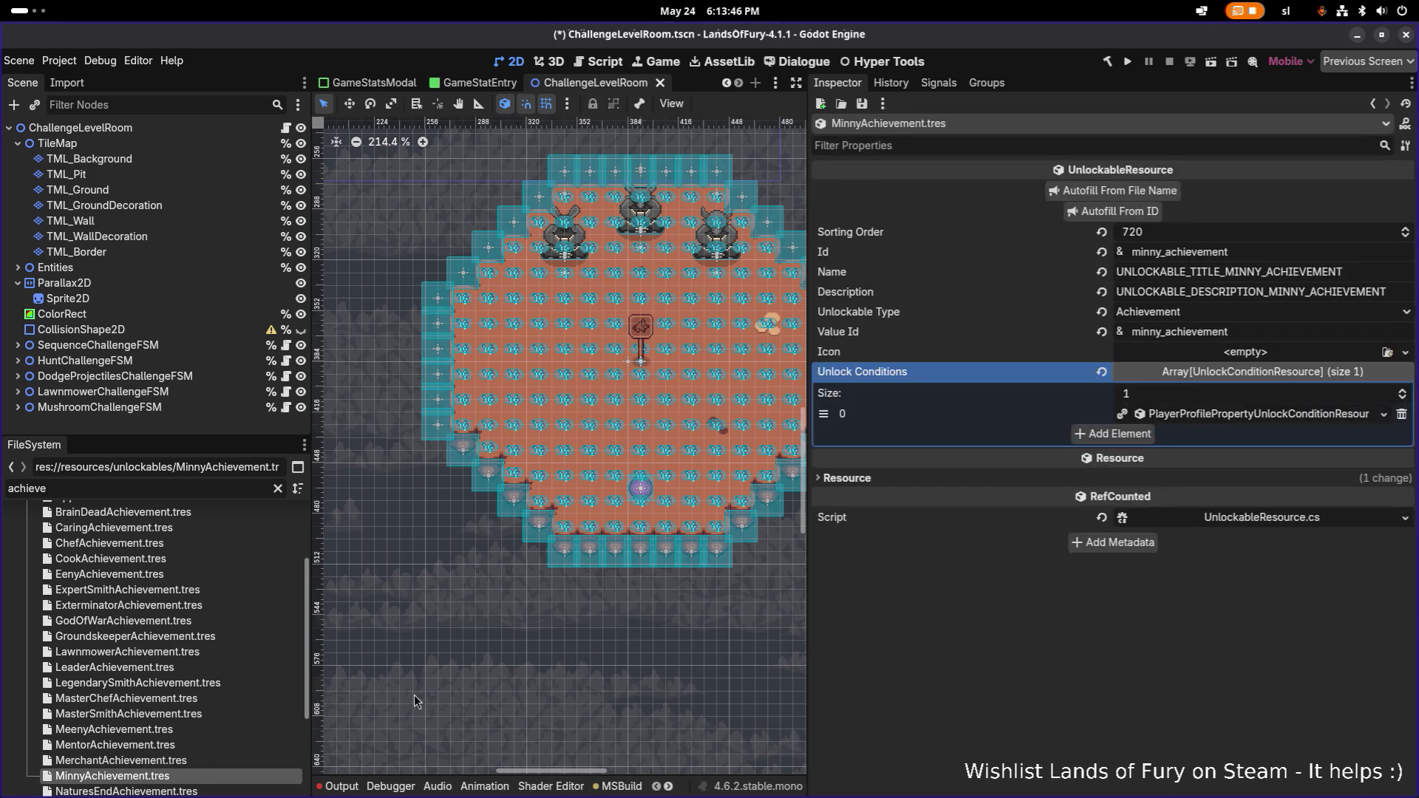
key("ctrl+s")
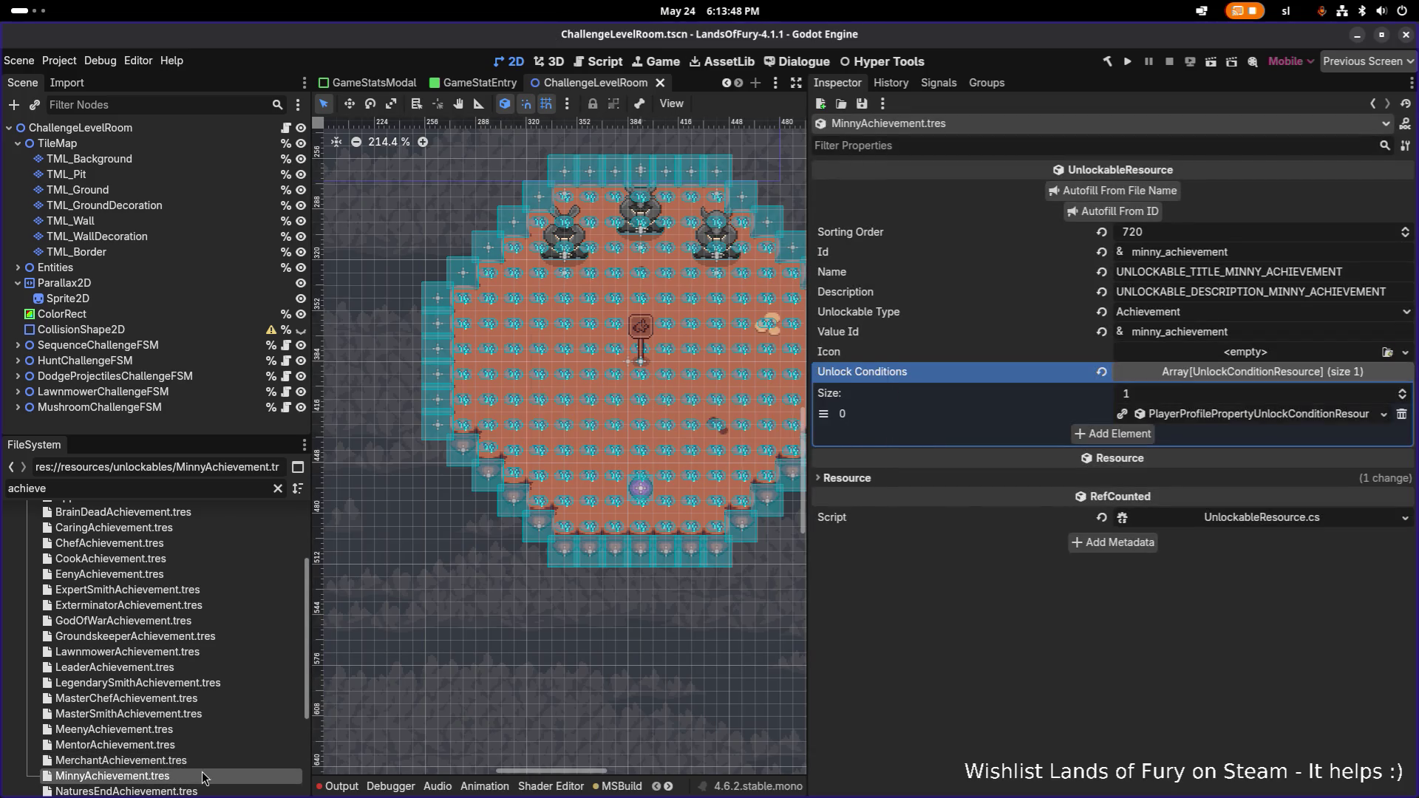
key("ctrl+d")
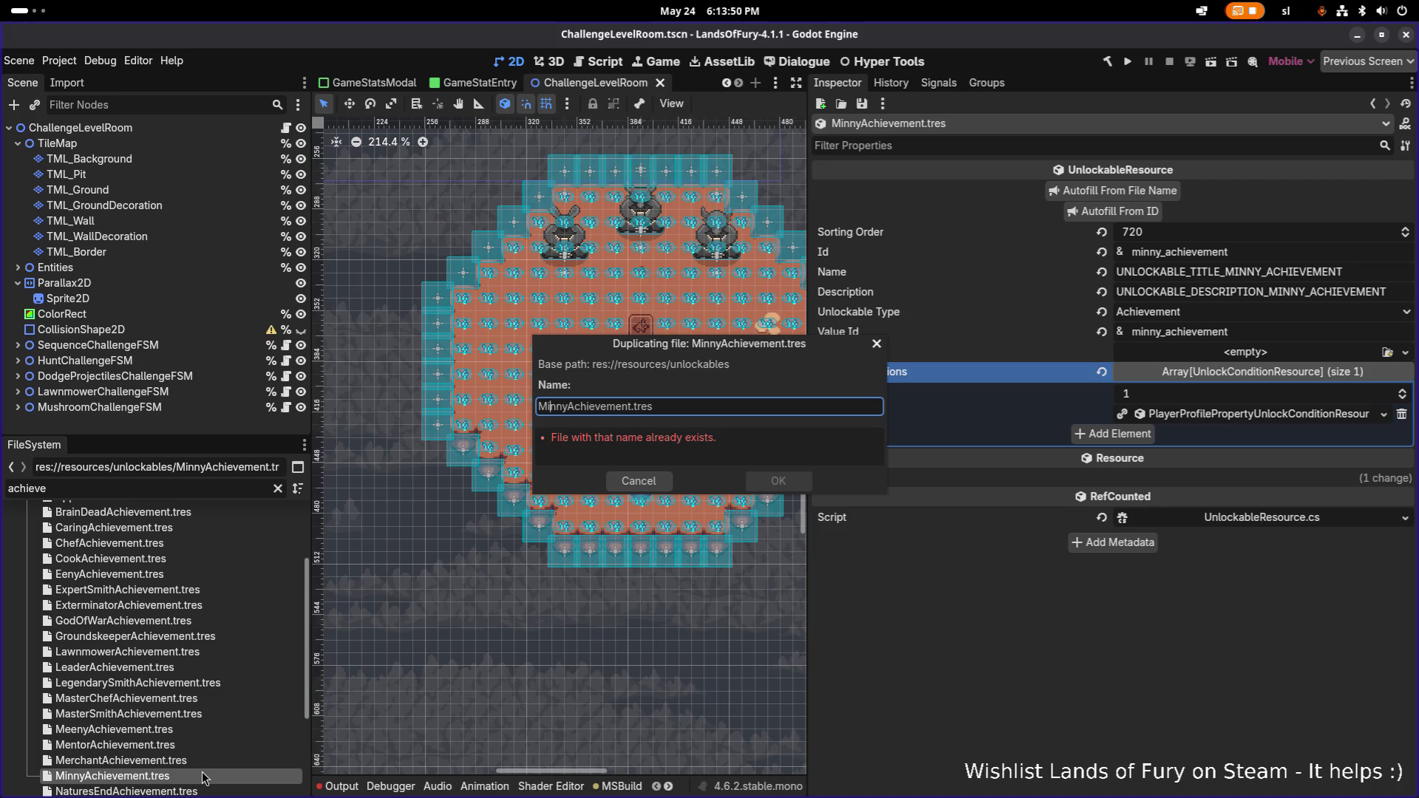
- Name the new copy MoeAchievement.tres
key("BackSpace")
key("BackSpace")
key("BackSpace")
type("oew")
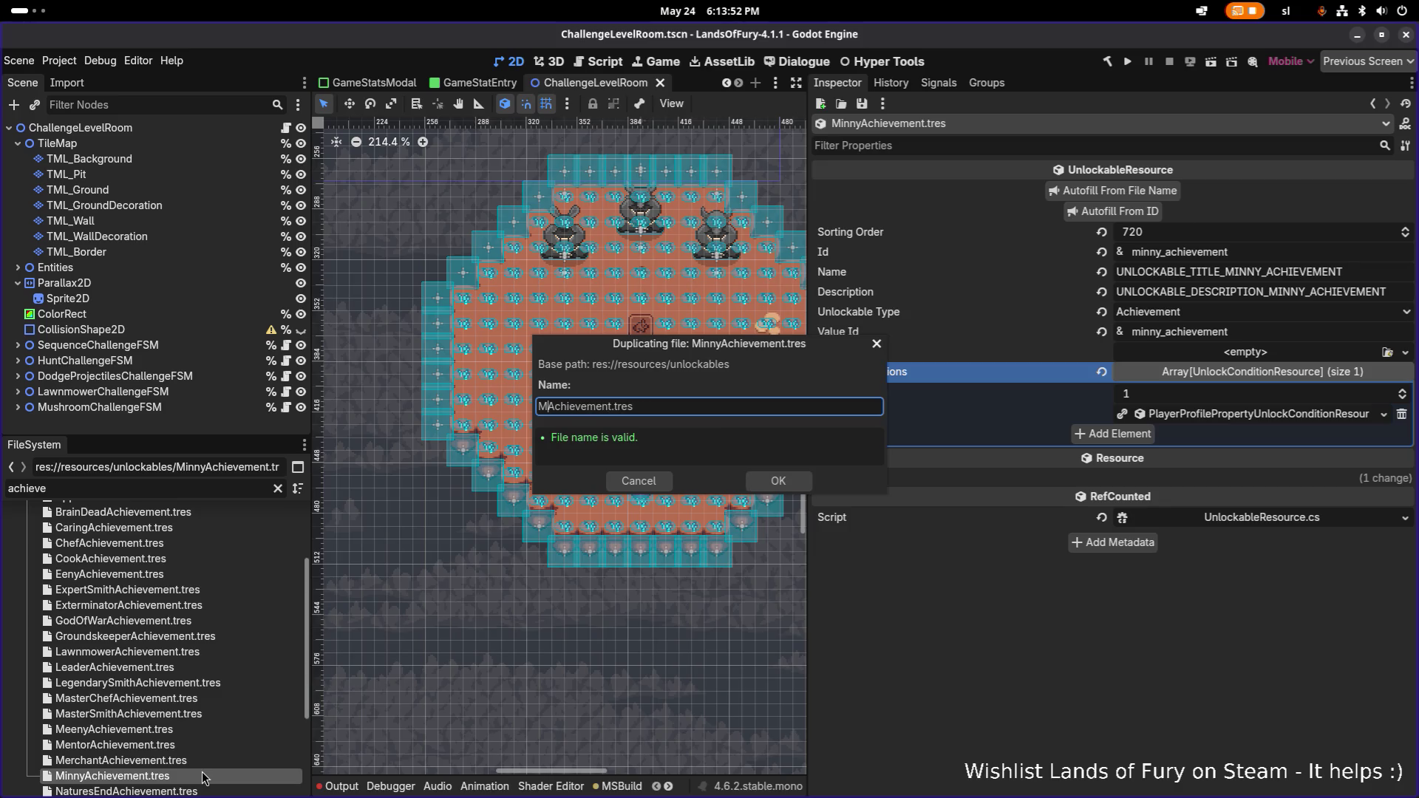
key("BackSpace")
key("Return")
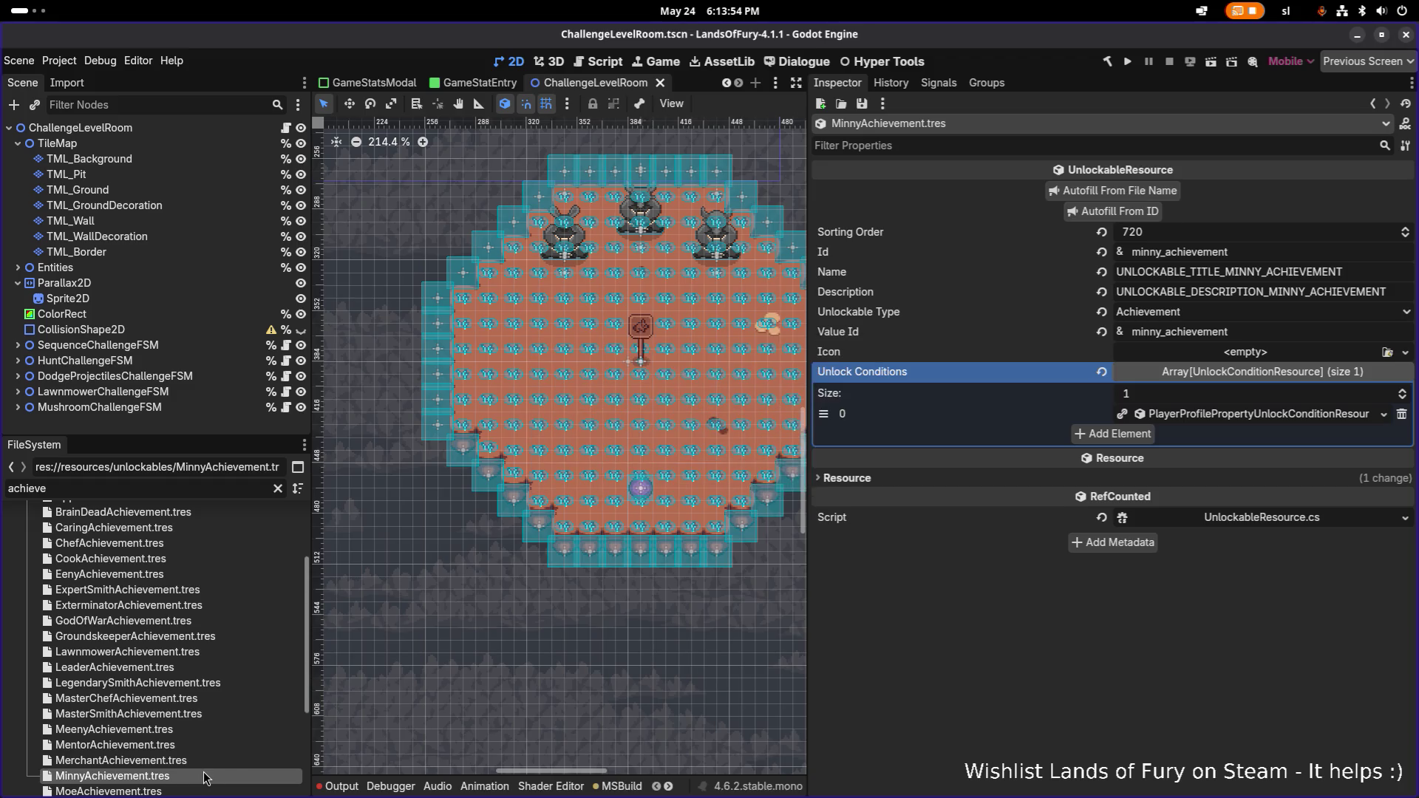
- Set Id moe_achievement, autofill the name fields, and set sorting order 730
left_click(1158, 251)
key("BackSpace")
key("BackSpace")
key("BackSpace")
type("moe")
left_click(1131, 212)
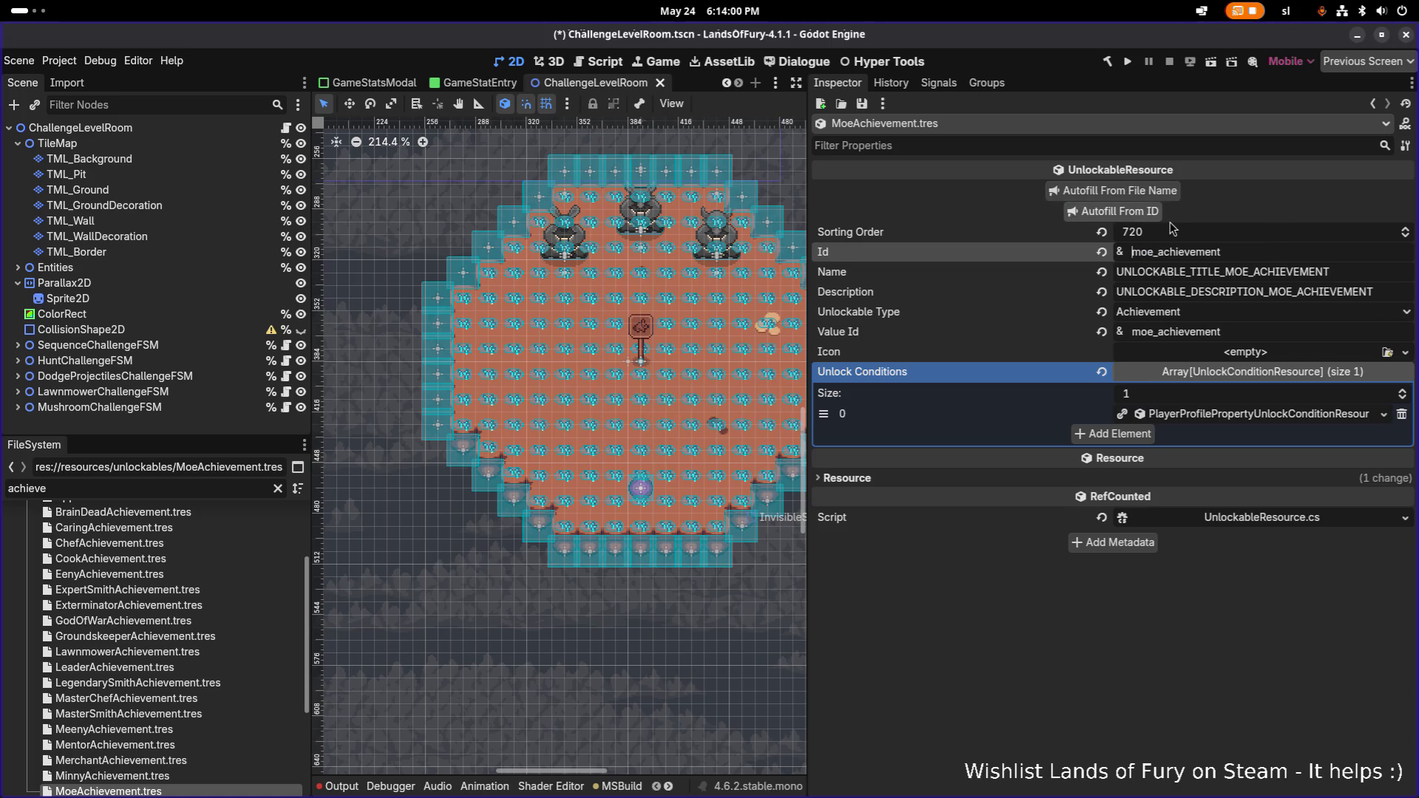
left_click(1170, 231)
type("730")
key("Return")
- Replace the condition with a KillCount condition for 1 arch_lich kill, and save
left_click(1402, 413)
left_click(1123, 414)
left_click(1187, 417)
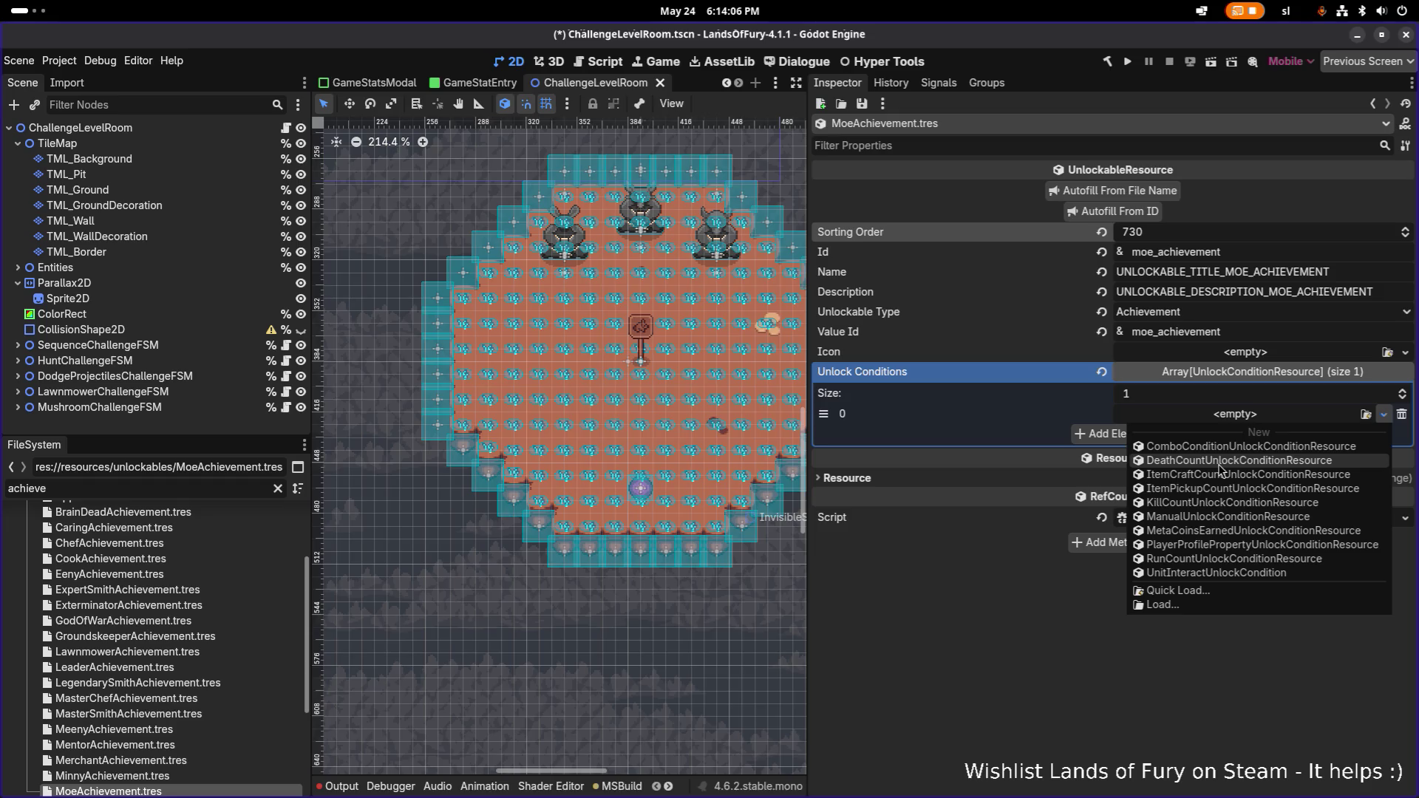
left_click(1217, 502)
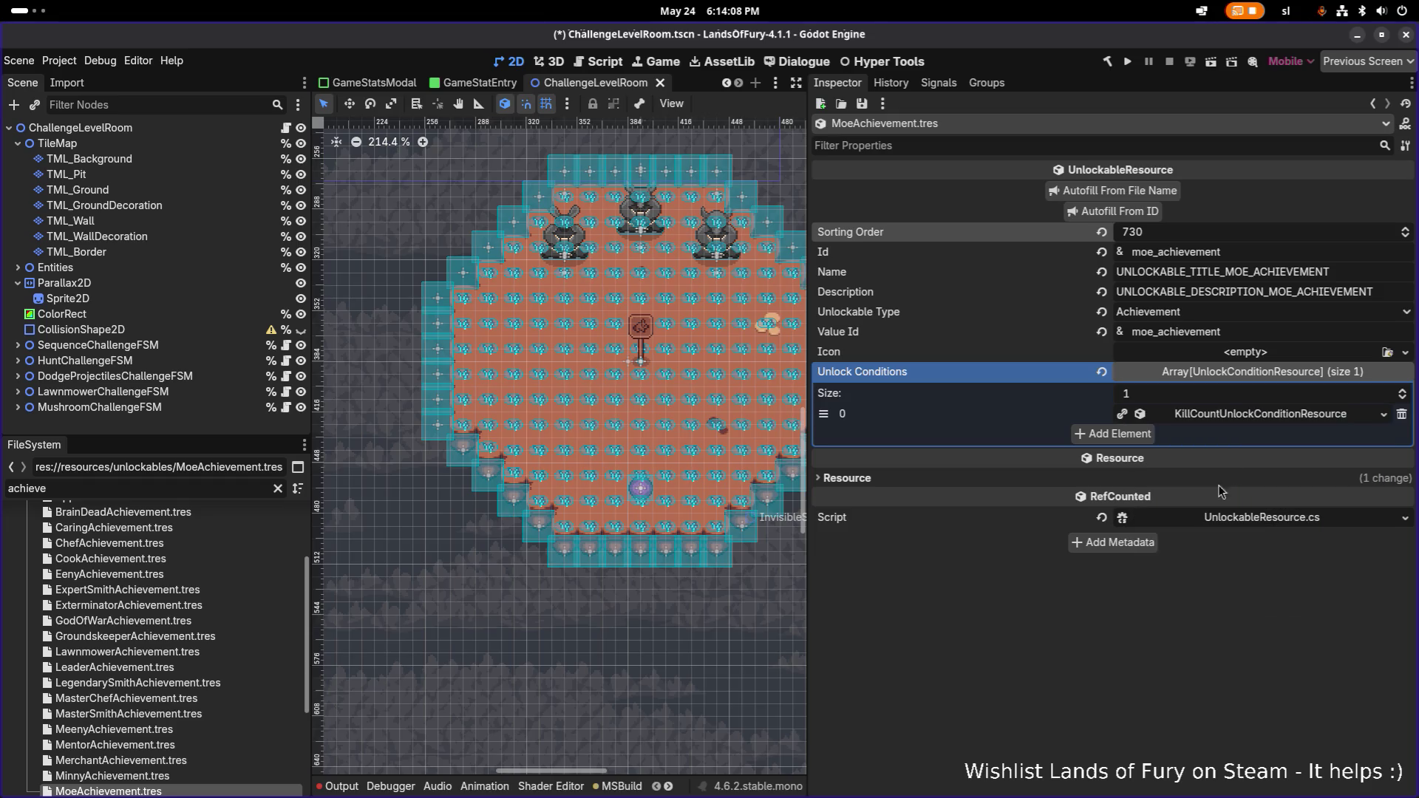
left_click(1247, 420)
left_click(1272, 436)
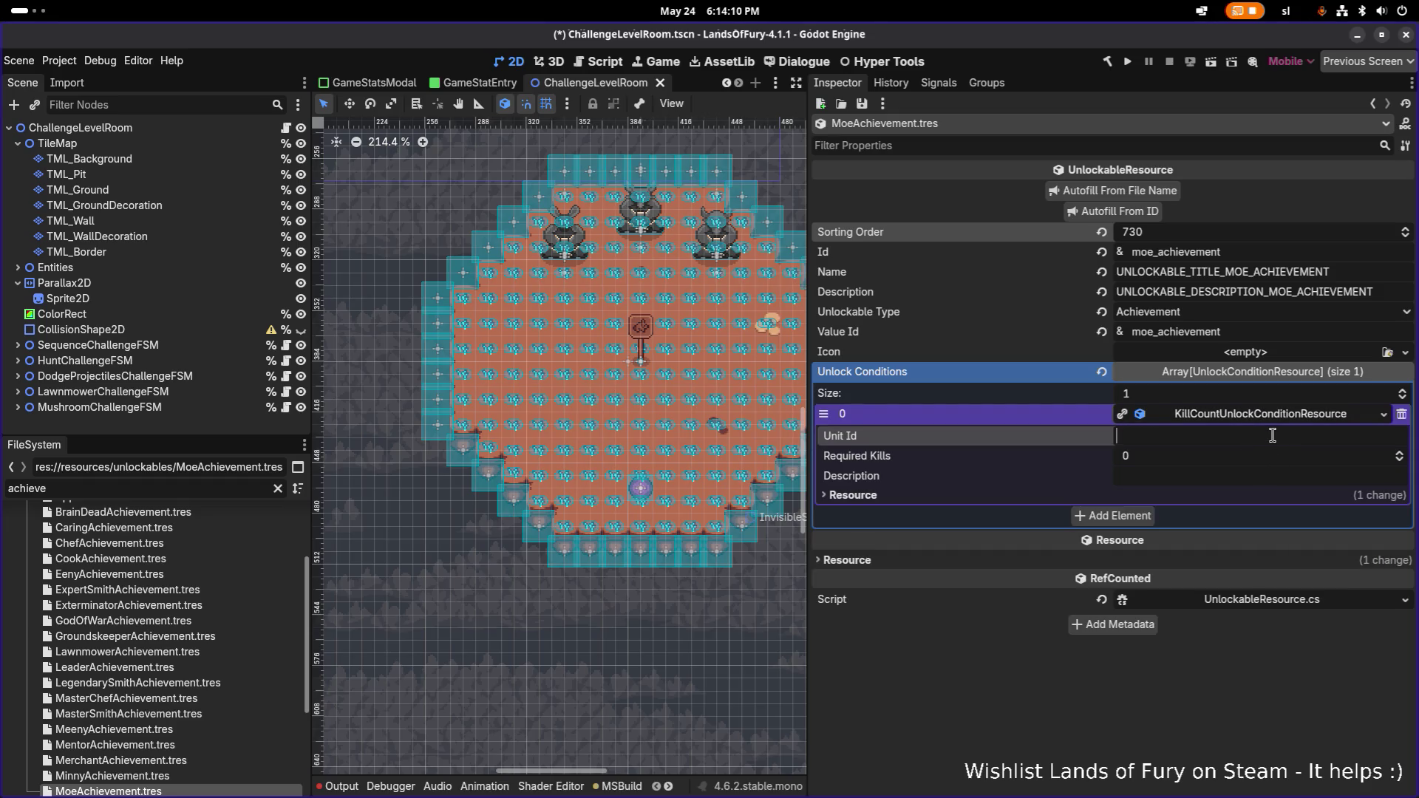
type("arch_lic")
type("h")
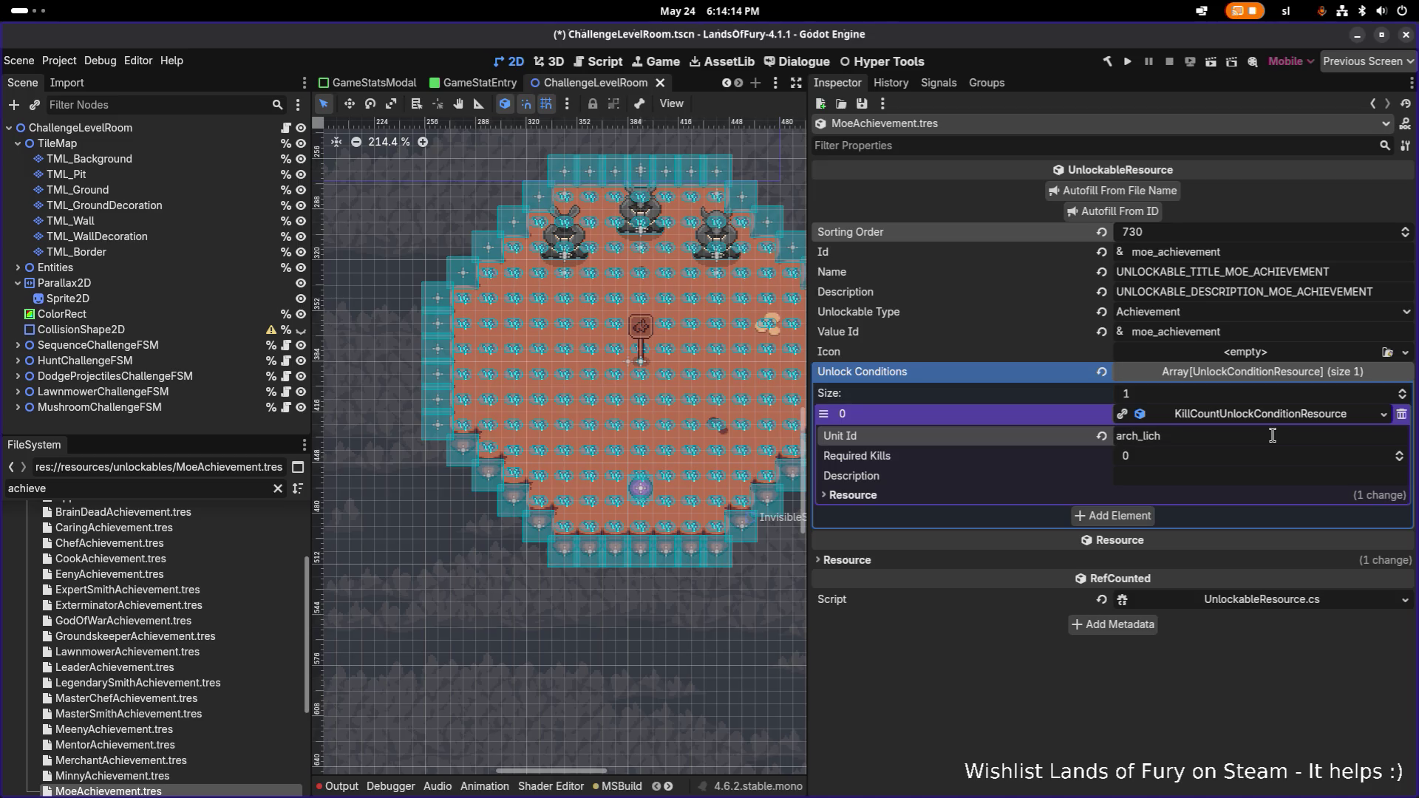
left_click(1210, 456)
type("1")
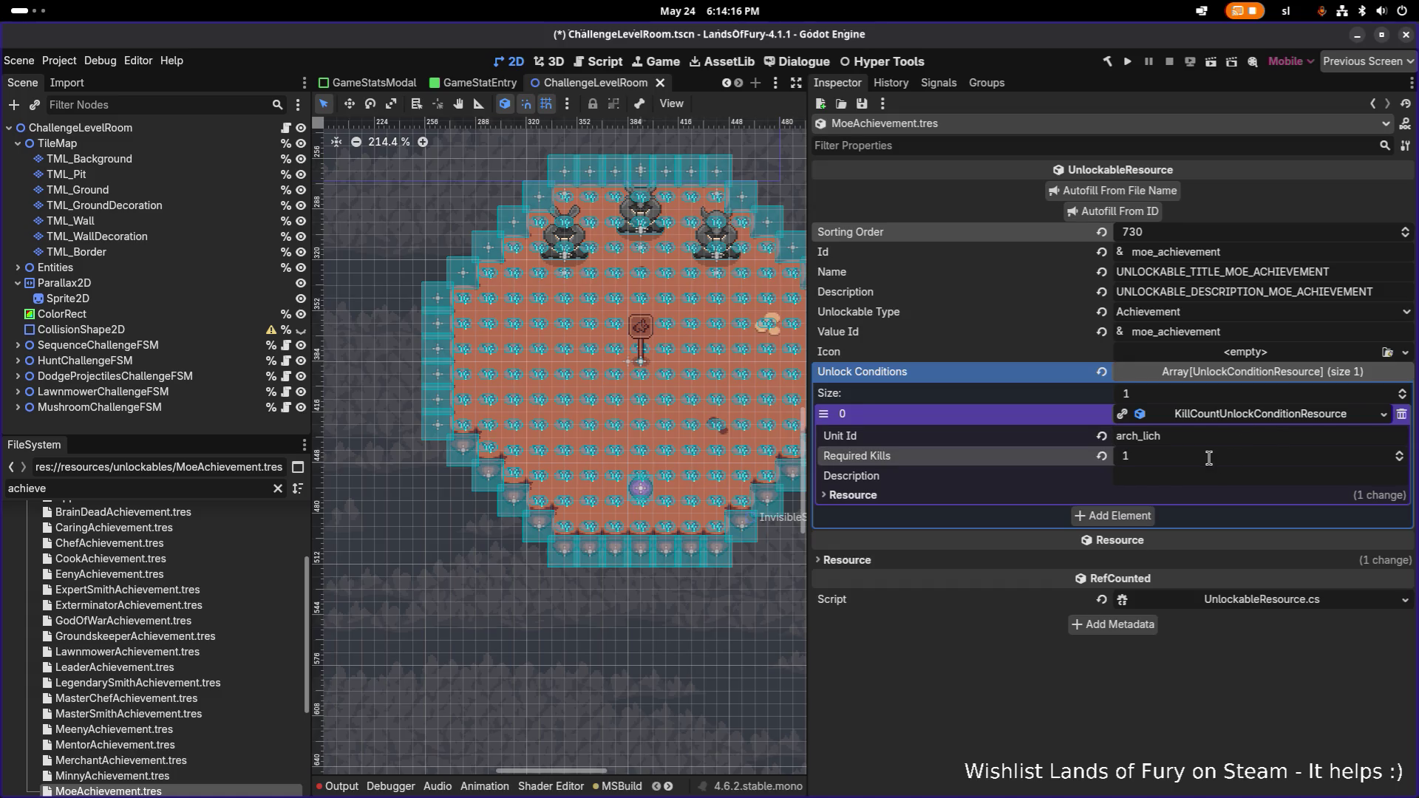
key("ctrl+s")
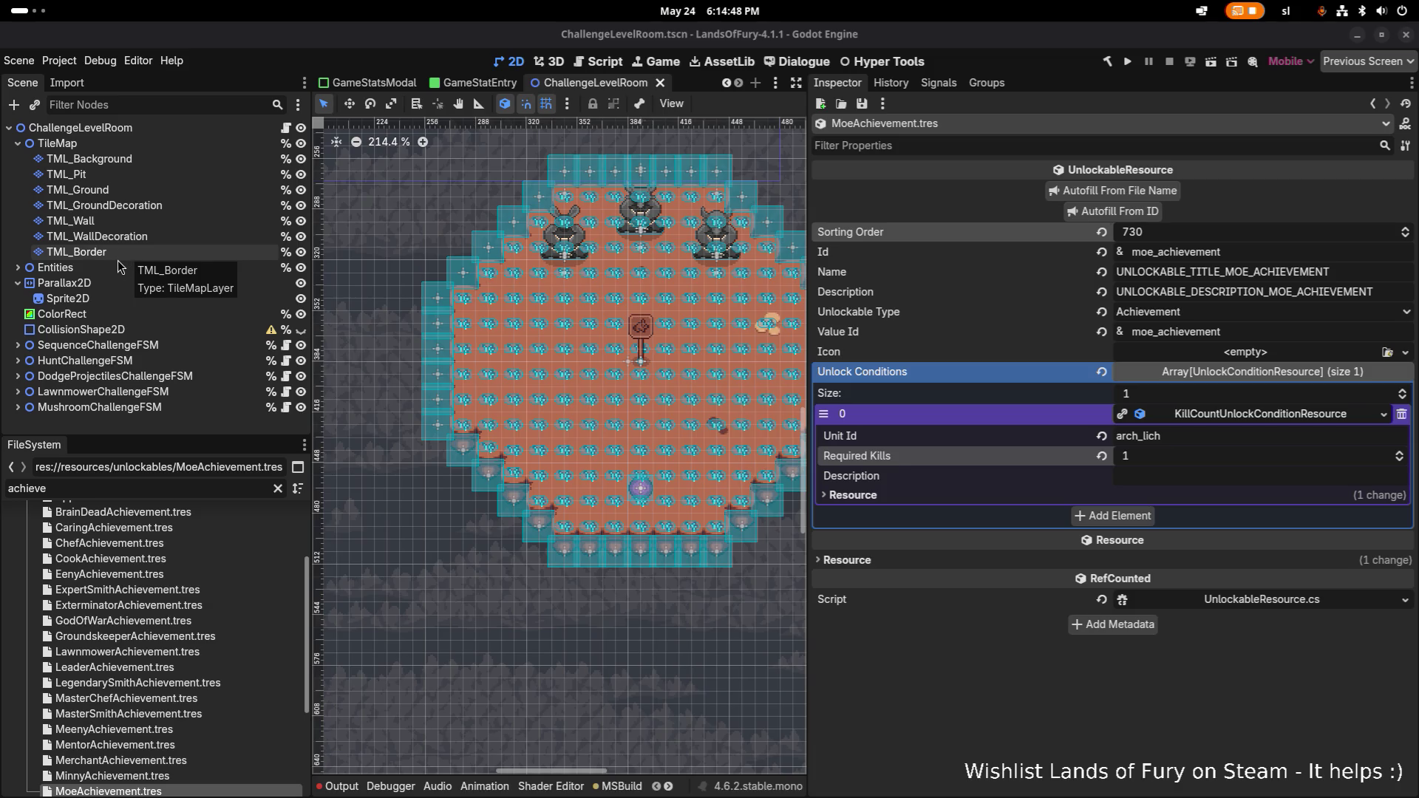
- Bring up the Alt+Tab application switcher and dismiss it, staying in Godot
key("alt+Tab")
key("alt+Tab")
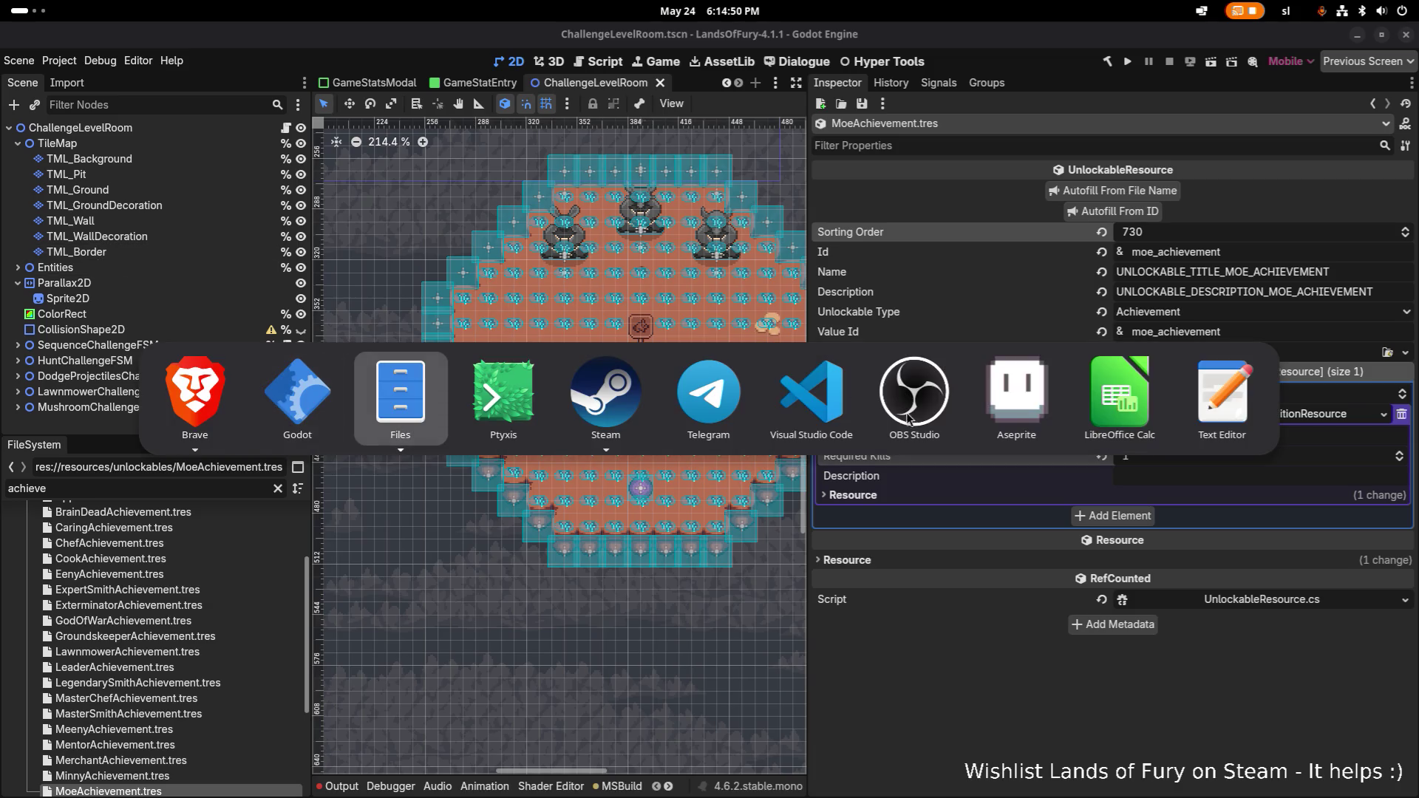
left_click(910, 411)
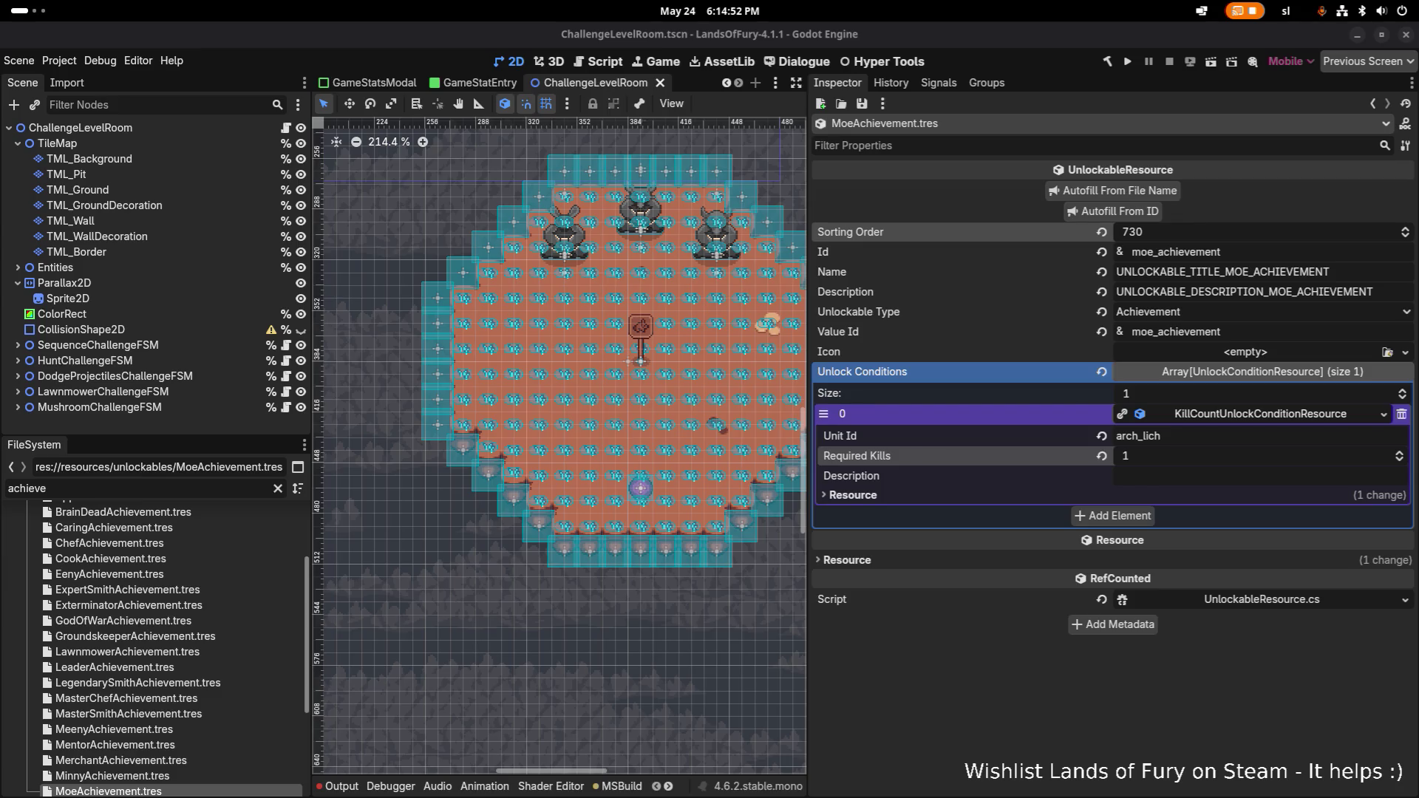